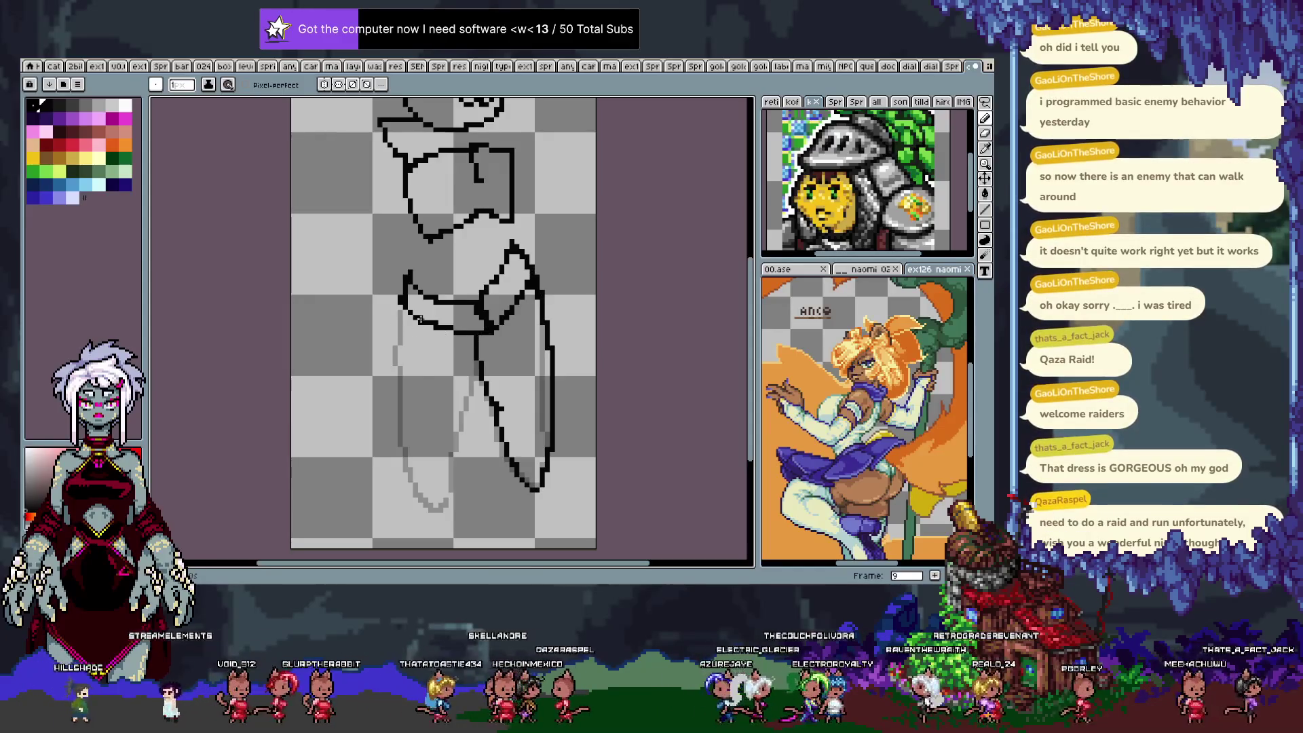
Redo the outline strokes below the hip band on frame 9 with the one-pixel pencil.
key(ctrl+z)
key(Tab)
key(Tab)
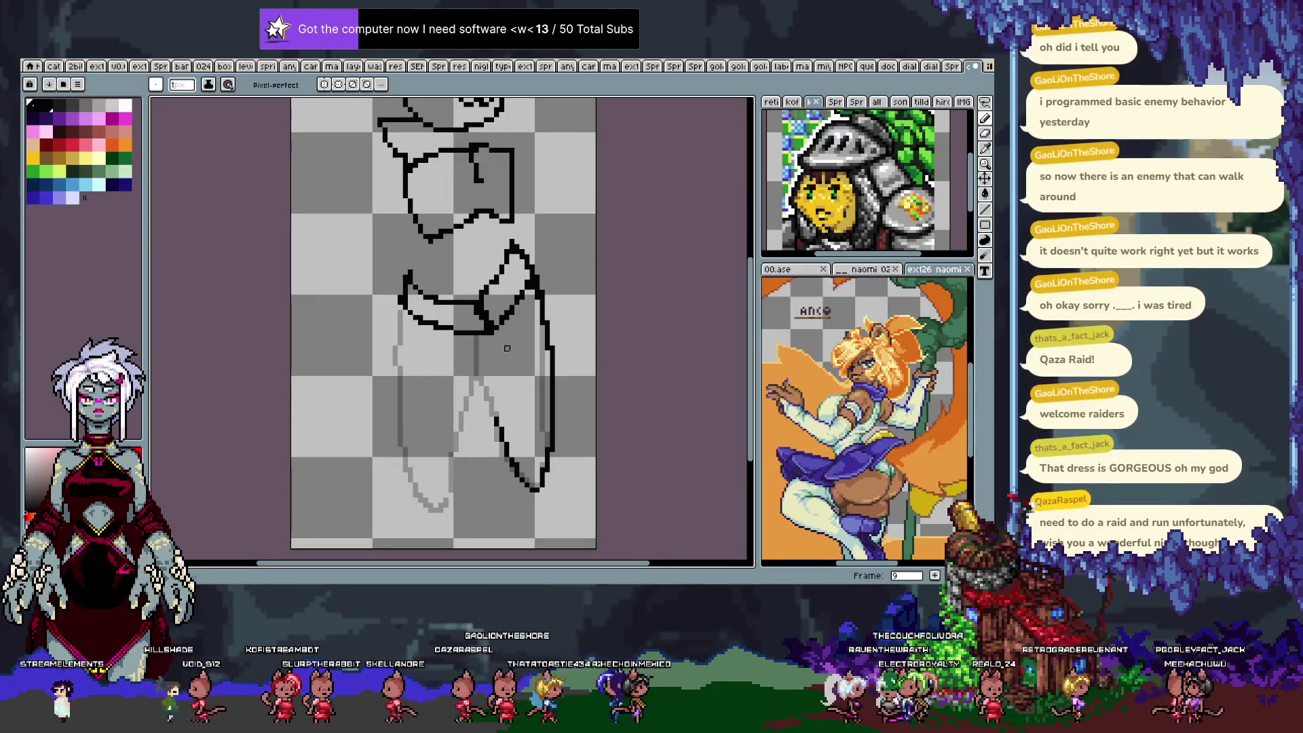
drag(481, 337, 502, 397)
key(ctrl+z)
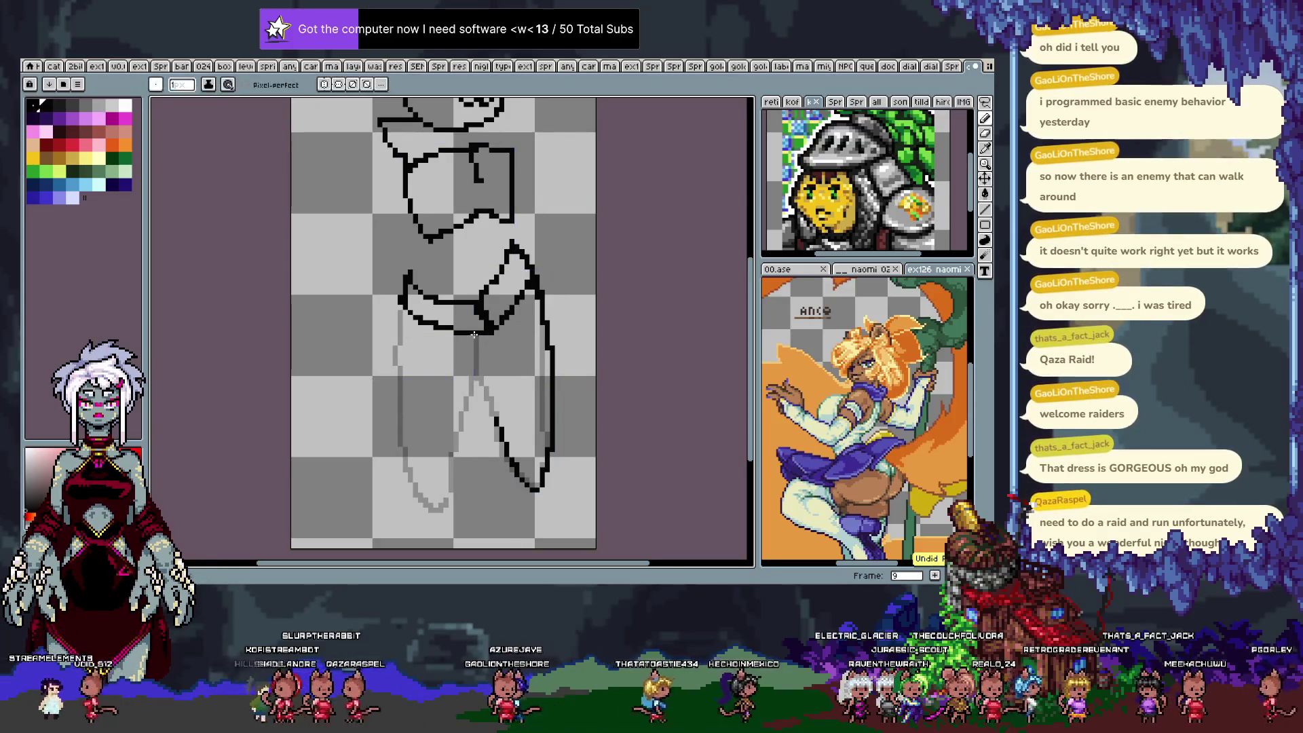
drag(484, 333, 501, 401)
key(ctrl+z)
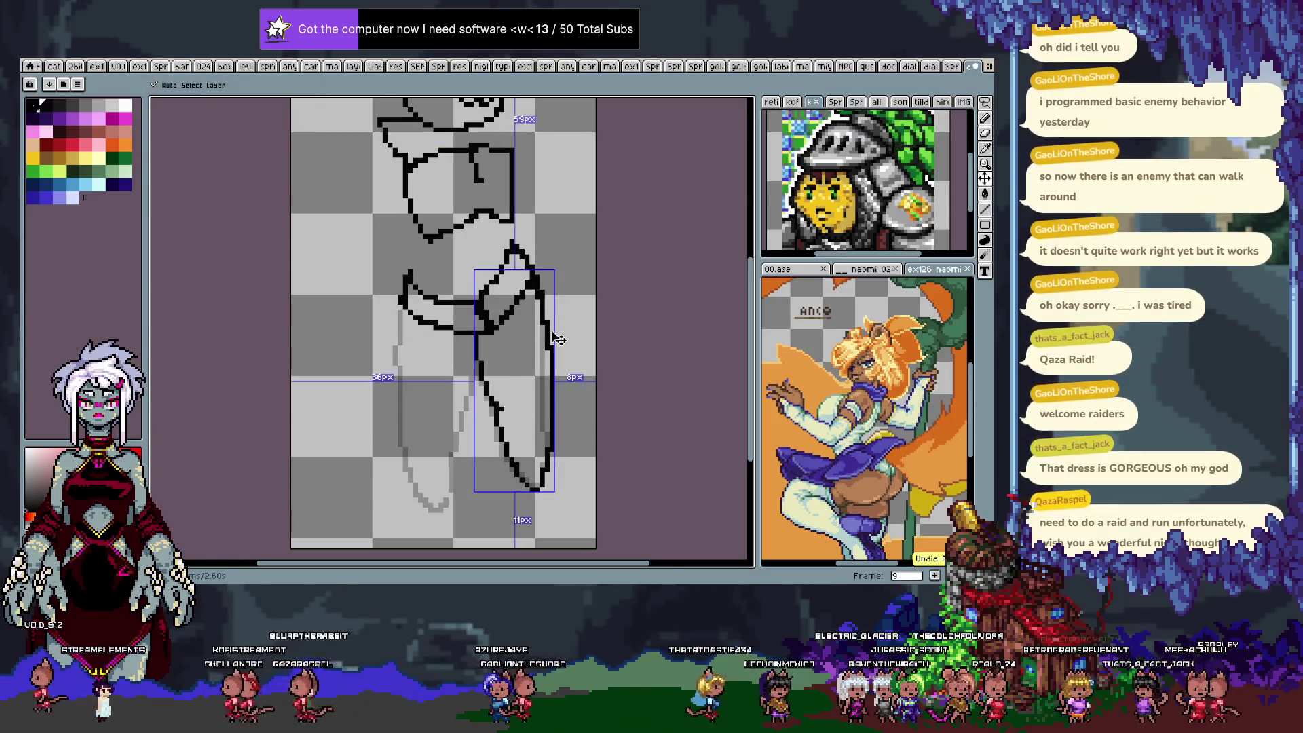
key(ctrl+z)
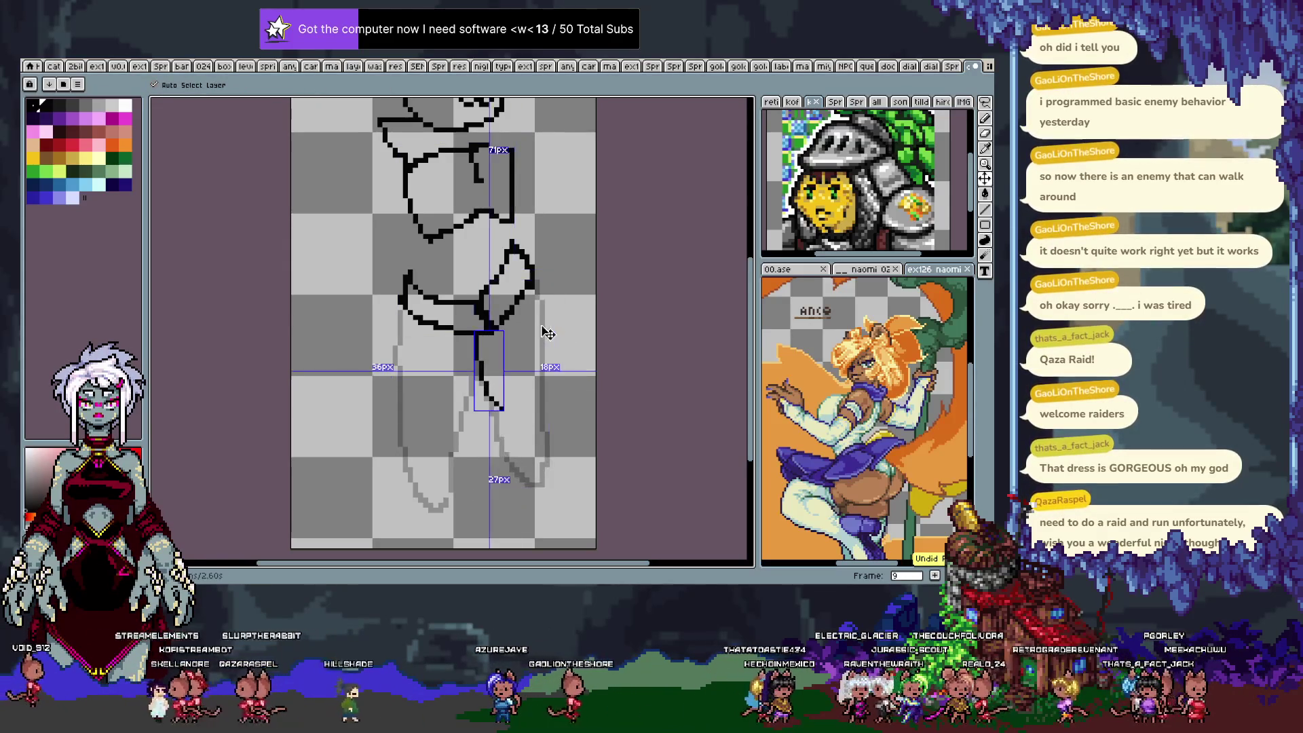
key(b)
drag(479, 331, 524, 389)
drag(535, 284, 558, 384)
key(ctrl+z)
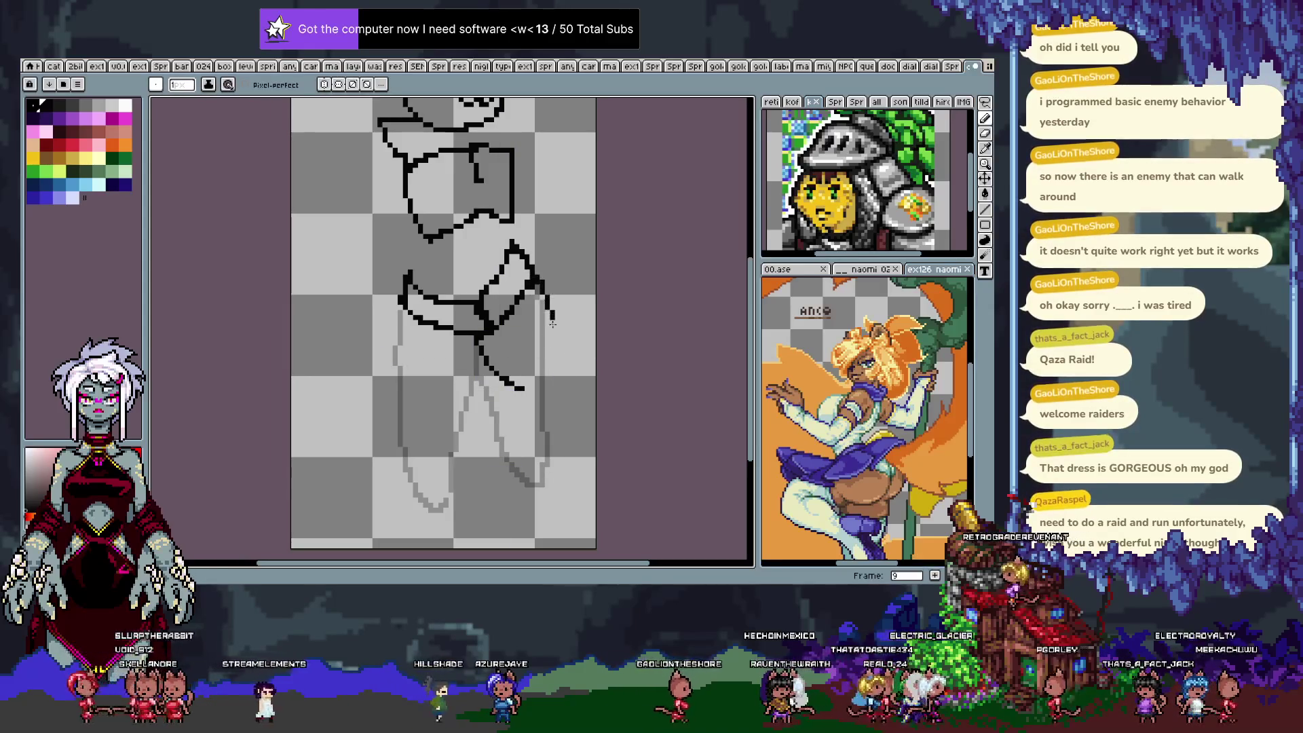
drag(541, 289, 558, 410)
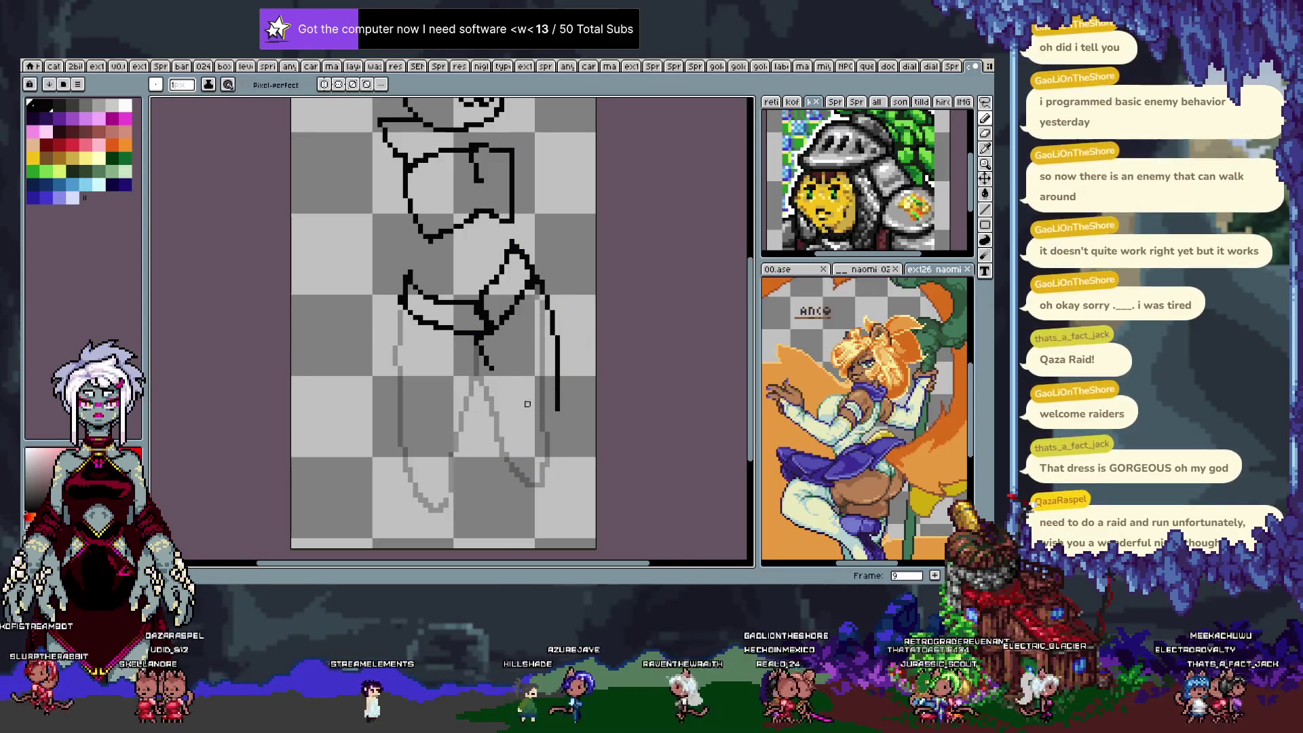
Retrace the right leg's upright outer line and the steeper inner leg line toward the foot.
drag(515, 468, 534, 477)
key(ctrl+z)
key(ctrl+z)
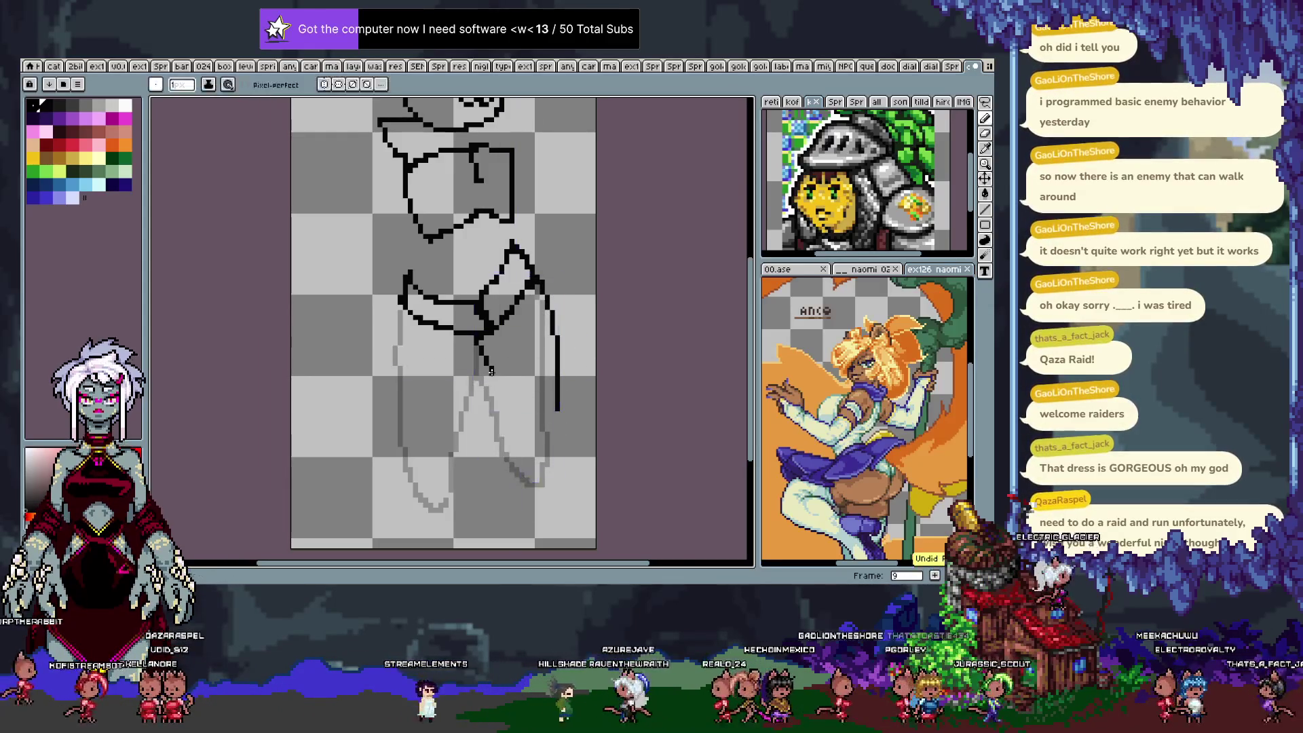
drag(492, 374, 534, 493)
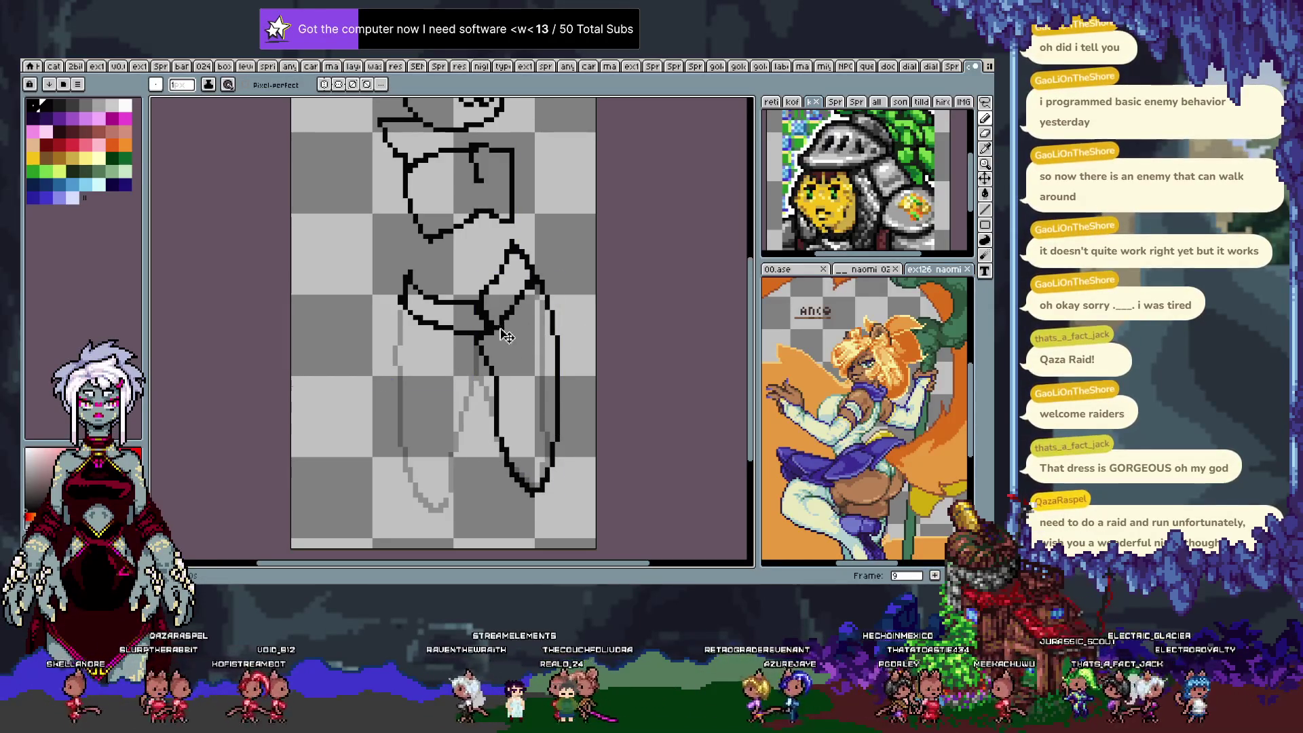
key(ctrl+z)
key(ctrl+z)
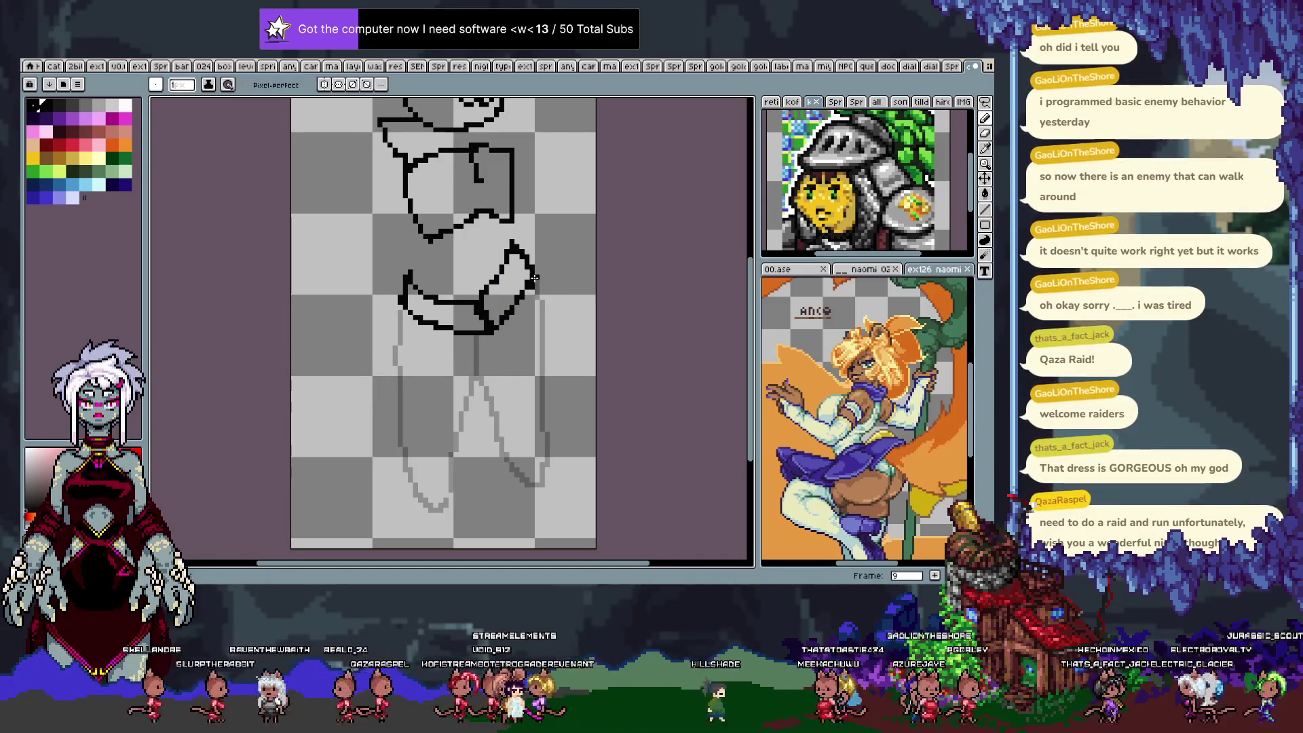
key(ctrl+z)
drag(539, 271, 555, 386)
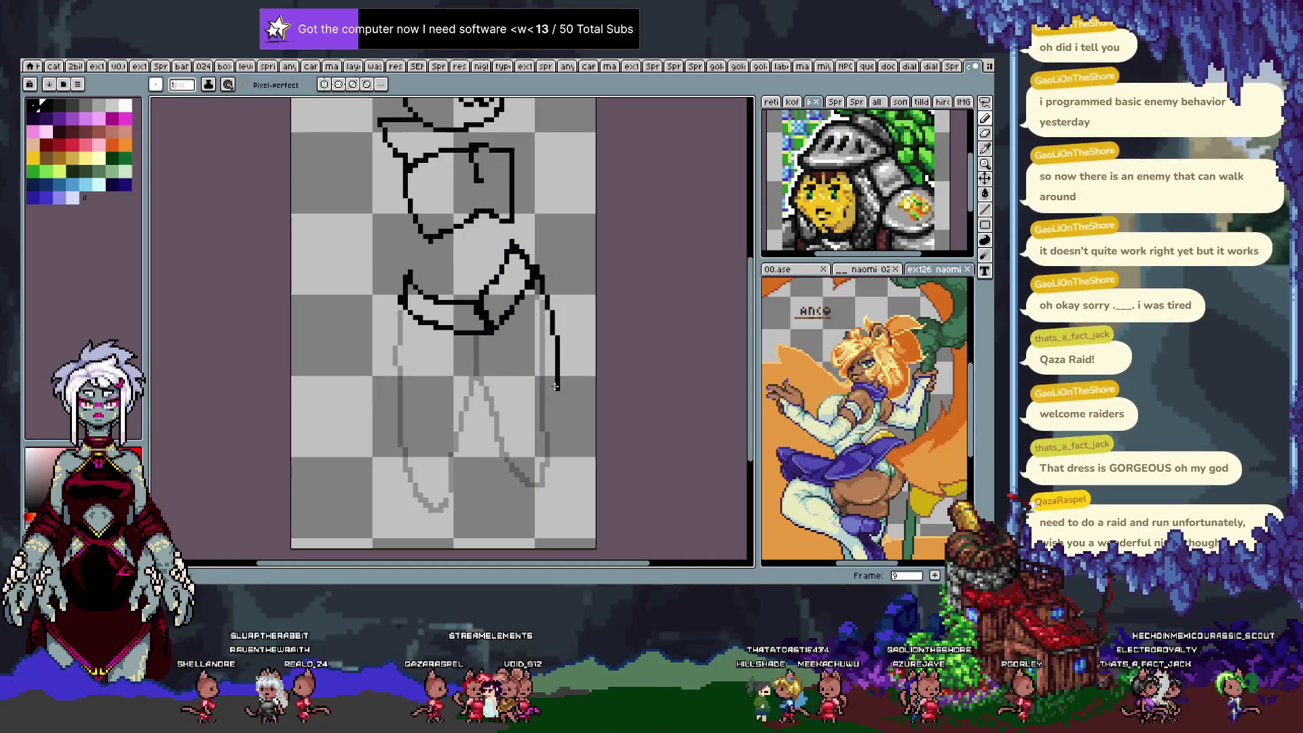
key(ctrl+z)
mouse_move(534, 280)
mouse_down()
mouse_move(547, 397)
mouse_move(538, 485)
mouse_up()
drag(471, 334, 513, 412)
key(ctrl+z)
drag(473, 332, 495, 421)
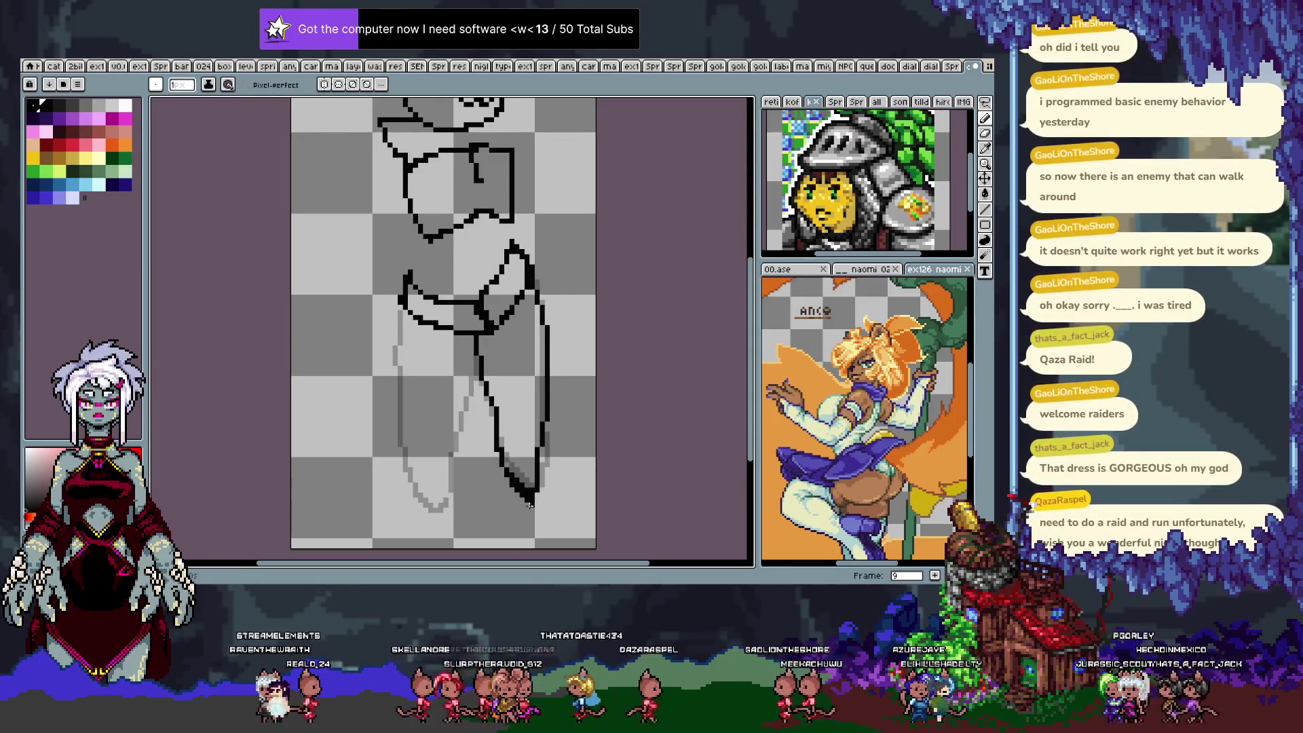
Erase the messy leg tip and extend the right leg outline further down.
key(e)
mouse_move(509, 468)
mouse_down()
mouse_move(535, 483)
mouse_move(543, 458)
mouse_up()
key(b)
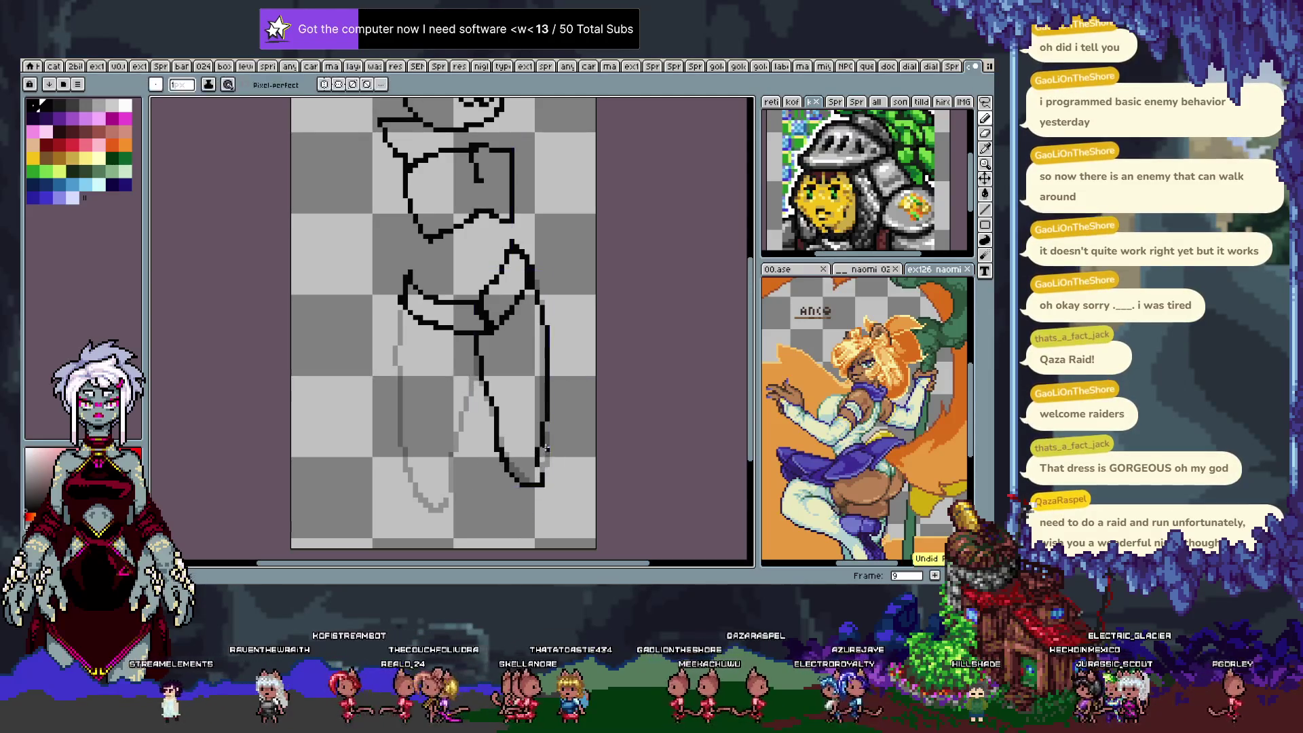
drag(547, 419, 546, 469)
Try a left leg stroke, compare with the neighbouring frame, and advance to frame 10.
drag(400, 309, 434, 407)
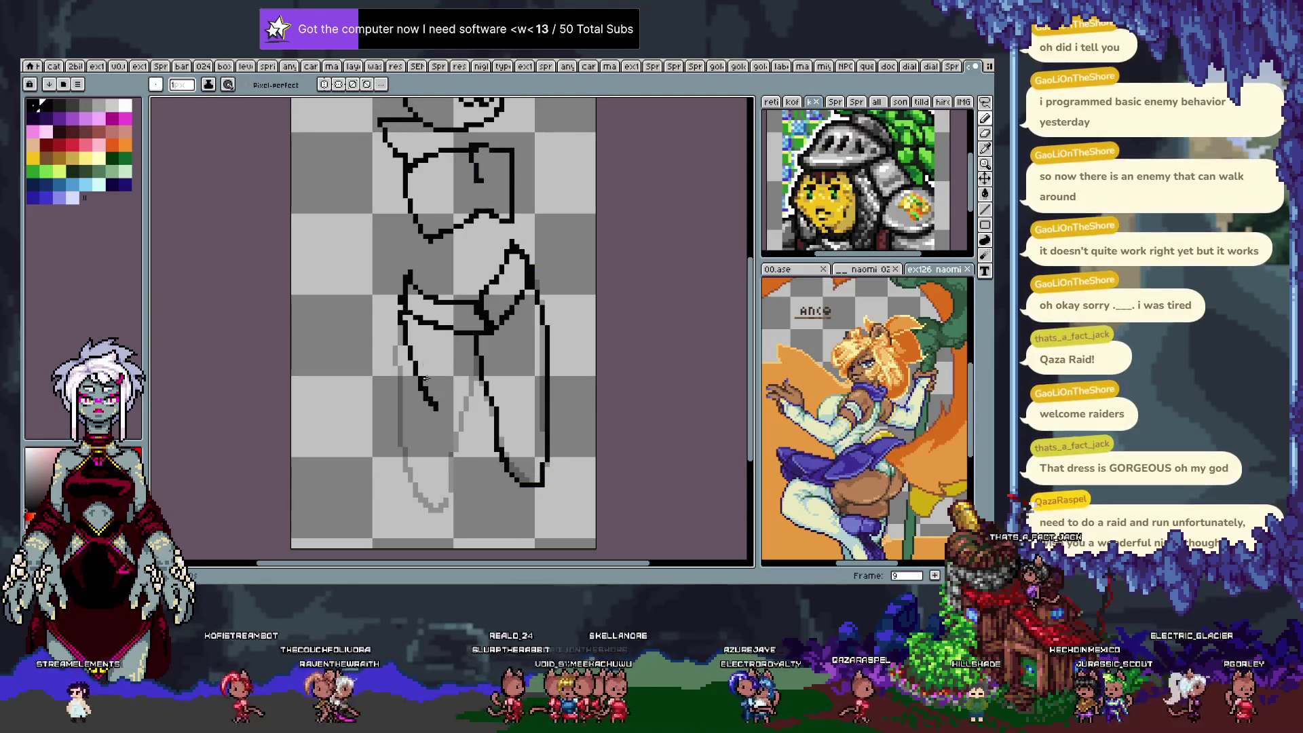
key(ctrl+z)
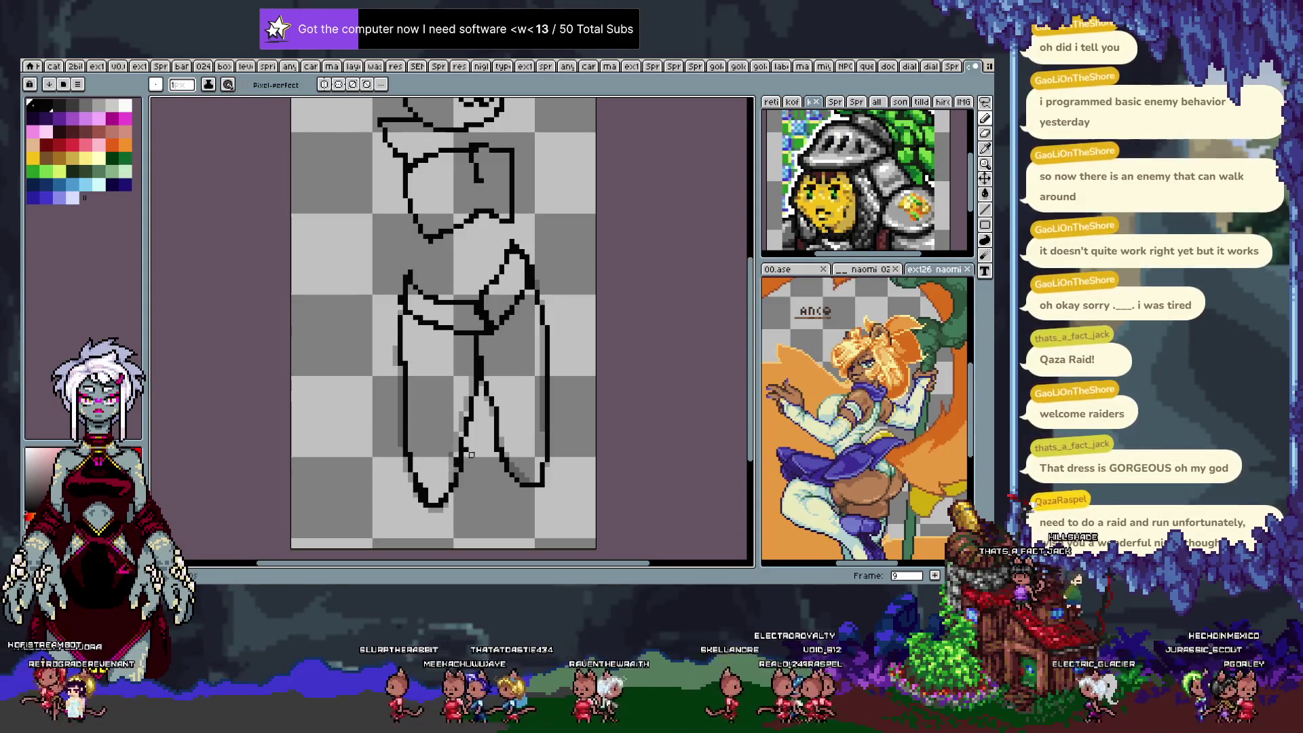
key(Left)
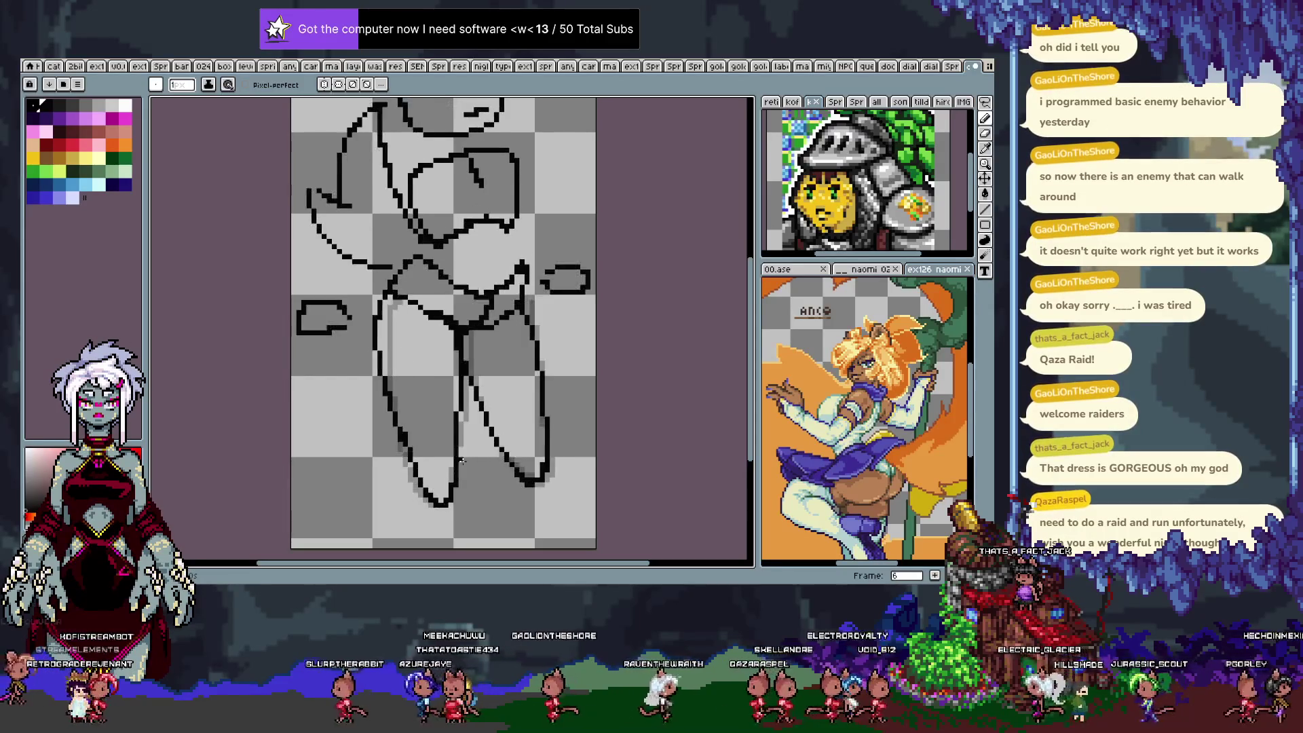
key(Right)
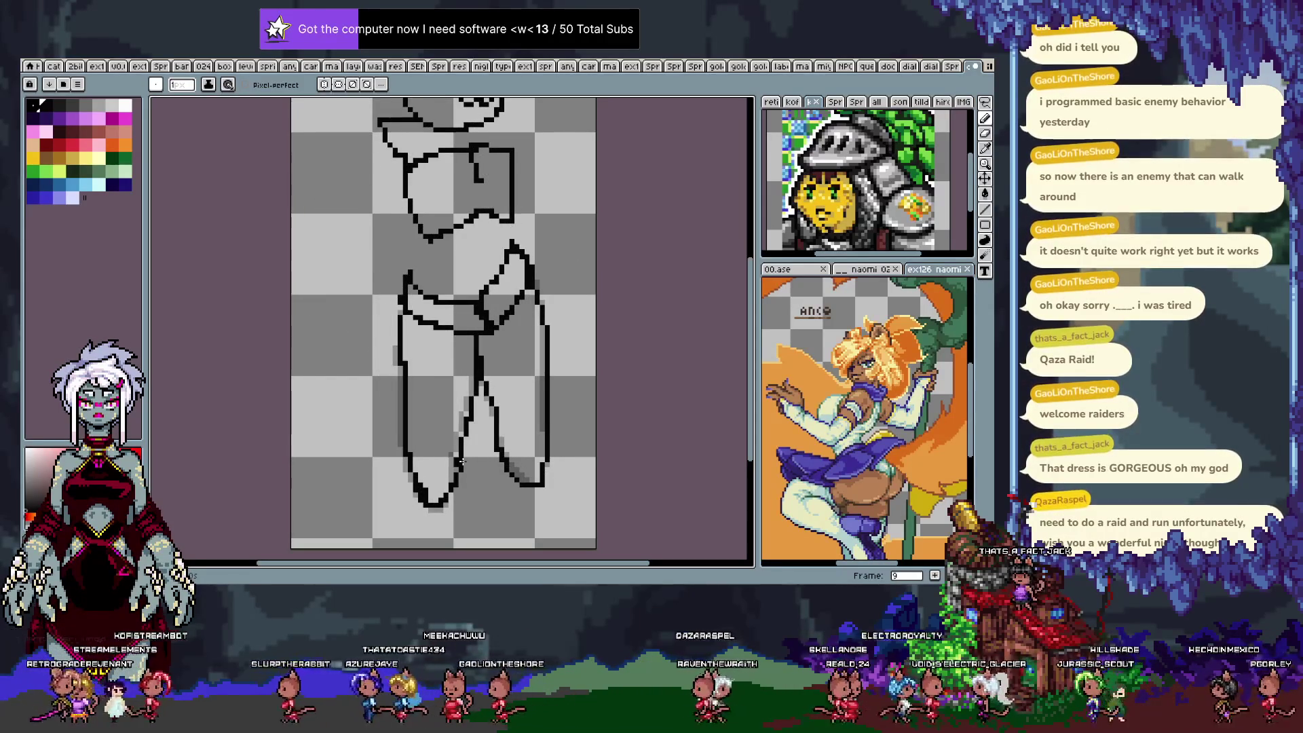
key(Right)
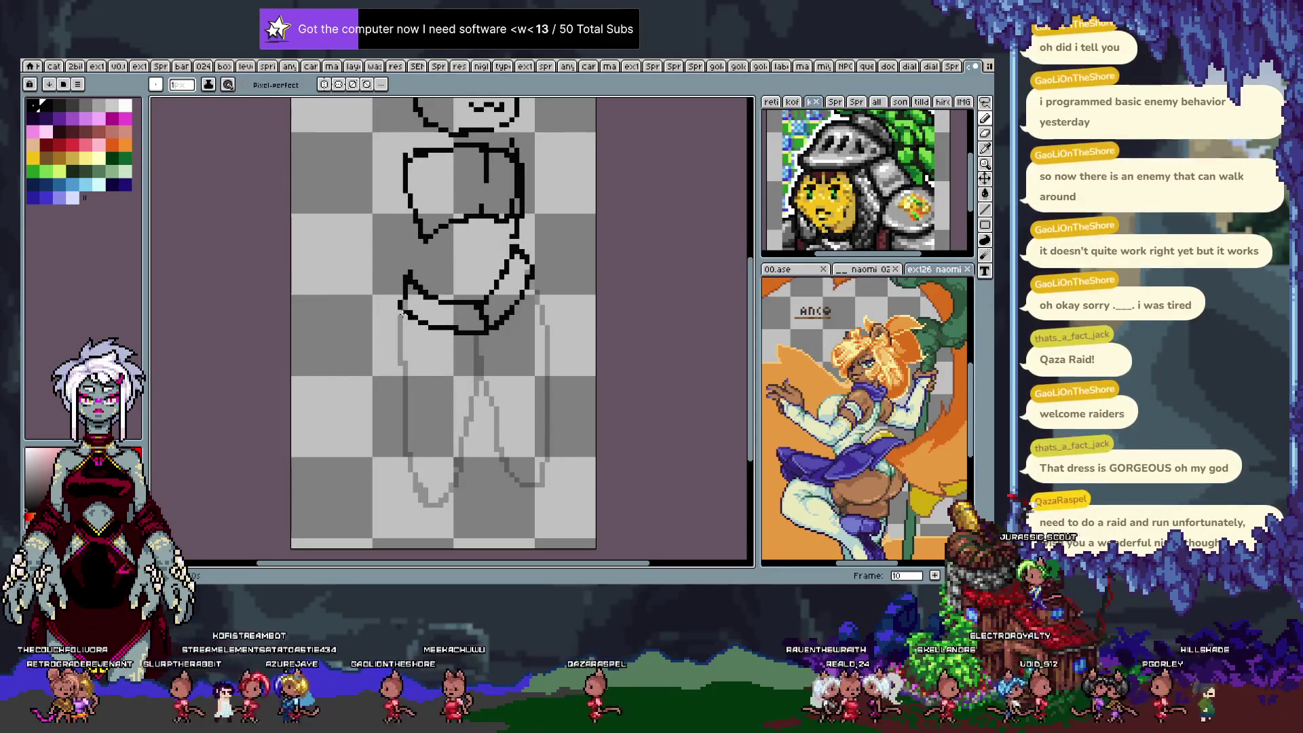
On frame 10, draw the left leg's outer and inner lines and the solid right leg contour.
key(ctrl+z)
key(ctrl+y)
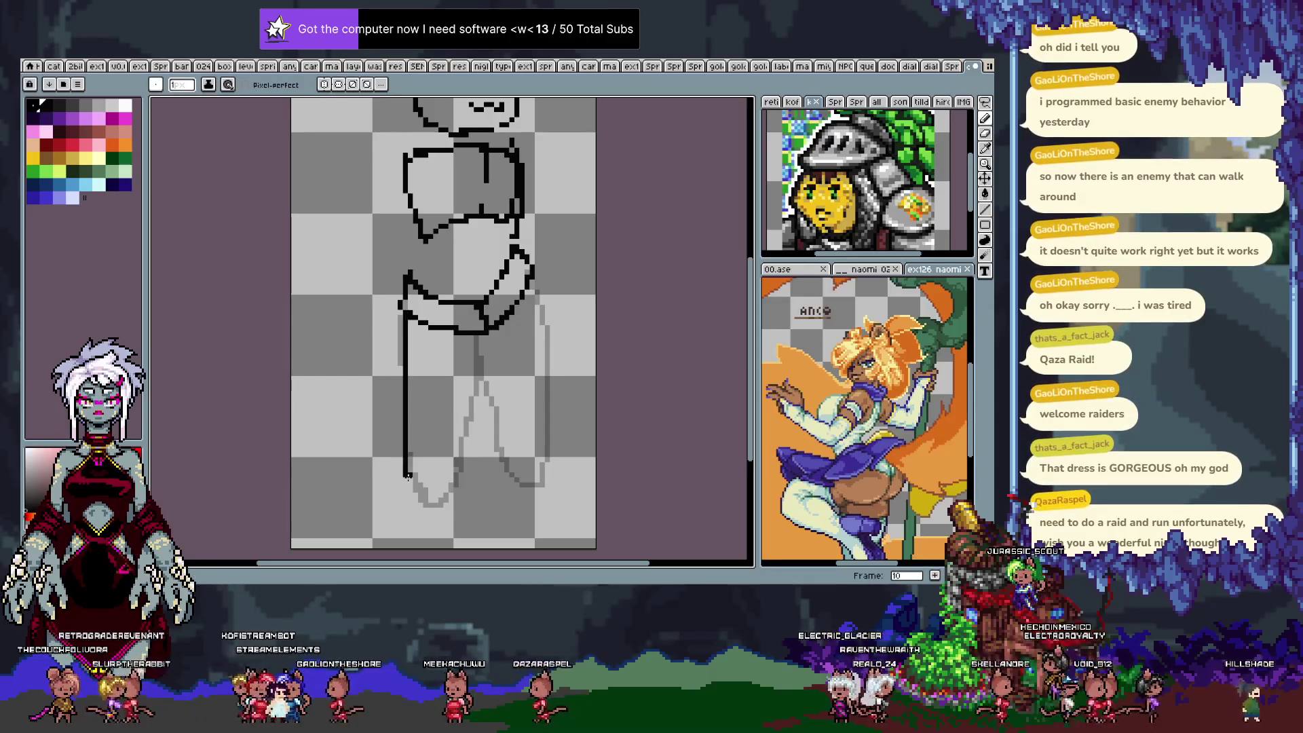
key(ctrl+z)
drag(400, 317, 422, 479)
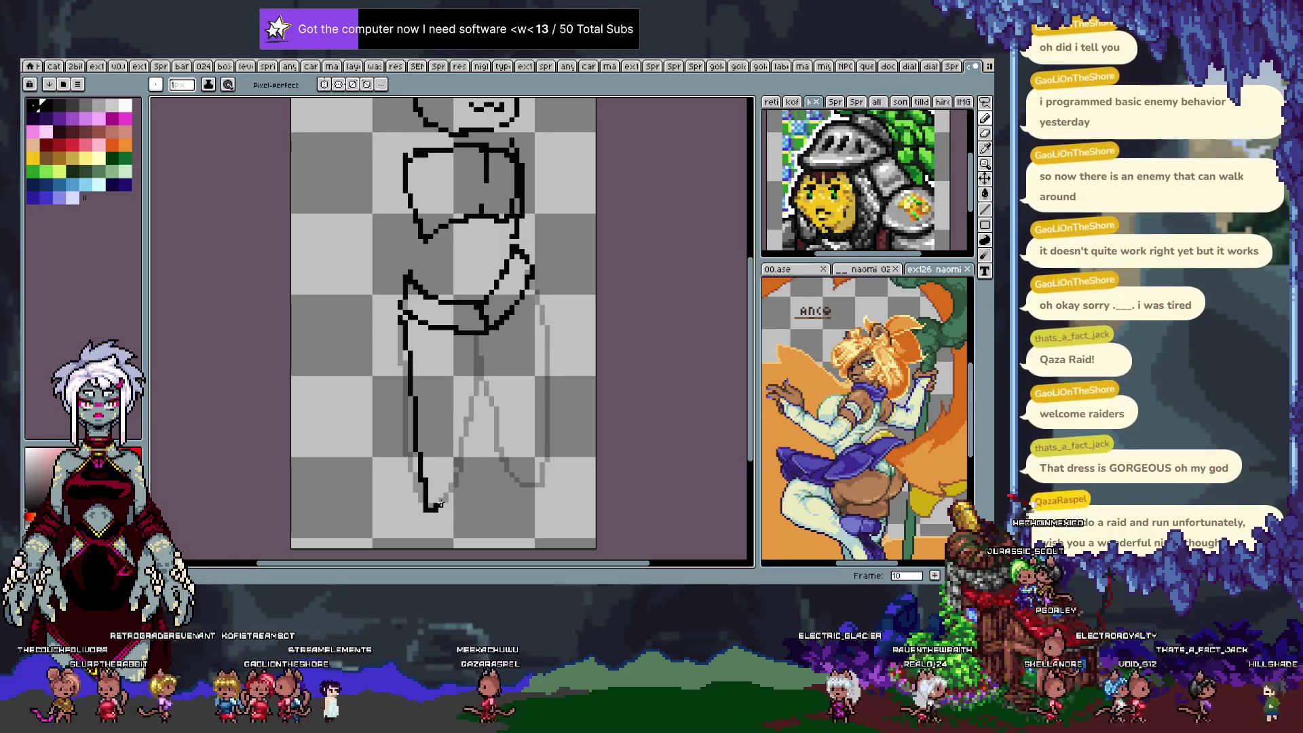
mouse_move(485, 349)
mouse_down()
mouse_move(454, 487)
mouse_move(435, 509)
mouse_up()
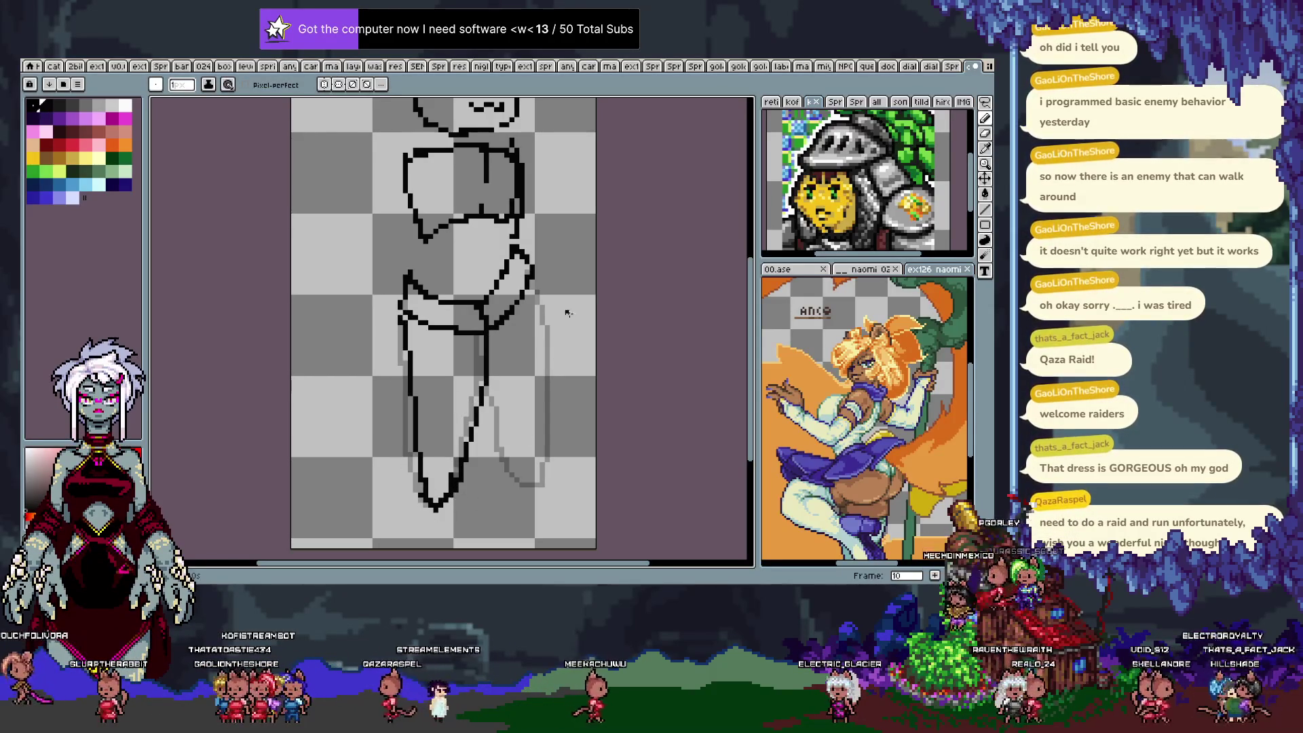
drag(528, 254, 552, 308)
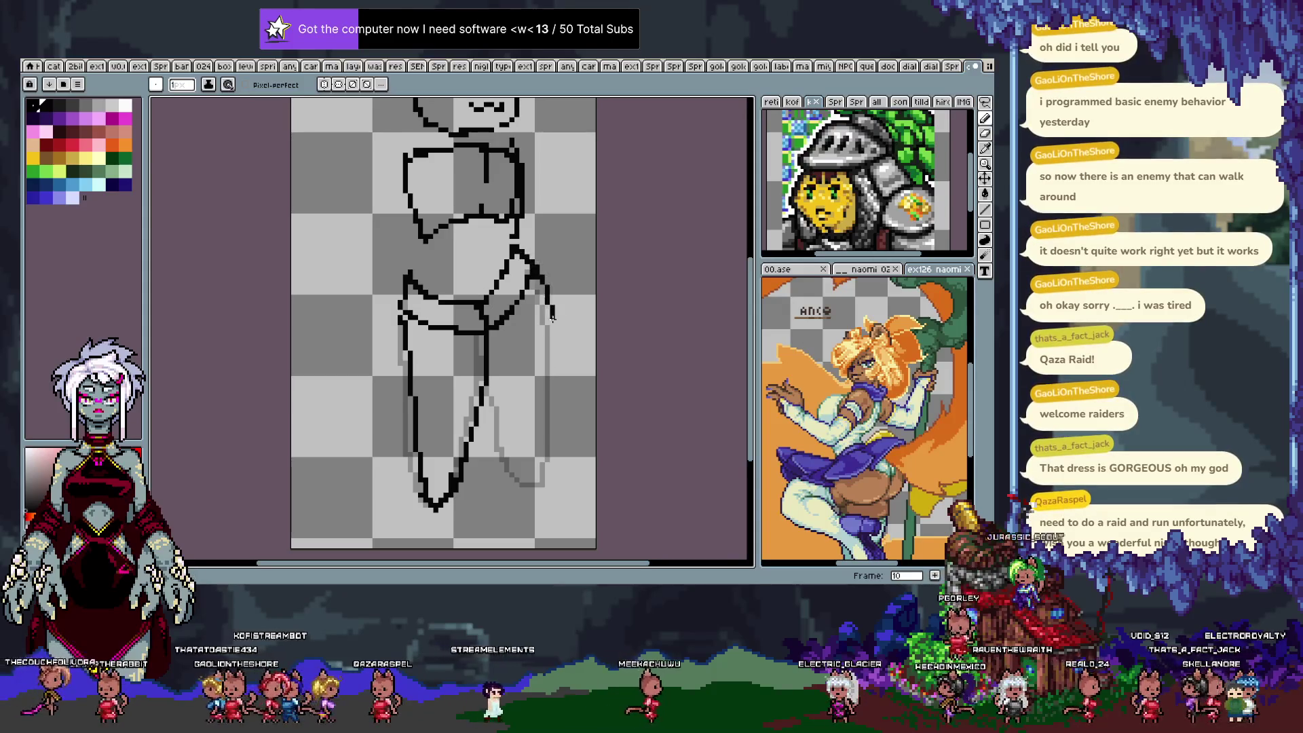
key(ctrl+z)
drag(531, 260, 547, 335)
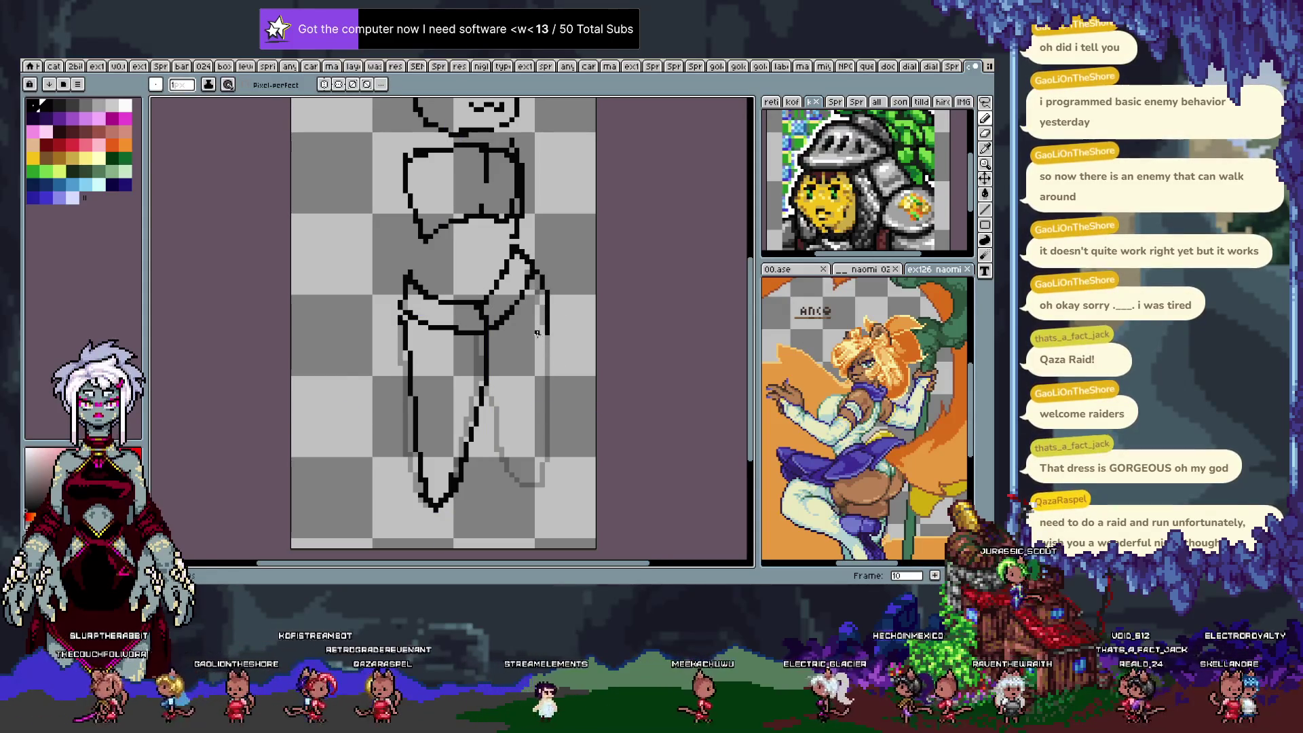
drag(530, 485, 547, 427)
drag(547, 336, 547, 434)
drag(547, 330, 547, 452)
On frame 11, trace the right and left leg outlines, then move to frame 12.
key(period)
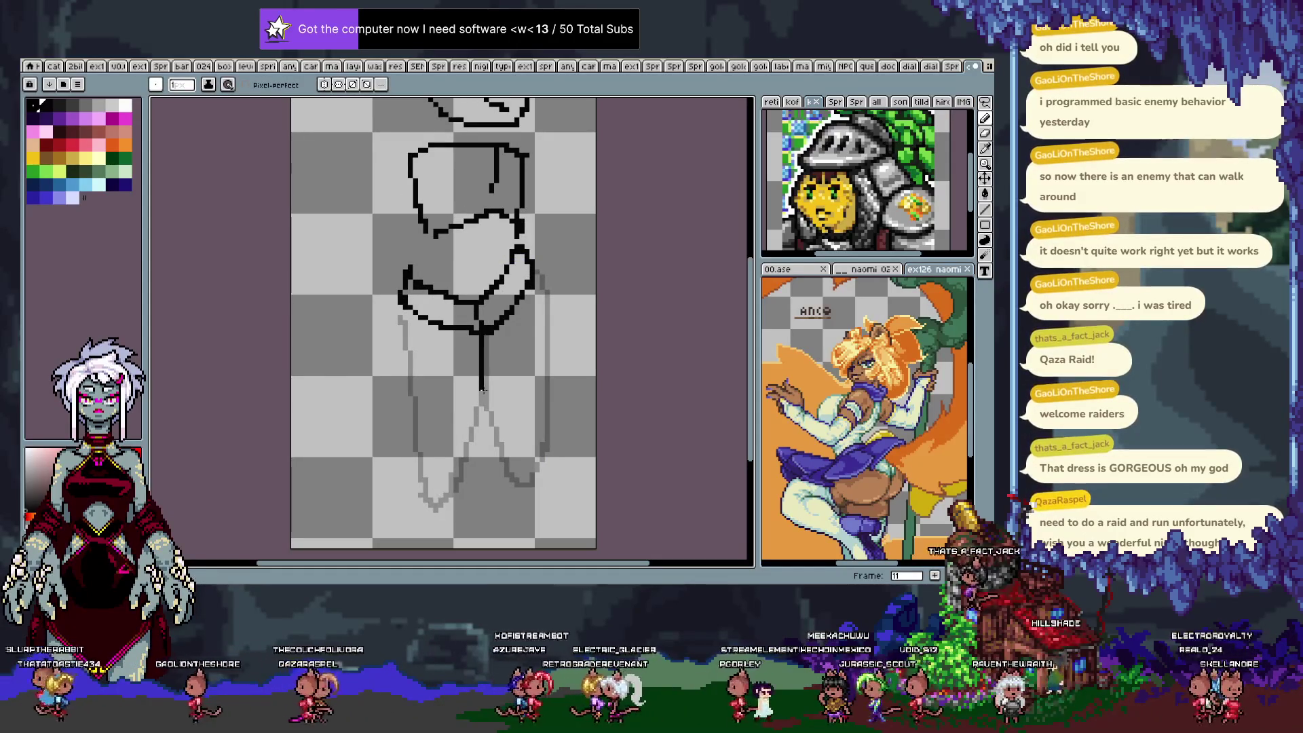
drag(528, 255, 554, 378)
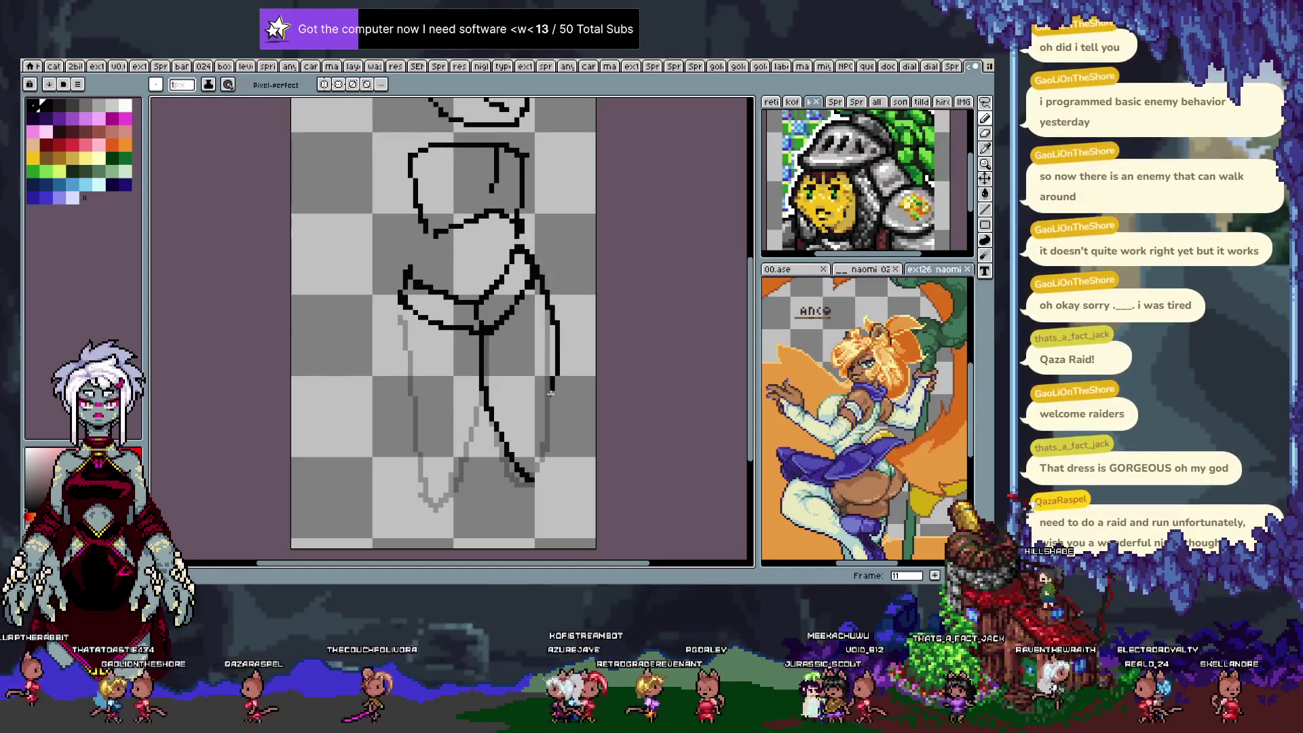
key(ctrl+z)
drag(541, 272, 541, 404)
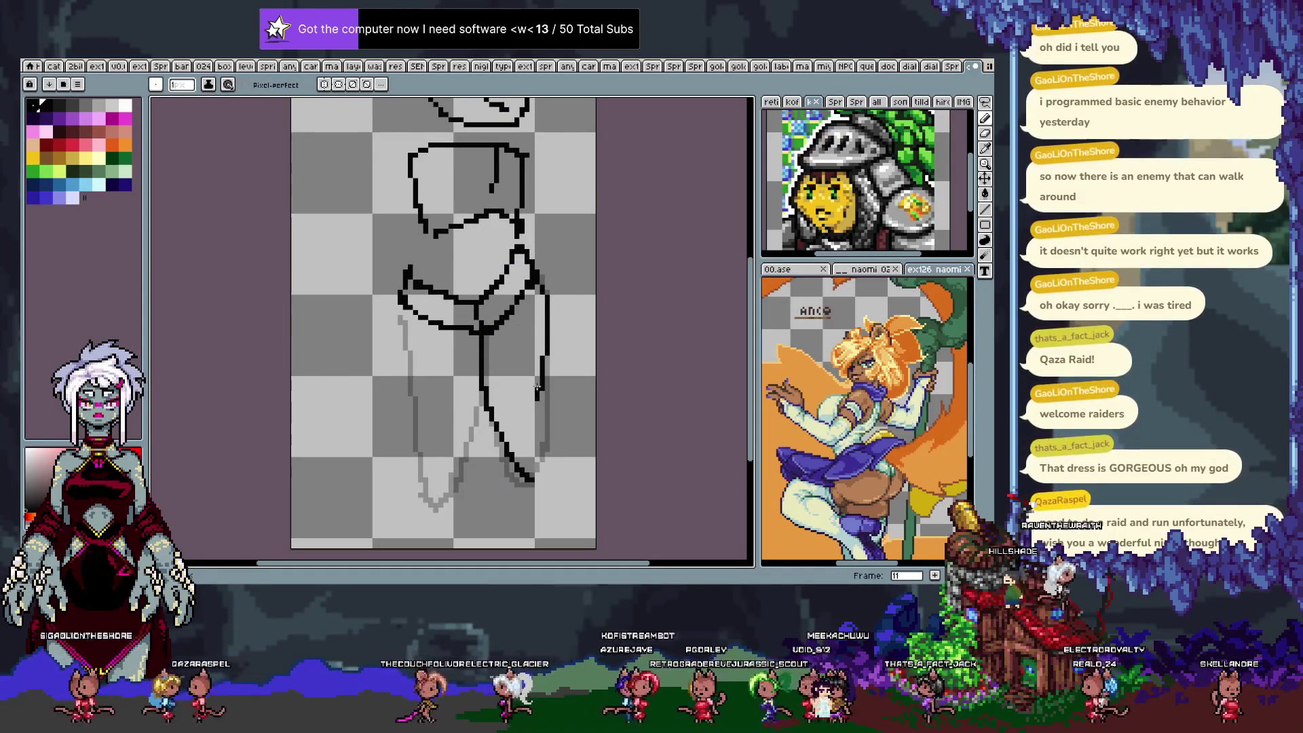
drag(401, 305, 425, 497)
key(ctrl+z)
drag(402, 310, 435, 513)
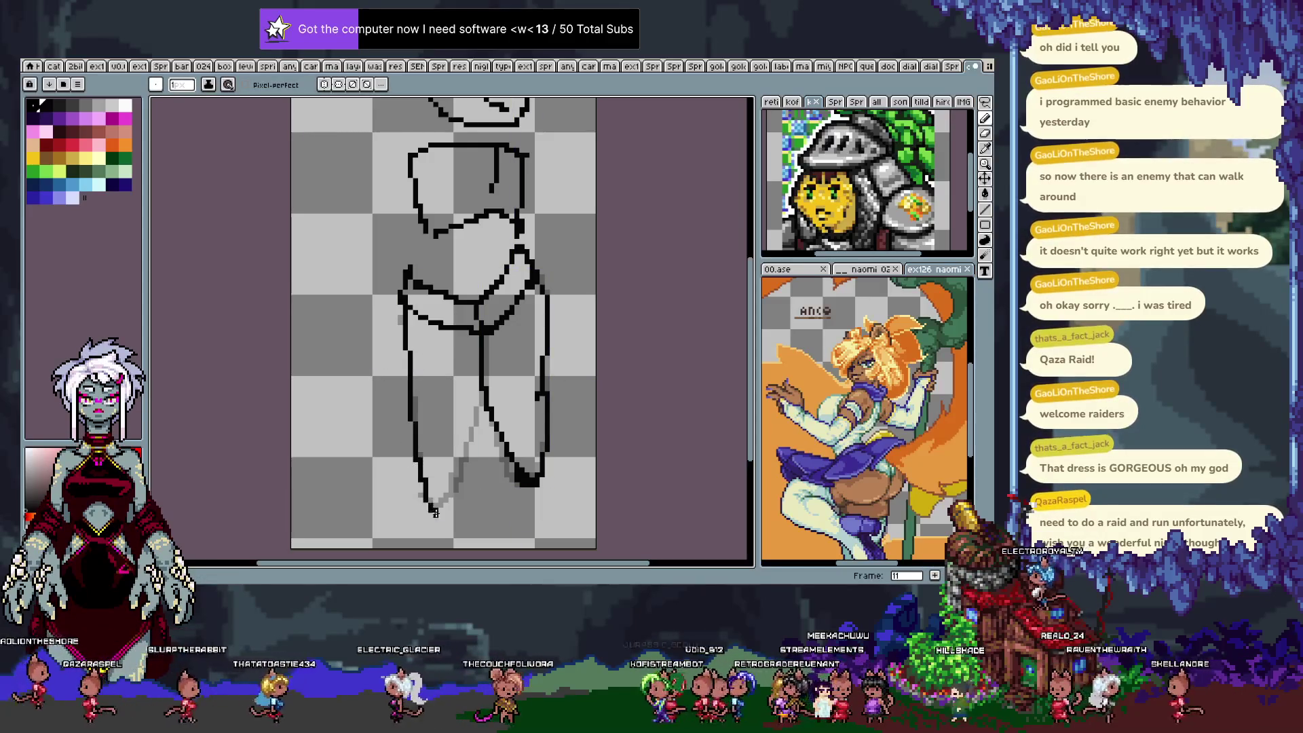
key(ctrl+z)
mouse_move(402, 304)
mouse_down()
mouse_move(421, 462)
mouse_move(439, 503)
mouse_move(478, 407)
mouse_up()
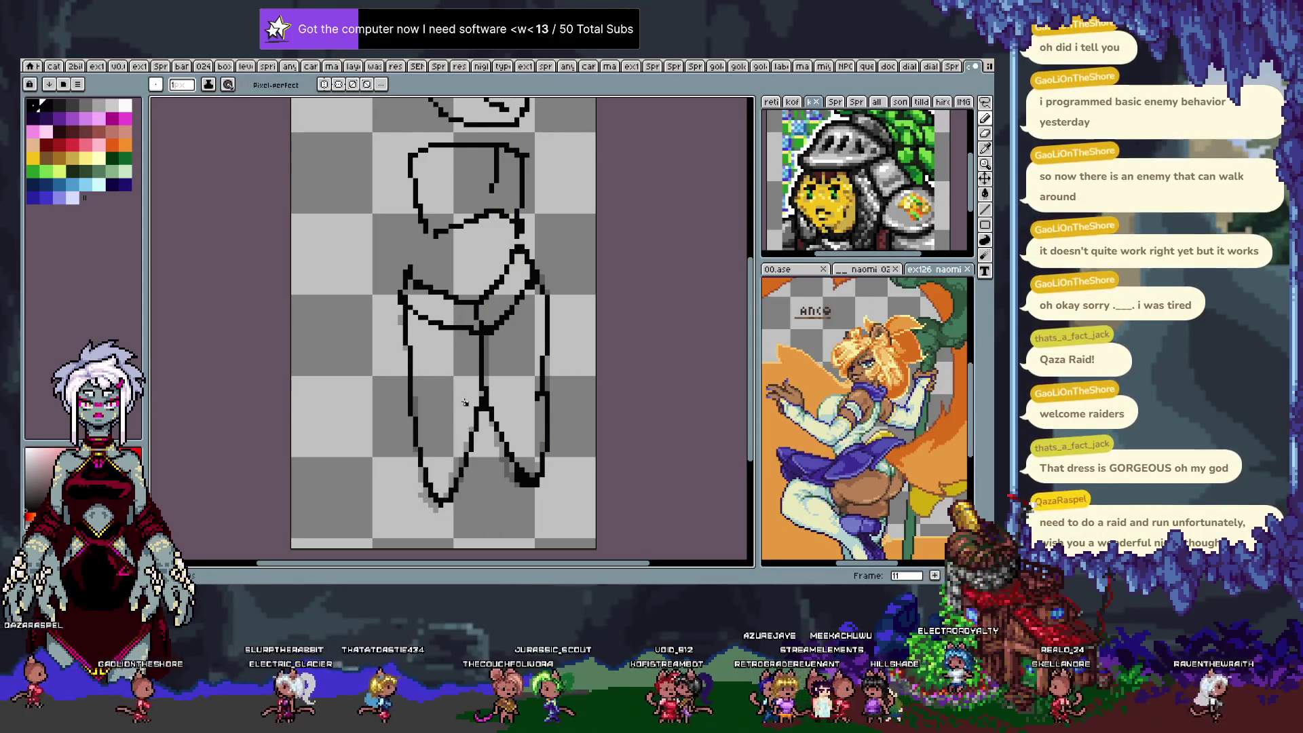
key(period)
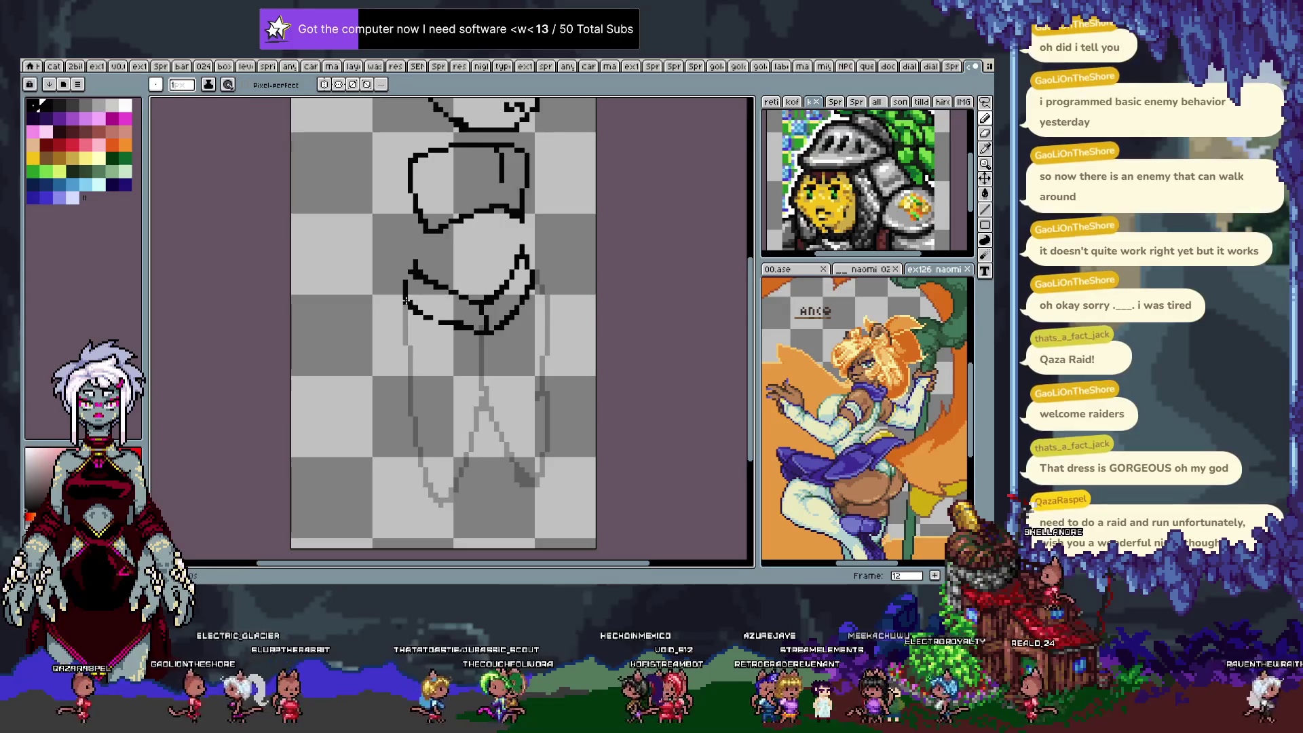
On frame 12, outline the lower-left leg, join it to the waist, and outline the right leg.
drag(404, 384, 424, 498)
key(ctrl+z)
mouse_move(415, 307)
mouse_down()
mouse_move(418, 441)
mouse_move(472, 434)
mouse_up()
drag(480, 334, 472, 434)
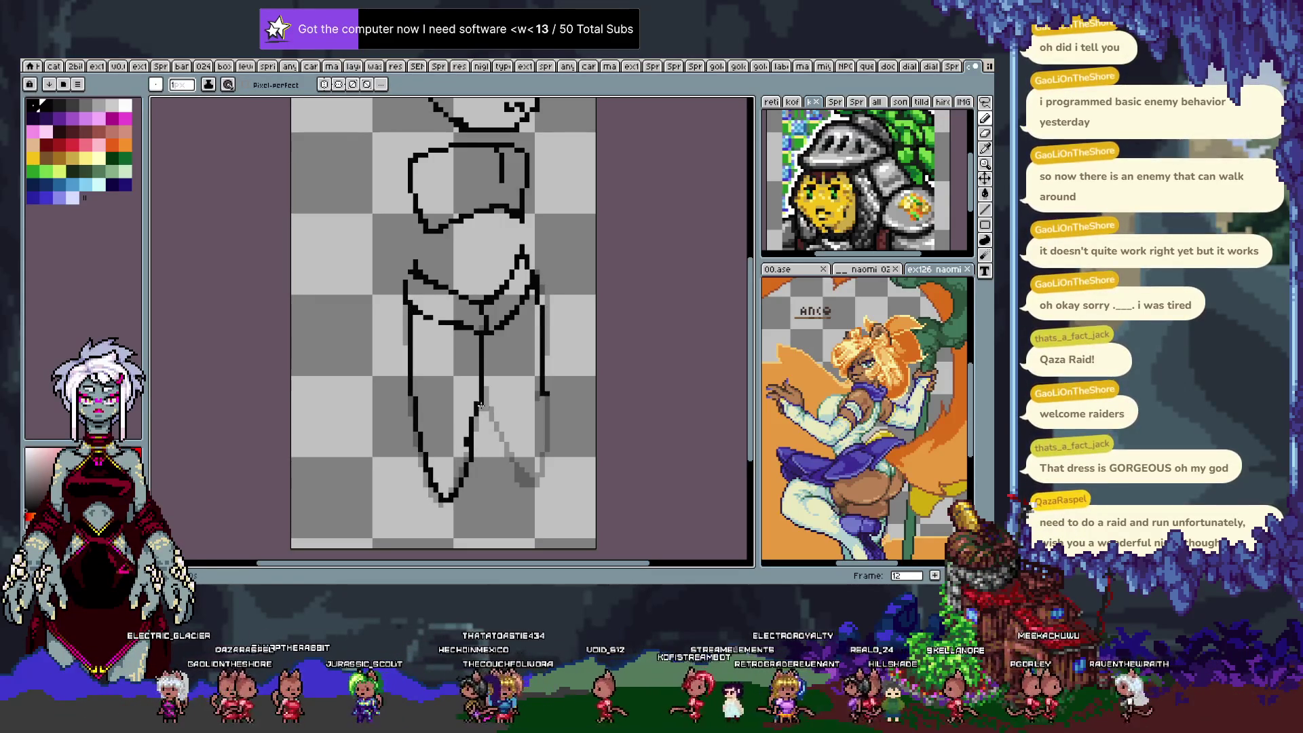
mouse_move(483, 399)
mouse_down()
mouse_move(524, 480)
mouse_move(551, 374)
mouse_move(546, 404)
mouse_up()
key(ctrl+z)
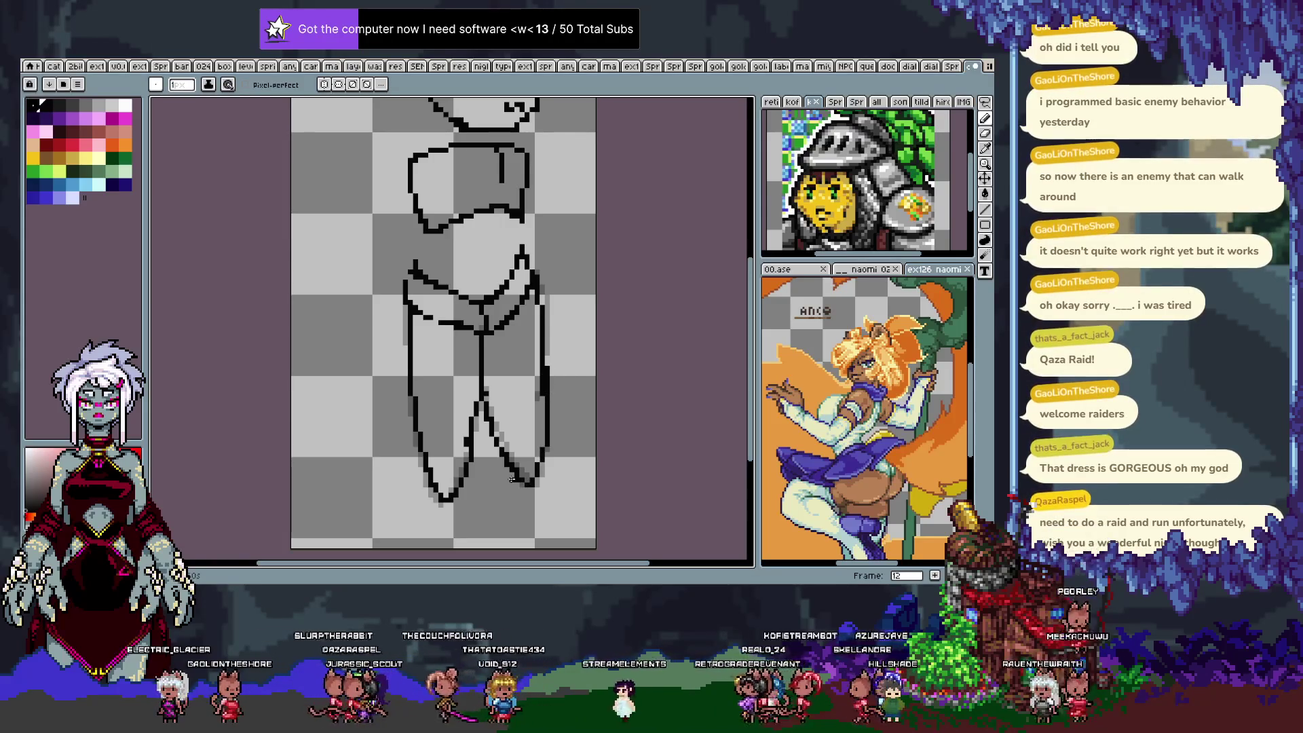
On frame 13, trace the left leg contour, centre line and inner stroke, then advance to frame 14.
key(period)
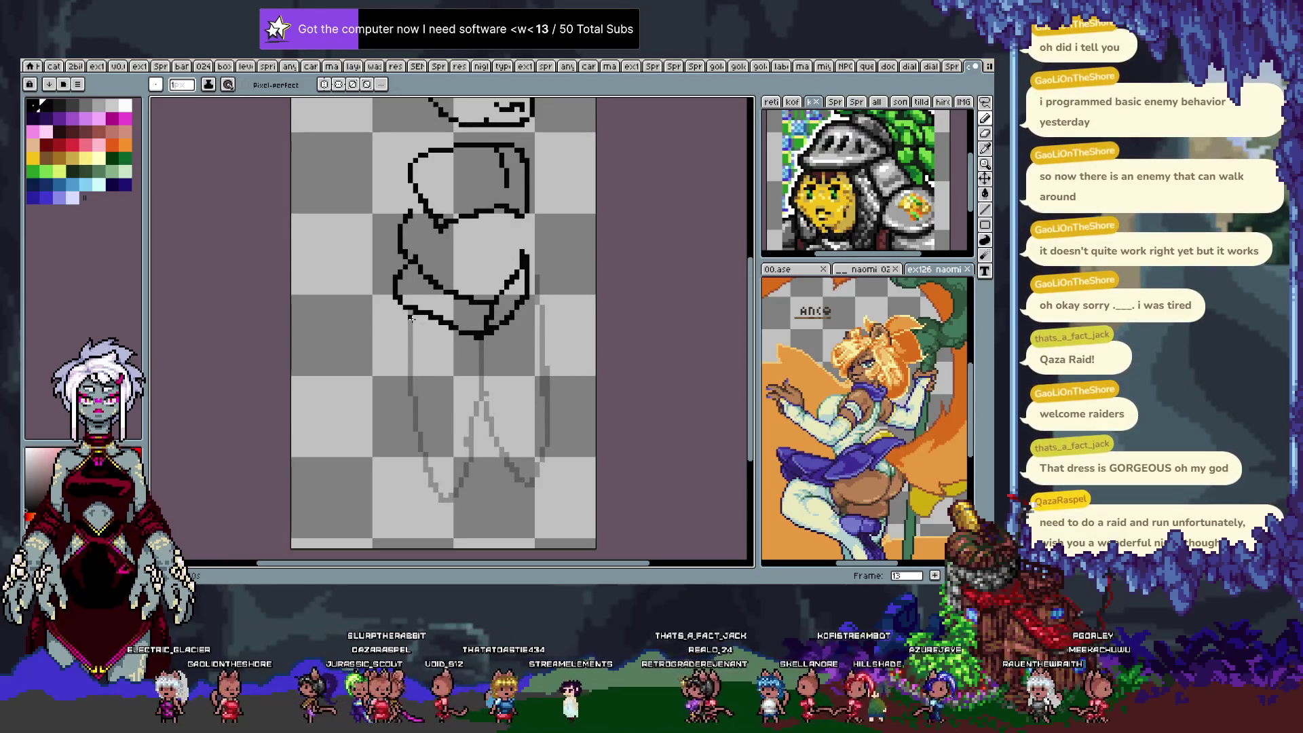
mouse_move(400, 298)
mouse_down()
mouse_move(391, 326)
mouse_move(441, 468)
mouse_up()
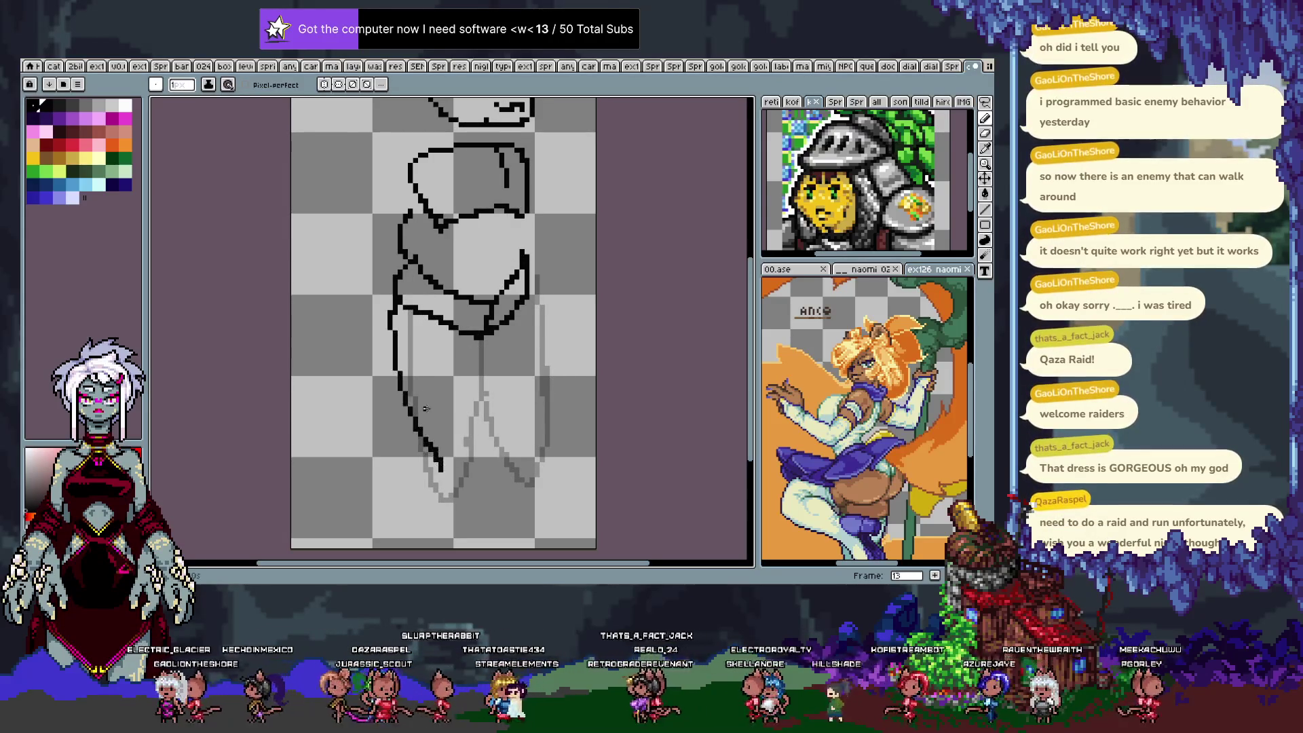
key(ctrl+z)
drag(399, 306, 449, 486)
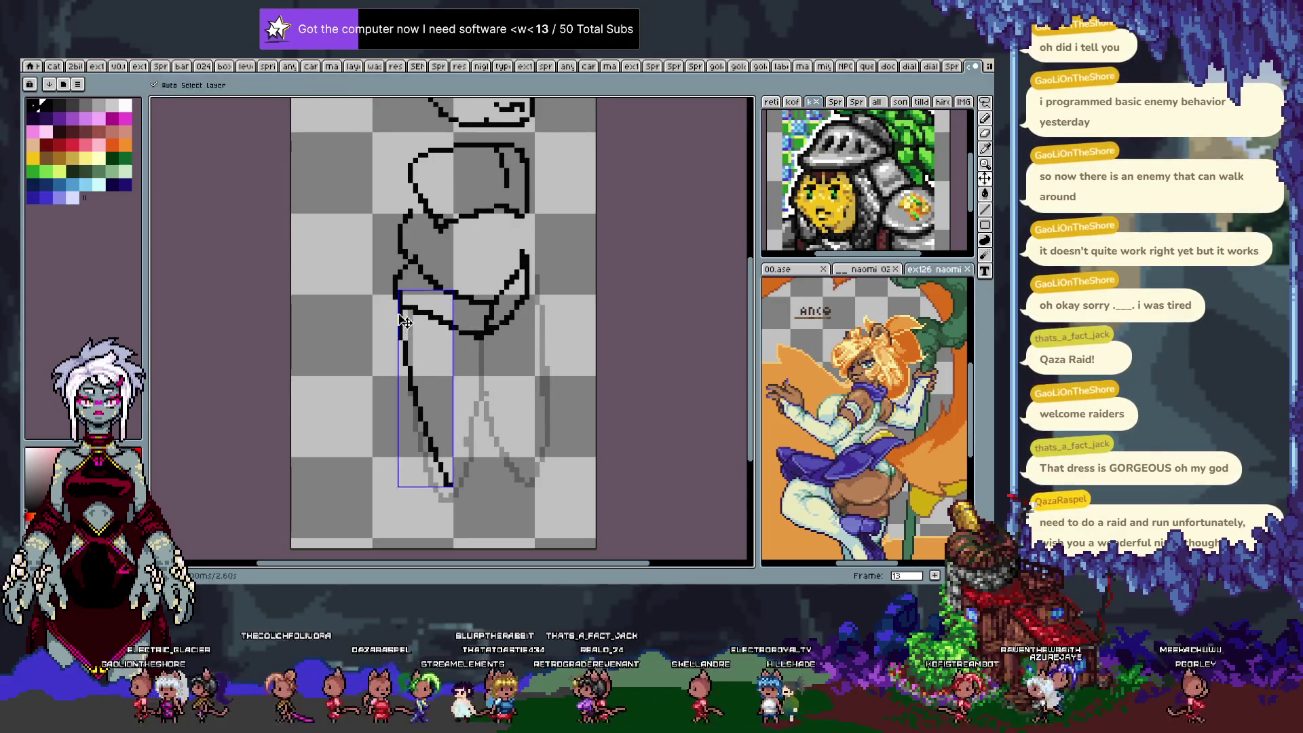
key(ctrl+z)
mouse_move(395, 285)
mouse_down()
mouse_move(391, 319)
mouse_move(442, 492)
mouse_up()
mouse_move(483, 338)
mouse_down()
mouse_move(482, 429)
mouse_move(483, 362)
mouse_move(459, 484)
mouse_up()
key(ctrl+z)
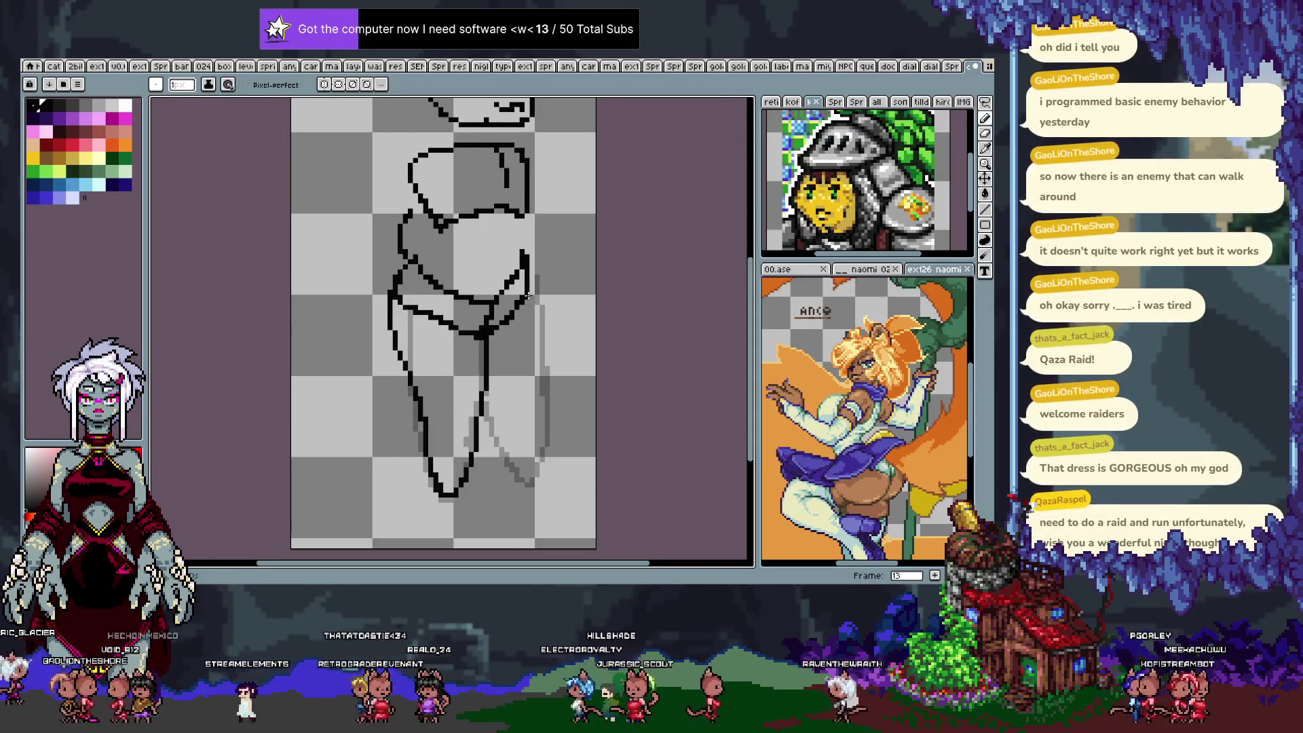
mouse_move(480, 401)
mouse_down()
mouse_move(488, 445)
mouse_move(541, 448)
mouse_up()
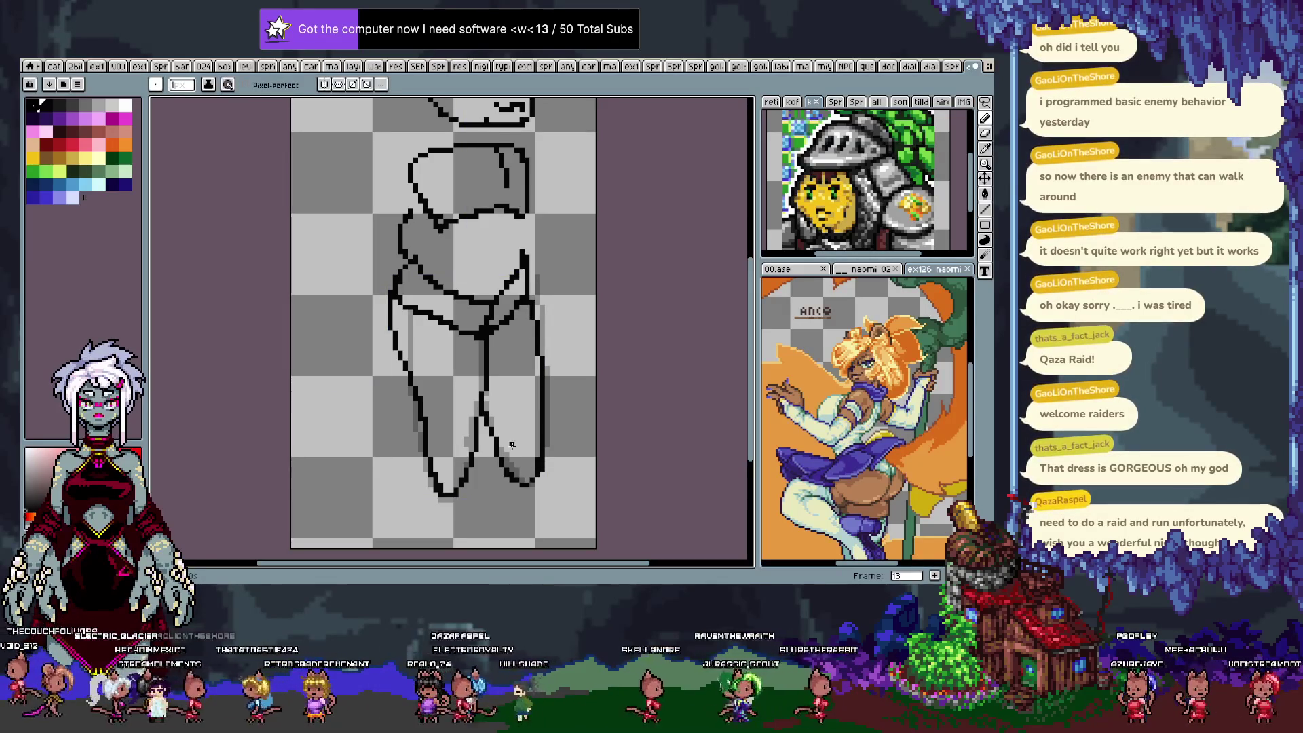
key(period)
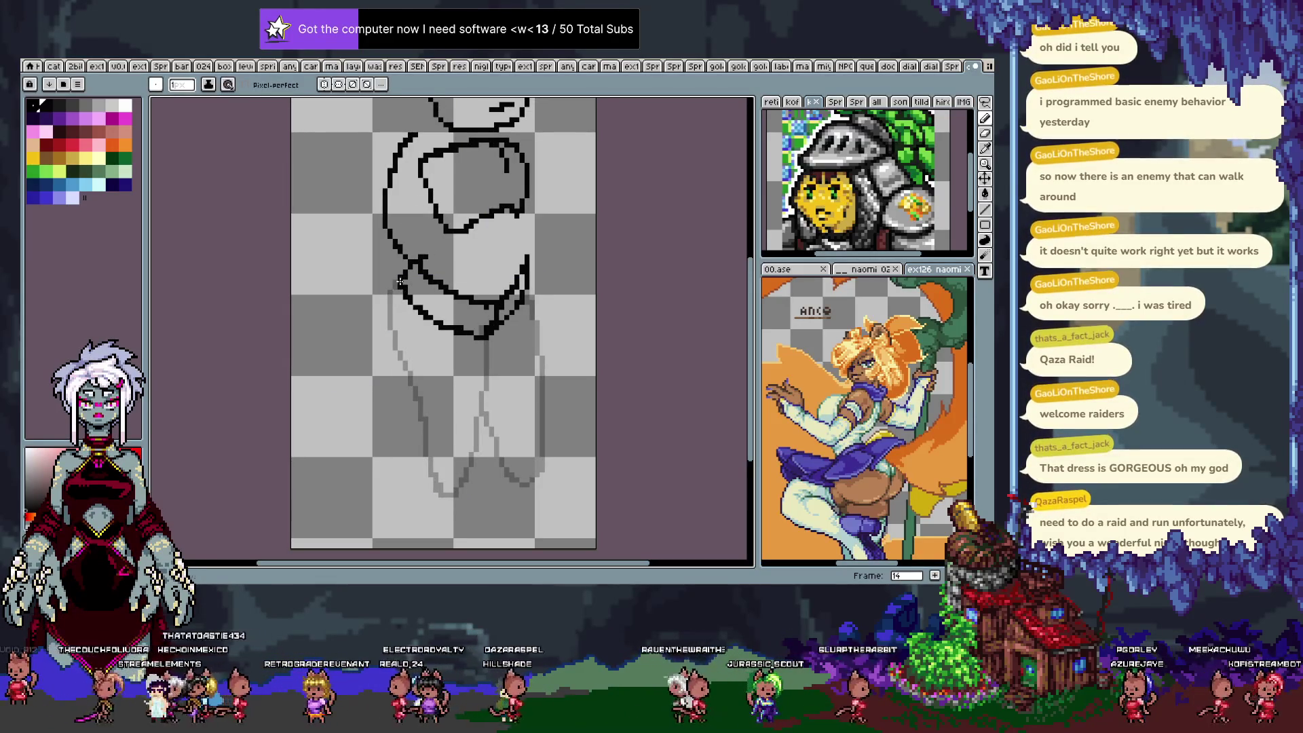
On frame 14, trace the left contour, right contour, outer right side and inner leg line.
drag(399, 372, 442, 467)
key(ctrl+z)
drag(396, 280, 391, 364)
key(ctrl+z)
drag(399, 275, 428, 449)
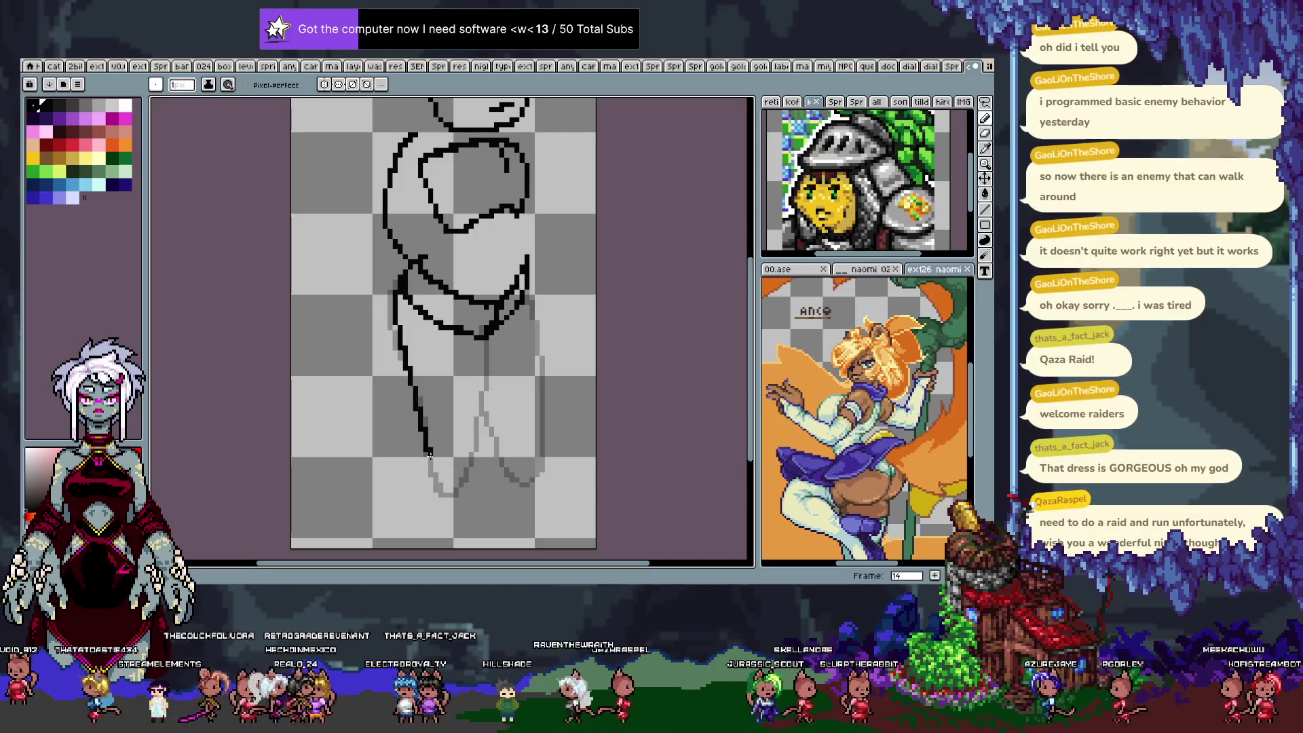
drag(485, 355, 475, 489)
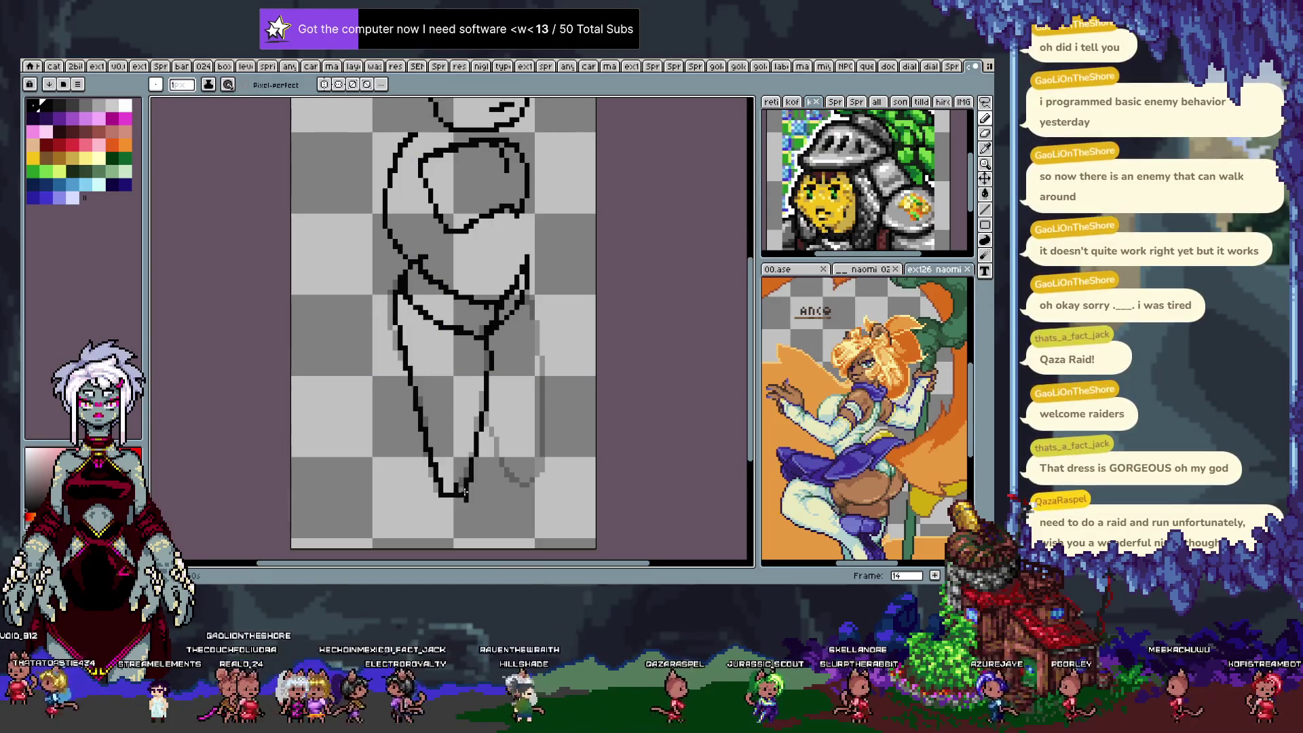
key(ctrl+z)
drag(486, 337, 453, 492)
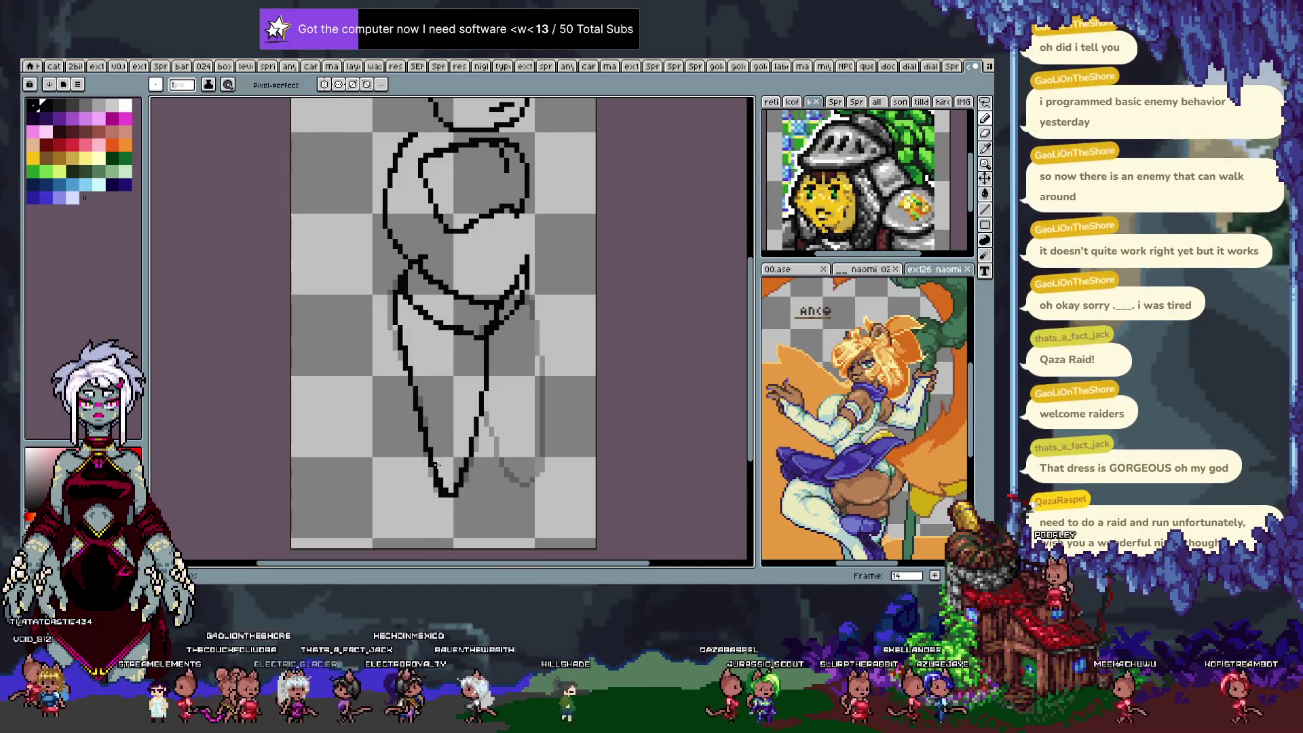
drag(526, 302, 542, 476)
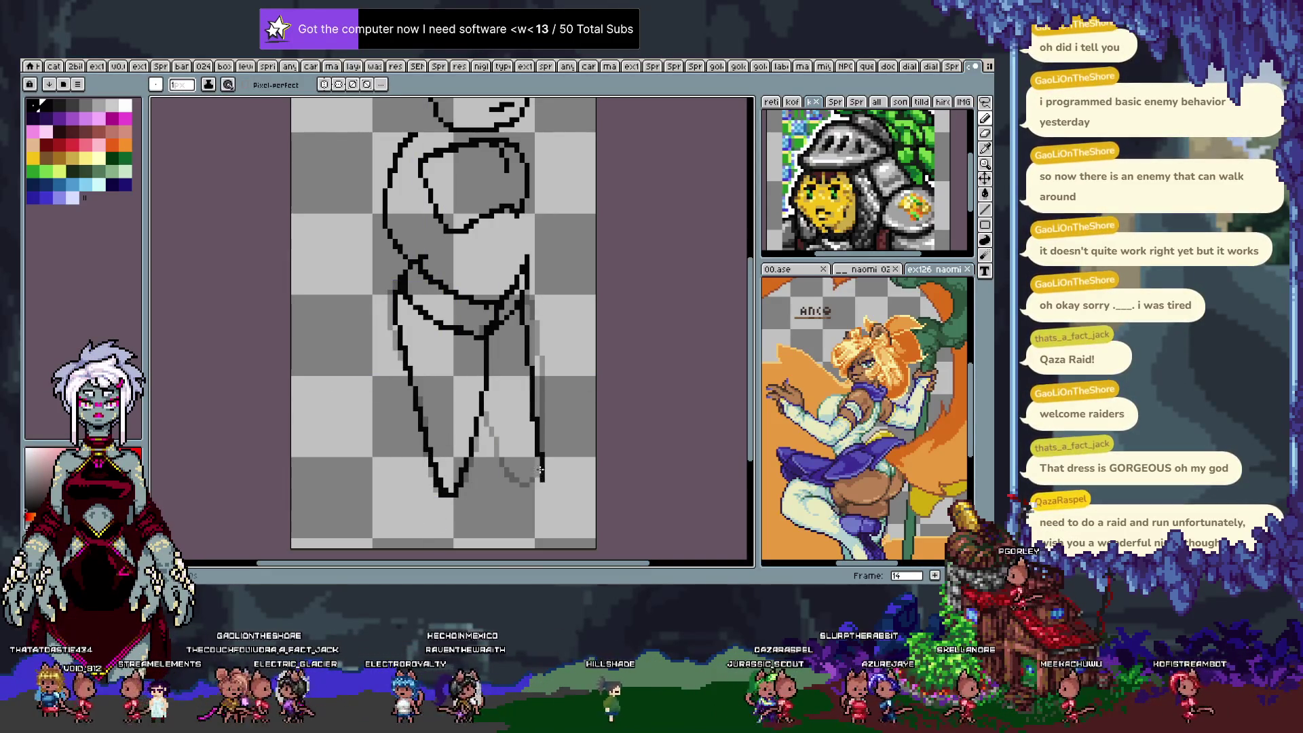
drag(484, 420, 521, 490)
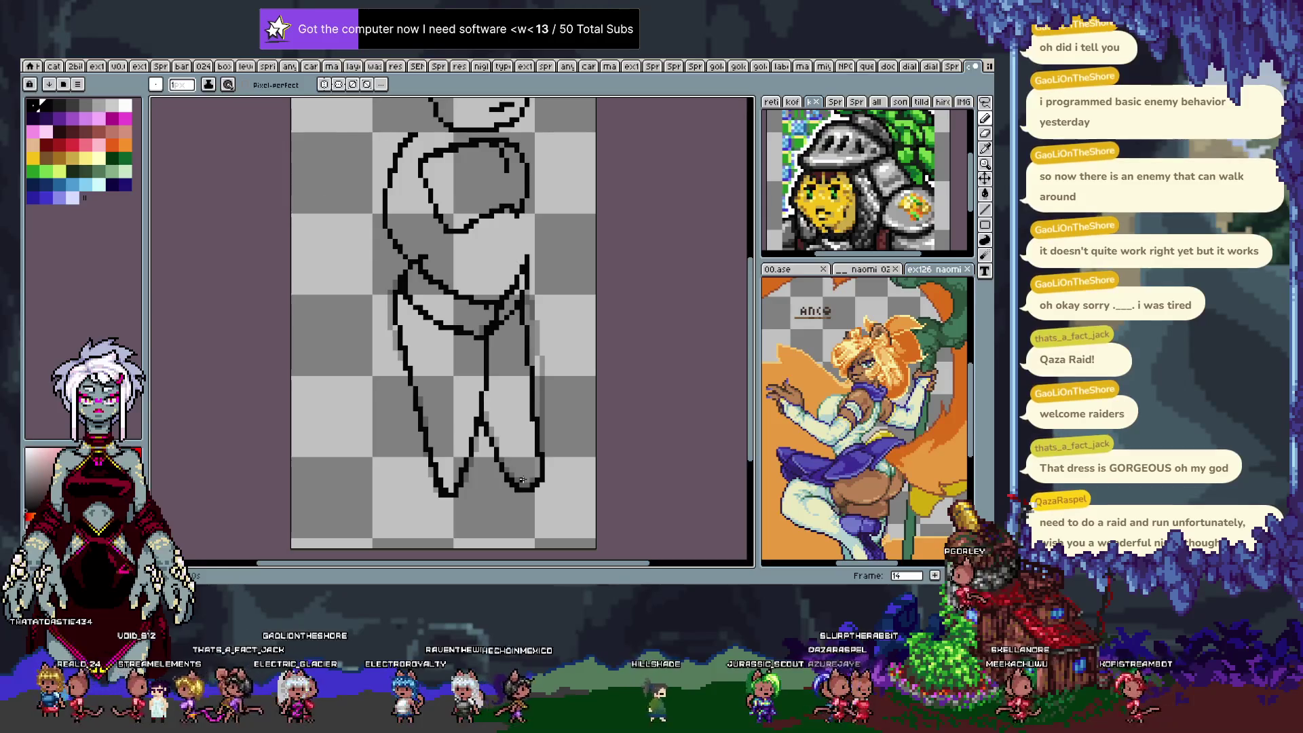
On frame 15, trace the V-ending left contour and a middle leg line.
key(period)
drag(402, 277, 456, 485)
key(ctrl+z)
mouse_move(395, 309)
mouse_down()
mouse_move(455, 494)
mouse_move(463, 459)
mouse_up()
drag(487, 329, 469, 490)
key(ctrl+z)
mouse_move(488, 329)
mouse_down()
mouse_move(470, 488)
mouse_move(490, 397)
mouse_up()
key(ctrl+z)
key(ctrl+z)
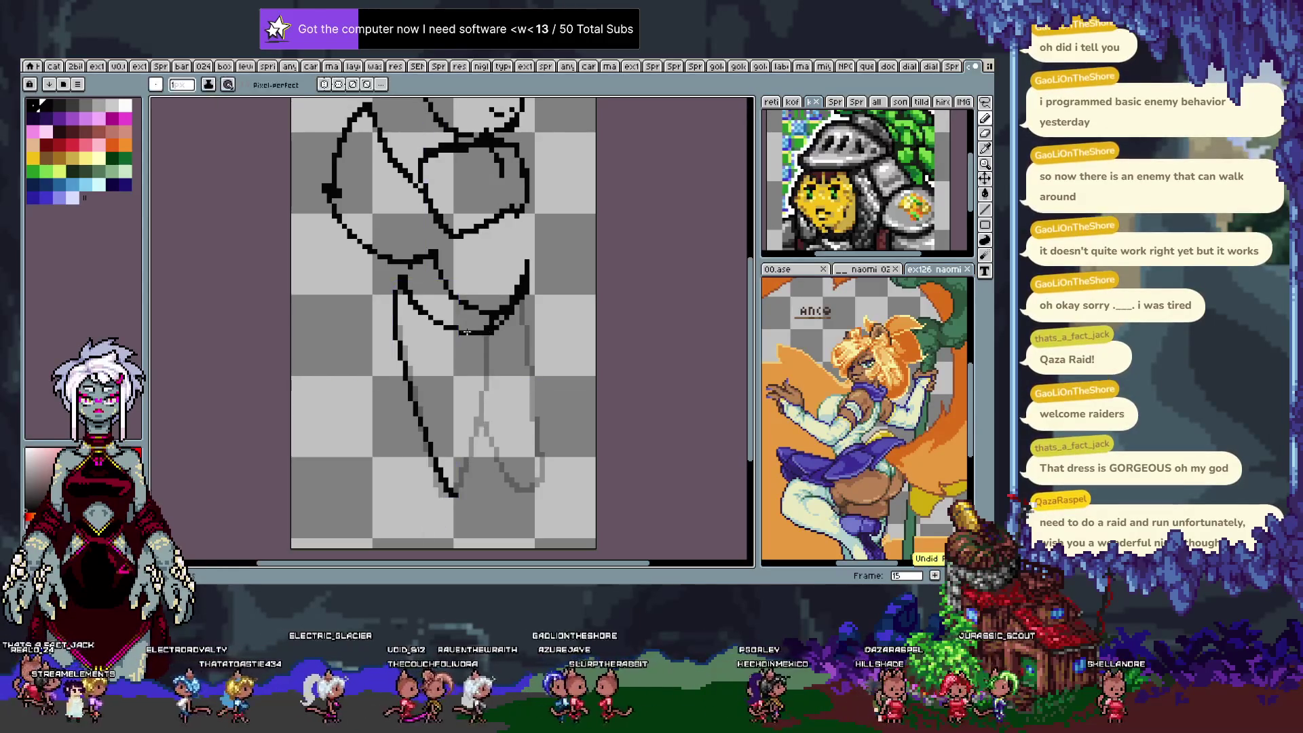
drag(475, 331, 481, 437)
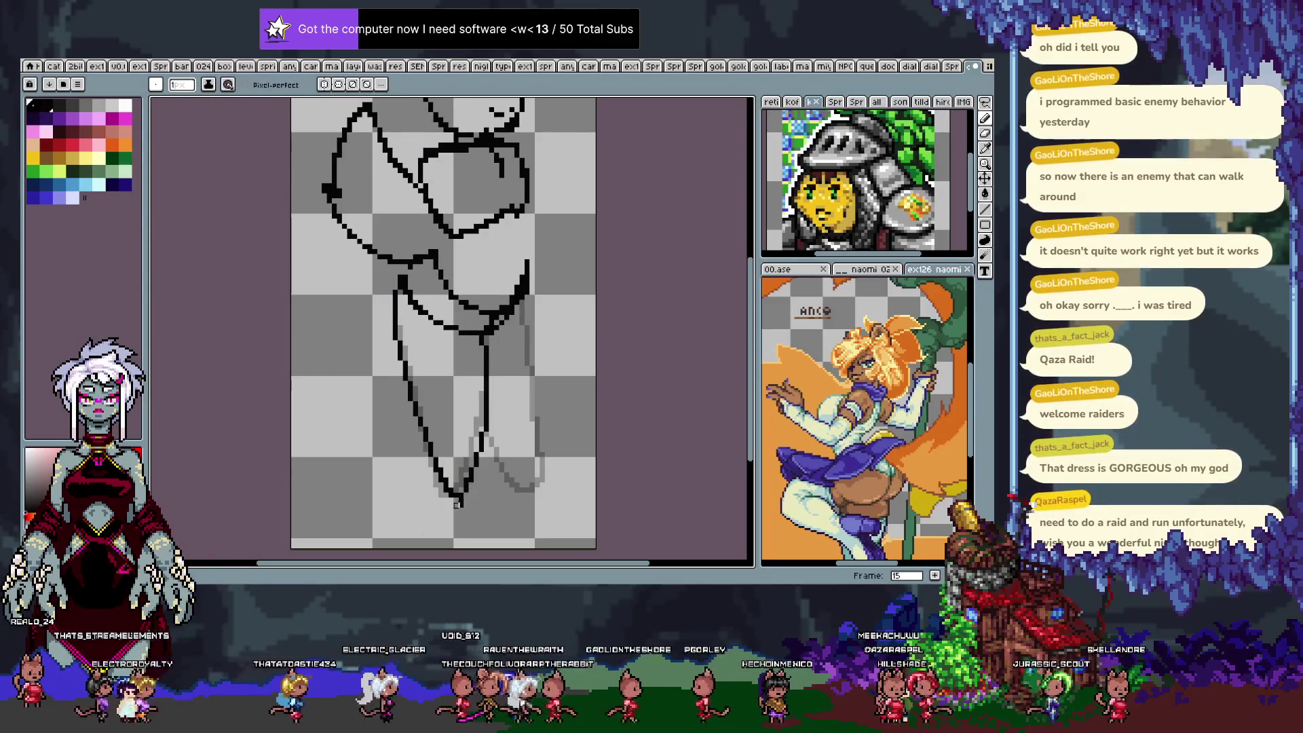
Redraw frame 15's right leg edge and add a short inner leg stroke.
drag(522, 299, 540, 427)
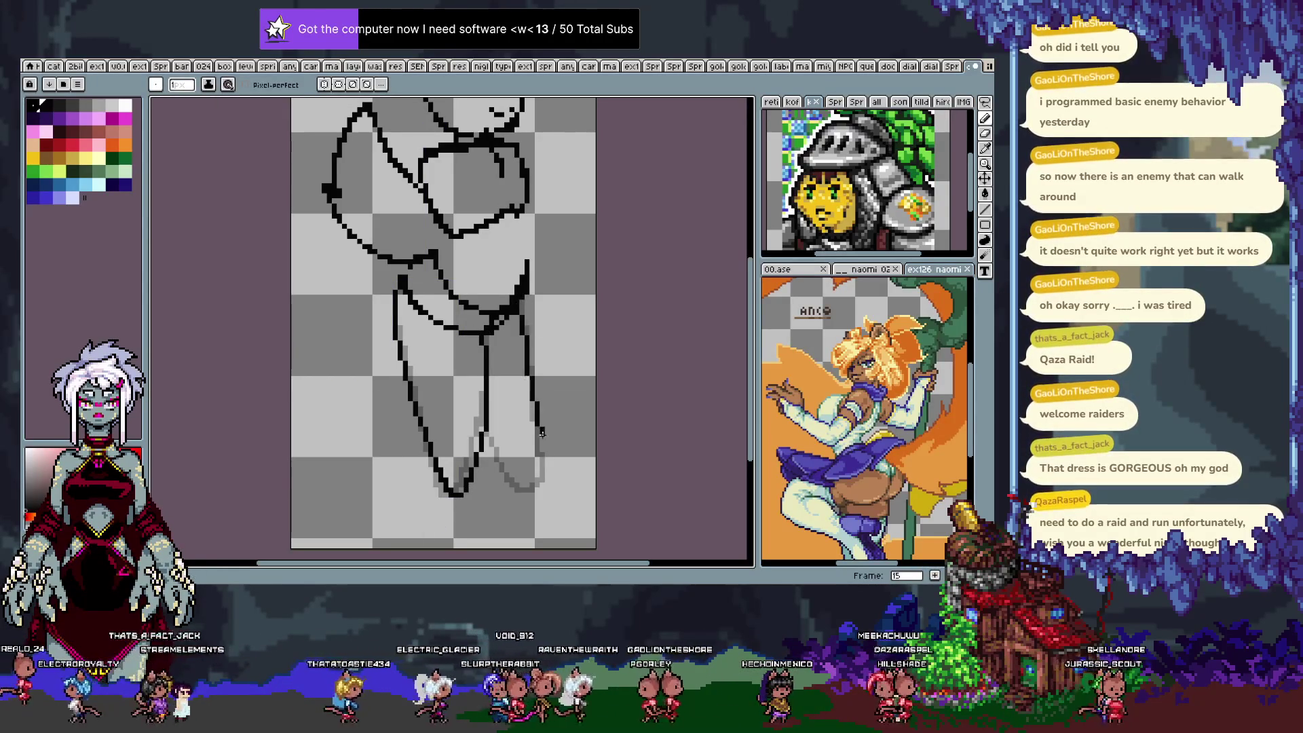
key(ctrl+z)
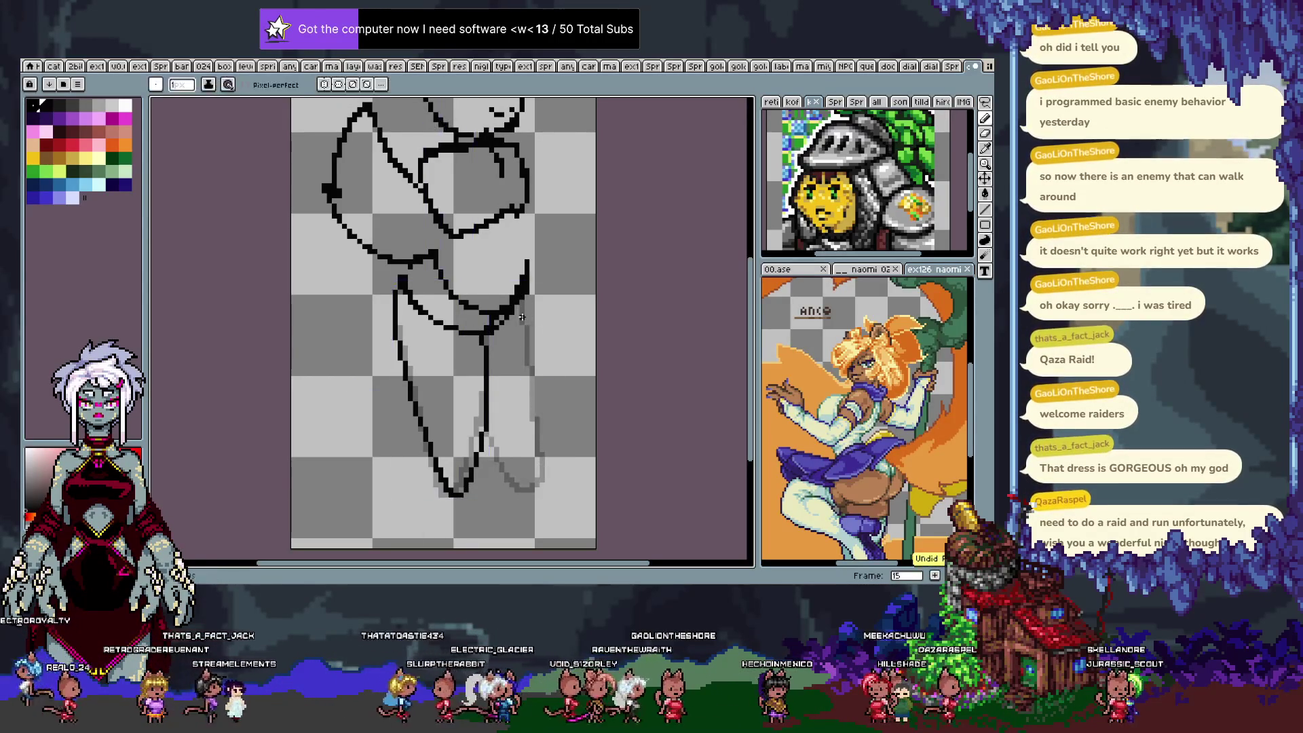
drag(528, 326, 540, 477)
drag(485, 433, 541, 490)
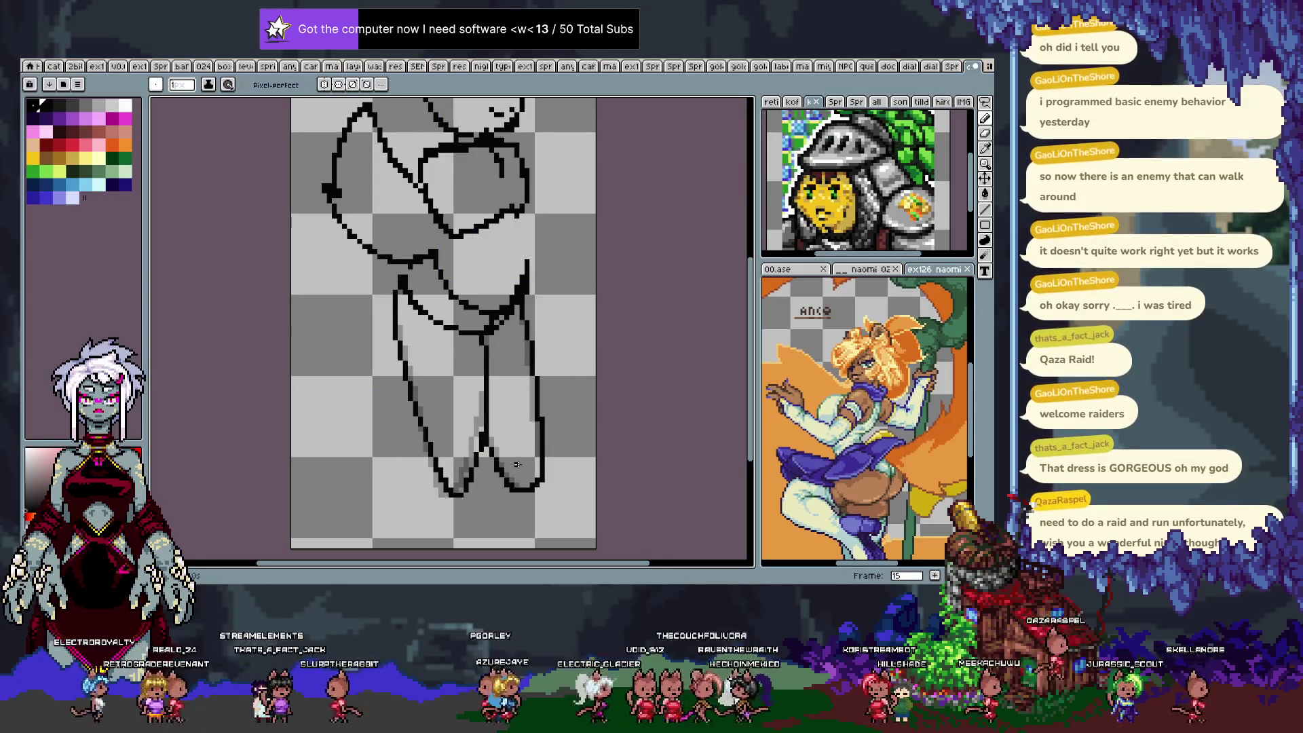
key(ctrl+z)
mouse_move(494, 422)
mouse_down()
mouse_move(524, 483)
mouse_move(543, 490)
mouse_up()
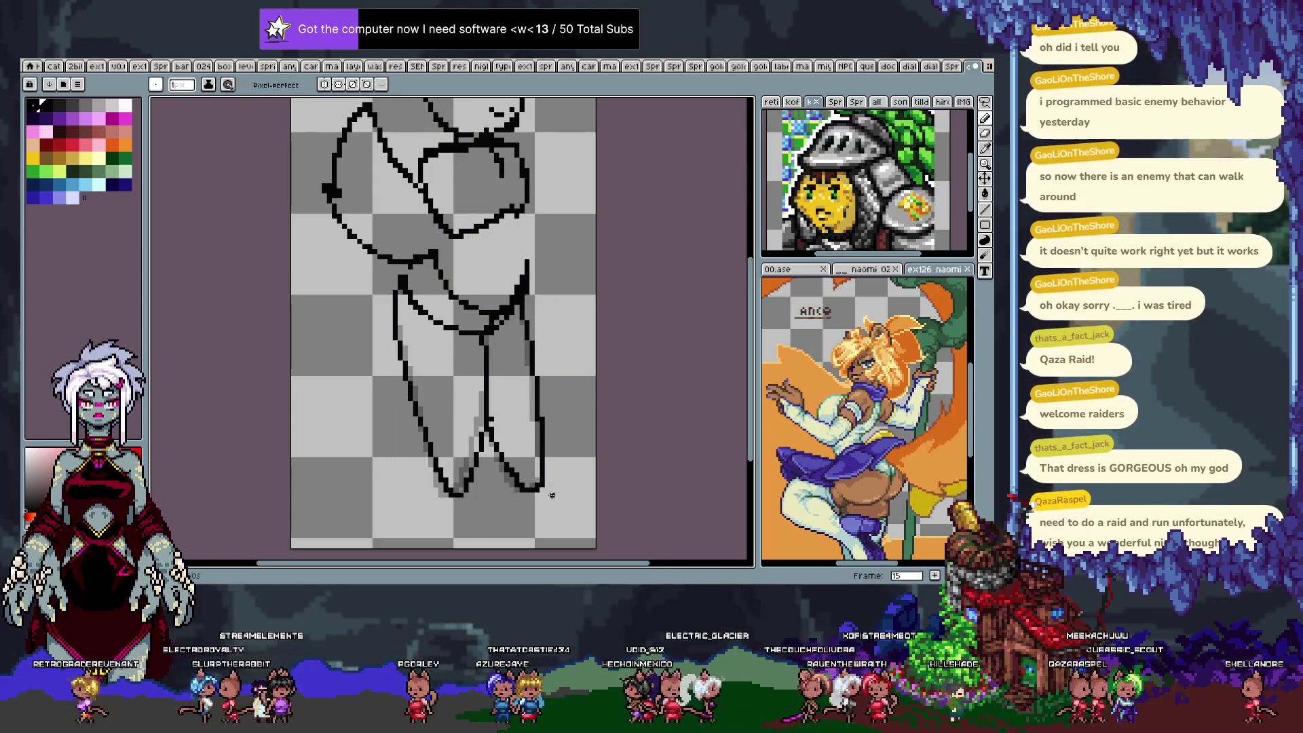
On frame 4, trace the left leg outline, the right leg, and its inner line and foot bottom.
key(Left)
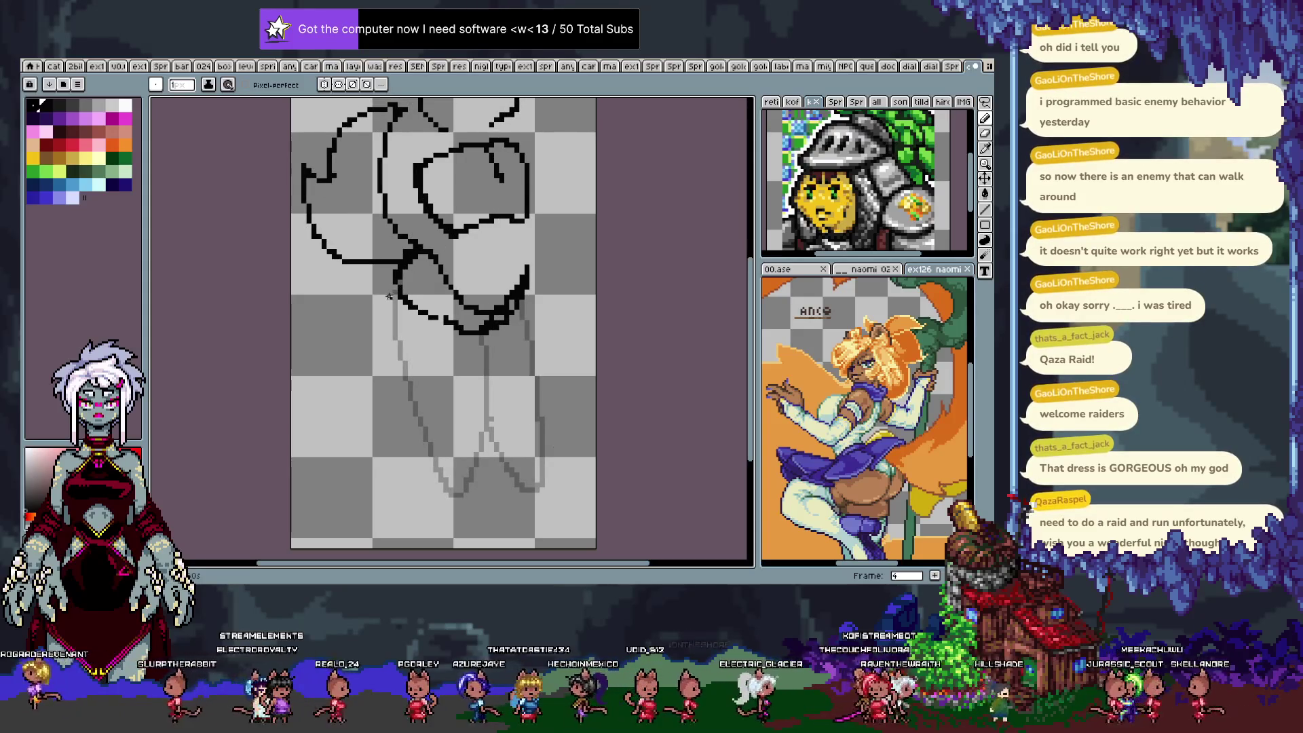
drag(390, 291, 452, 478)
key(ctrl+z)
drag(392, 278, 451, 496)
key(ctrl+z)
drag(393, 285, 451, 495)
key(ctrl+z)
drag(397, 273, 435, 464)
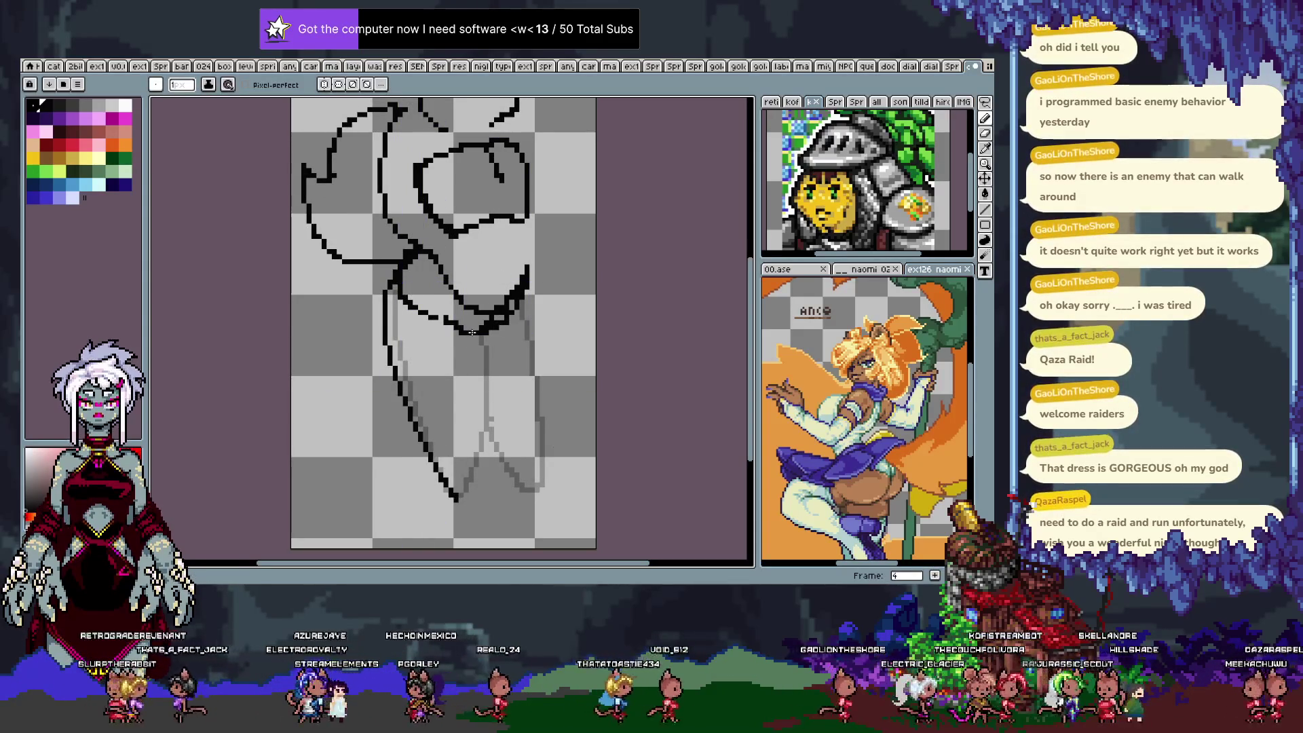
mouse_move(515, 322)
mouse_down()
mouse_move(541, 408)
mouse_move(539, 480)
mouse_up()
drag(485, 429, 533, 490)
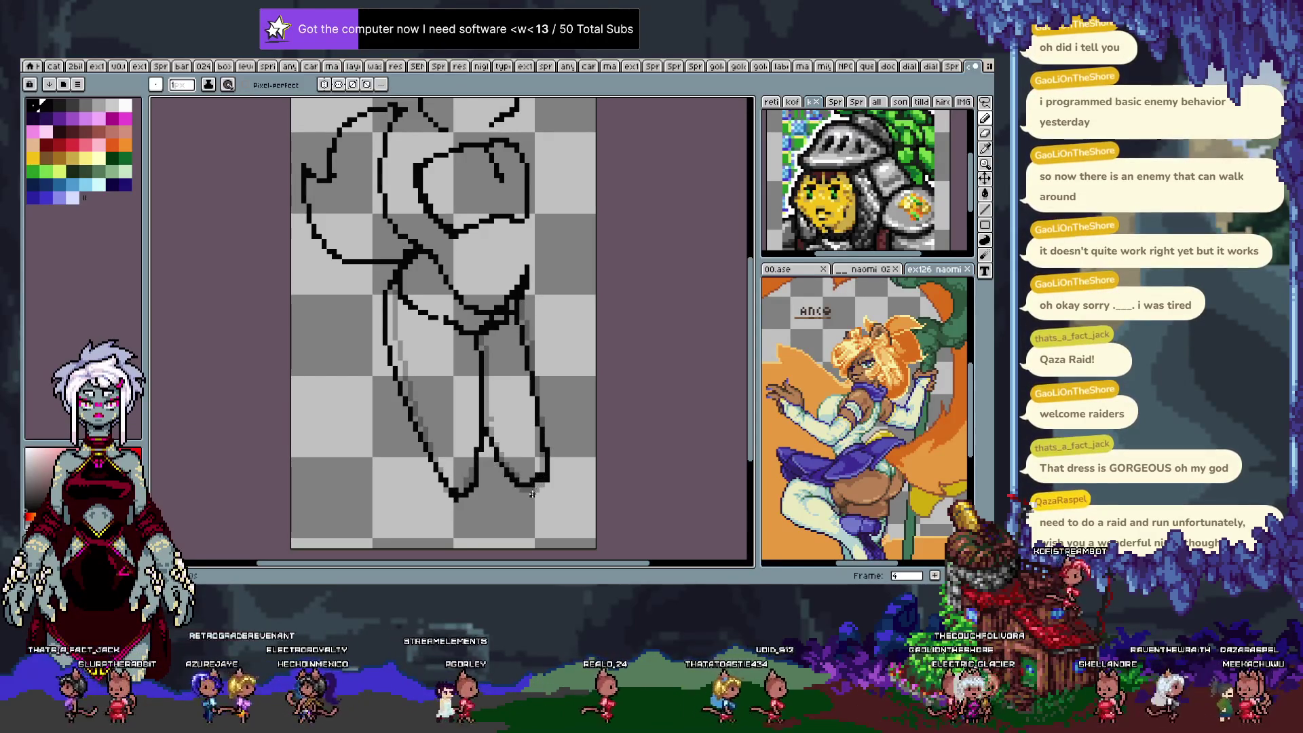
drag(485, 427, 545, 472)
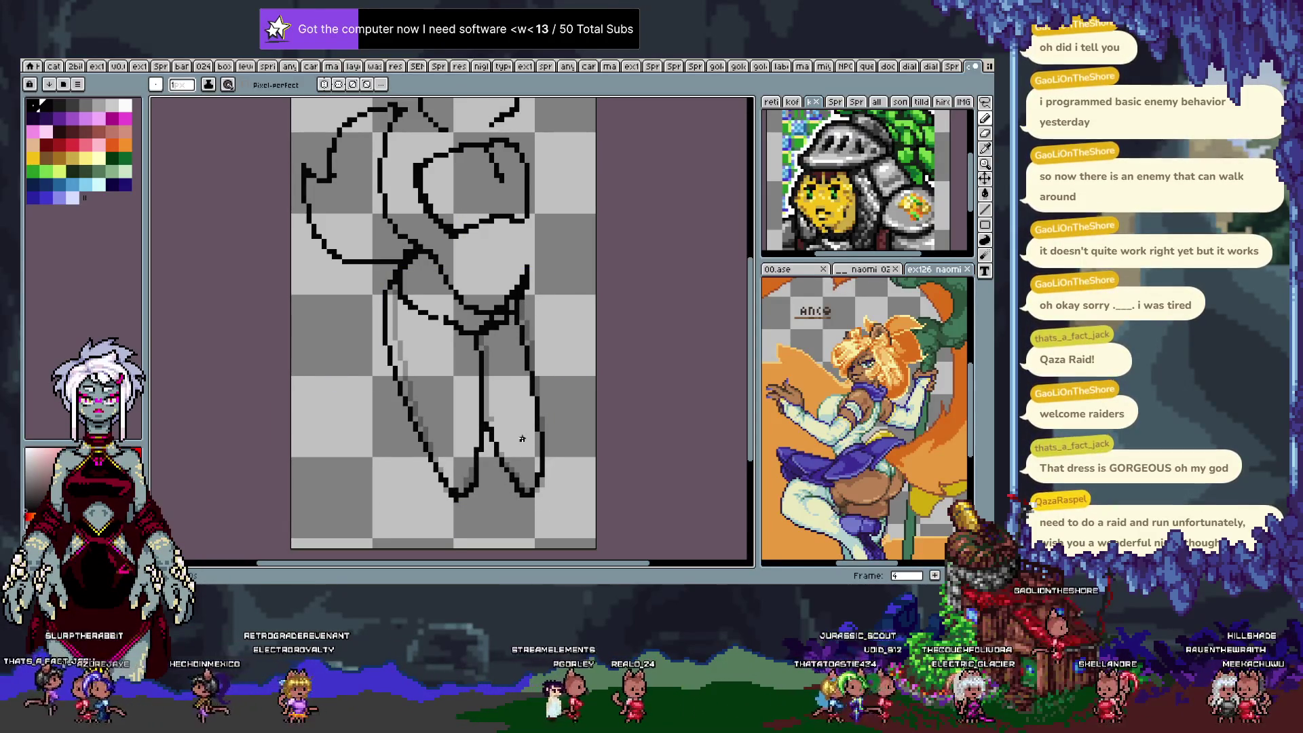
On frame 5, trace the left, inner and outer right leg lines, then play the walk cycle.
key(period)
mouse_move(389, 289)
mouse_down()
mouse_move(397, 408)
mouse_move(436, 504)
mouse_up()
key(ctrl+z)
drag(388, 285, 415, 433)
mouse_move(478, 333)
mouse_down()
mouse_move(475, 466)
mouse_move(458, 506)
mouse_up()
drag(527, 297, 531, 435)
key(ctrl+z)
drag(529, 292, 542, 453)
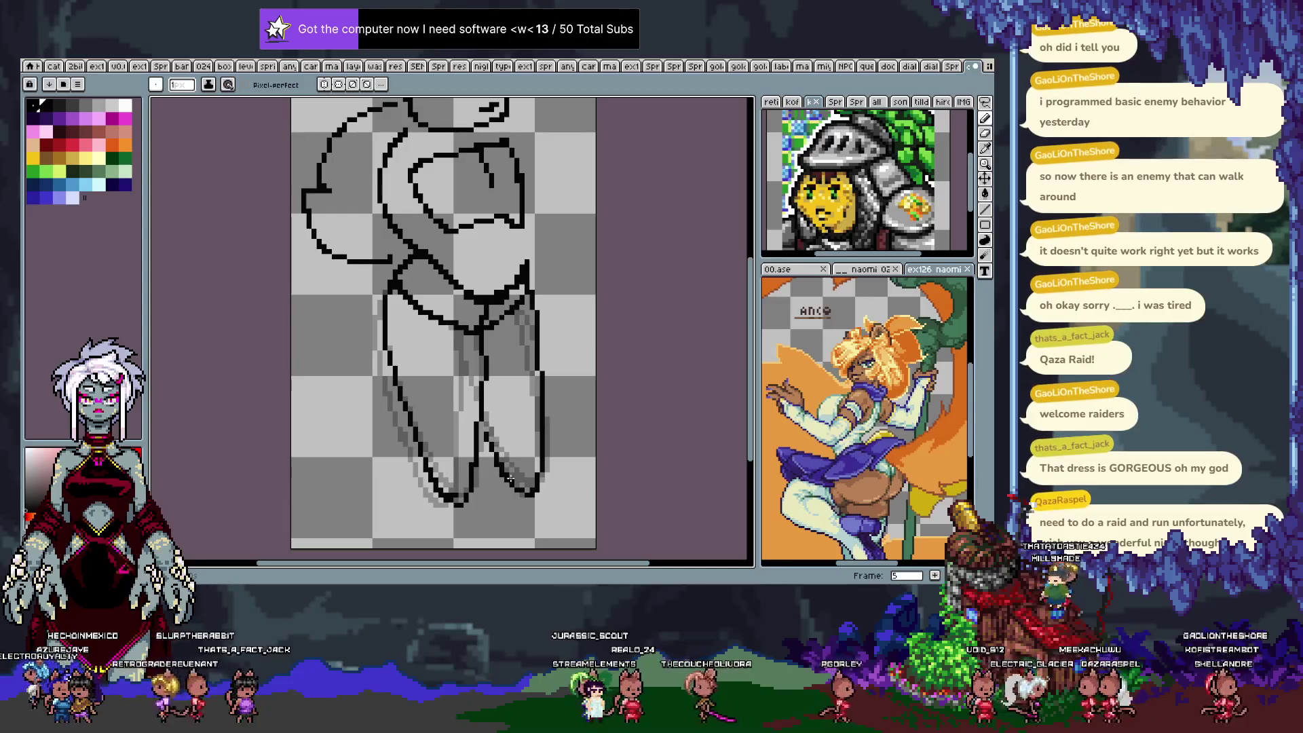
key(Return)
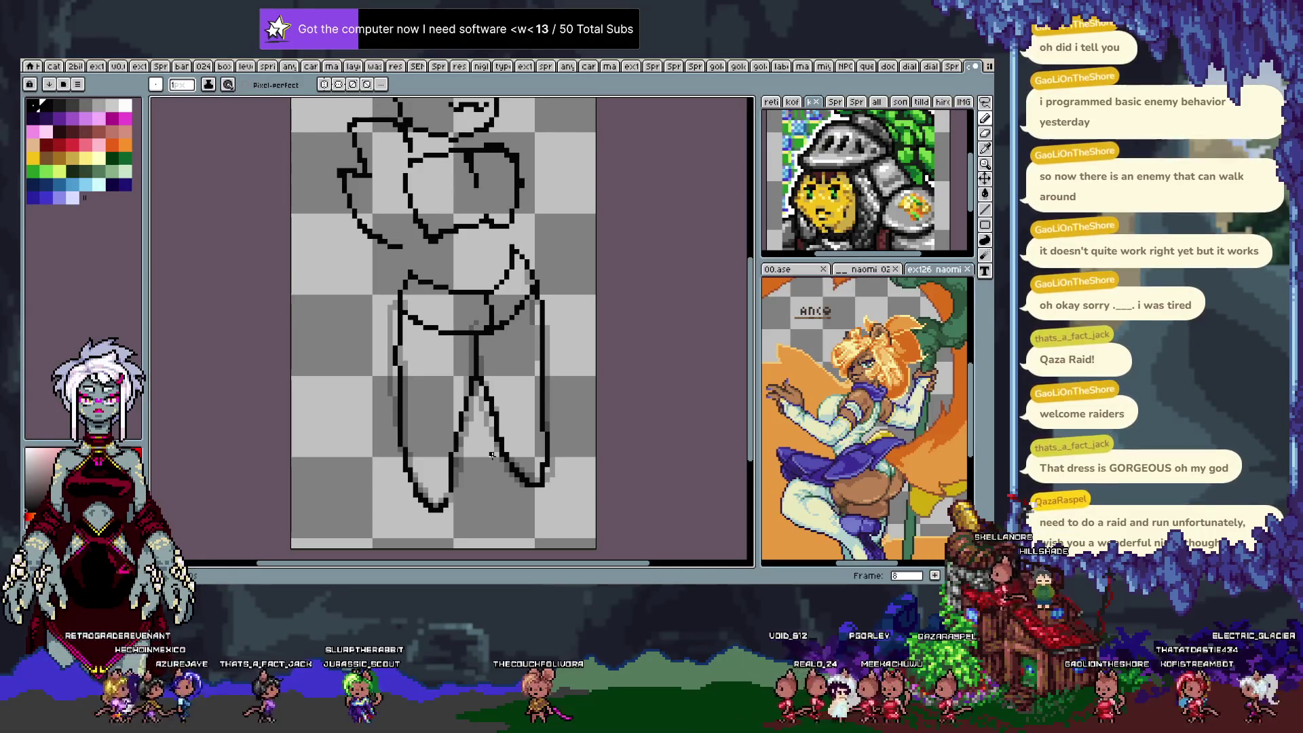
key(Tab)
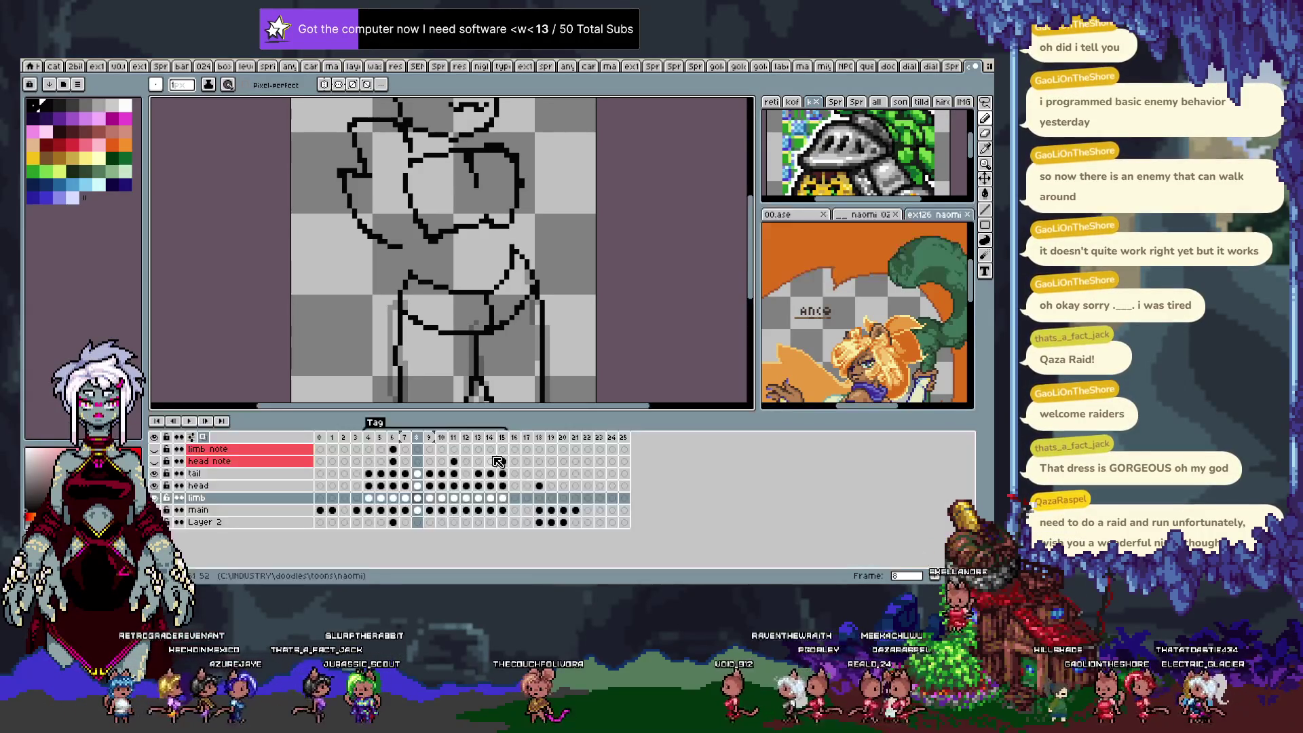
Add a new layer above limb, hide the limb layer, and play the animation.
key(shift+n)
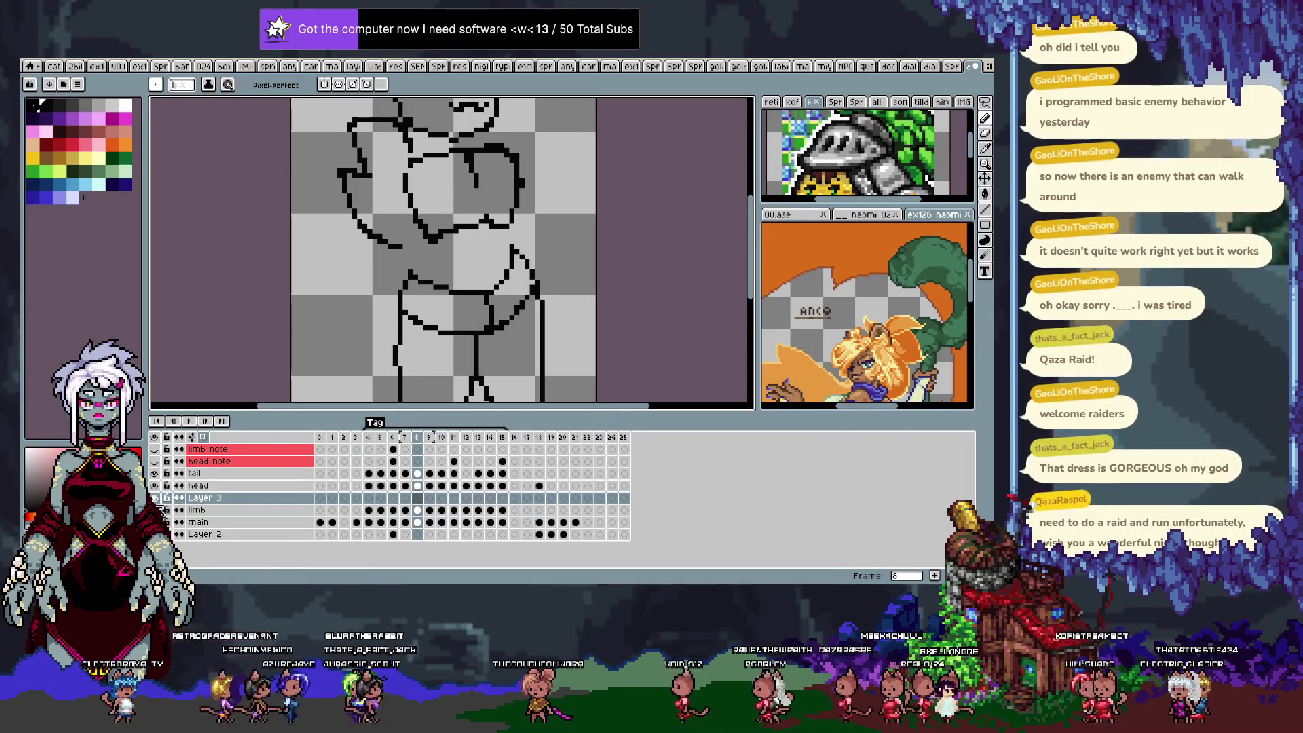
click(155, 510)
key(Tab)
key(Return)
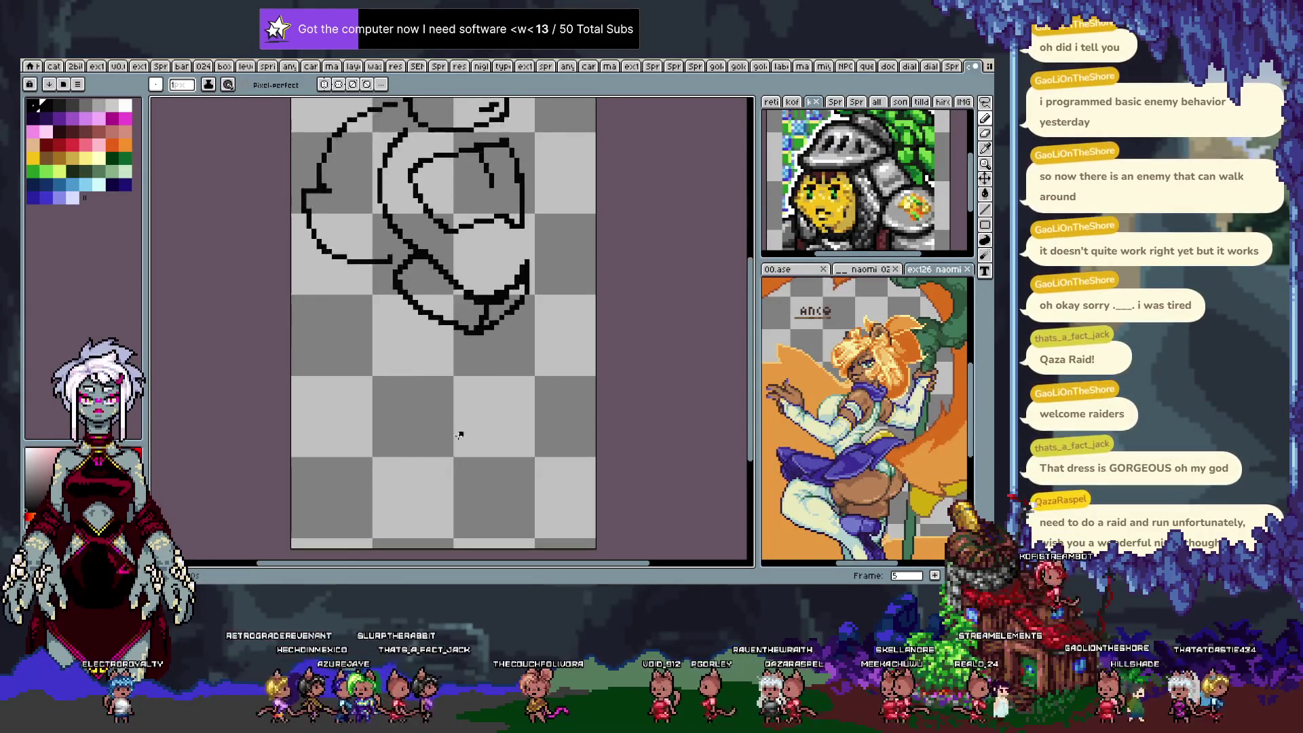
key(space)
mouse_move(467, 437)
mouse_down()
mouse_move(434, 486)
mouse_move(442, 430)
mouse_up()
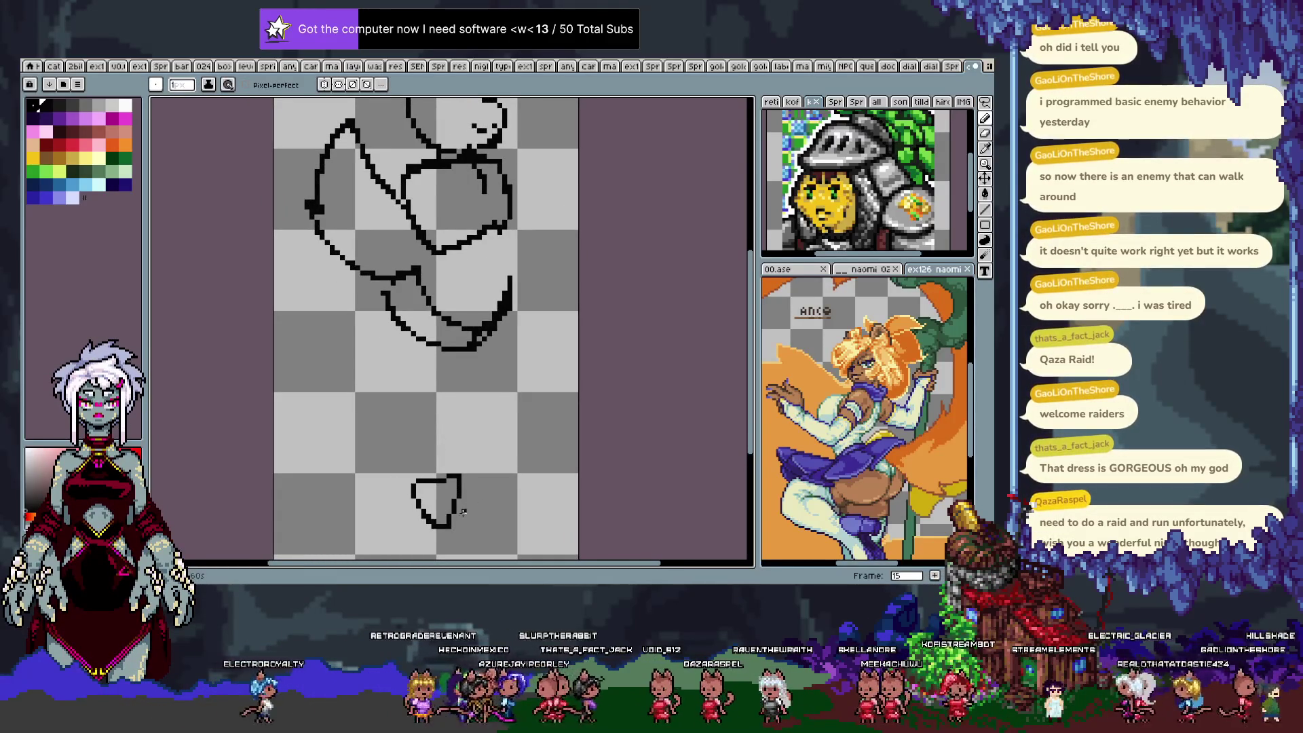
Undo two stray foot strokes, then lasso the feet, cutting and restoring them.
key(ctrl+z)
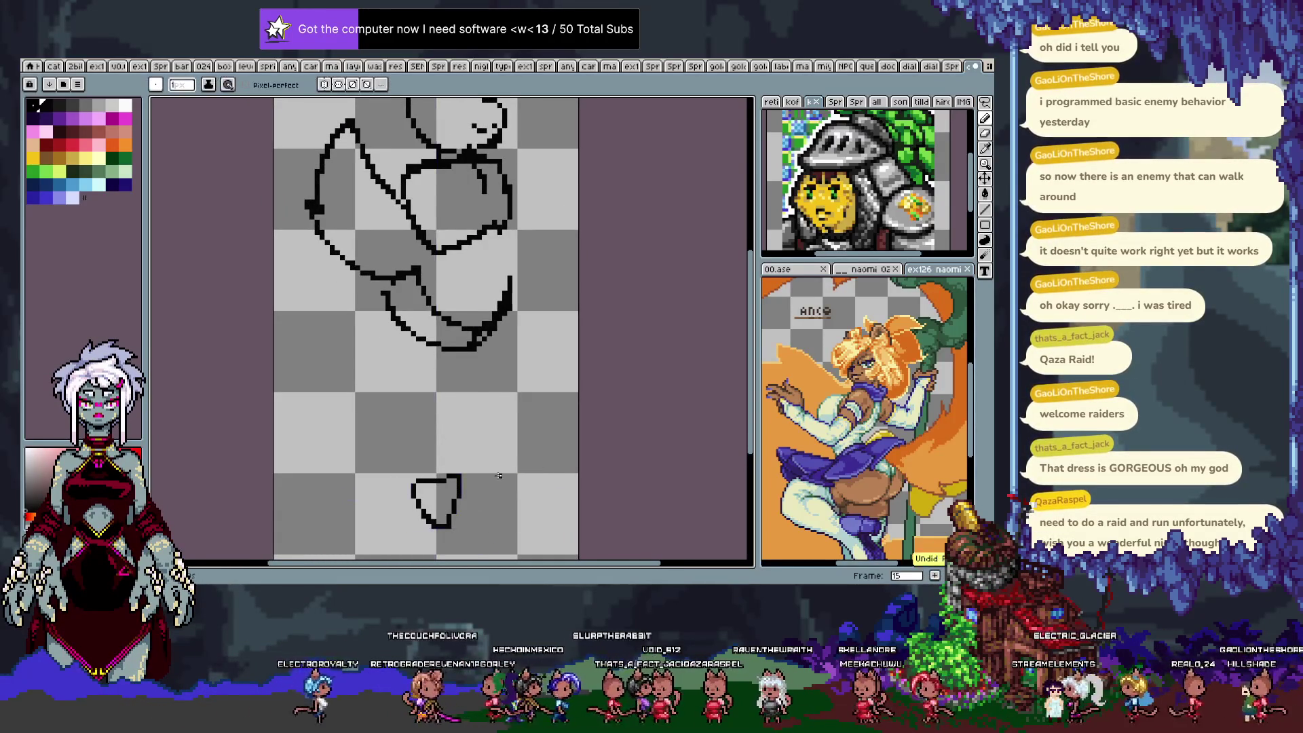
key(ctrl+z)
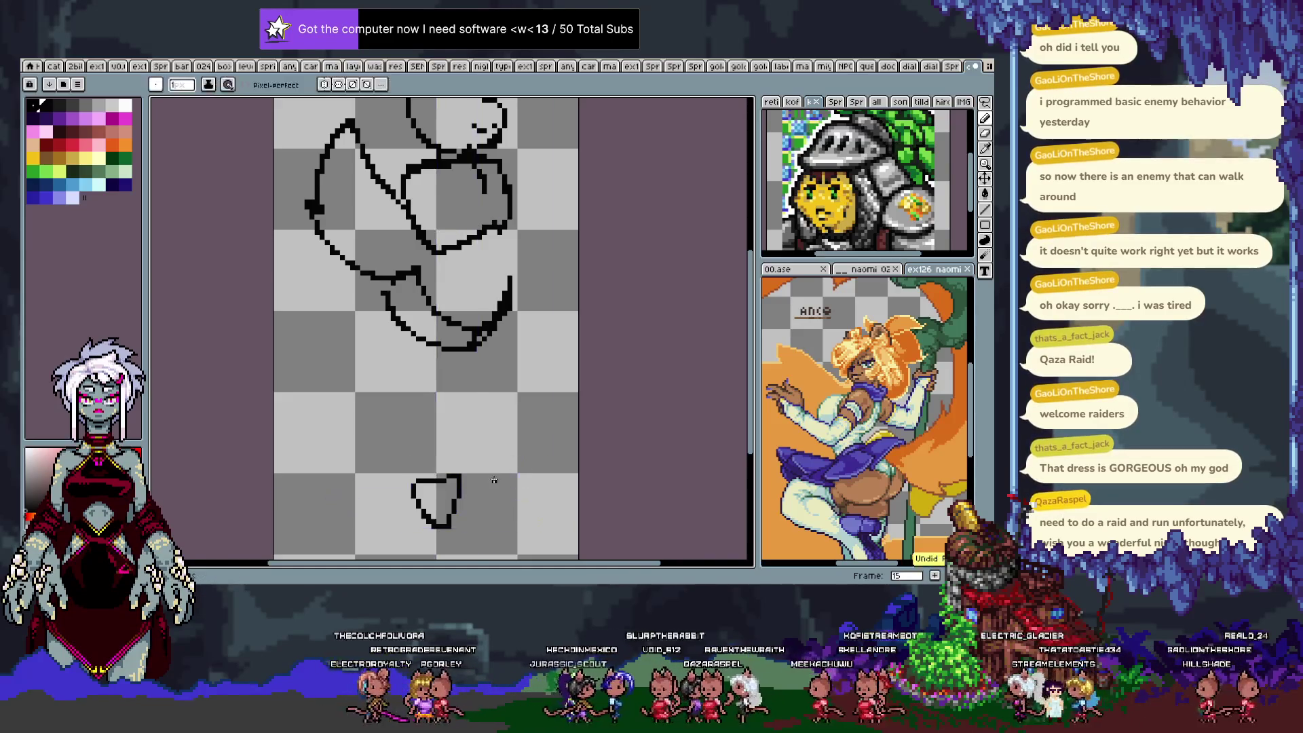
key(q)
mouse_move(401, 456)
mouse_down()
mouse_move(387, 499)
mouse_move(407, 469)
mouse_up()
key(Delete)
key(ctrl+z)
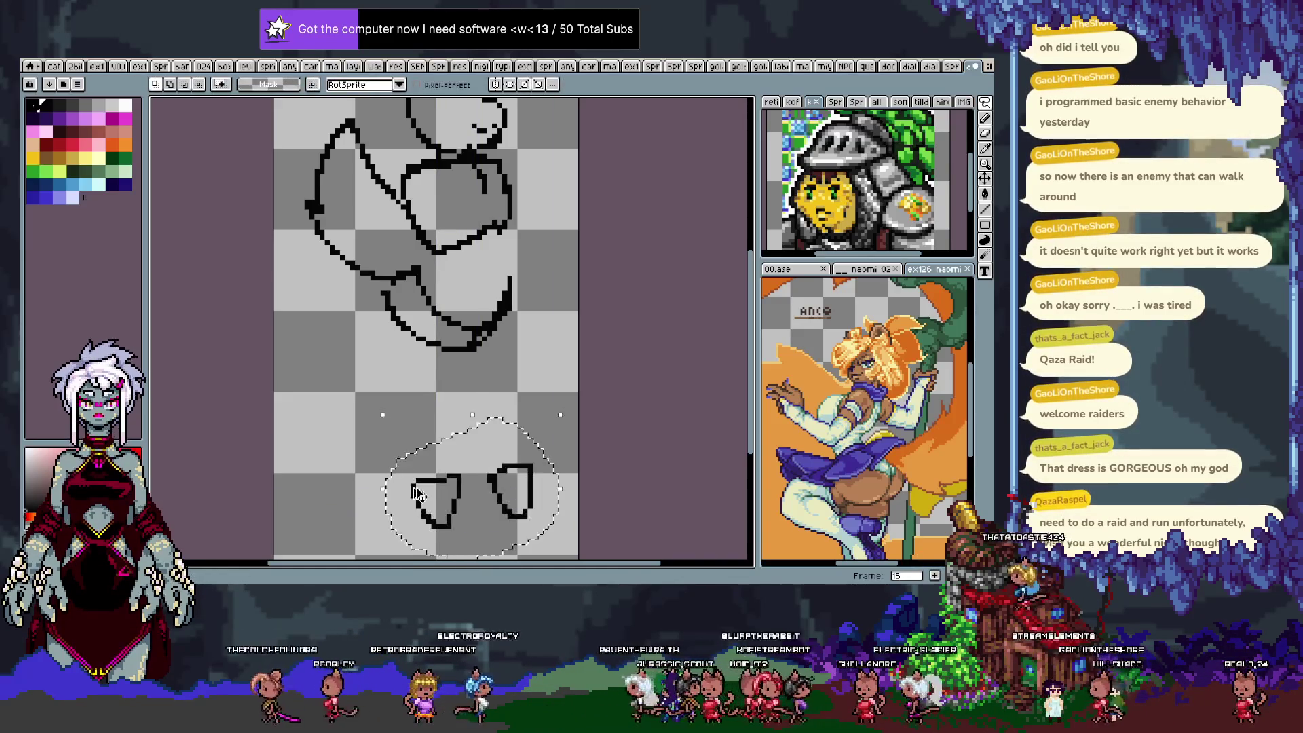
Paste the copied foot outlines into the frame and commit them in place.
key(ctrl+v)
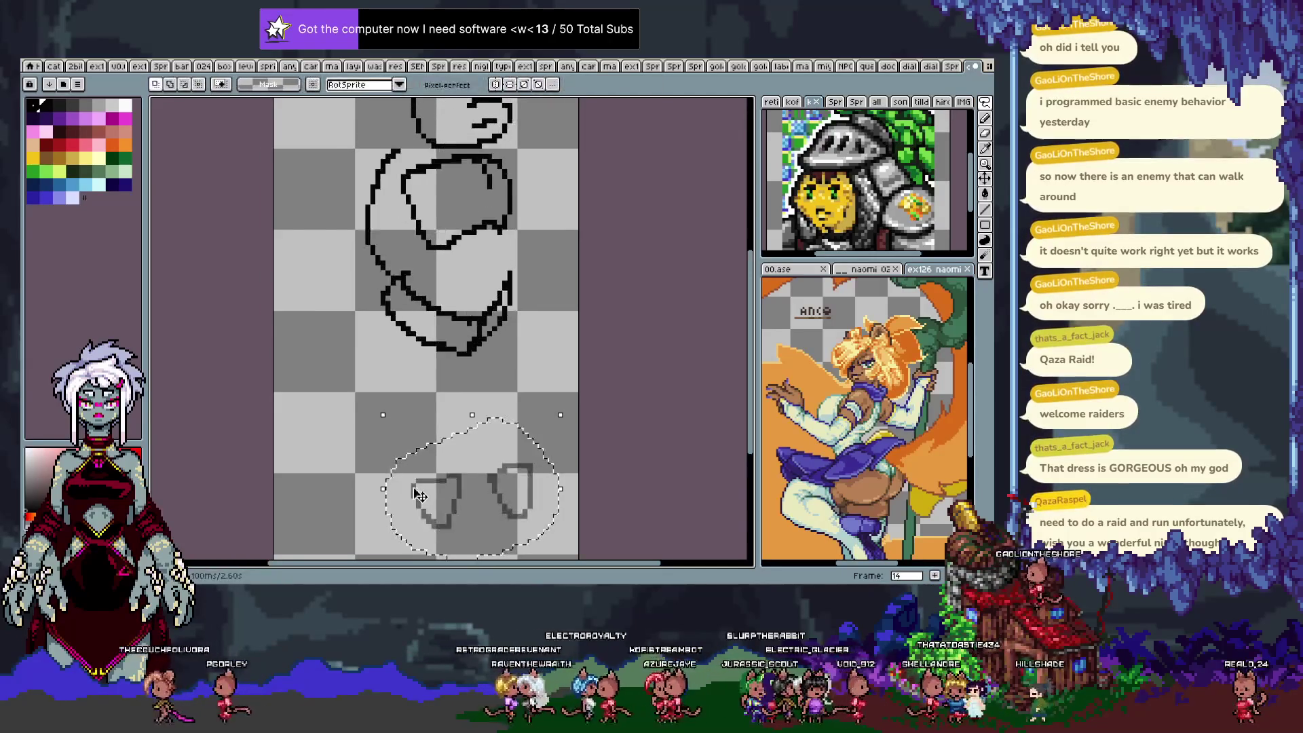
key(b)
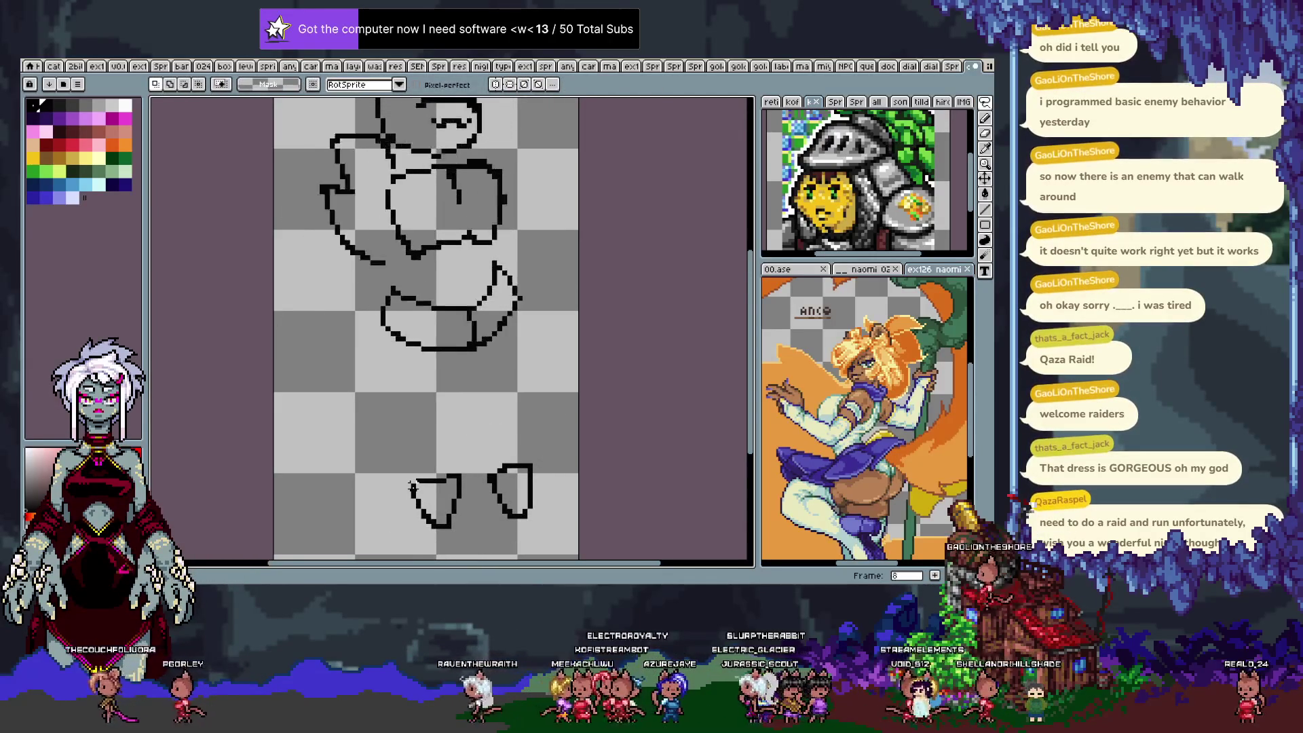
key(Tab)
key(Tab)
key(b)
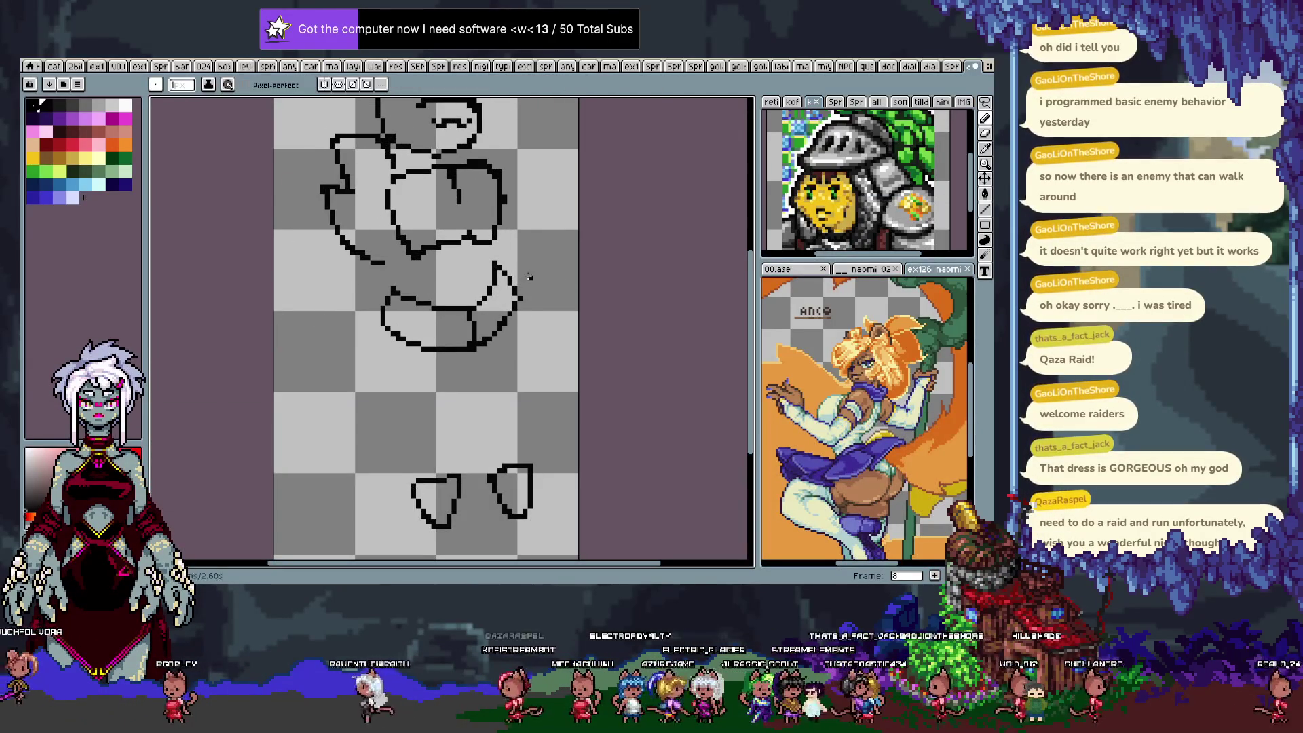
key(v)
key(b)
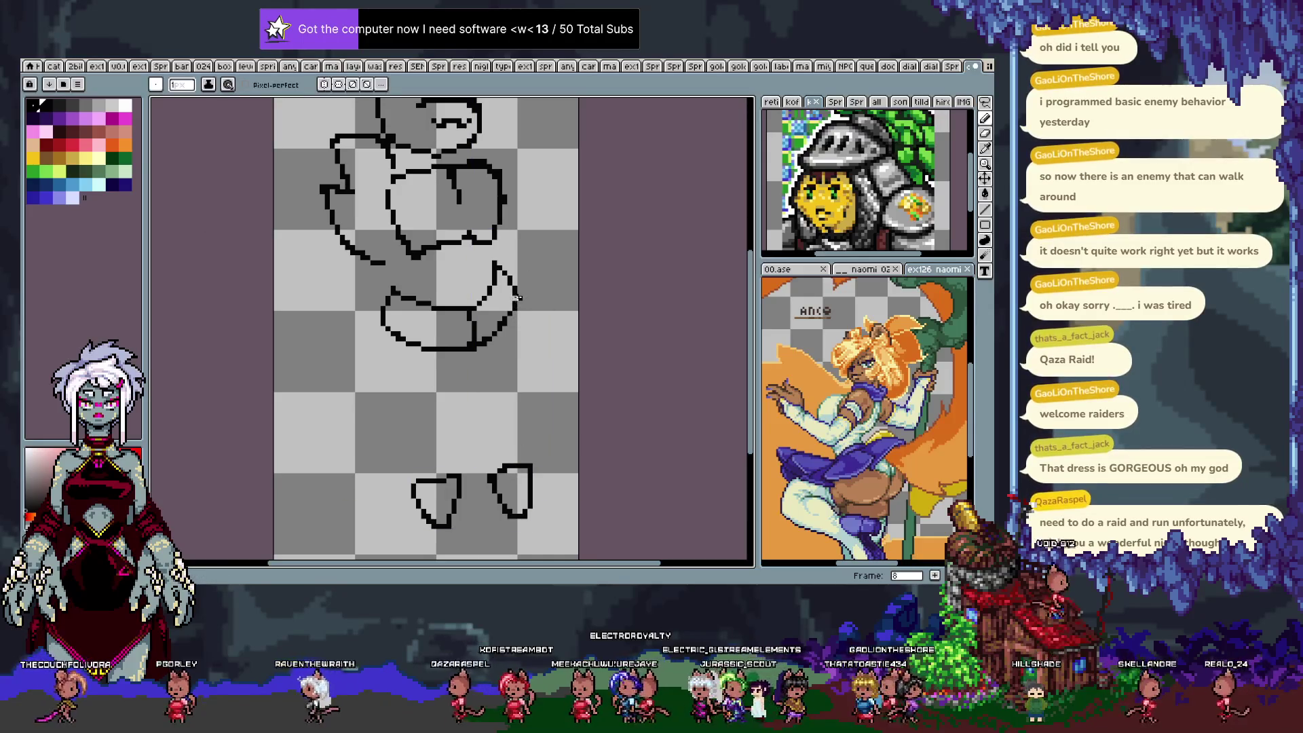
Draw frame 8's right, inner and left leg lines down to the feet, then go to frame 9.
drag(520, 298, 532, 468)
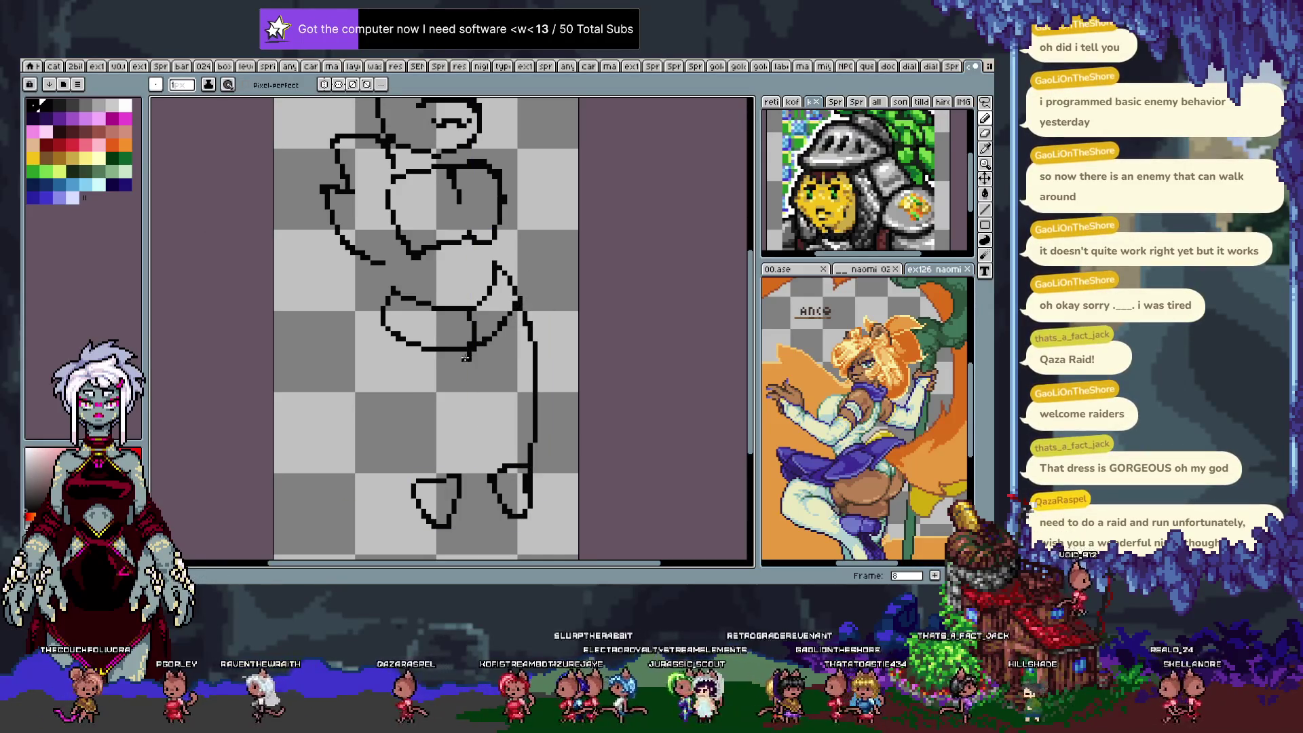
drag(467, 357, 492, 468)
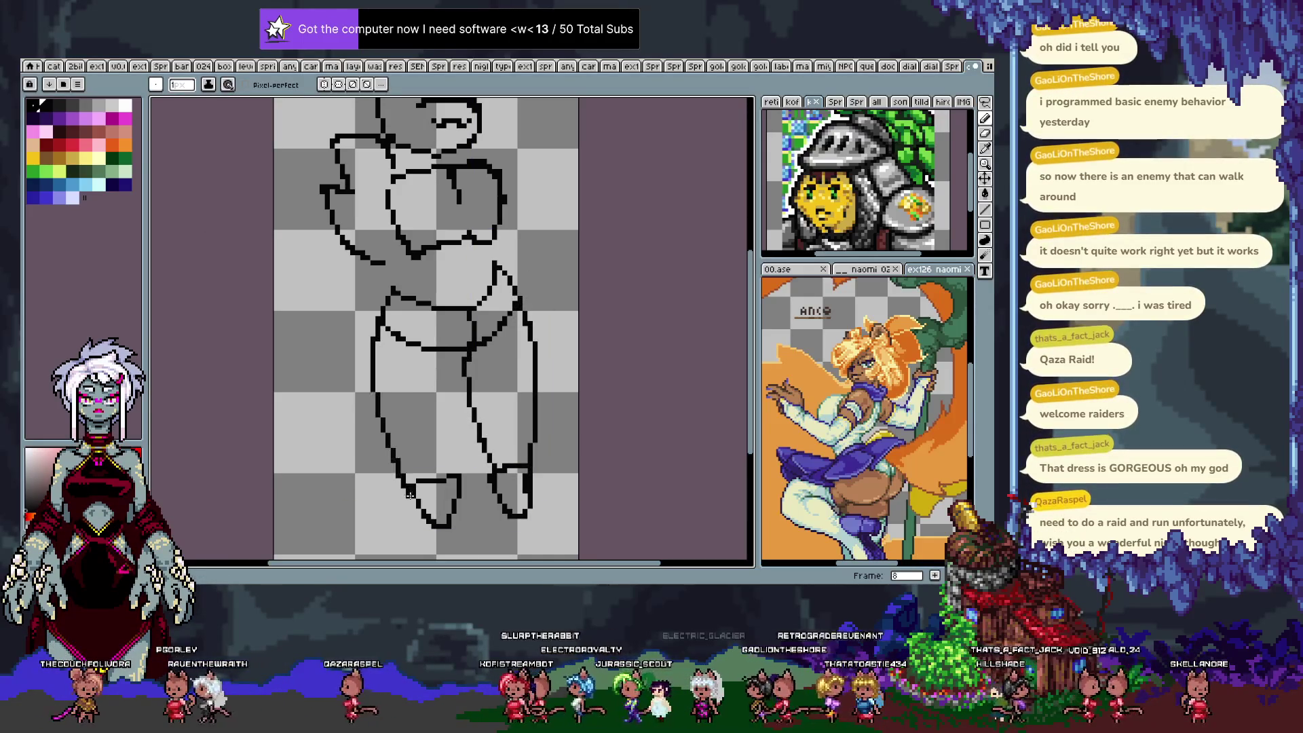
key(ctrl+z)
drag(380, 319, 414, 483)
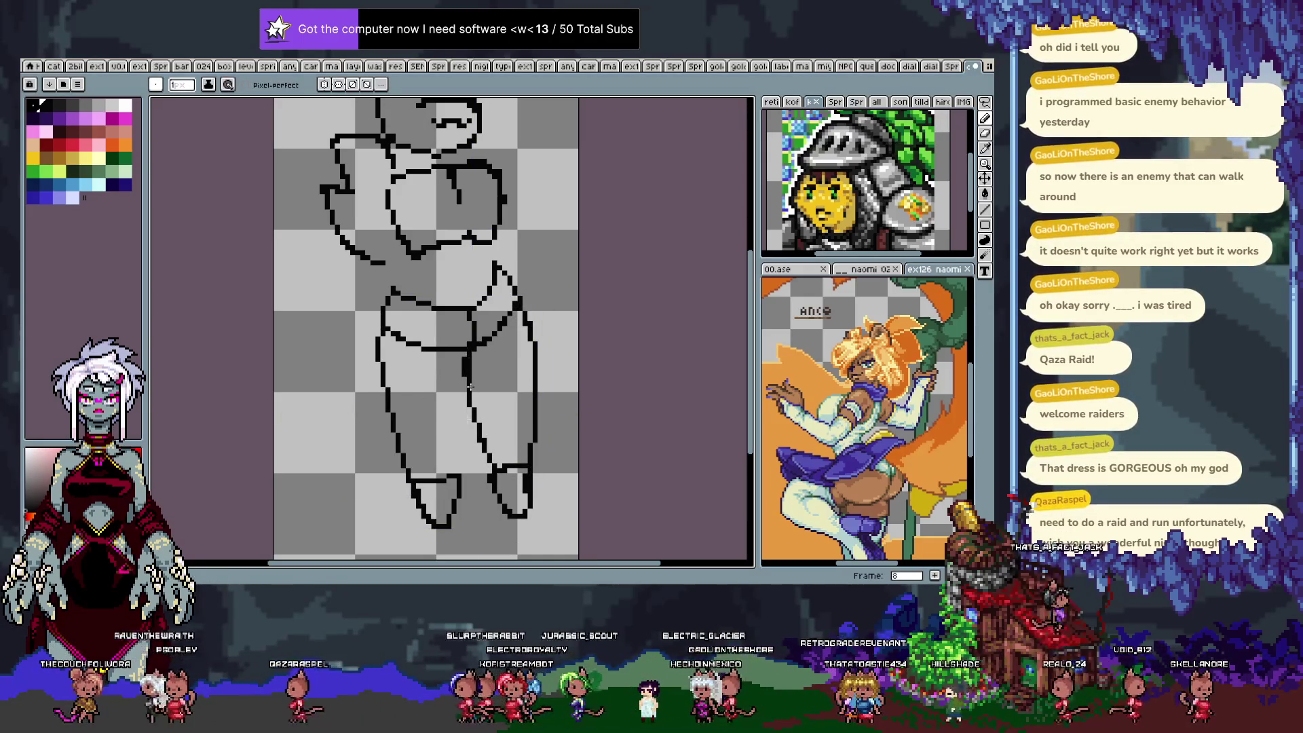
key(Right)
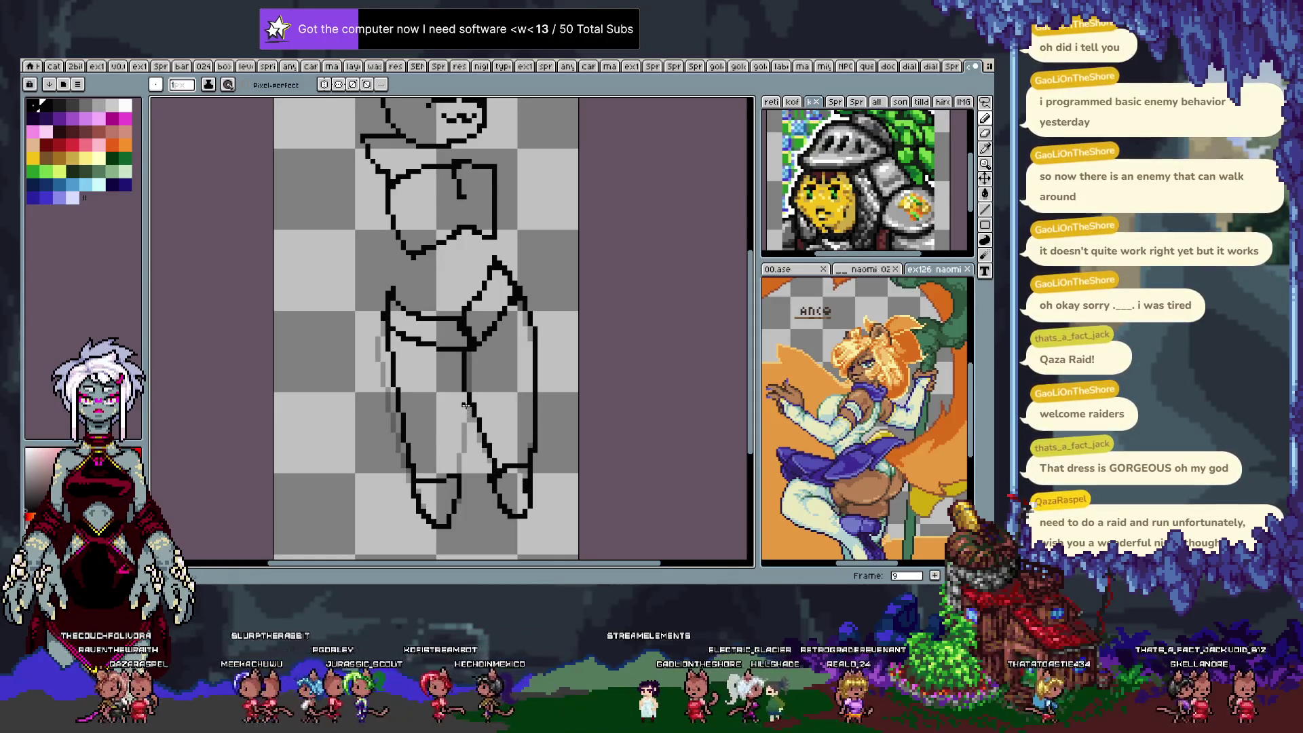
key(ctrl+z)
key(ctrl+z)
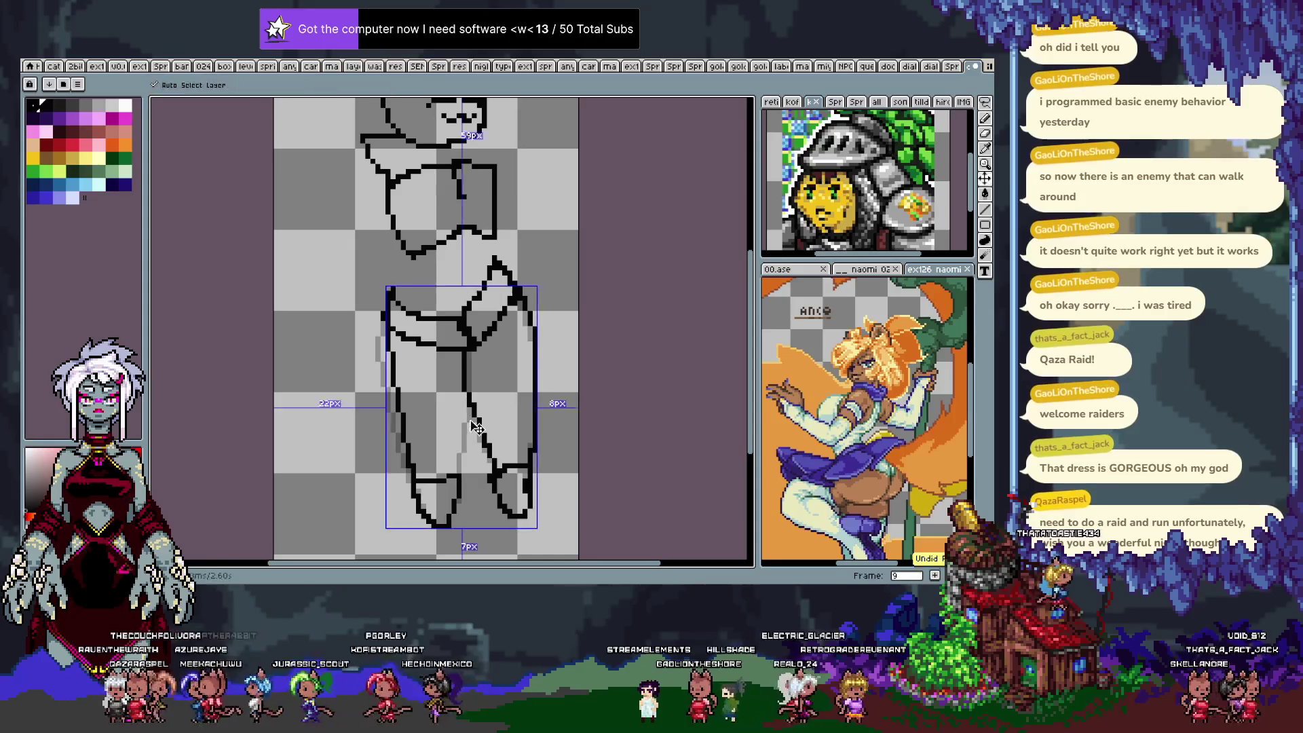
On frame 10, trace the right leg's outer and inner edges from the skirt to the foot.
key(Right)
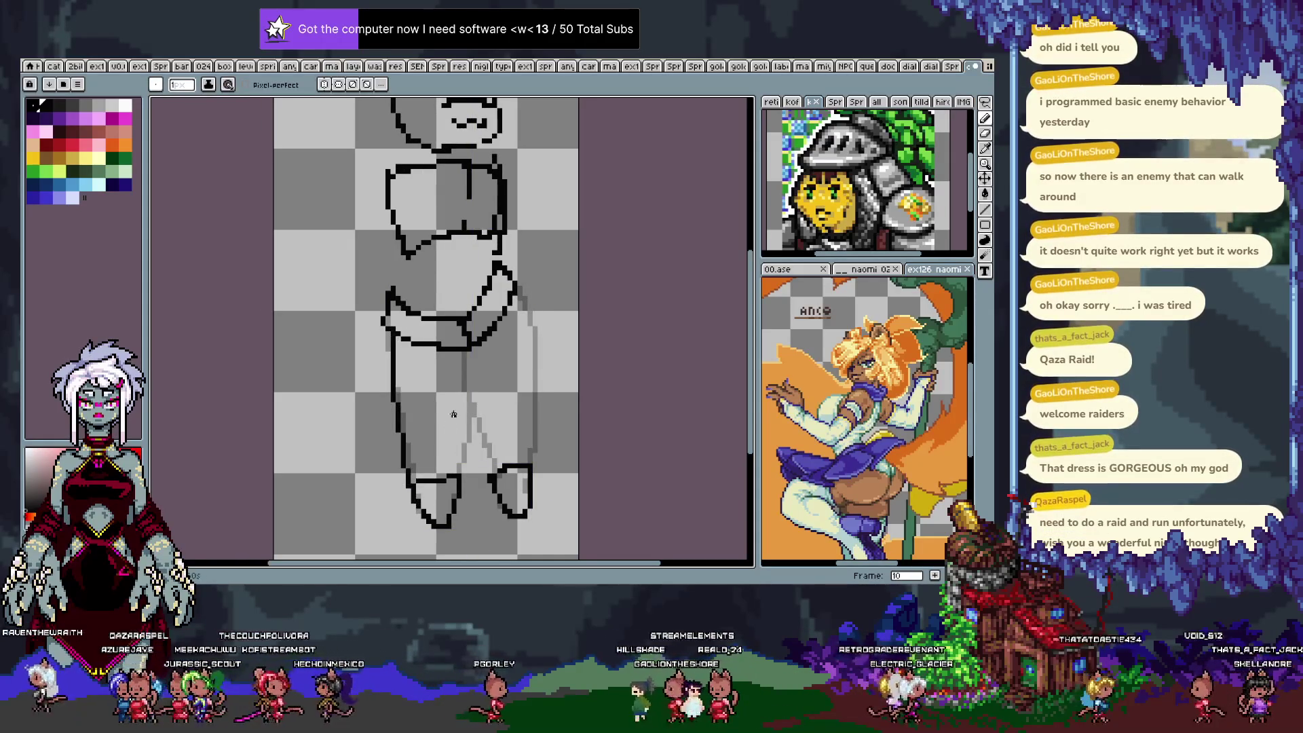
key(ctrl+z)
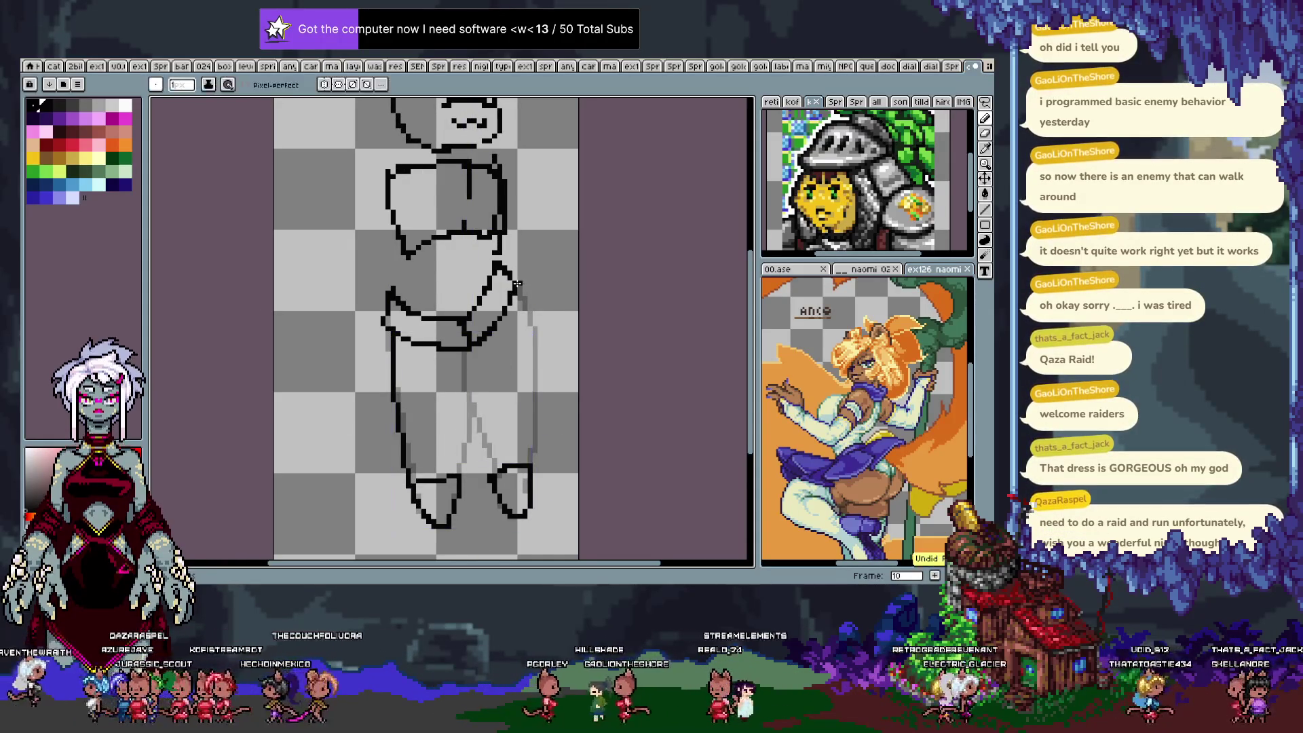
mouse_move(513, 281)
mouse_down()
mouse_move(534, 399)
mouse_move(528, 507)
mouse_up()
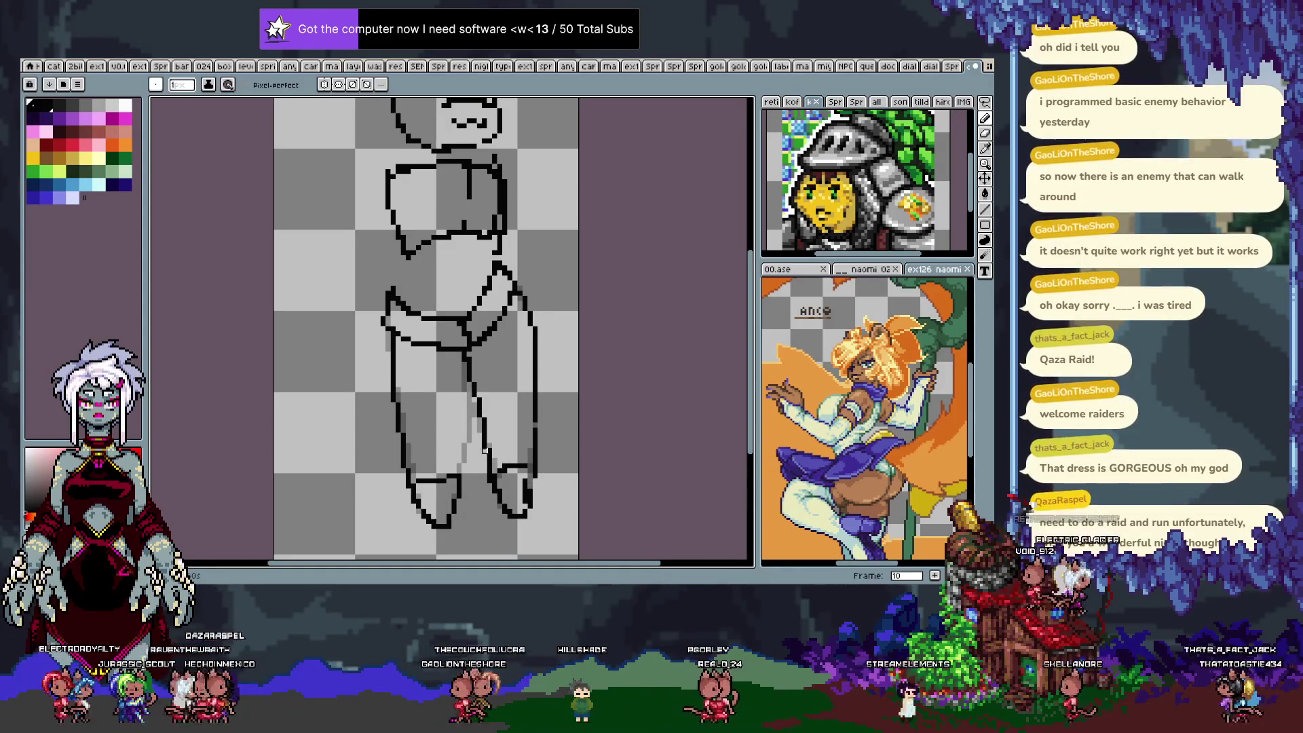
drag(489, 445, 509, 518)
key(ctrl+z)
drag(482, 432, 502, 514)
drag(539, 414, 541, 454)
key(ctrl+z)
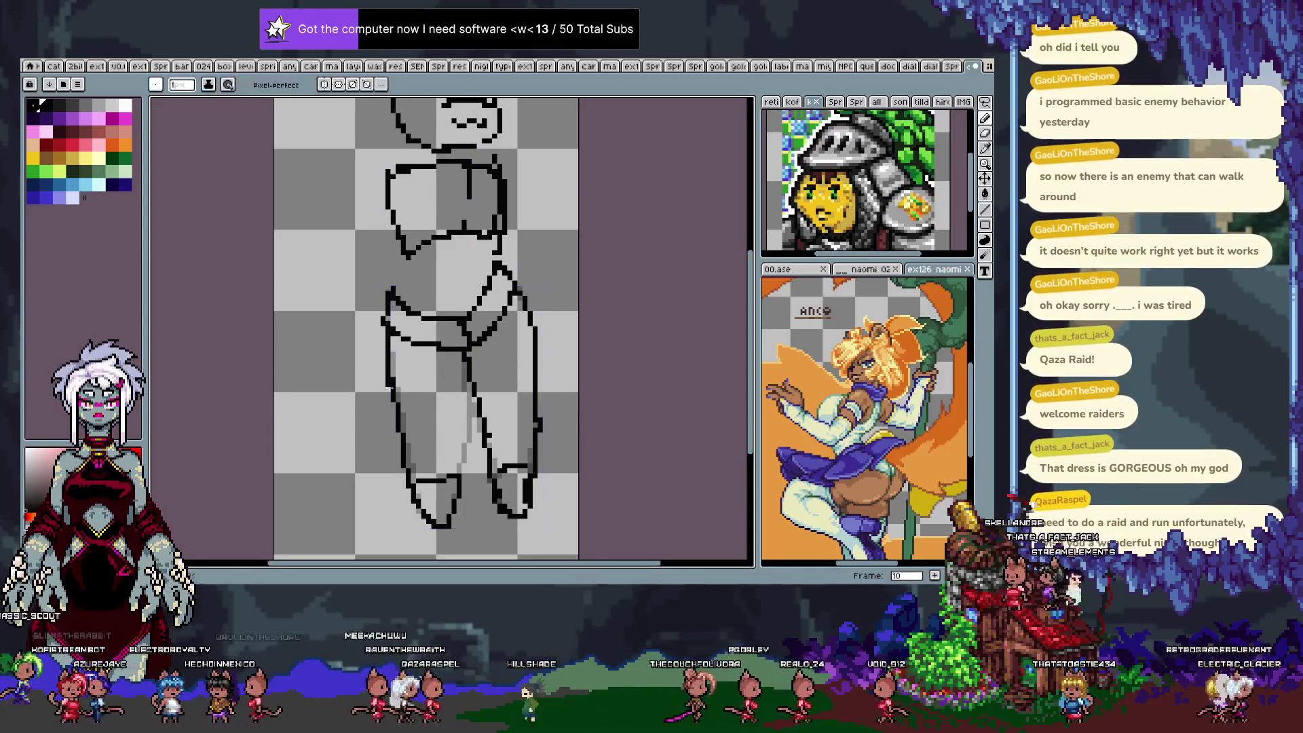
Trace the left leg's inner edge and the line between the legs, then flip frames to compare poses.
drag(467, 367, 465, 450)
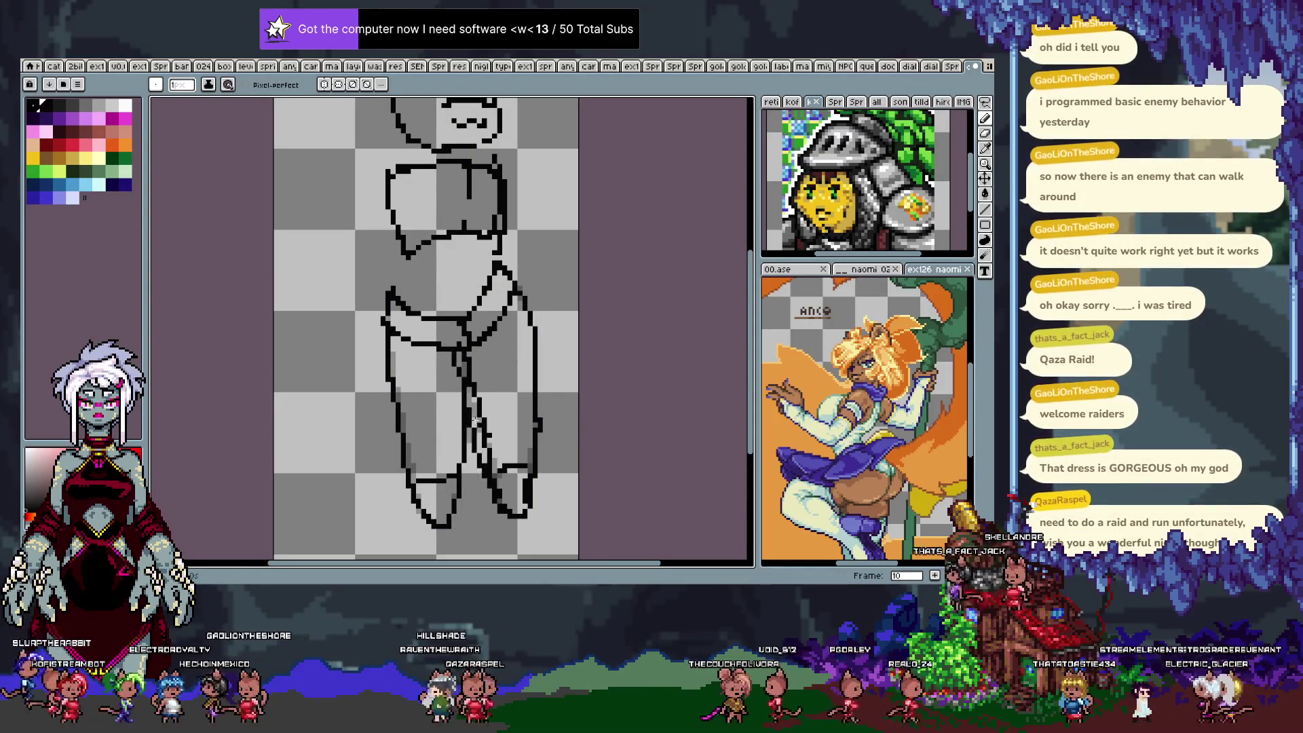
drag(481, 435, 473, 367)
key(ctrl+z)
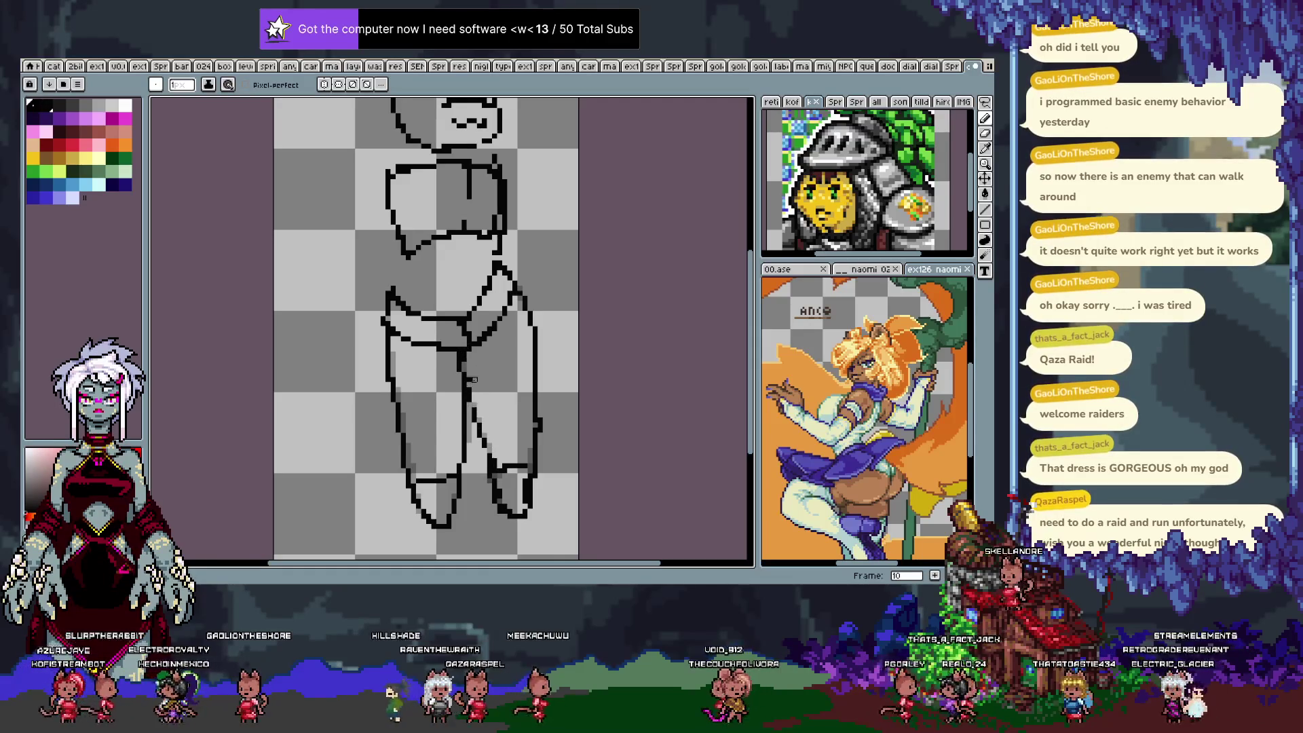
key(comma)
key(period)
key(comma)
key(period)
key(period)
key(period)
key(comma)
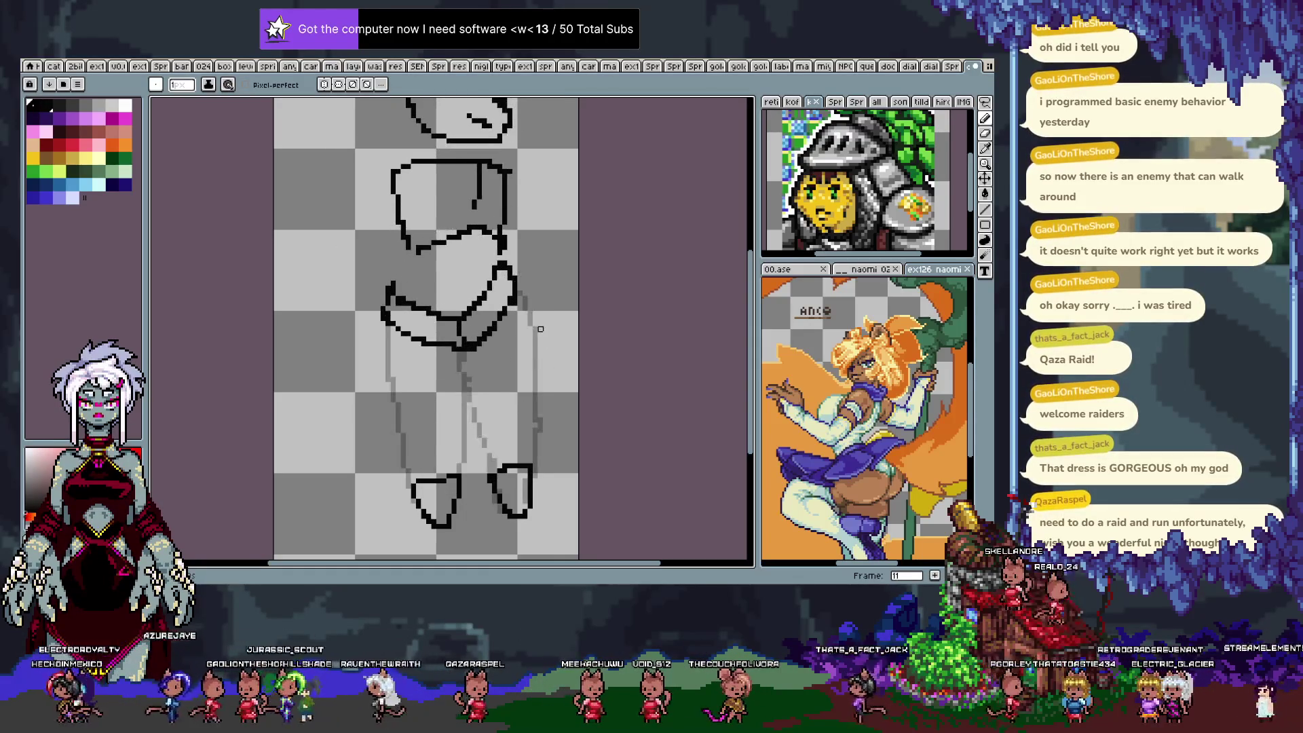
Trace the outer and inner edges of both legs on frame 11 down to the feet.
drag(514, 296, 527, 467)
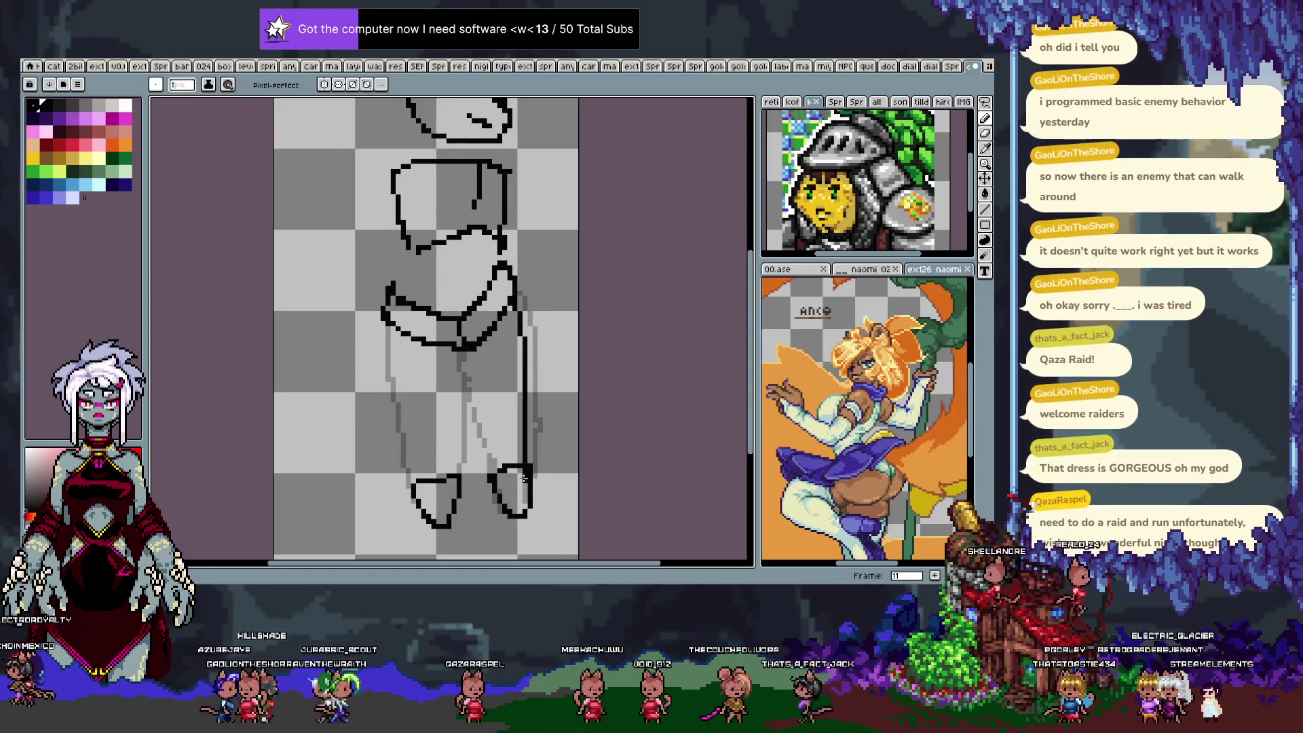
drag(383, 312, 408, 470)
key(ctrl+z)
drag(383, 312, 408, 470)
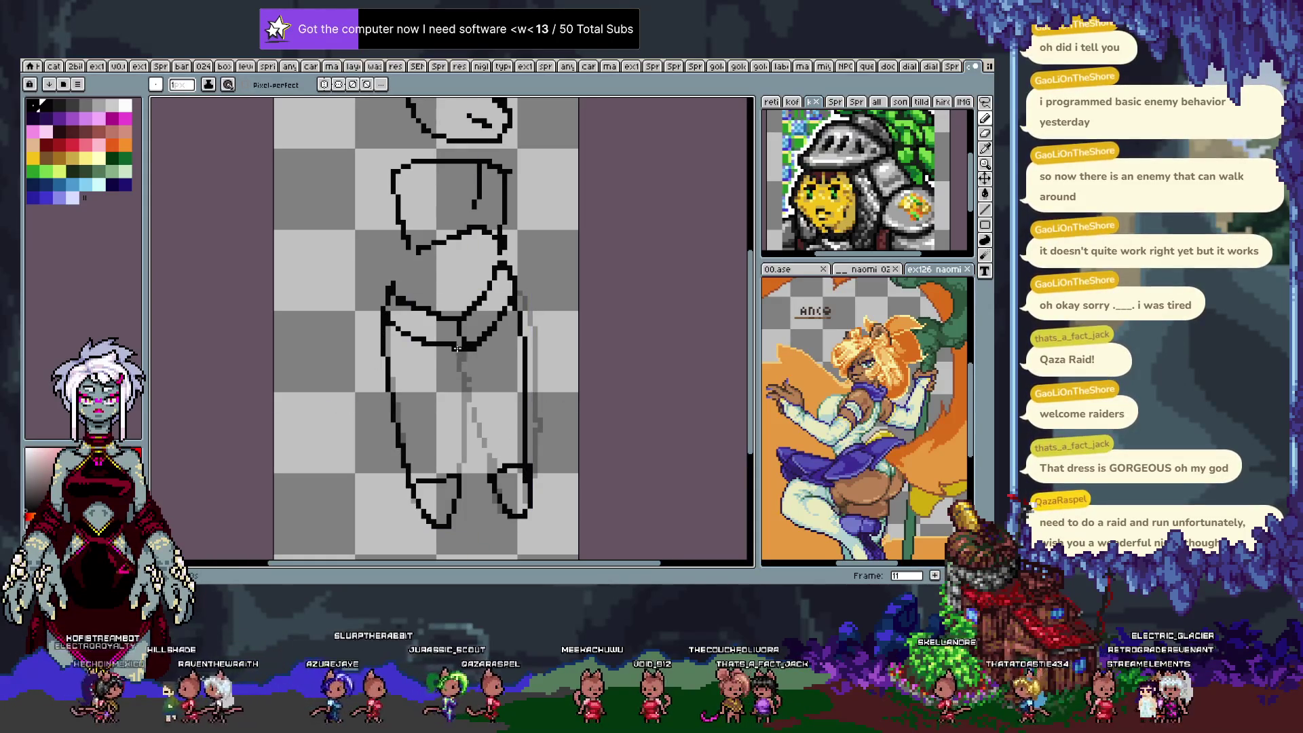
drag(451, 348, 463, 479)
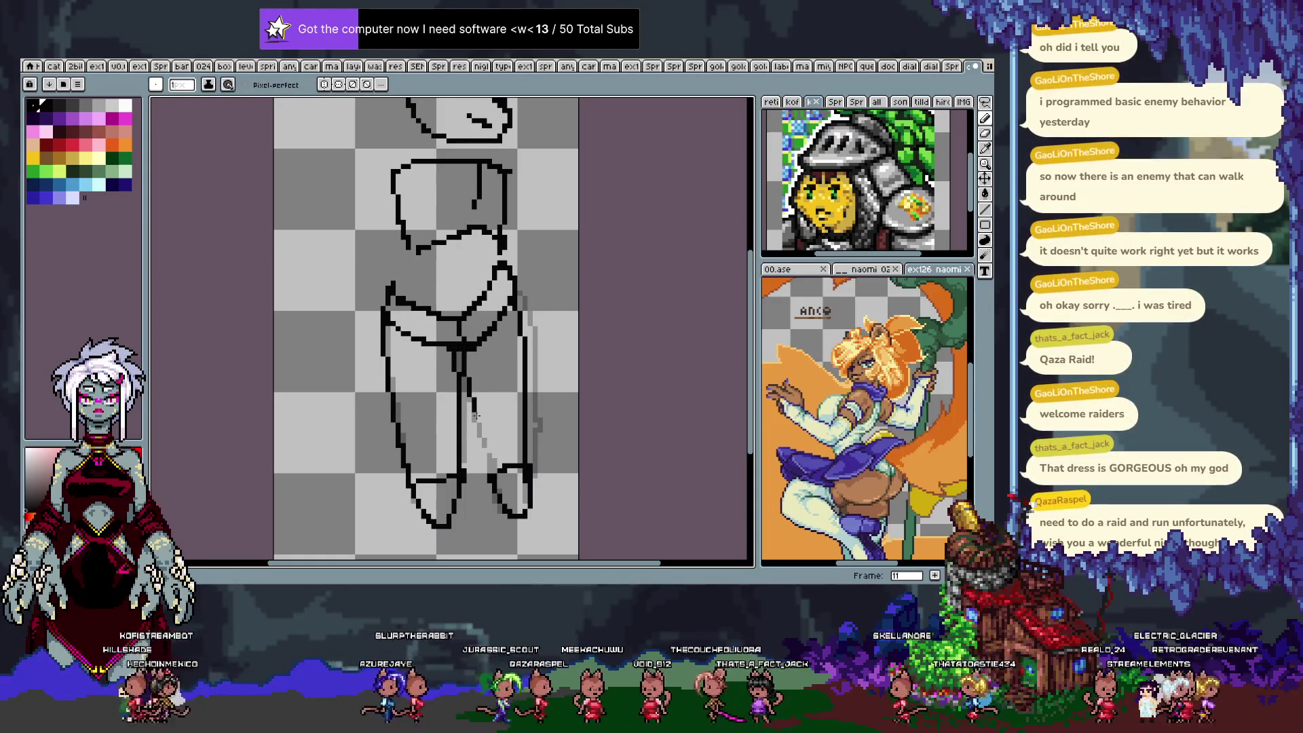
key(e)
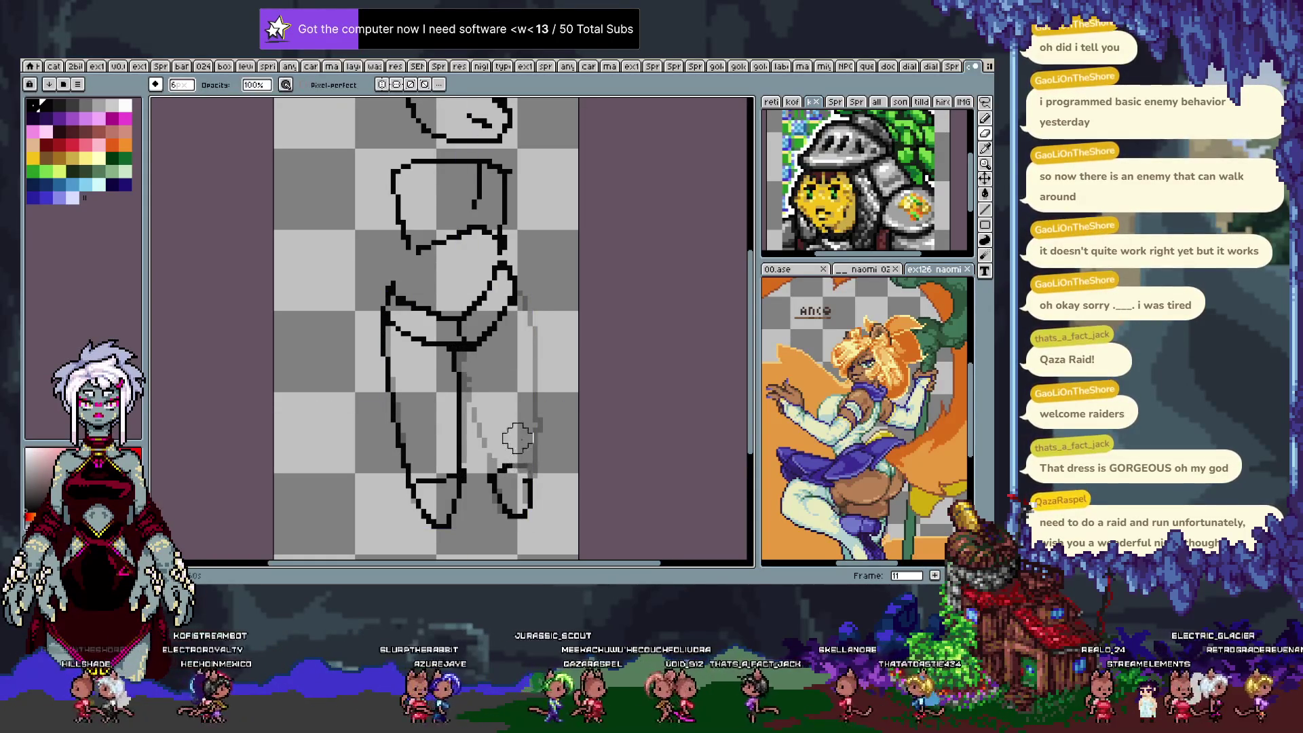
key(b)
drag(520, 293, 536, 429)
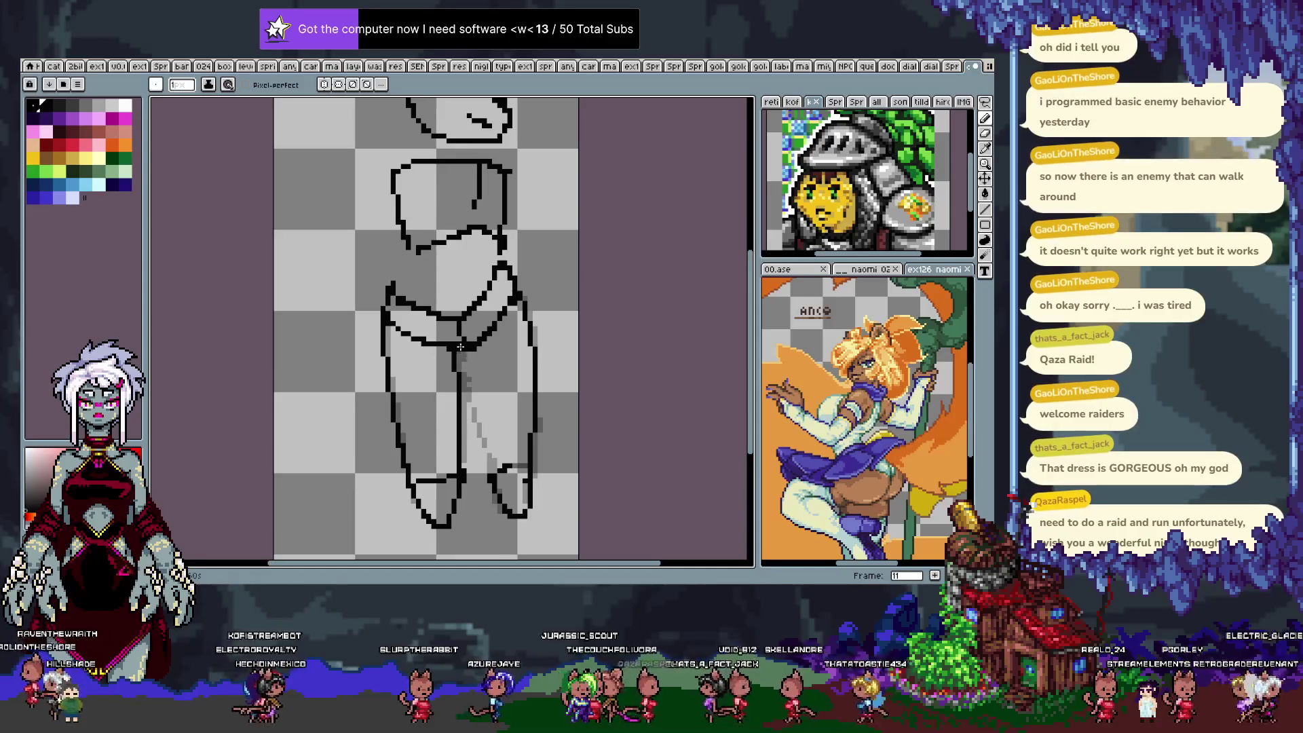
drag(465, 370, 501, 472)
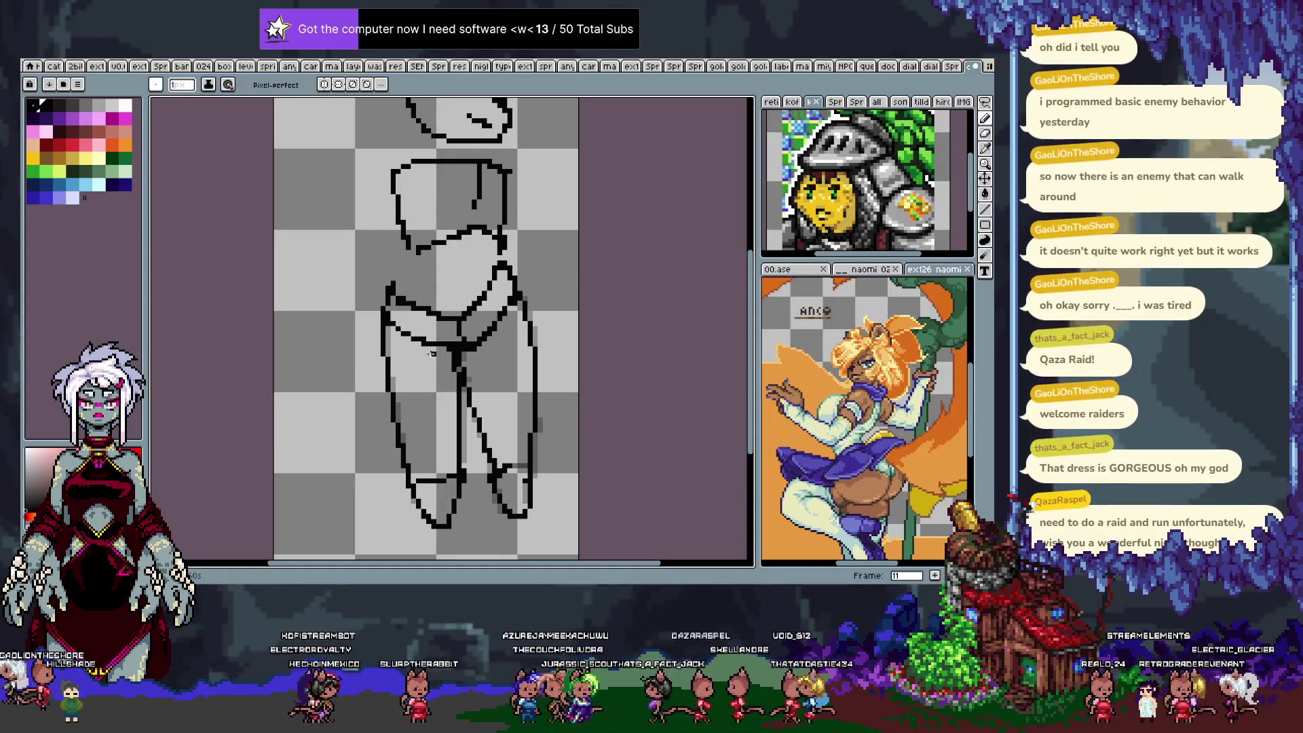
On frame 12, outline the crotch line and the right leg's outer and inner edges.
key(period)
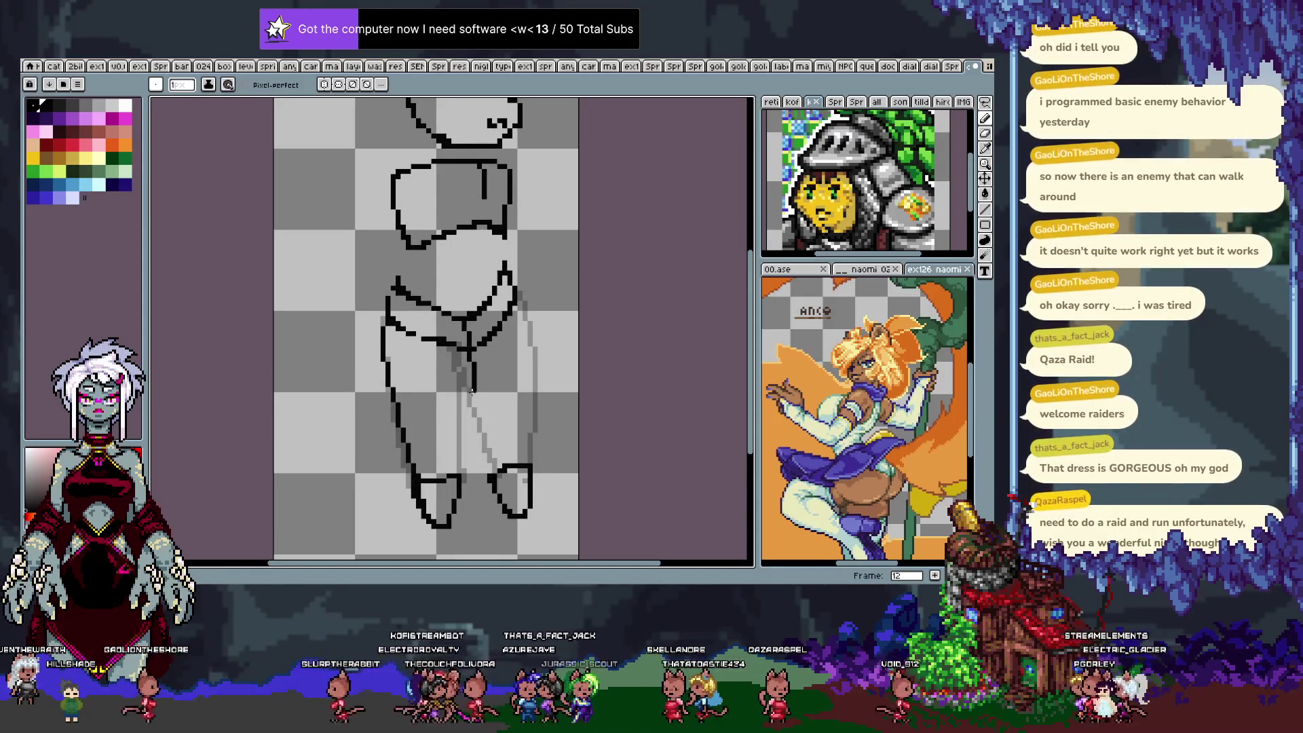
drag(469, 352, 473, 376)
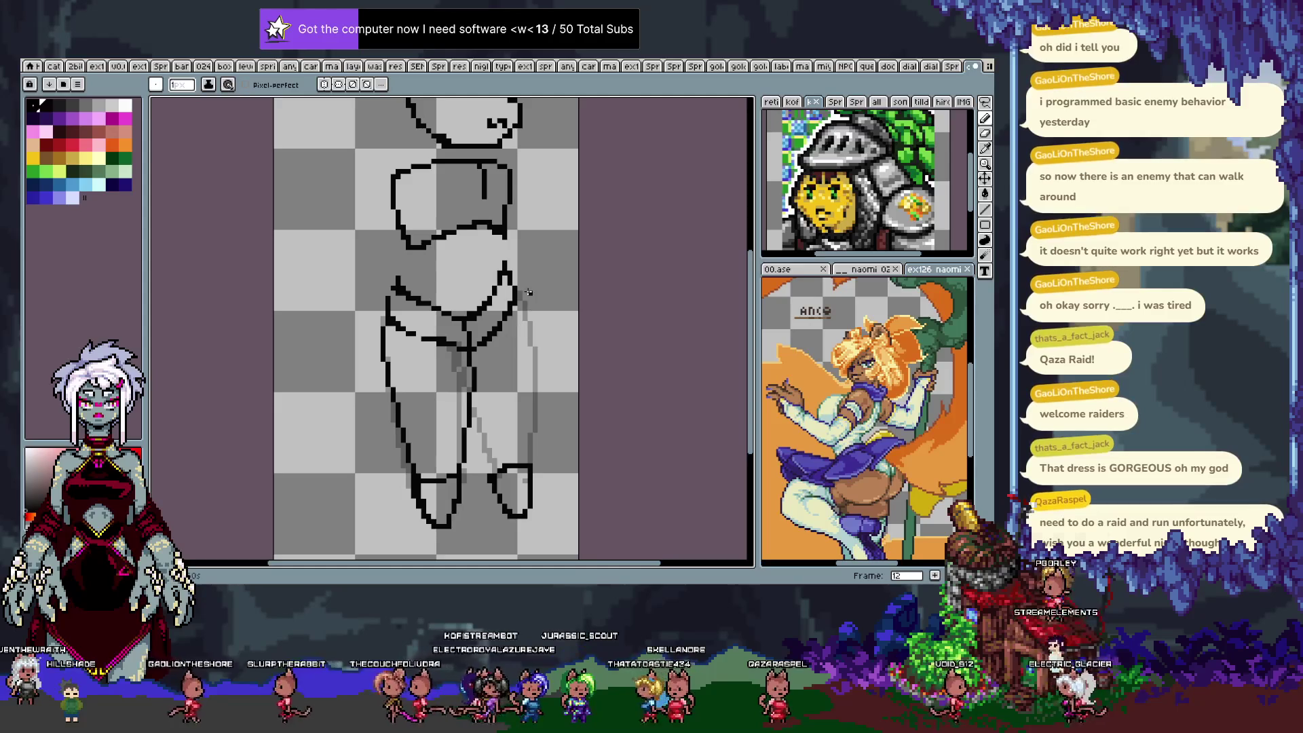
drag(511, 299, 527, 475)
drag(473, 380, 501, 467)
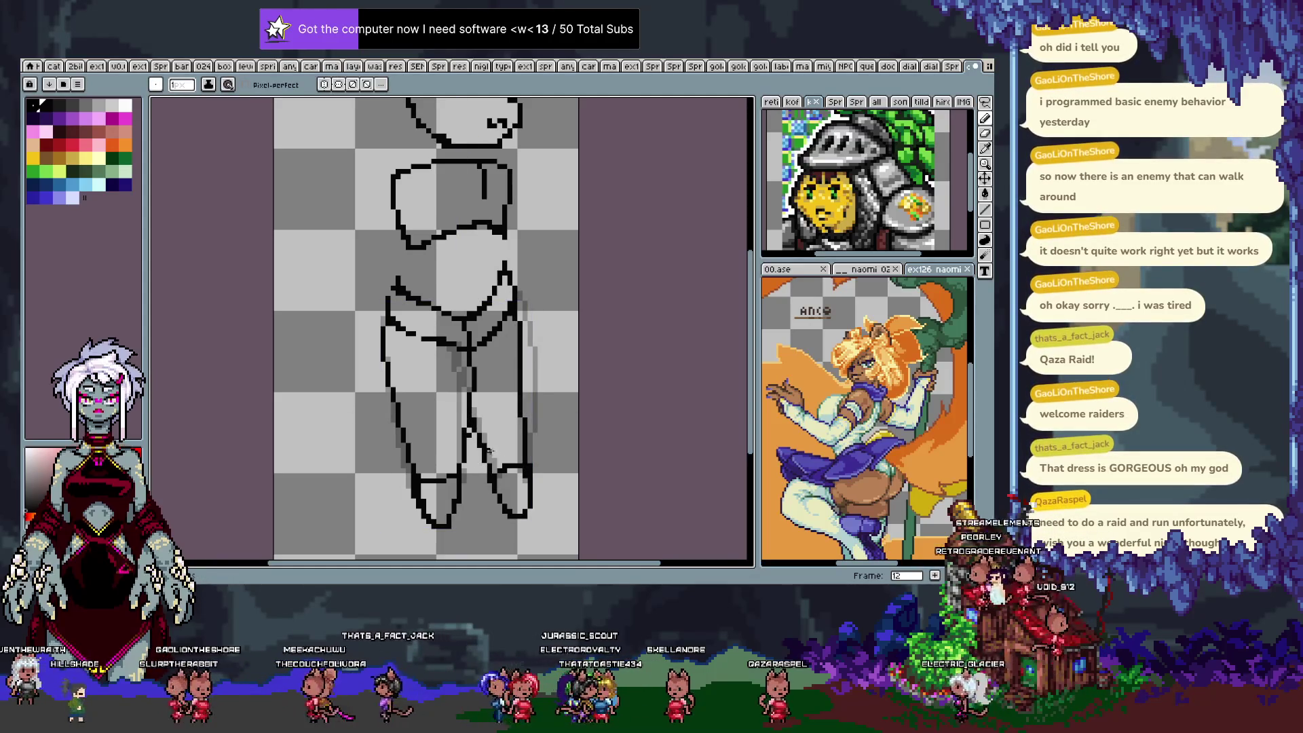
key(Right)
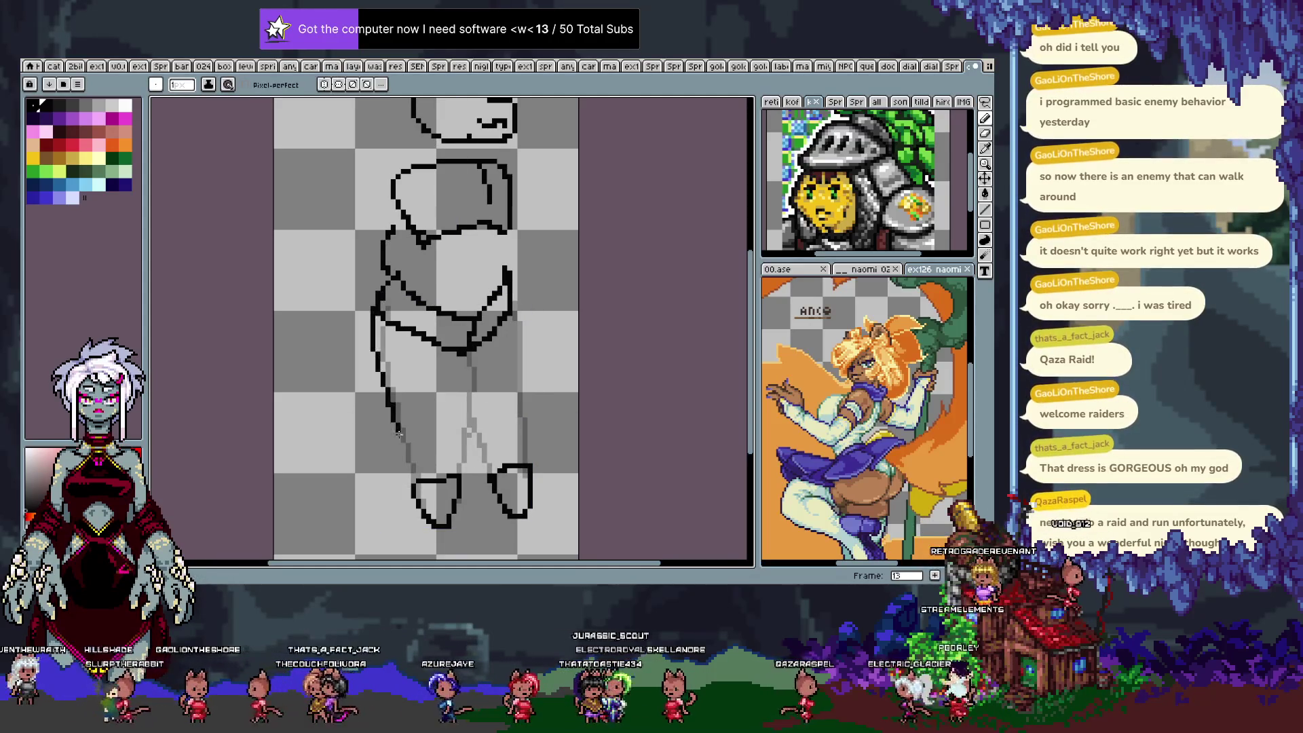
Ink the outer and inner edges of both legs on frame 13.
drag(376, 316, 406, 473)
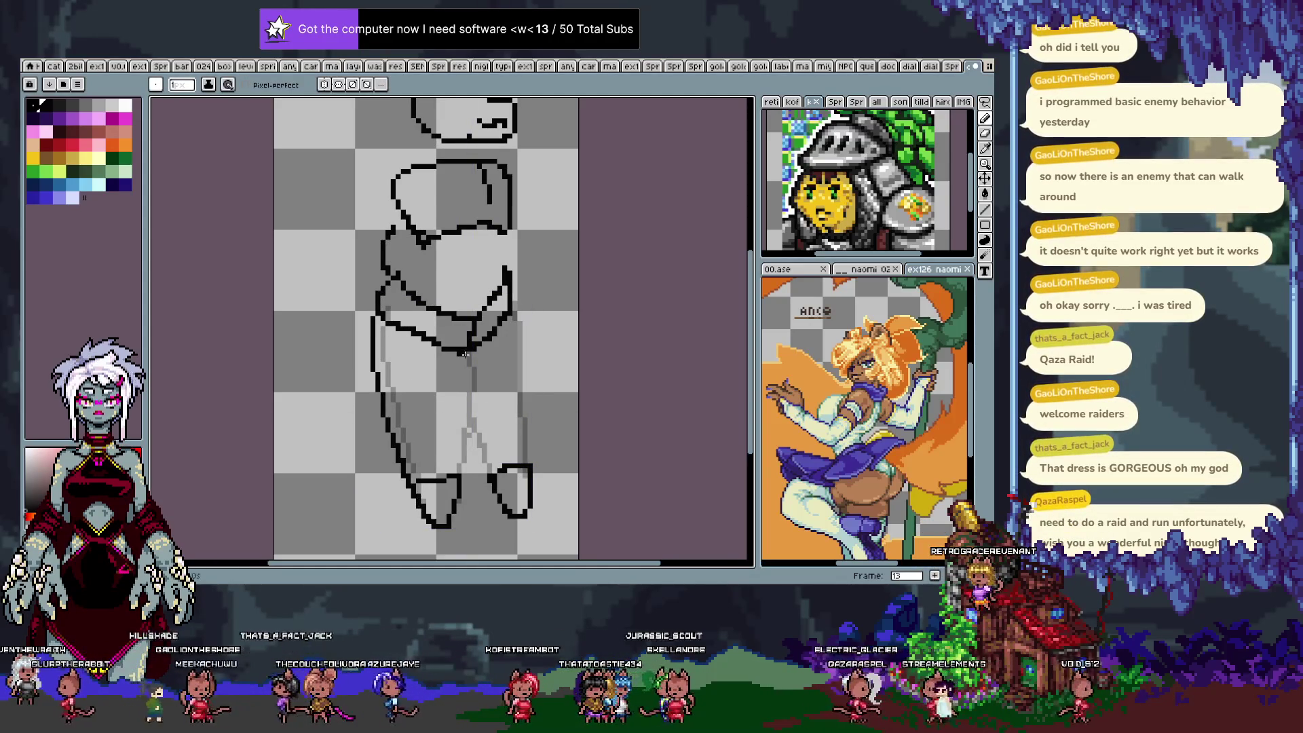
drag(455, 348, 454, 478)
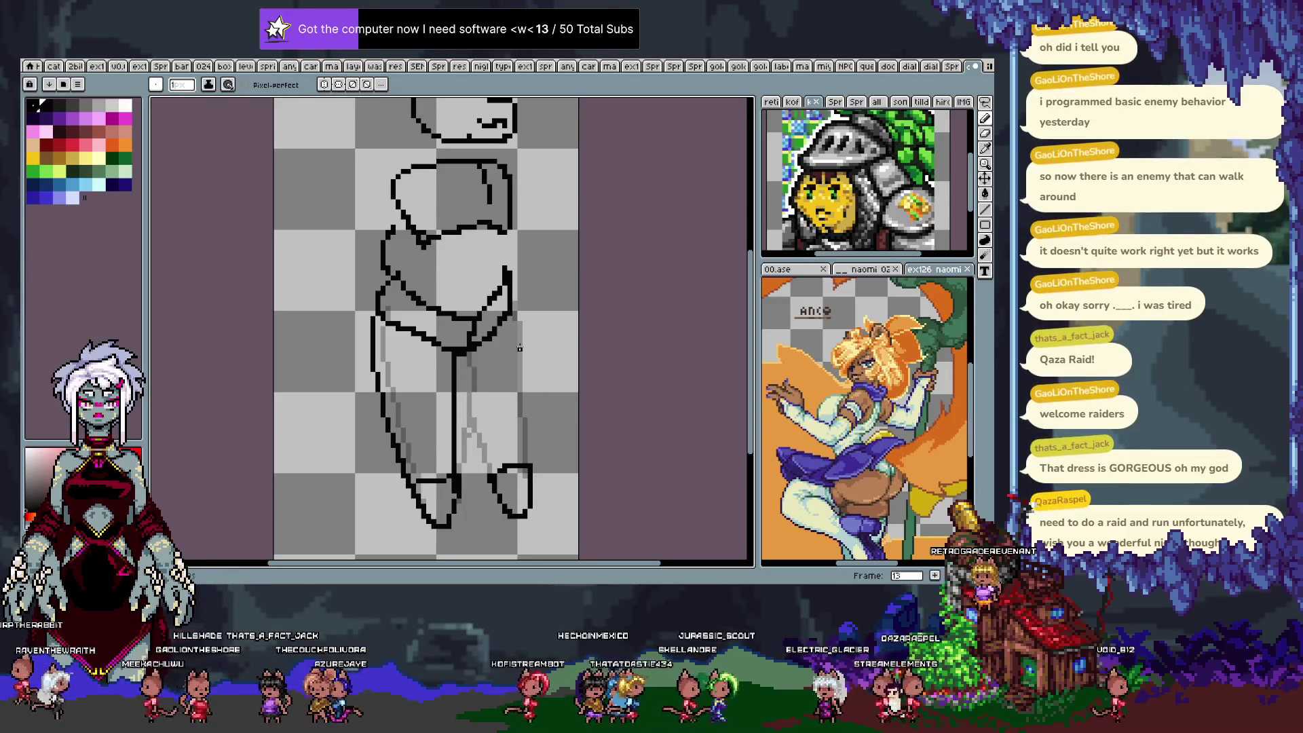
drag(513, 307, 528, 466)
drag(458, 385, 492, 474)
On frame 14, trace the left leg, the line between the legs, and the right leg's contours.
key(Right)
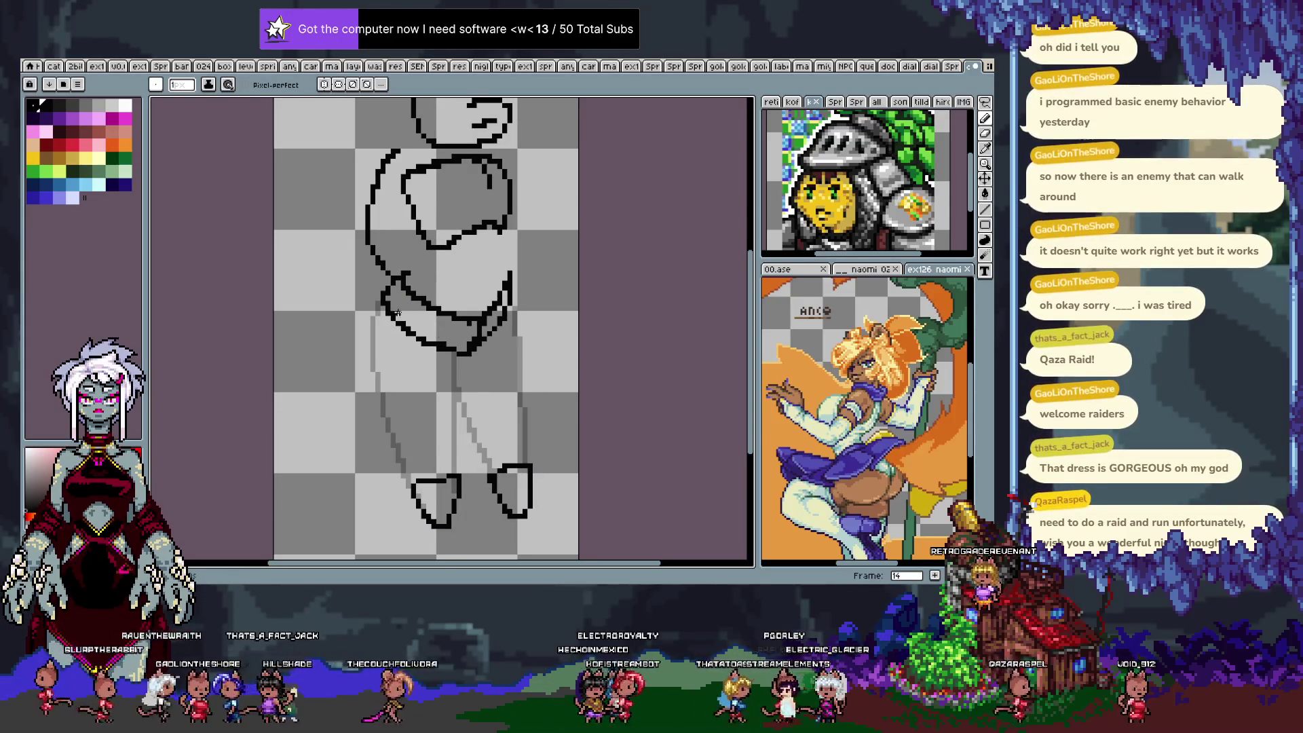
mouse_move(384, 294)
mouse_down()
mouse_move(396, 467)
mouse_move(411, 493)
mouse_move(375, 388)
mouse_move(415, 489)
mouse_up()
key(ctrl+z)
drag(450, 350, 452, 458)
key(ctrl+z)
drag(458, 356, 464, 490)
key(ctrl+z)
drag(456, 352, 465, 490)
drag(512, 298, 529, 464)
drag(461, 402, 493, 477)
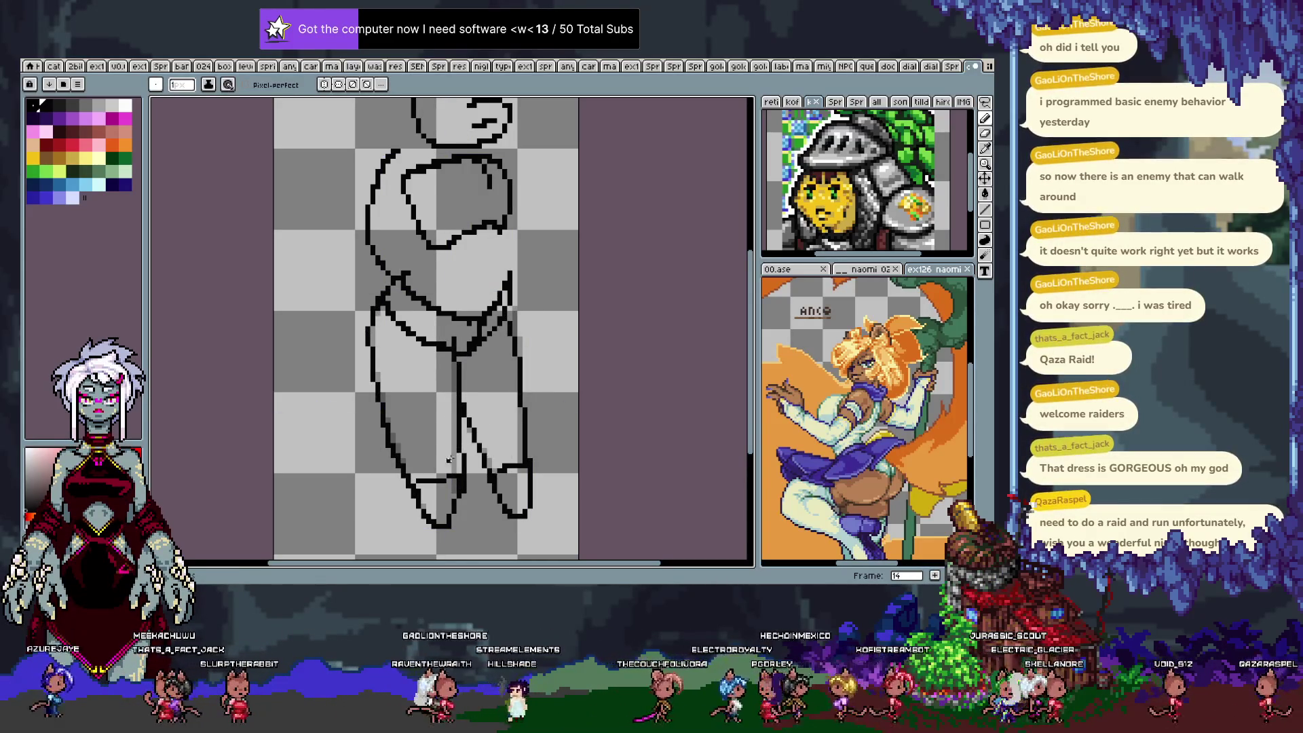
Outline frame 15's left leg, then flip between neighbouring frames to compare.
key(period)
mouse_move(380, 298)
mouse_down()
mouse_move(373, 321)
mouse_move(414, 480)
mouse_up()
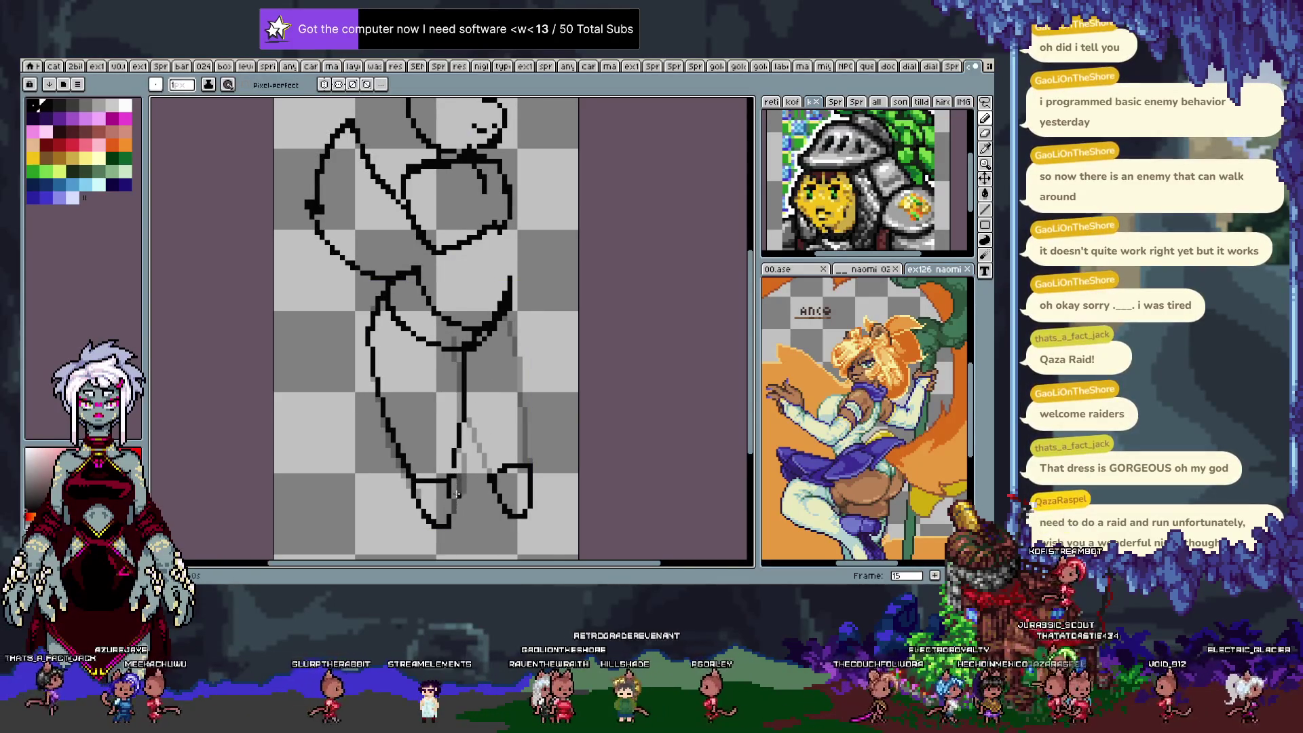
key(comma)
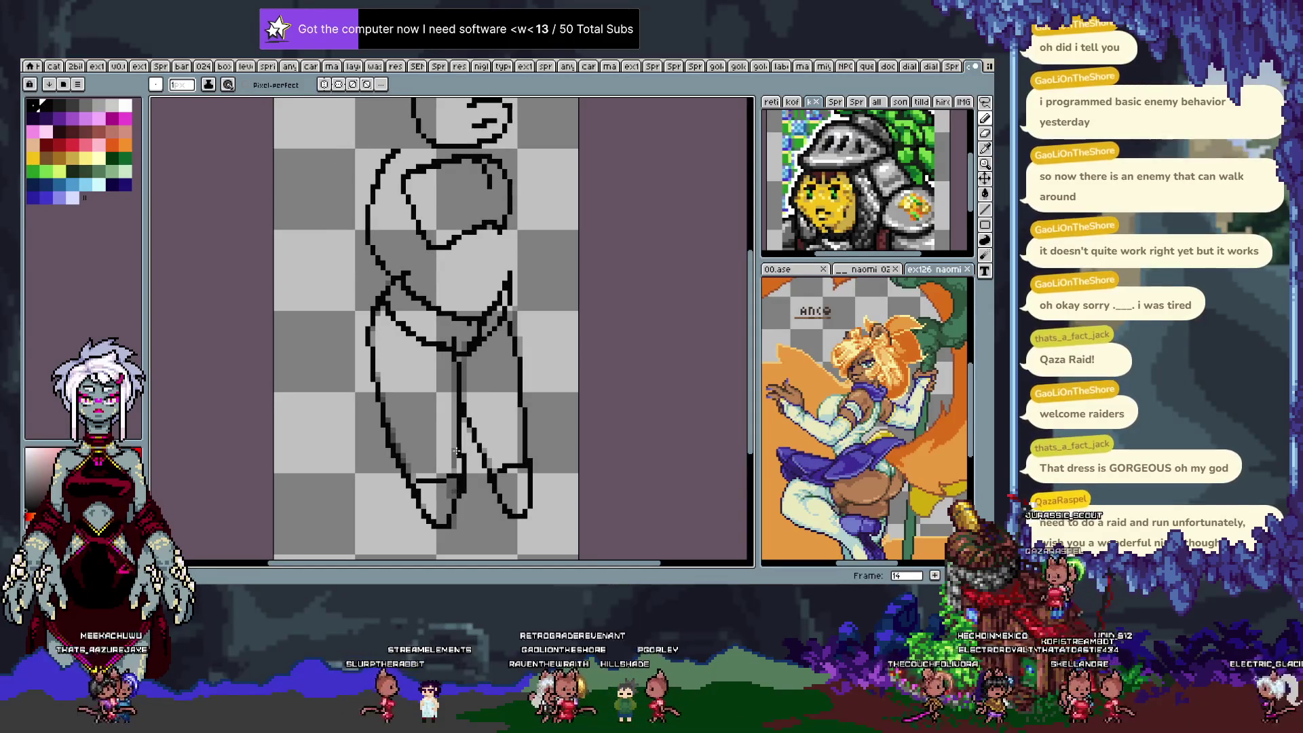
key(m)
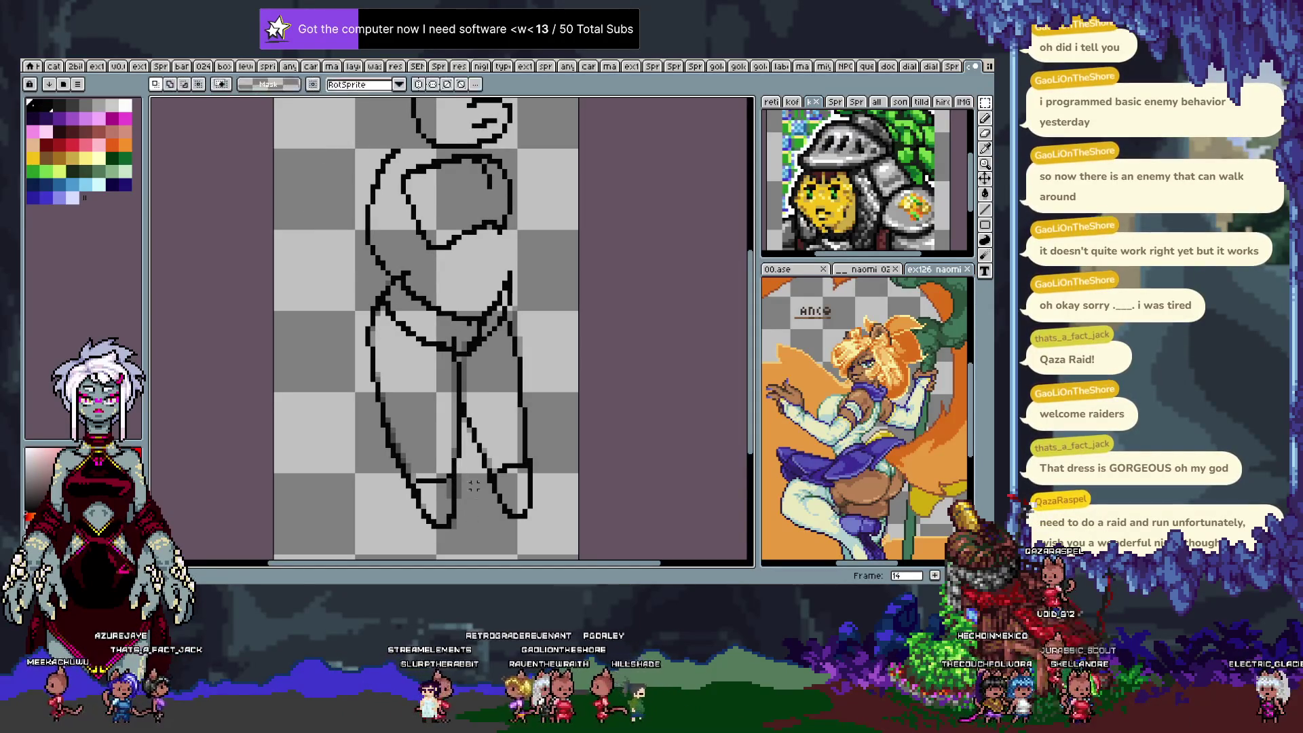
key(comma)
key(comma)
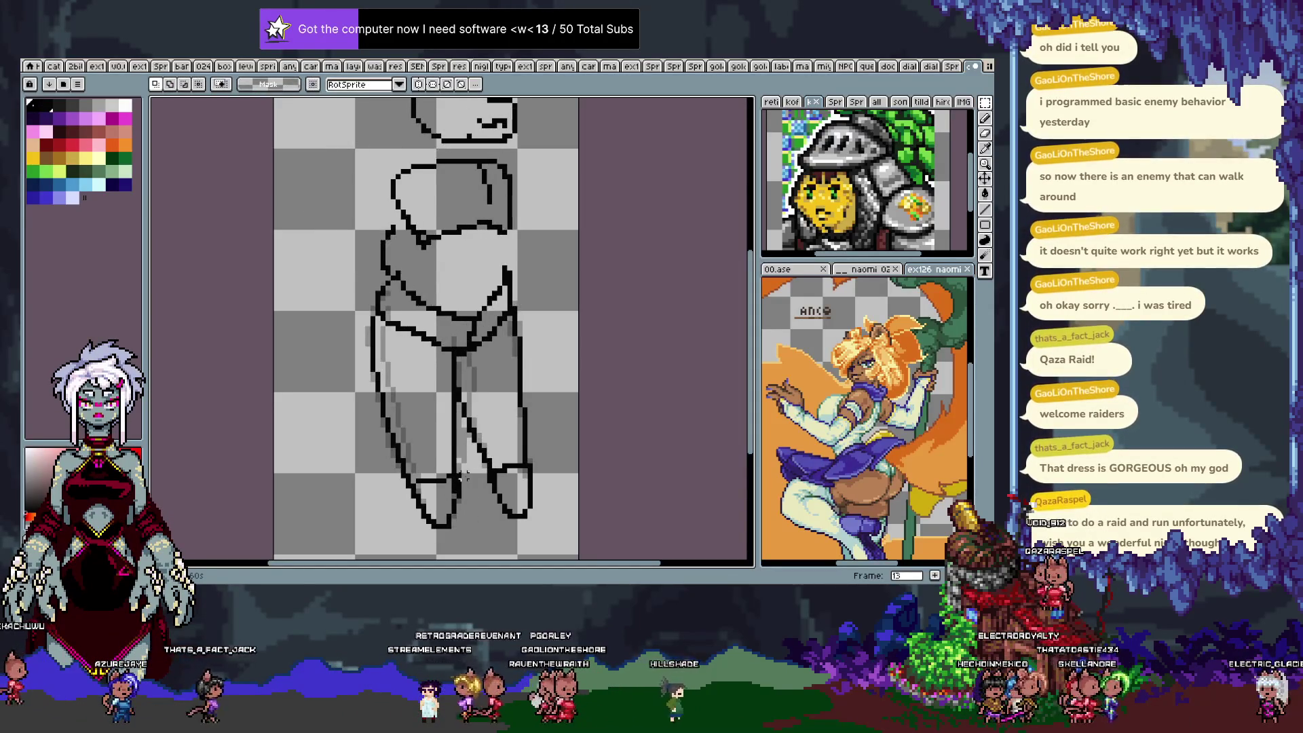
key(period)
key(b)
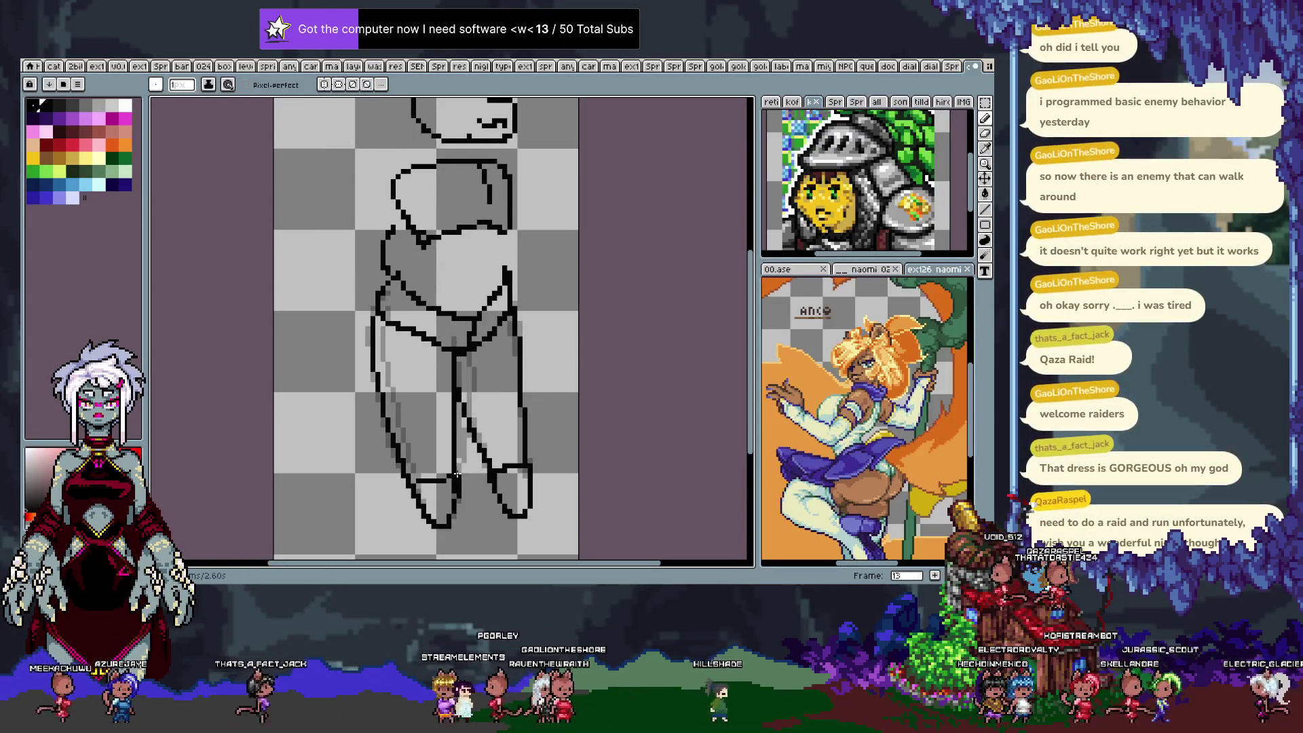
key(period)
key(period)
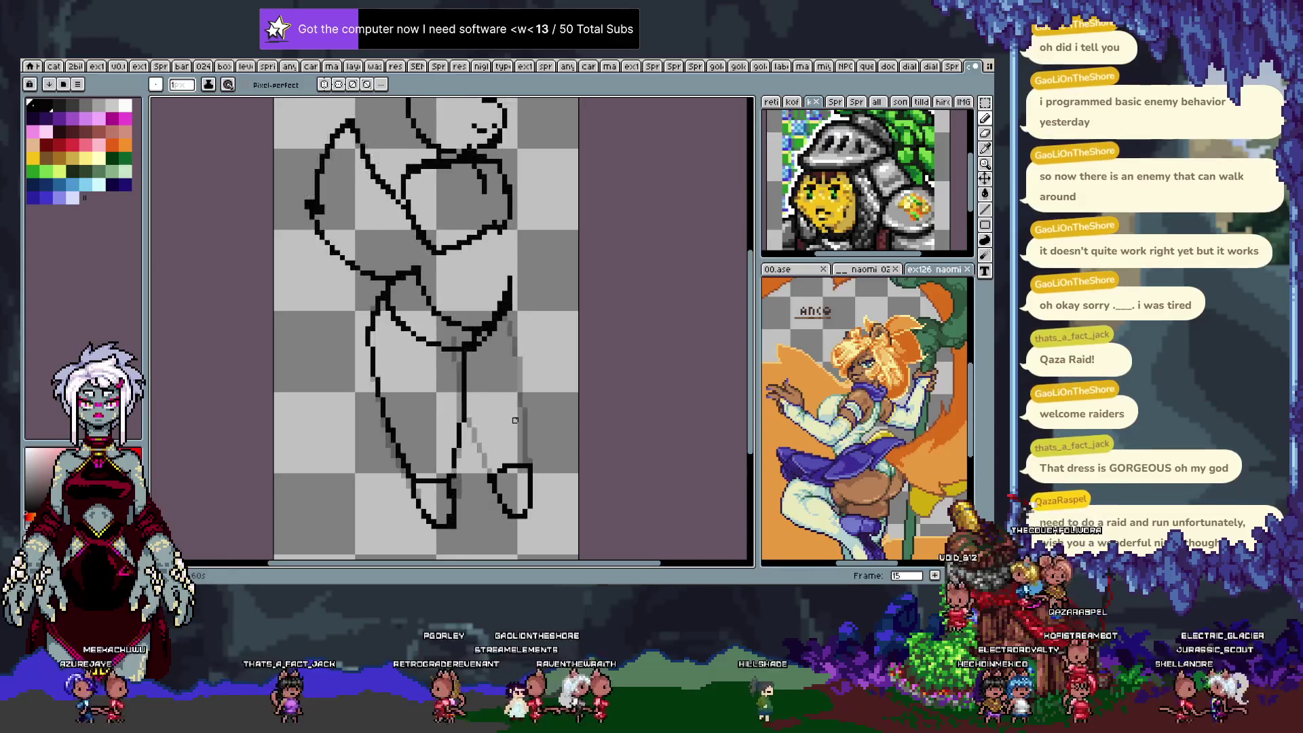
Ink frame 15's right leg edge, then erase a stray outline and re-ink the legs on frame 4.
key(period)
key(comma)
drag(513, 314, 524, 464)
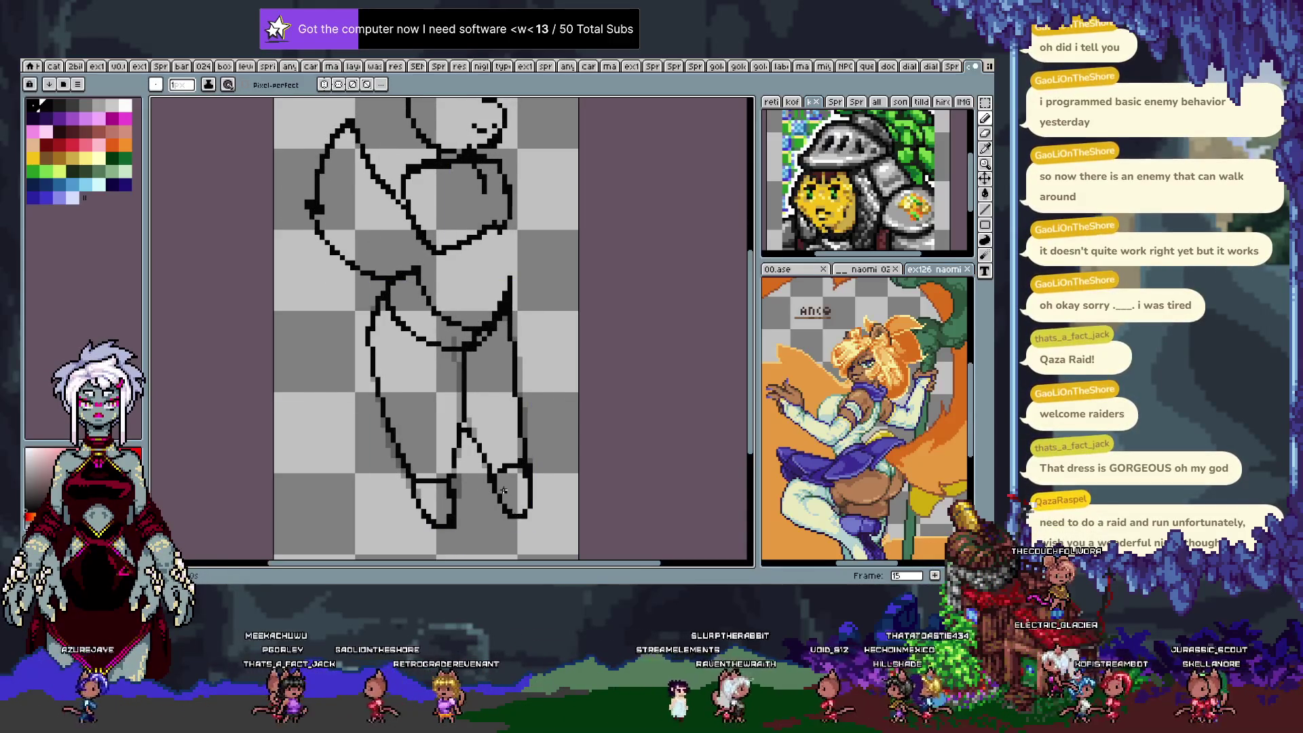
key(period)
key(period)
key(period)
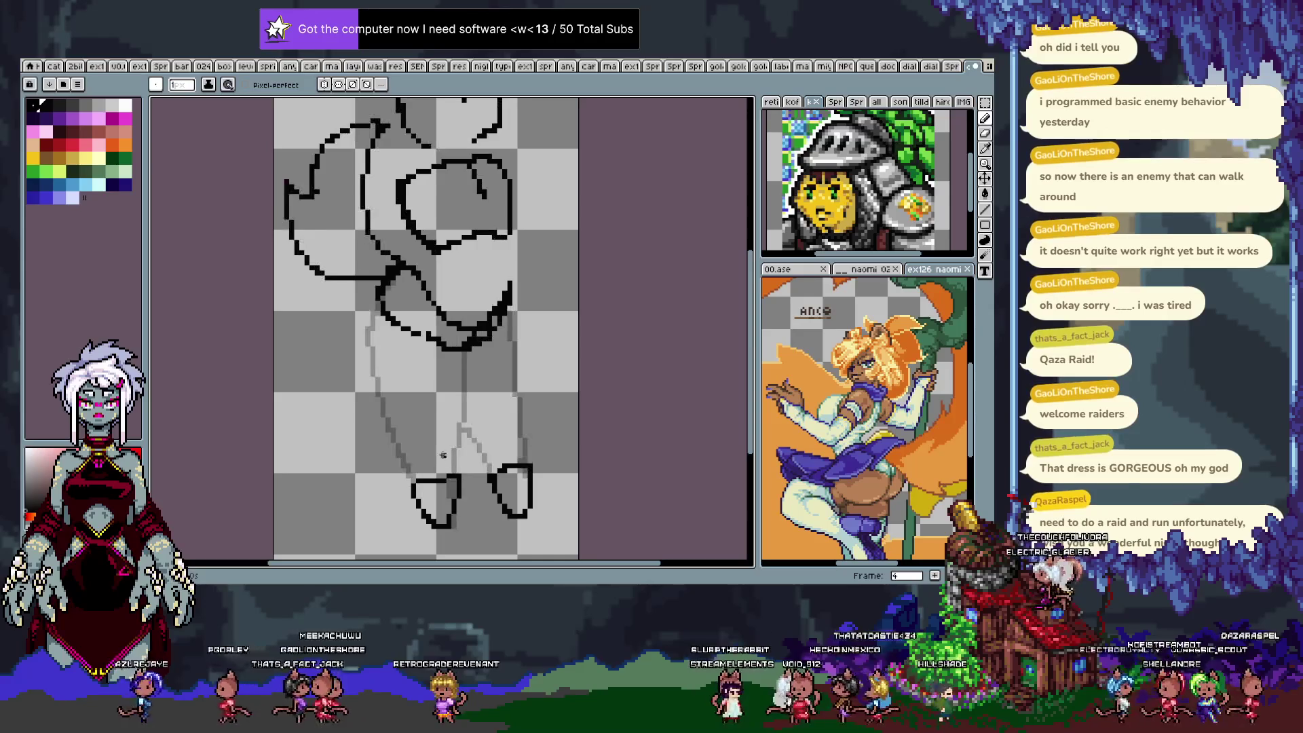
drag(423, 484, 385, 416)
drag(458, 353, 457, 479)
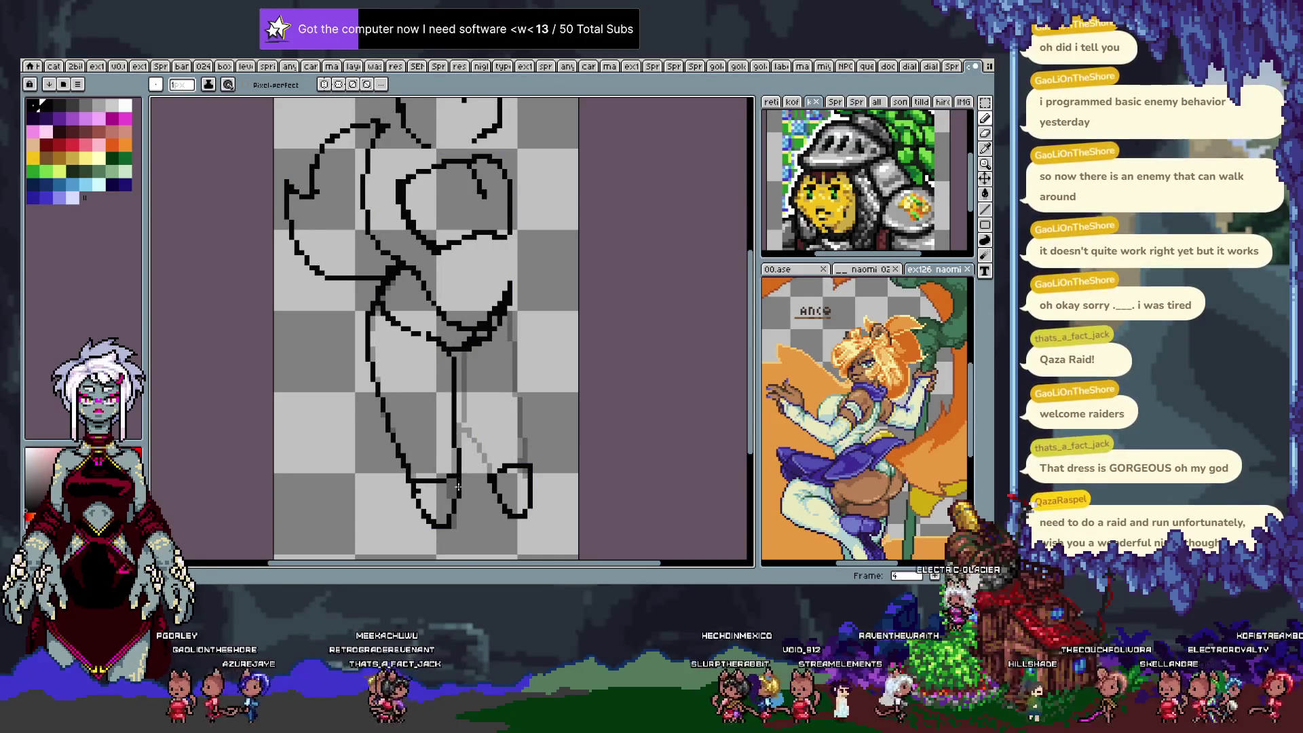
drag(519, 405, 527, 464)
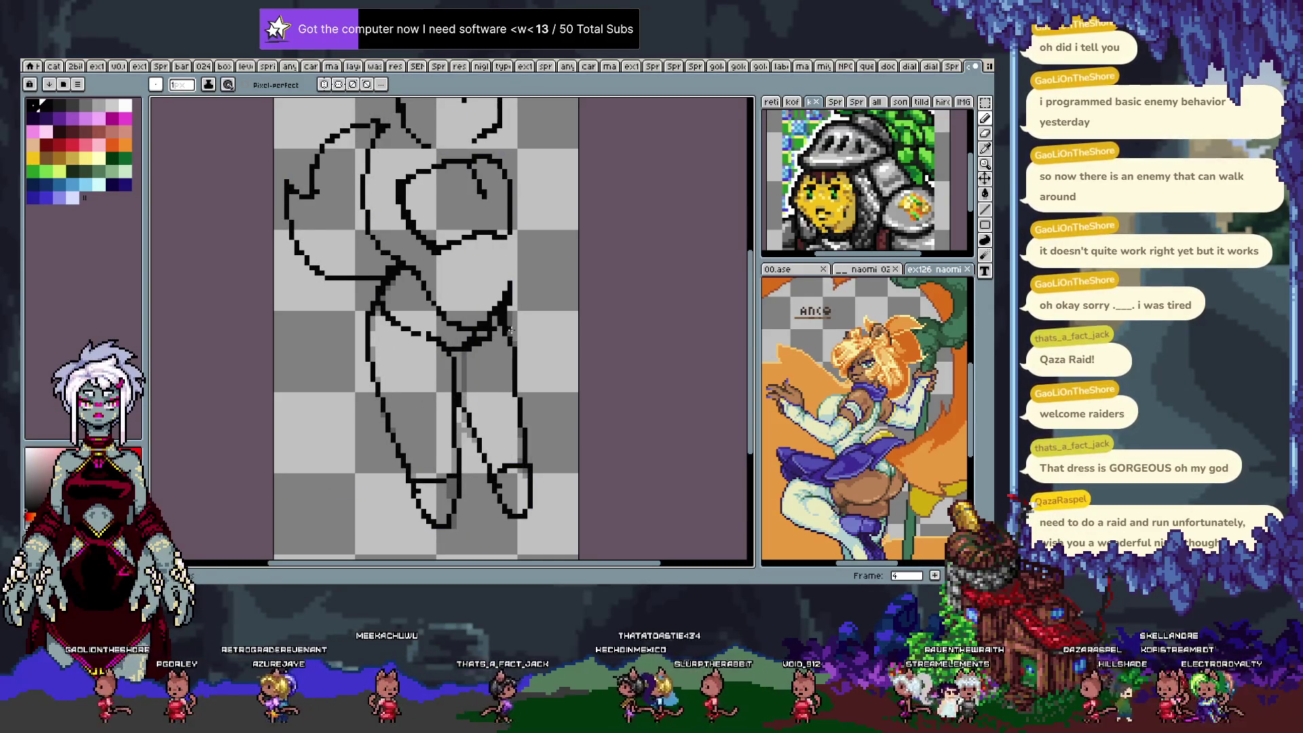
Ink the leg outlines on frames 5, 6 and 7.
key(period)
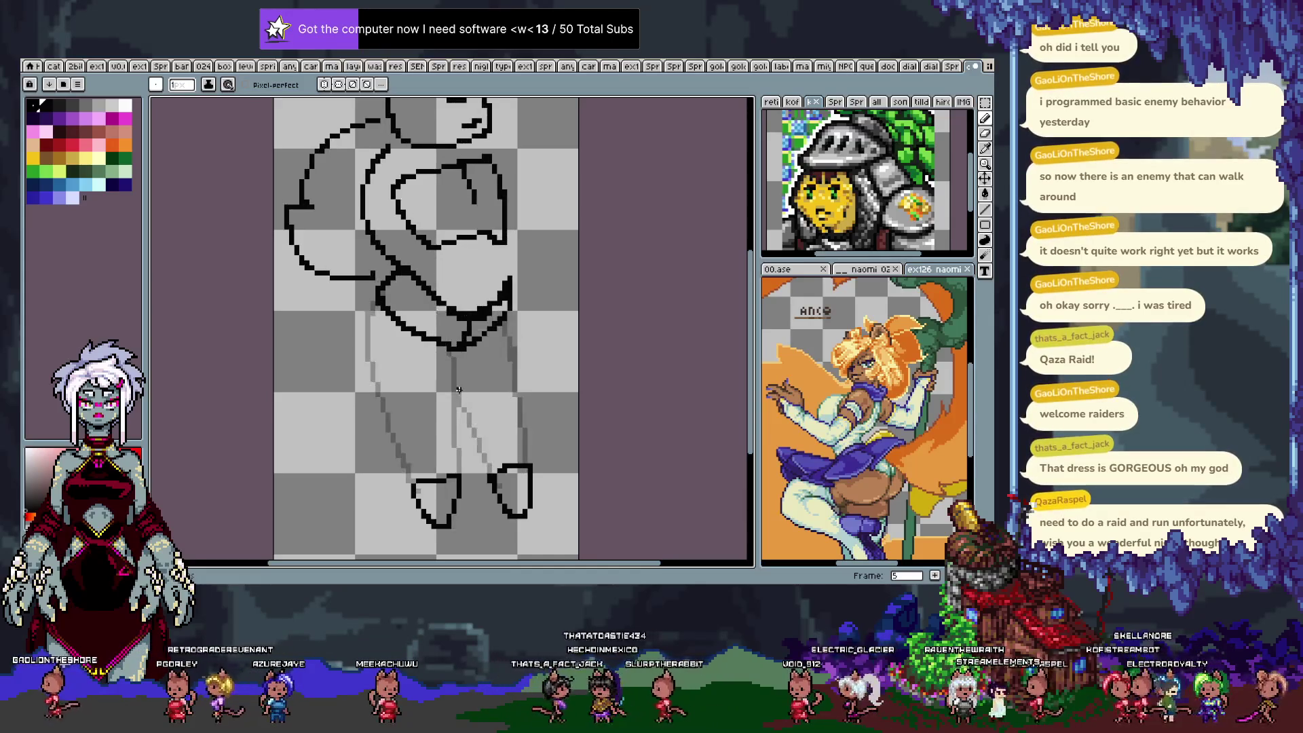
drag(367, 350, 412, 477)
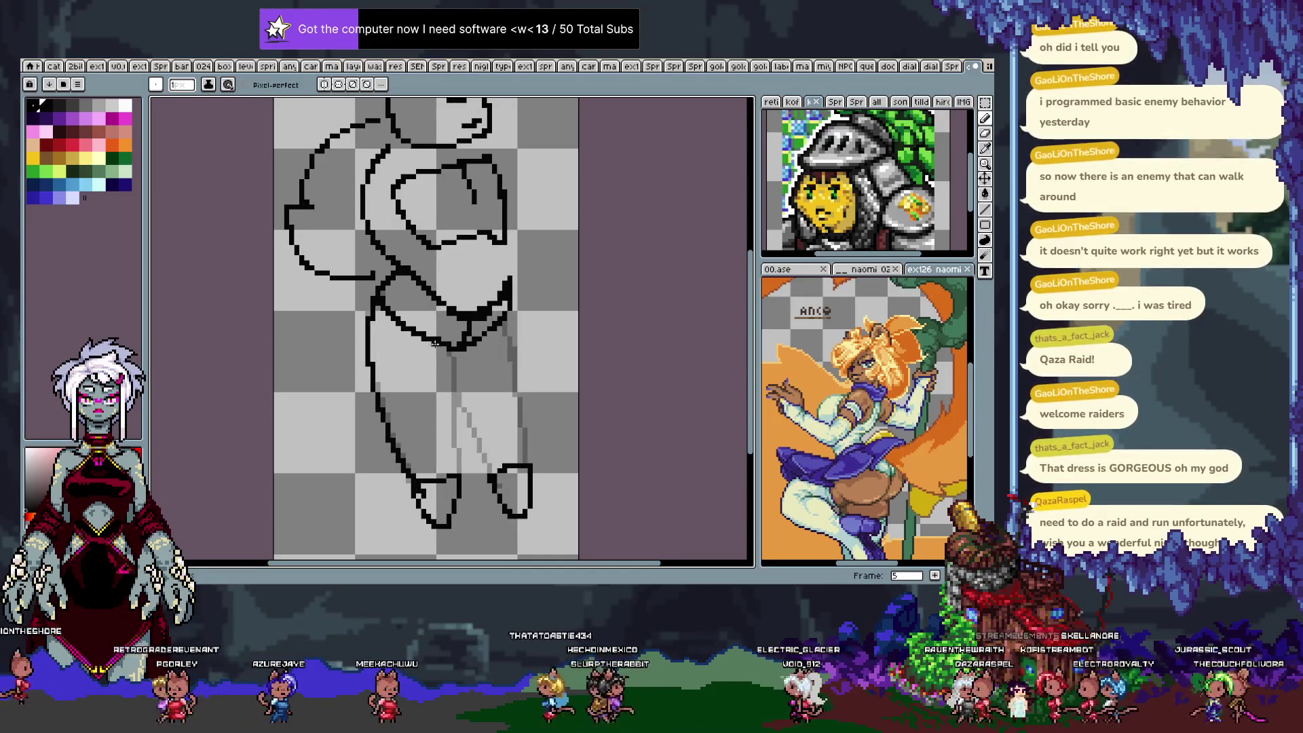
drag(448, 350, 459, 478)
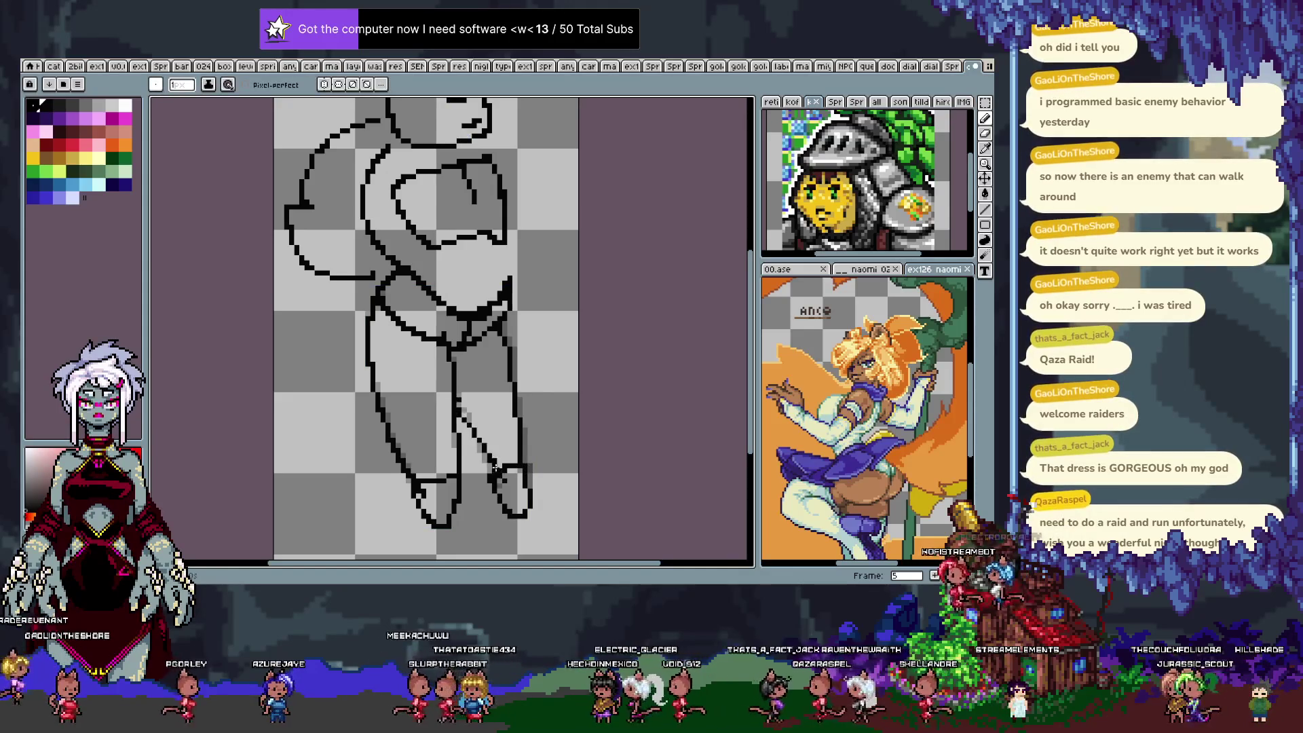
drag(498, 373, 493, 380)
key(Right)
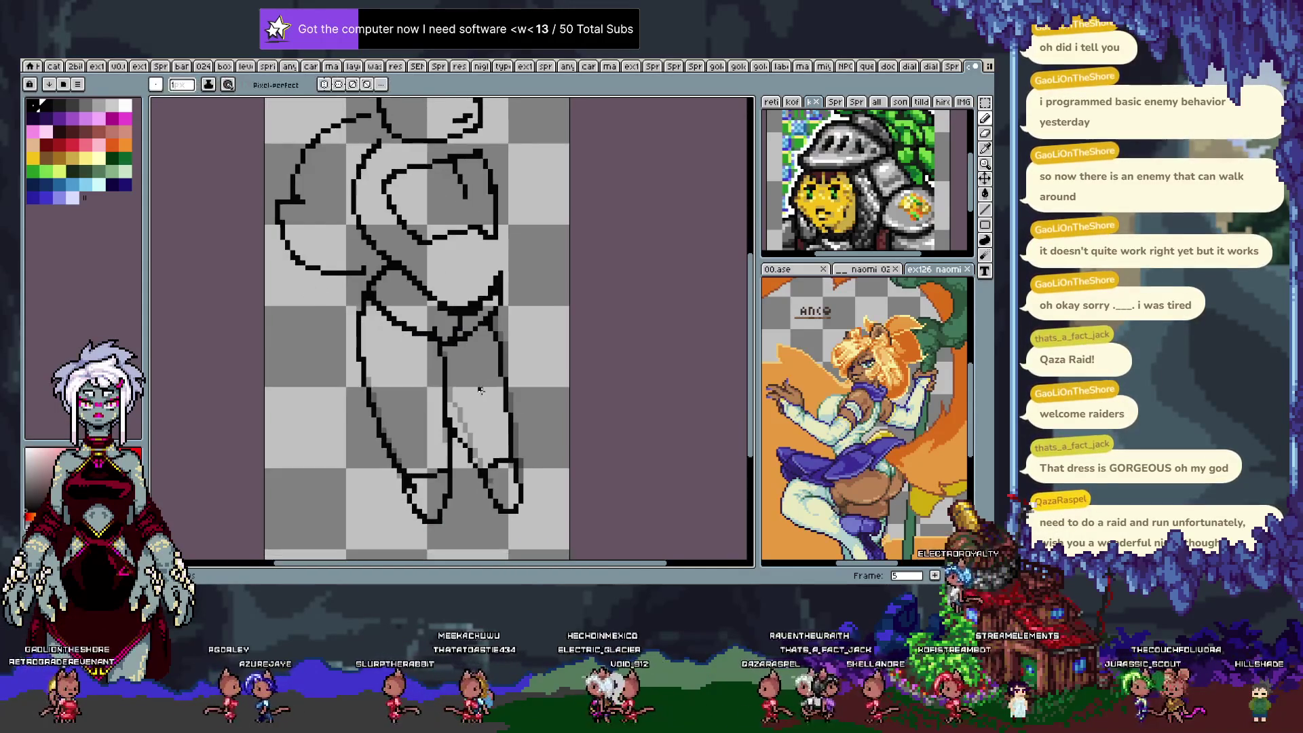
drag(500, 306, 518, 462)
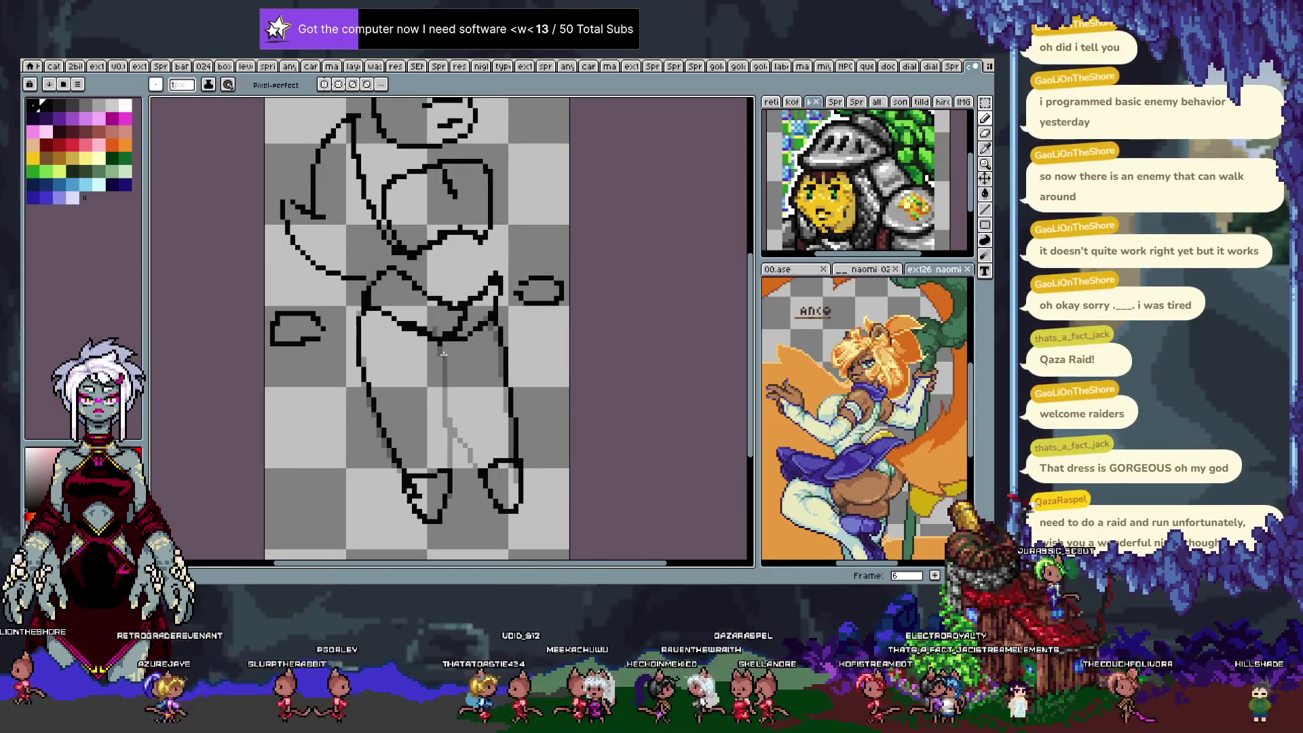
key(Right)
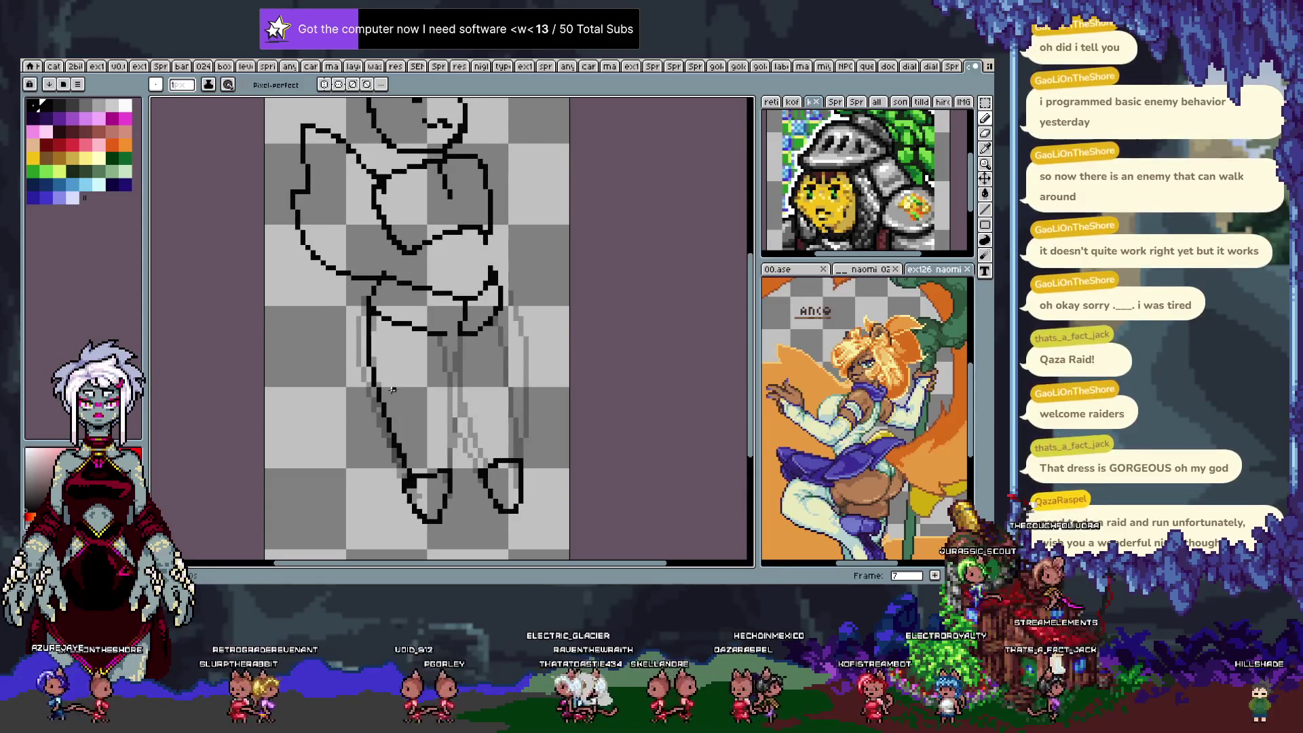
drag(454, 334, 450, 468)
drag(502, 302, 518, 460)
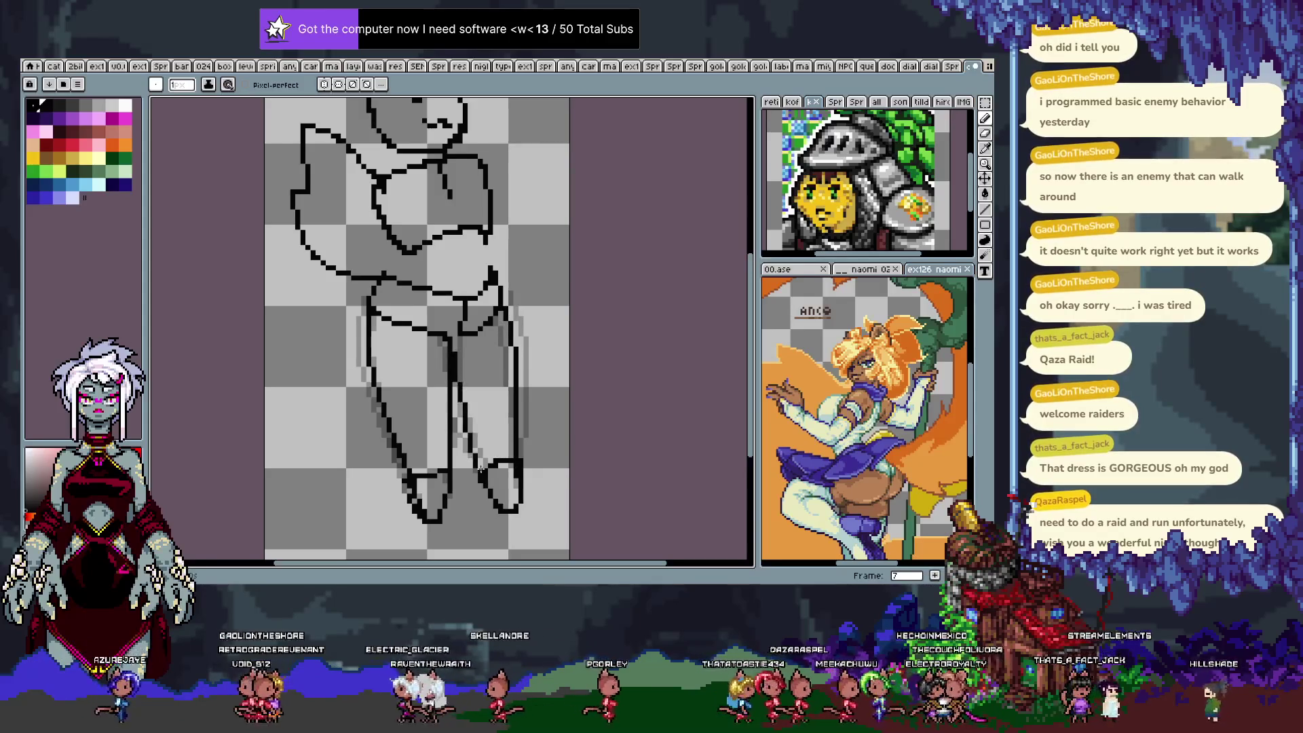
Play the walk cycle, then stop playback and bring back the layer timeline.
key(Return)
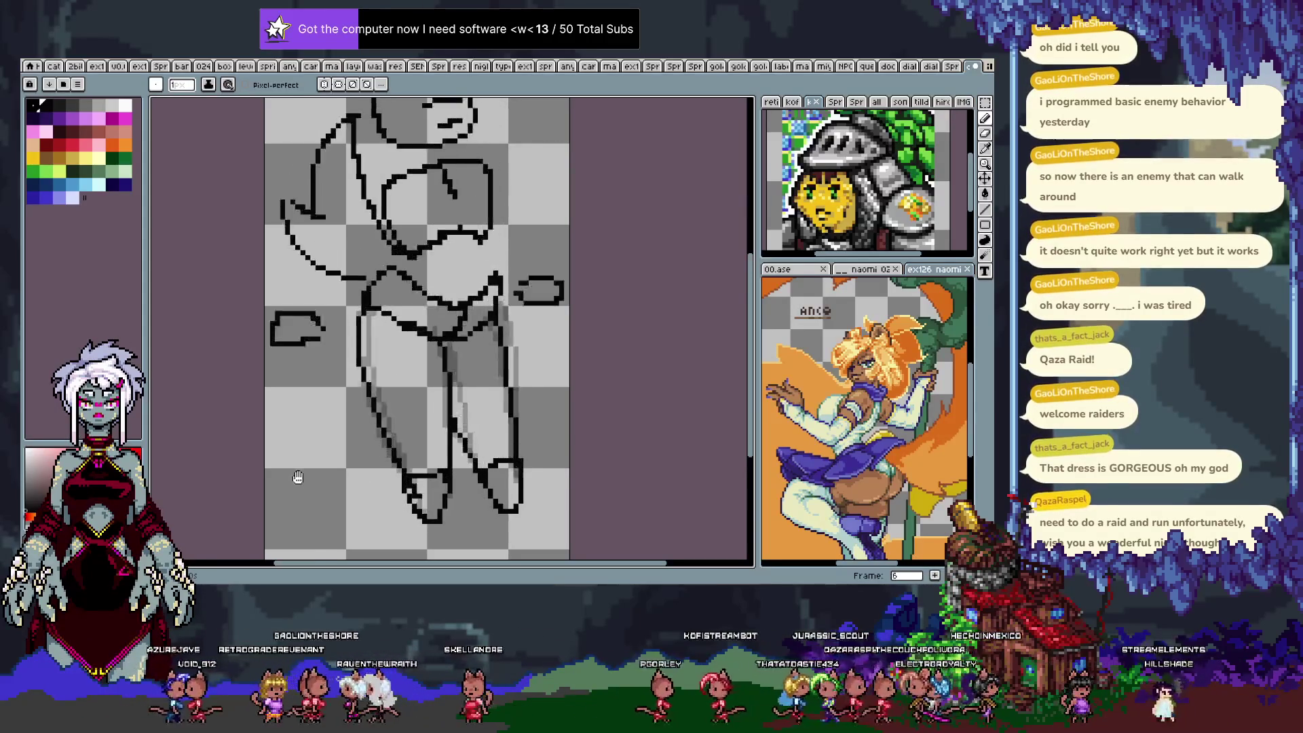
key(Tab)
key(Tab)
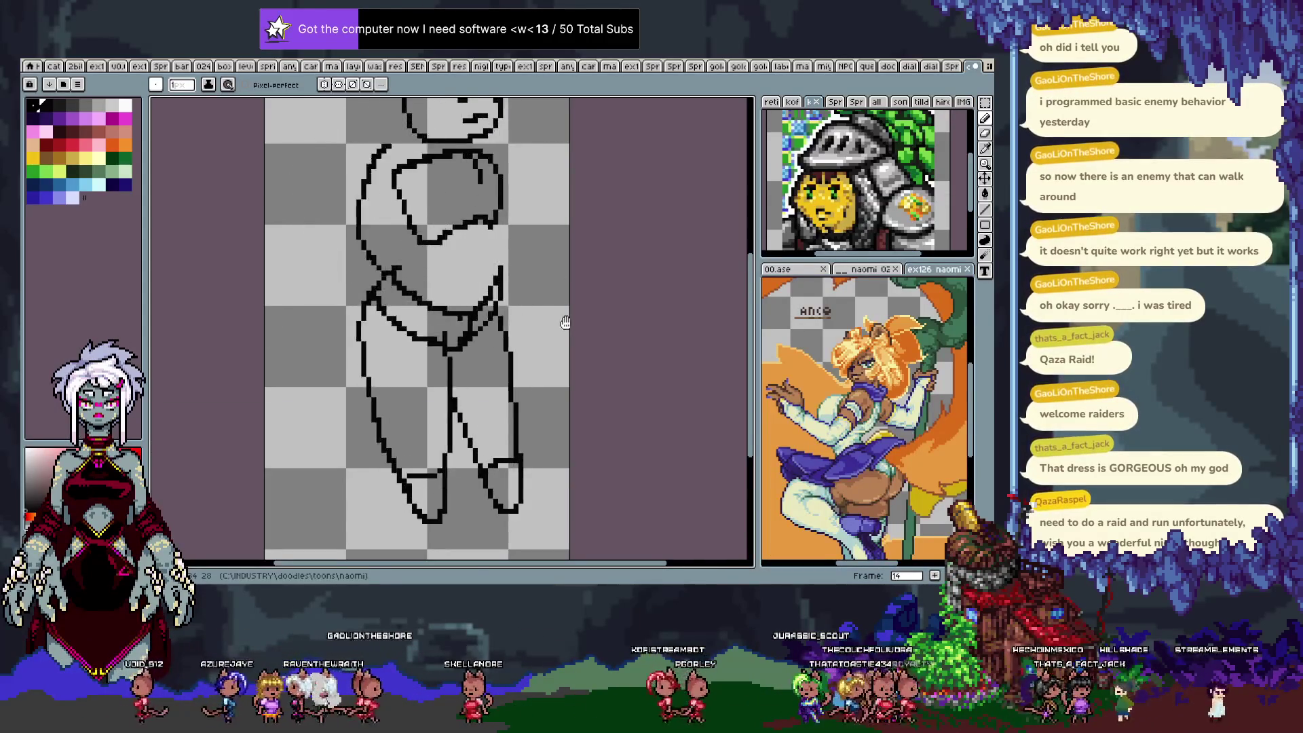
drag(489, 356, 500, 373)
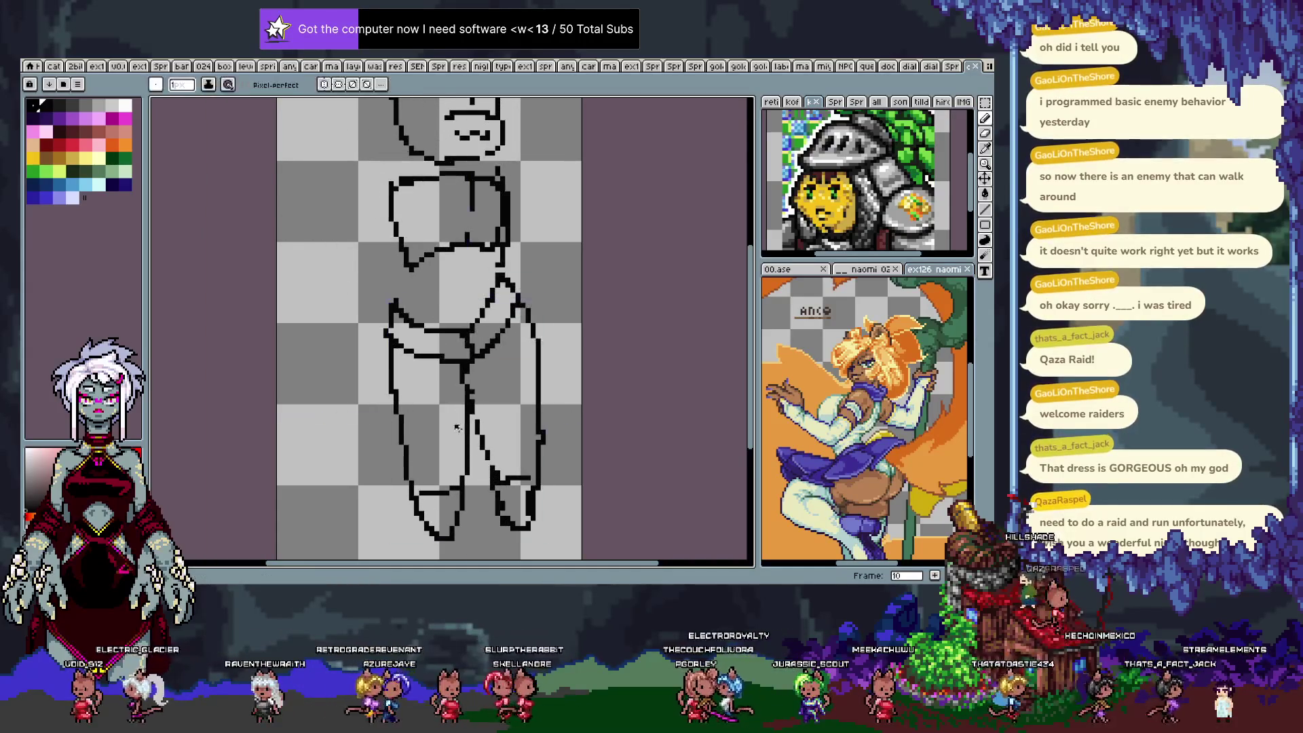
key(Tab)
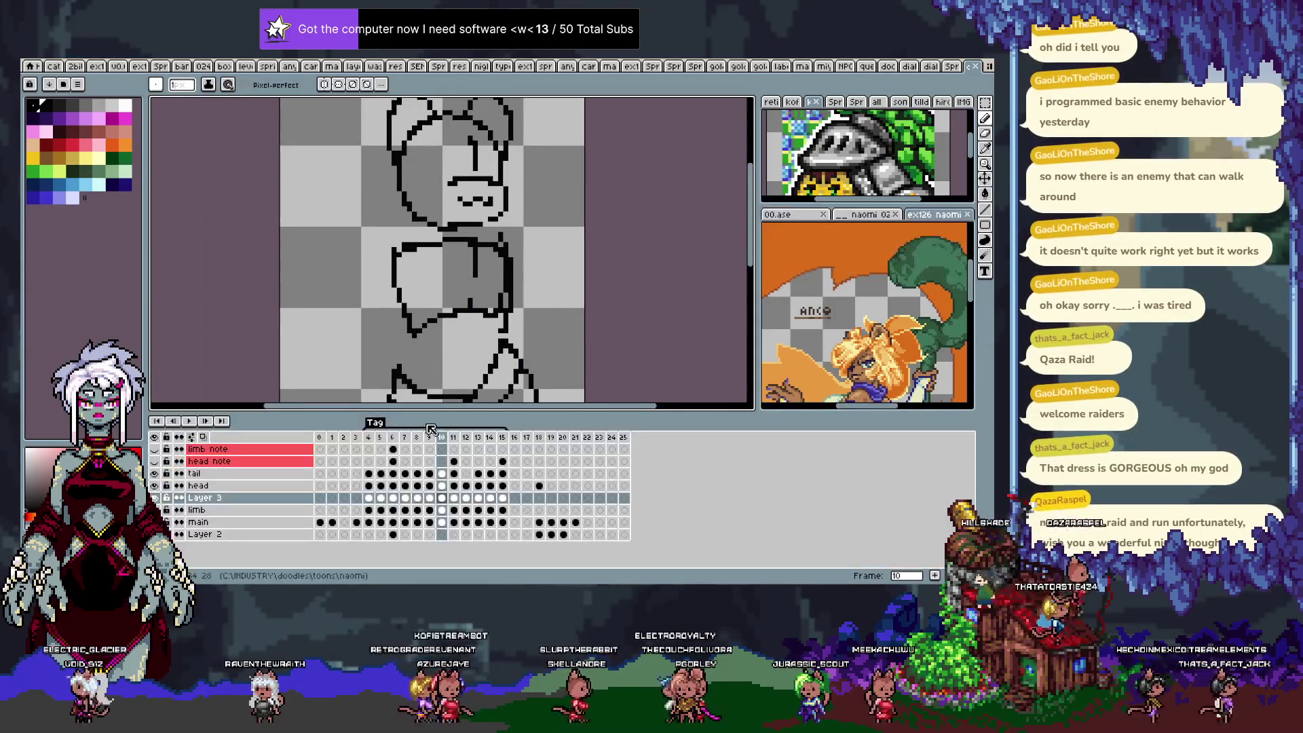
Add Layer 4 above Layer 3, rename it 'mid', and hide the timeline.
click(369, 498)
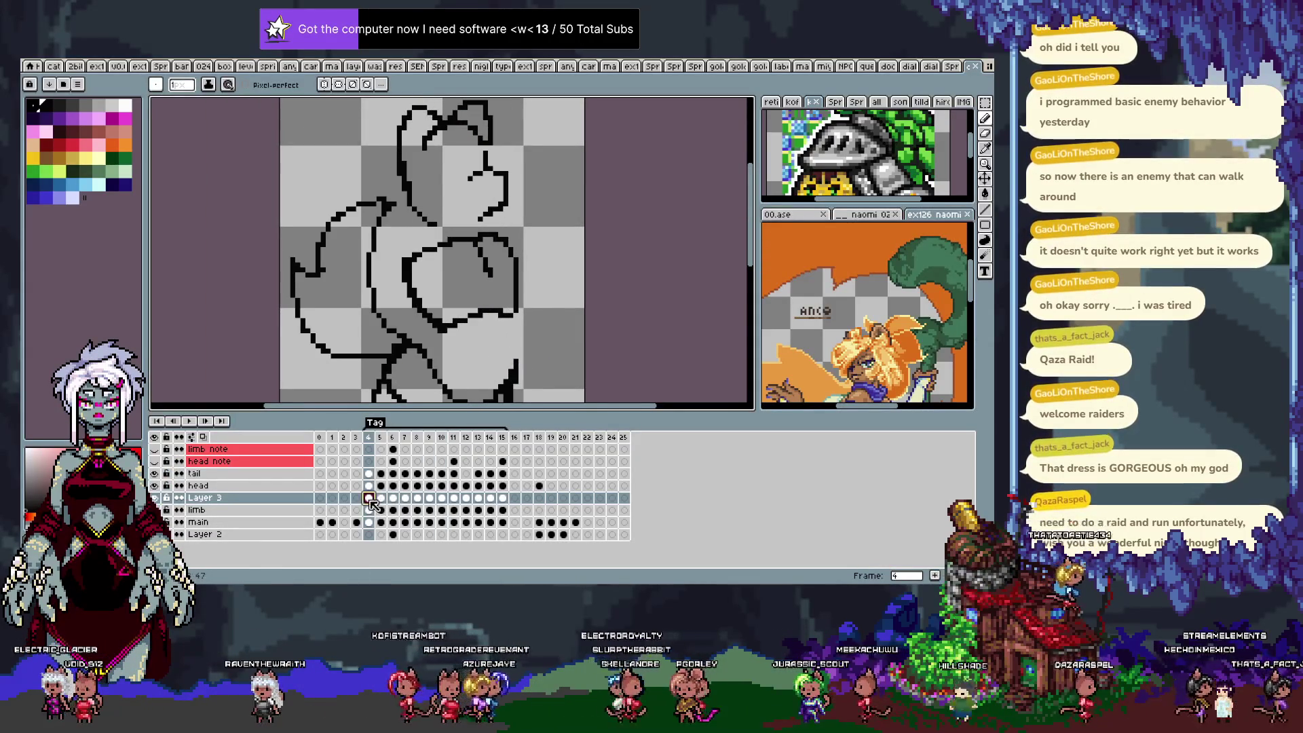
key(Tab)
key(Tab)
click(261, 499)
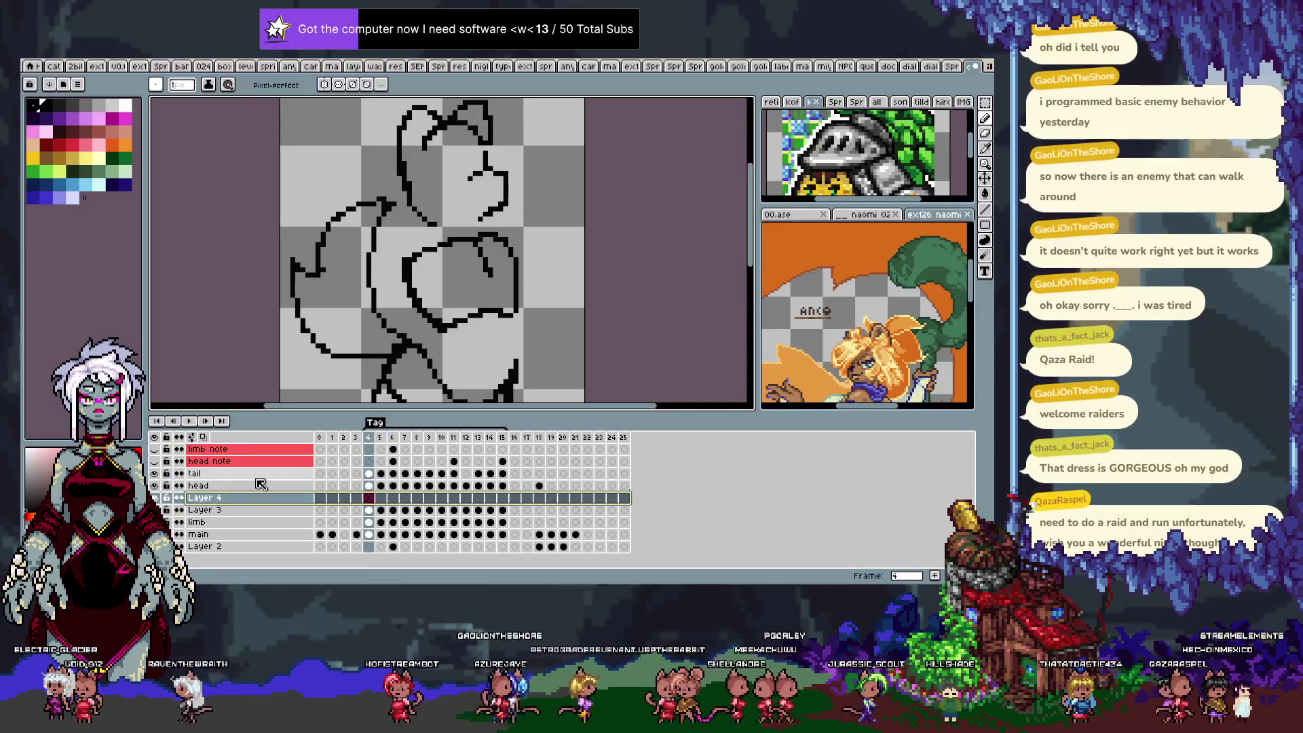
double_click(248, 500)
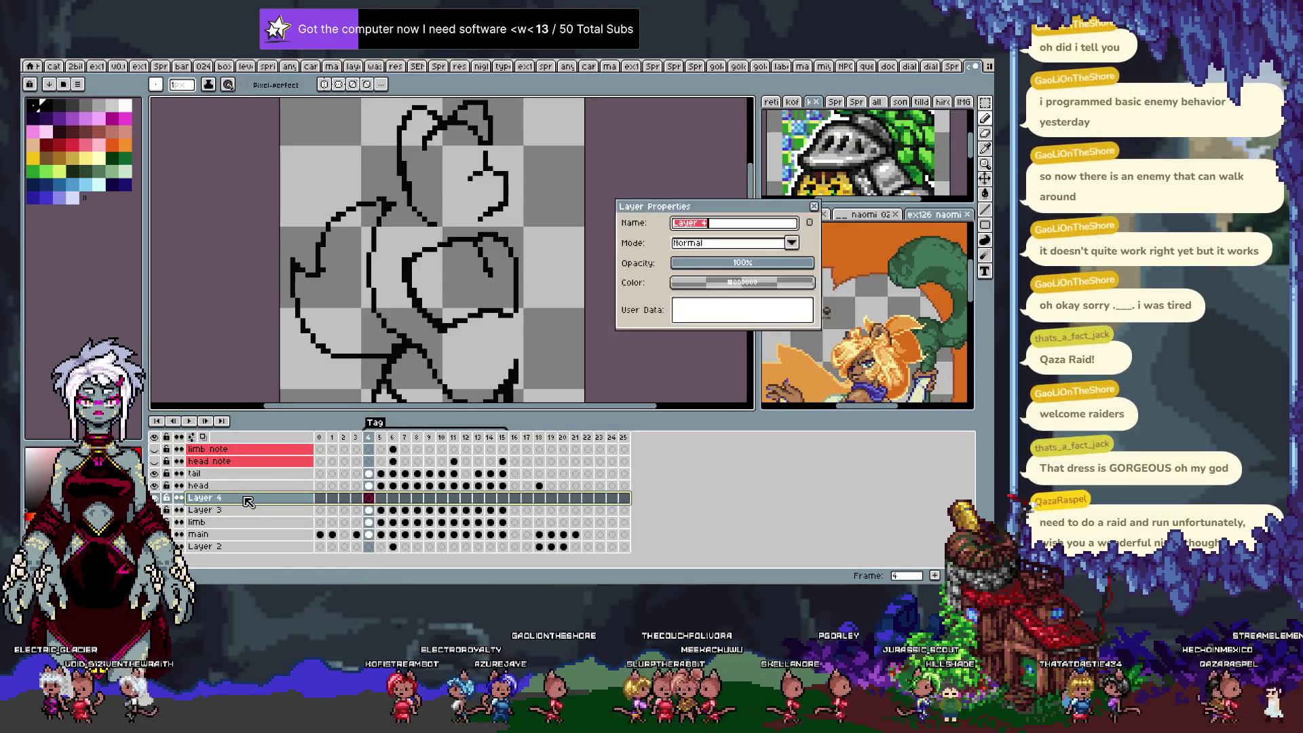
text(md)
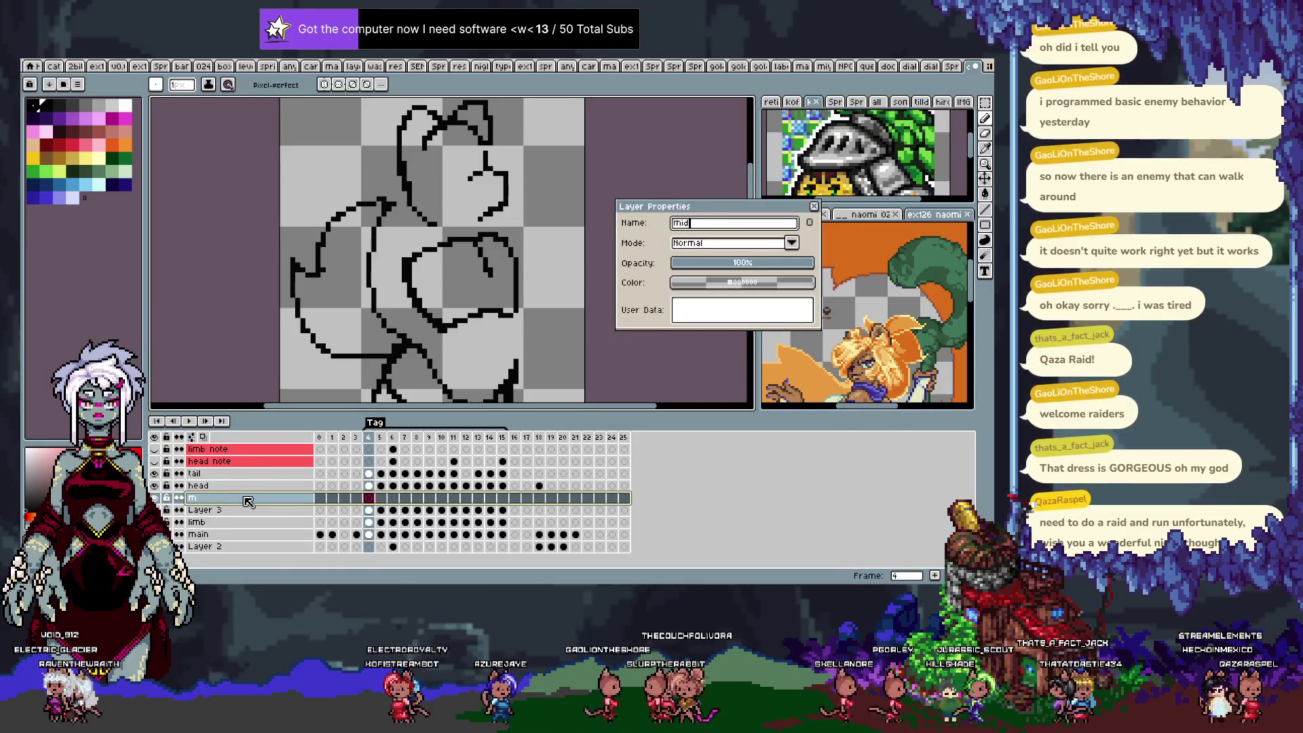
key(Return)
key(Tab)
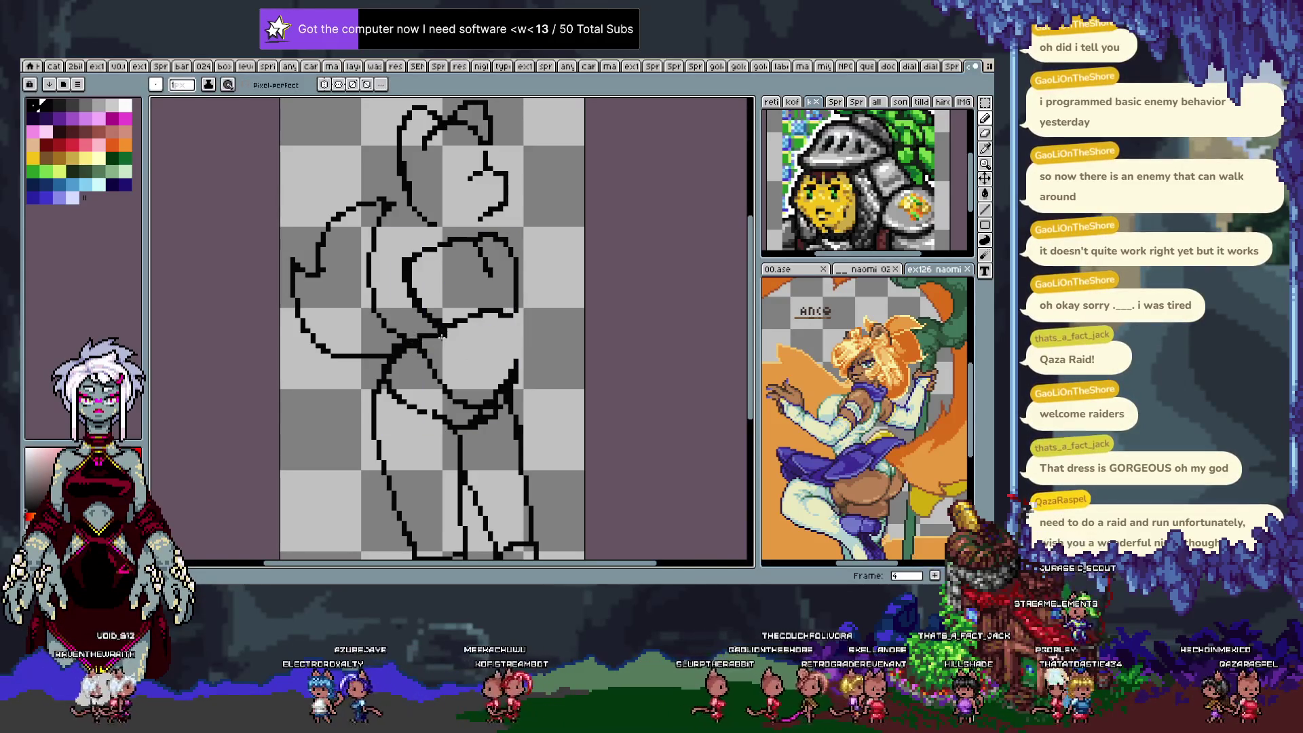
Ink the belly line on the first frame and show the previous frame as onion skin.
drag(497, 338, 489, 384)
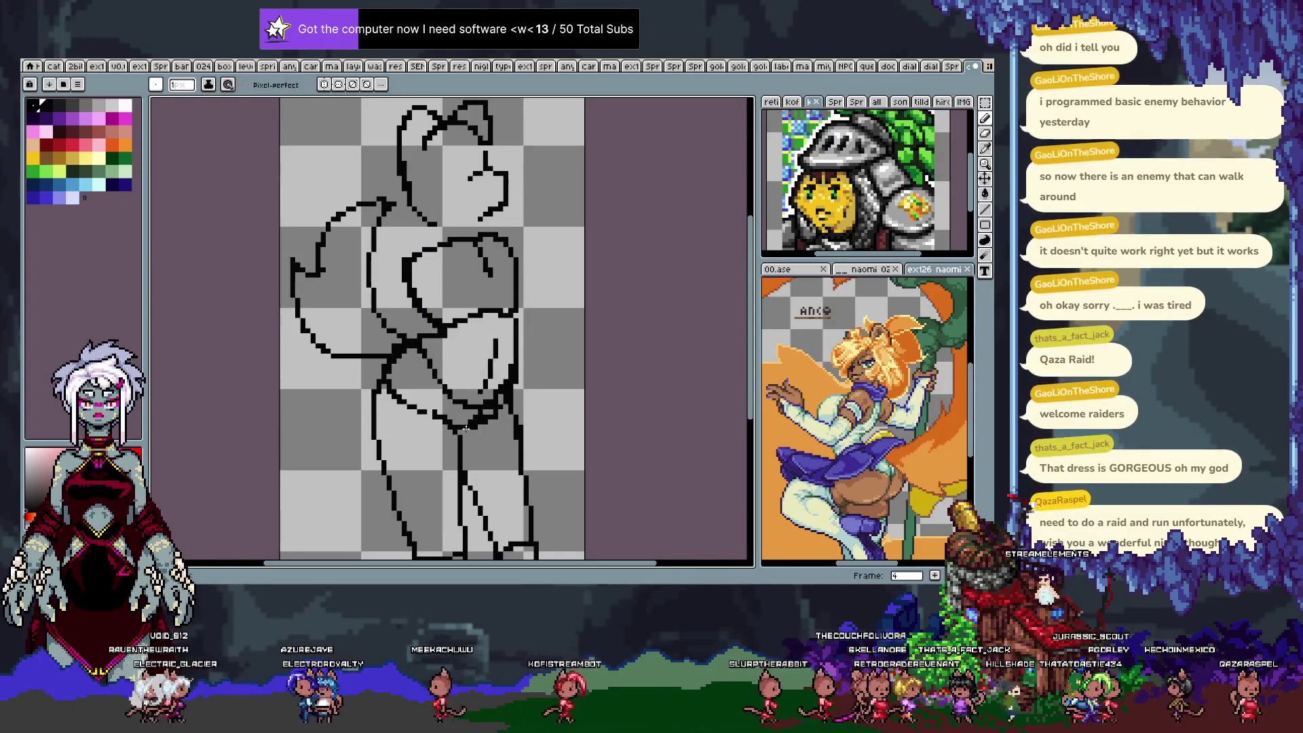
key(period)
key(Tab)
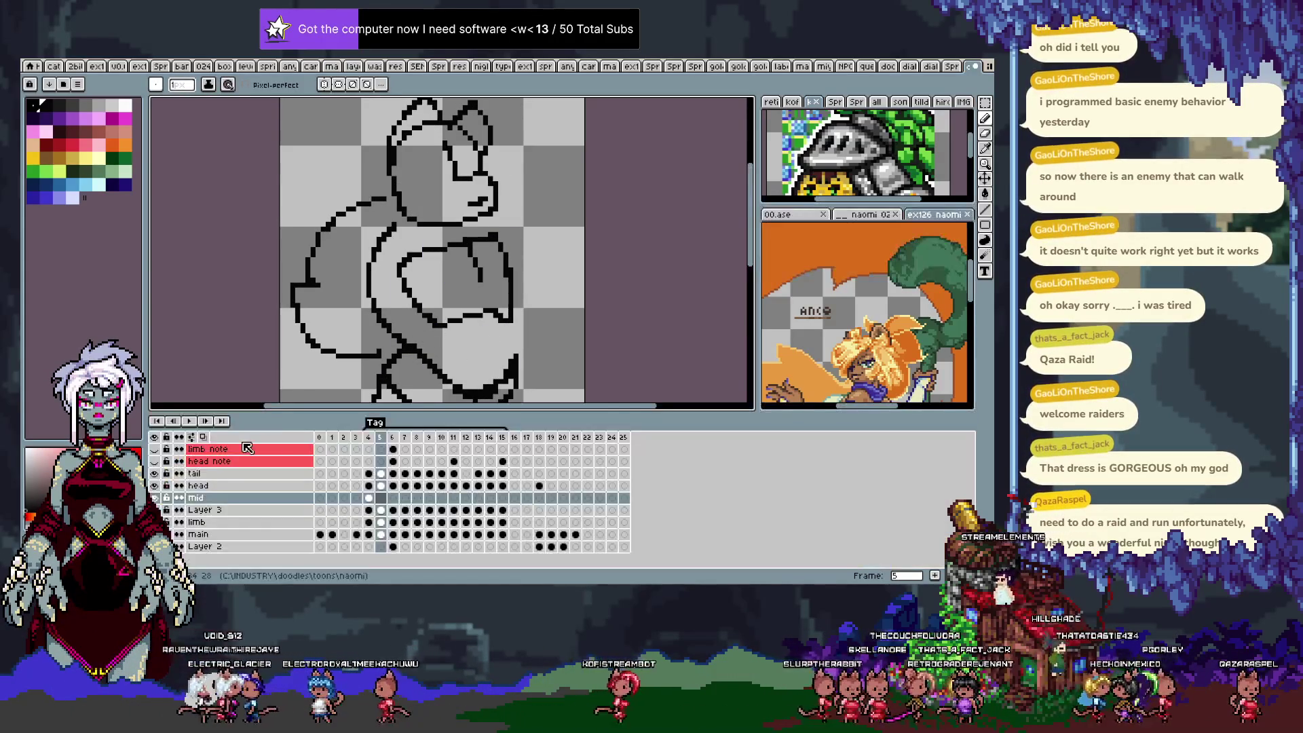
click(210, 437)
key(Tab)
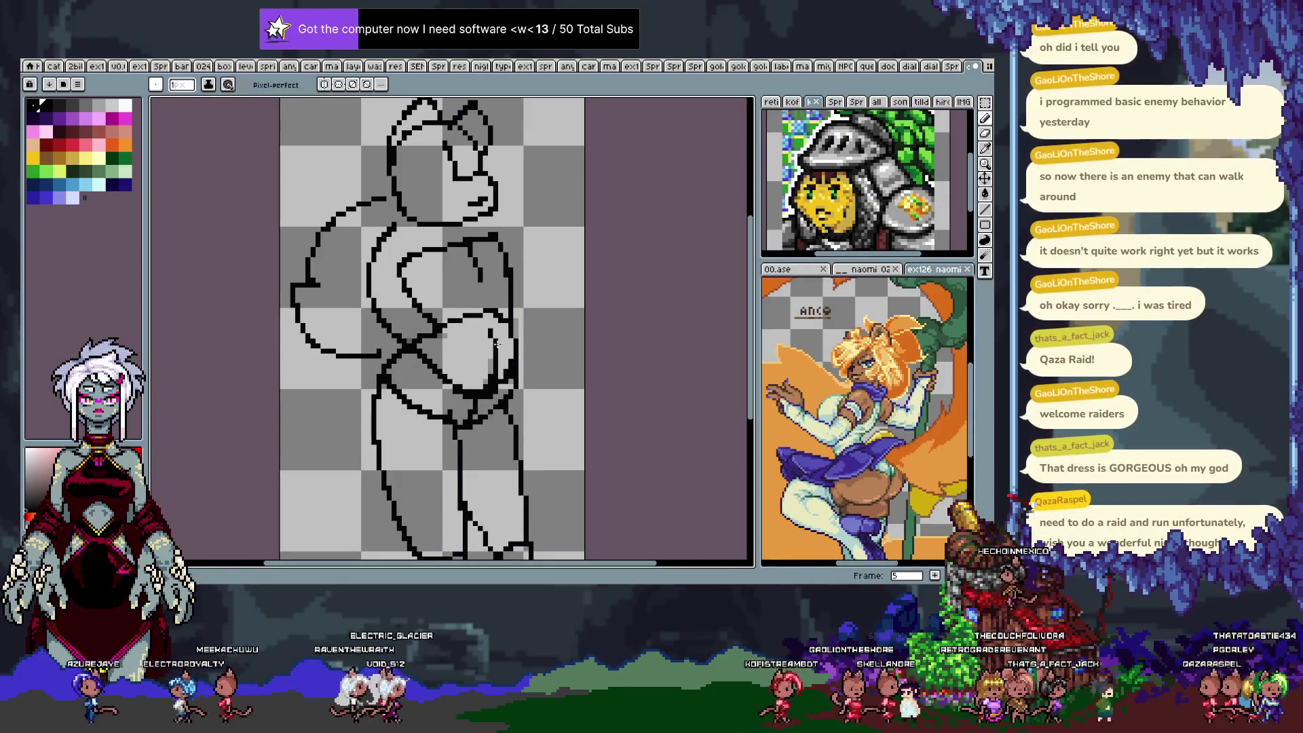
Trace the belly line over the grey guides on frames 6, 7 and 8.
key(period)
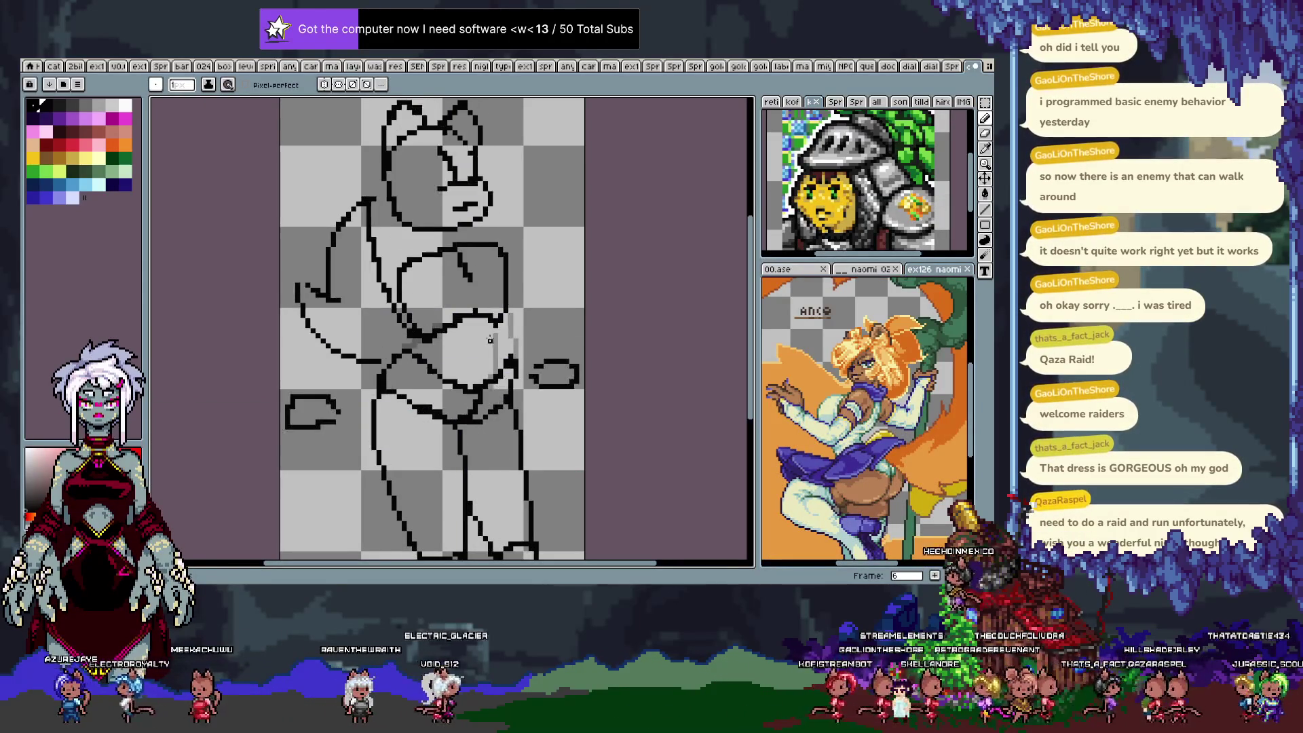
drag(486, 331, 485, 367)
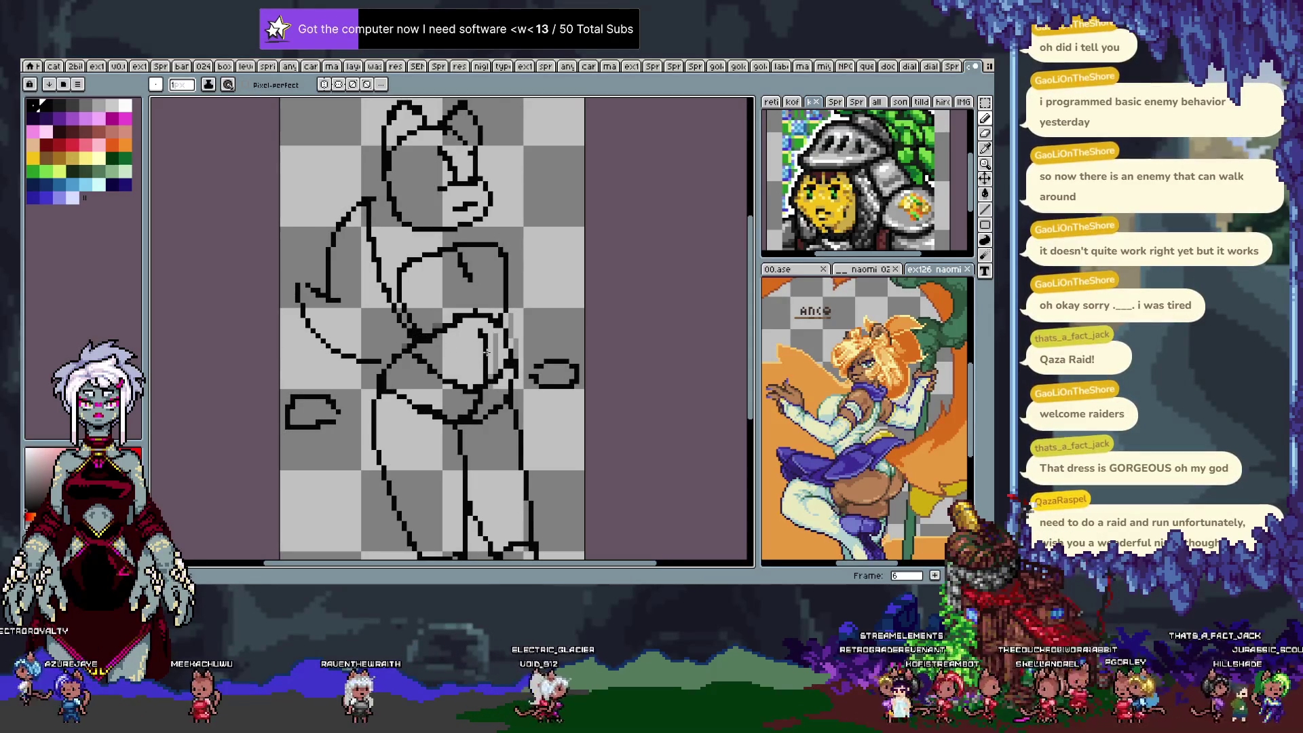
key(period)
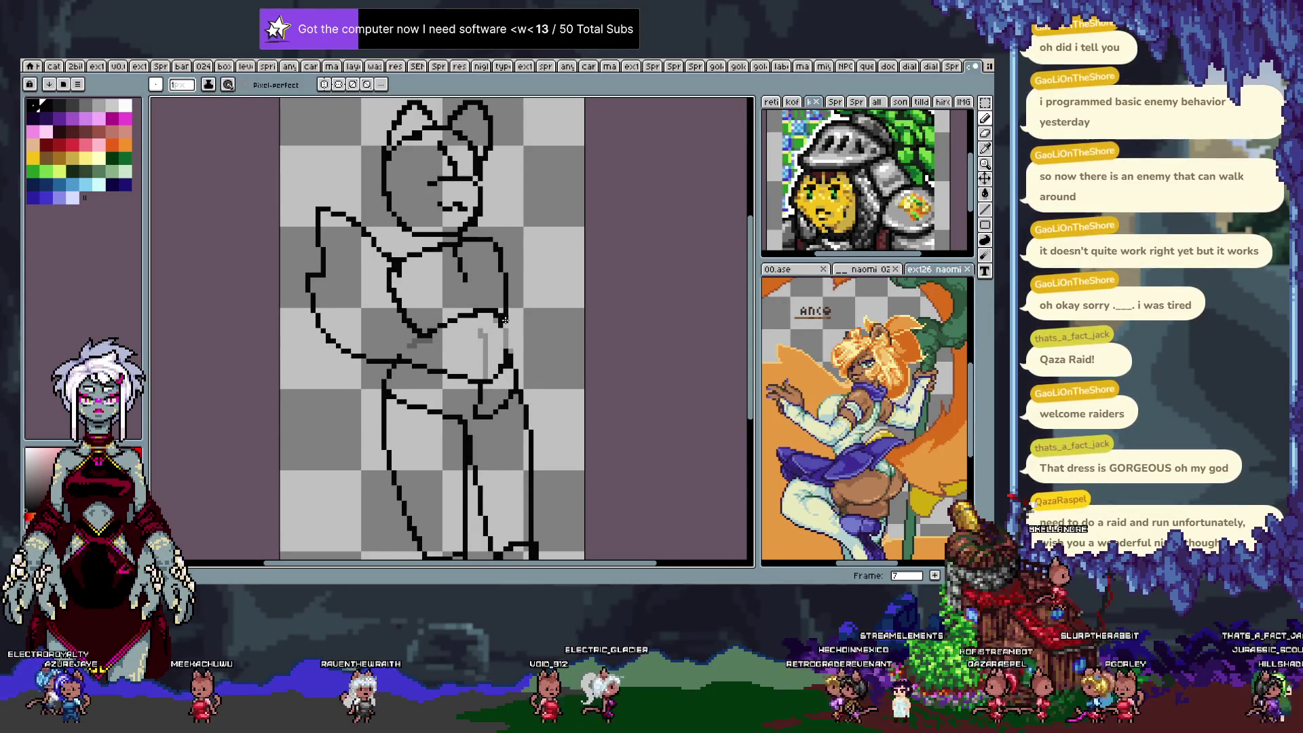
drag(480, 326, 484, 358)
key(period)
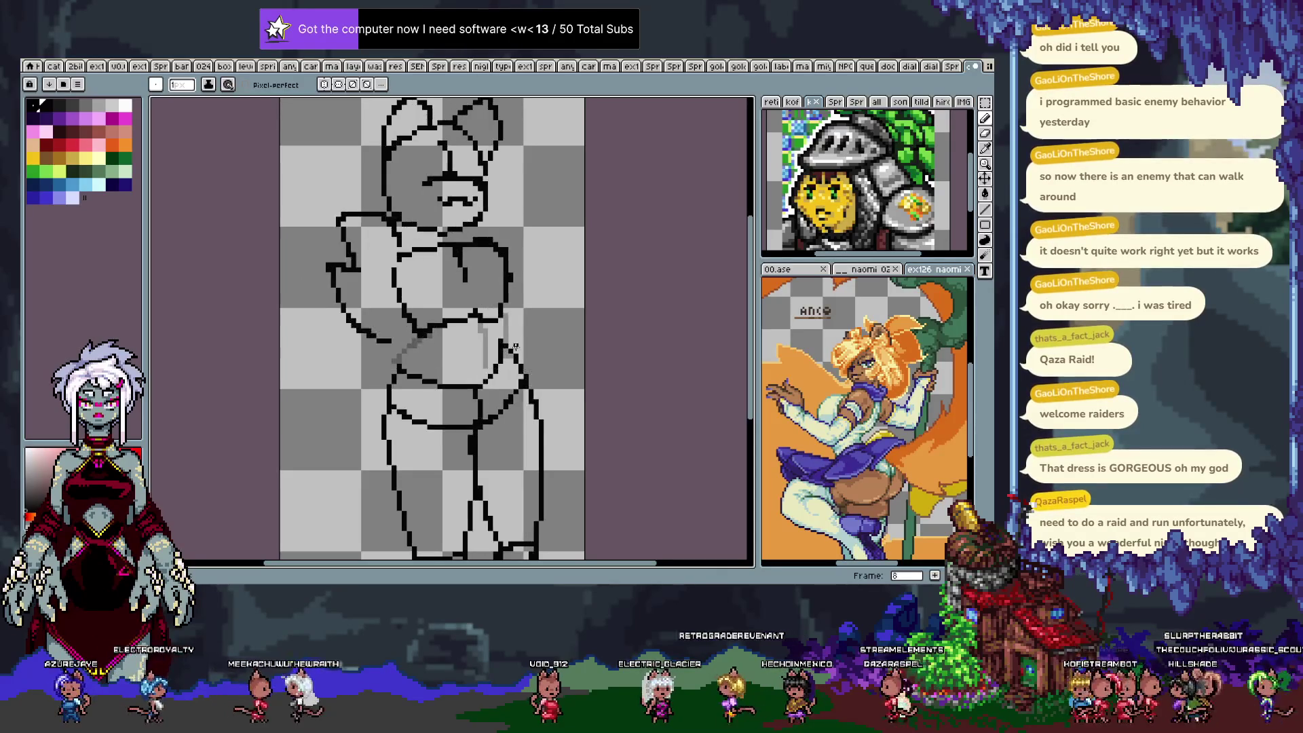
drag(431, 329, 402, 358)
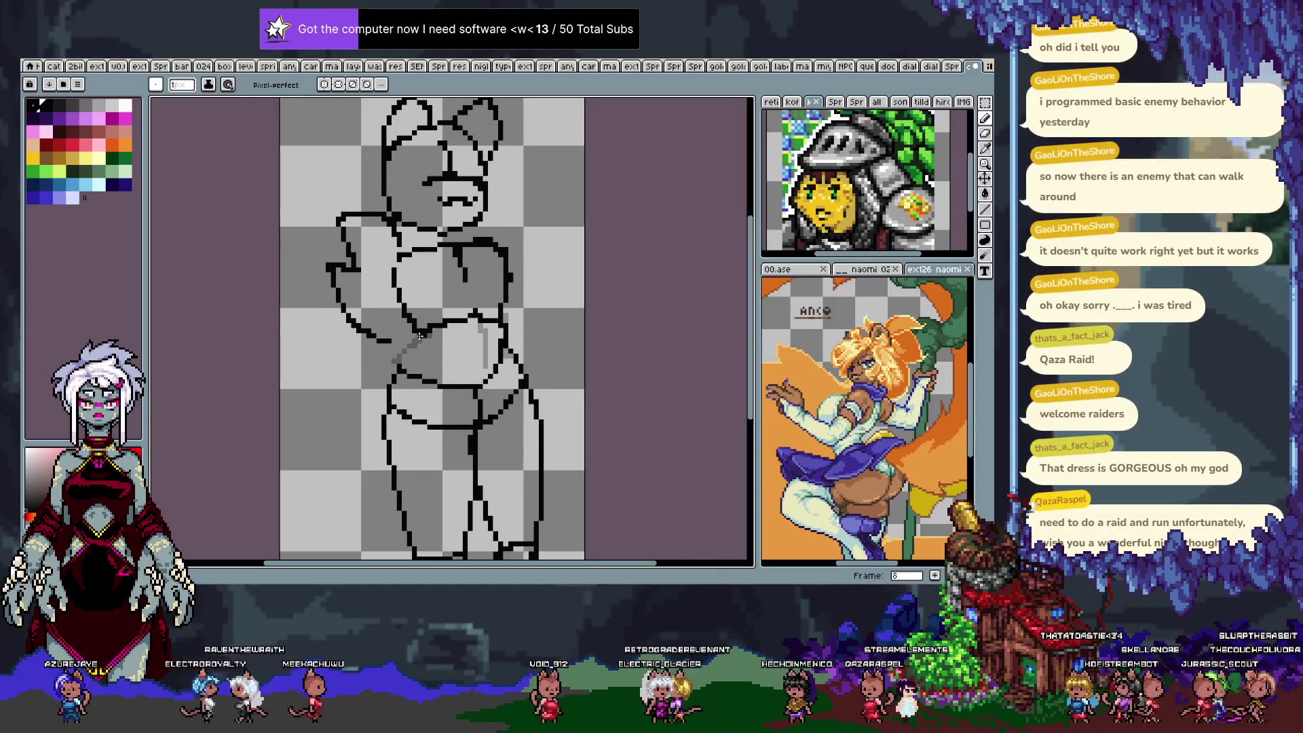
drag(486, 325, 478, 376)
key(ctrl)
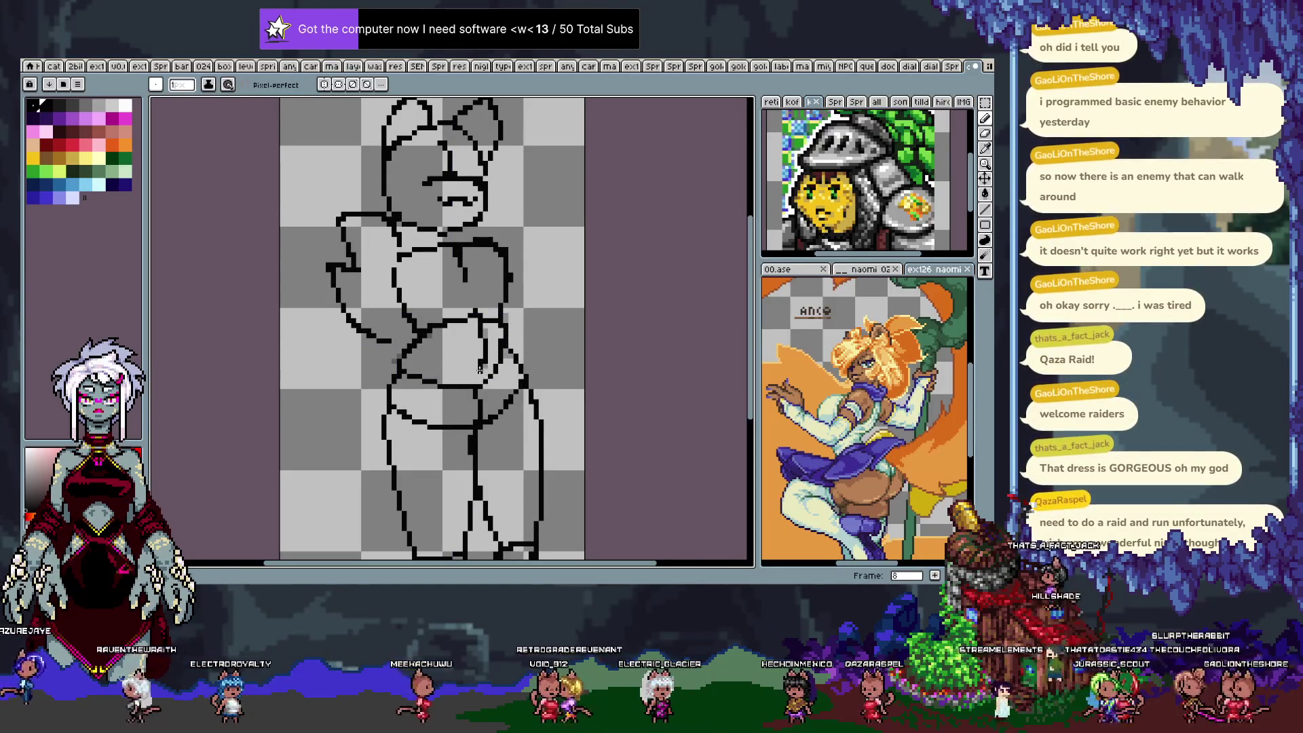
key(period)
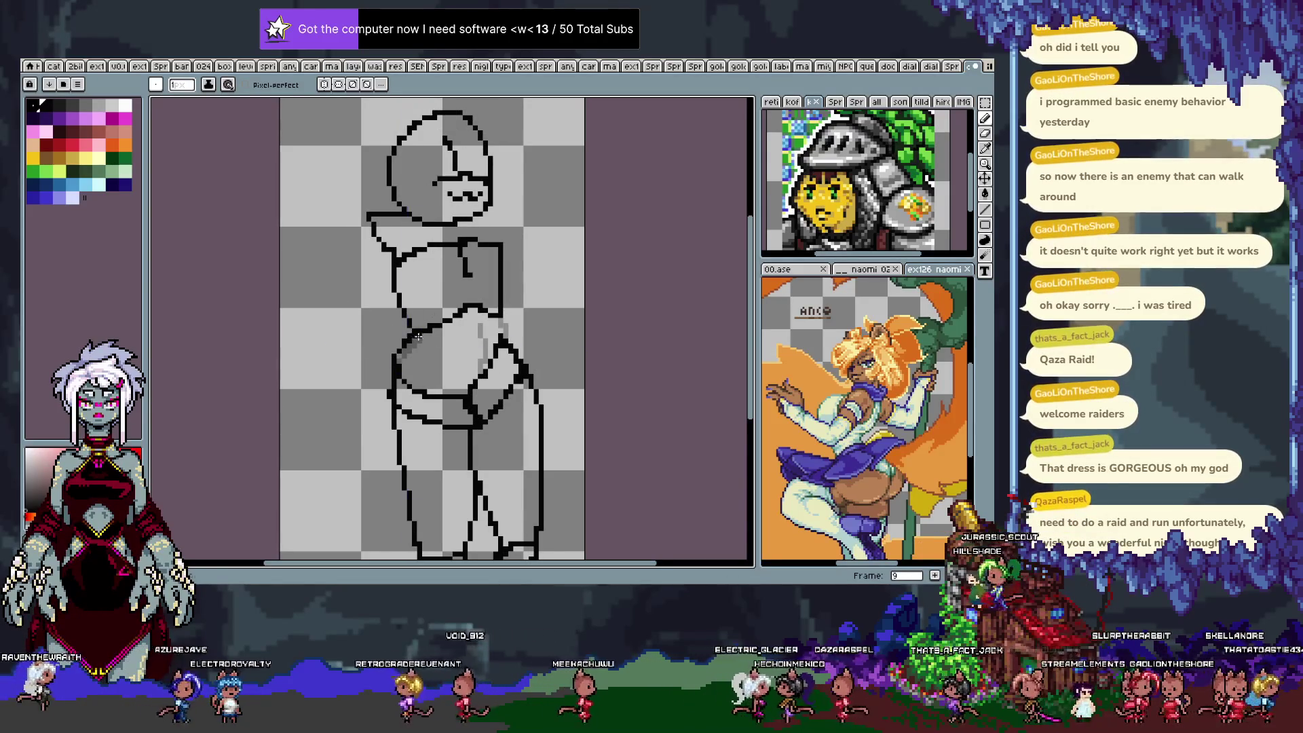
Draw the torso outline stroke and the belly line on frame 9.
drag(418, 332, 404, 377)
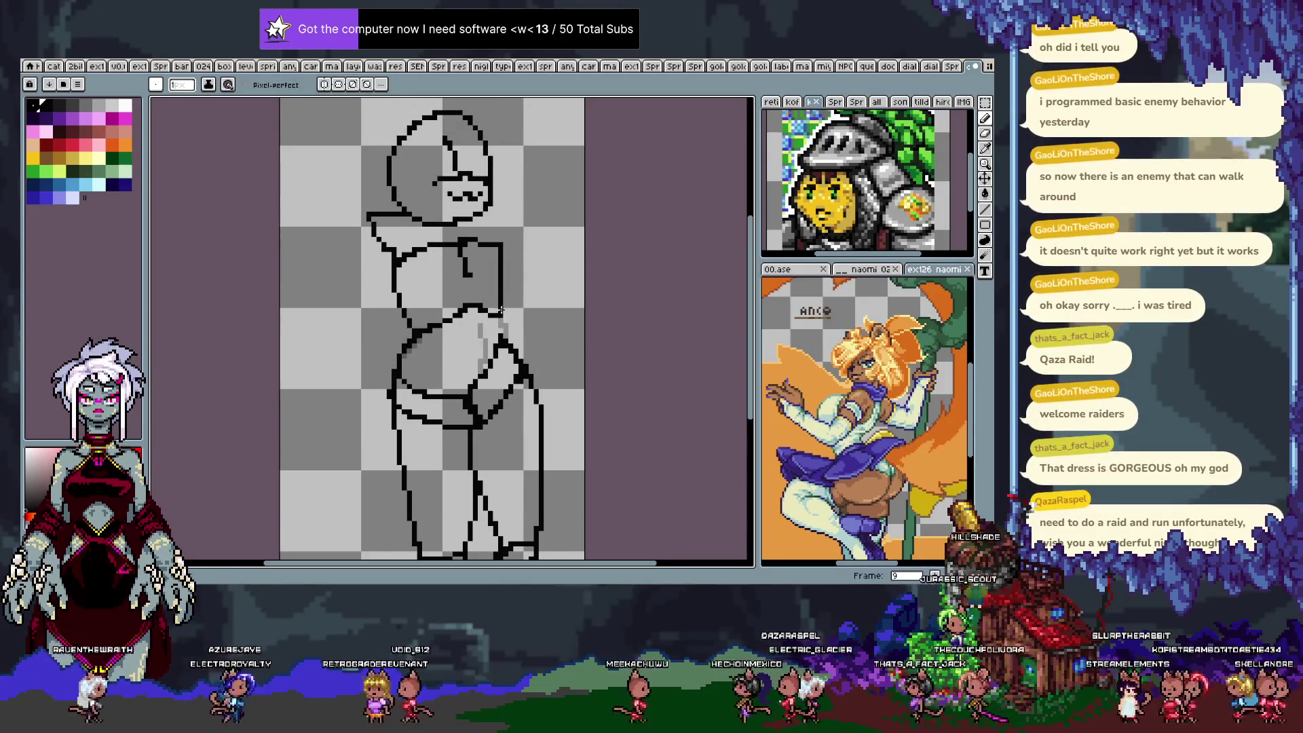
key(ctrl+v)
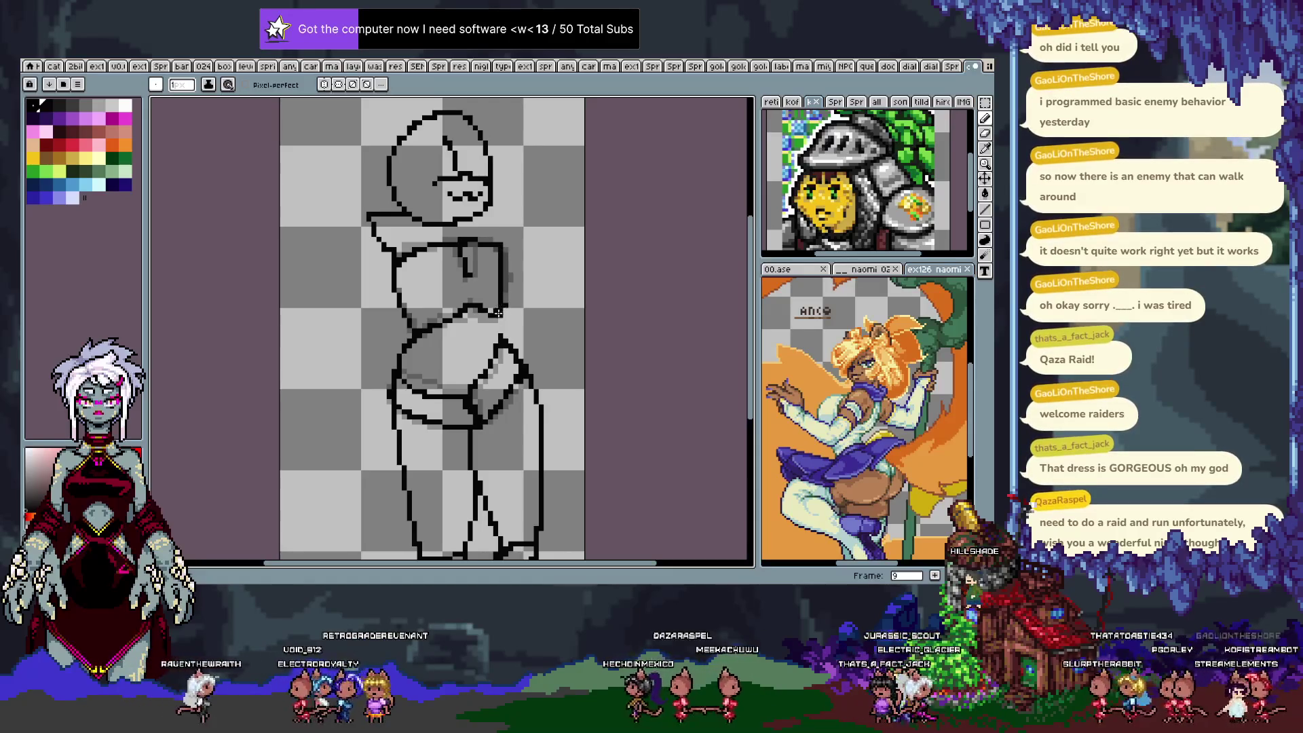
key(ctrl+z)
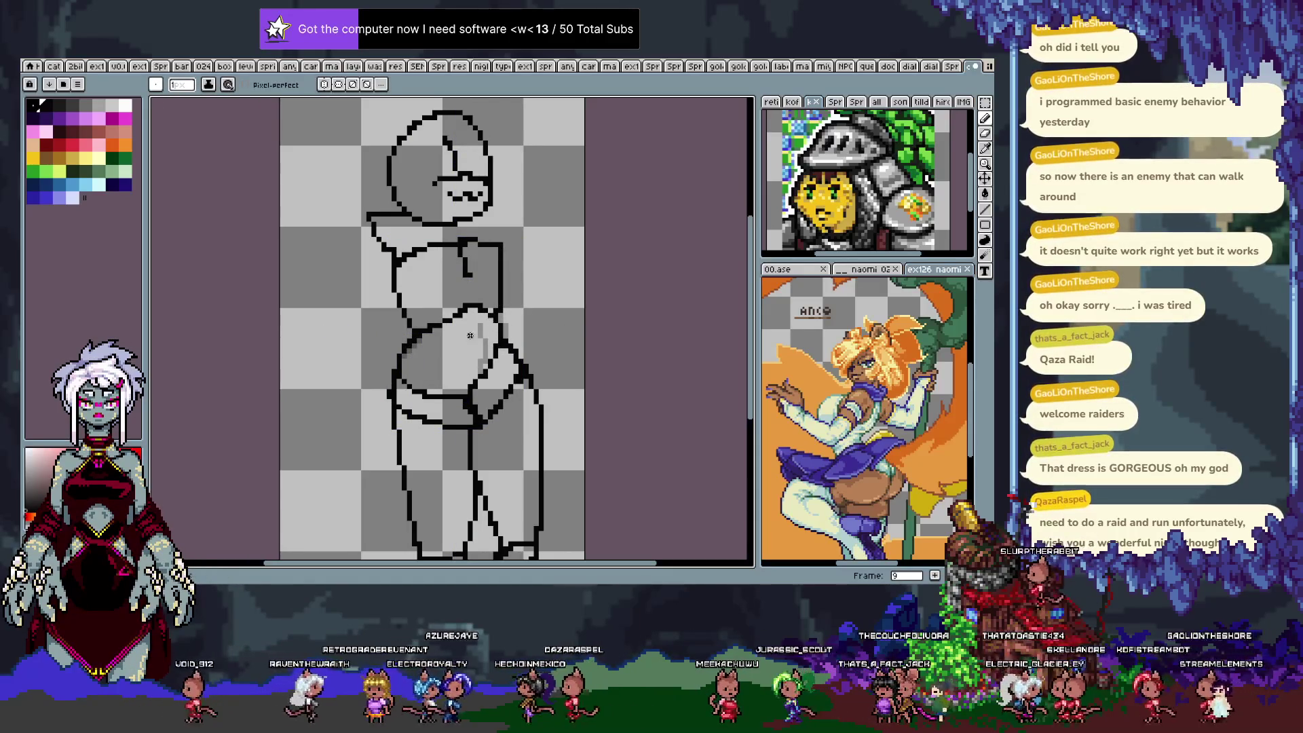
drag(465, 323, 463, 379)
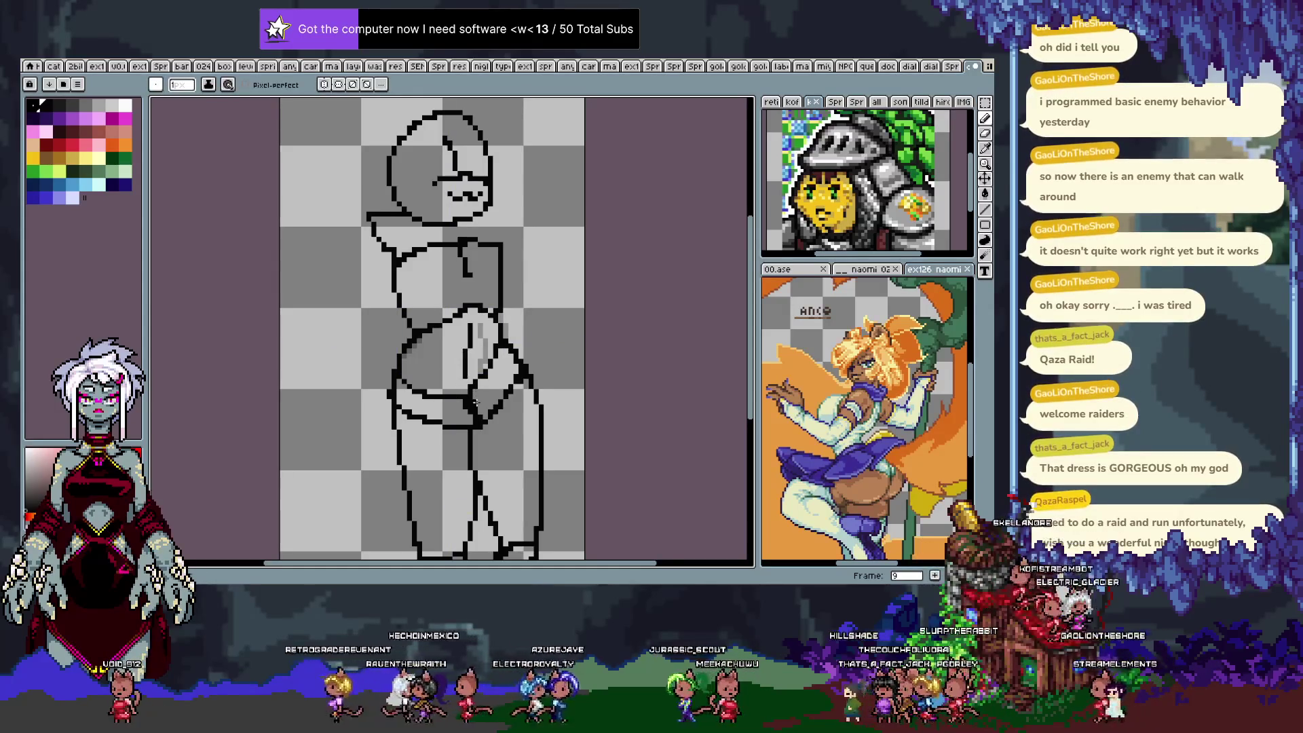
Trace the belly line over the guide on frames 10, 11, 12 and 13.
key(period)
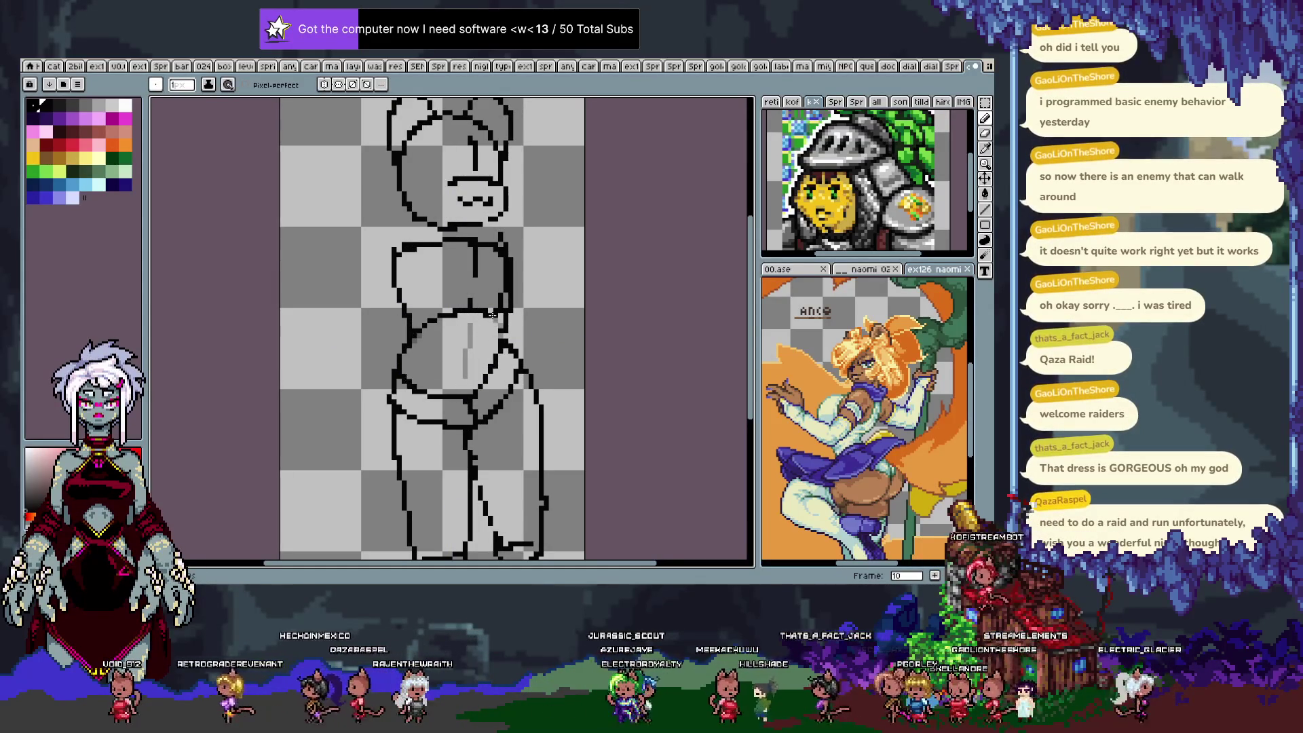
shift+click(458, 349)
drag(459, 348, 461, 382)
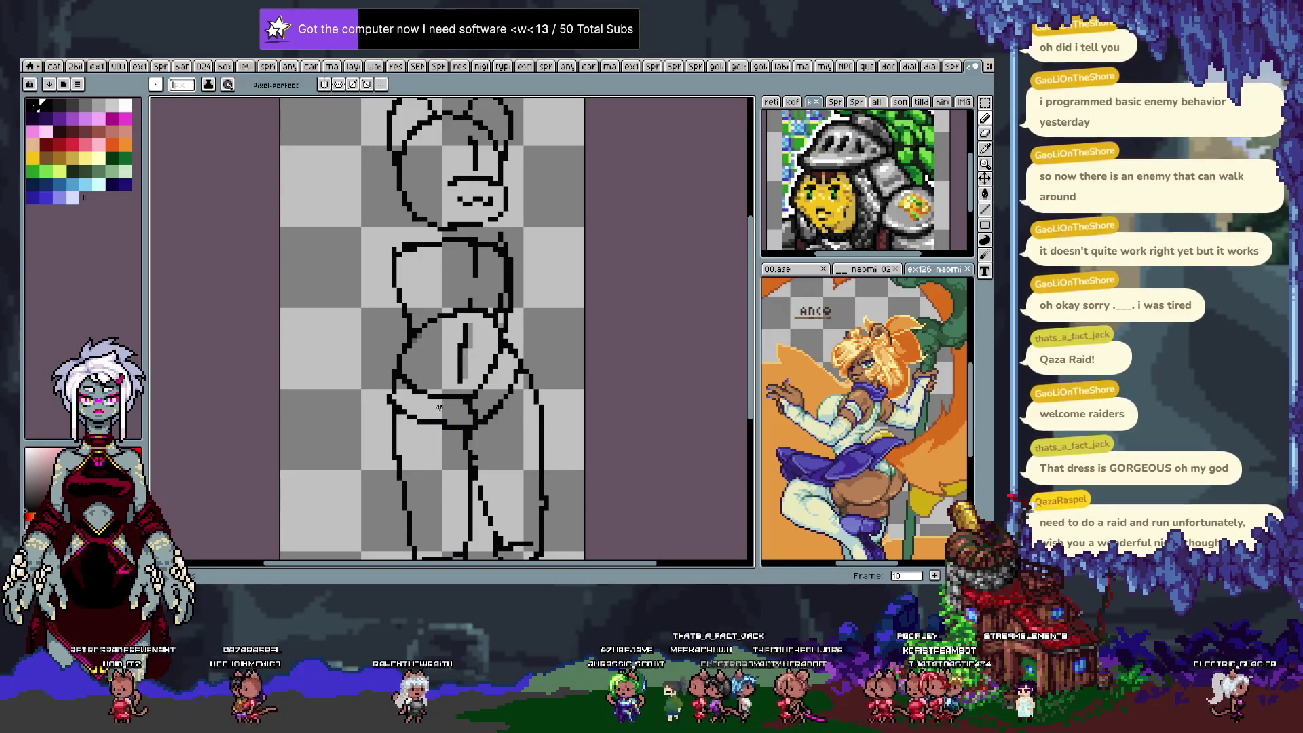
key(Right)
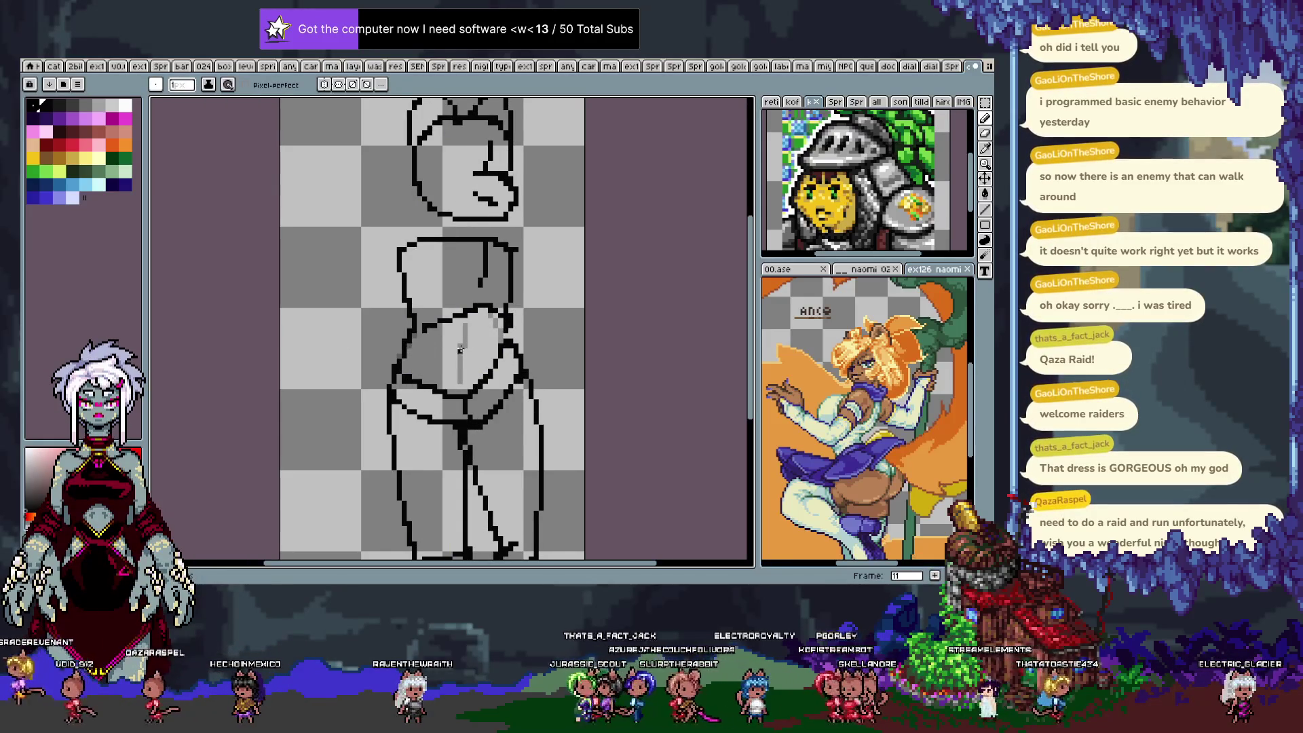
drag(466, 326, 452, 385)
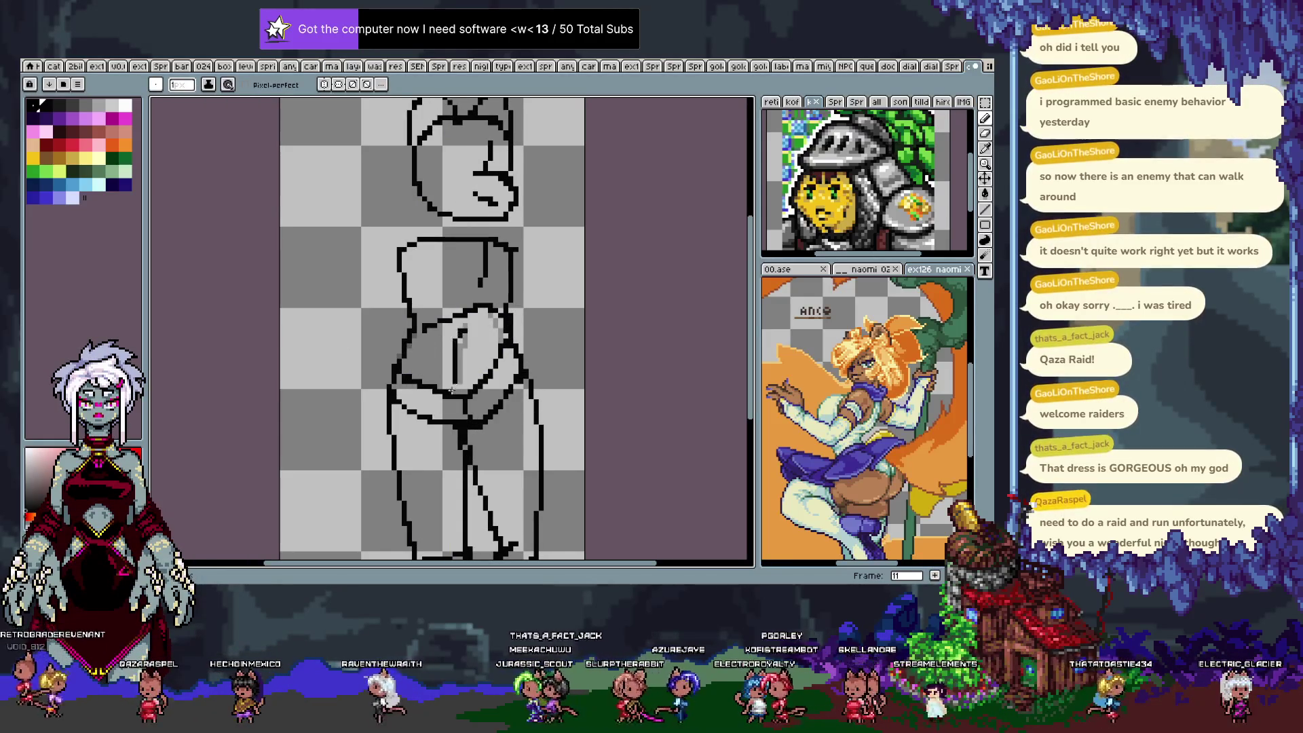
key(Right)
drag(475, 321, 468, 366)
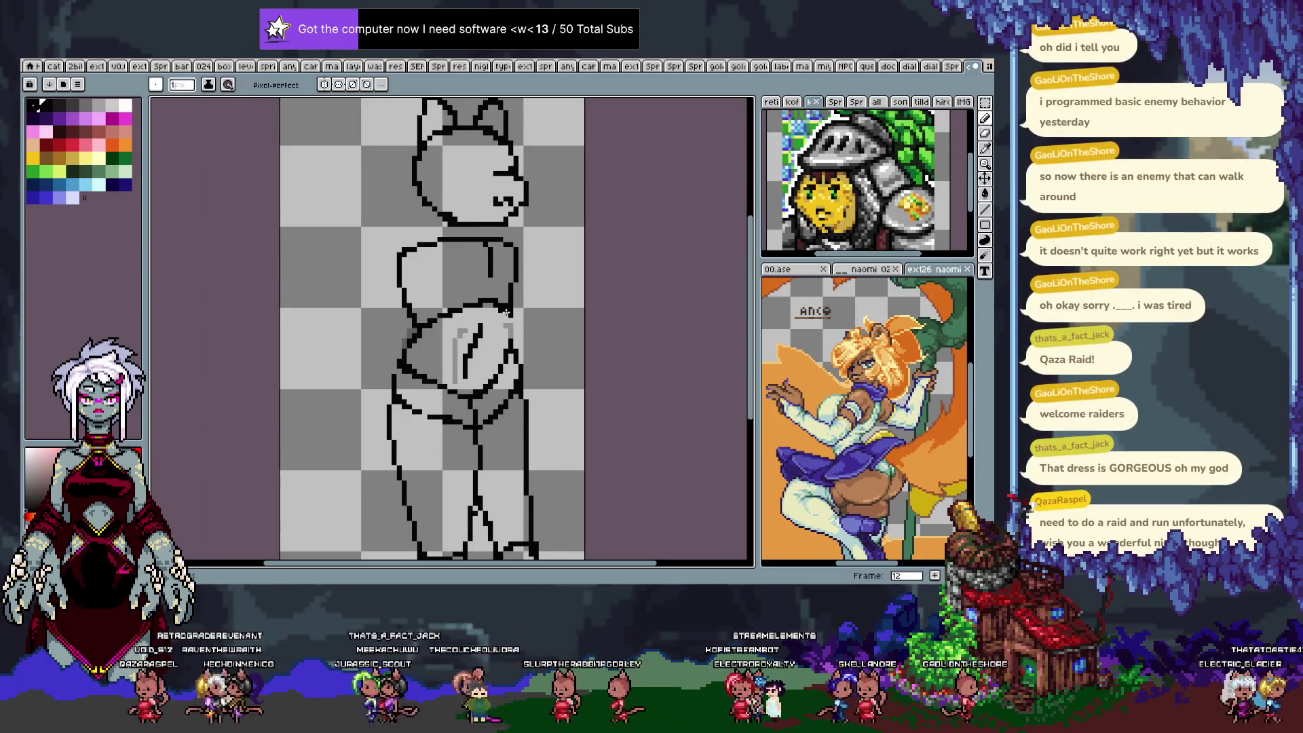
key(Right)
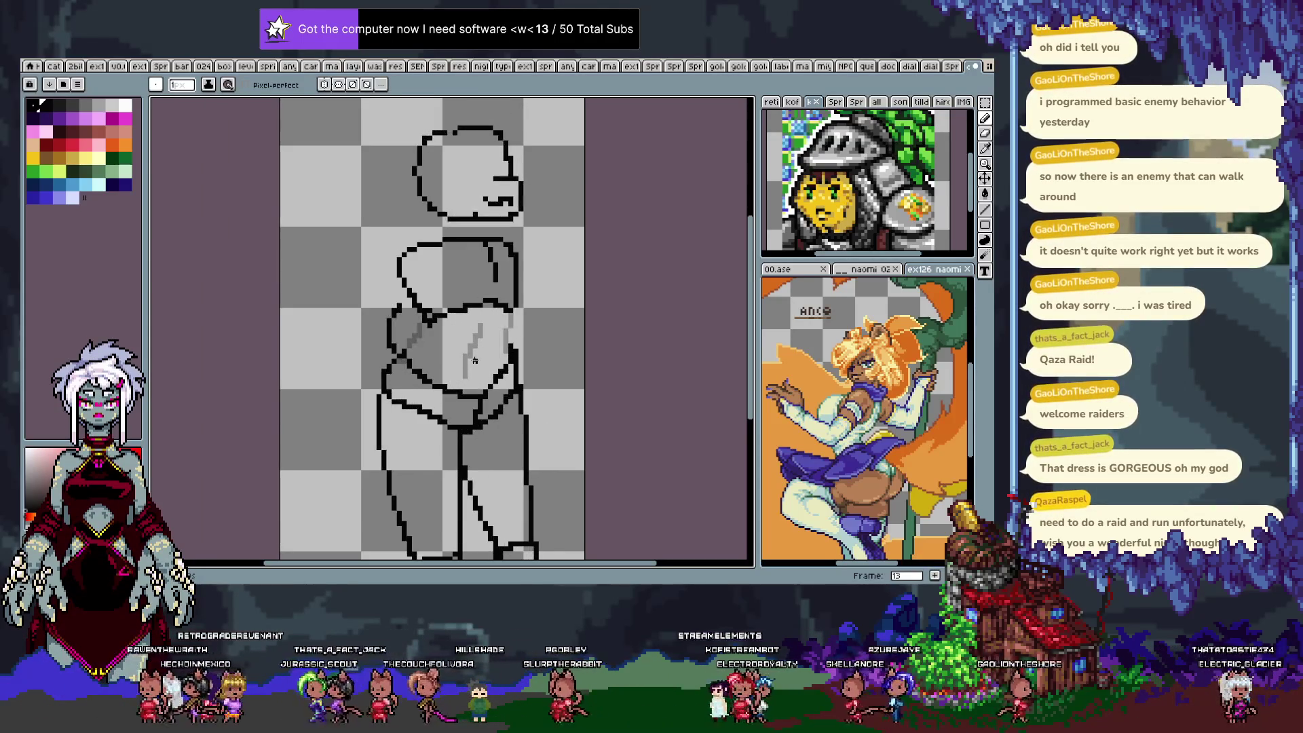
drag(486, 324, 474, 371)
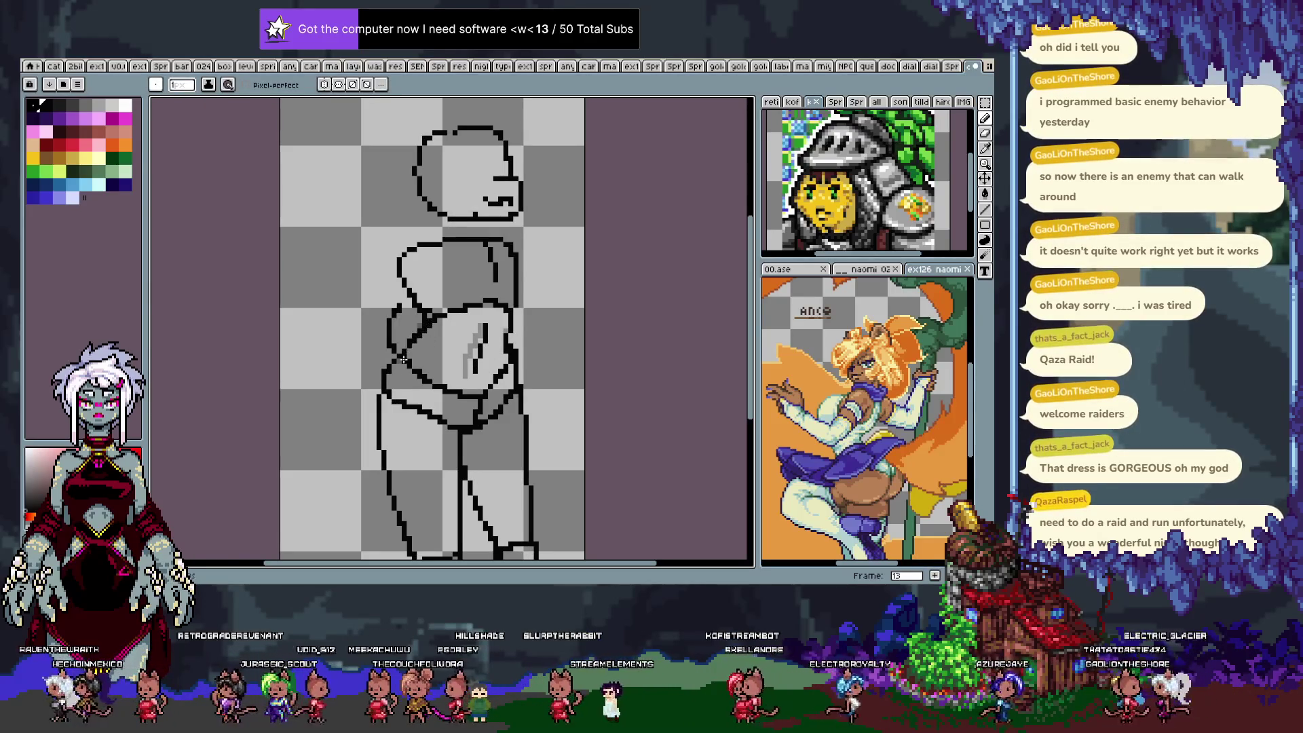
Pick black as the drawing colour and play back the walk cycle animation.
key(Right)
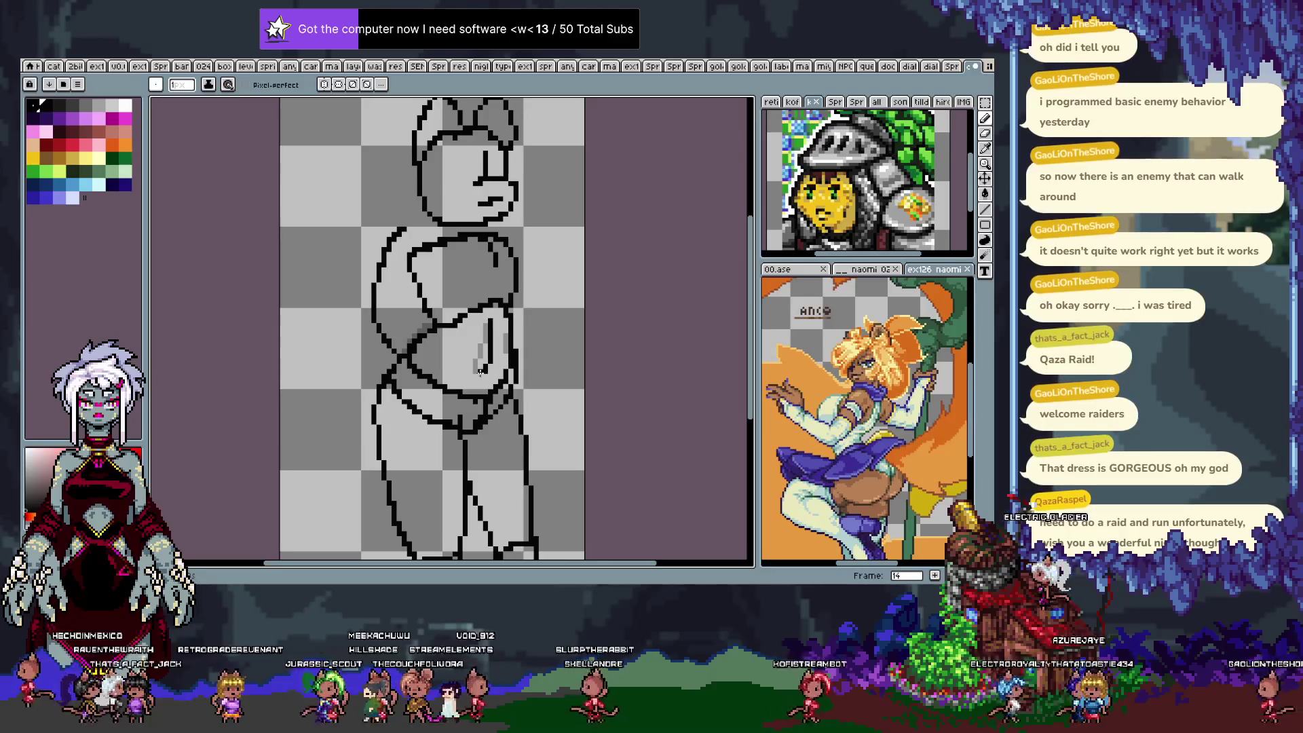
key(Right)
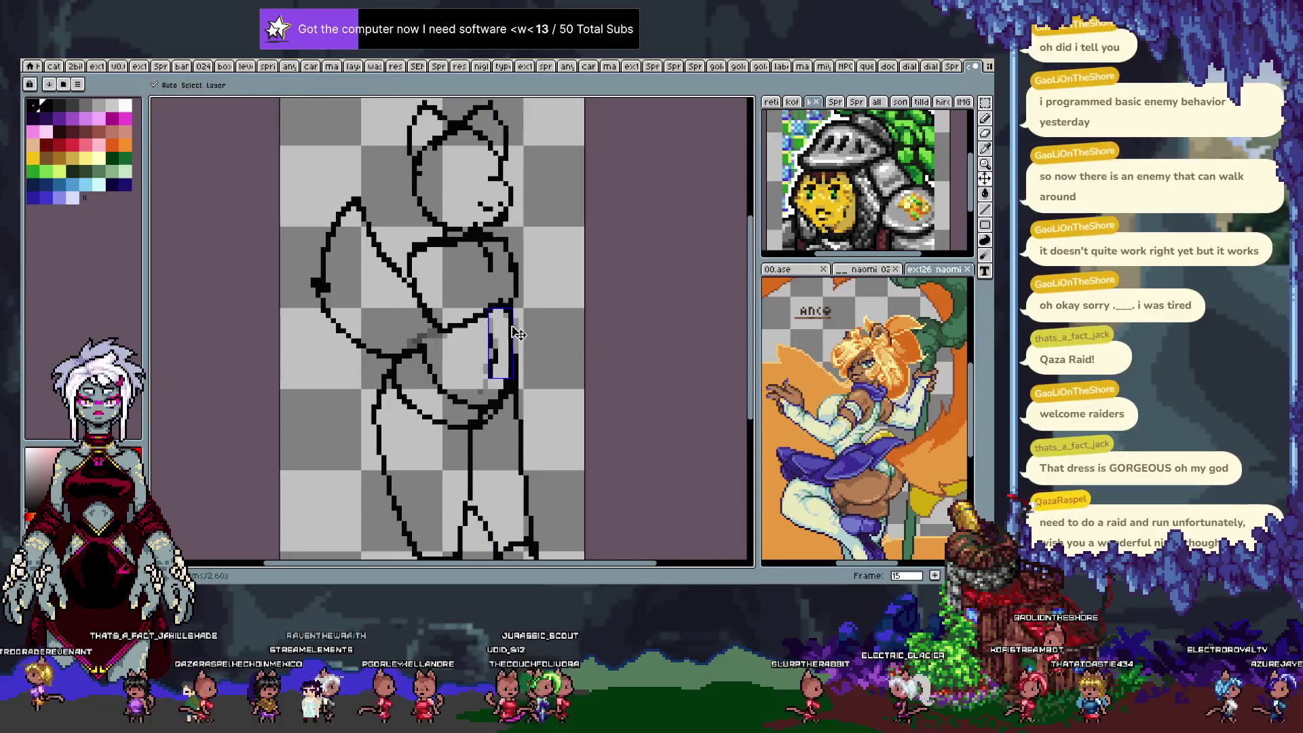
alt+click(521, 361)
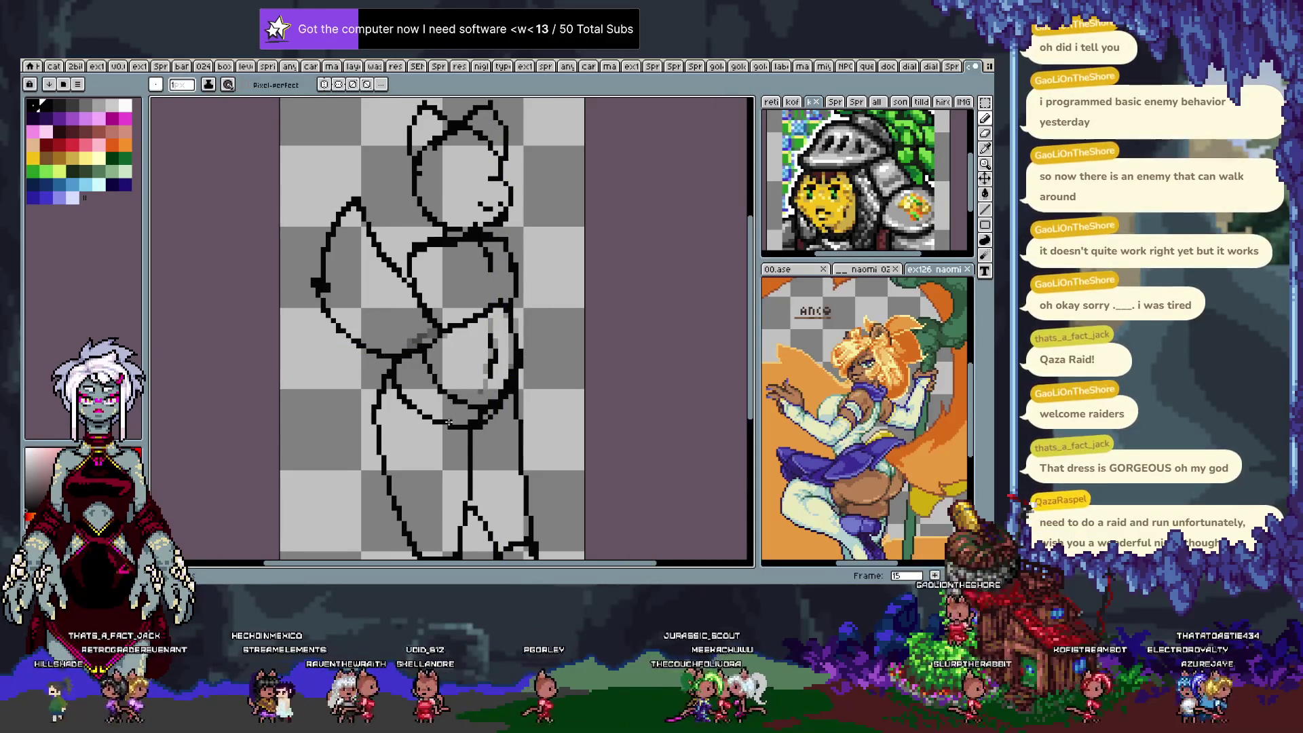
key(Return)
key(Tab)
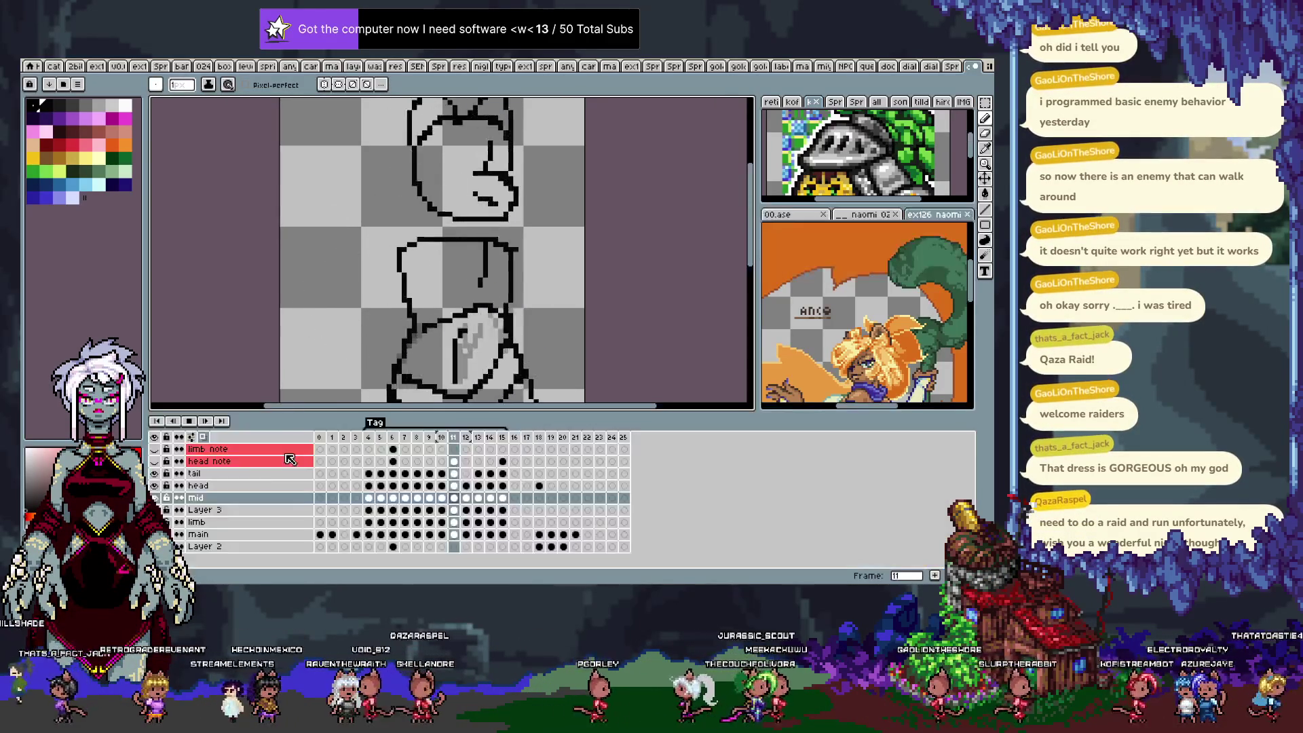
key(Tab)
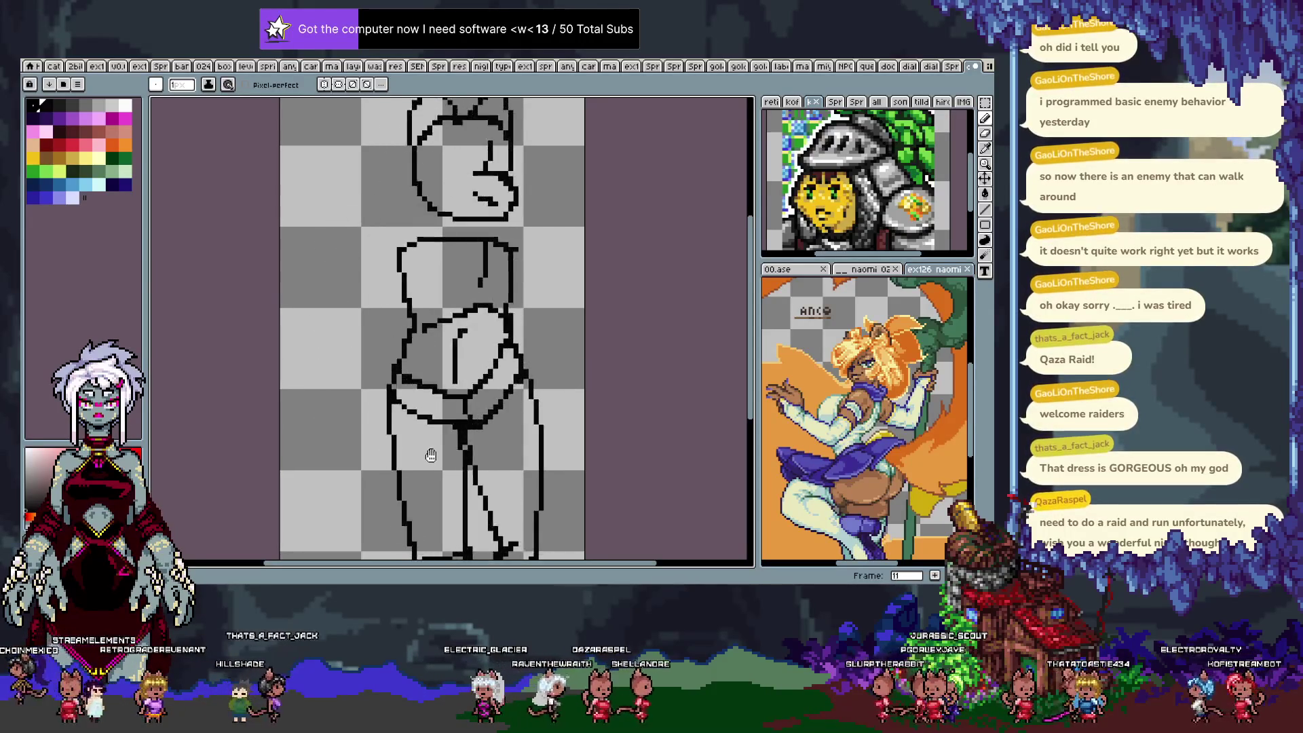
key(v)
key(b)
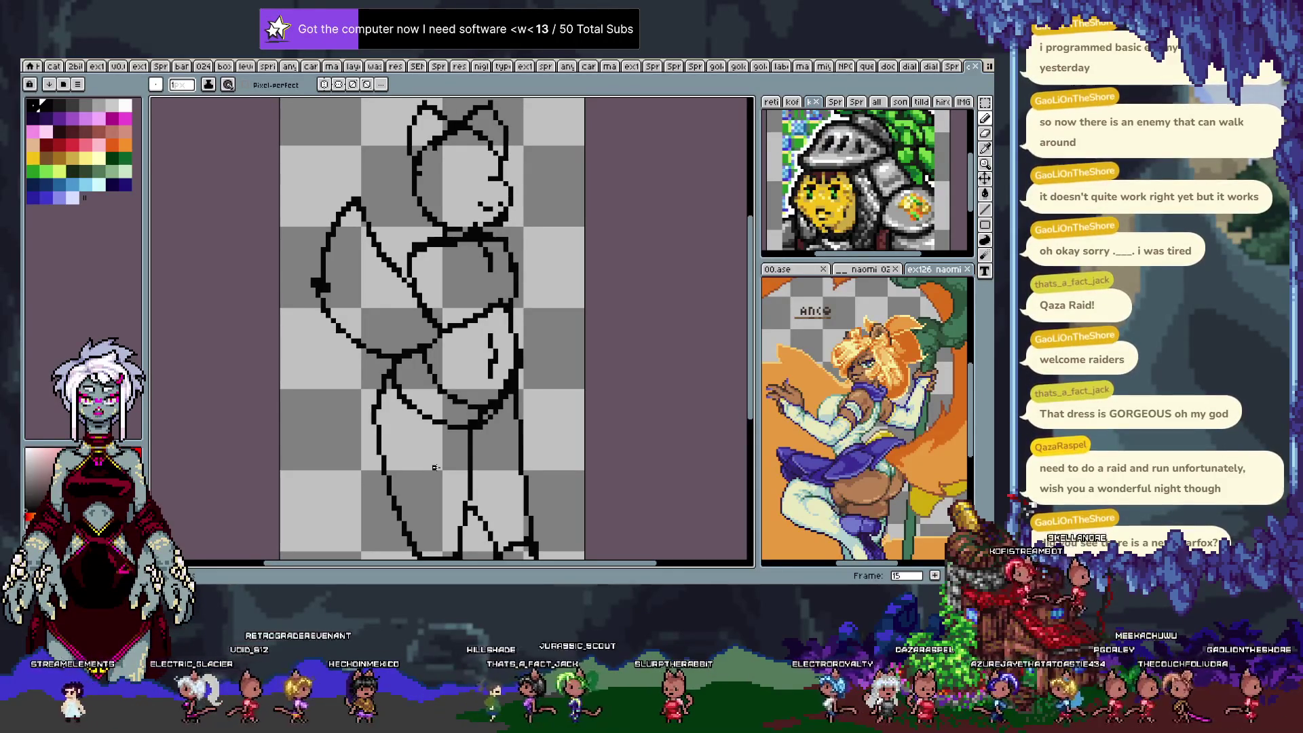
key(Return)
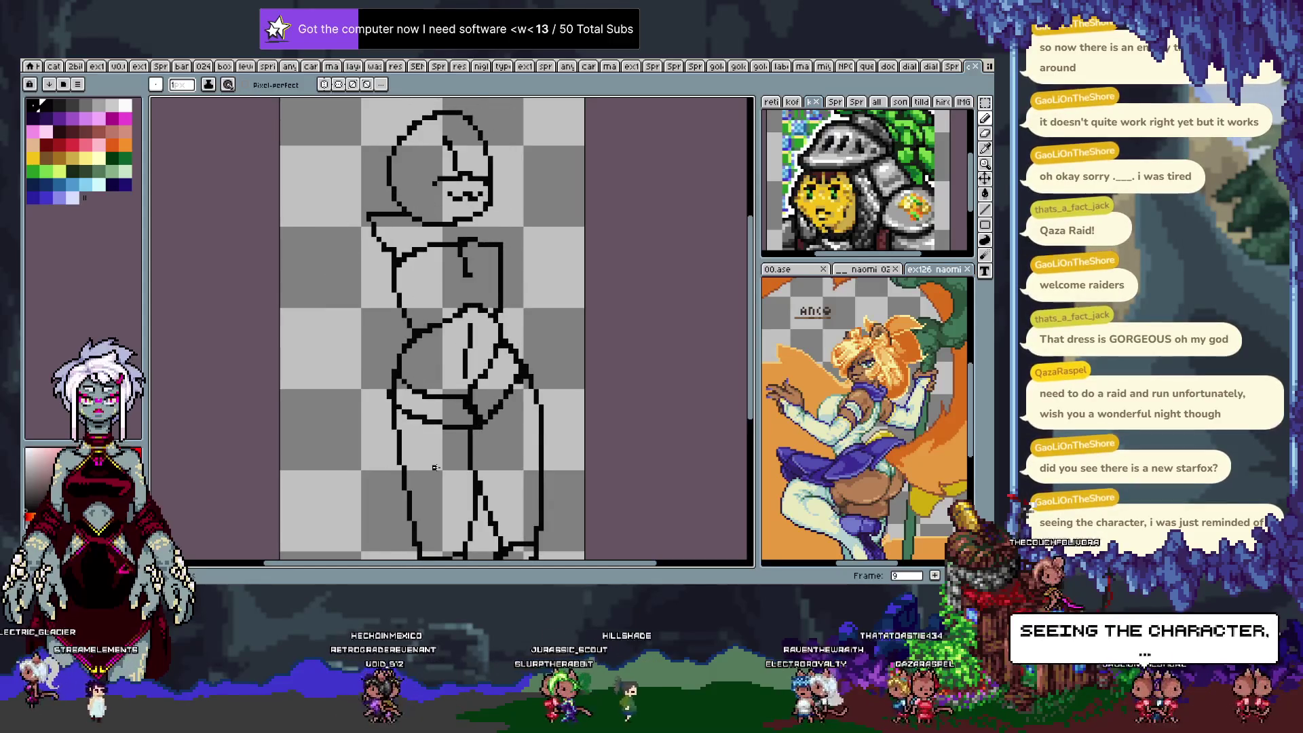
scroll(435, 467, up, 2)
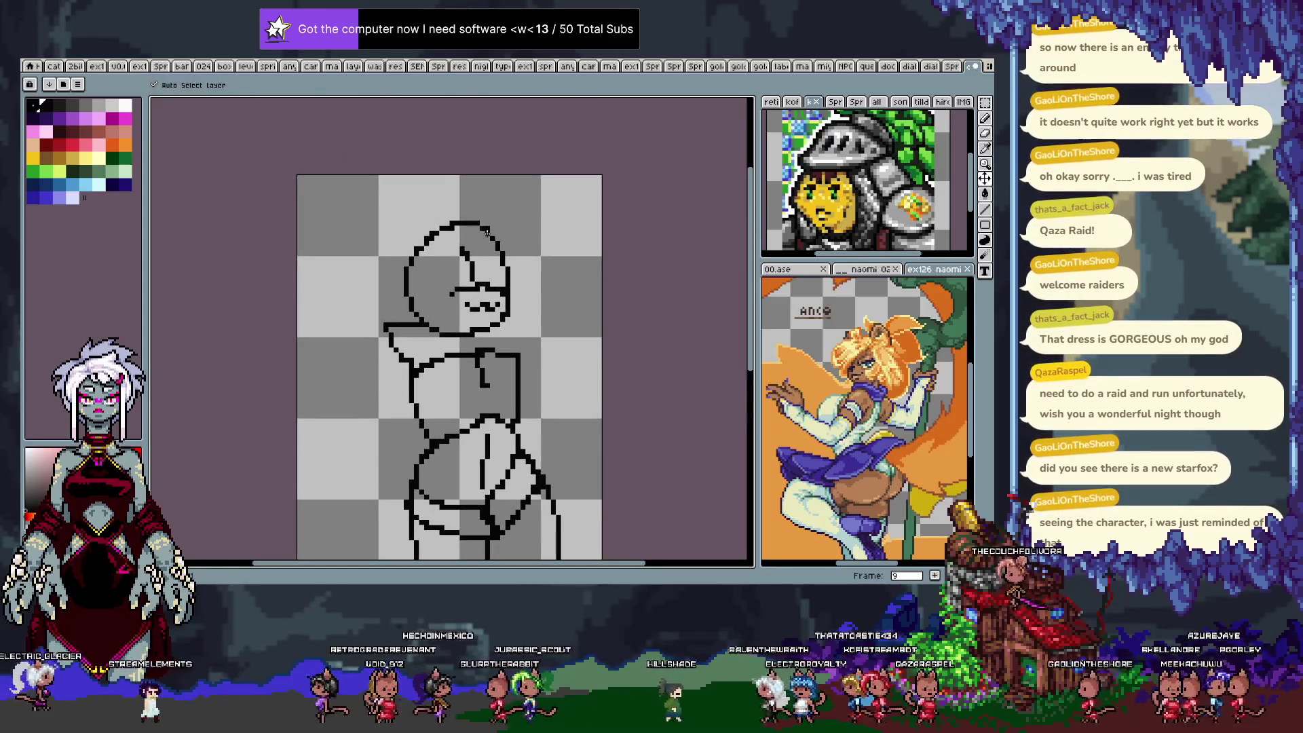
Turn on onion skin and redraw the cat's right ear outline in black.
key(Tab)
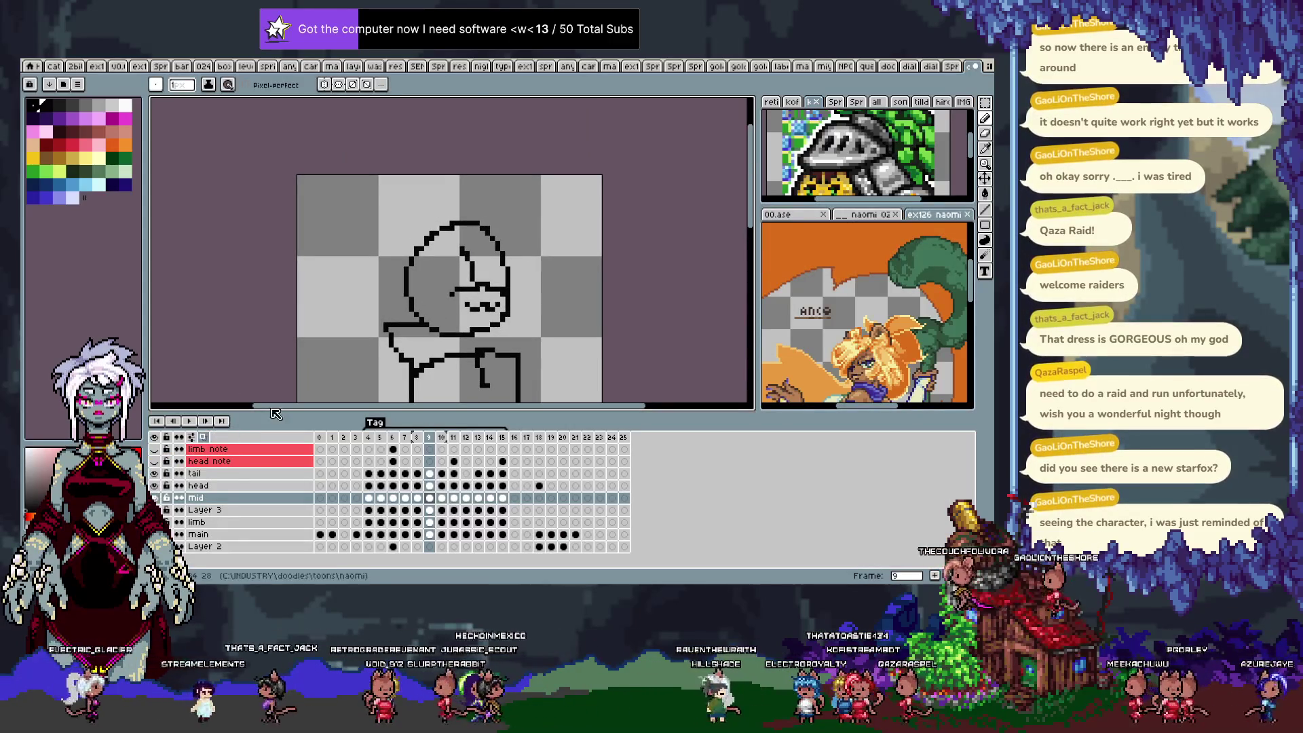
key(Tab)
key(F3)
key(b)
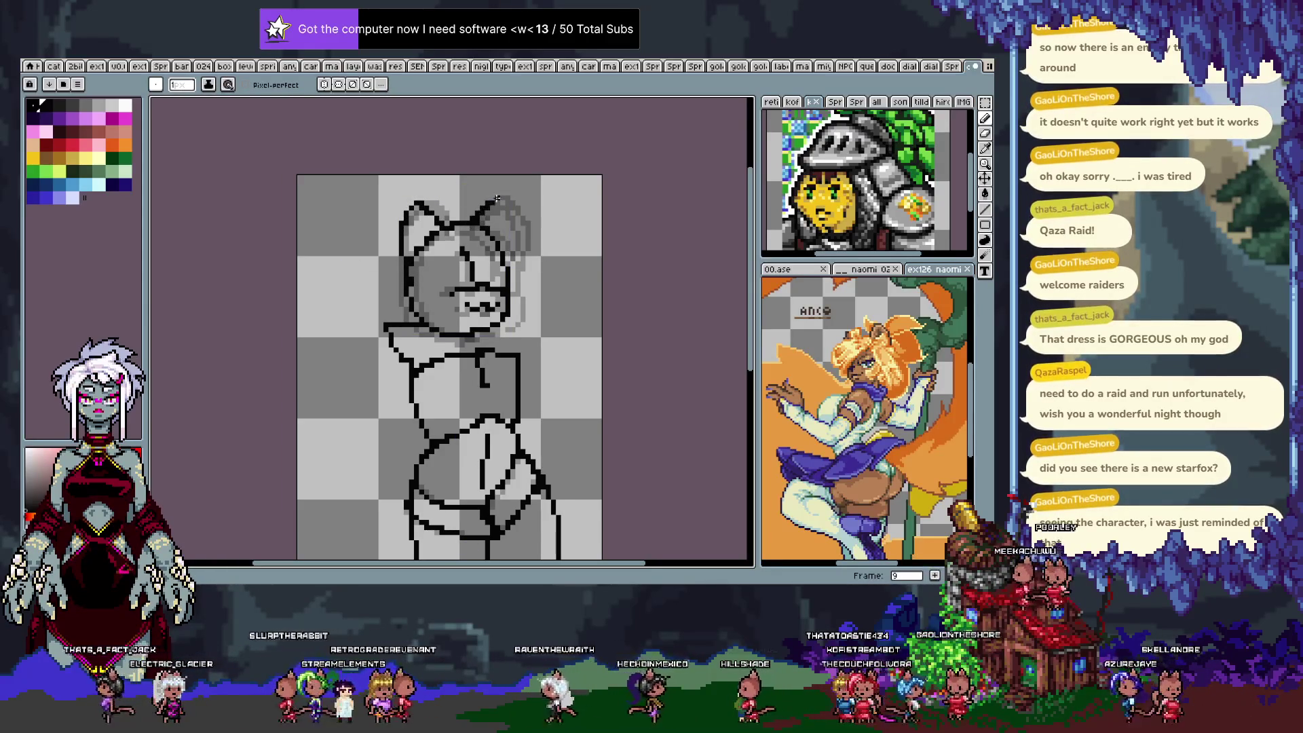
key(ctrl+z)
drag(479, 227, 487, 203)
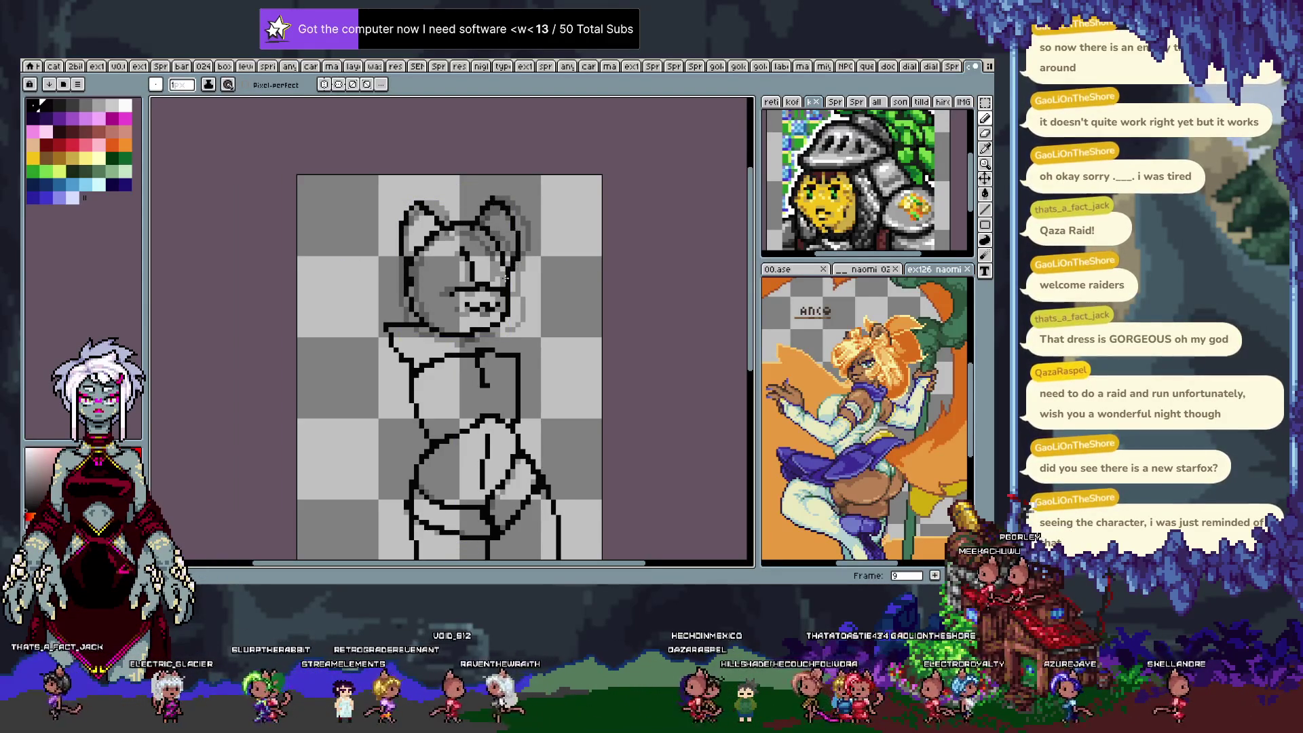
On frame 13, trace the cat's left ear in black, undoing a right-ear attempt.
key(Right)
key(Right)
key(Right)
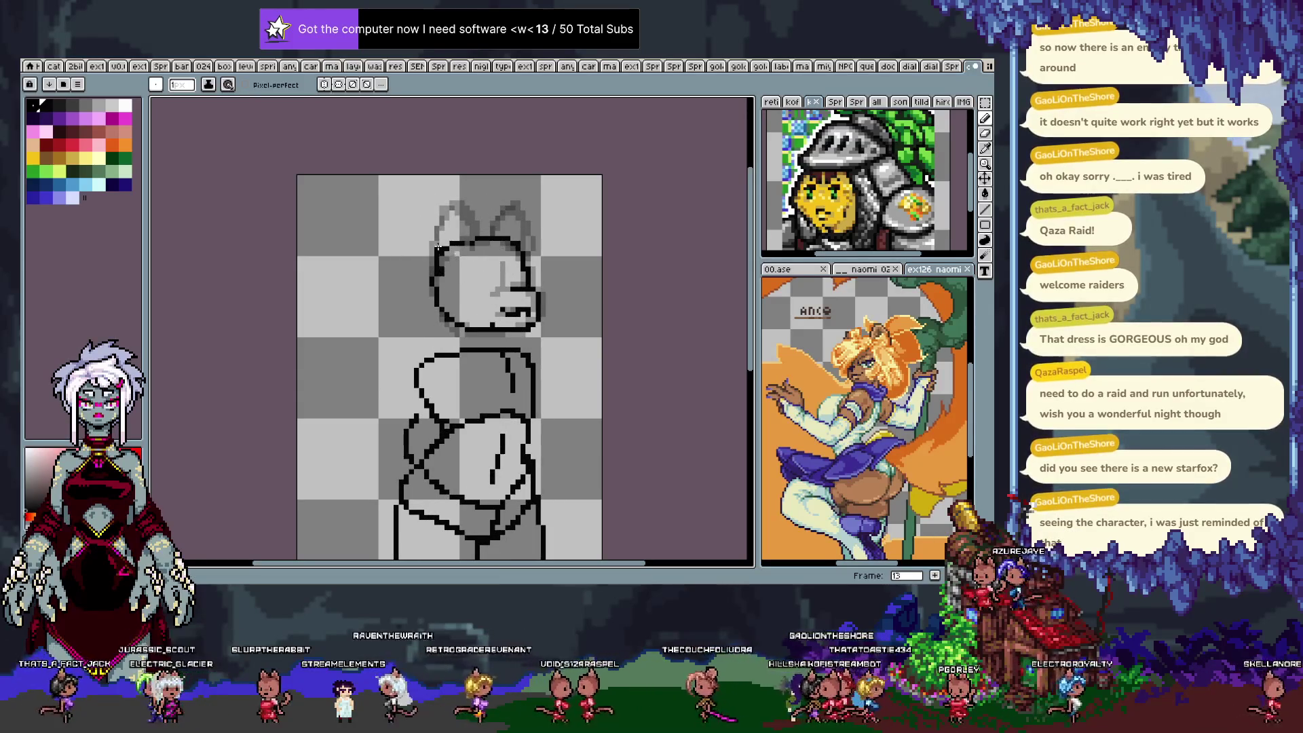
drag(454, 257, 456, 204)
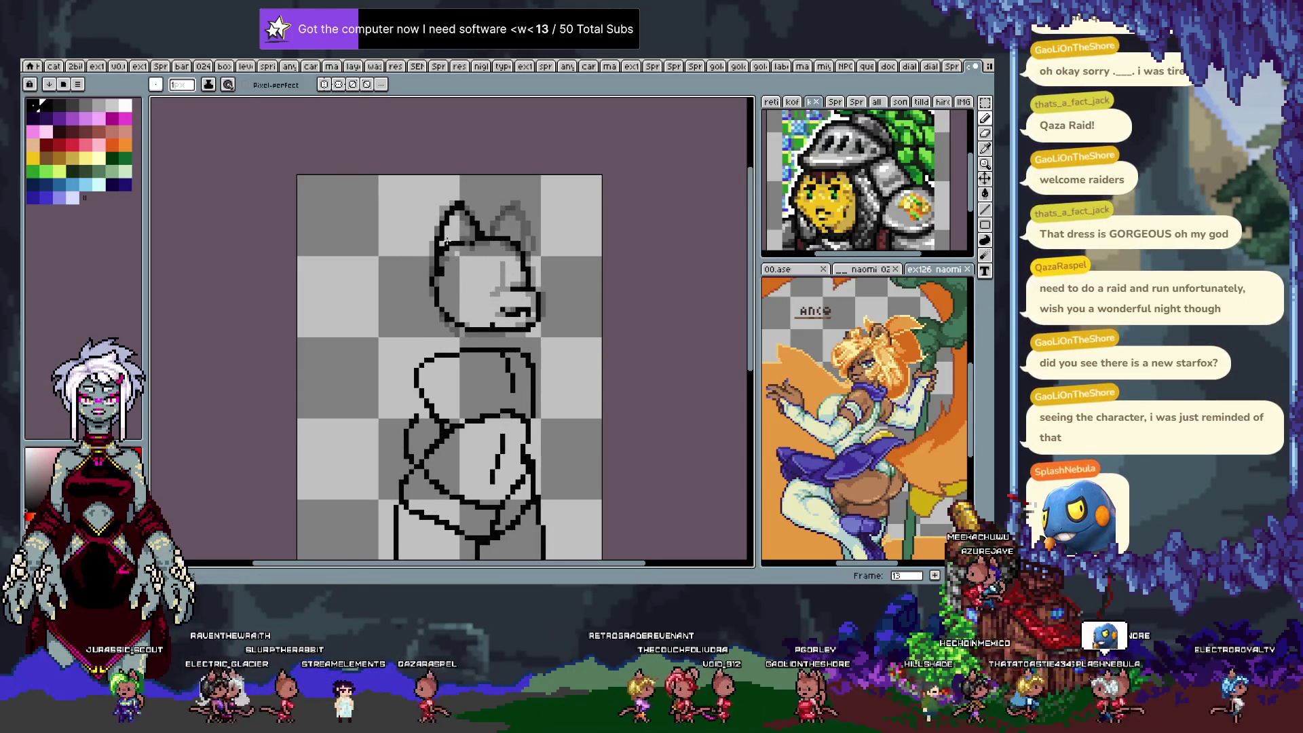
mouse_move(498, 224)
mouse_down()
mouse_move(516, 202)
mouse_move(527, 267)
mouse_up()
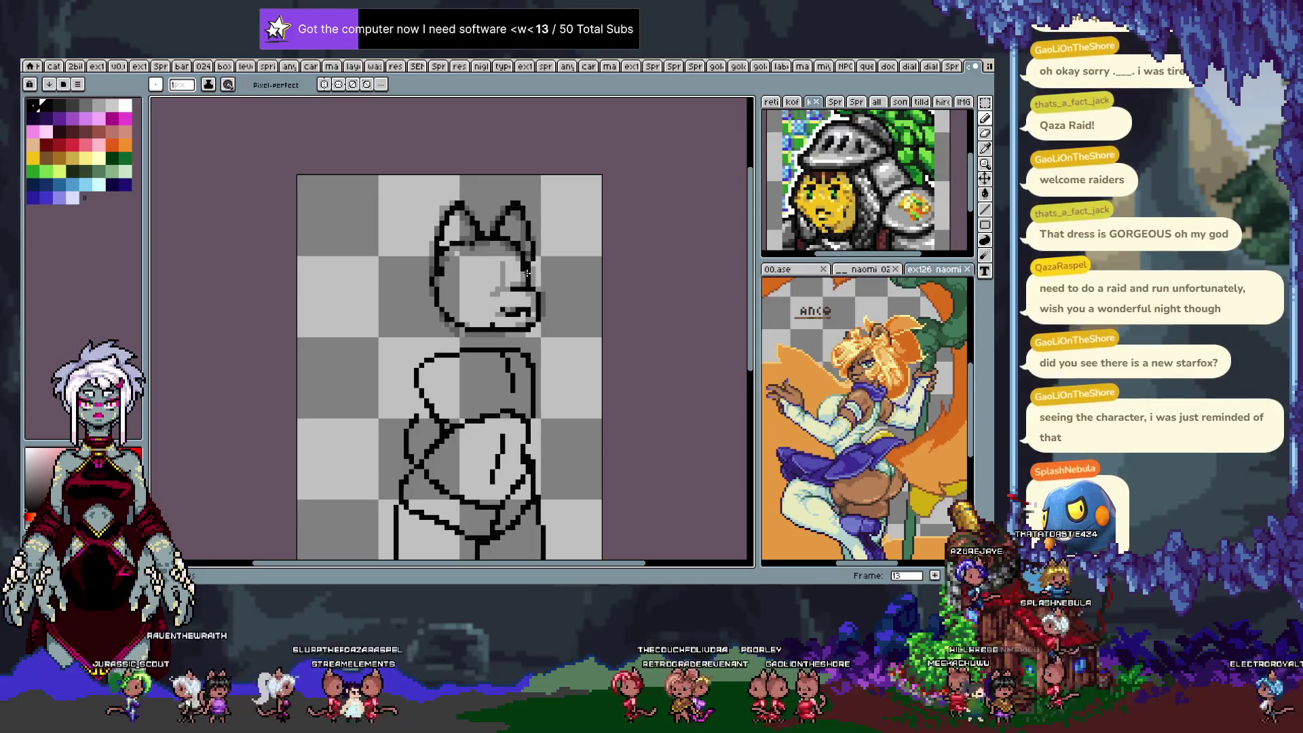
key(ctrl+z)
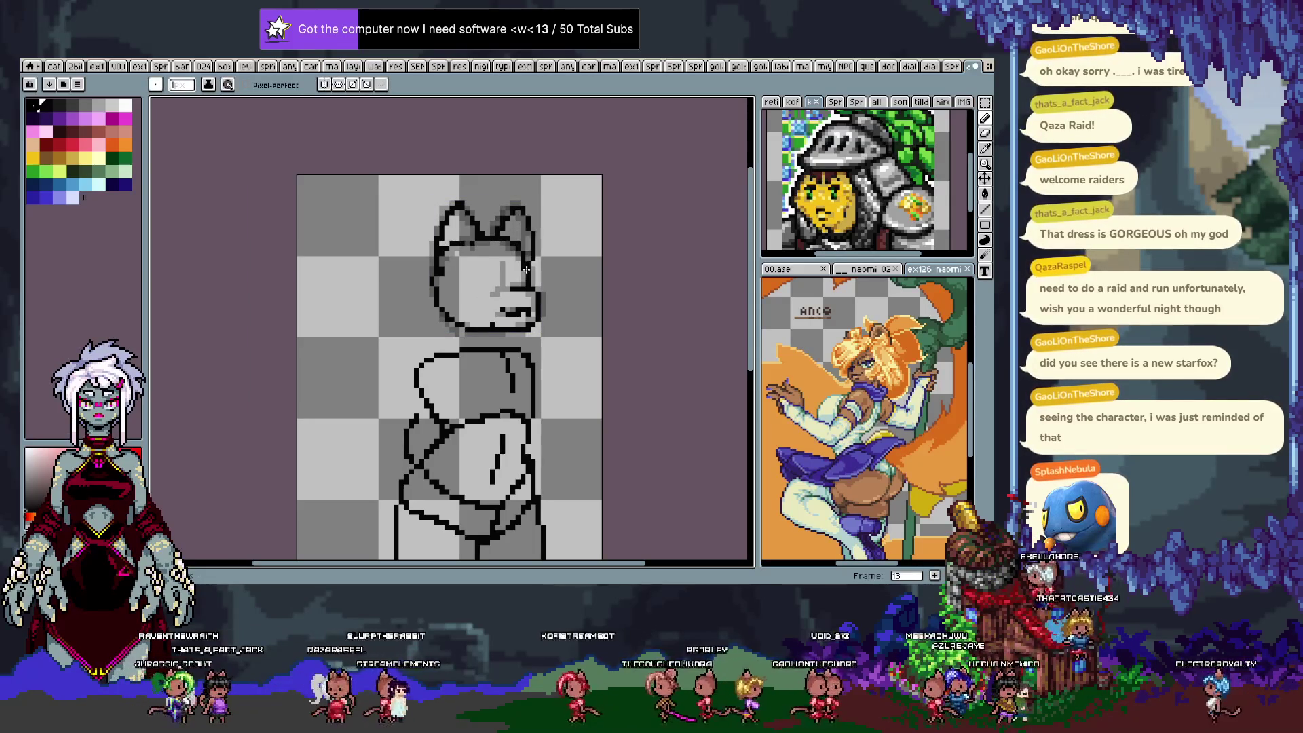
Step back and forth between frames 4 and 15 to review the ear lineart.
key(Left)
key(Left)
key(Left)
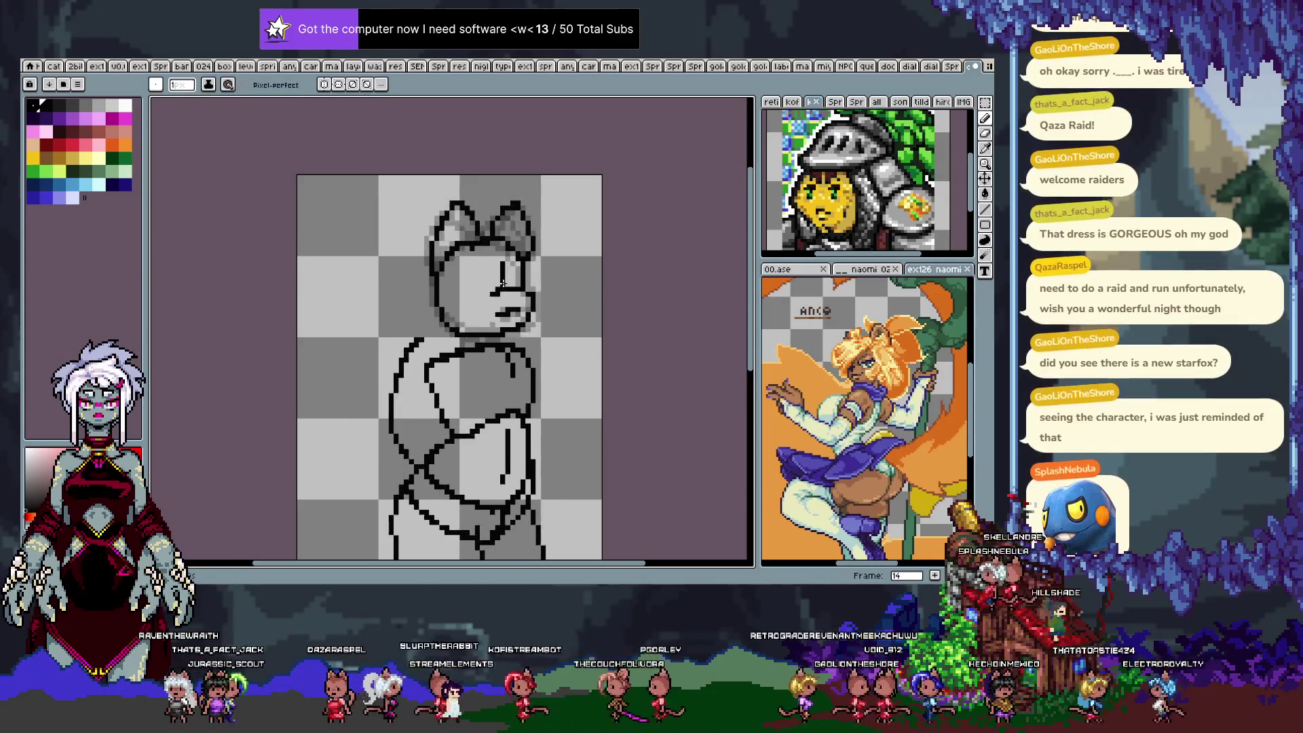
key(Left)
key(Left)
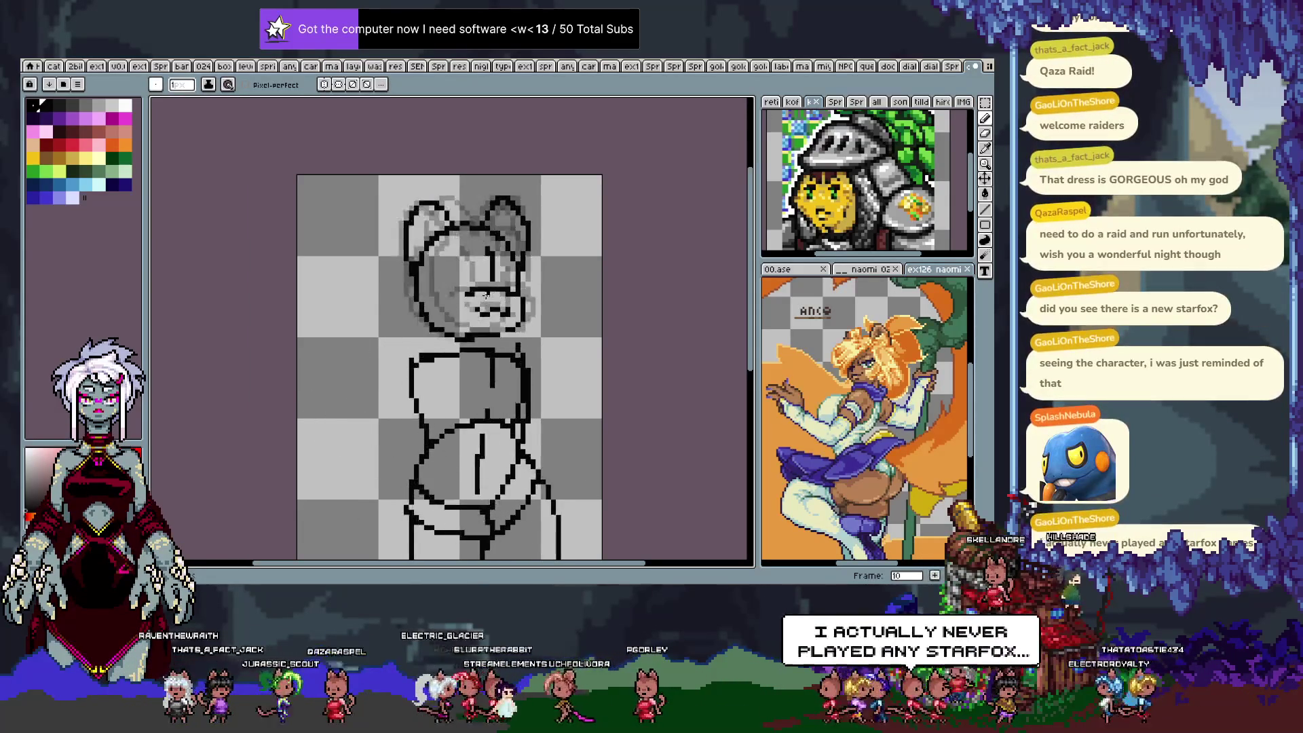
key(Right)
key(Right)
key(Right)
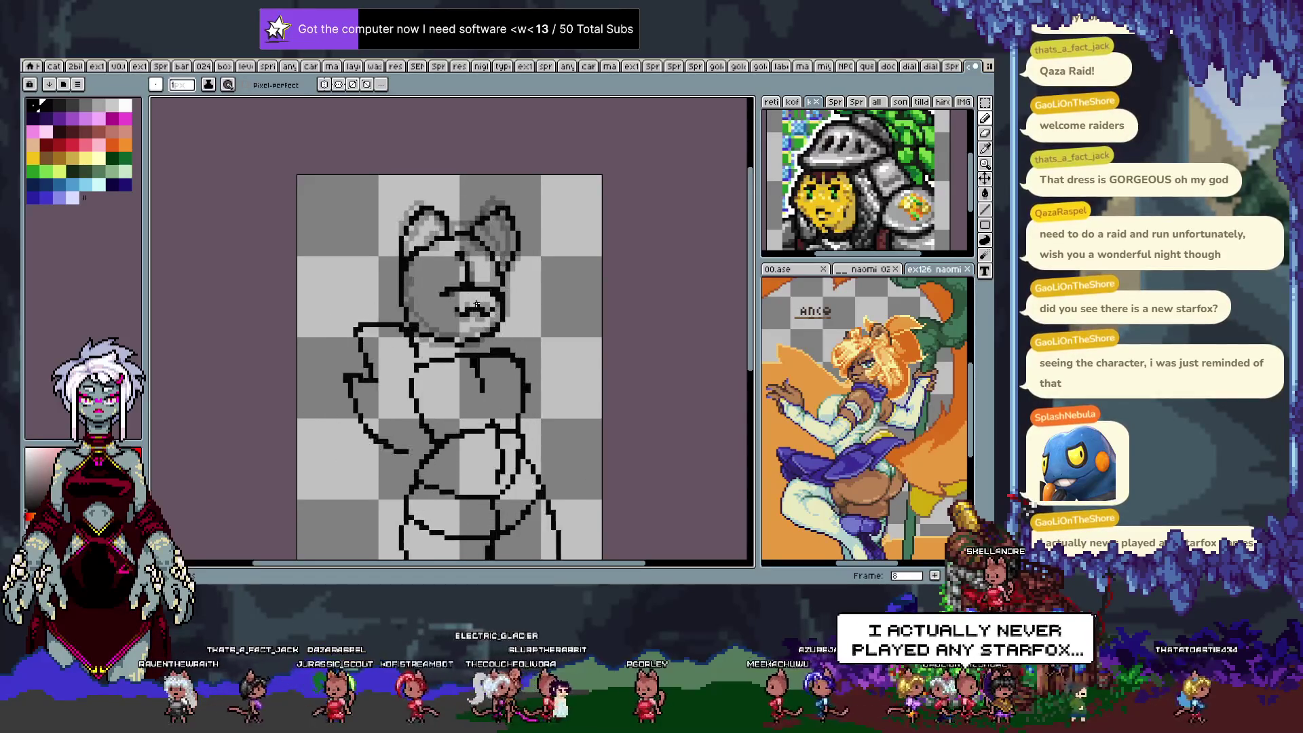
key(Left)
key(Left)
key(Left)
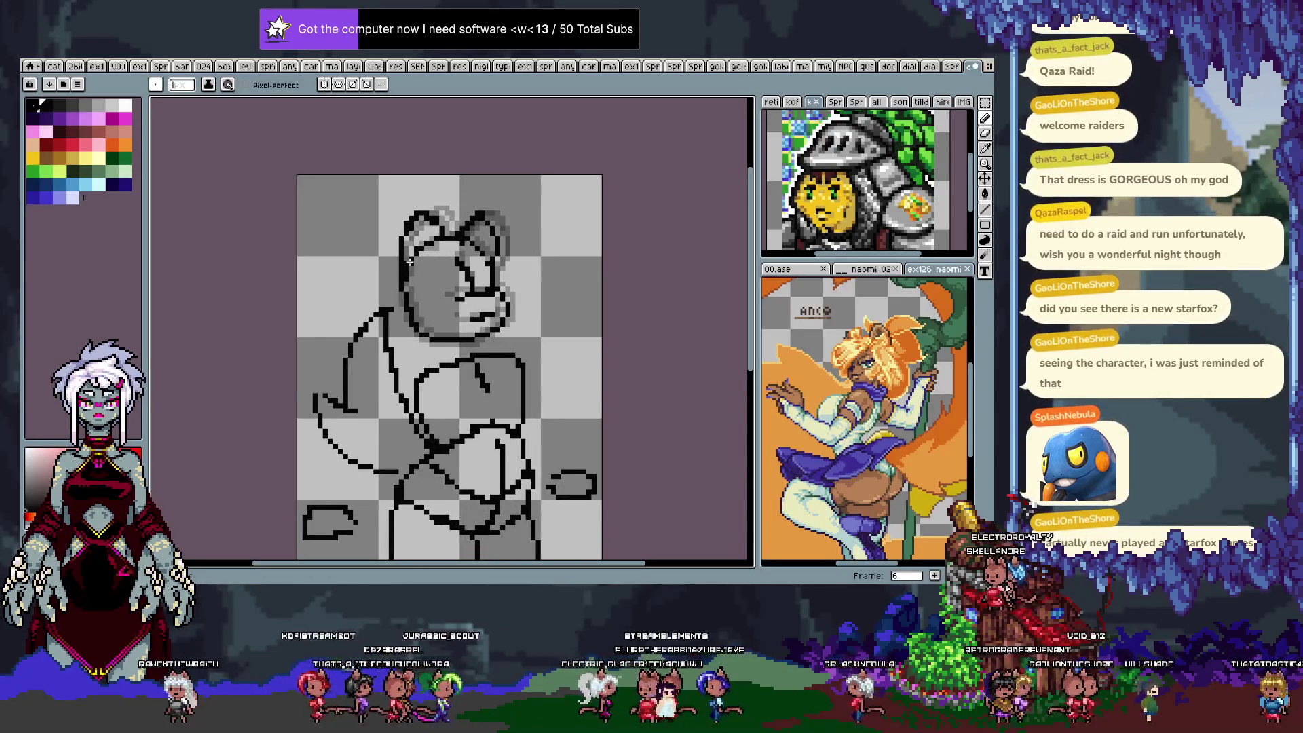
key(Left)
key(Left)
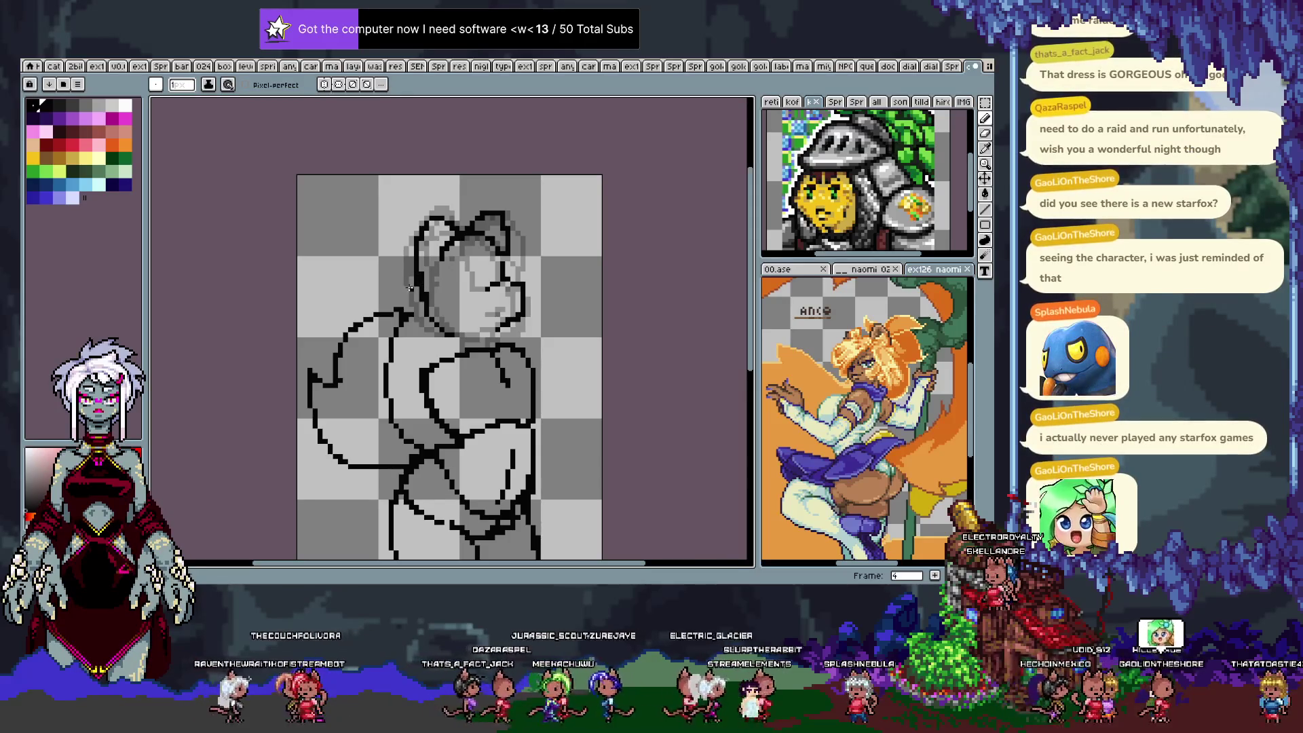
key(Right)
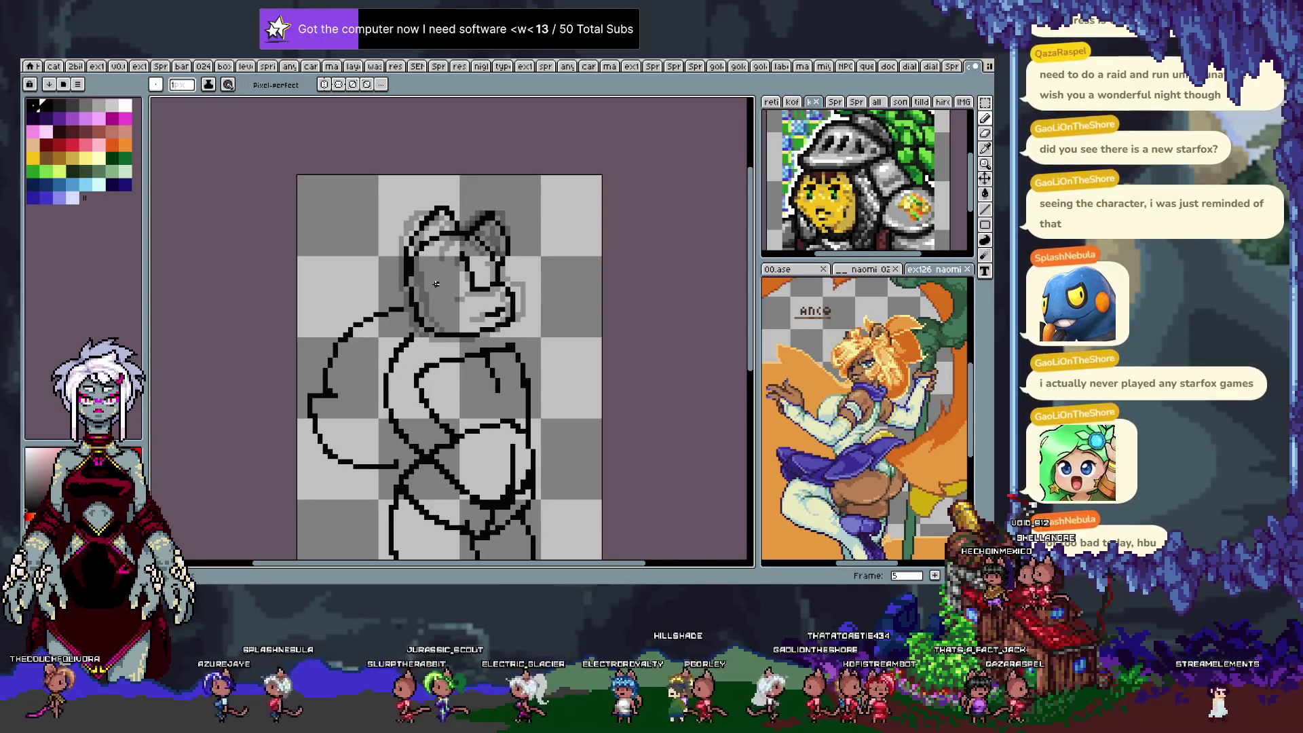
Erase the dark ear lines and redraw the ear outline and raised tip in black 1-pixel strokes.
key(e)
drag(410, 234, 448, 224)
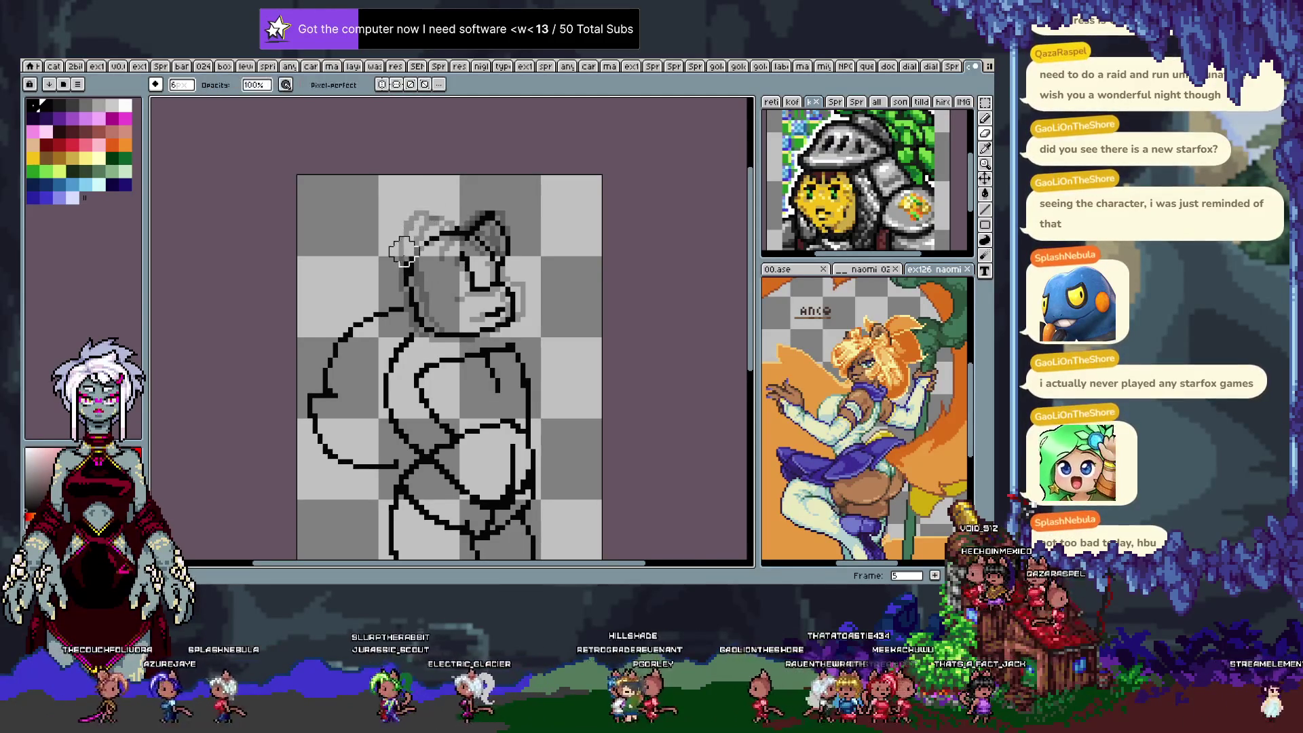
key(b)
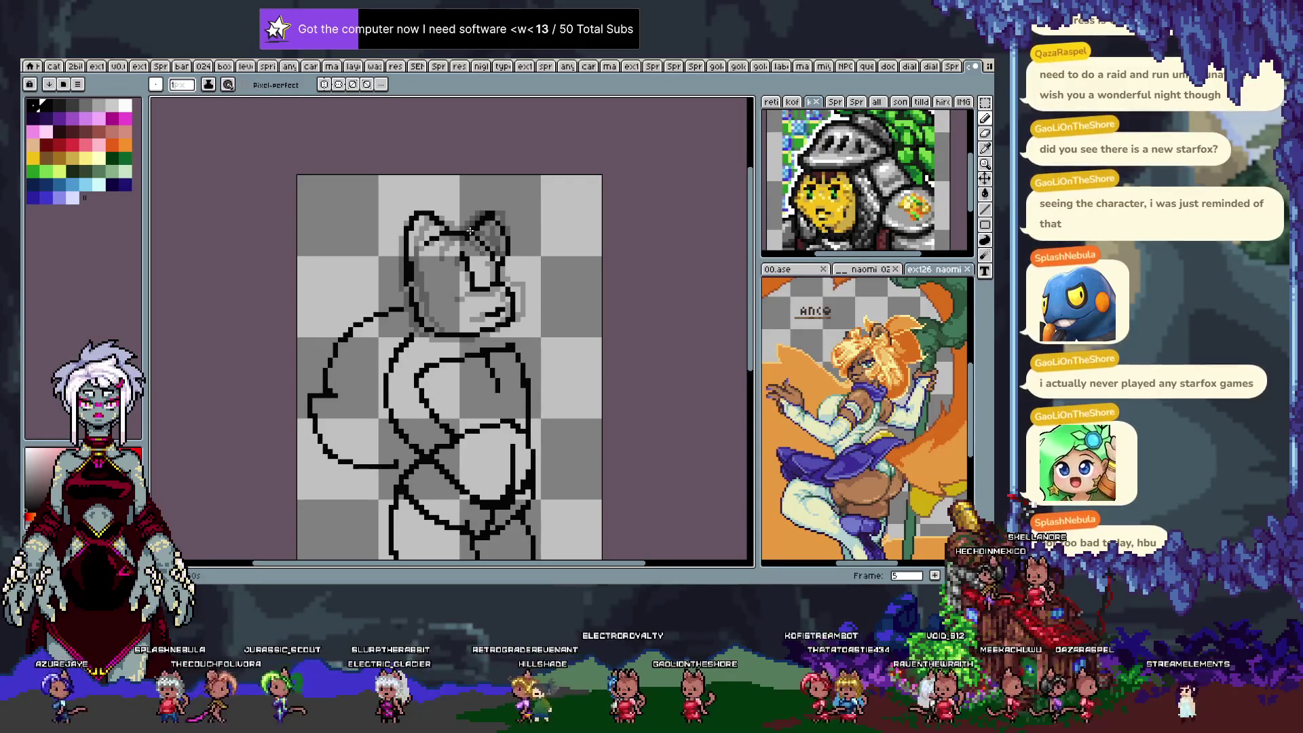
drag(493, 213, 463, 237)
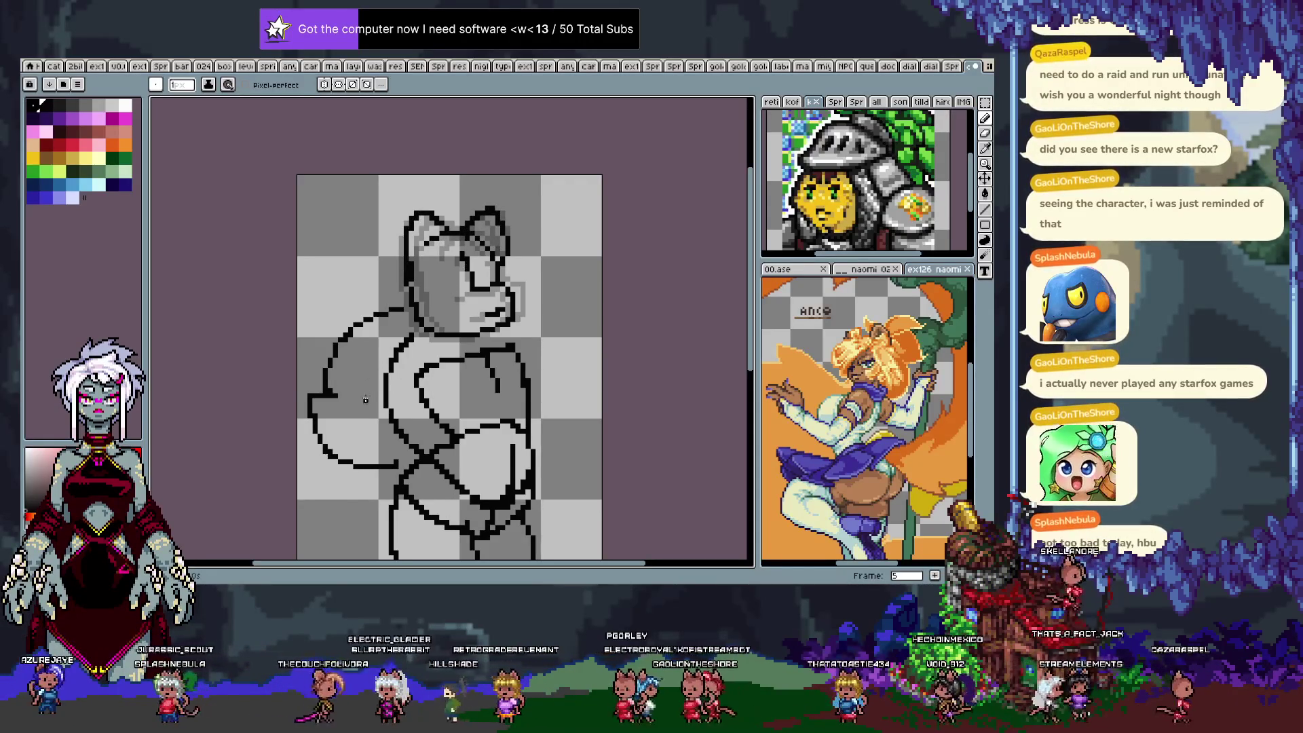
key(Return)
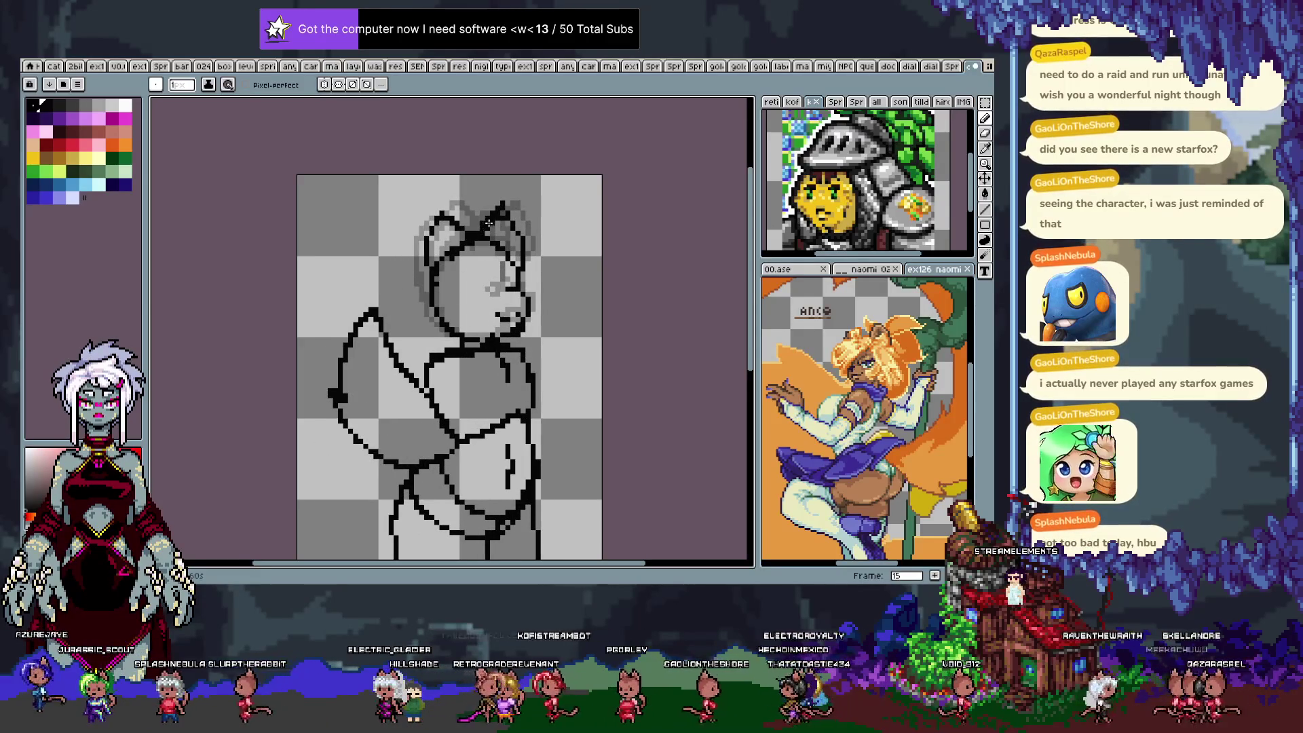
click(504, 207)
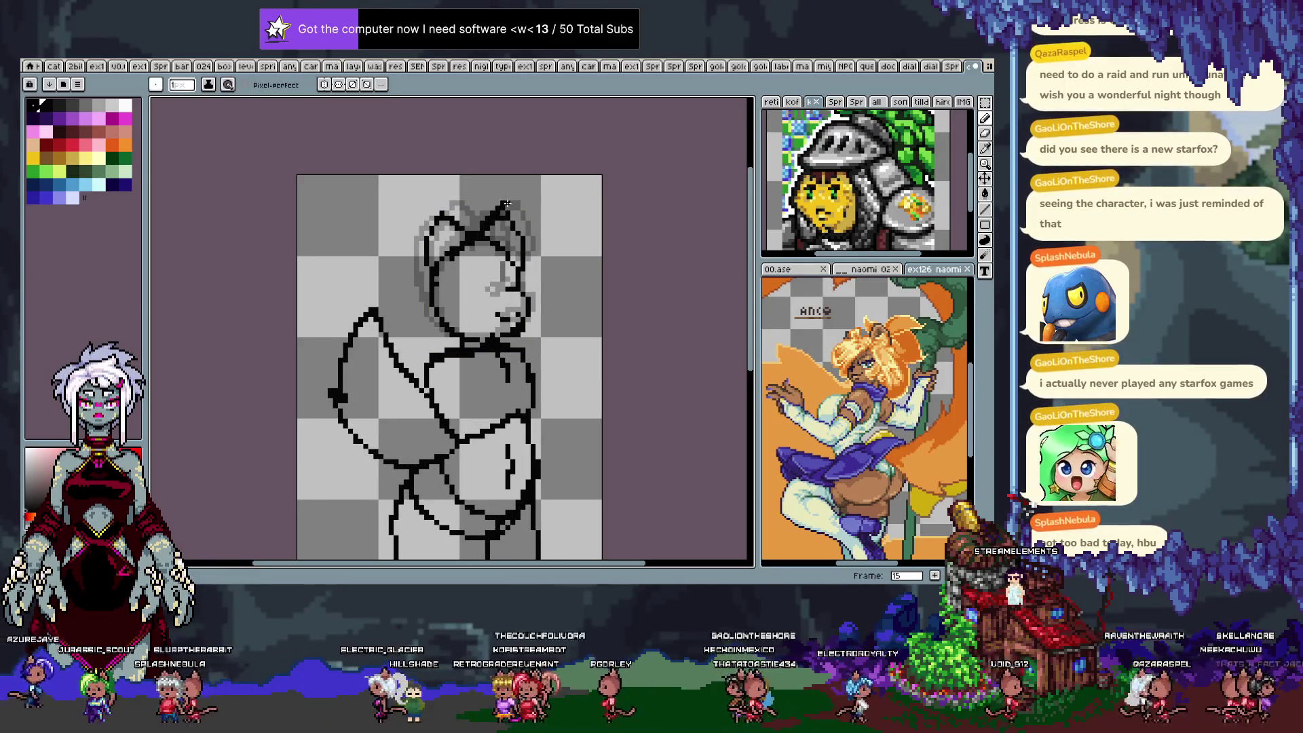
drag(504, 207, 502, 212)
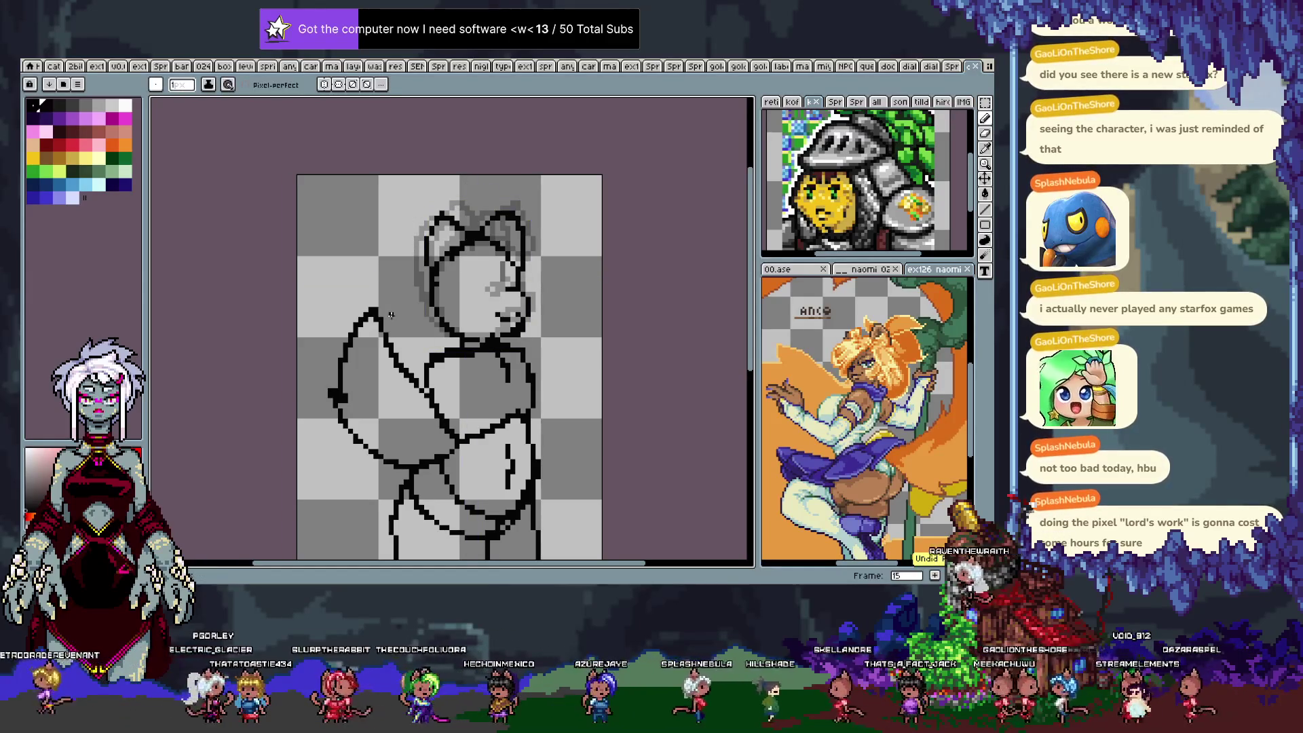
Preview the walk cycle and add a diagonal stroke across the head's eye area on frame 4.
key(Return)
mouse_move(483, 269)
mouse_down()
mouse_move(487, 289)
mouse_move(475, 265)
mouse_up()
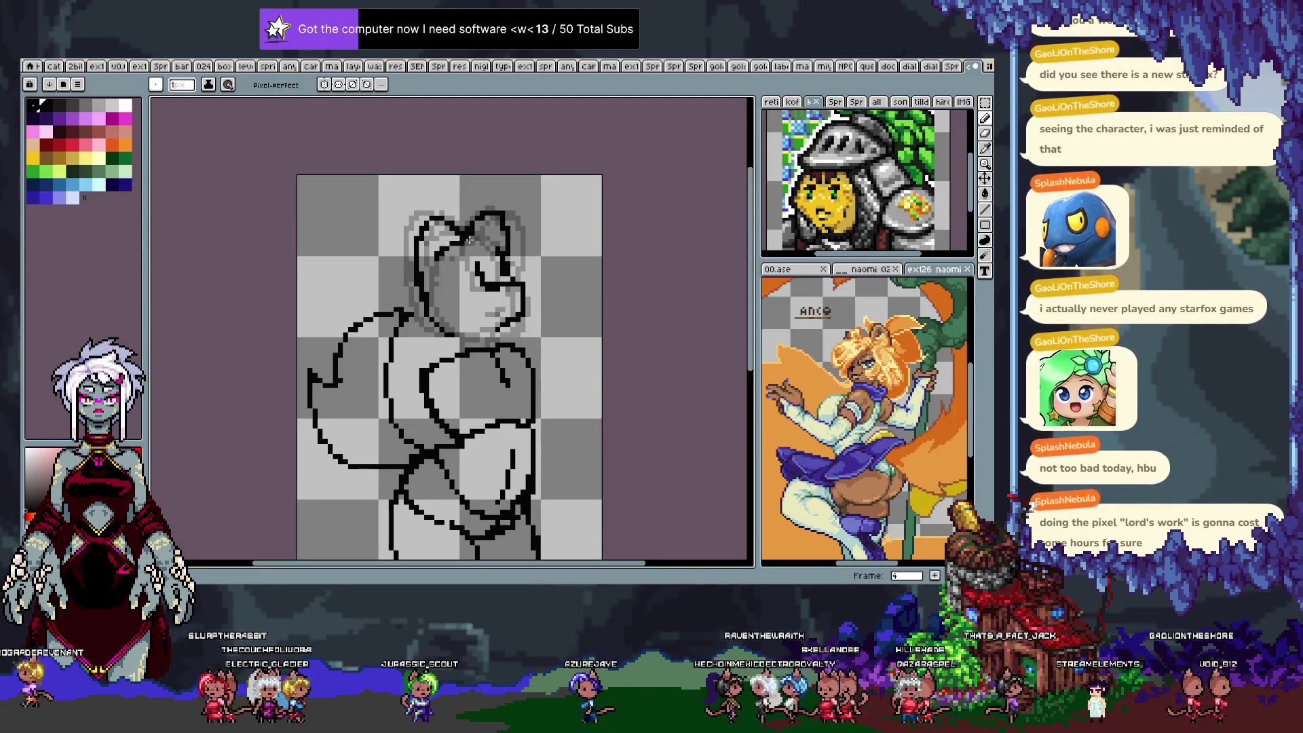
drag(427, 428, 433, 329)
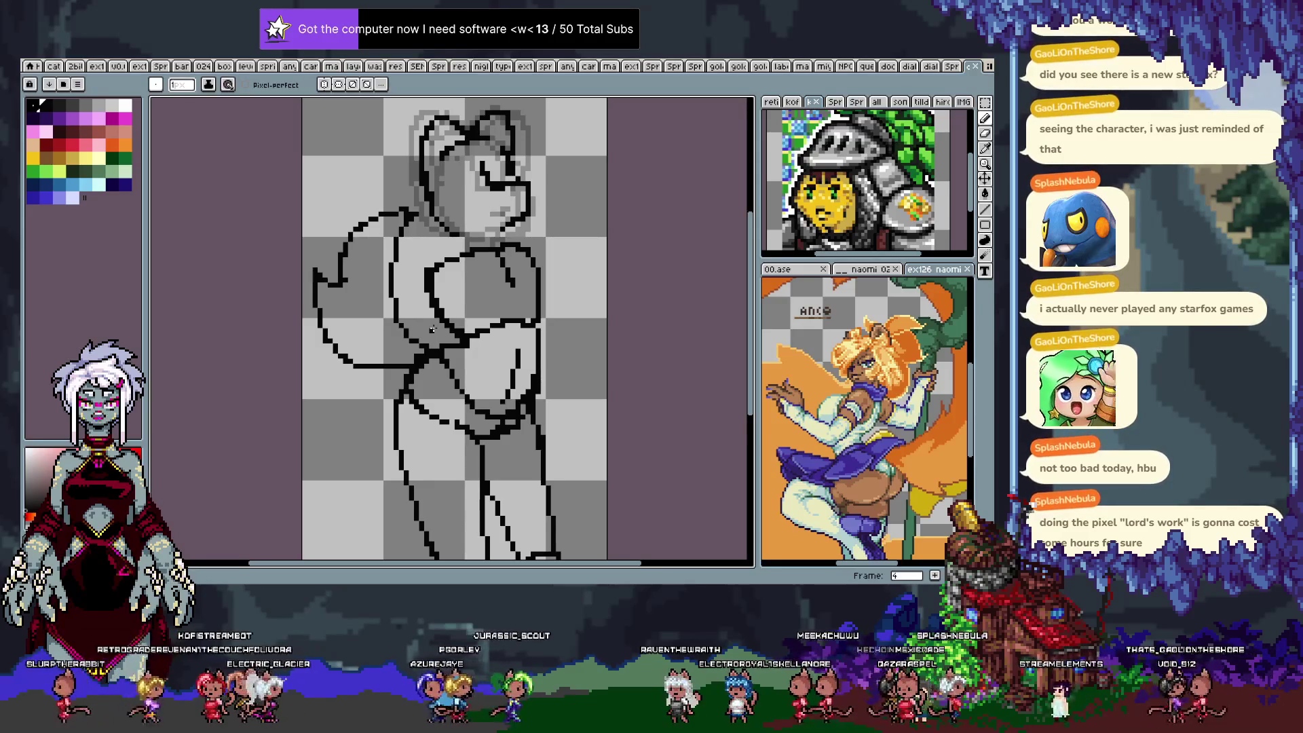
drag(432, 329, 445, 292)
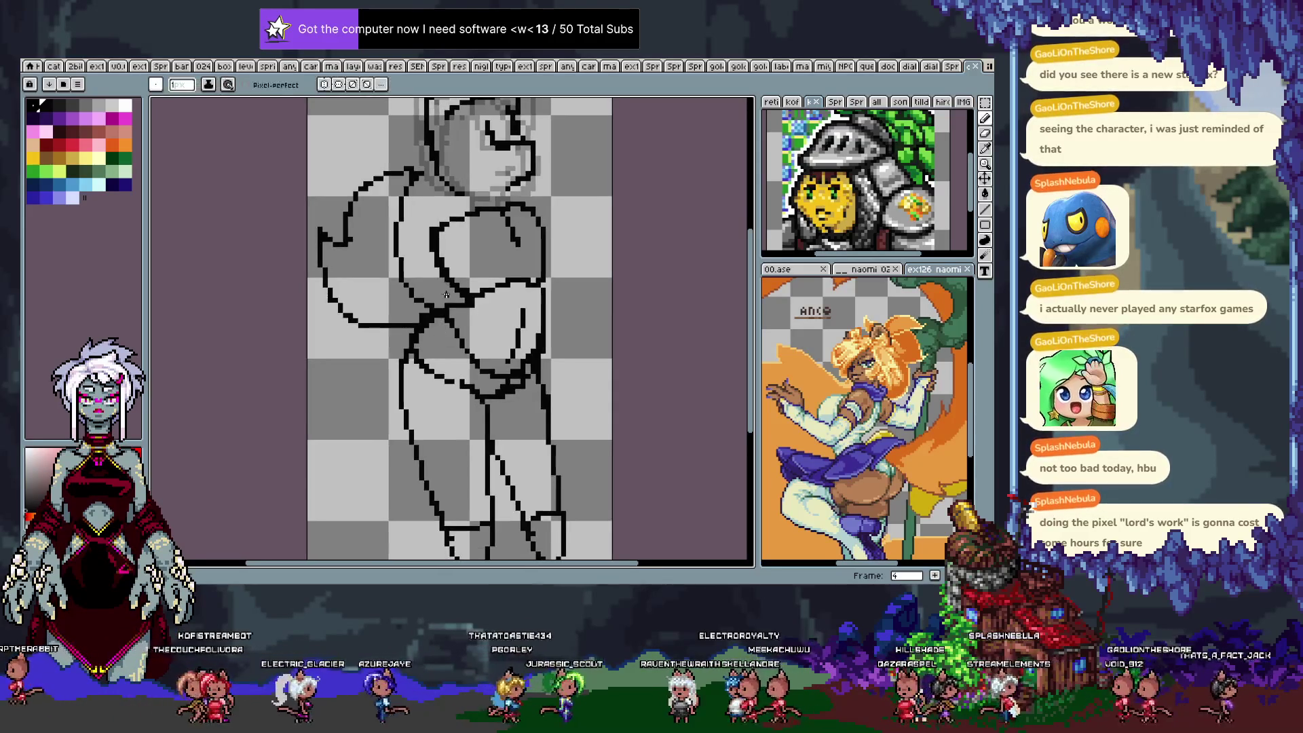
key(Tab)
key(alt+Up)
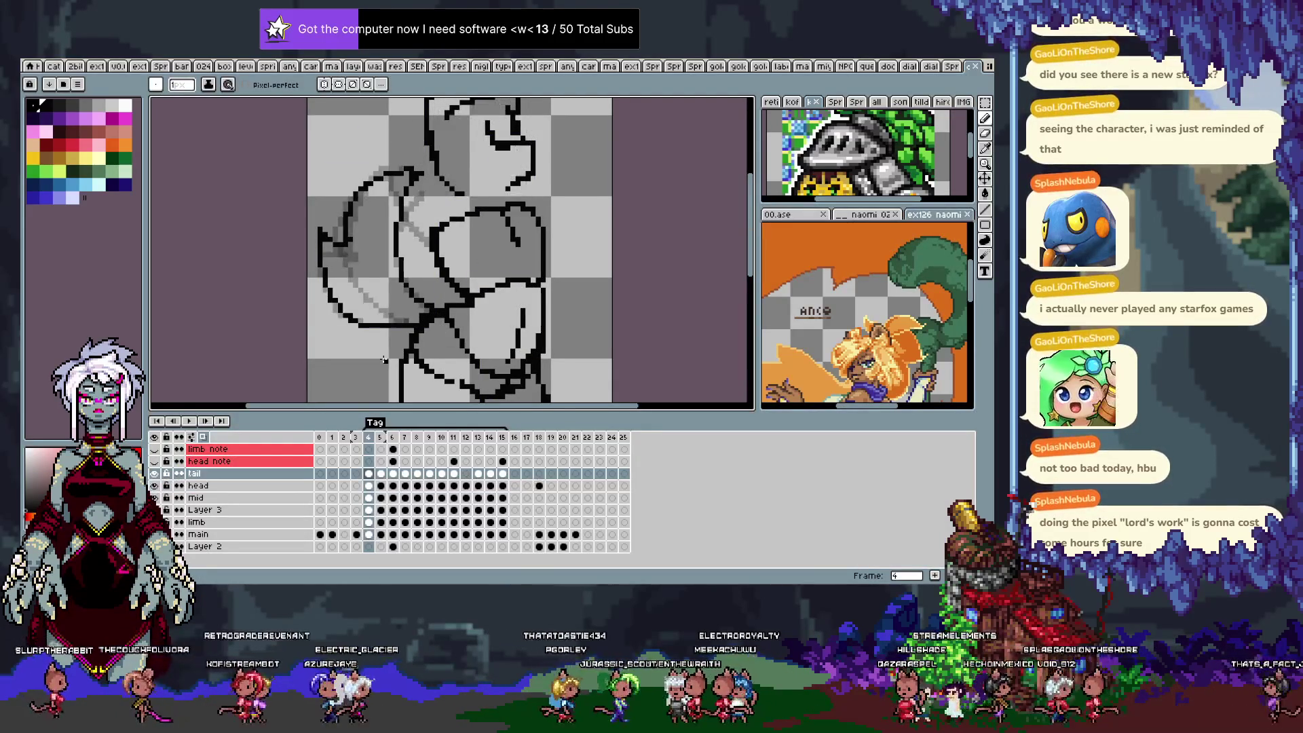
key(shift+n)
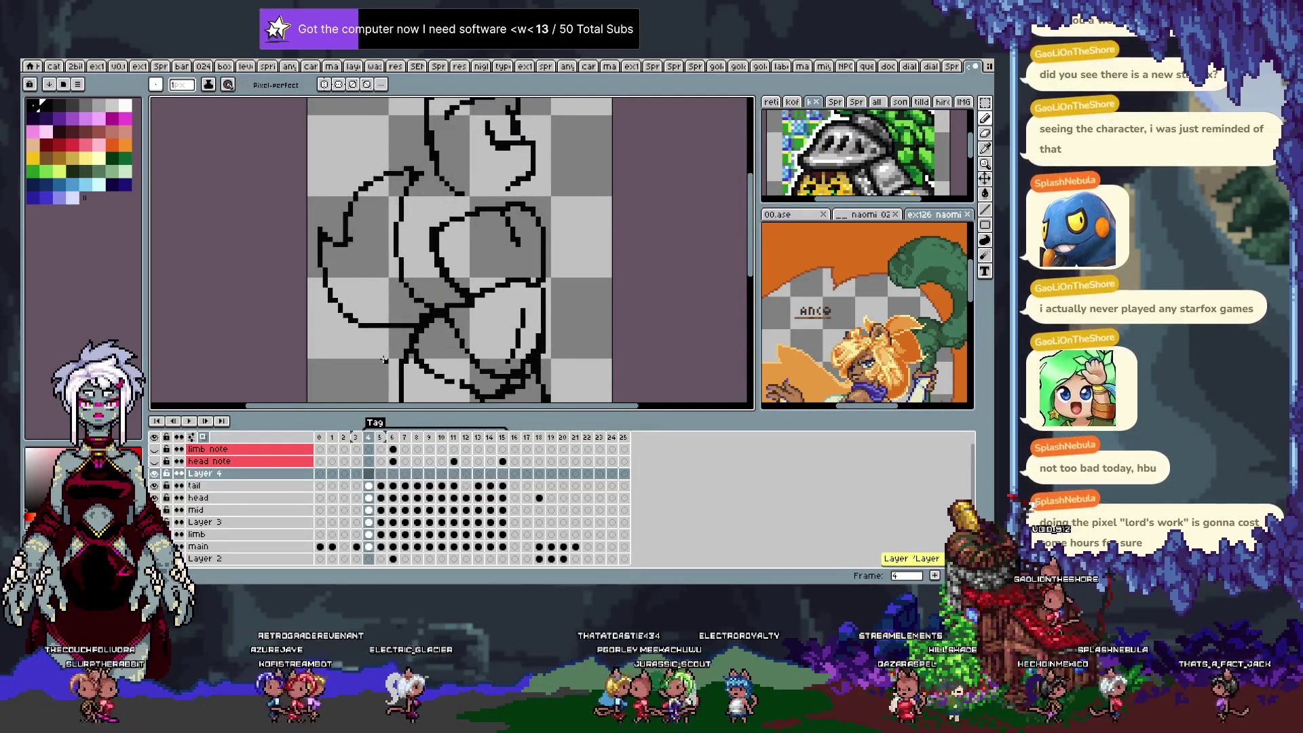
key(Tab)
key(Tab)
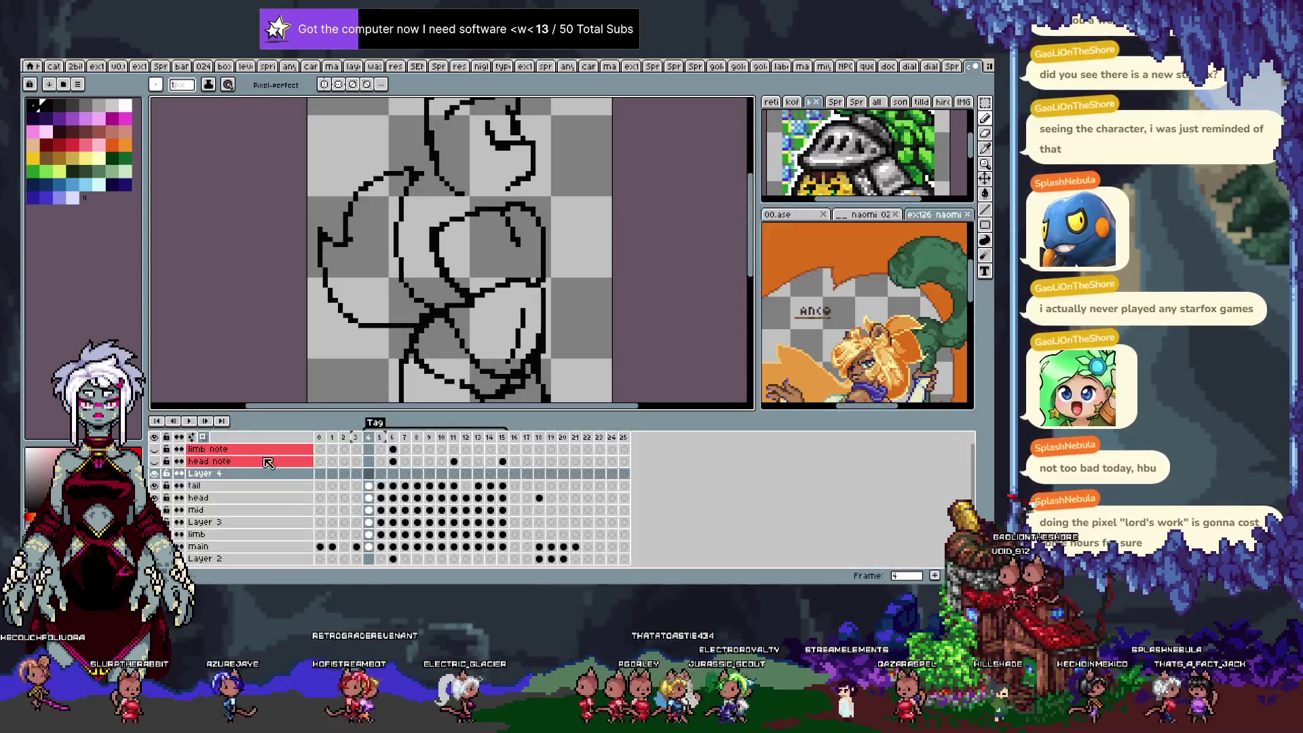
click(221, 484)
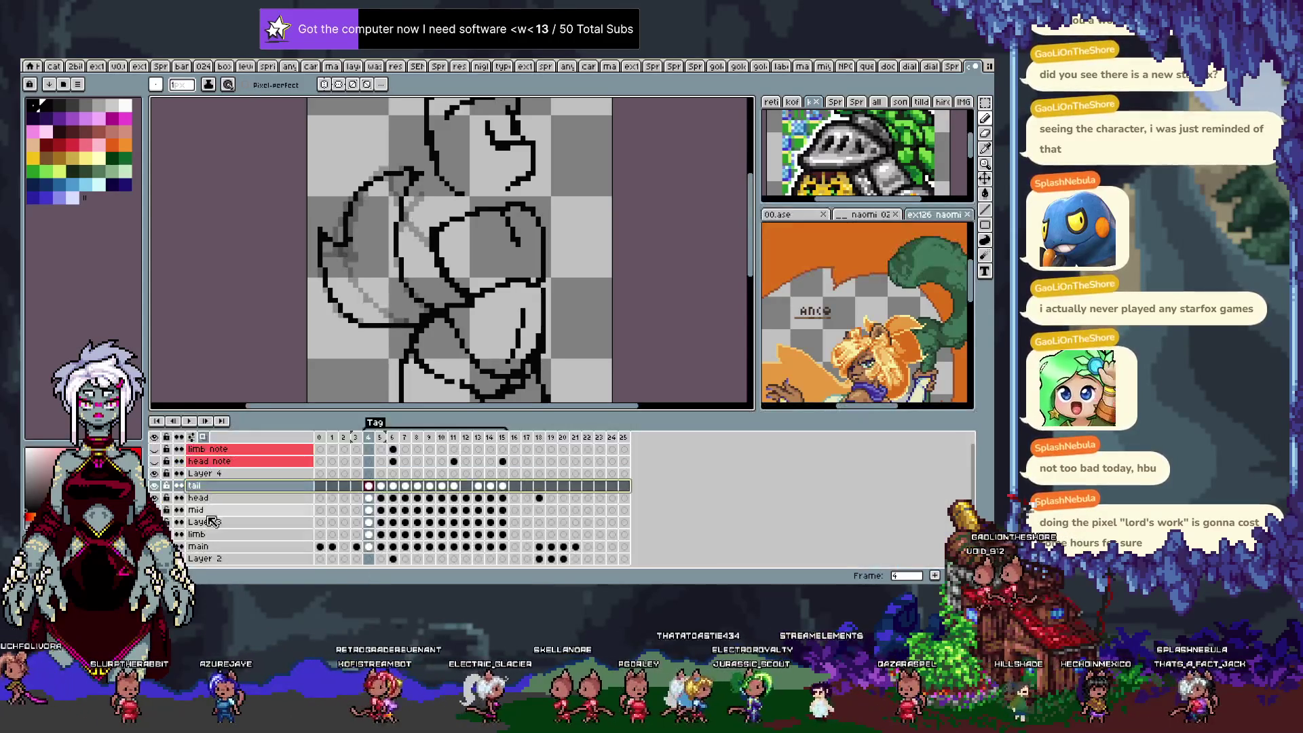
ctrl+click(223, 547)
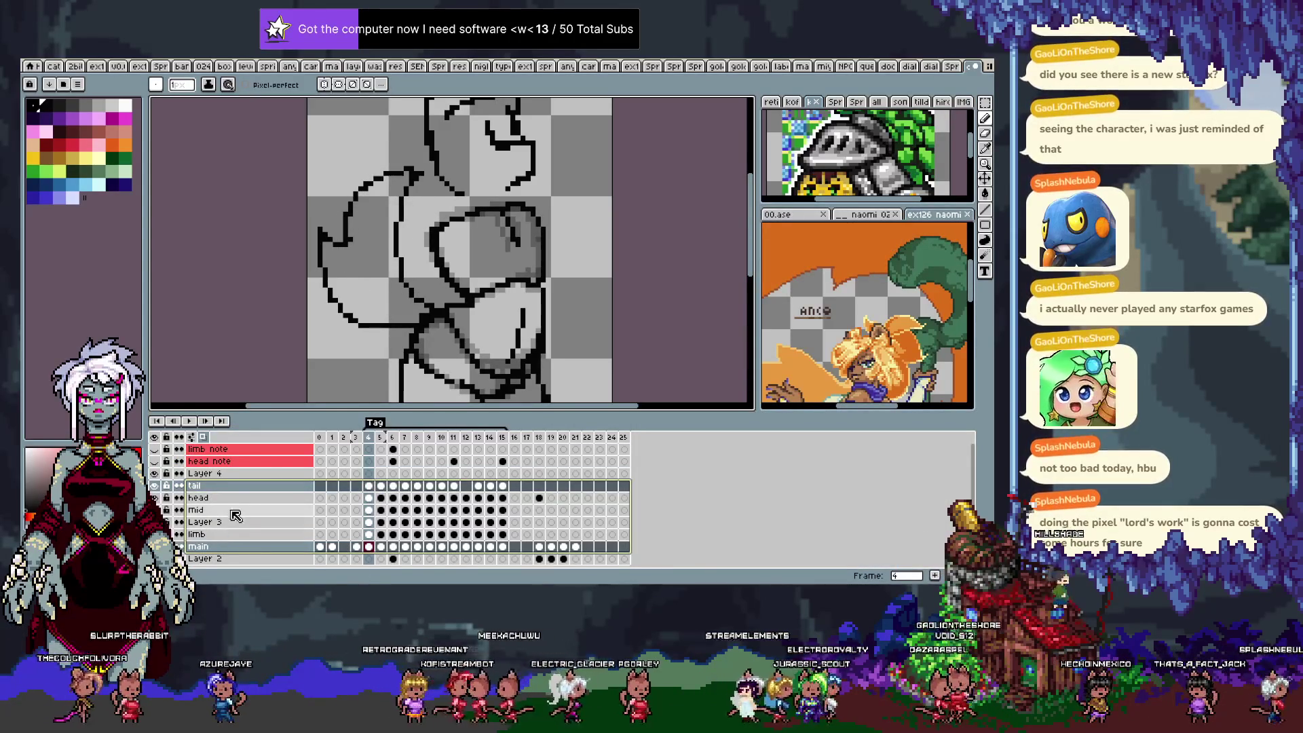
click(246, 461)
ctrl+click(247, 451)
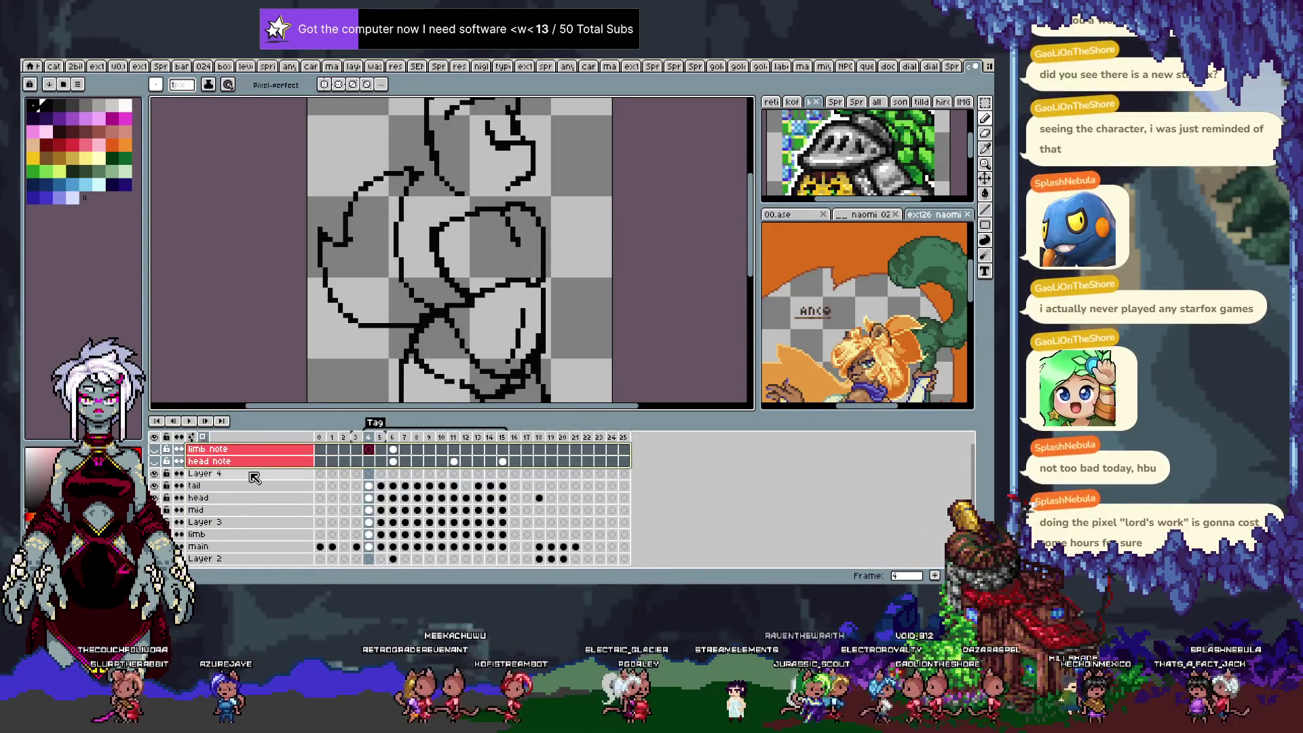
drag(256, 475, 244, 499)
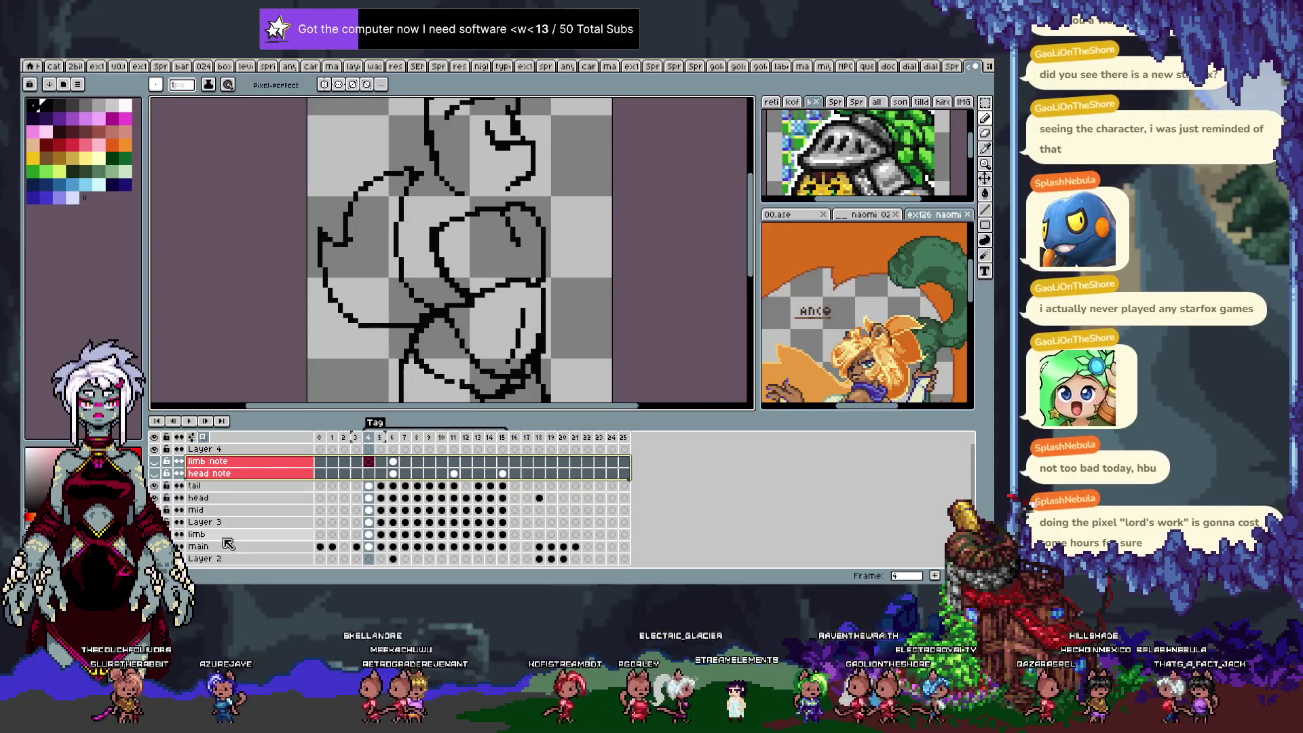
Rename Layer 3 to 're legs'.
double_click(225, 523)
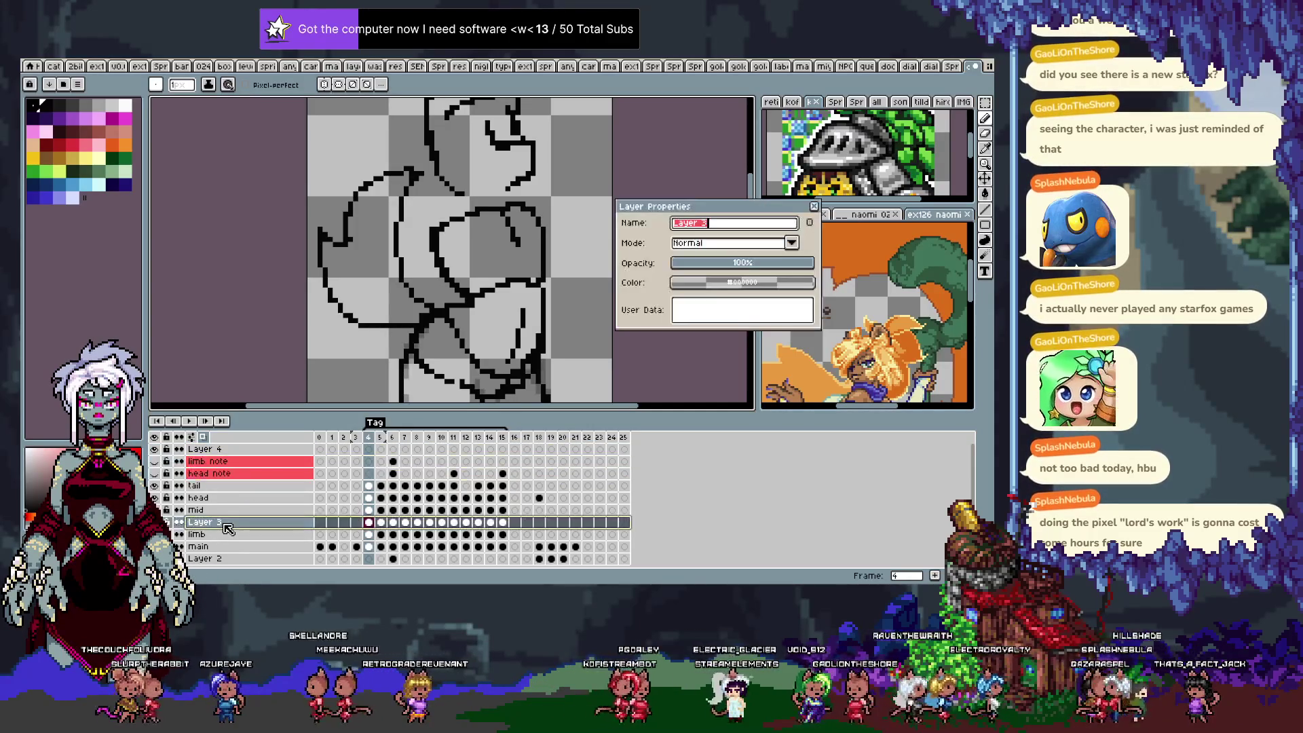
text(re legs)
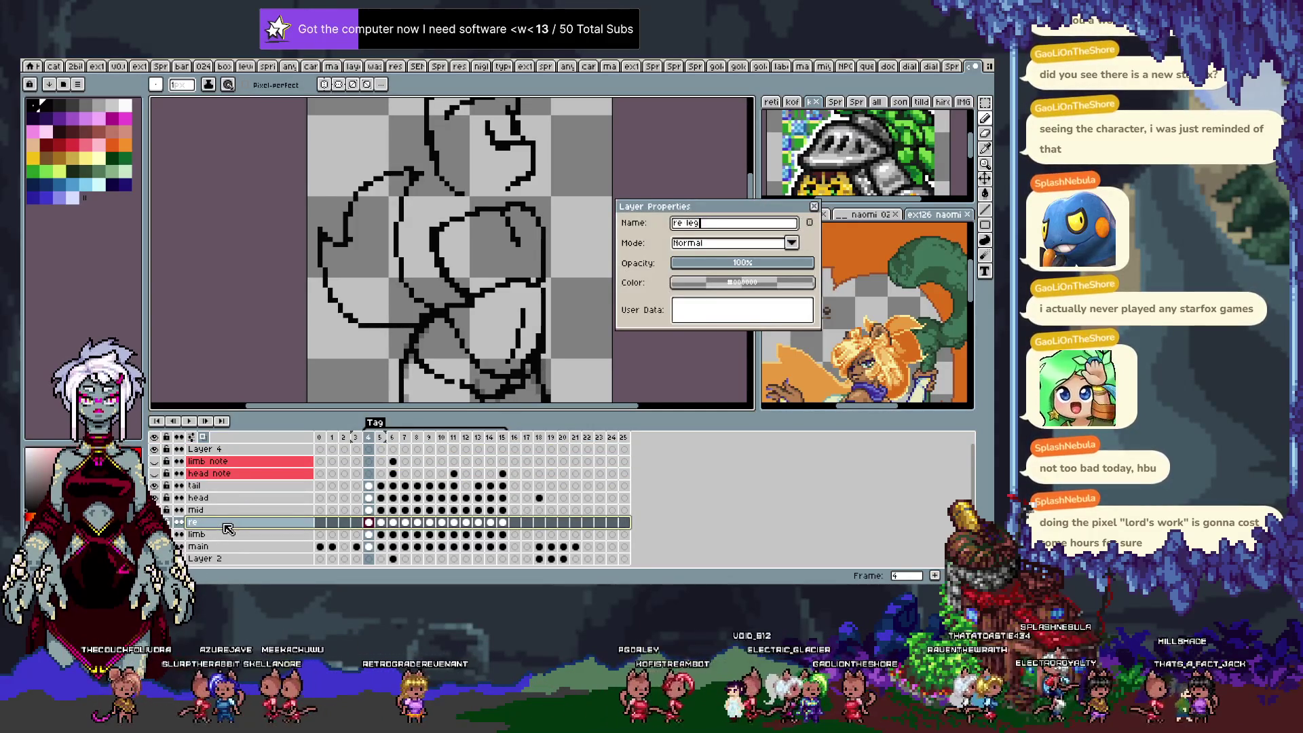
key(Return)
Give the limb layer an orange tag colour.
click(207, 535)
double_click(207, 535)
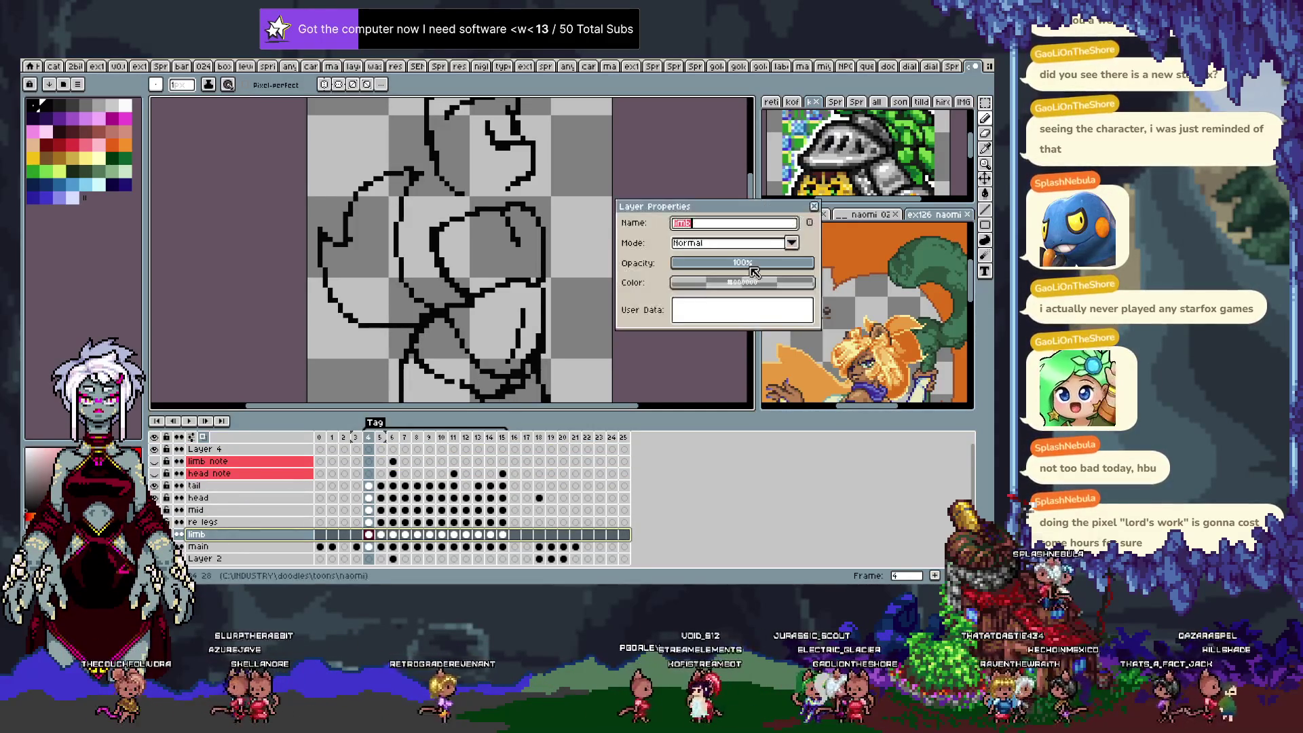
click(724, 279)
click(745, 304)
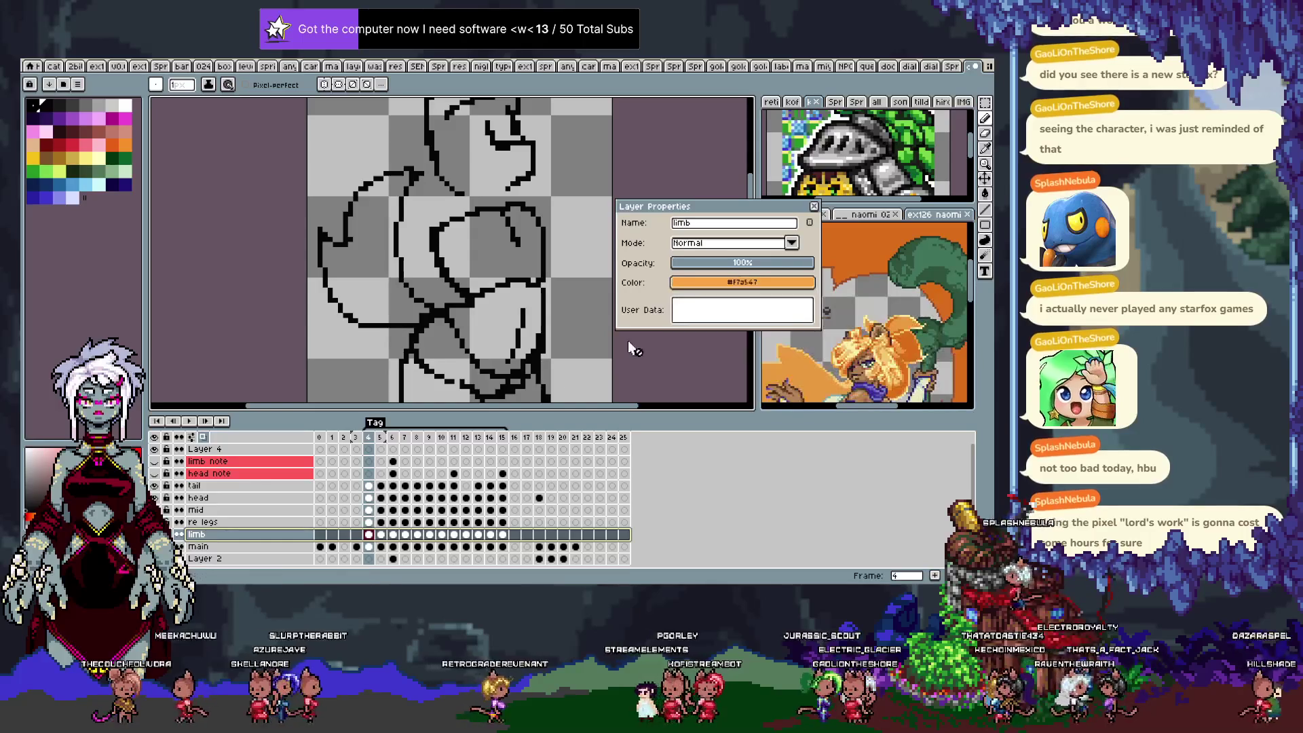
Put the layers from the note layers down to main into a new group, Group 1.
click(217, 547)
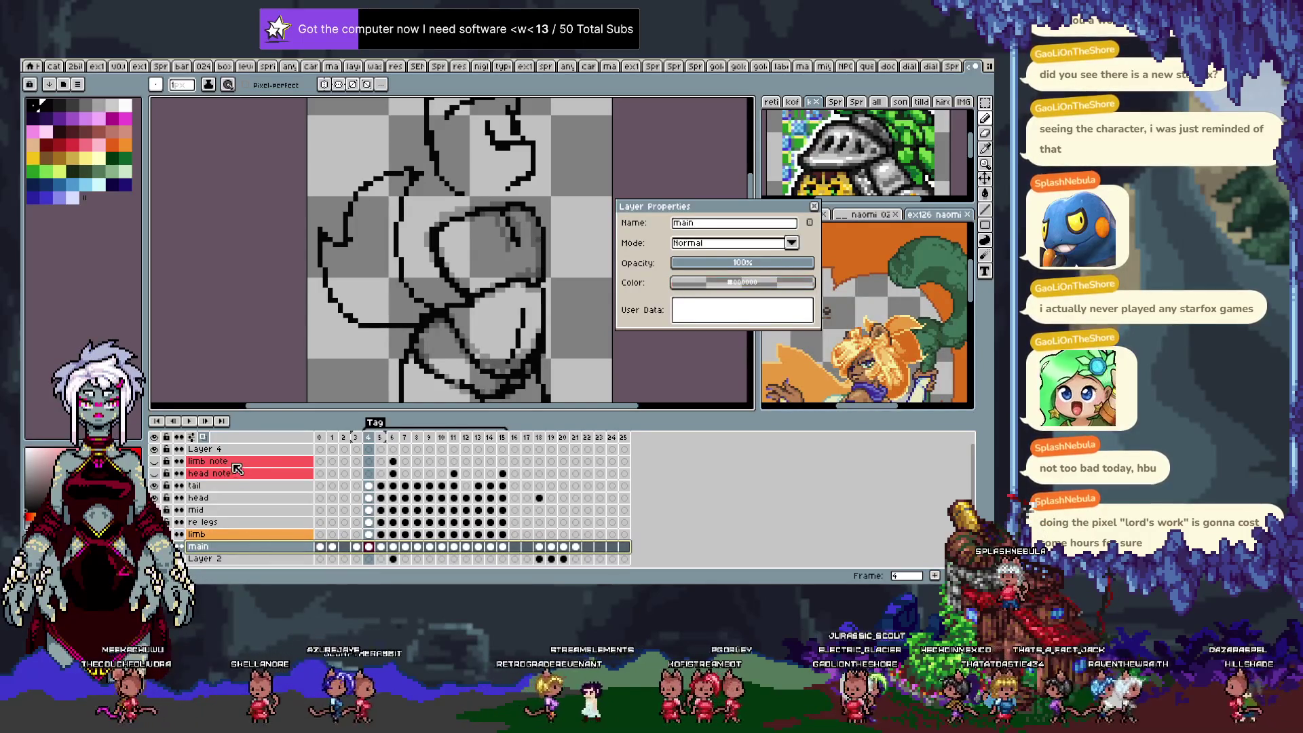
click(243, 475)
click(248, 547)
right_click(239, 461)
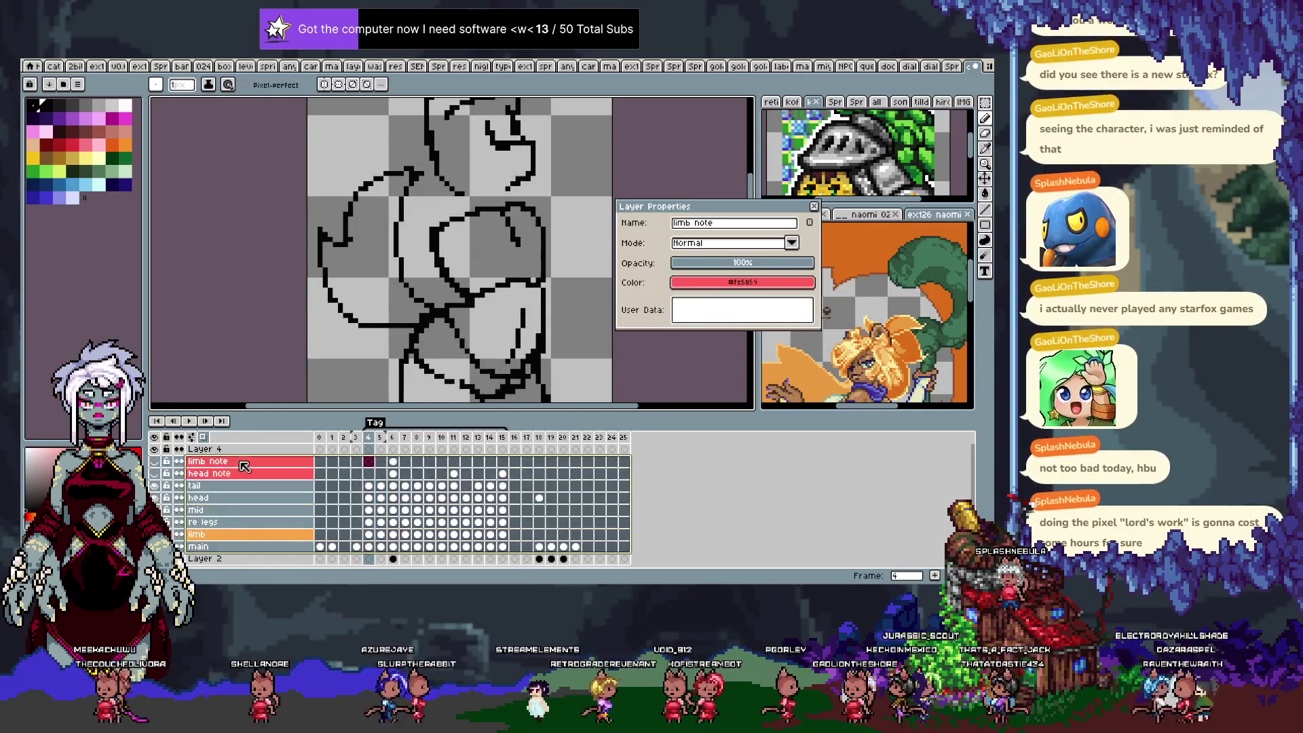
mouse_move(315, 489)
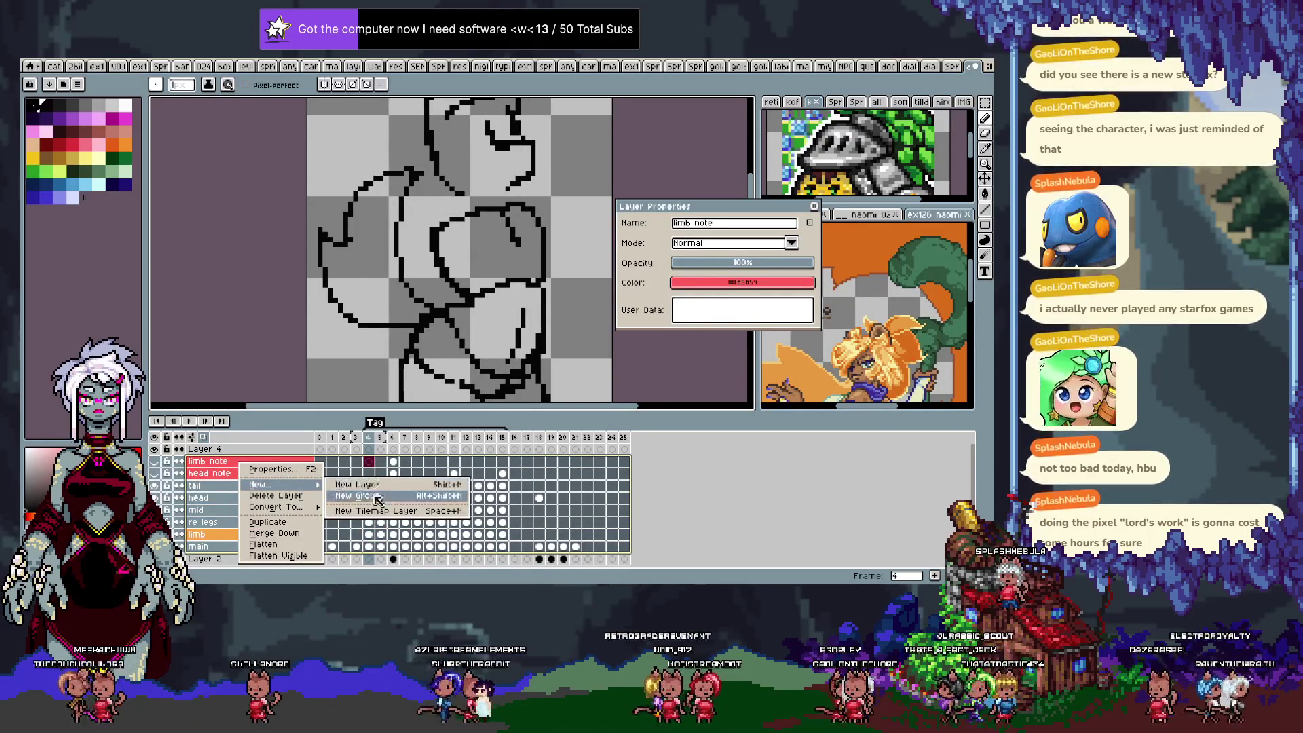
click(358, 495)
click(181, 462)
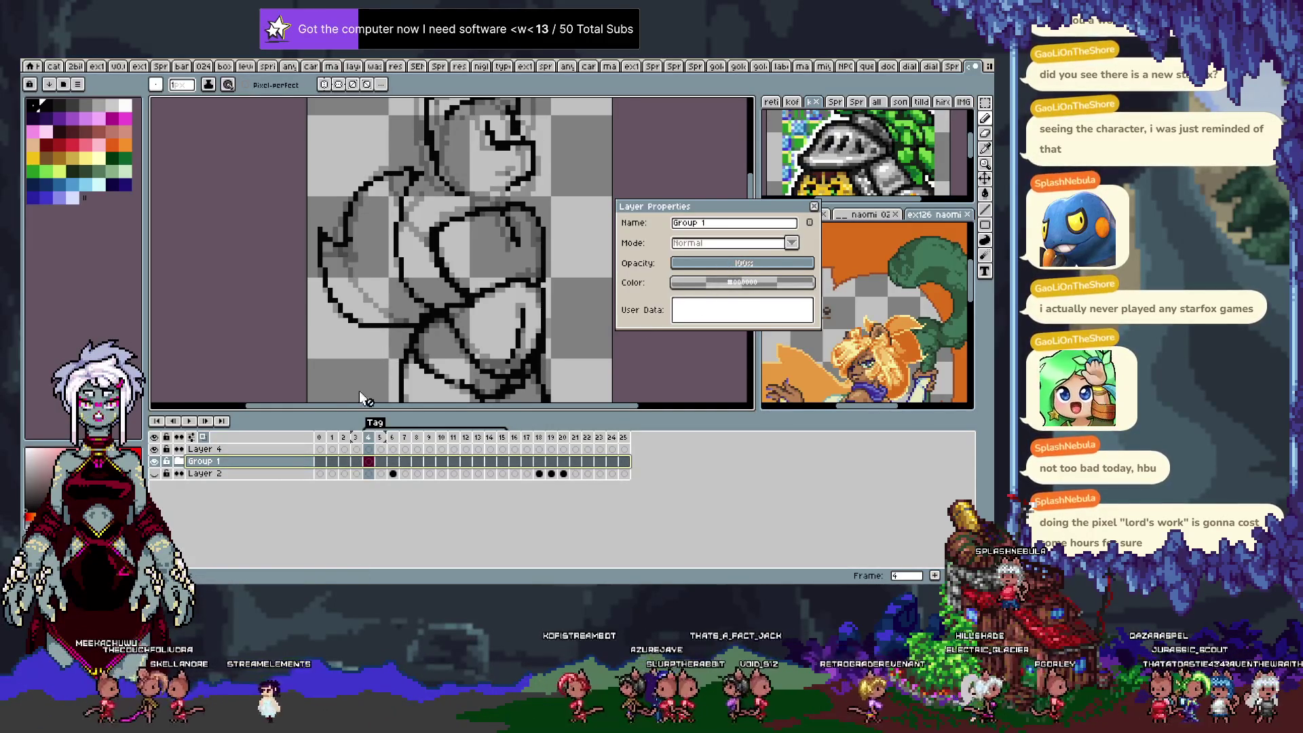
Review Group 1's properties, keeping its name unchanged, and select the tail layer's frame 4 cel.
double_click(278, 467)
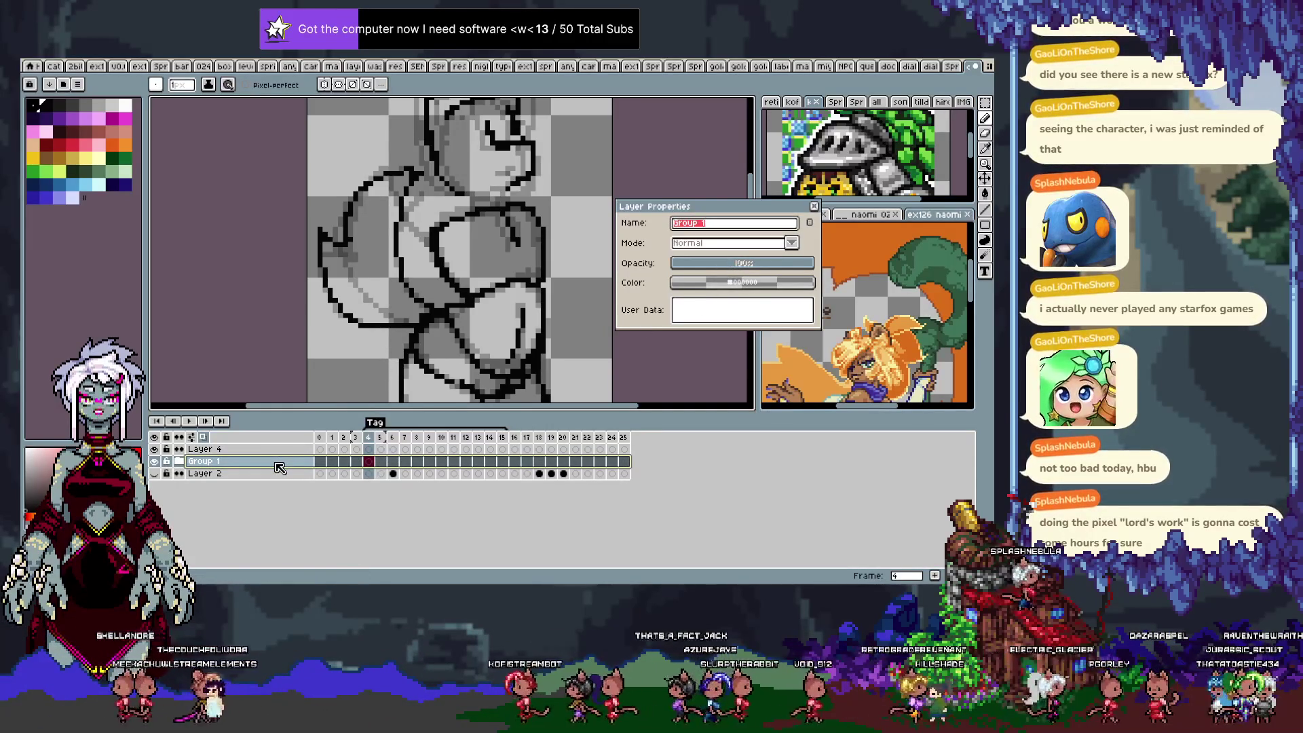
key(Return)
click(179, 462)
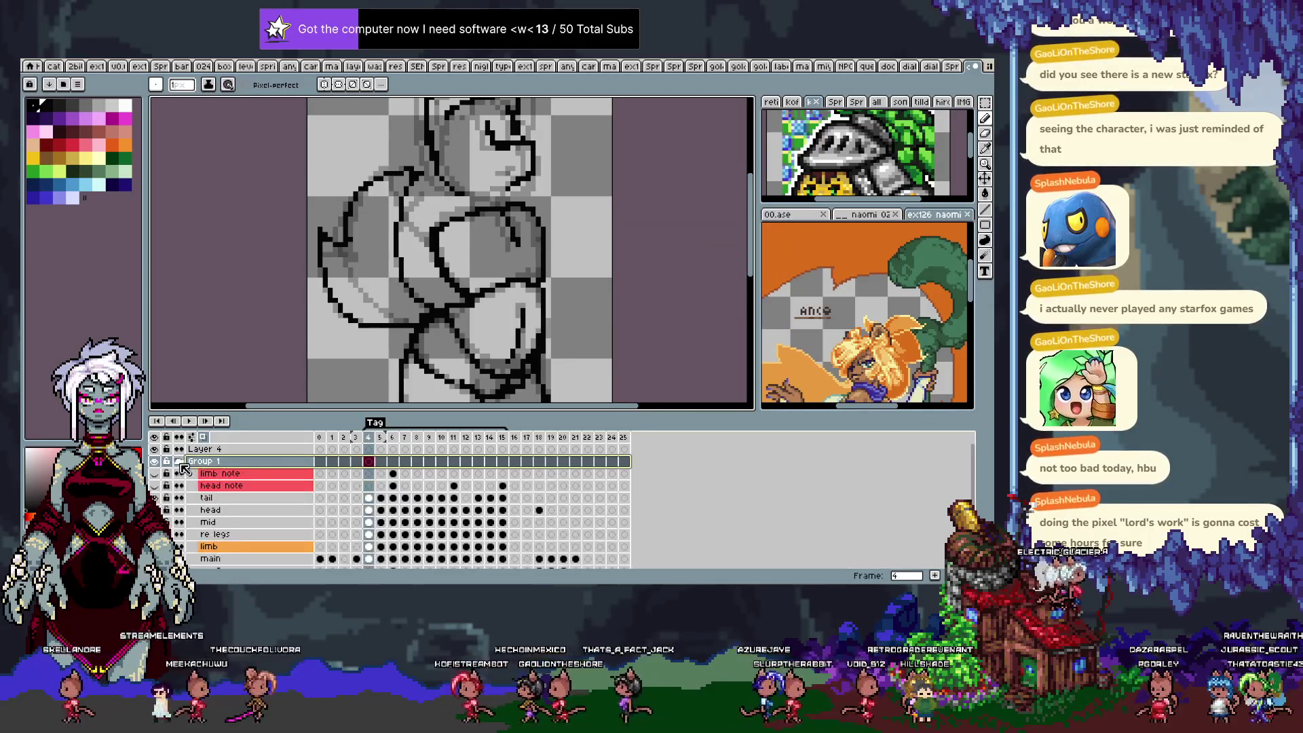
right_click(258, 466)
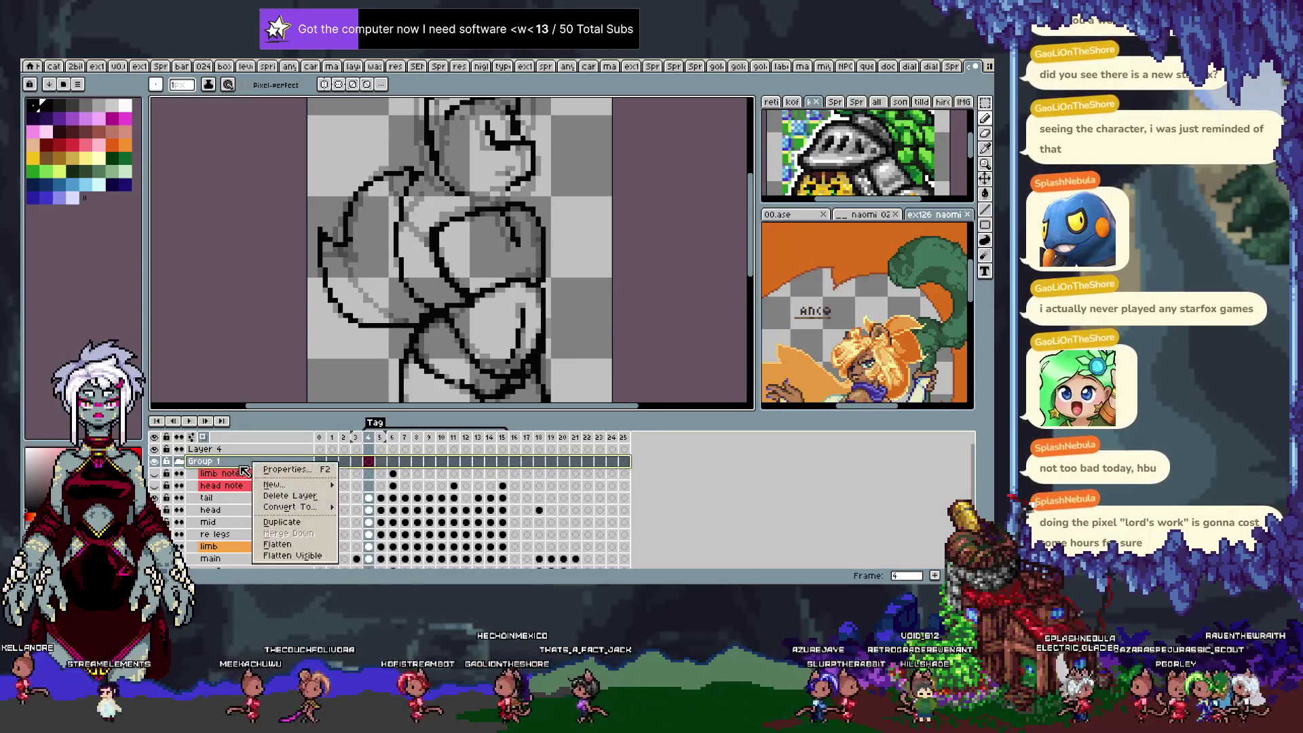
click(279, 472)
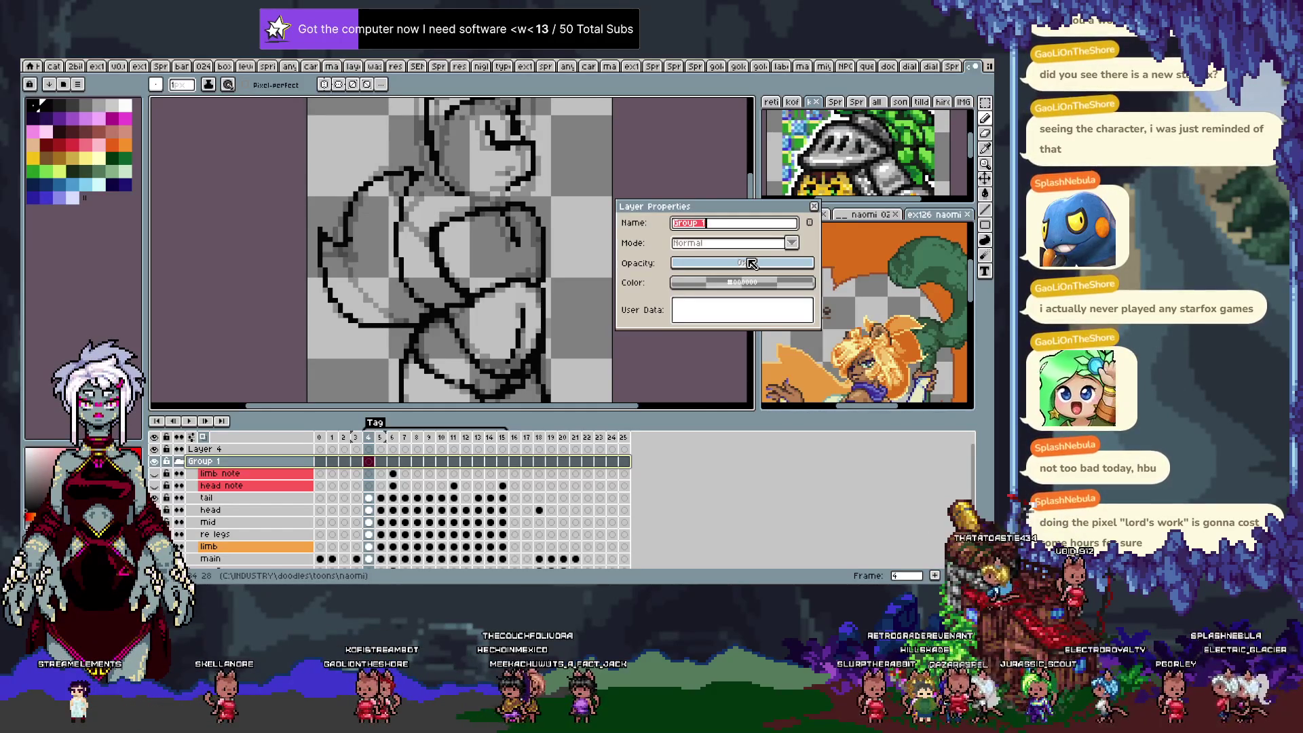
key(Return)
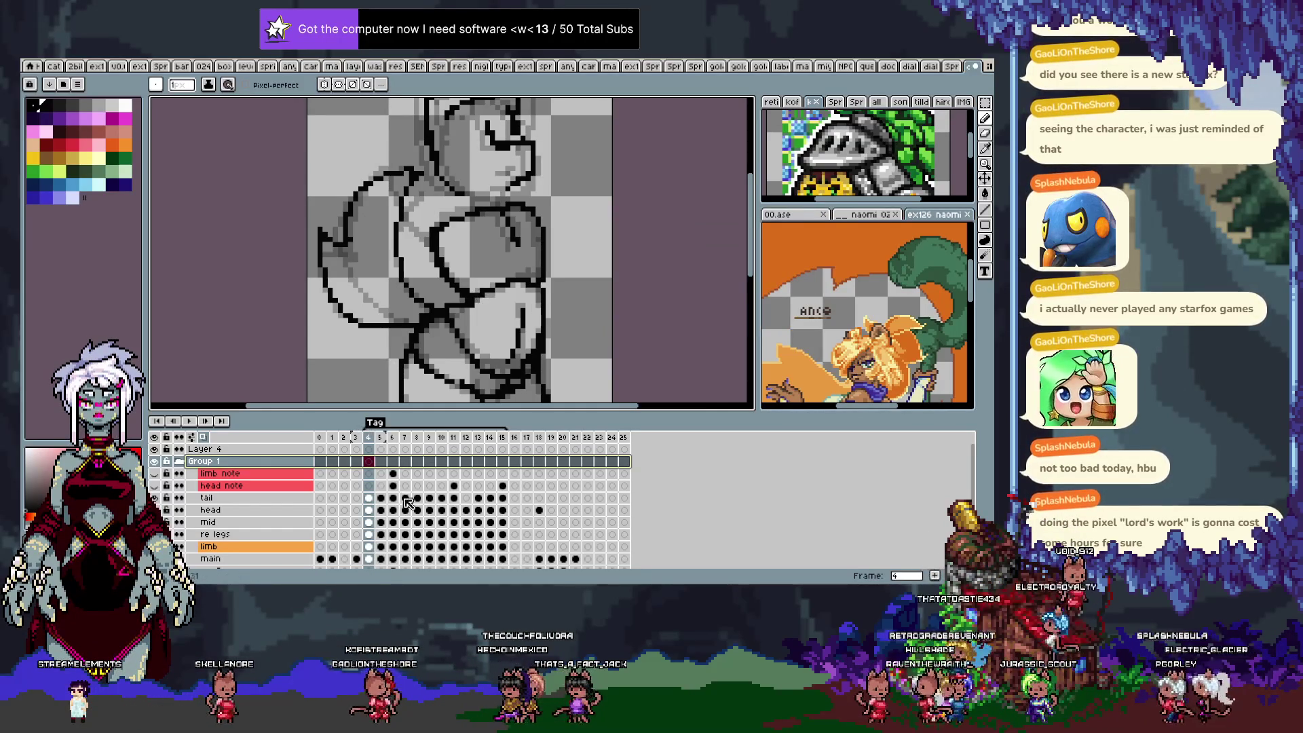
click(371, 504)
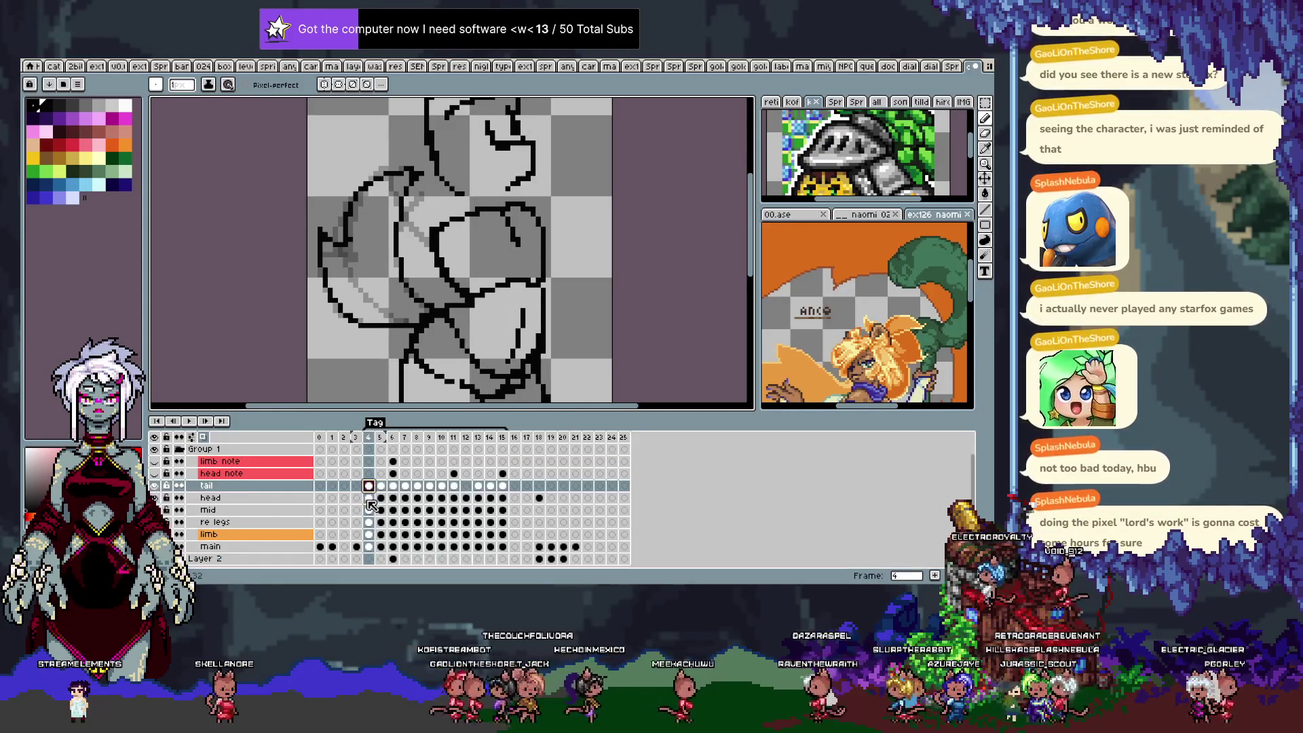
Select frame 4's tail-to-main cels, review their Cel Properties, then select the tail-through-main layers.
scroll(370, 504, down, 1)
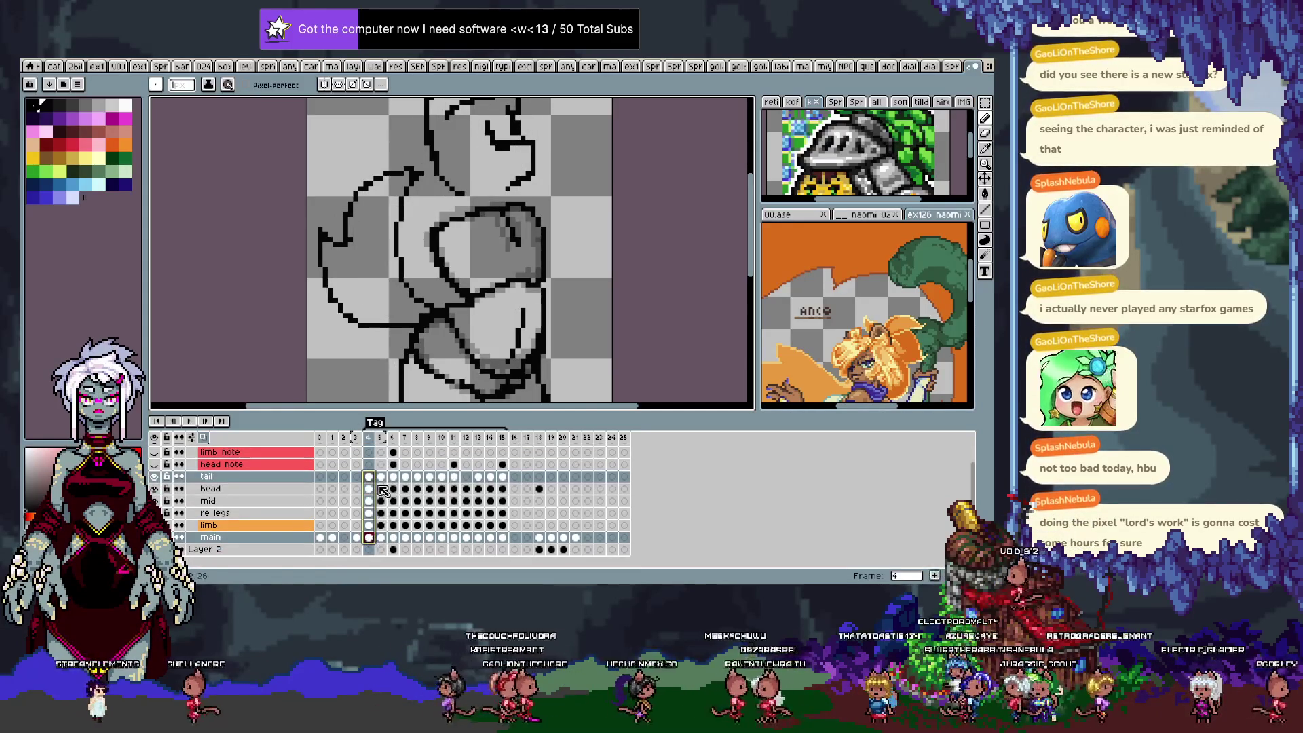
key(Up)
key(Up)
key(Up)
scroll(382, 496, down, 1)
drag(370, 538, 373, 479)
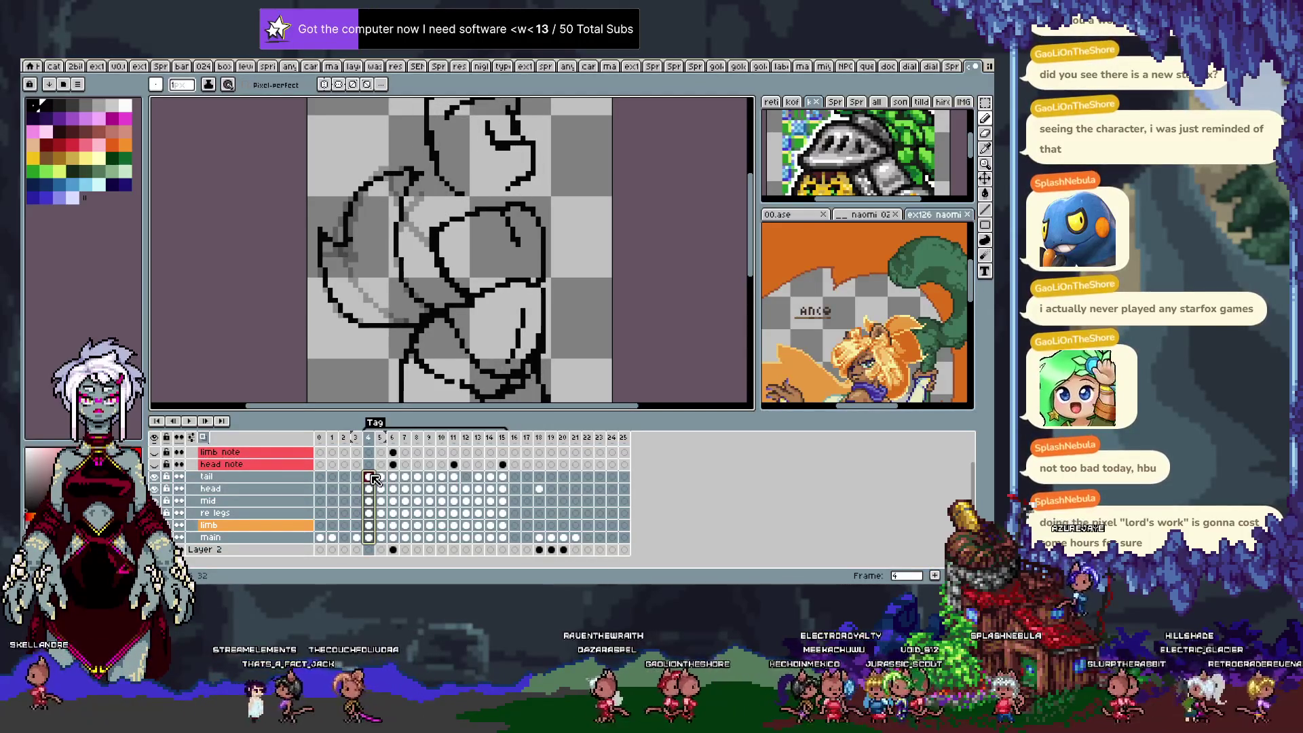
right_click(374, 480)
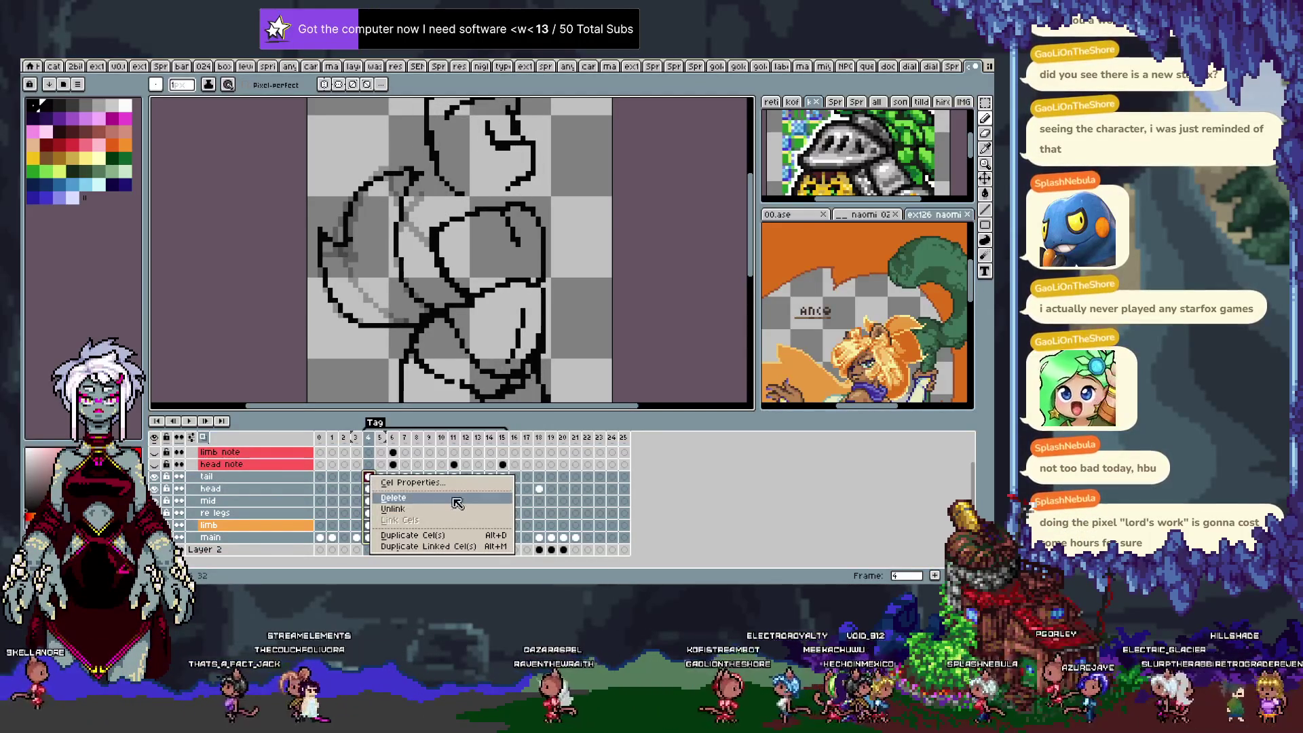
click(419, 484)
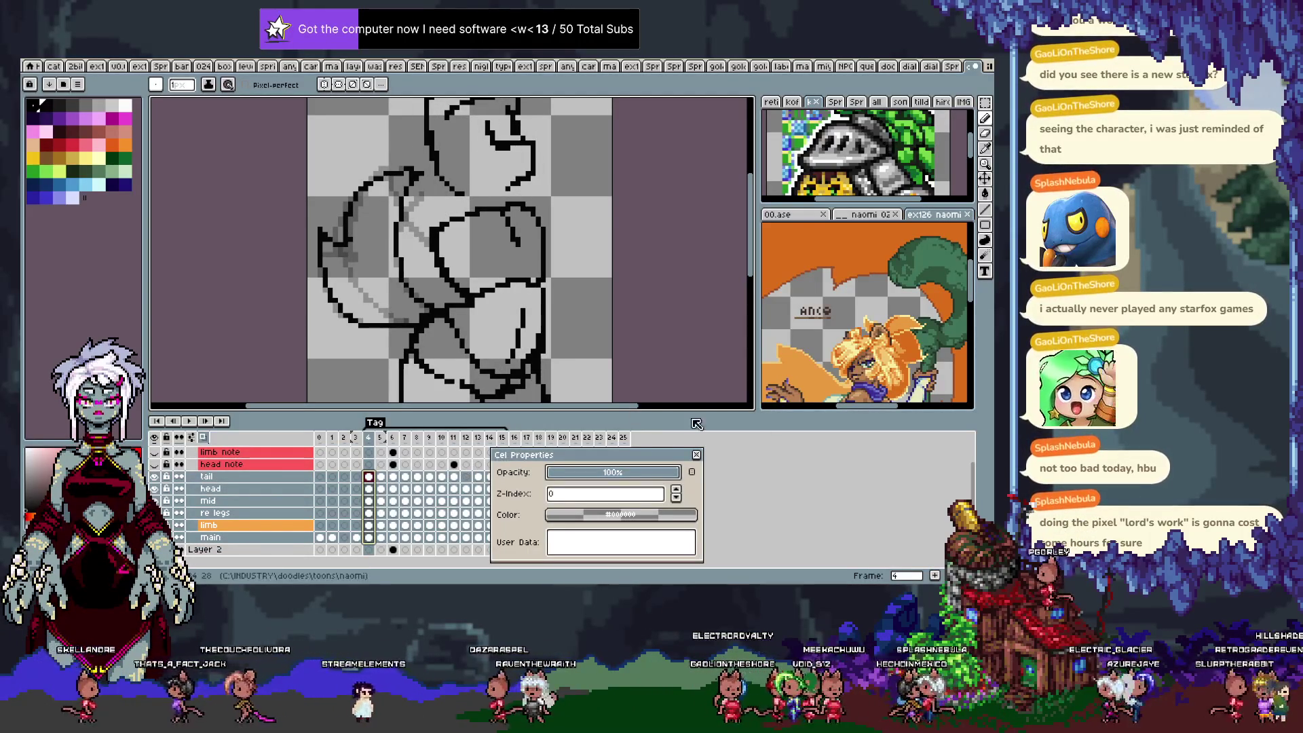
click(698, 458)
drag(258, 477, 291, 539)
right_click(291, 538)
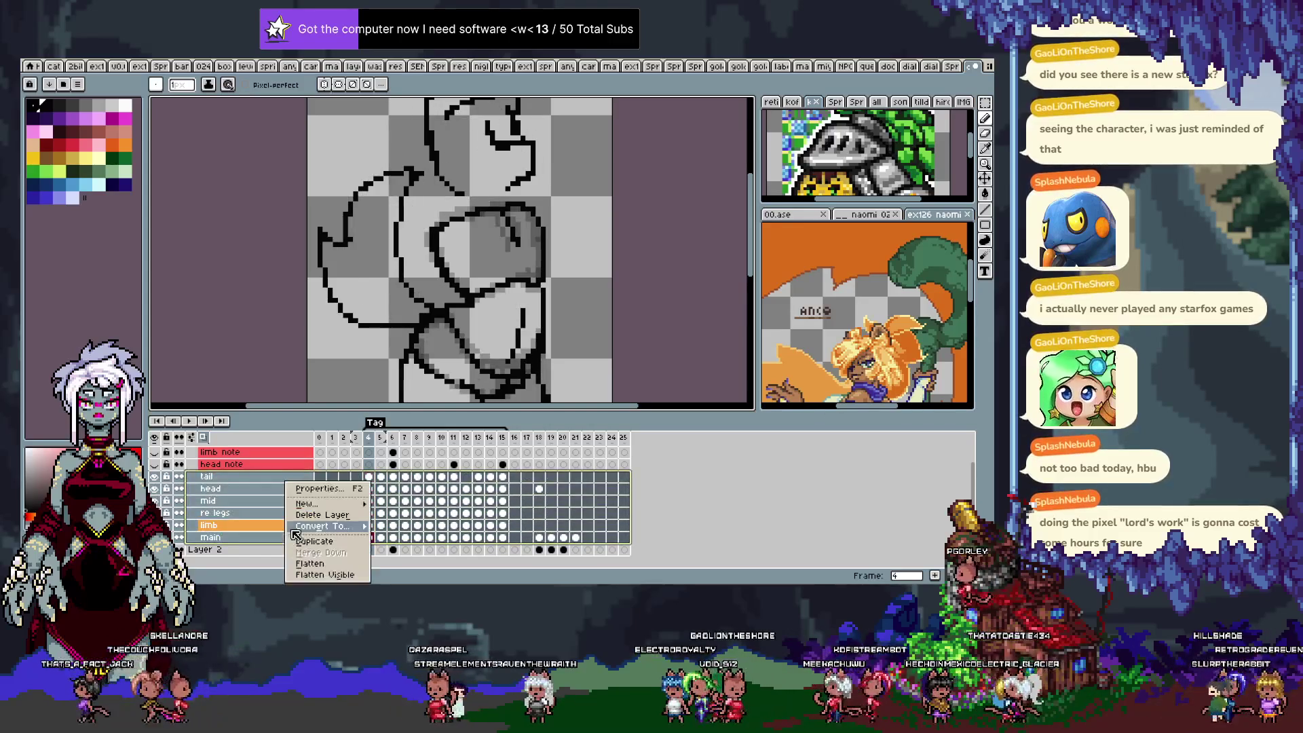
Lower the main layer's opacity to 30% in Layer Properties so its lineart fades.
click(324, 488)
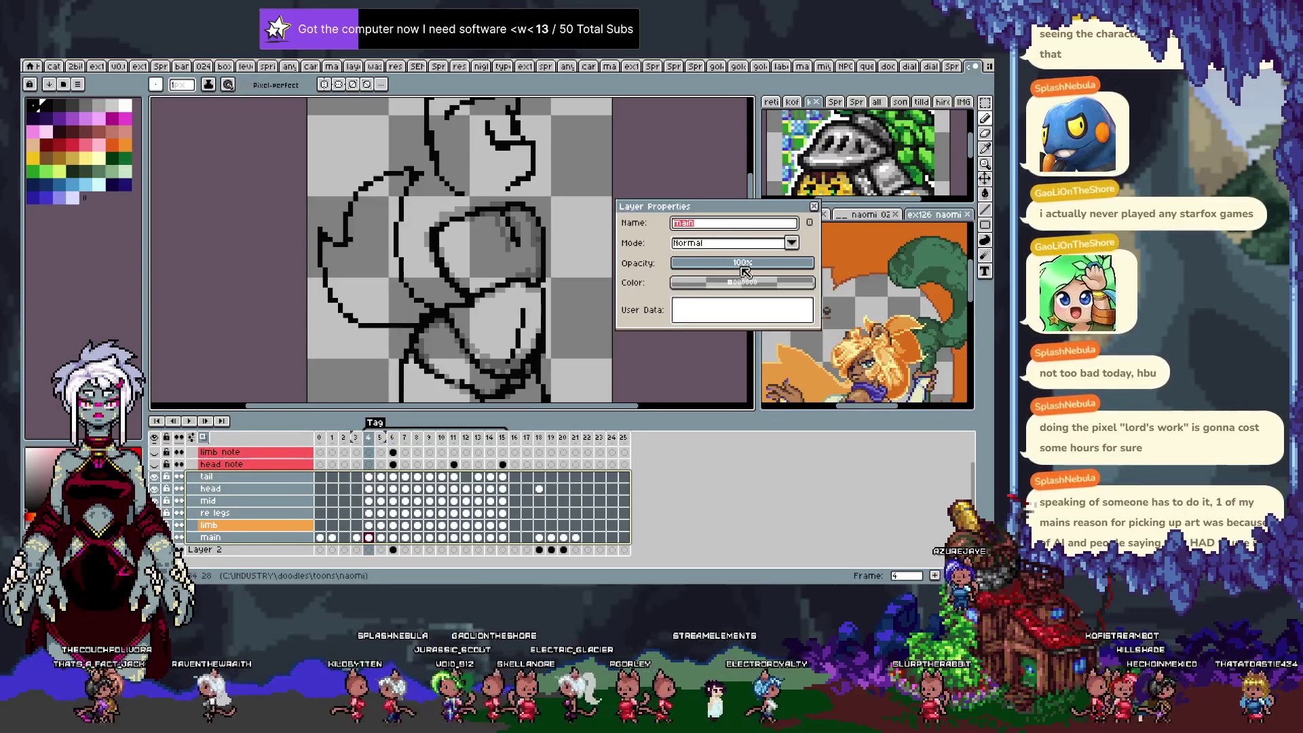
click(251, 484)
click(256, 537)
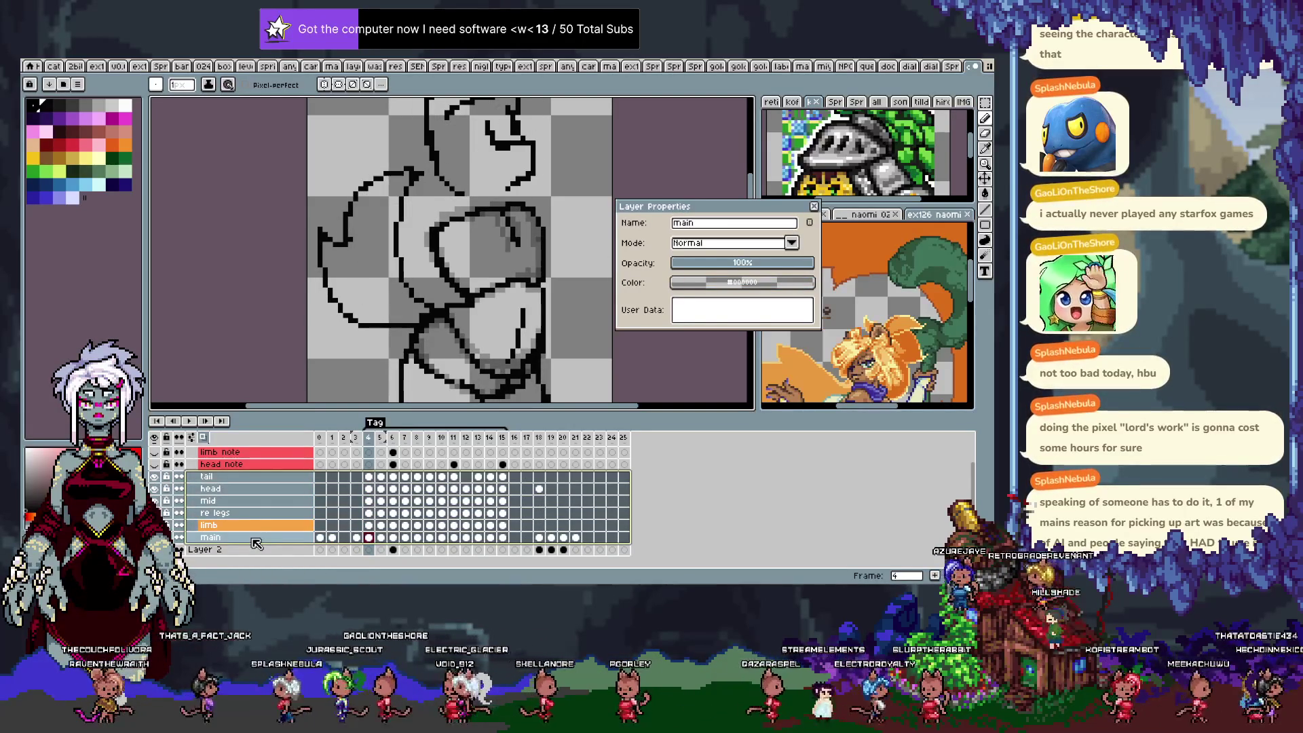
right_click(254, 542)
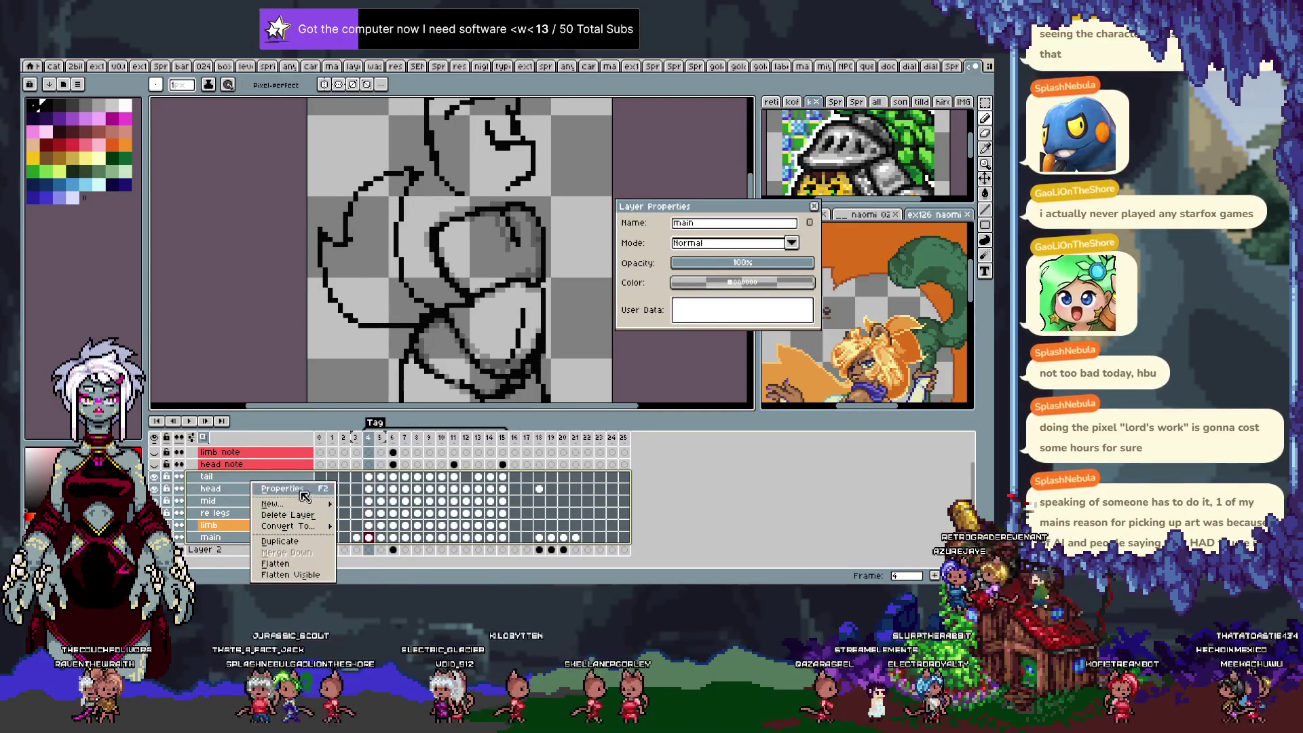
key(Escape)
click(742, 264)
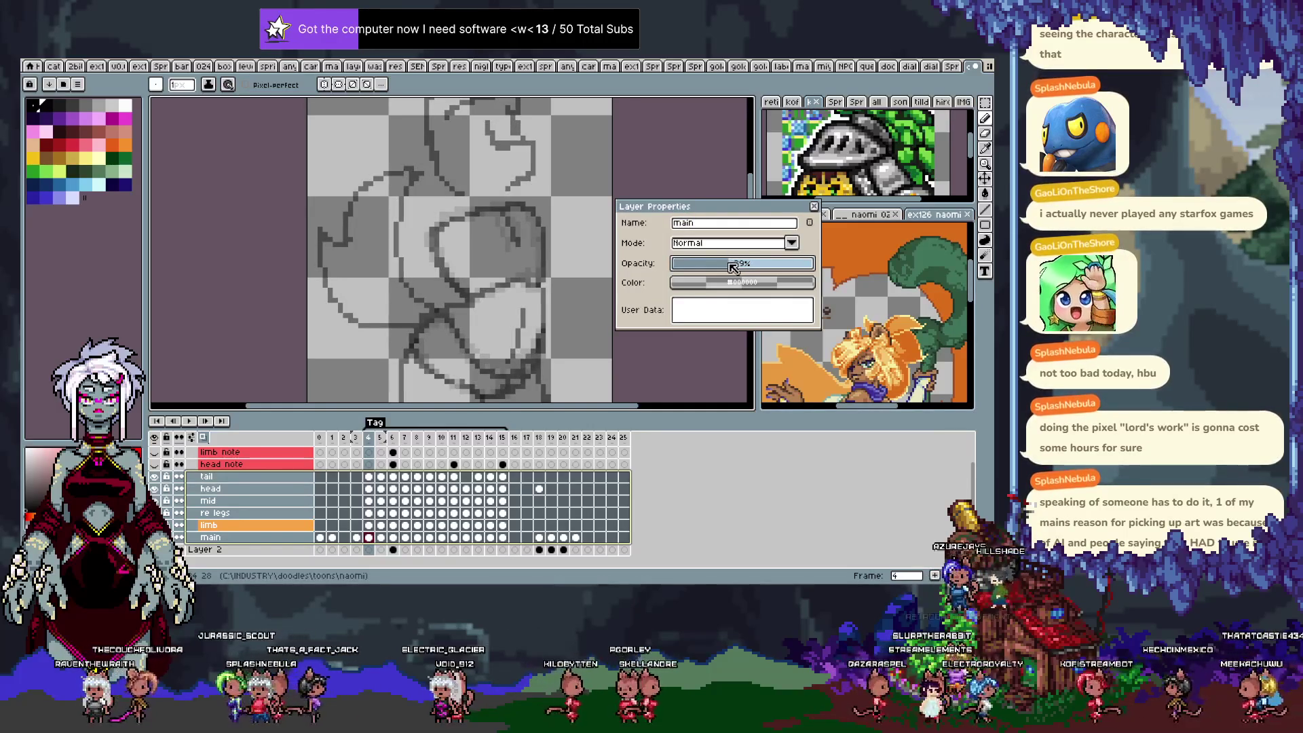
drag(733, 266, 722, 266)
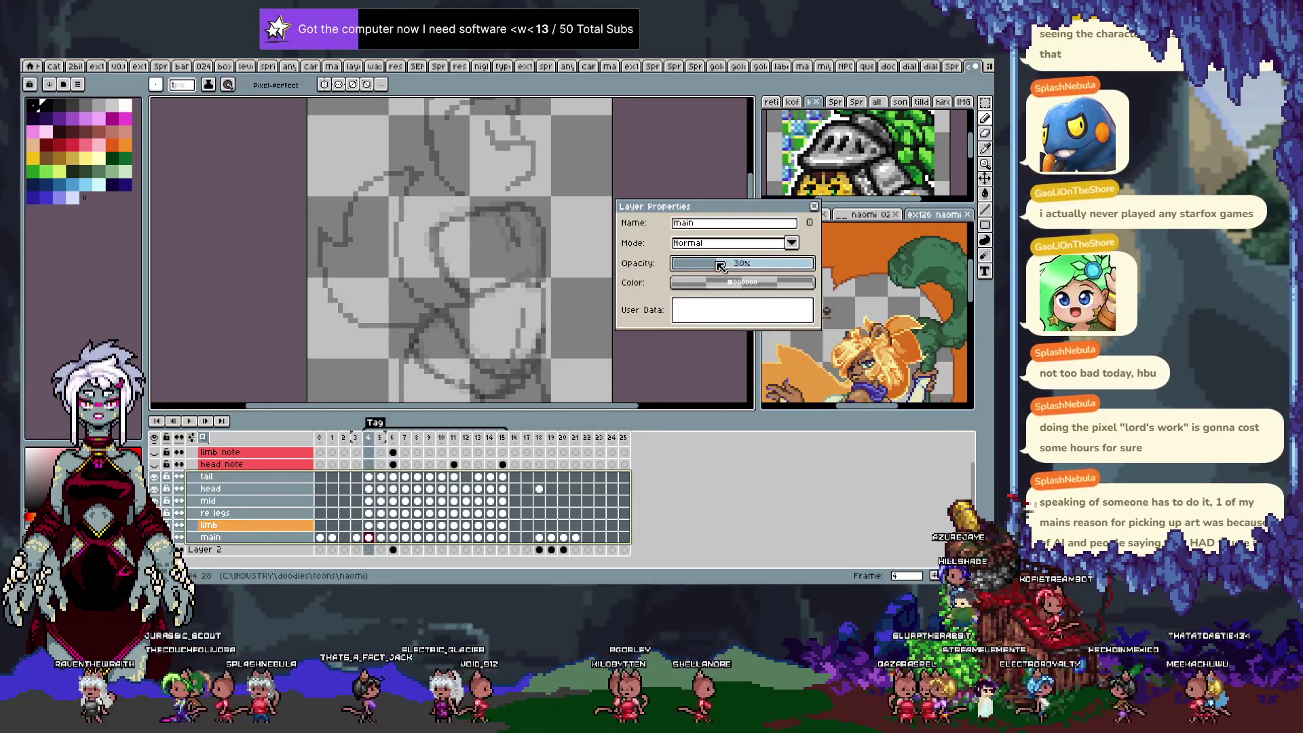
click(817, 206)
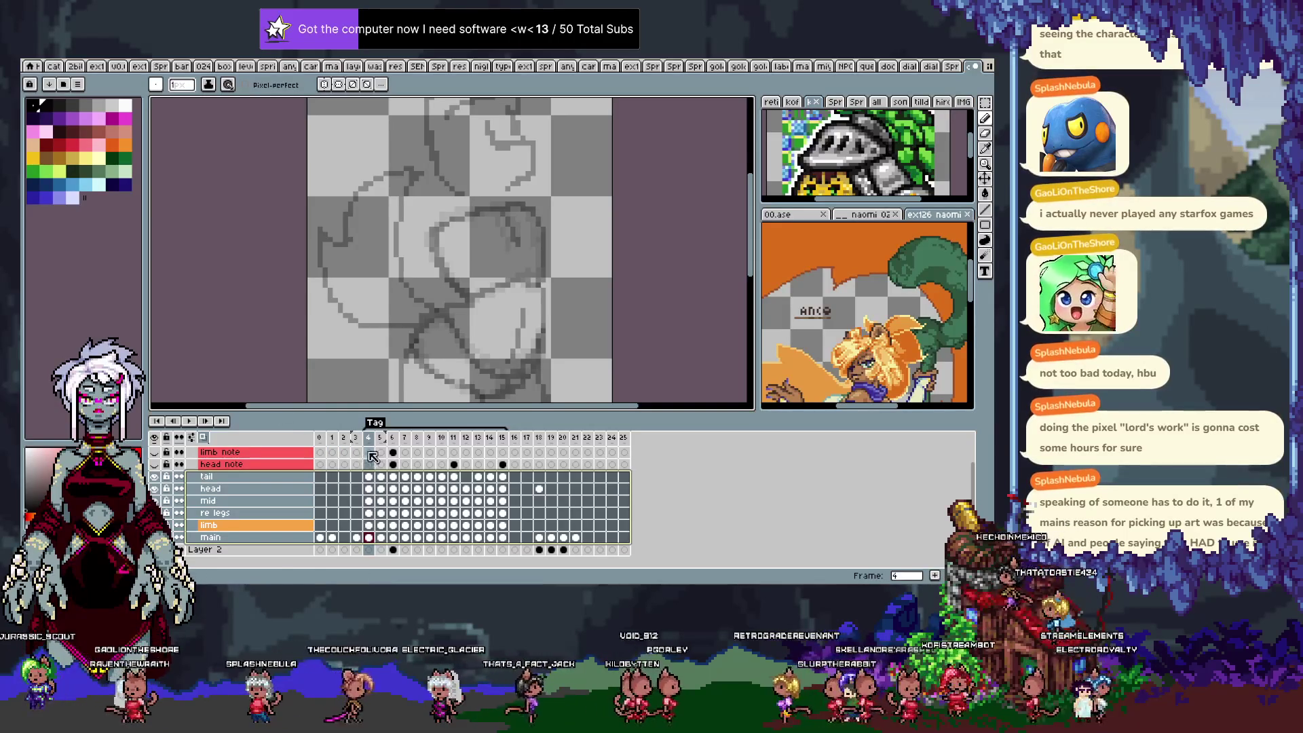
key(alt+shift+n)
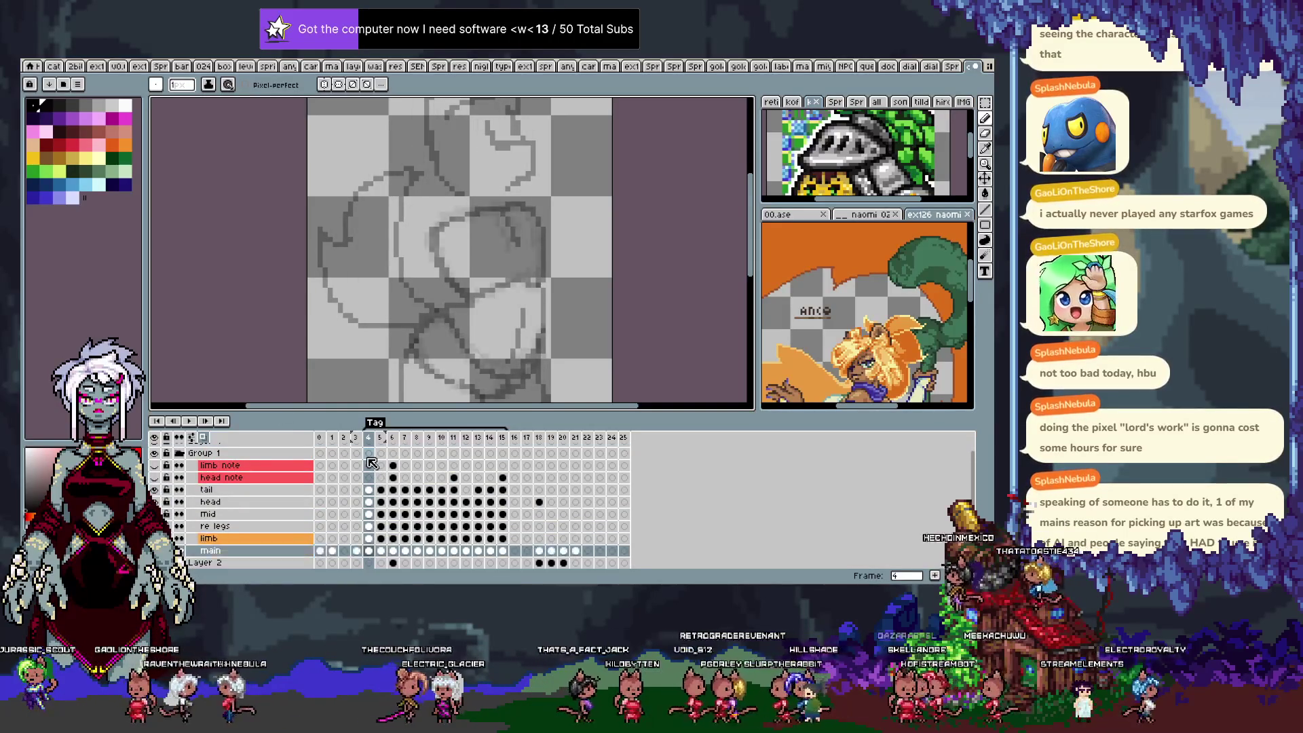
Recentre the sketch with the timeline hidden and pick a dark brown palette swatch for drawing.
key(shift+n)
key(Tab)
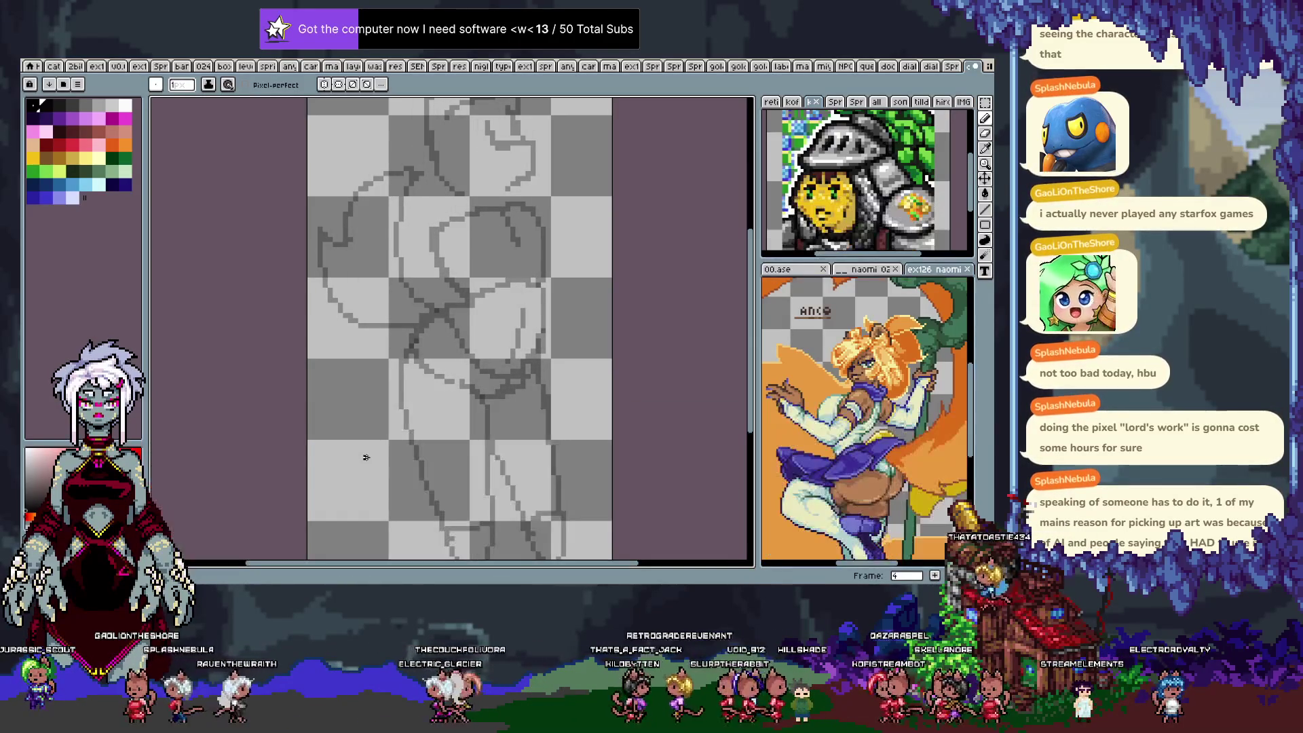
drag(432, 306, 398, 337)
scroll(407, 251, down, 4)
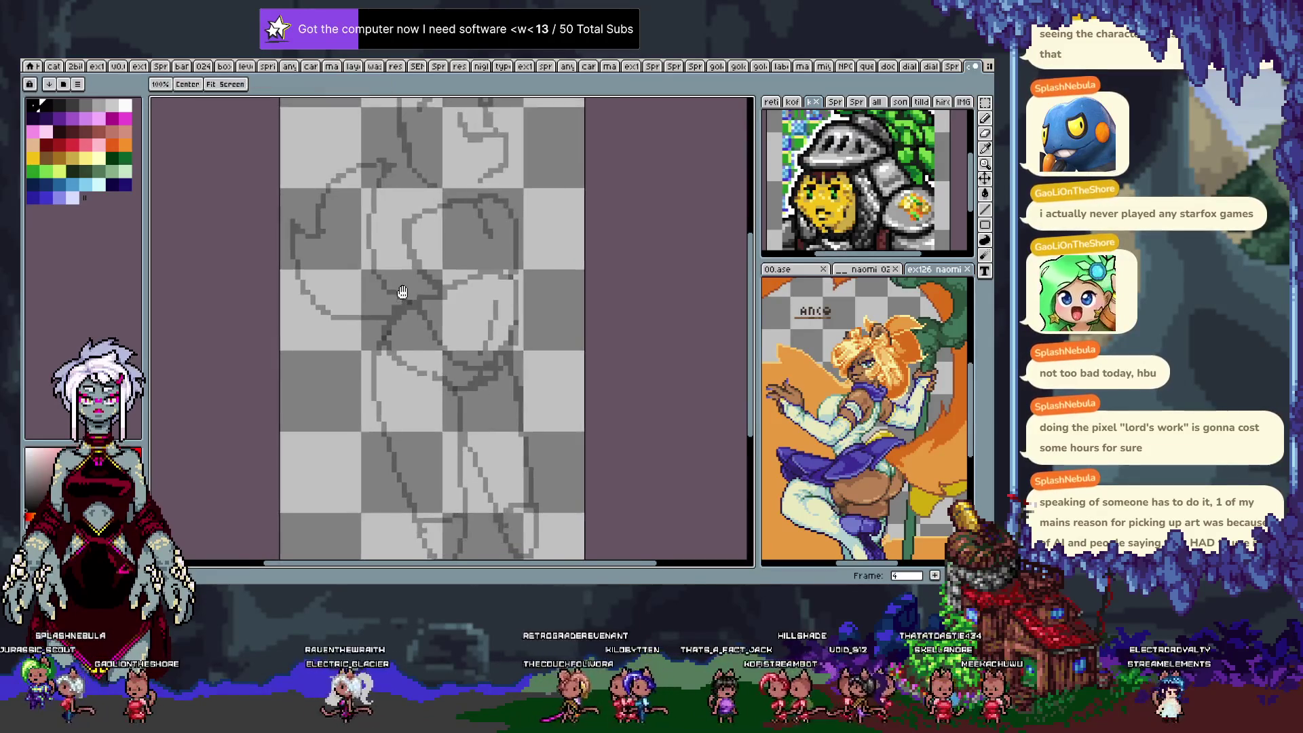
drag(434, 226, 397, 240)
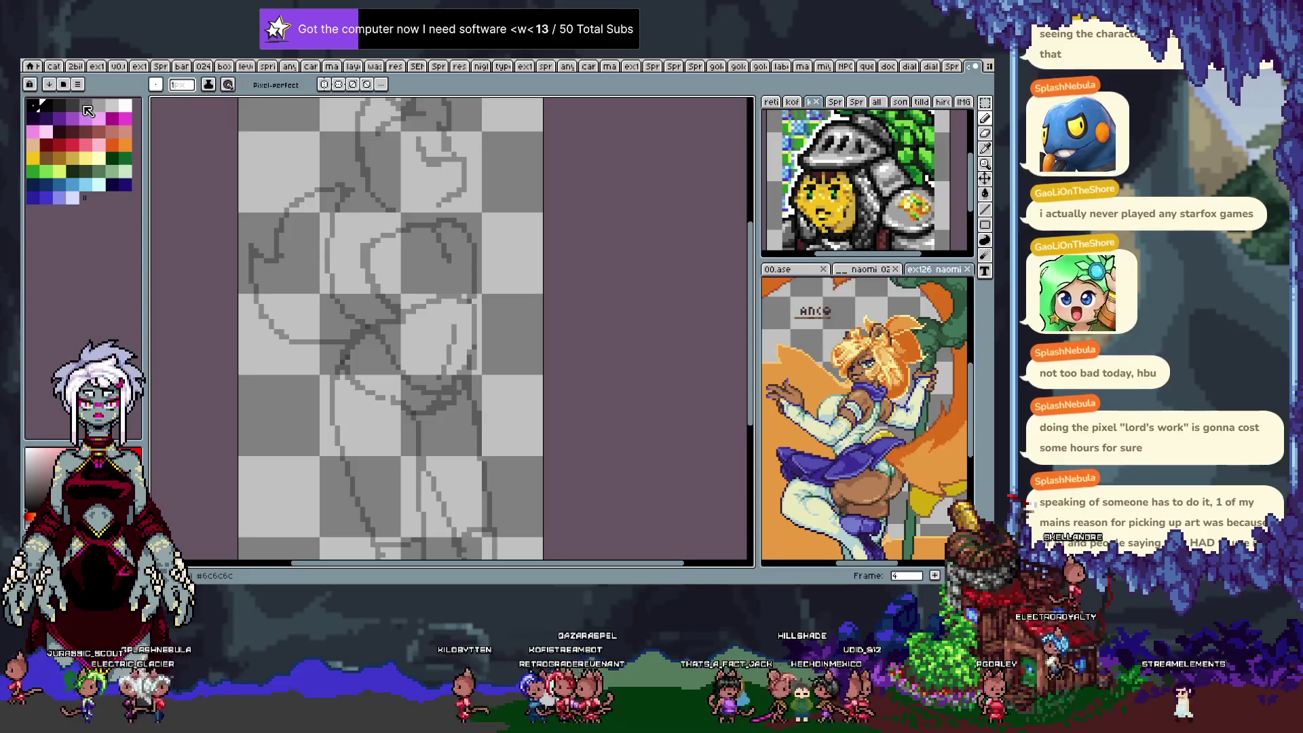
click(81, 134)
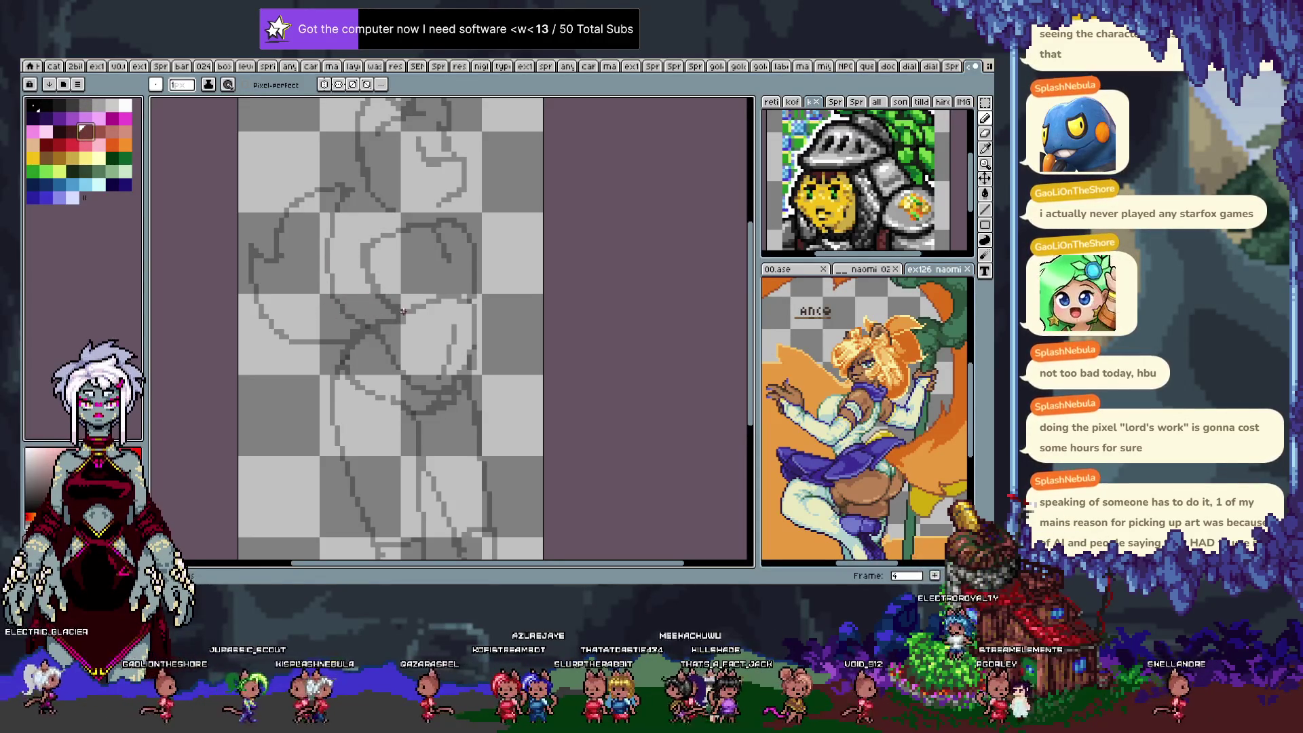
key(Return)
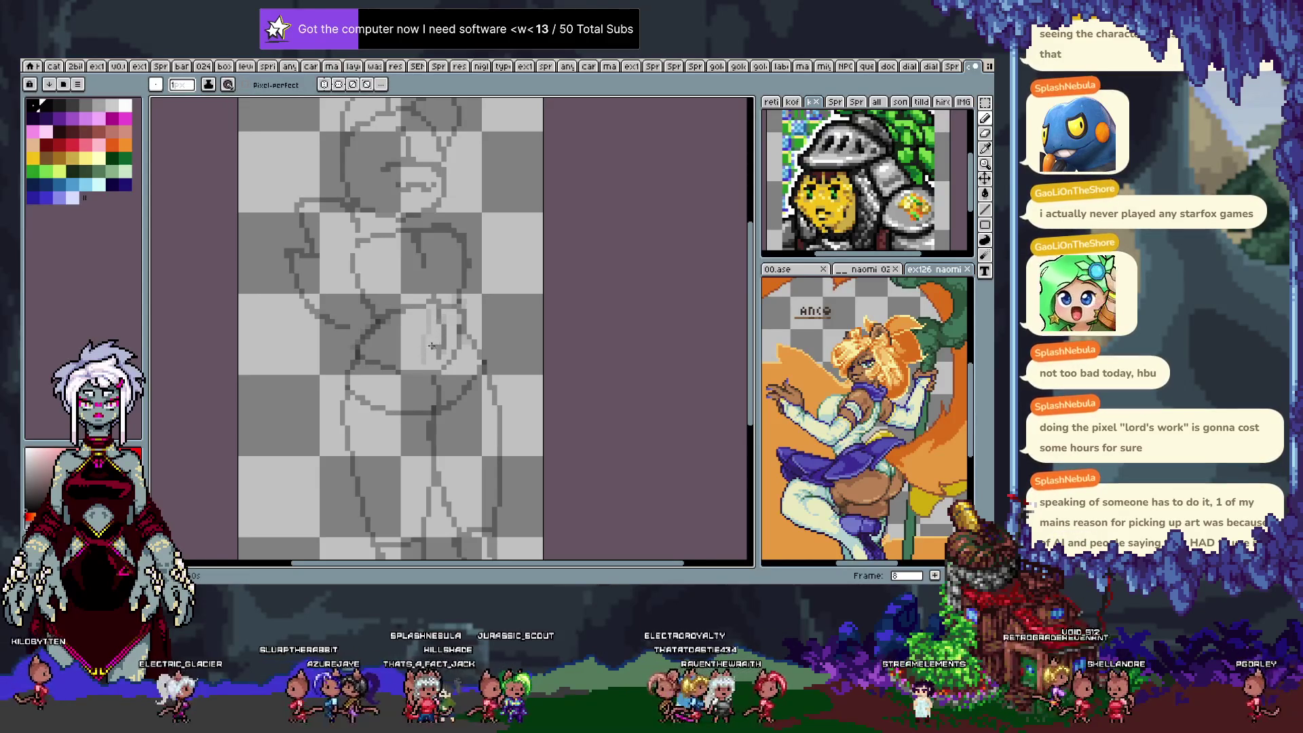
Step forward through the walk-cycle frames to frame 12.
key(Right)
key(Right)
key(Right)
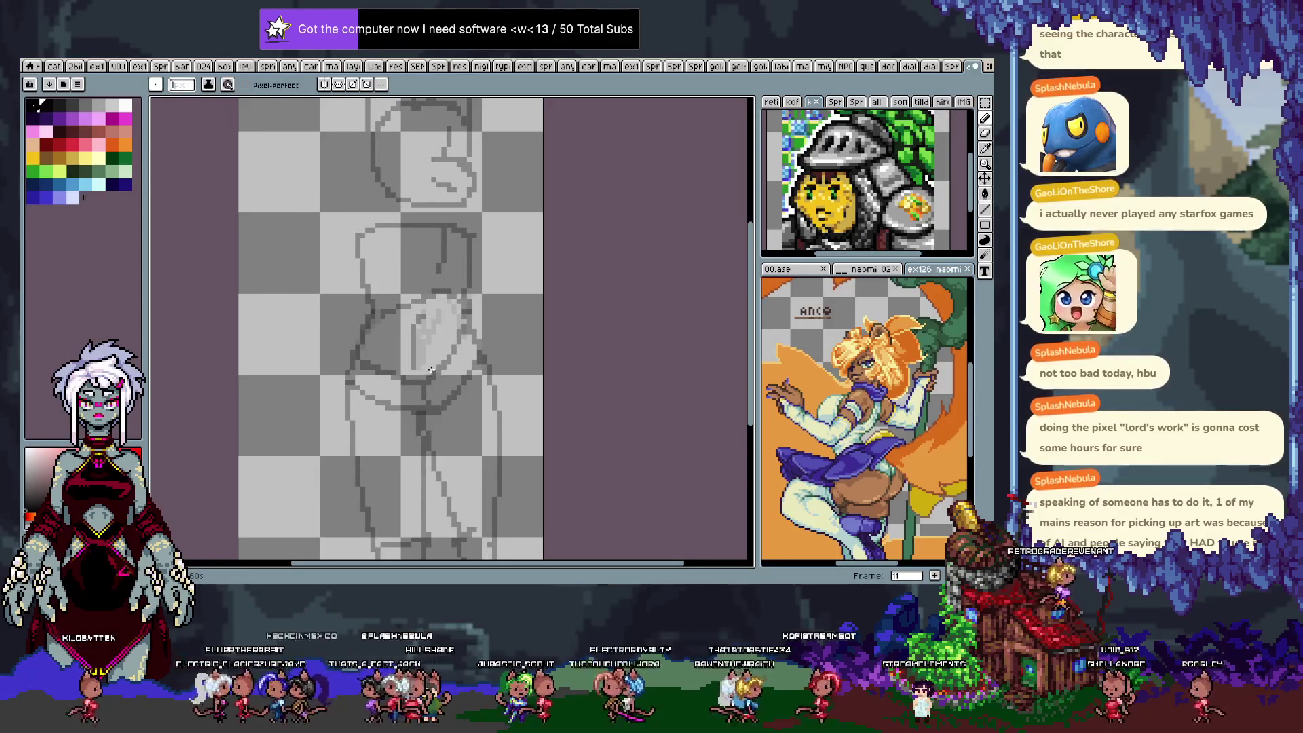
key(Right)
key(Right)
key(Right)
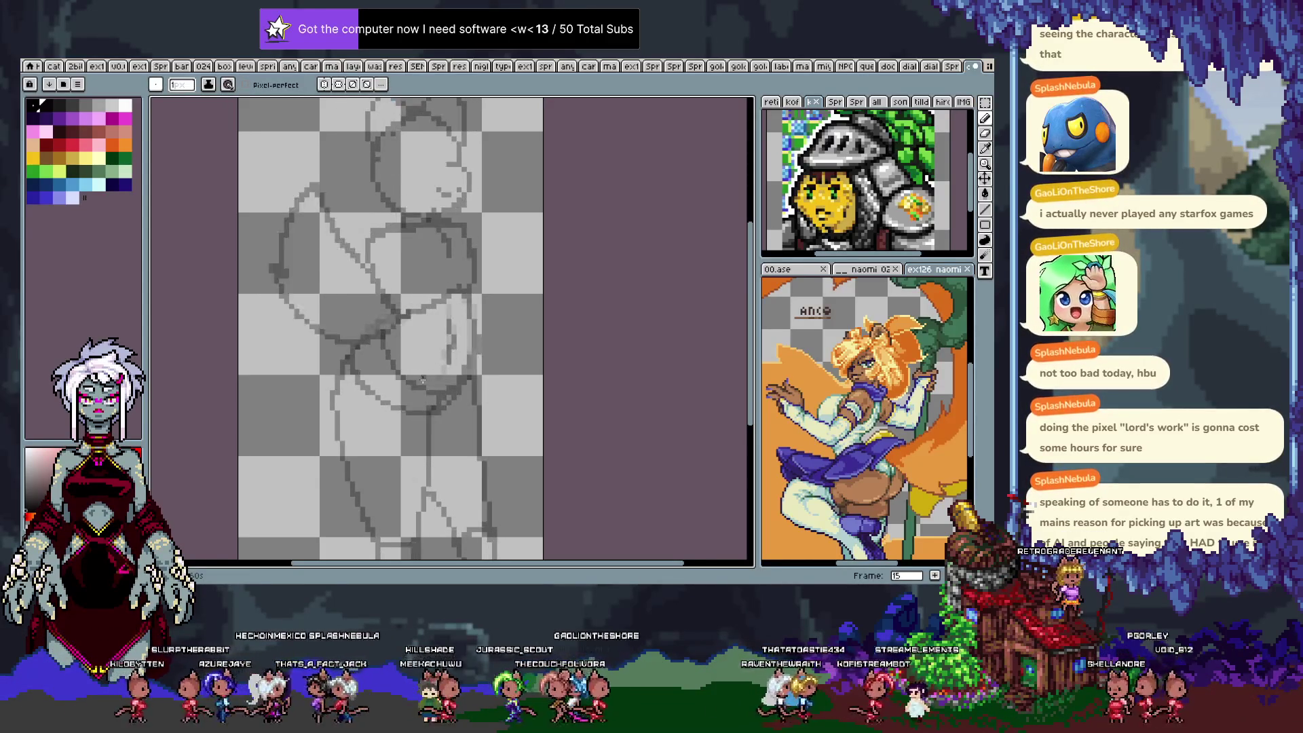
key(Right)
key(Right)
key(Right)
key(Right)
key(Right)
key(Right)
key(Right)
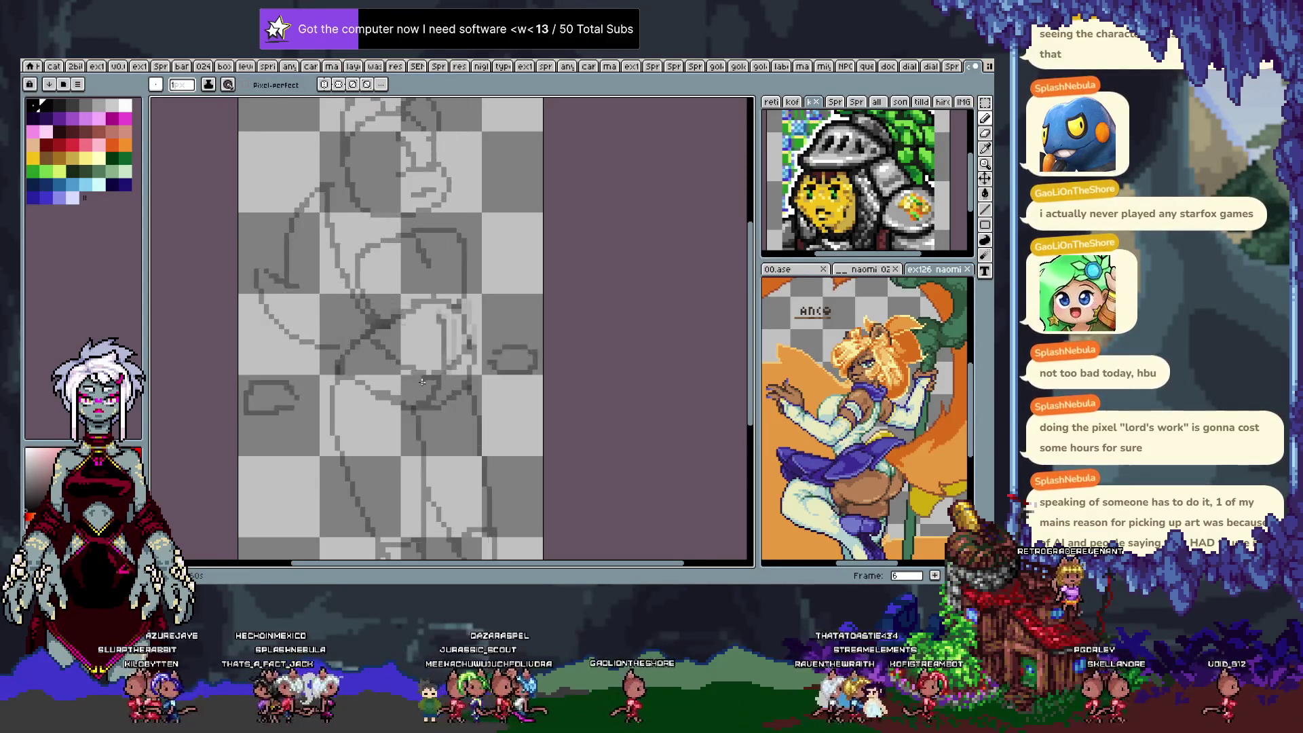
key(Right)
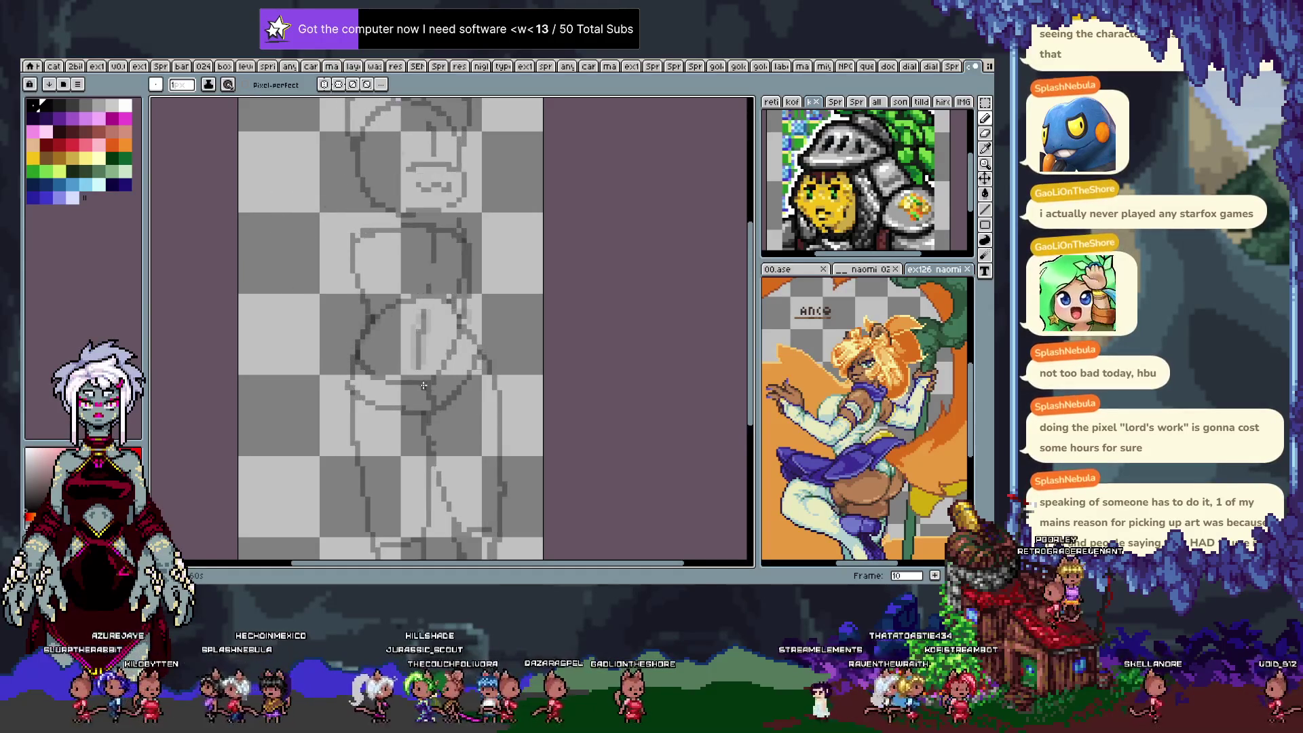
key(Right)
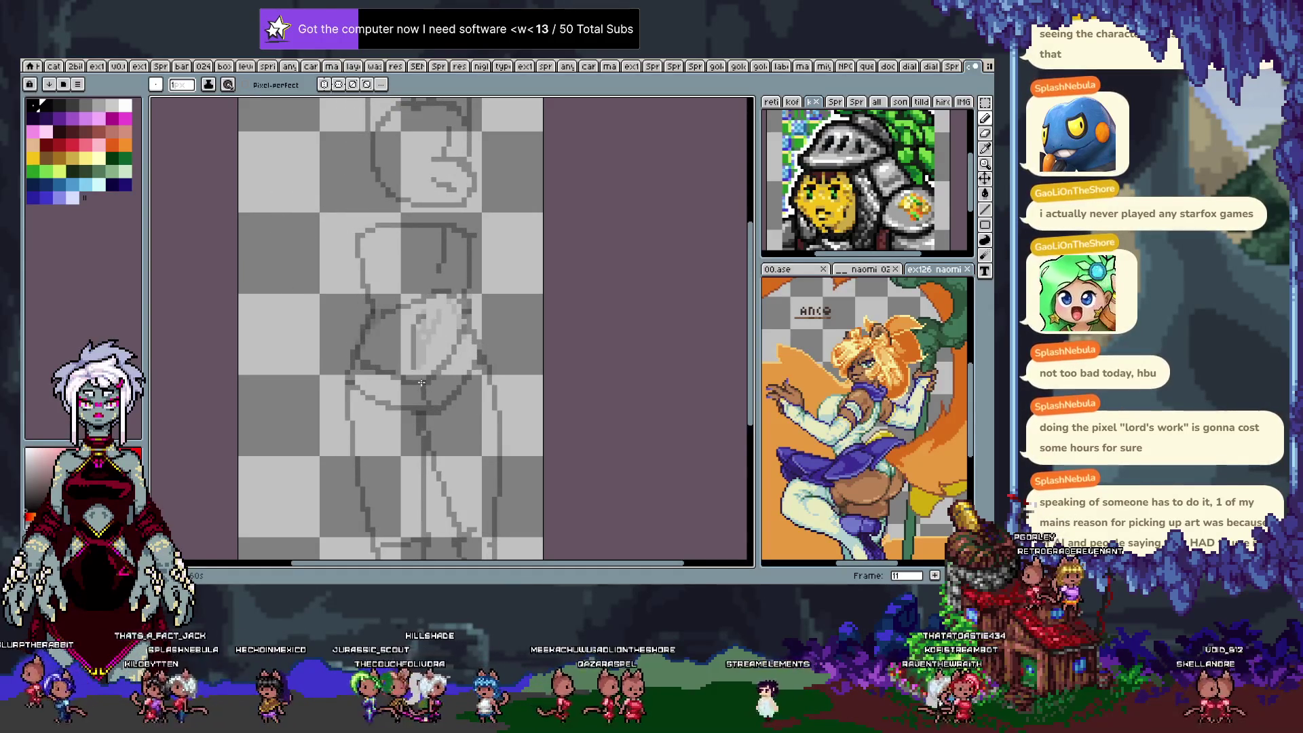
key(Right)
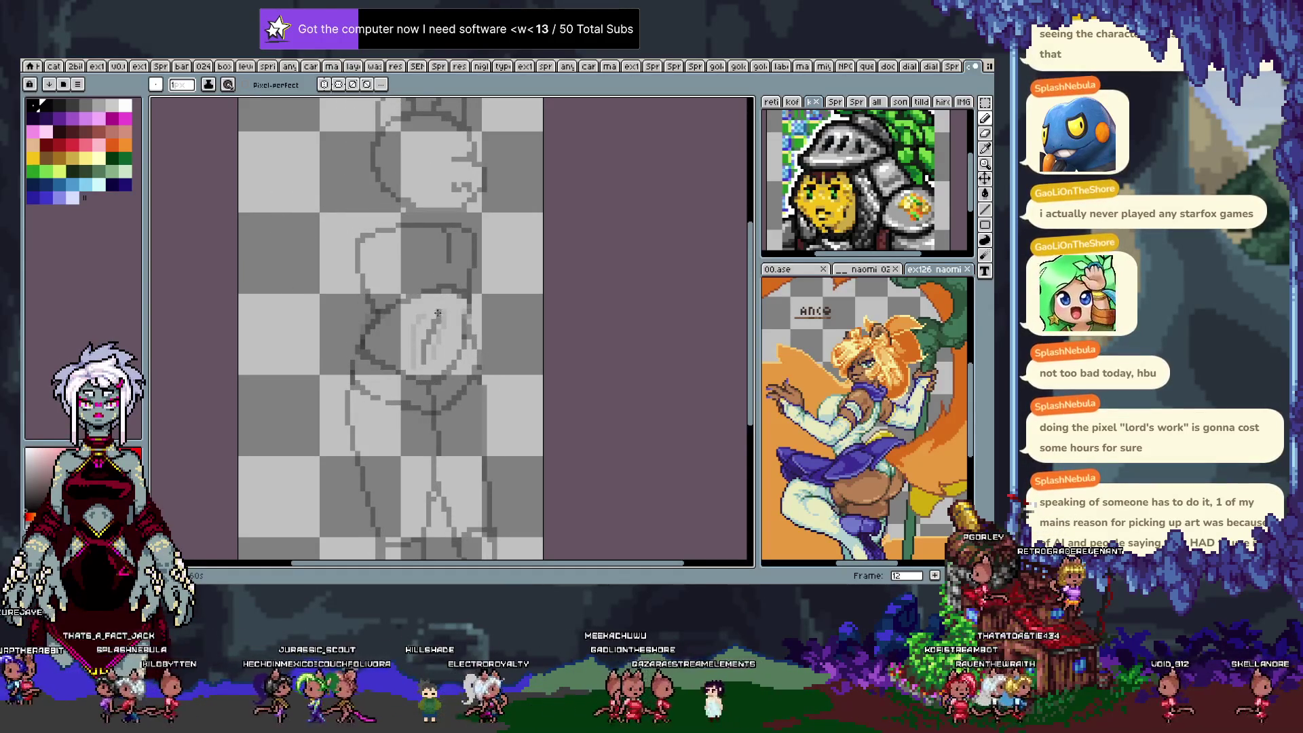
Erase the old belly strokes, redraw the belly line darkly, preview, and return to frame 4.
key(e)
drag(431, 312, 416, 355)
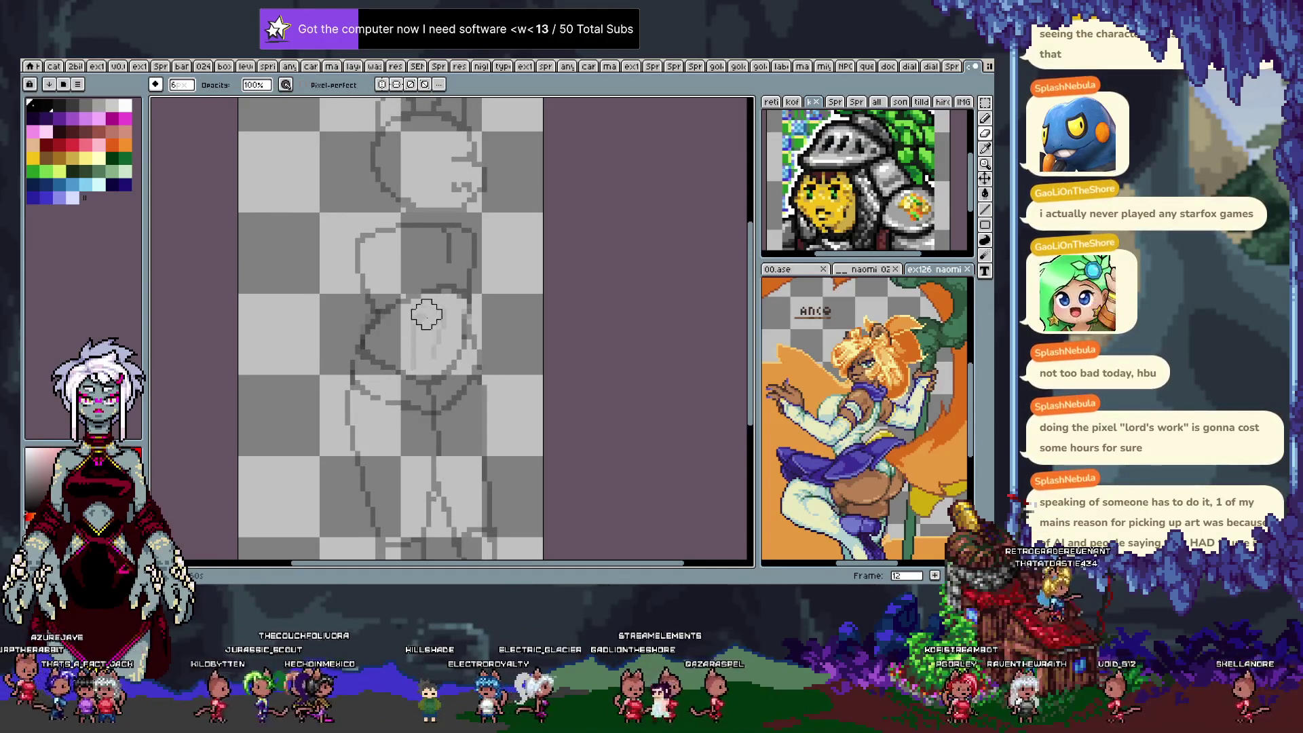
key(b)
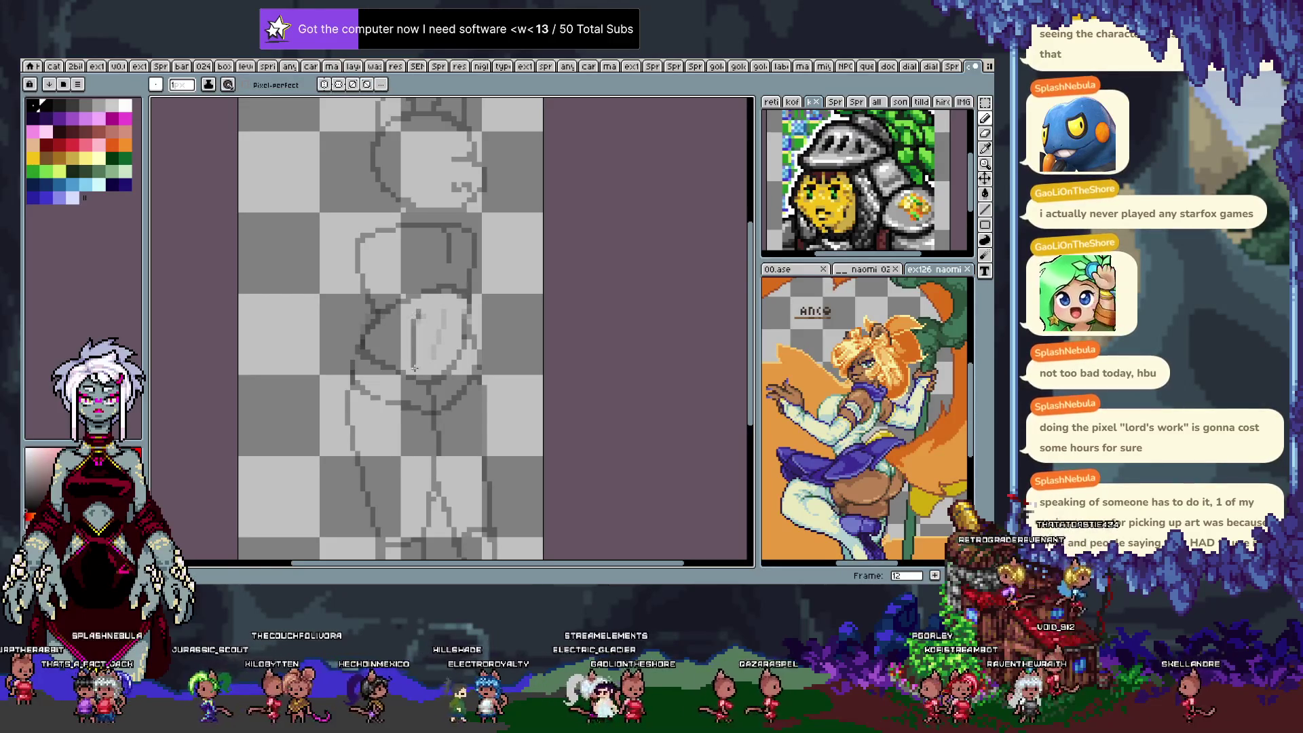
drag(426, 311, 416, 348)
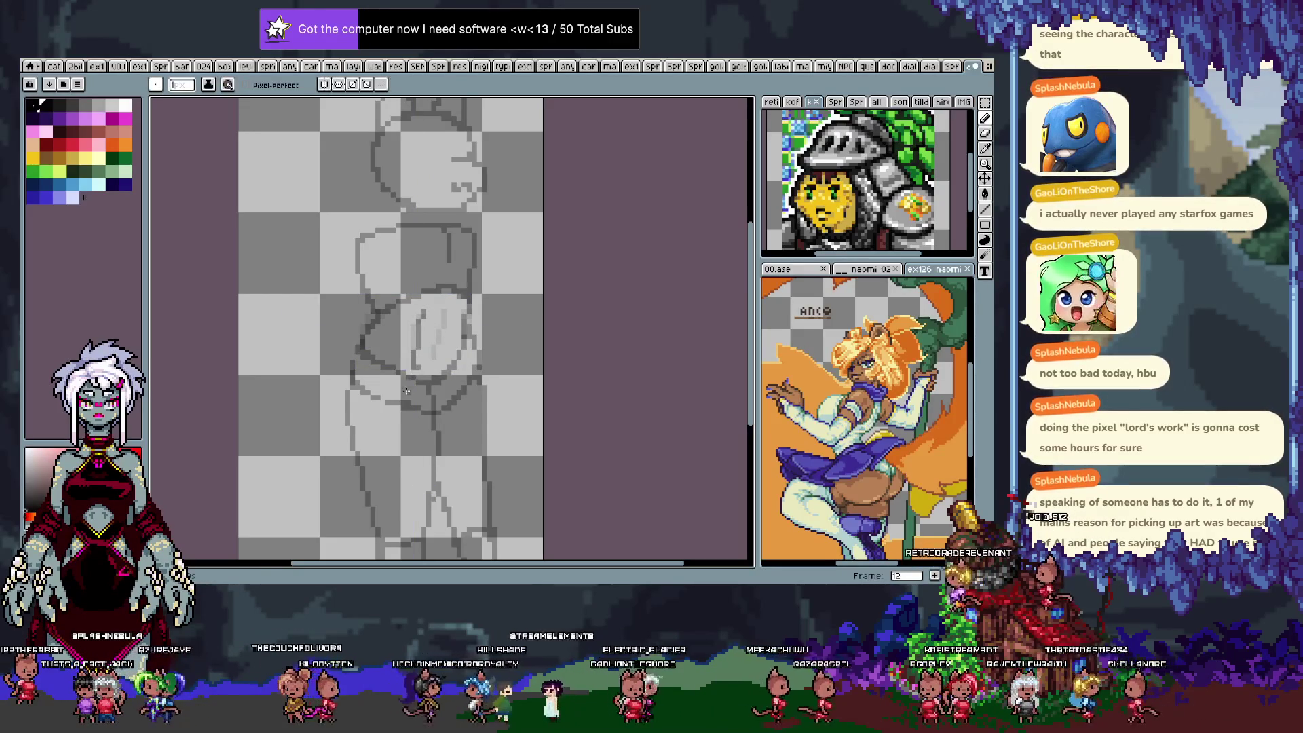
key(Return)
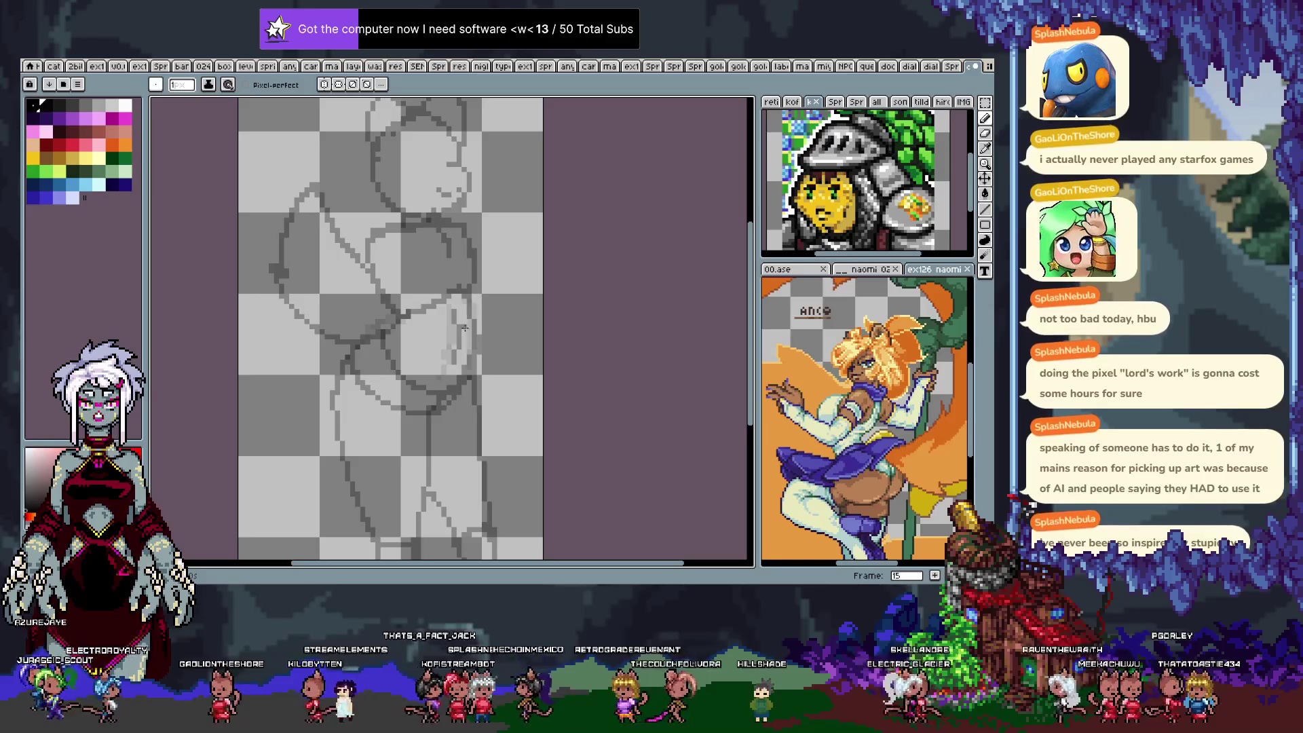
key(Right)
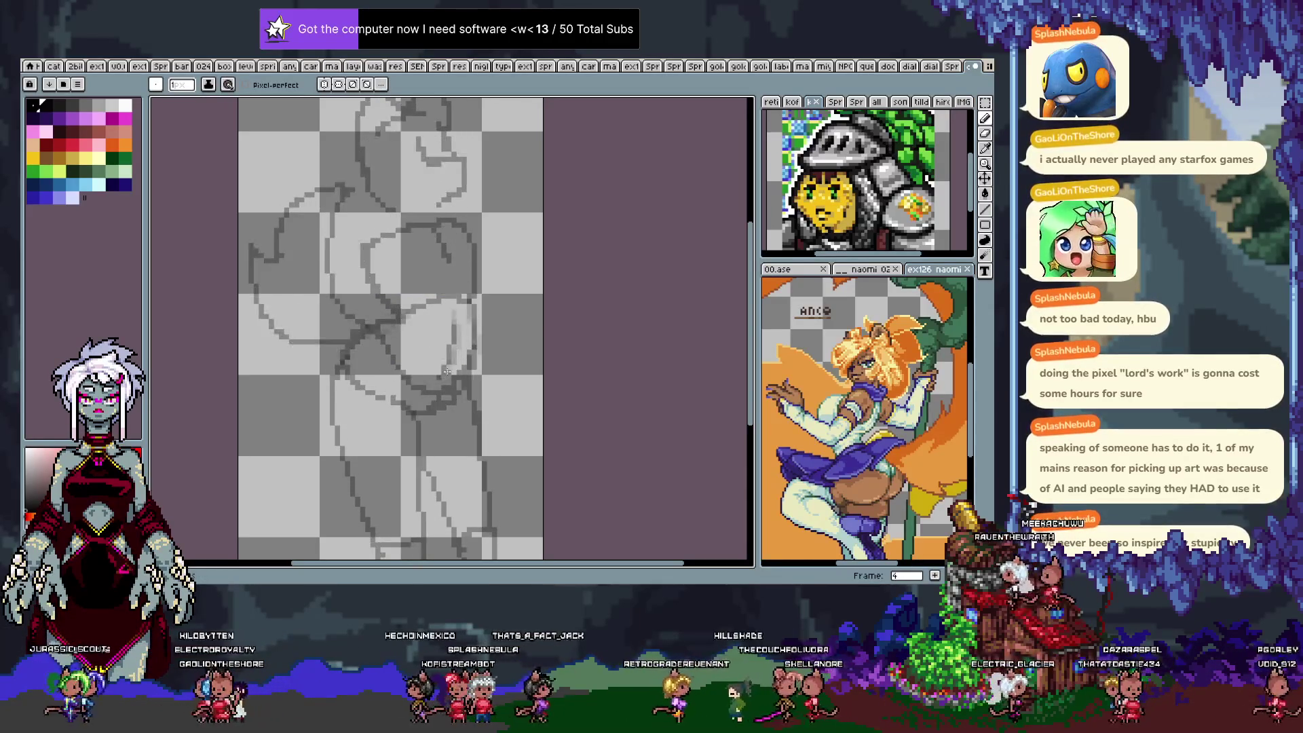
Try a Magic Wand selection of the sketch line near the belly, then undo it.
key(w)
click(438, 367)
key(ctrl+z)
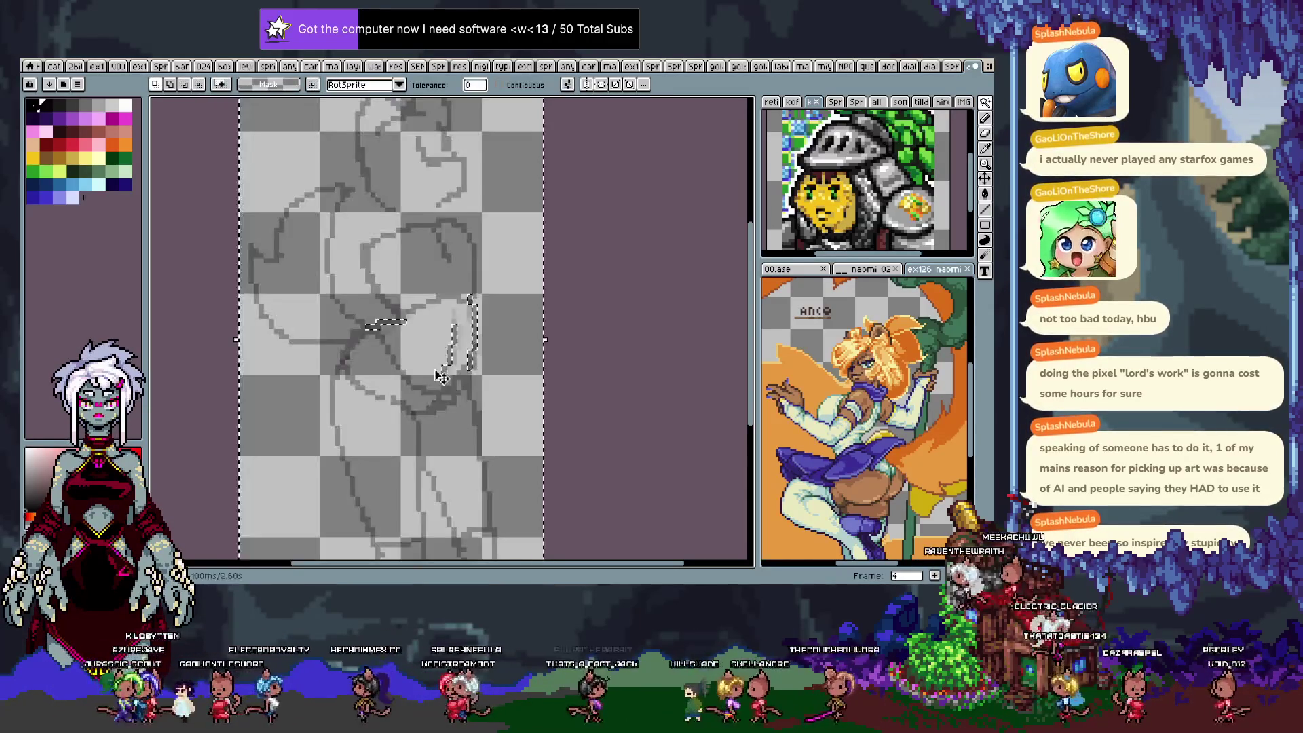
click(438, 367)
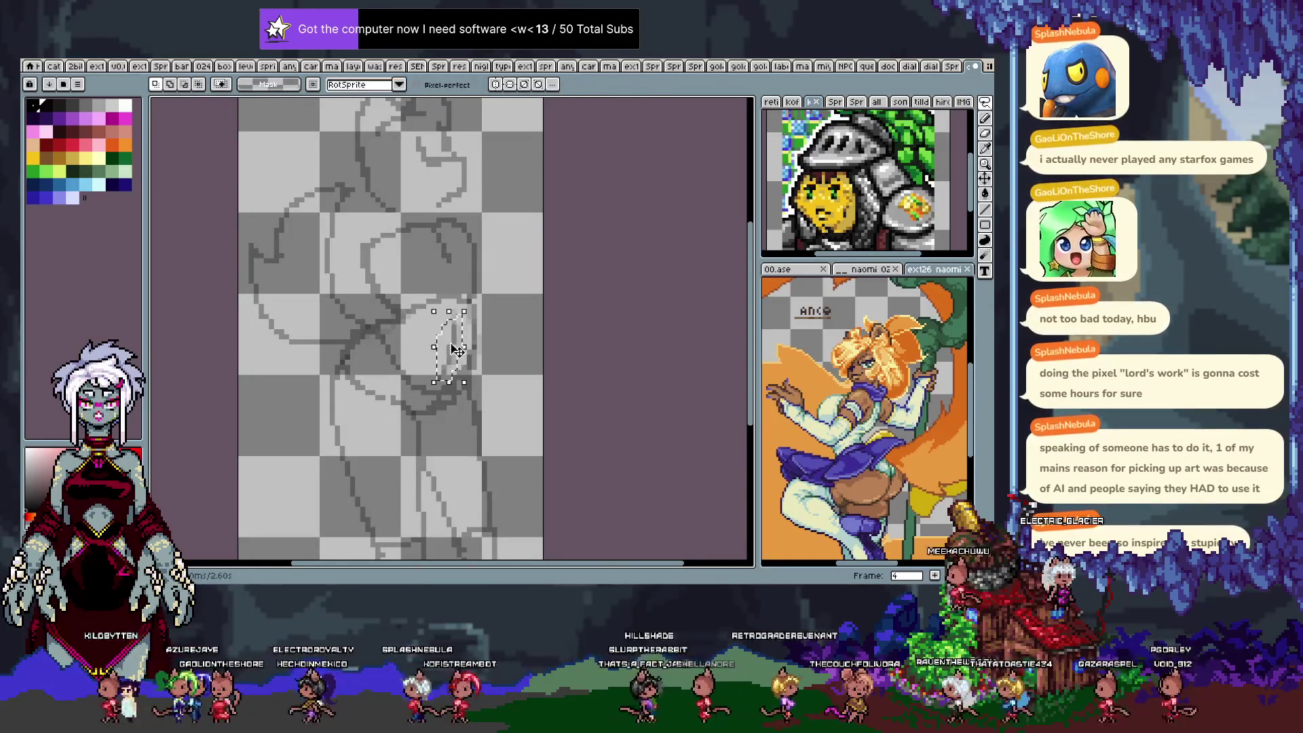
key(b)
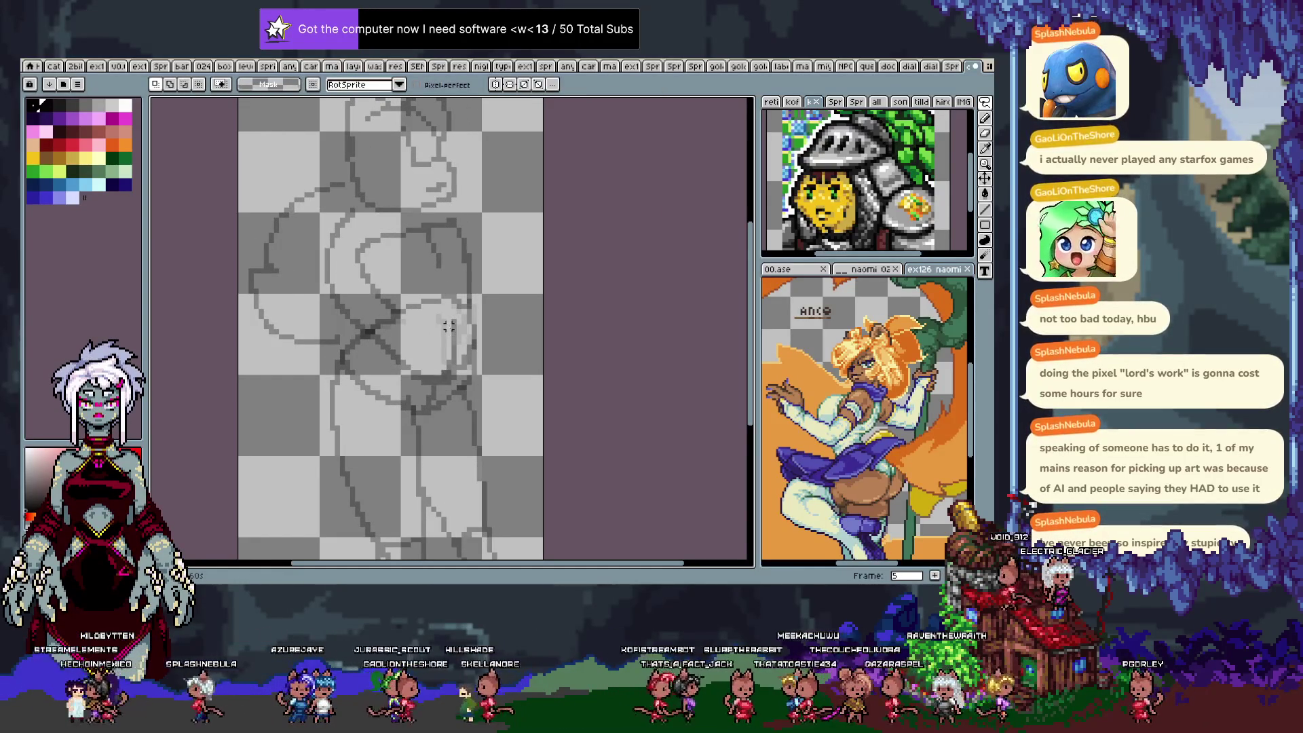
Lasso the belly line and shift it into new positions on frames 7 and 8.
mouse_move(438, 365)
mouse_down()
mouse_move(435, 390)
mouse_move(453, 352)
mouse_up()
click(456, 352)
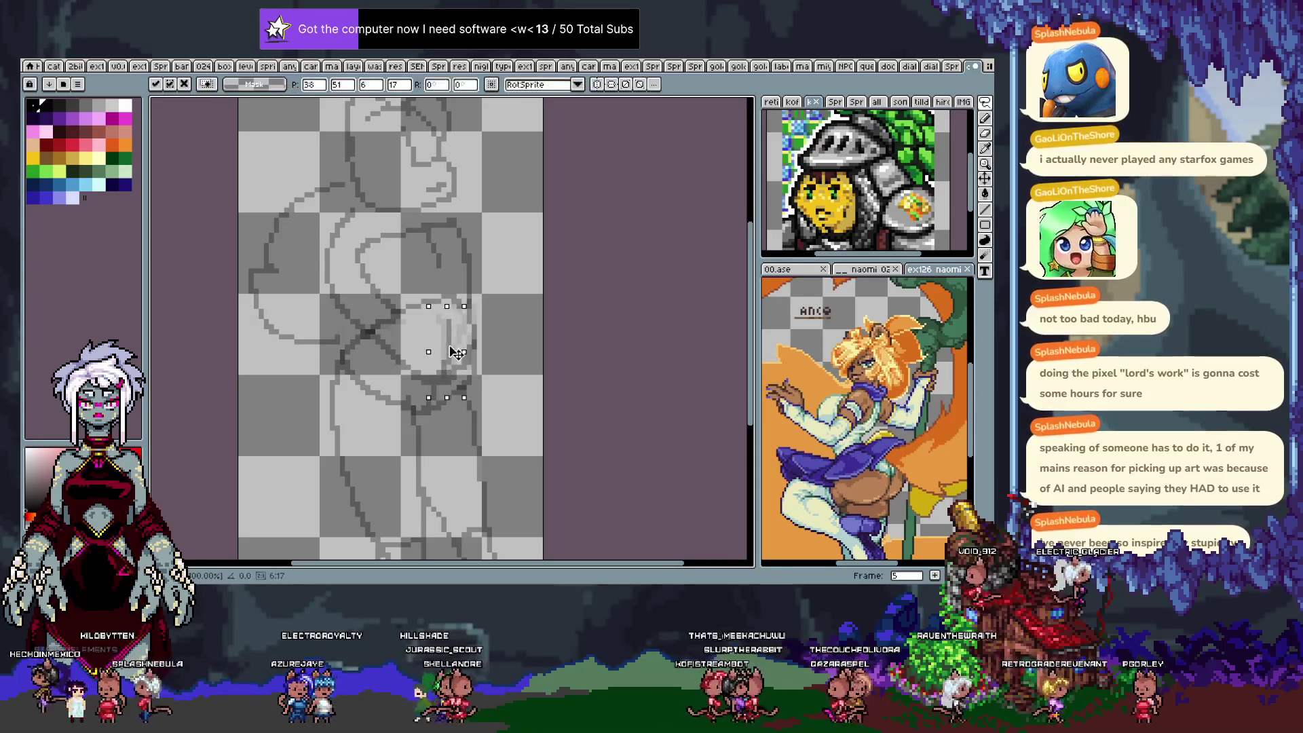
key(Return)
key(Right)
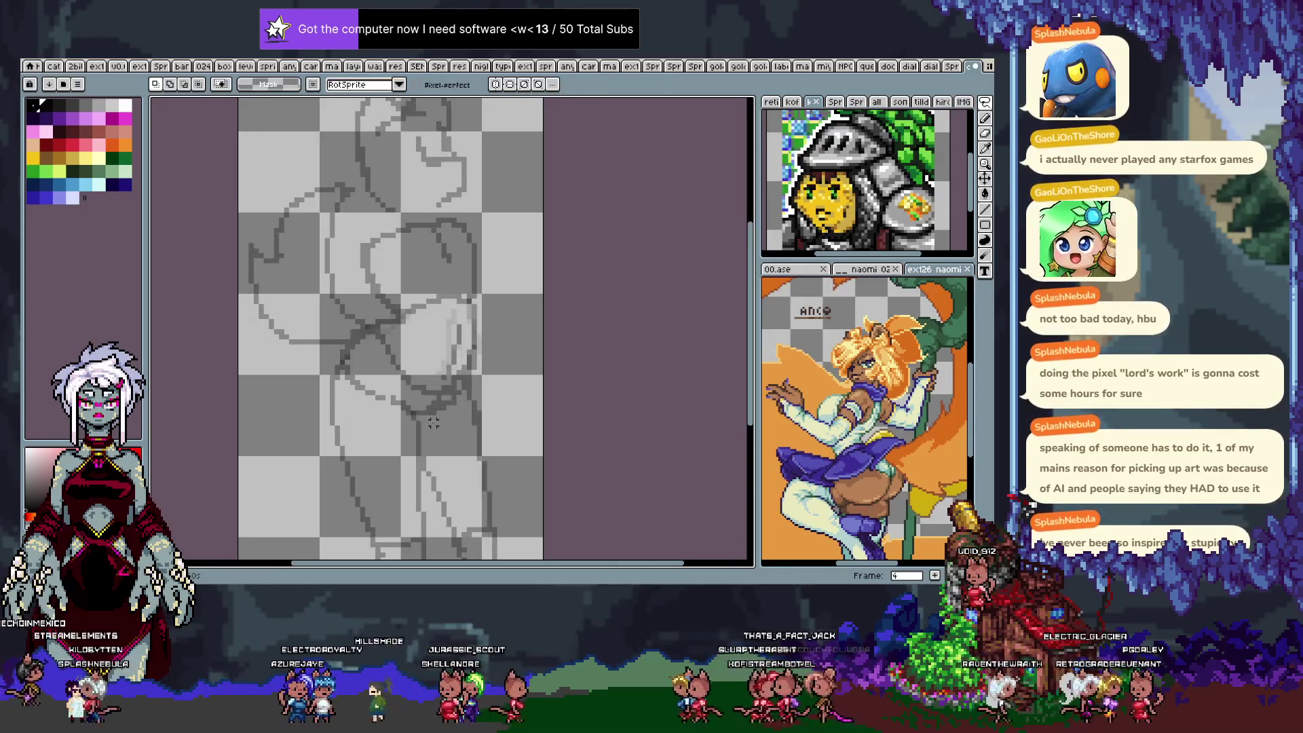
key(Right)
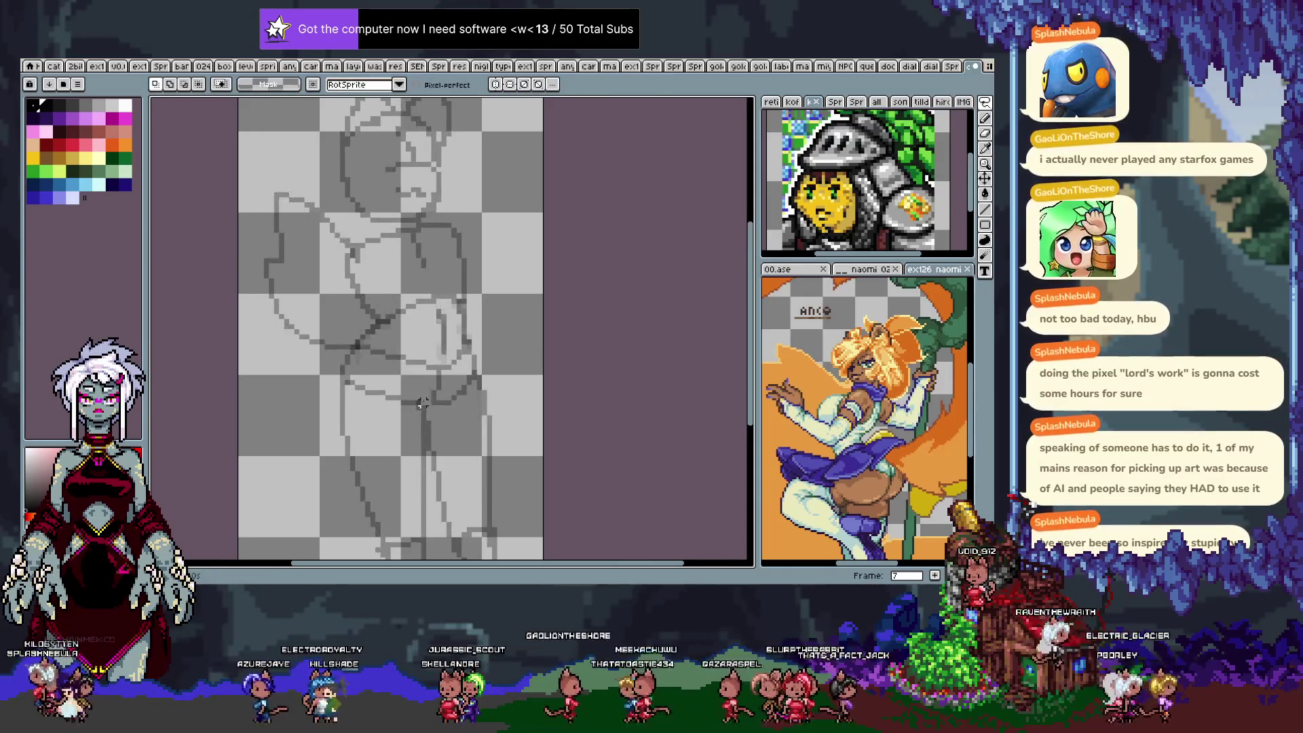
drag(448, 334, 438, 308)
key(Right)
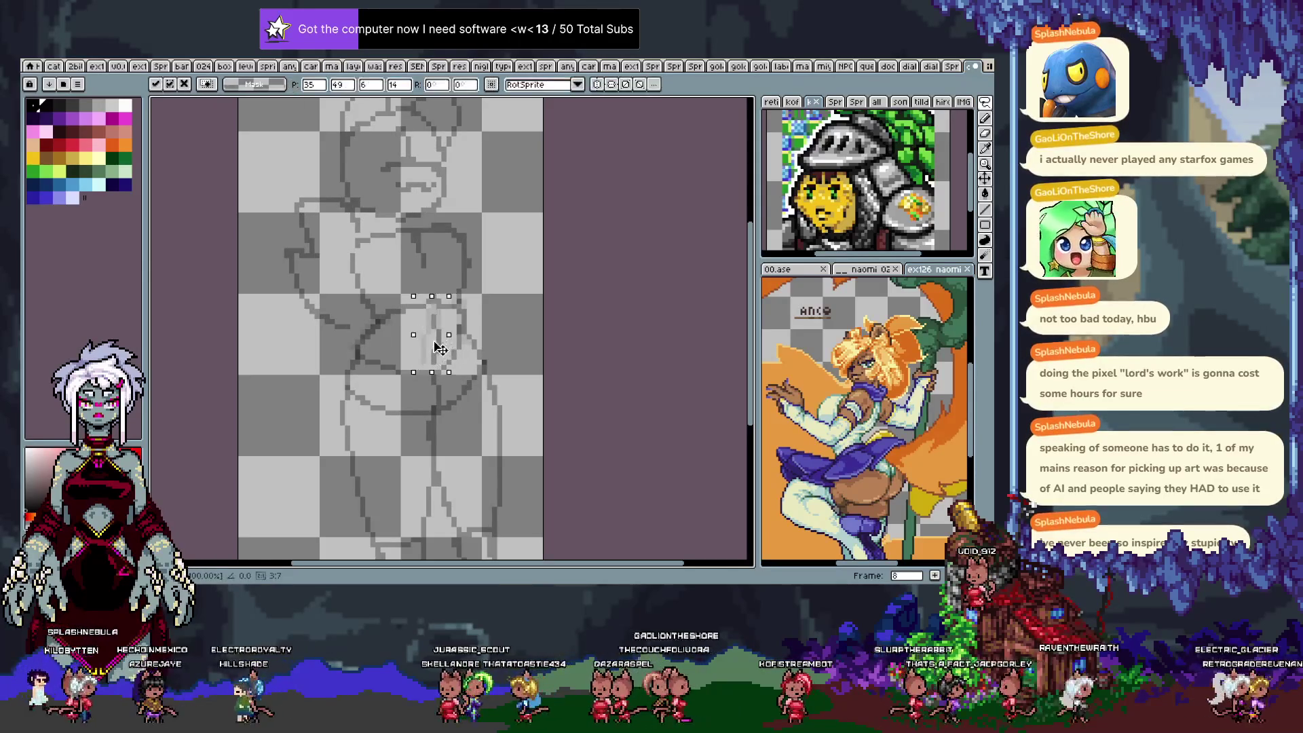
key(Return)
Clear the selection, go to frame 9, and nudge part of its belly line one pixel right.
key(b)
key(ctrl+d)
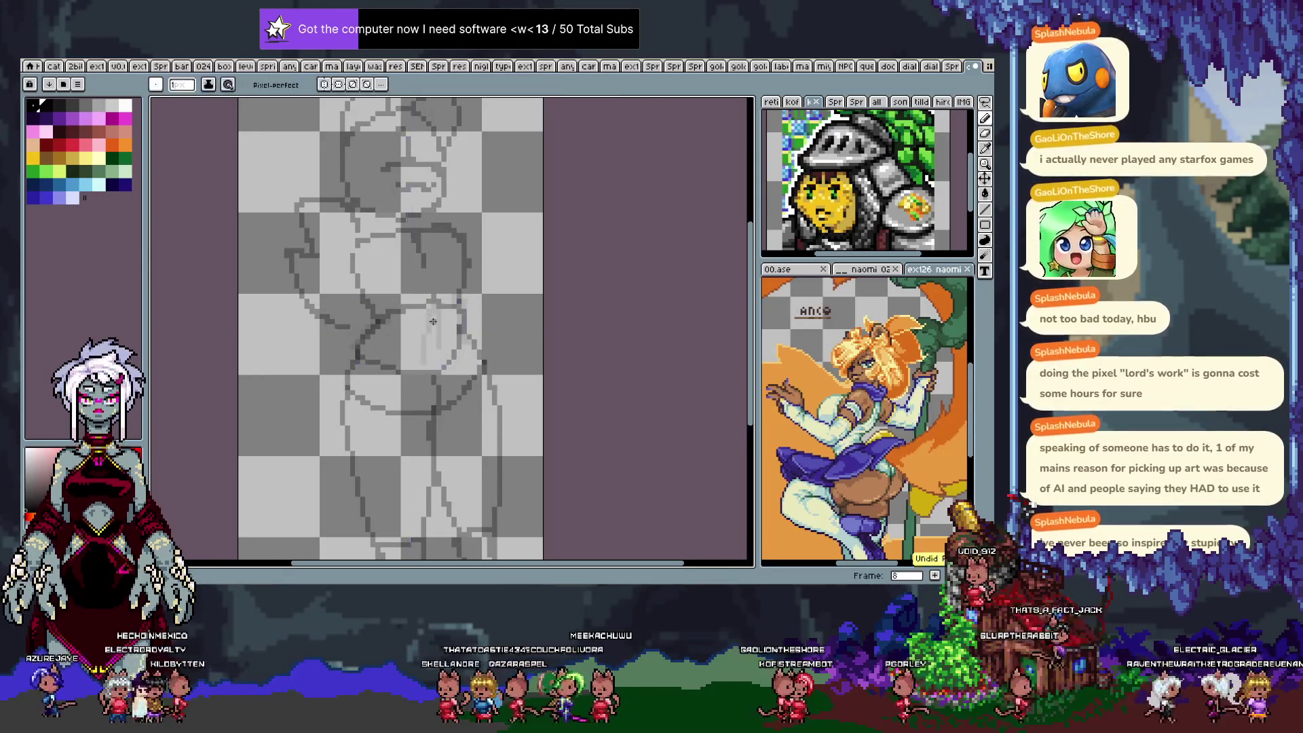
key(period)
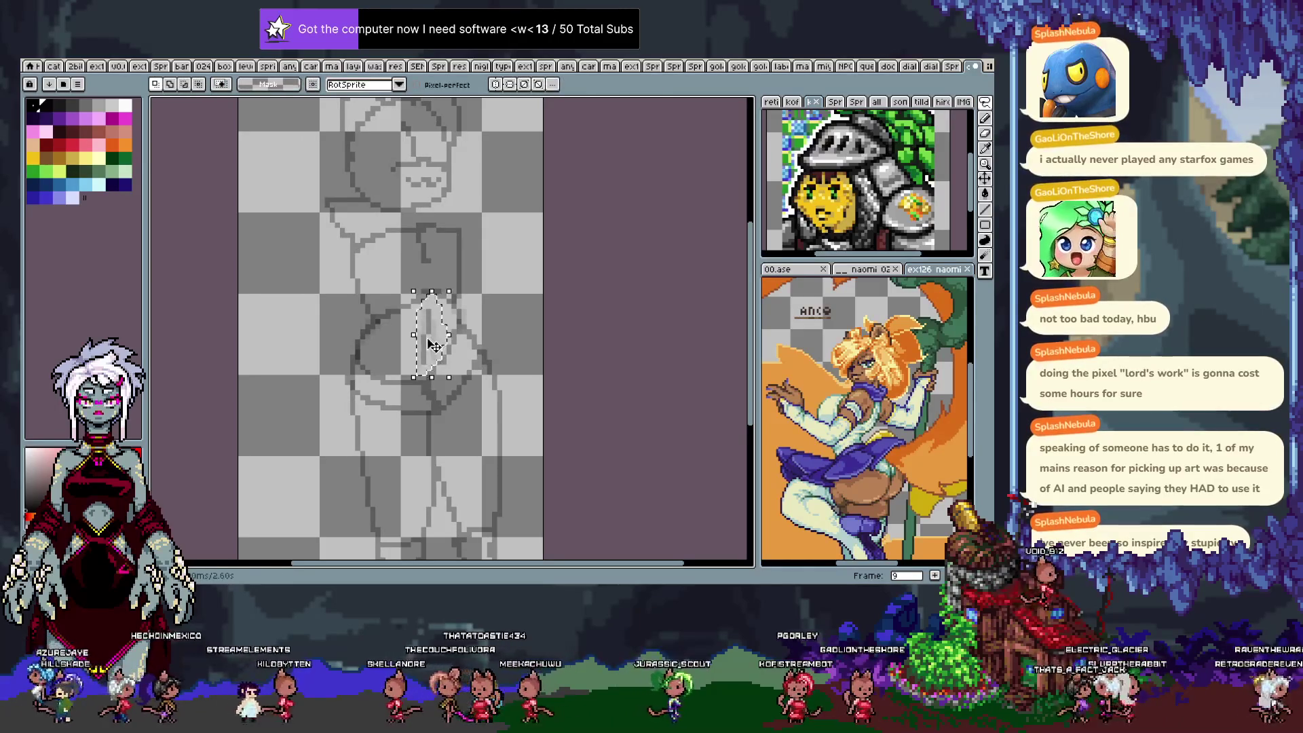
key(m)
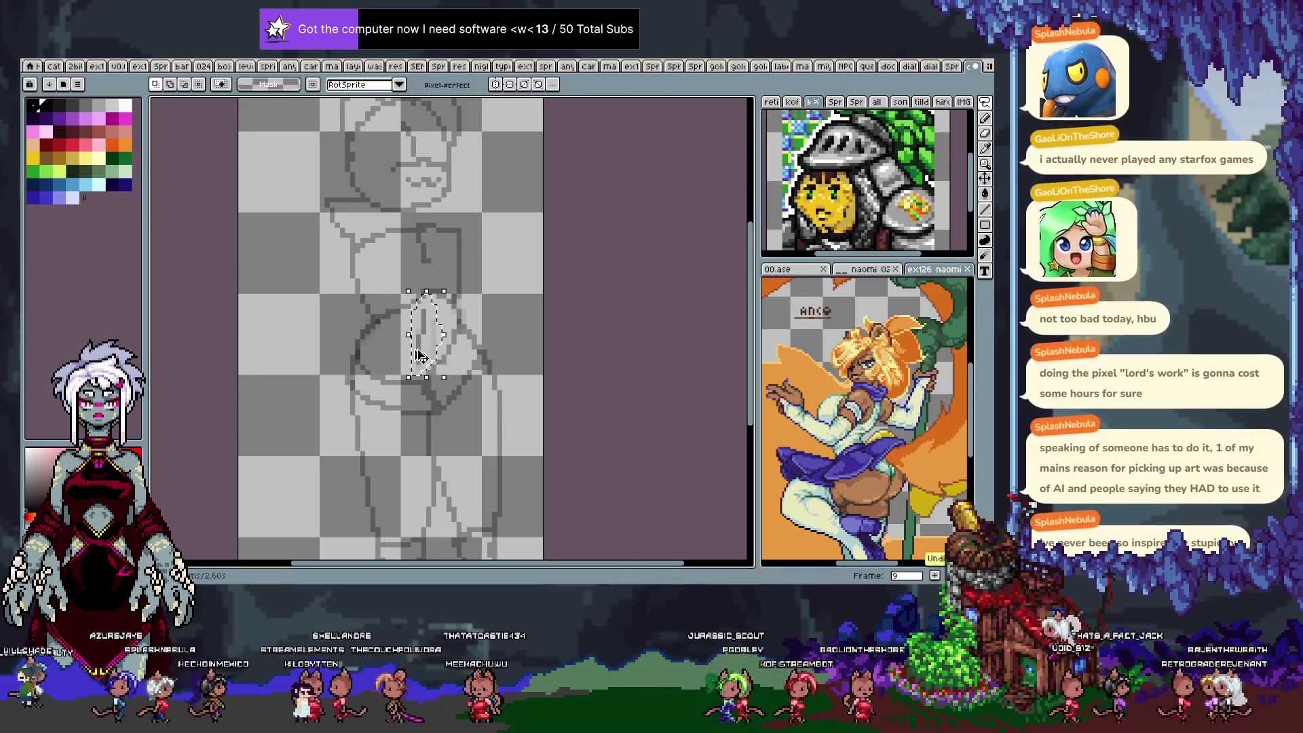
key(Right)
key(b)
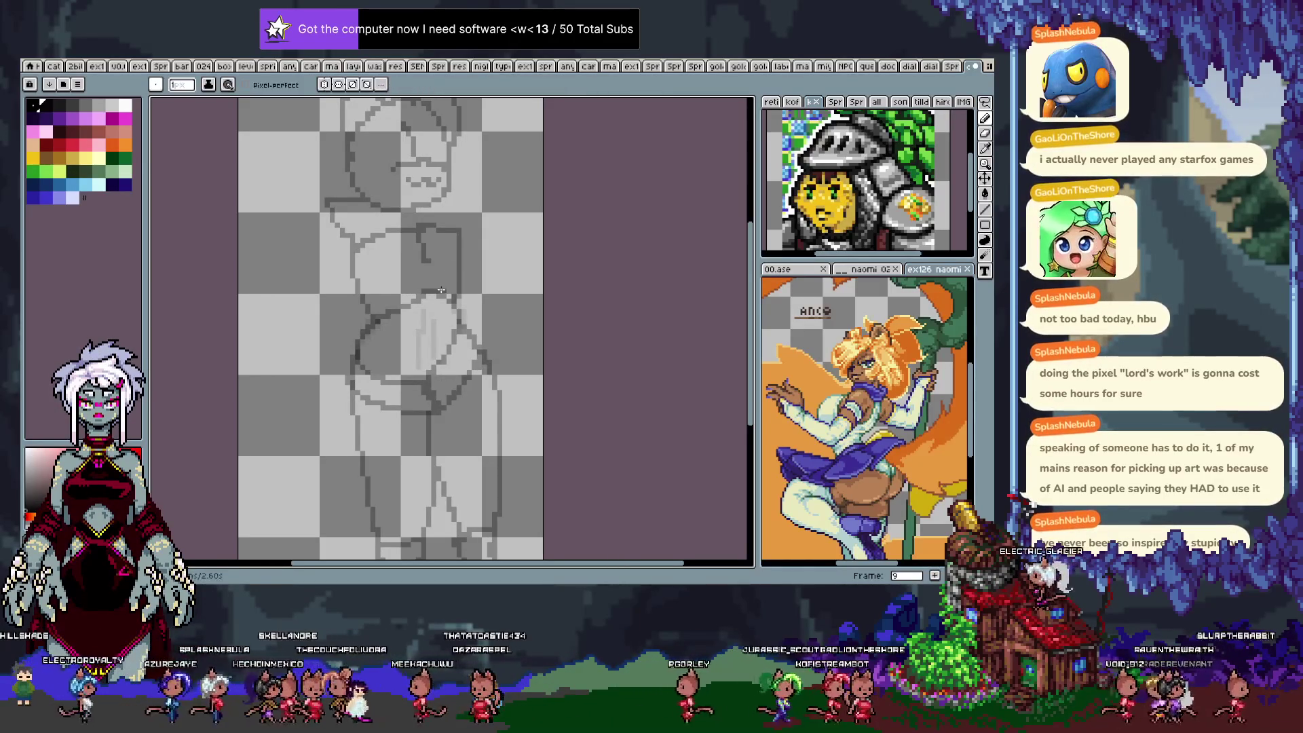
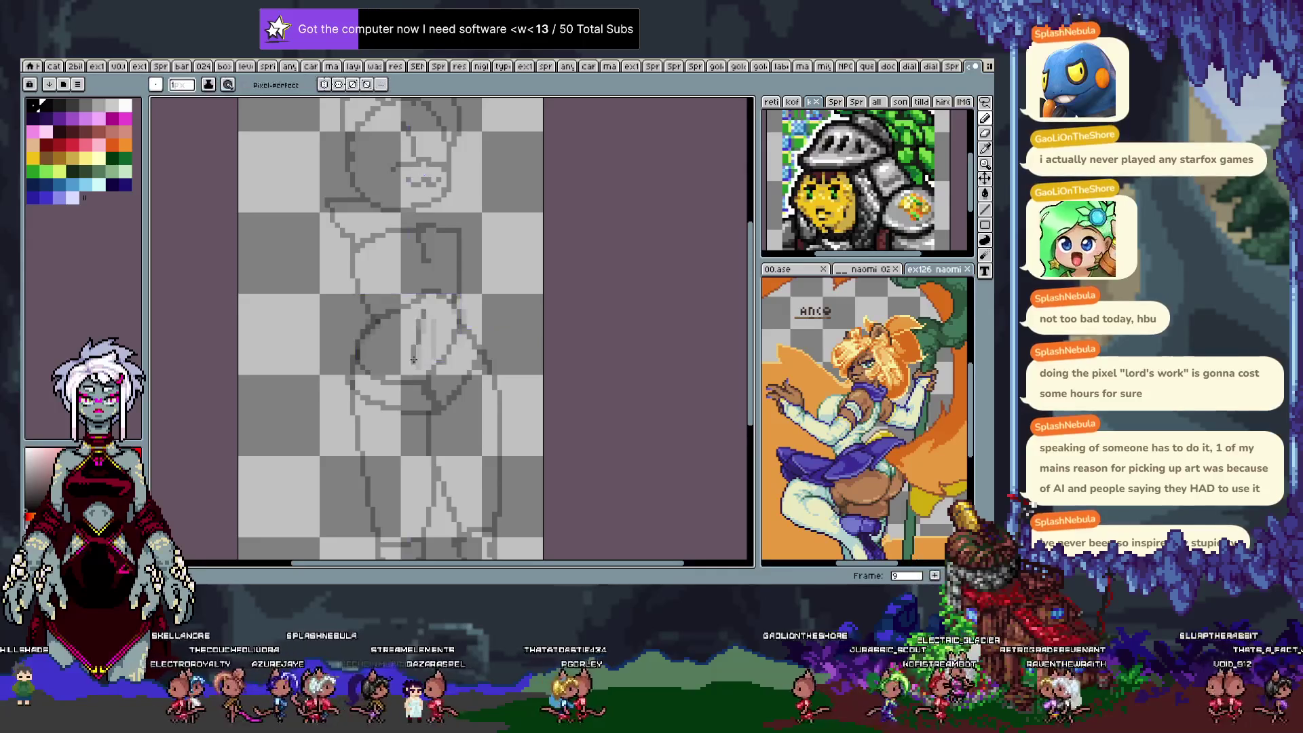
Step to the next frame, try the 6px eraser and 1px pencil, and undo the last belly strokes.
key(Right)
key(e)
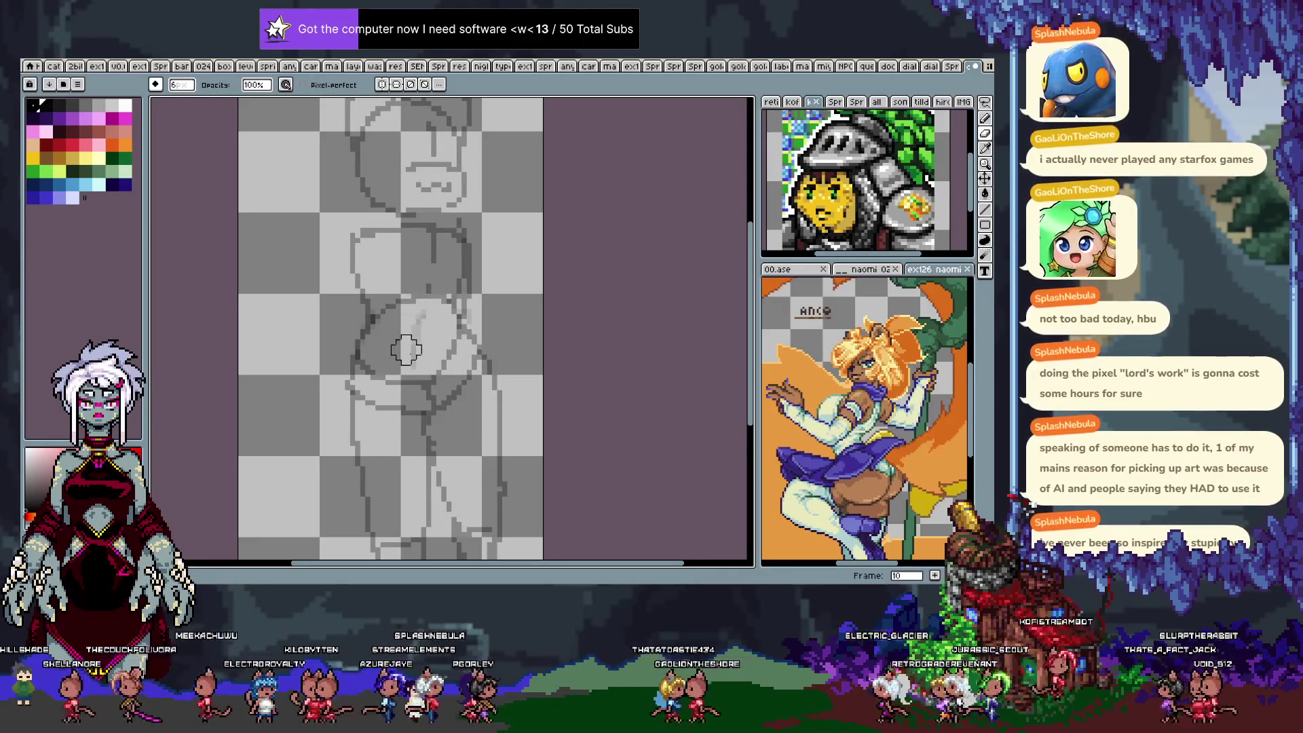
key(b)
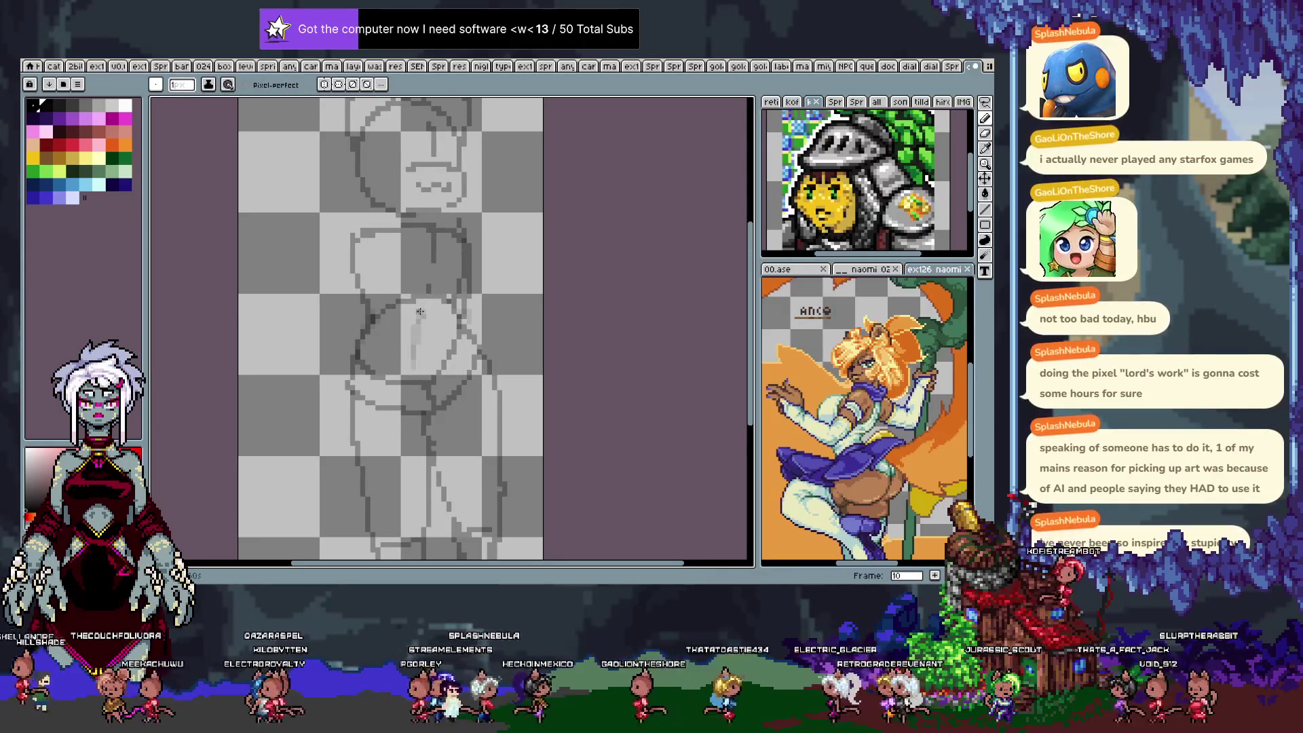
key(ctrl+z)
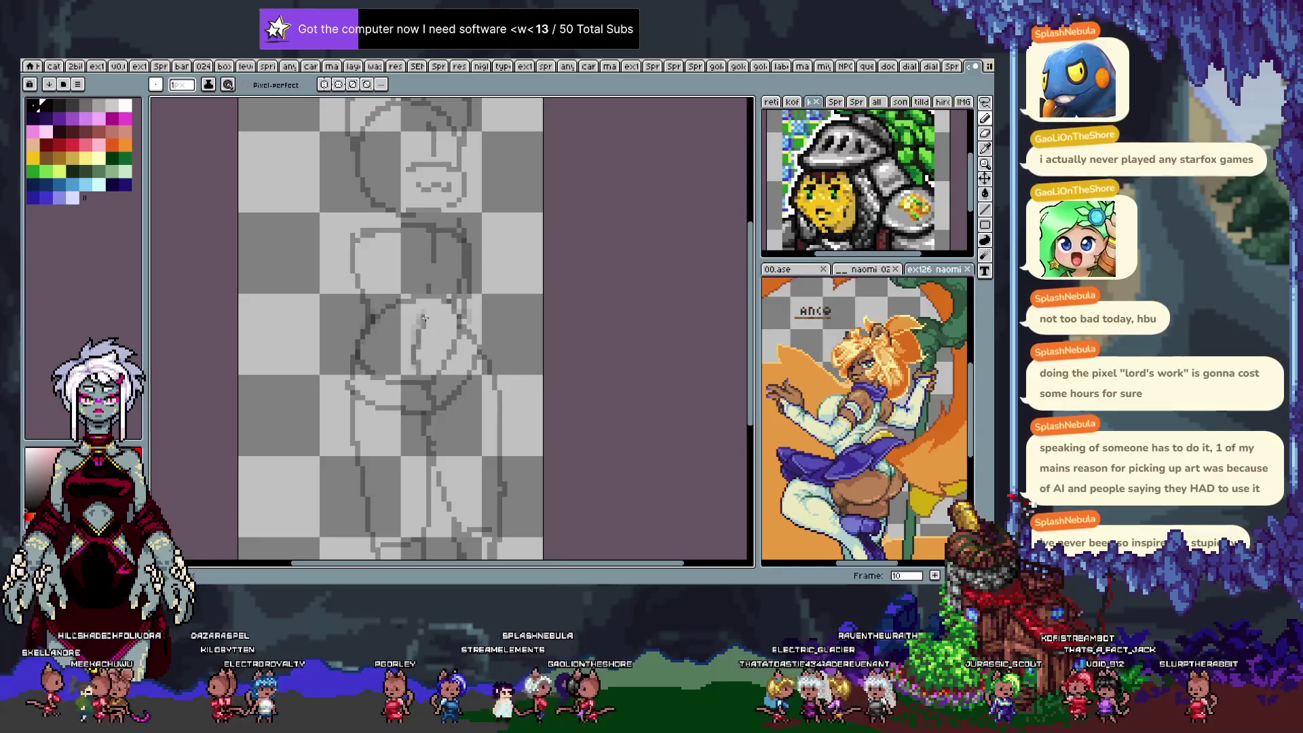
key(ctrl+z)
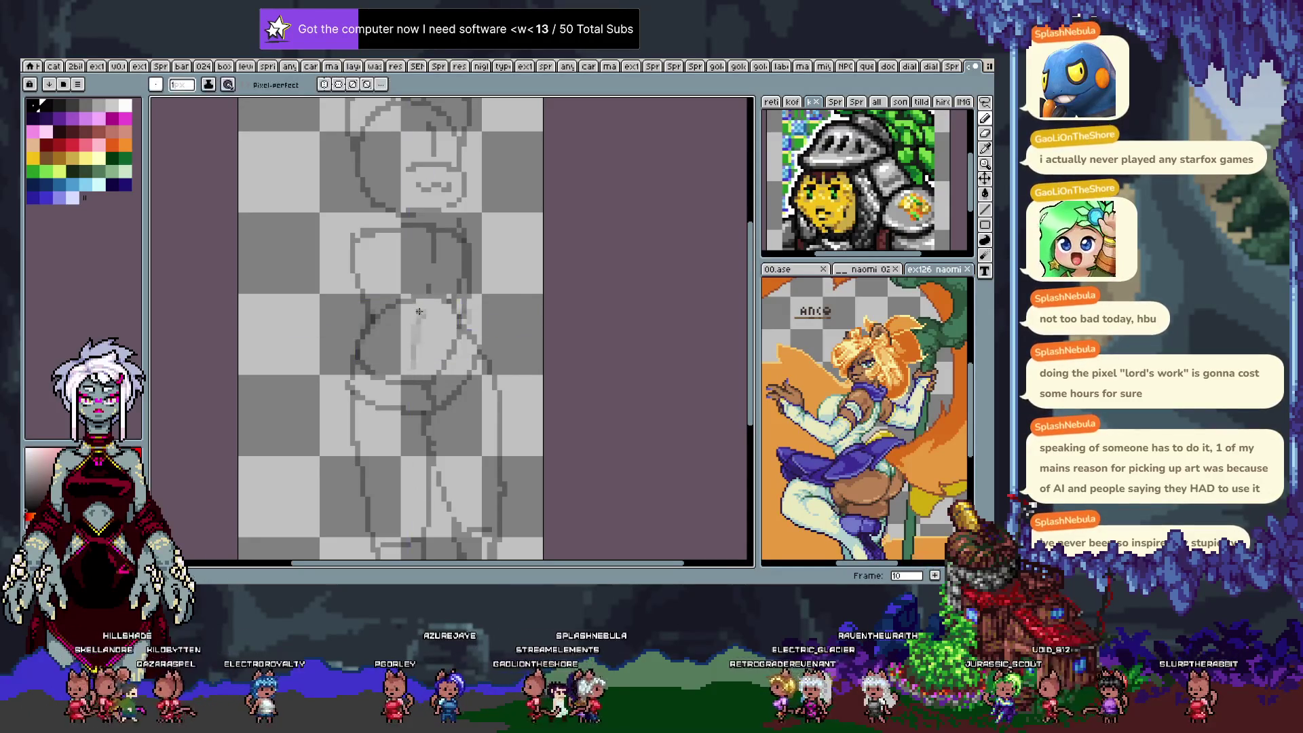
Compare neighbouring frames, moving ahead to frame 15 and back through 10, 8 and 7.
key(Right)
key(Right)
key(Right)
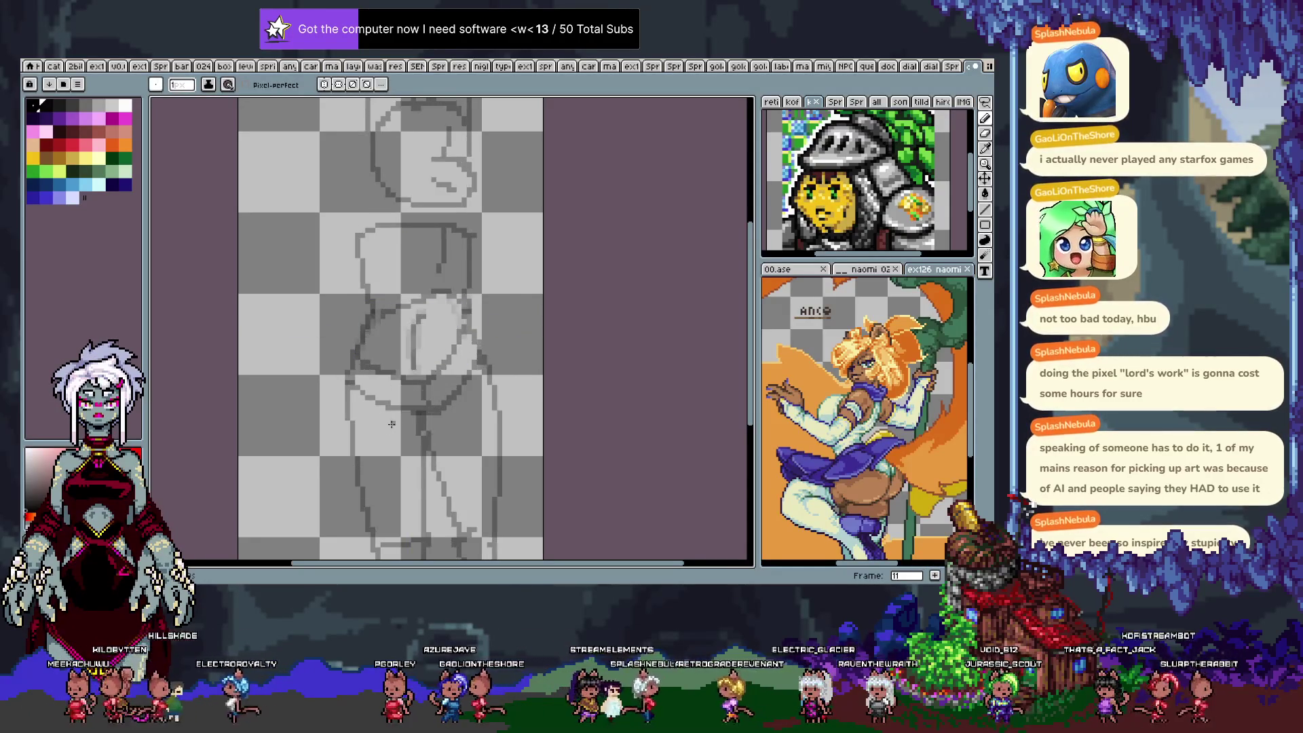
key(Left)
key(Left)
key(Left)
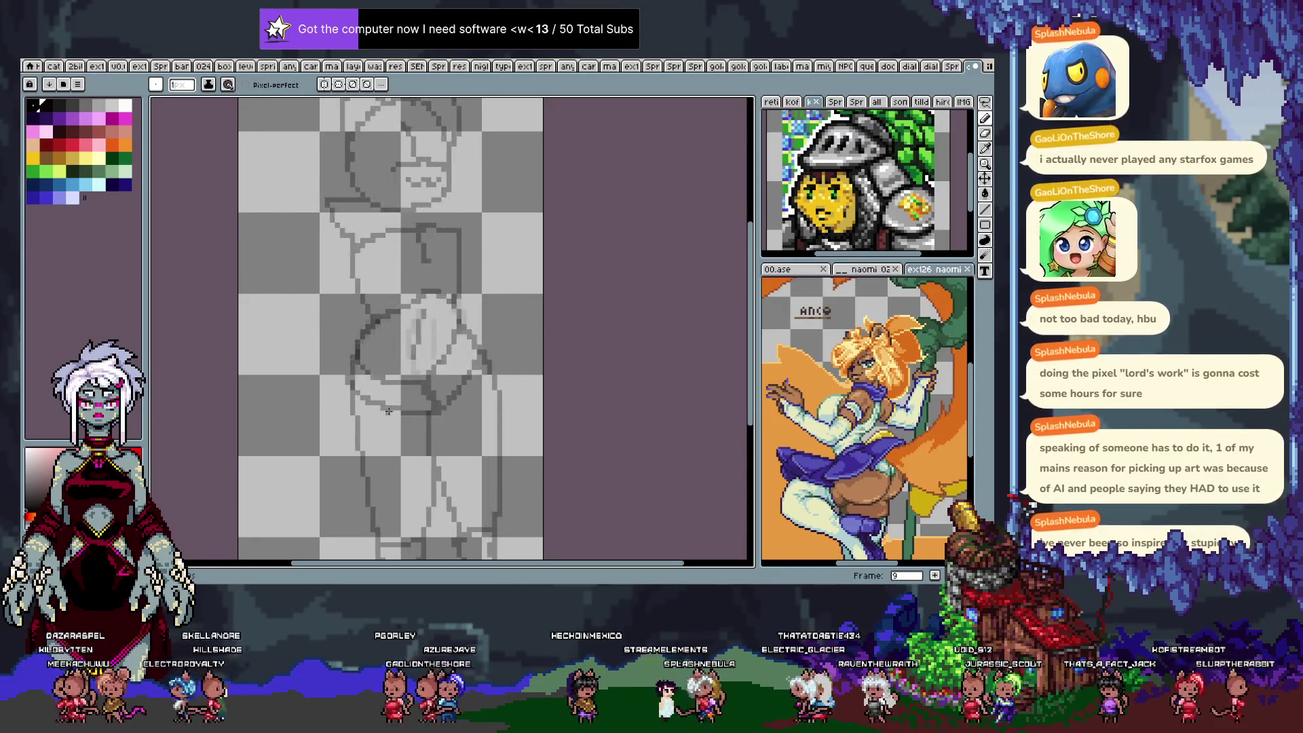
key(Left)
key(Left)
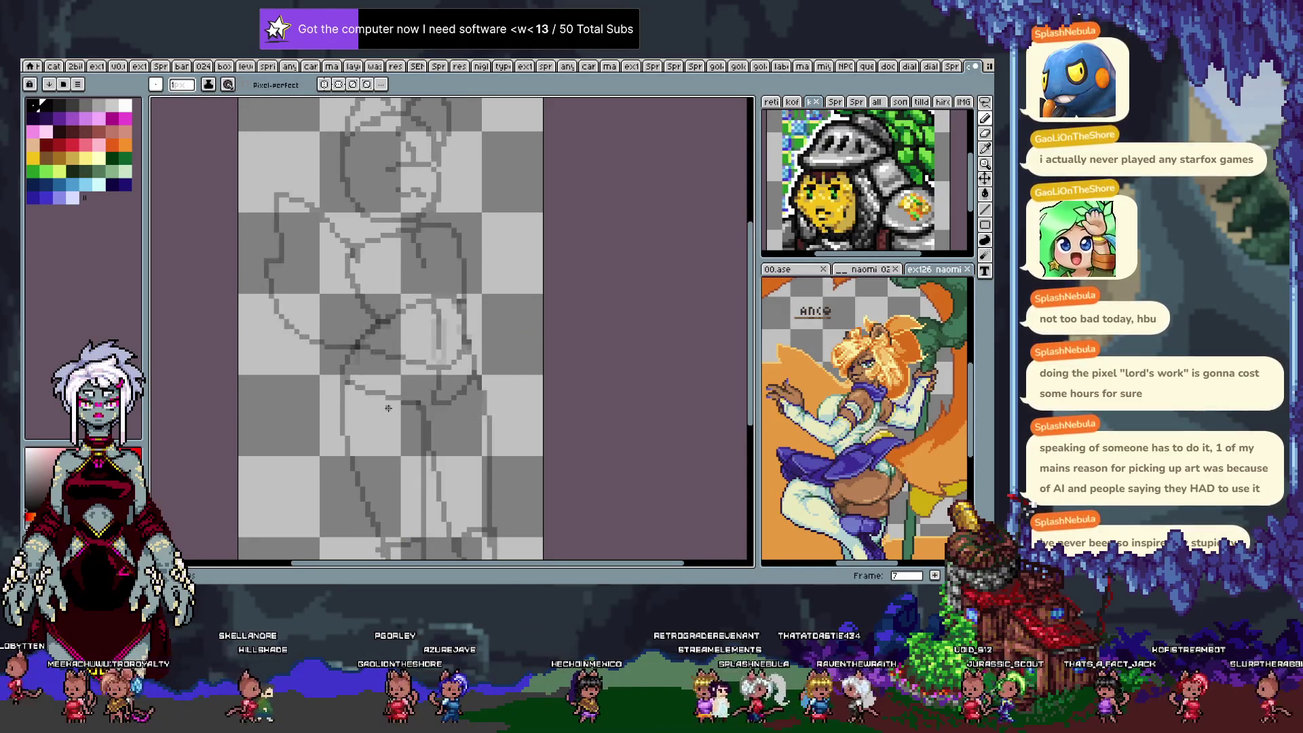
key(Left)
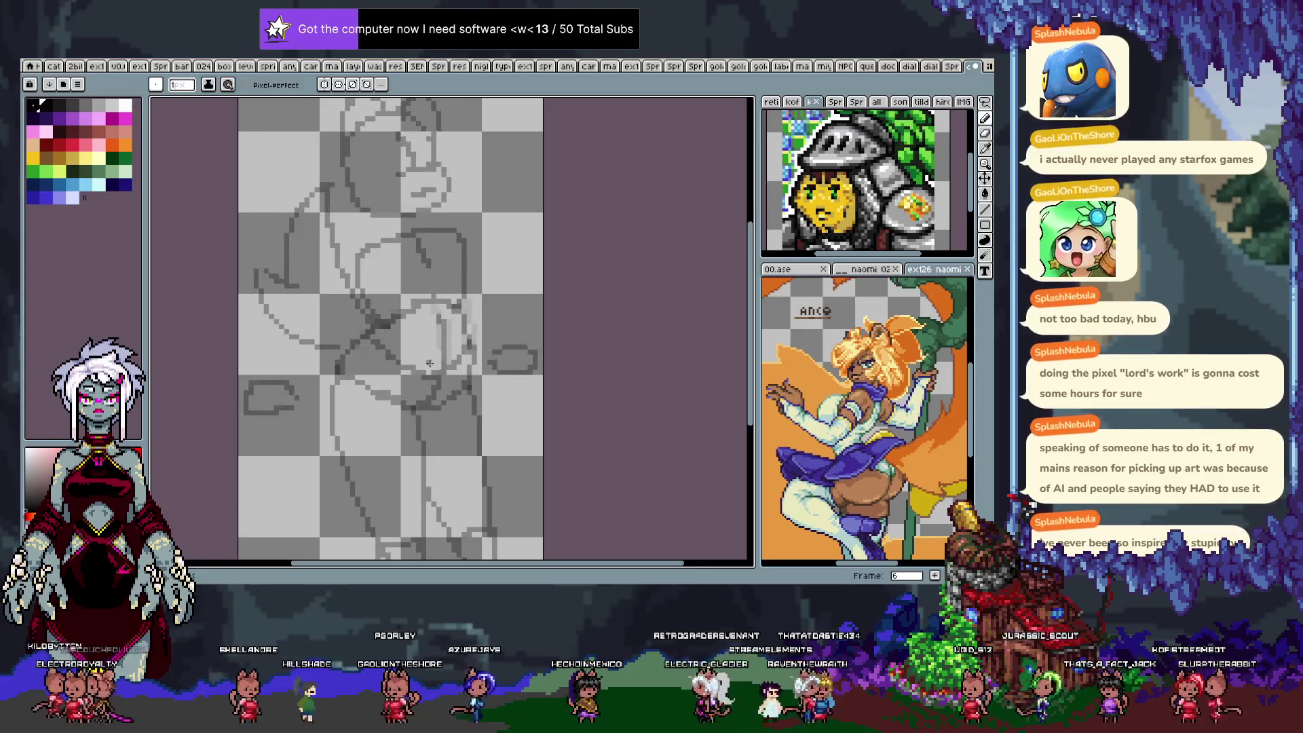
key(Right)
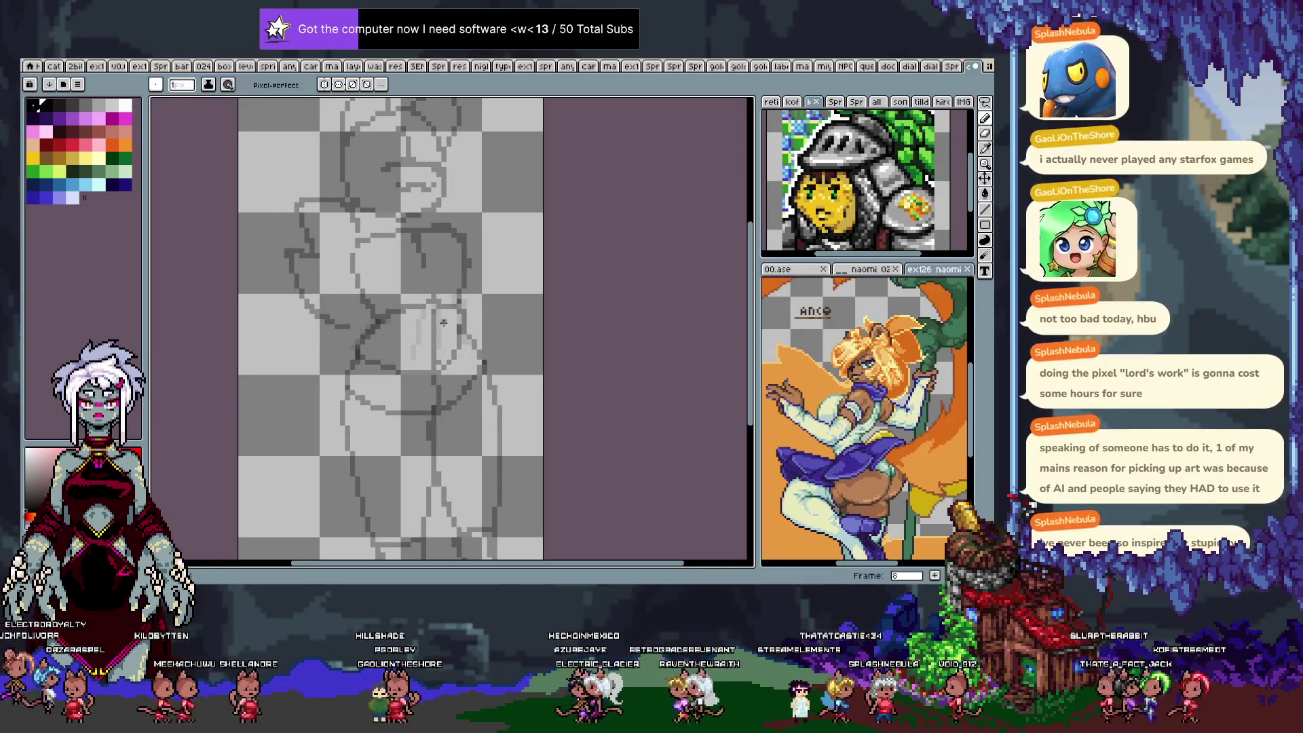
Alternate between the 6px eraser and the 1px pixel-perfect pencil, then settle on frame 9.
key(e)
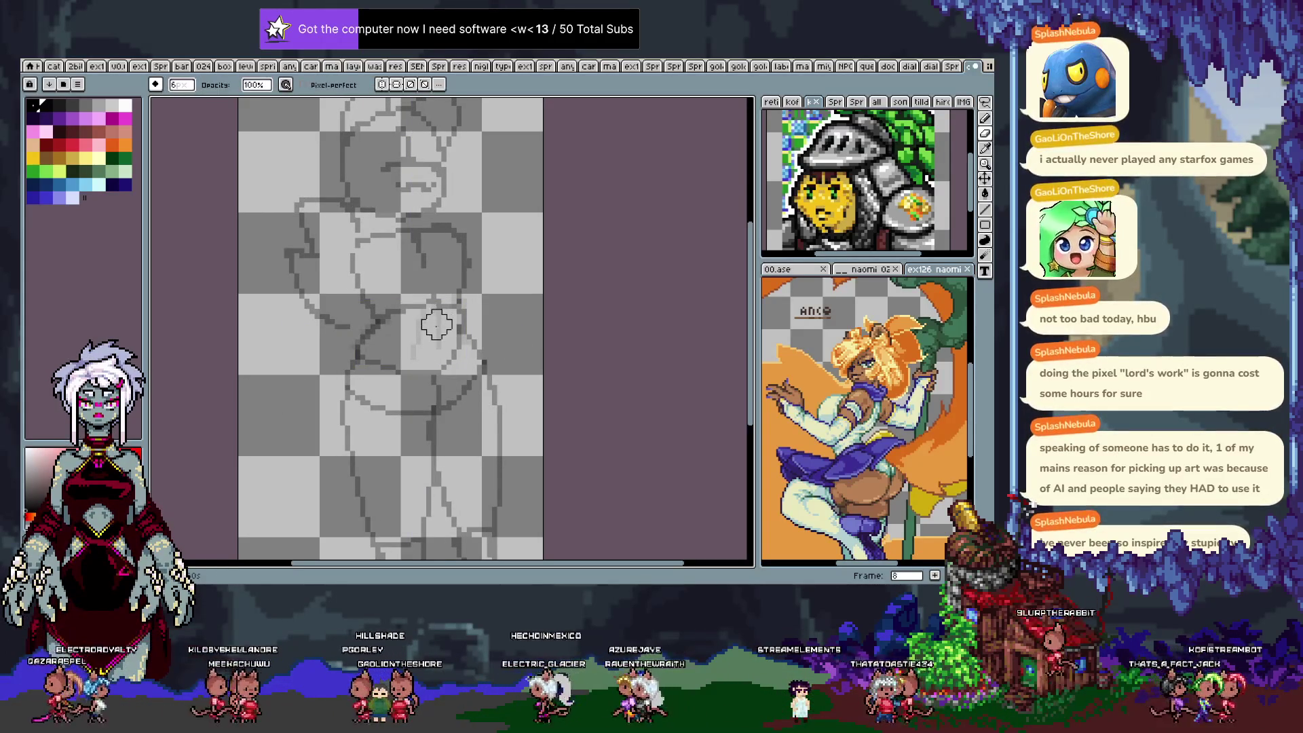
key(b)
key(e)
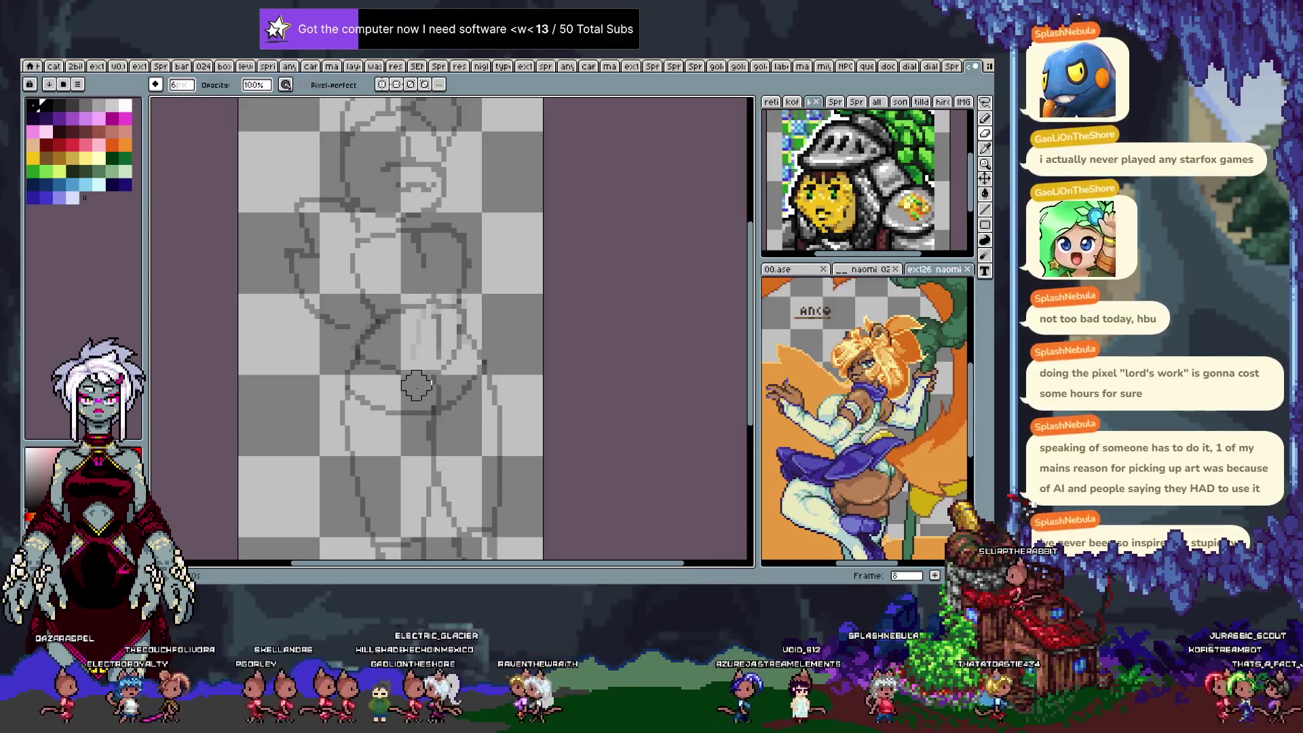
key(b)
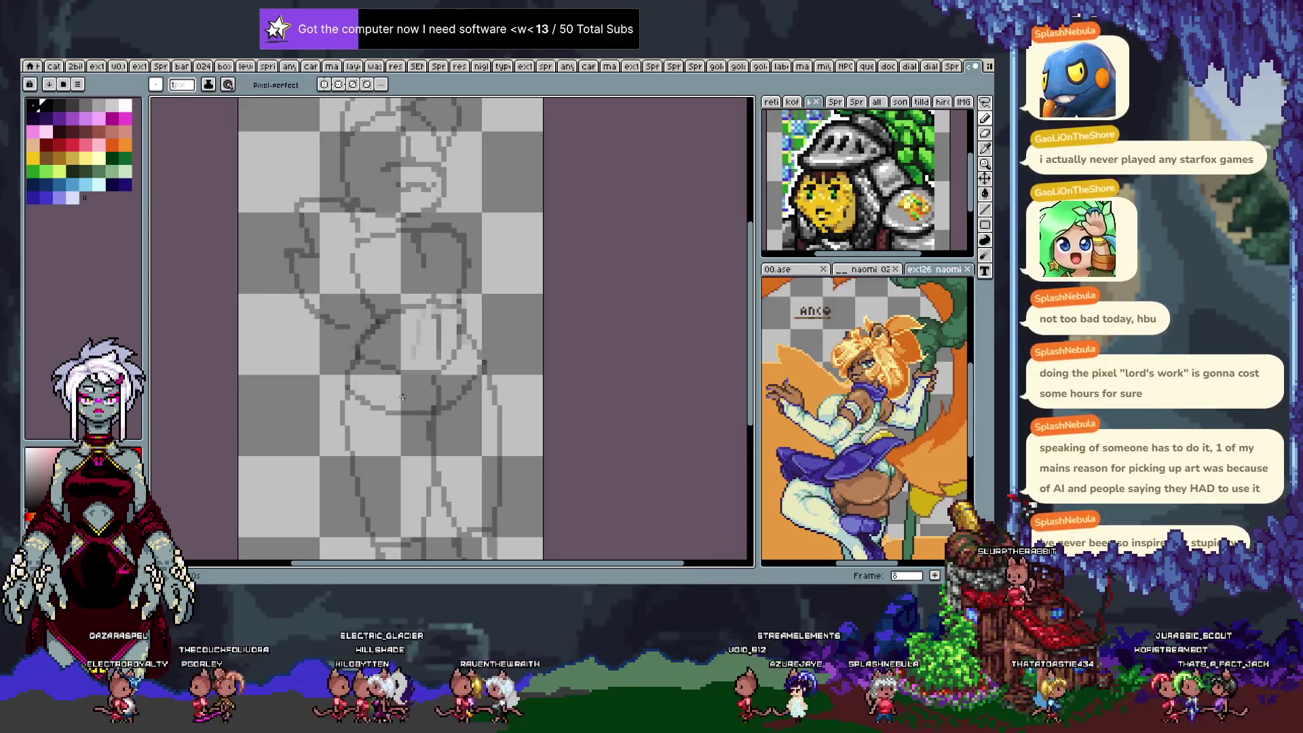
key(e)
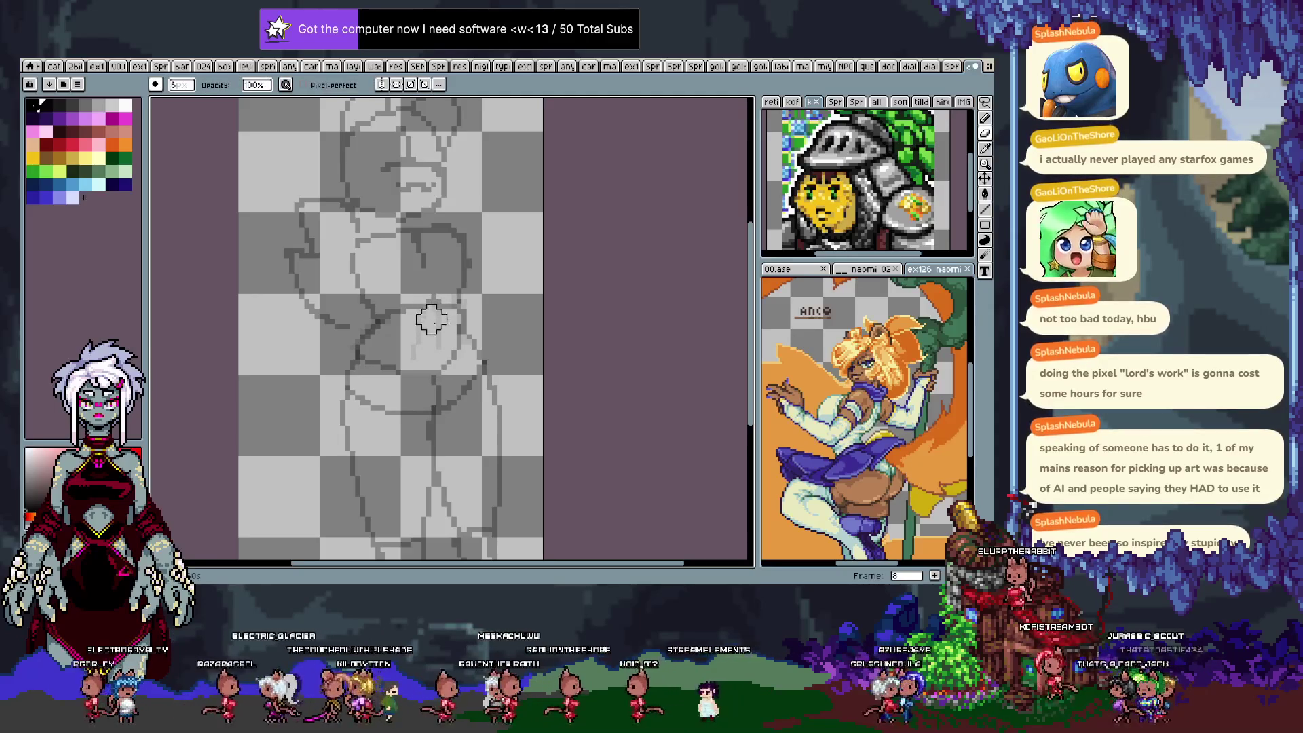
key(b)
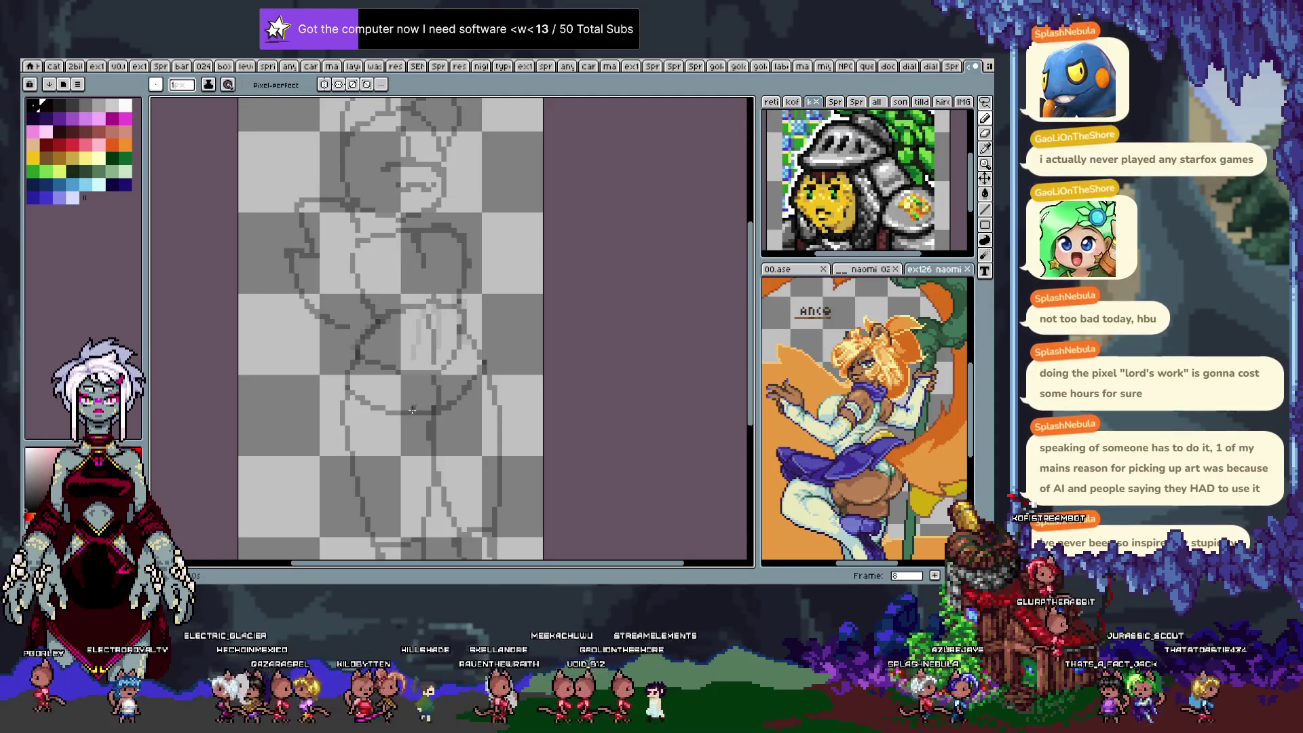
key(Right)
key(Left)
key(Right)
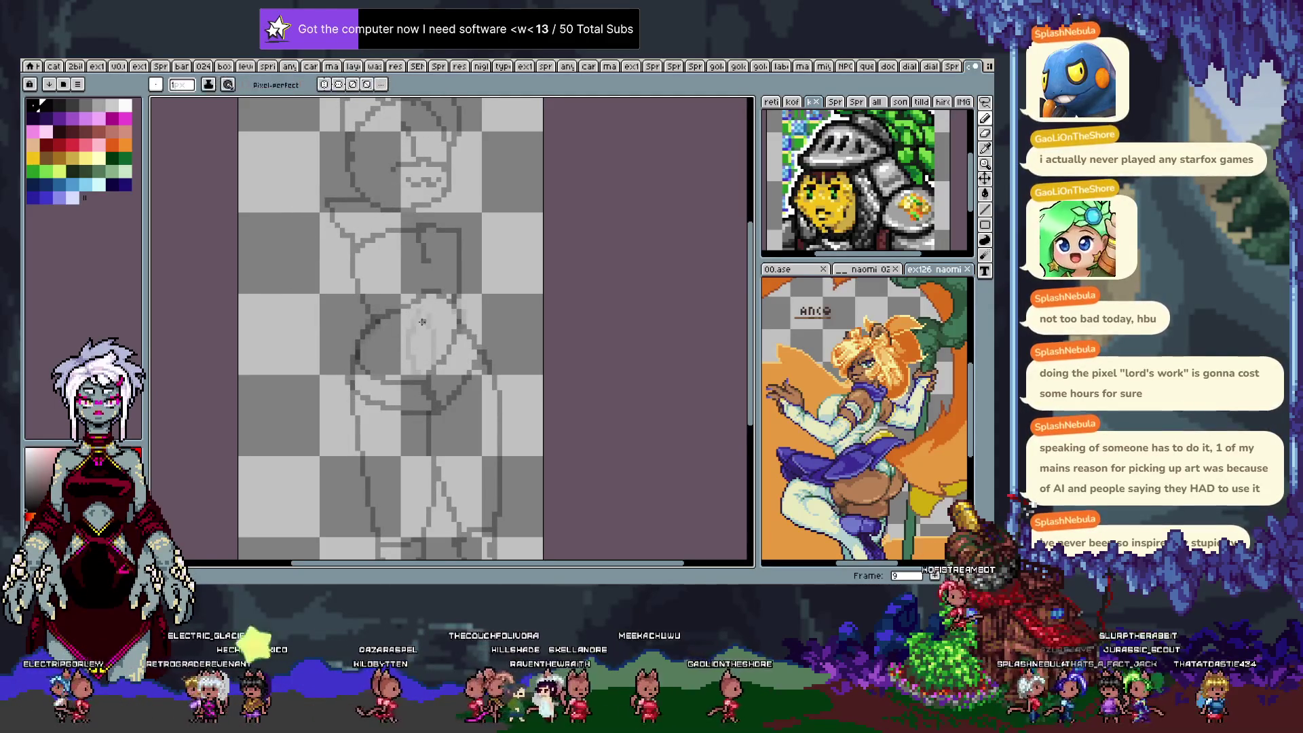
Add faint light strokes inside the belly oval, closing its left edge with a vertical line.
drag(424, 323, 412, 357)
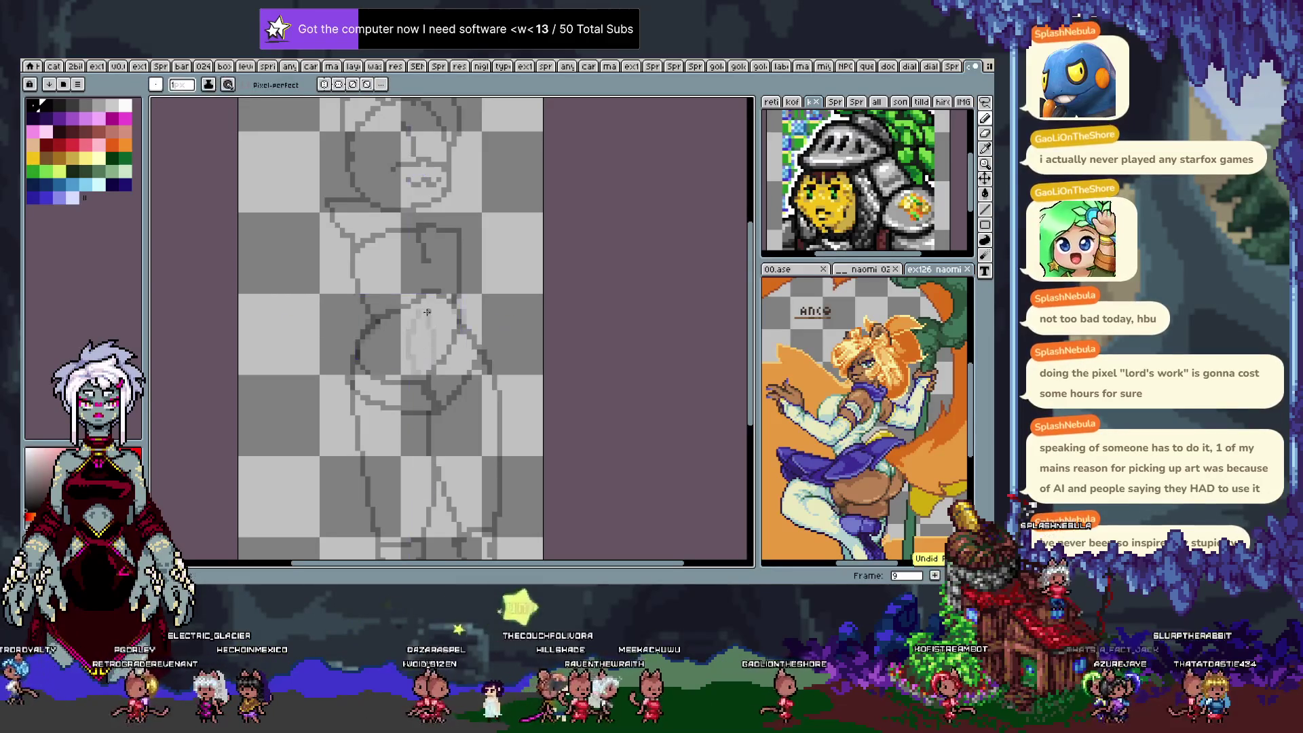
mouse_move(421, 307)
mouse_down()
mouse_move(419, 366)
mouse_move(412, 357)
mouse_up()
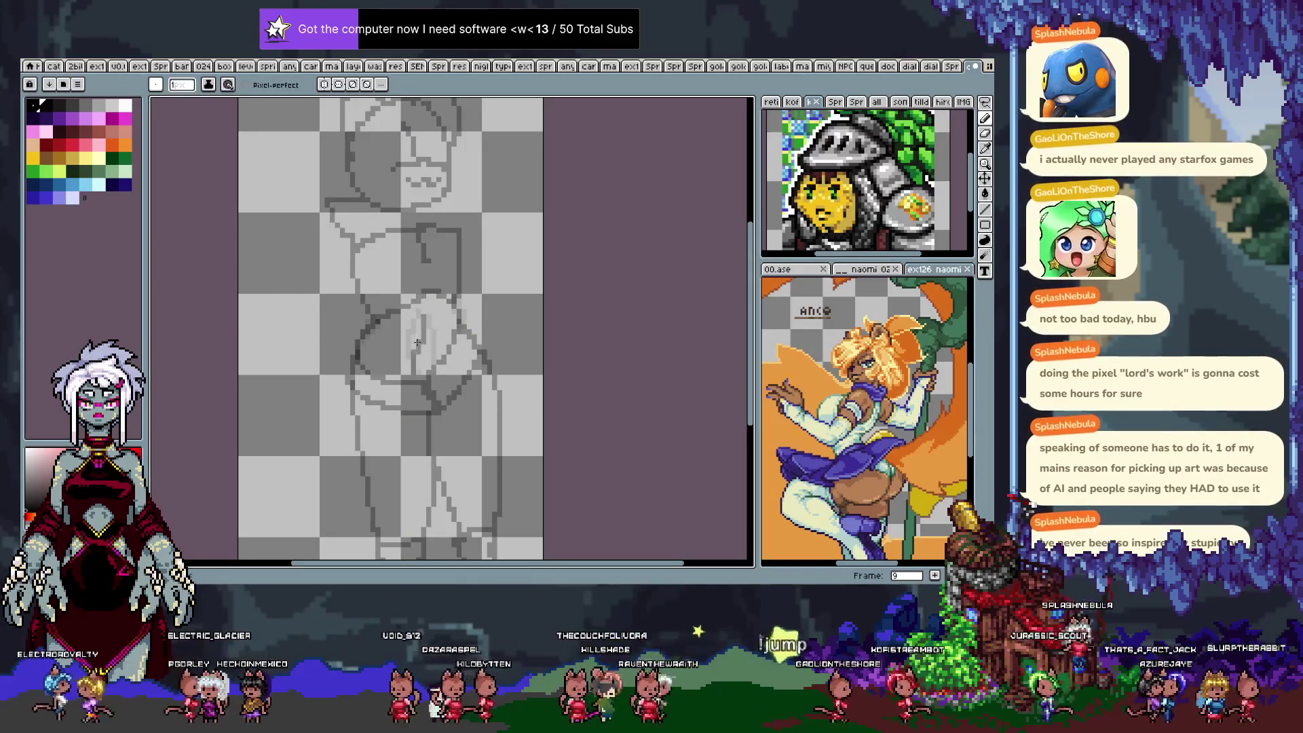
drag(421, 313, 422, 358)
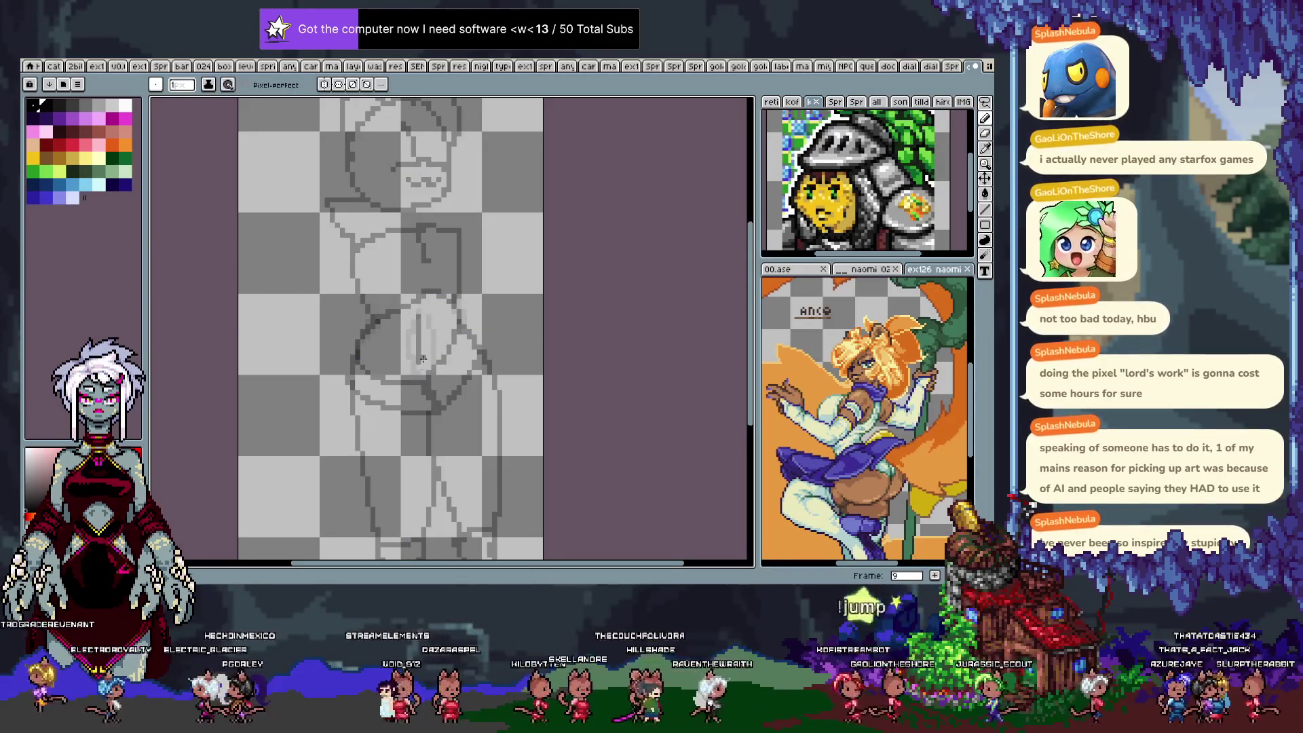
drag(427, 310, 412, 354)
drag(421, 310, 418, 350)
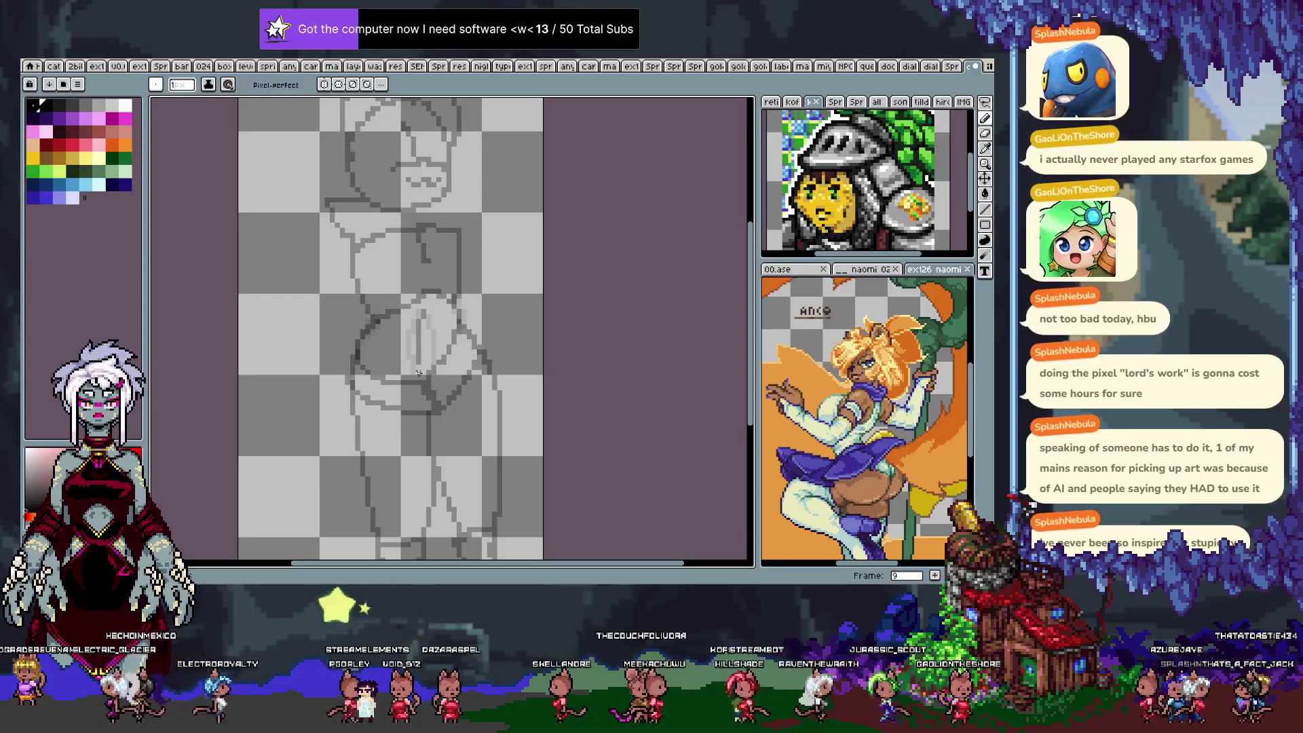
Step ahead to frame 12, comparing neighbouring frames, and return to the pixel-perfect pencil.
key(period)
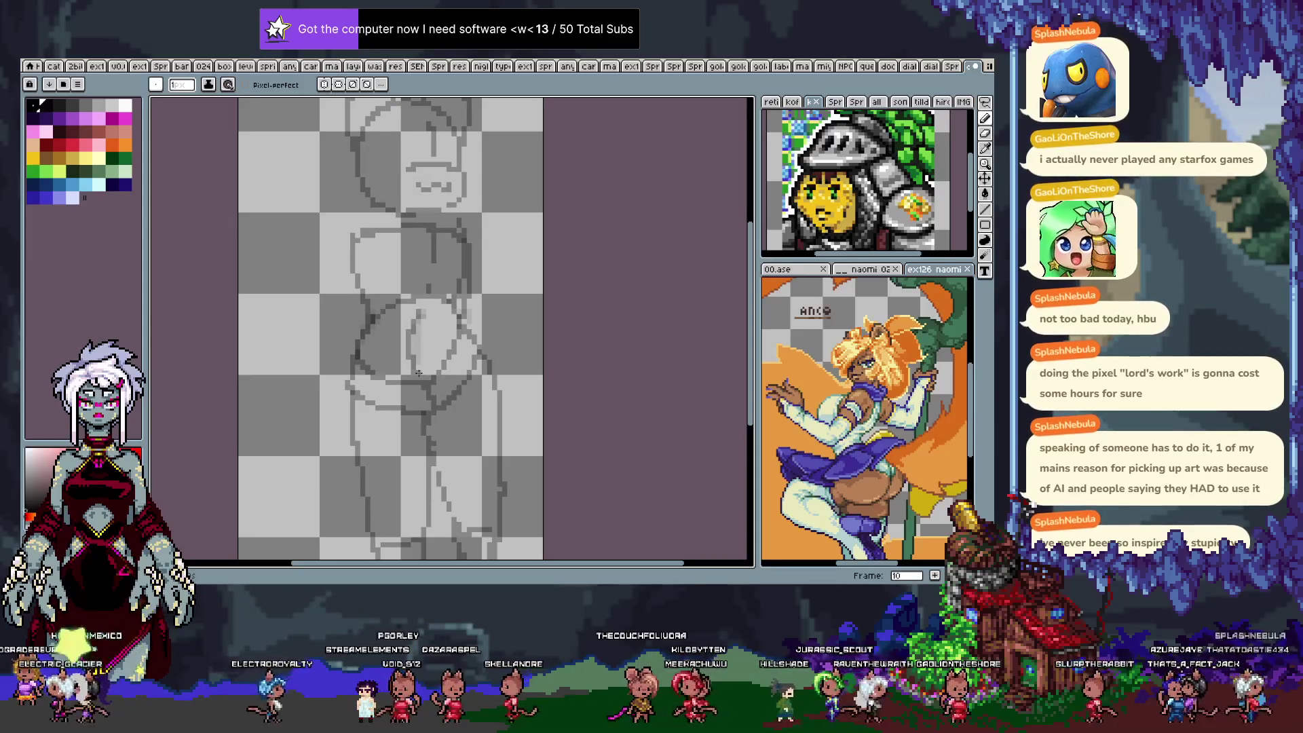
key(comma)
key(period)
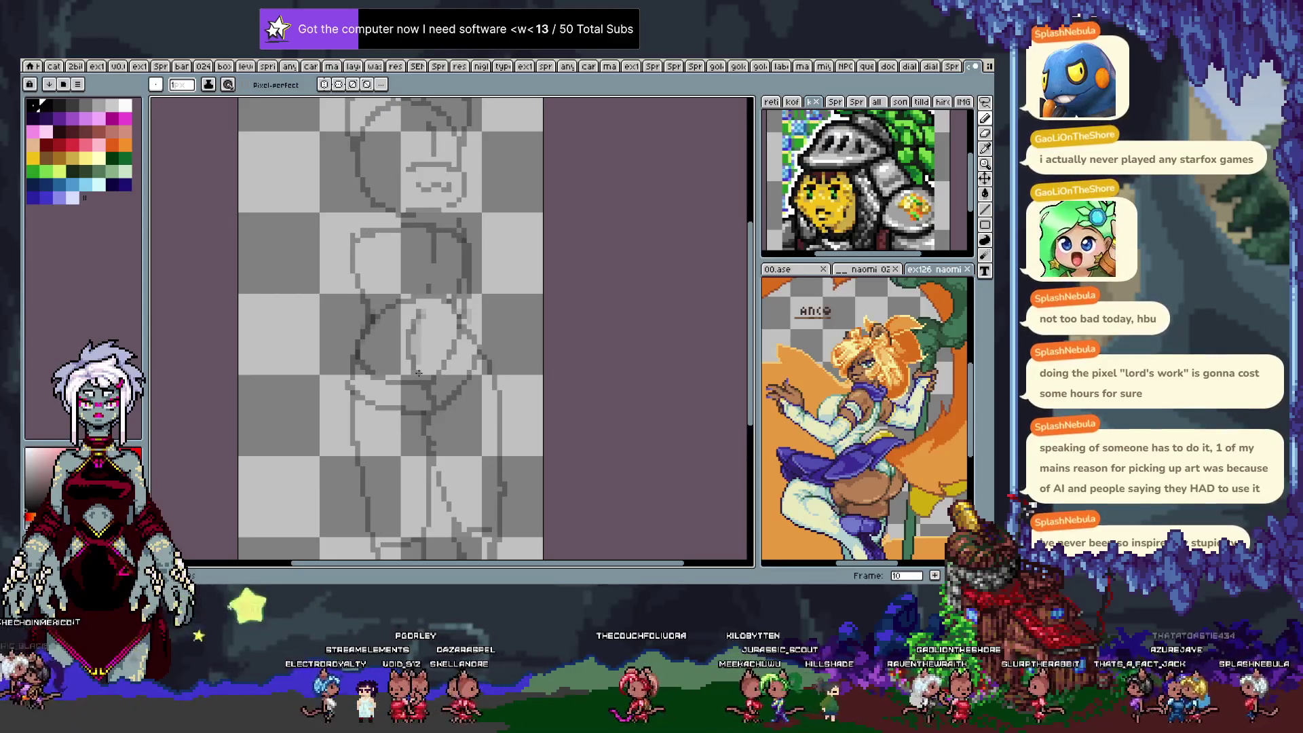
key(period)
key(period)
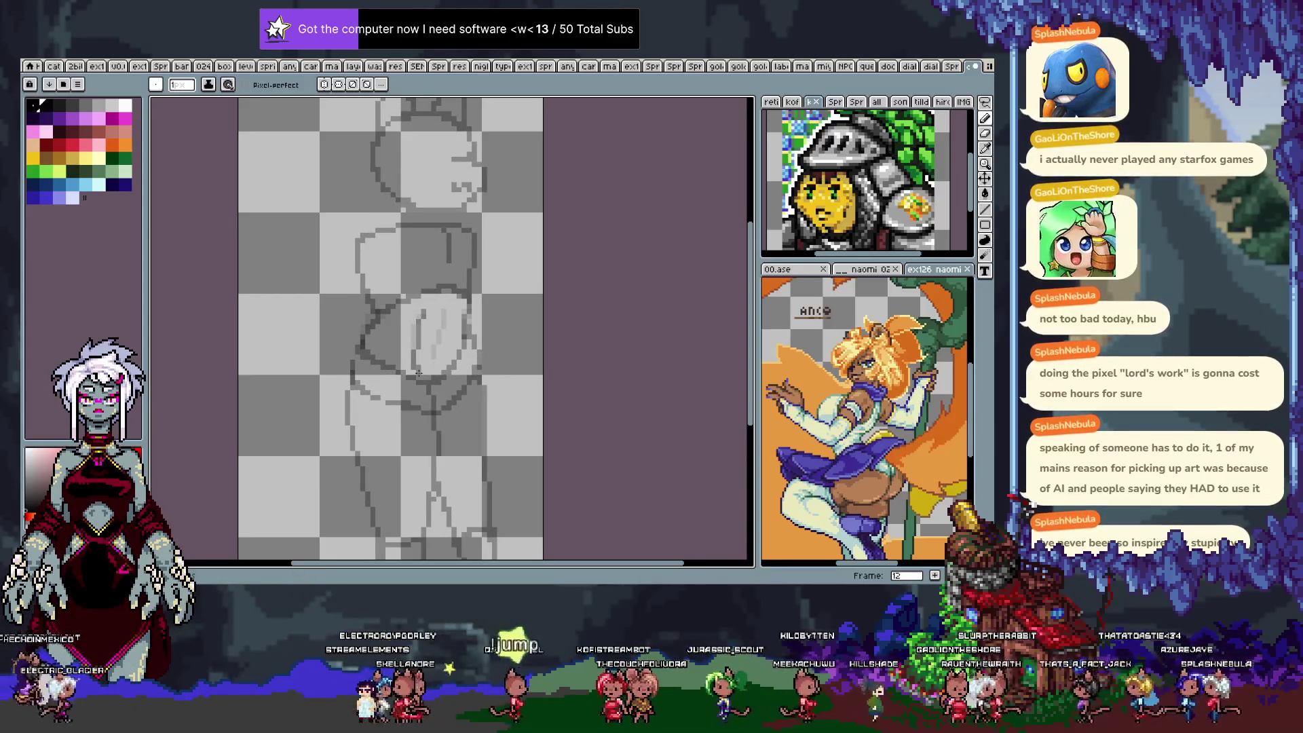
key(w)
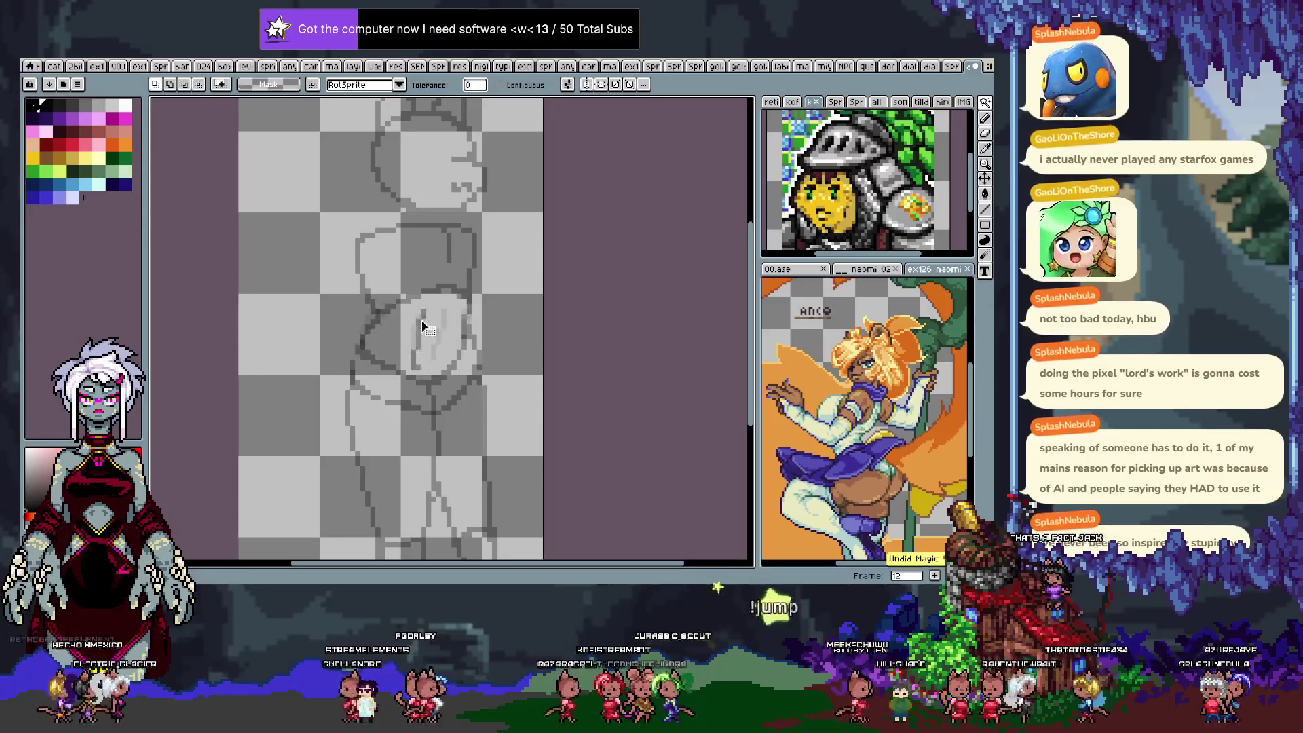
key(b)
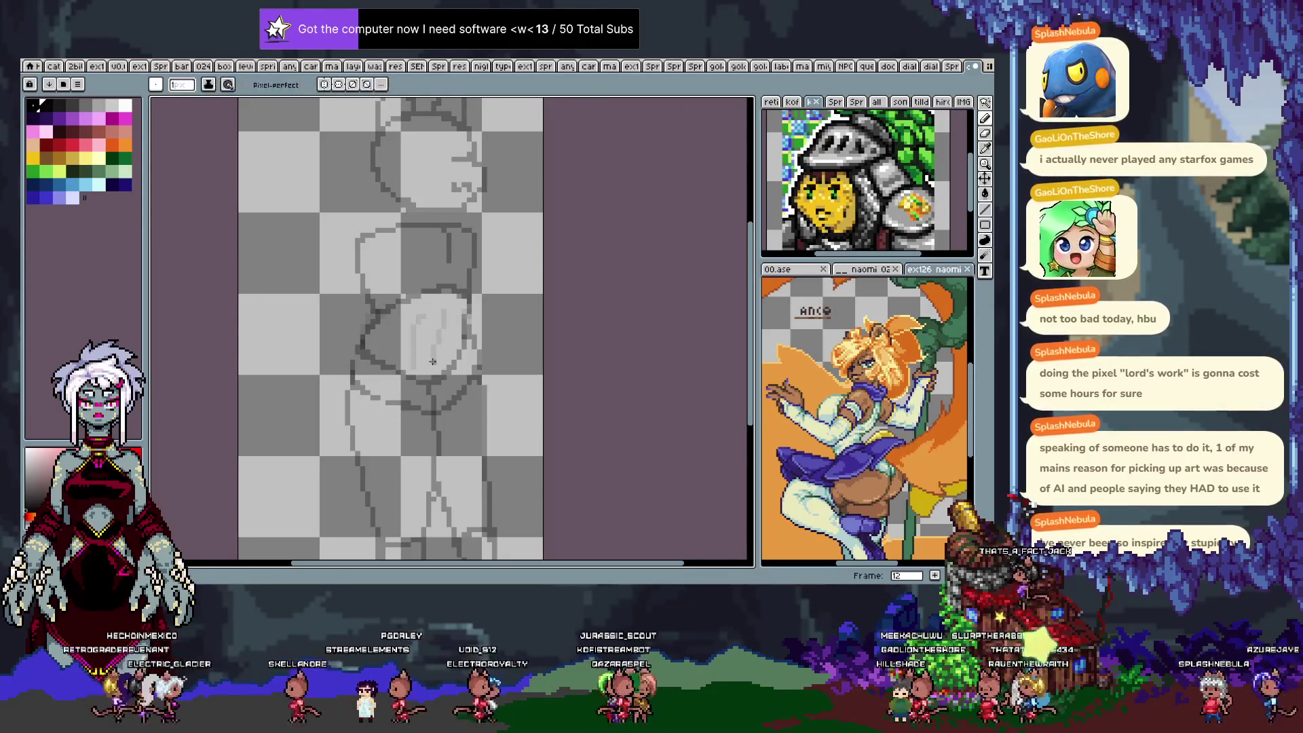
Draw a dark line through frame 12's belly oval, retrying it once, and check frame 13.
drag(445, 304, 424, 364)
key(ctrl+z)
drag(445, 304, 425, 364)
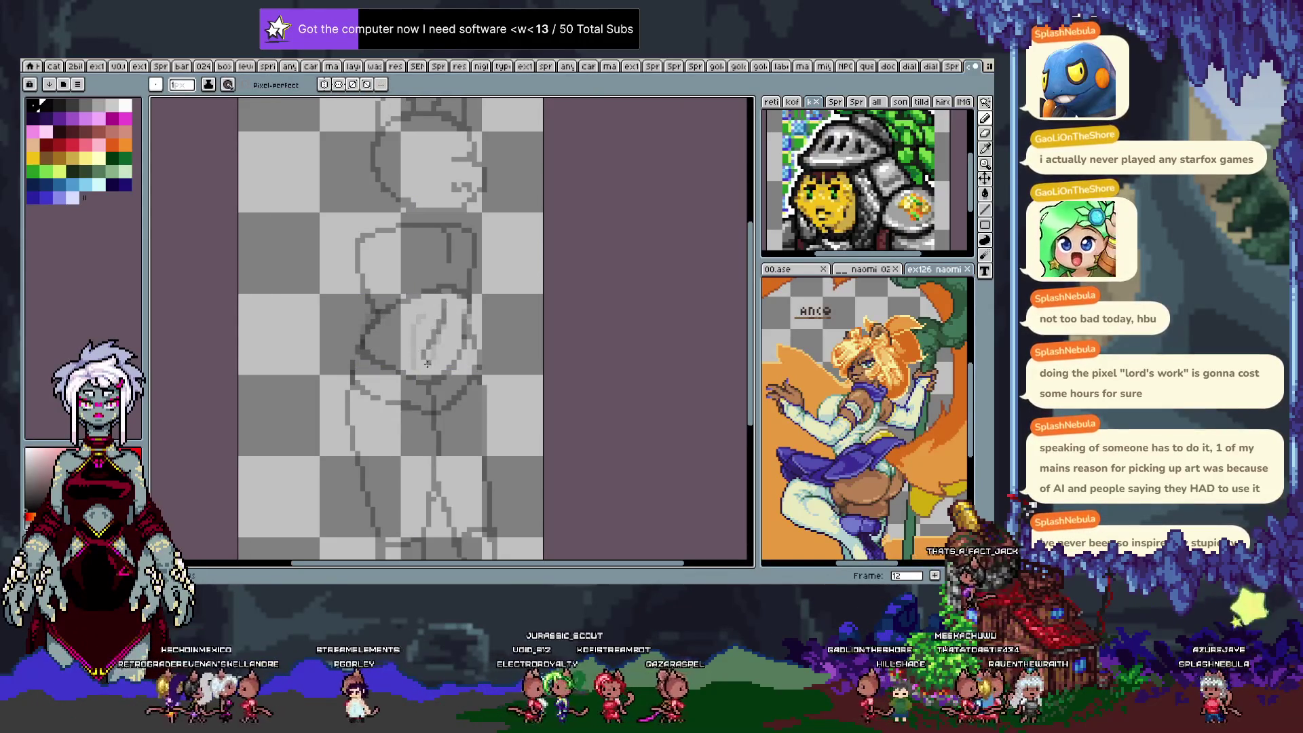
key(Right)
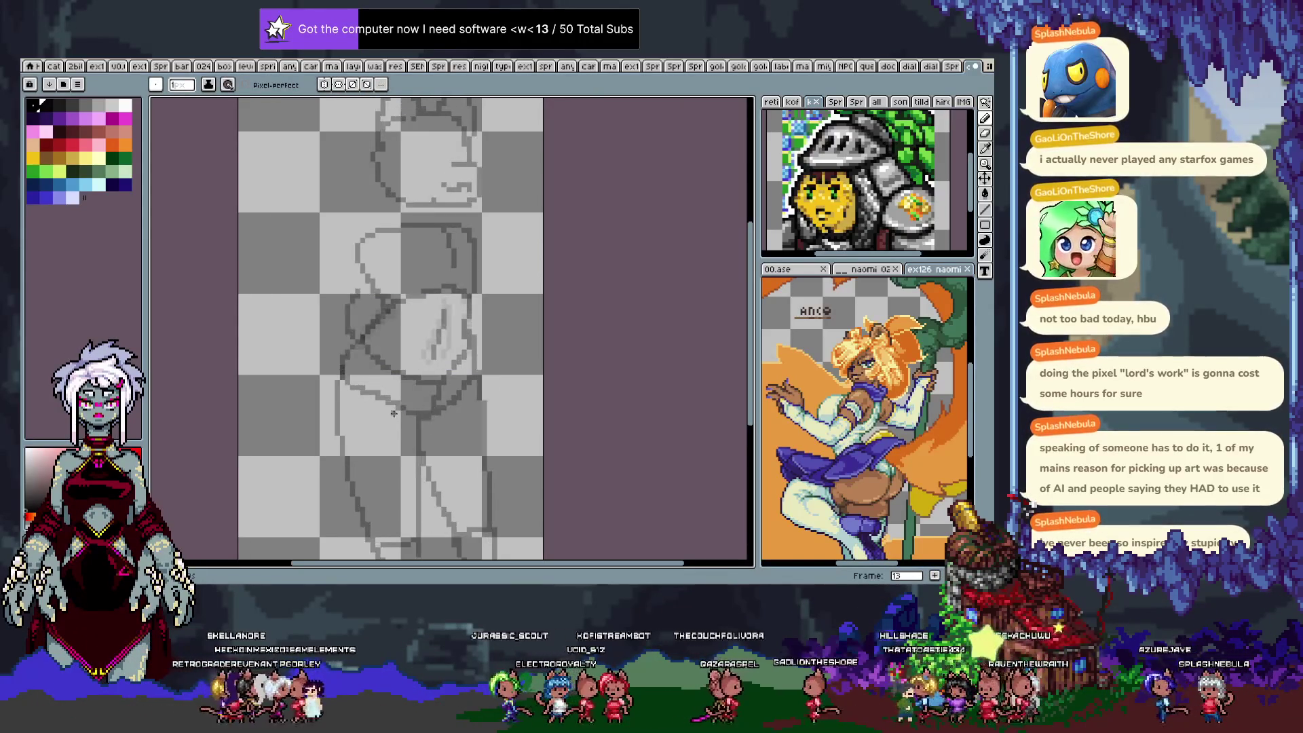
key(Left)
Select part of the belly sketch, try a cleaner diagonal belly line, undo it, and play ahead to frame 14.
key(m)
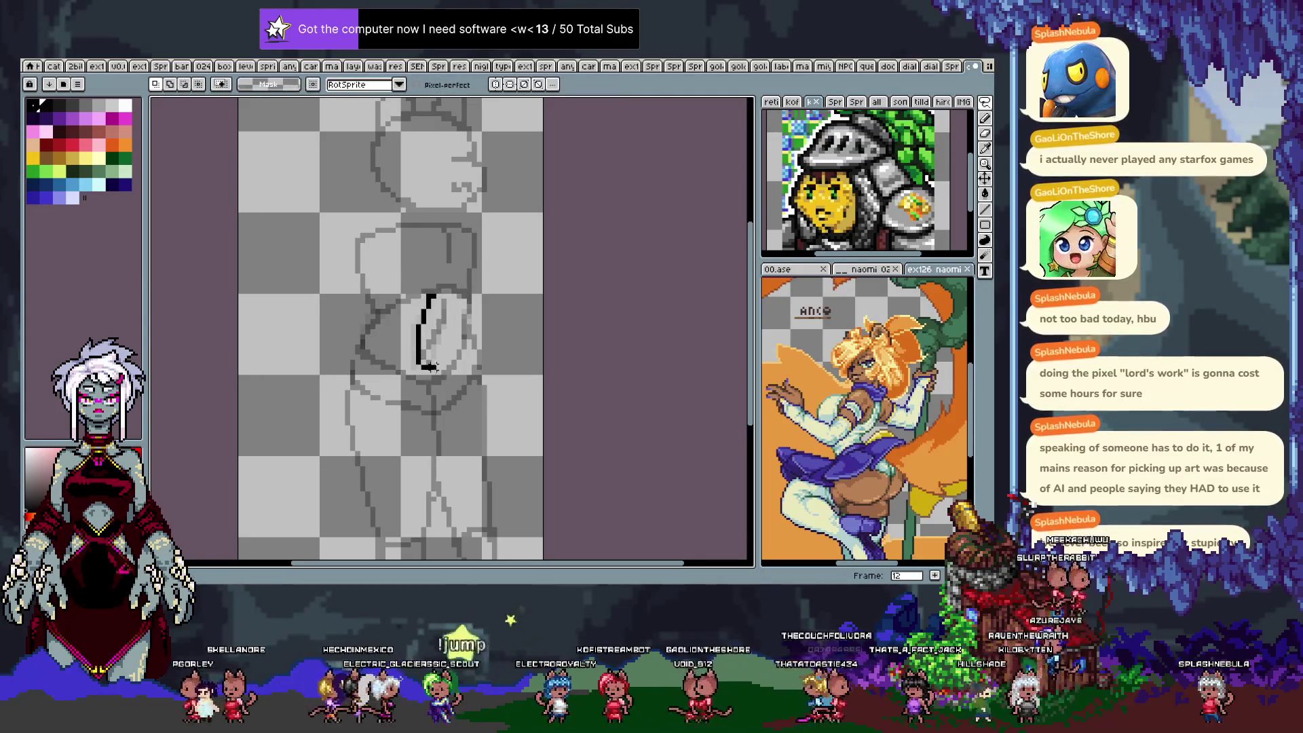
drag(434, 323, 429, 329)
key(b)
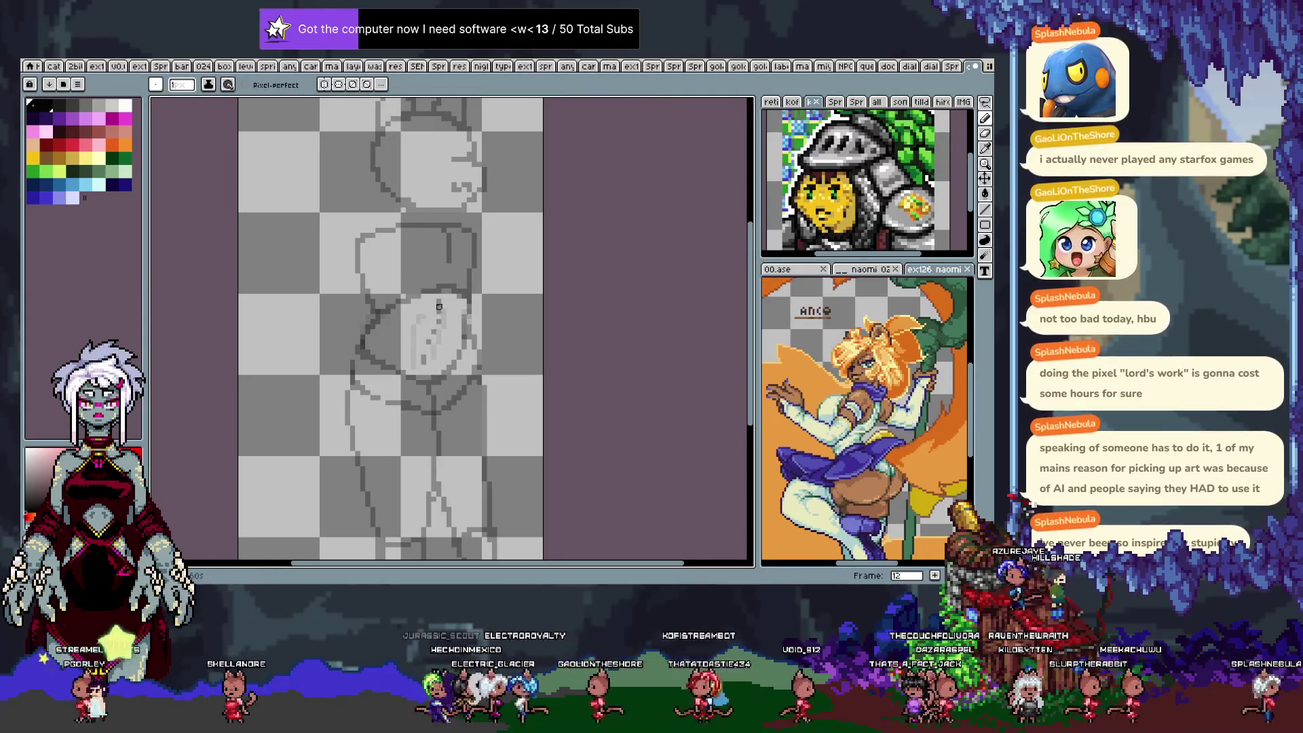
drag(442, 304, 423, 361)
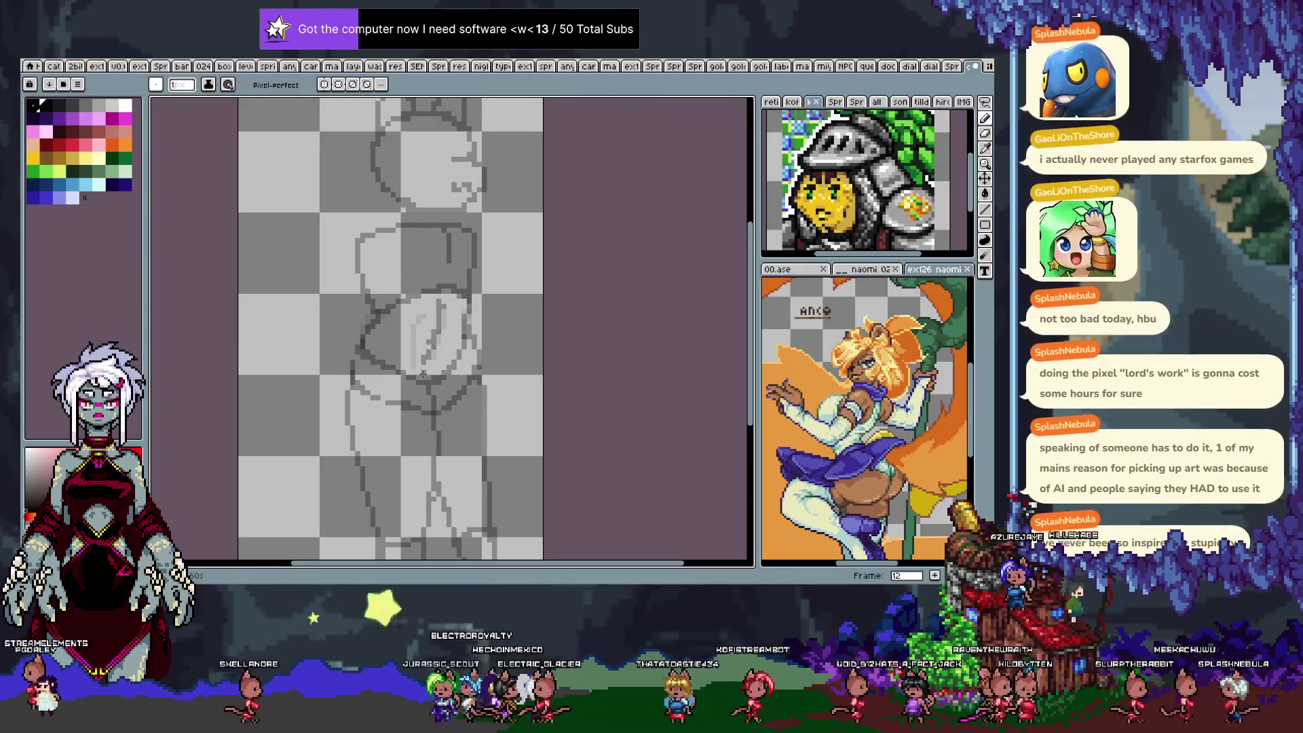
key(ctrl+z)
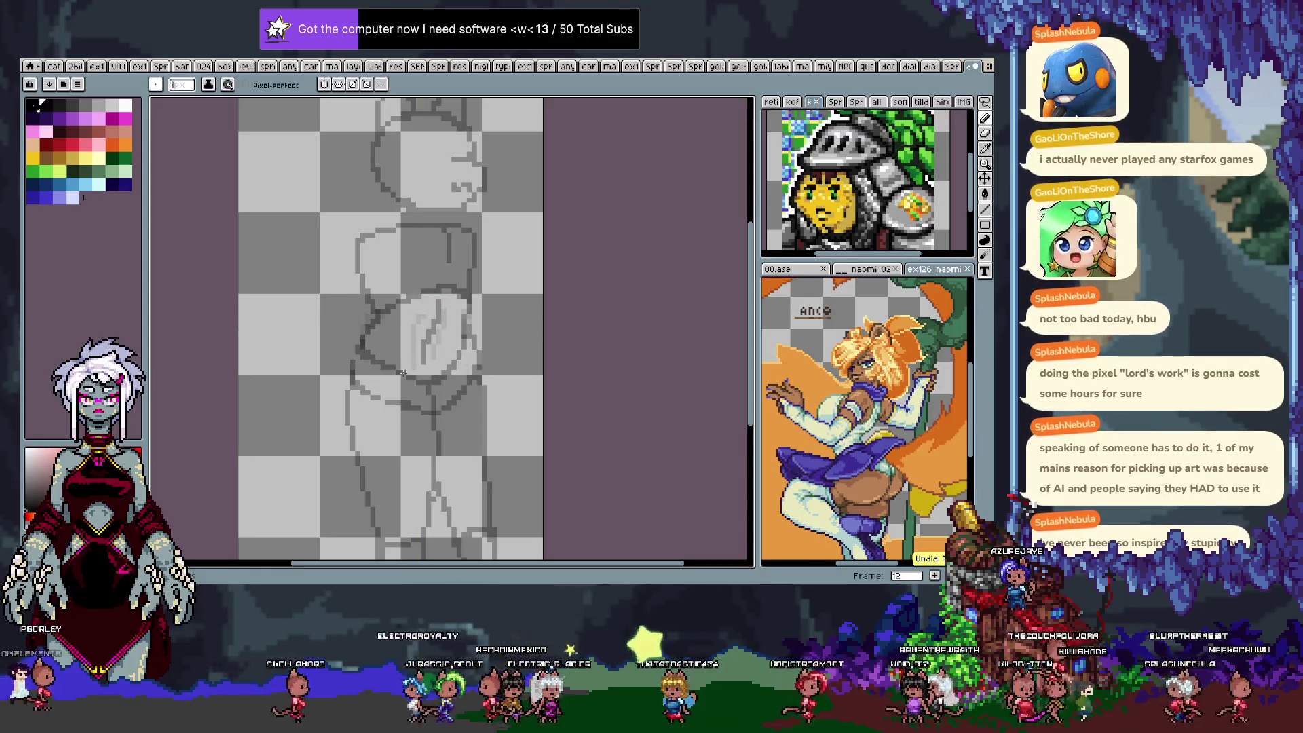
key(Return)
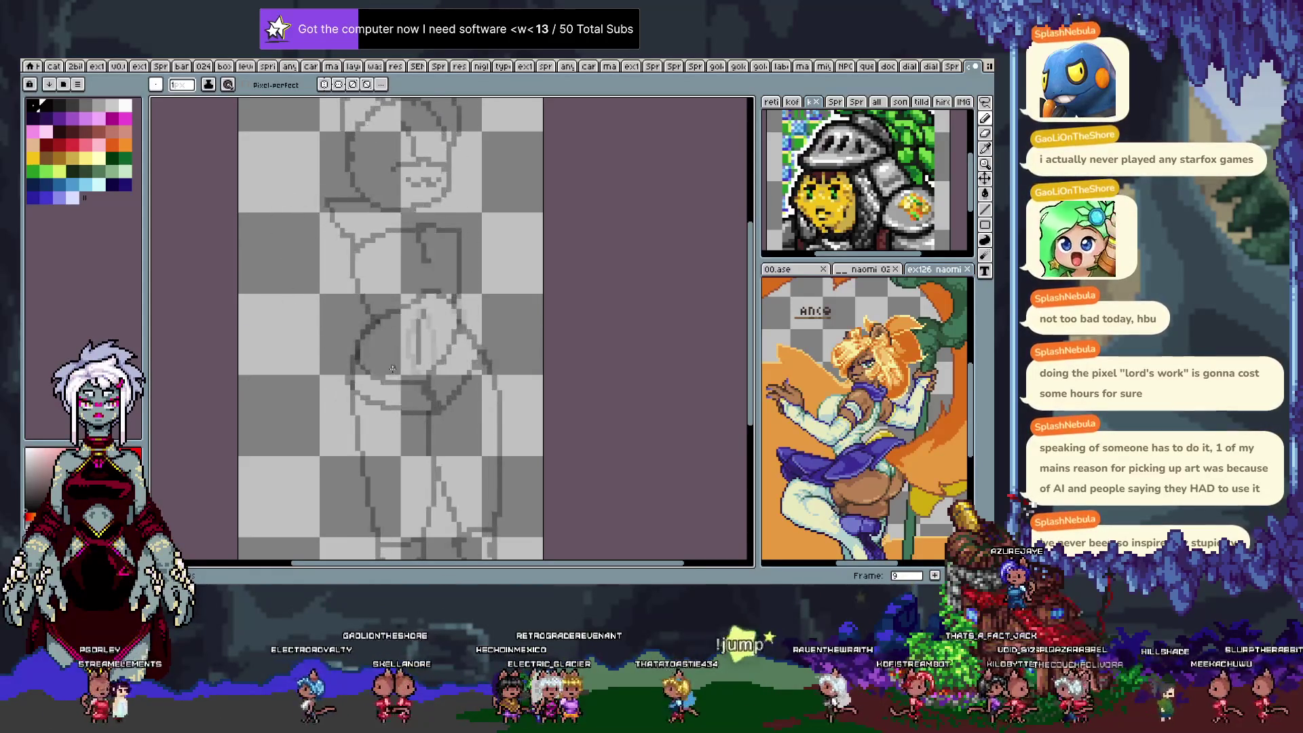
Show the timeline to pick the limb note layer, then hide it and step back a frame.
key(Tab)
key(Up)
key(Up)
key(Up)
key(Tab)
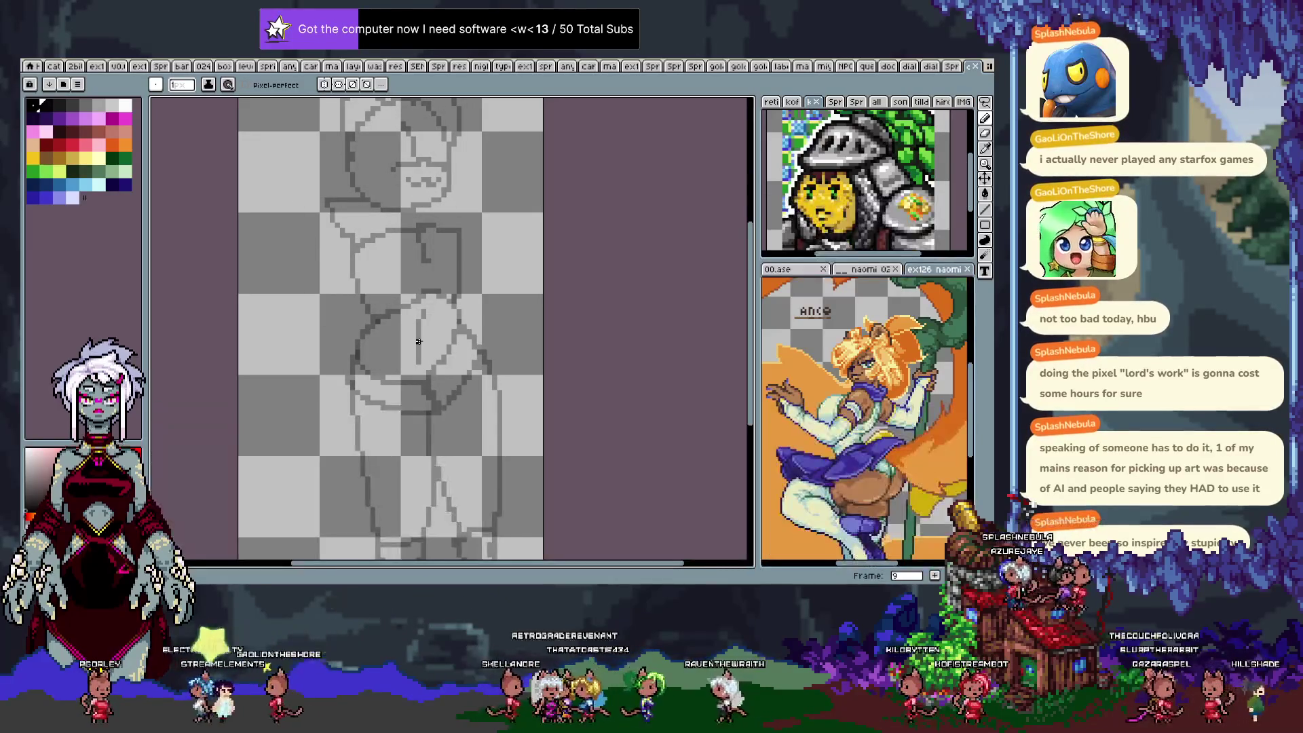
key(Tab)
key(Left)
key(Left)
key(Left)
On frame 4, pick the dark maroon colour and try a curved stroke on the torso, undoing it.
key(Tab)
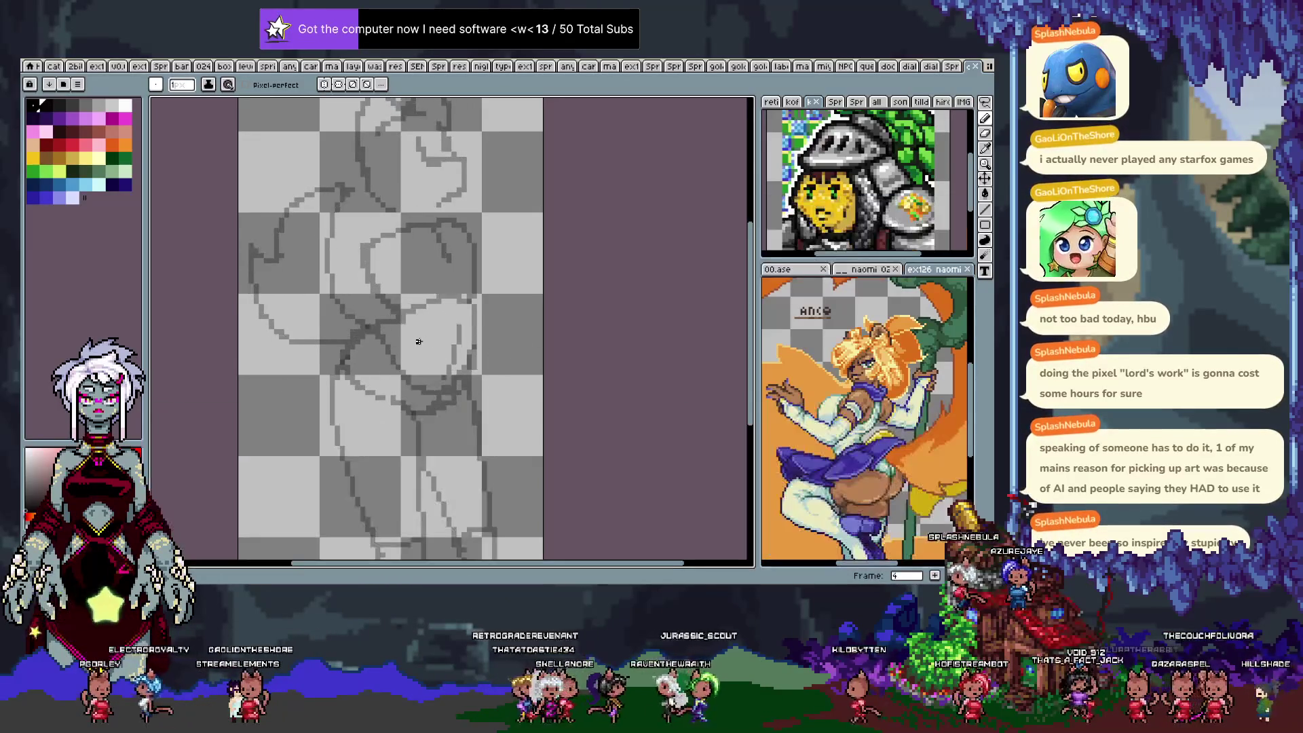
drag(486, 315, 469, 329)
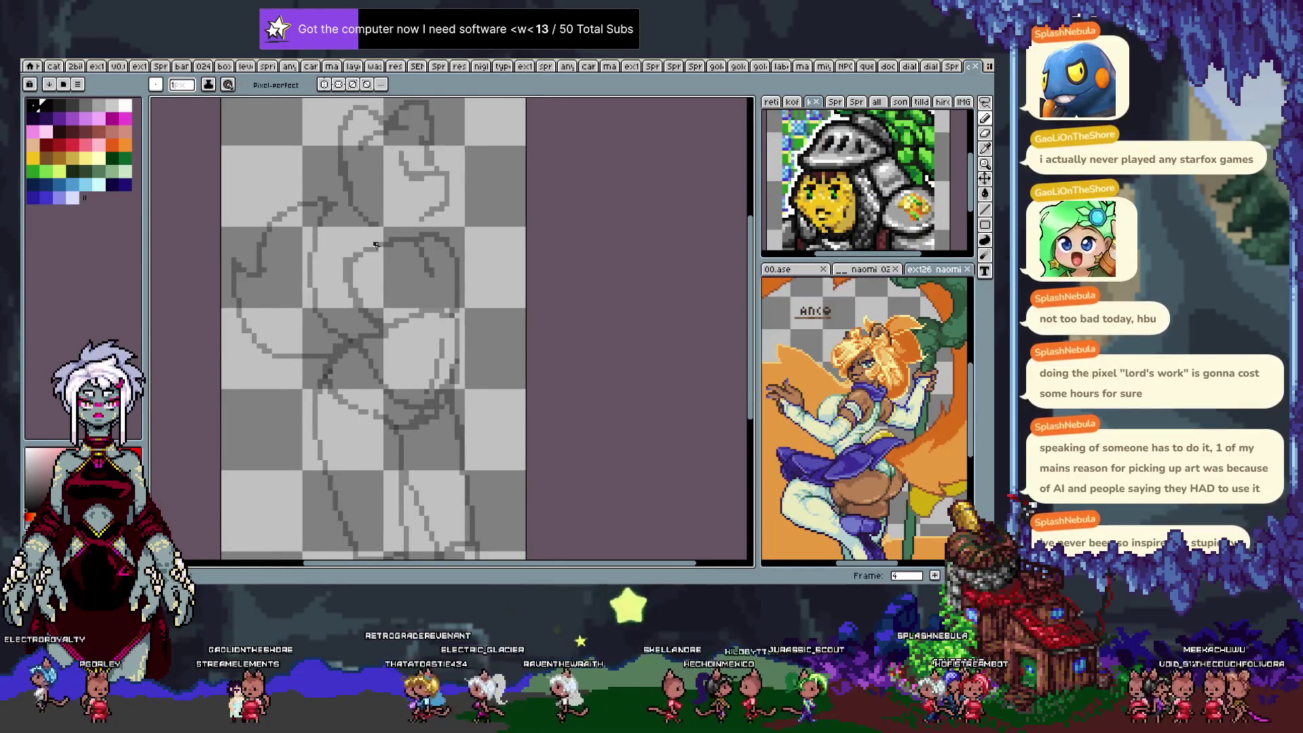
click(73, 133)
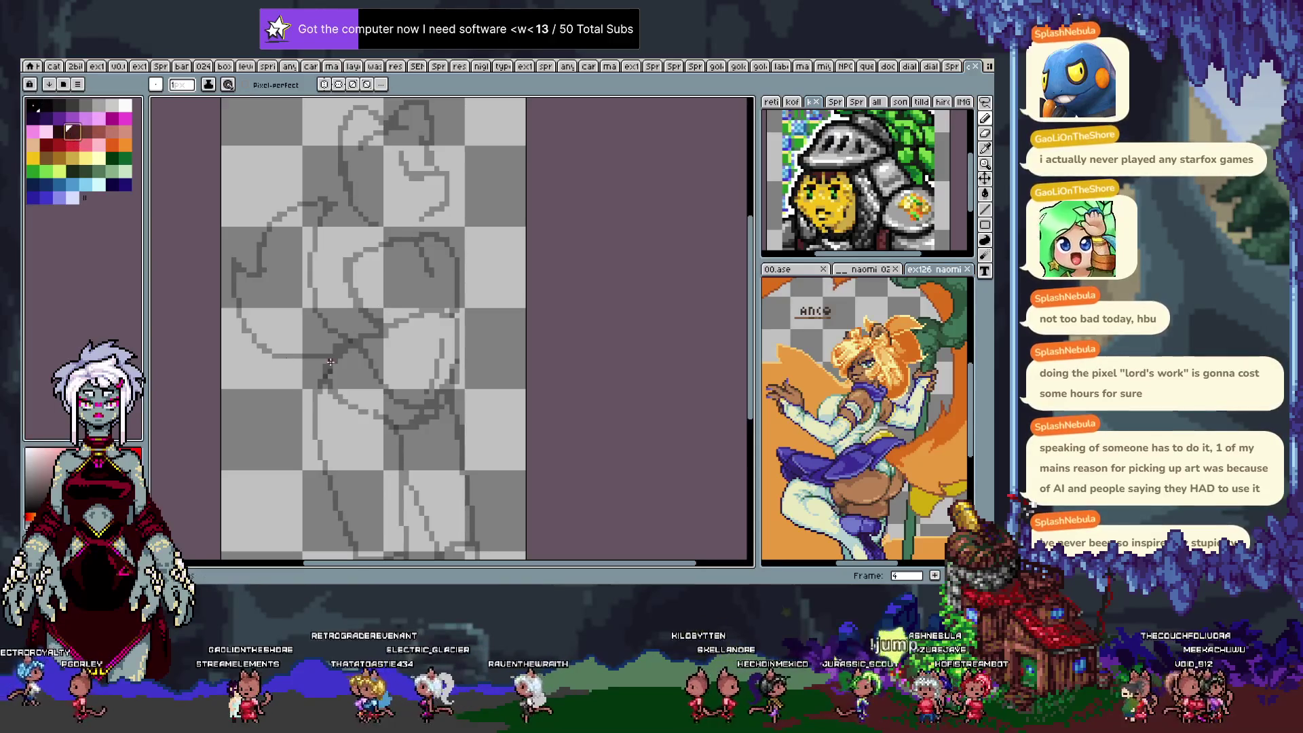
drag(440, 235, 478, 265)
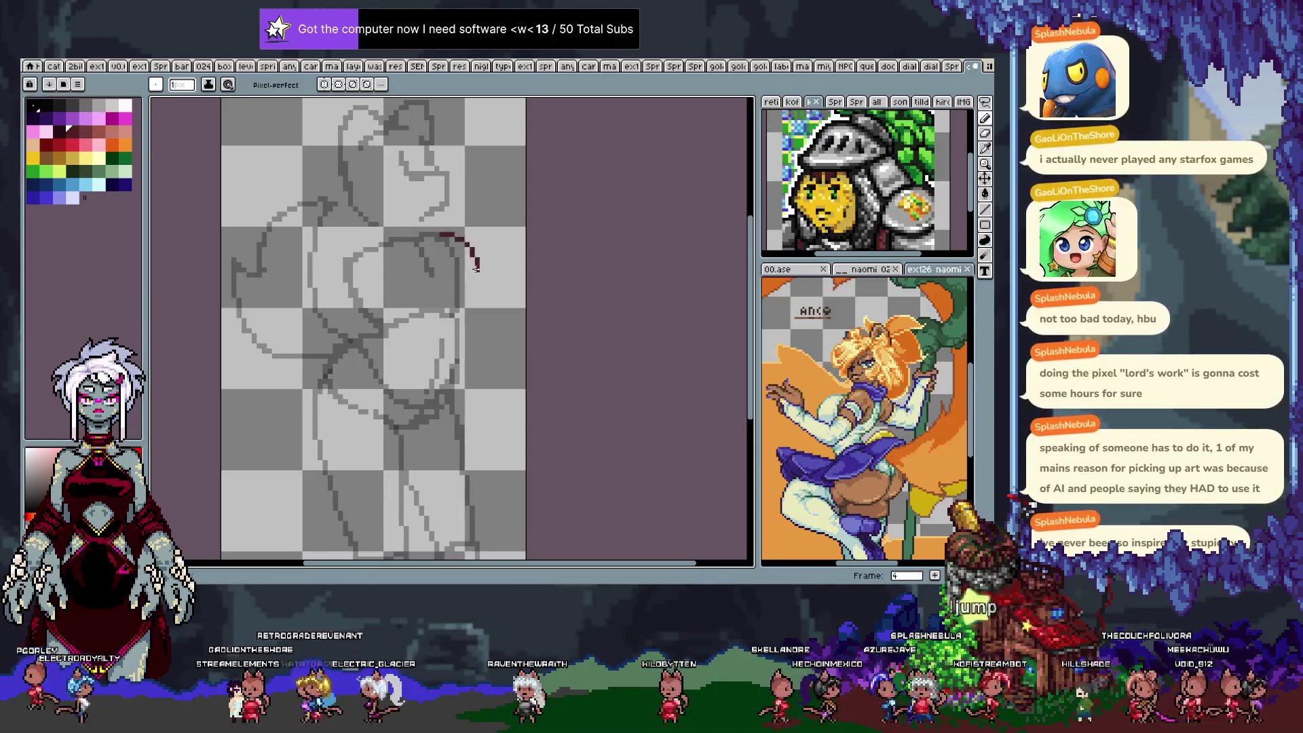
key(ctrl+z)
key(ctrl+y)
key(ctrl+z)
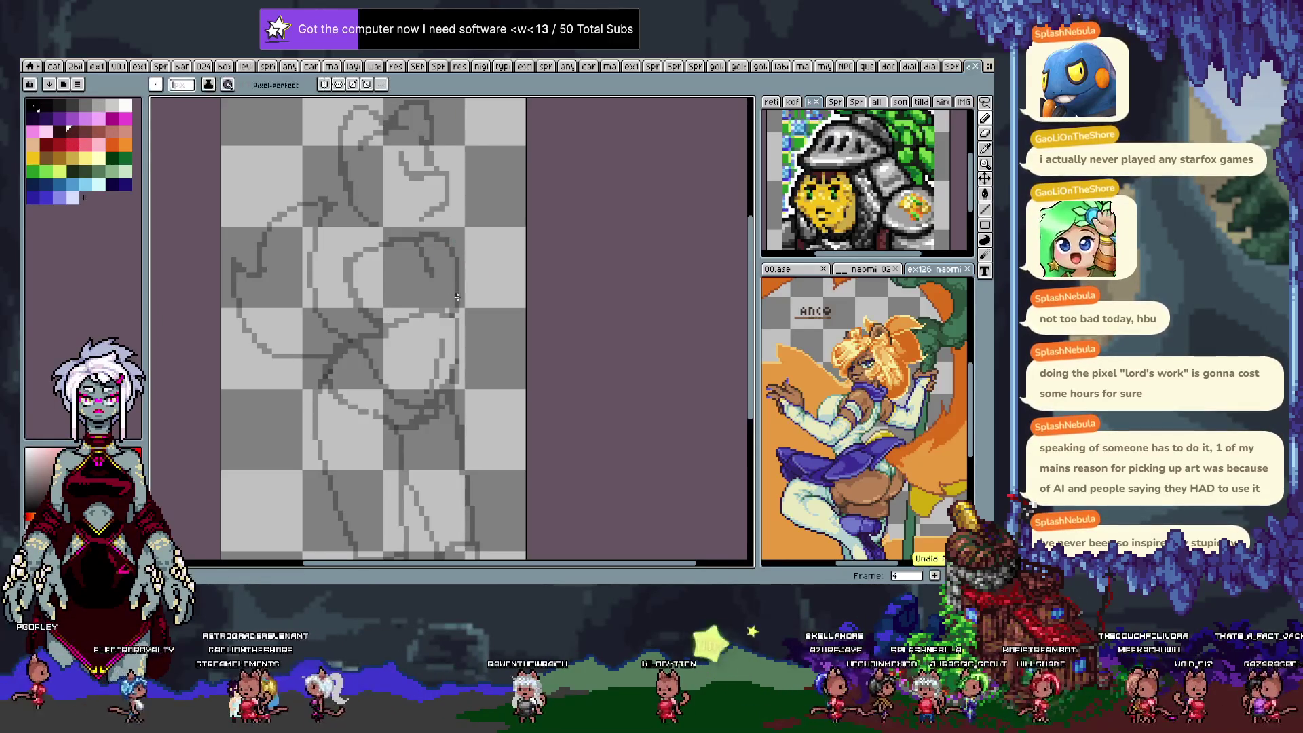
Try short maroon strokes and a curve along the loop's bottom, undoing each attempt.
mouse_move(447, 300)
mouse_down()
mouse_move(477, 285)
mouse_move(477, 253)
mouse_up()
key(ctrl+z)
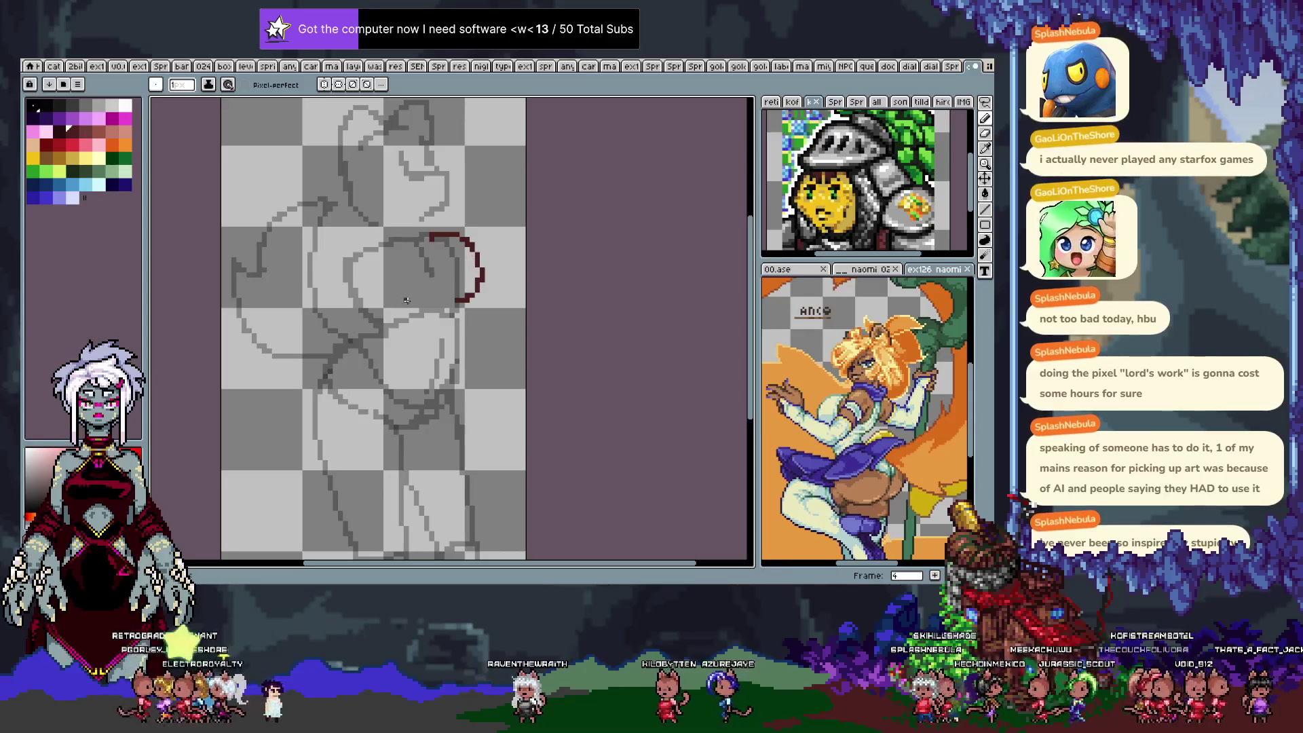
key(ctrl+z)
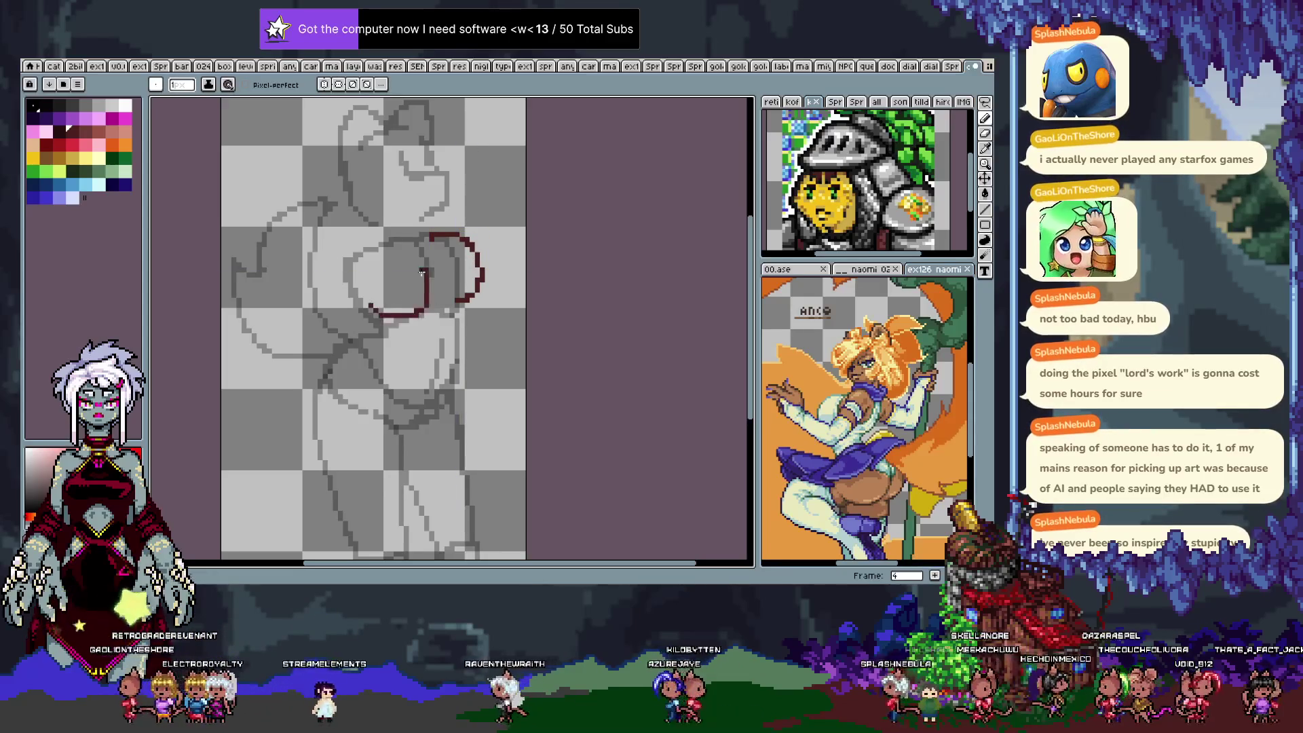
key(ctrl+z)
drag(364, 299, 424, 311)
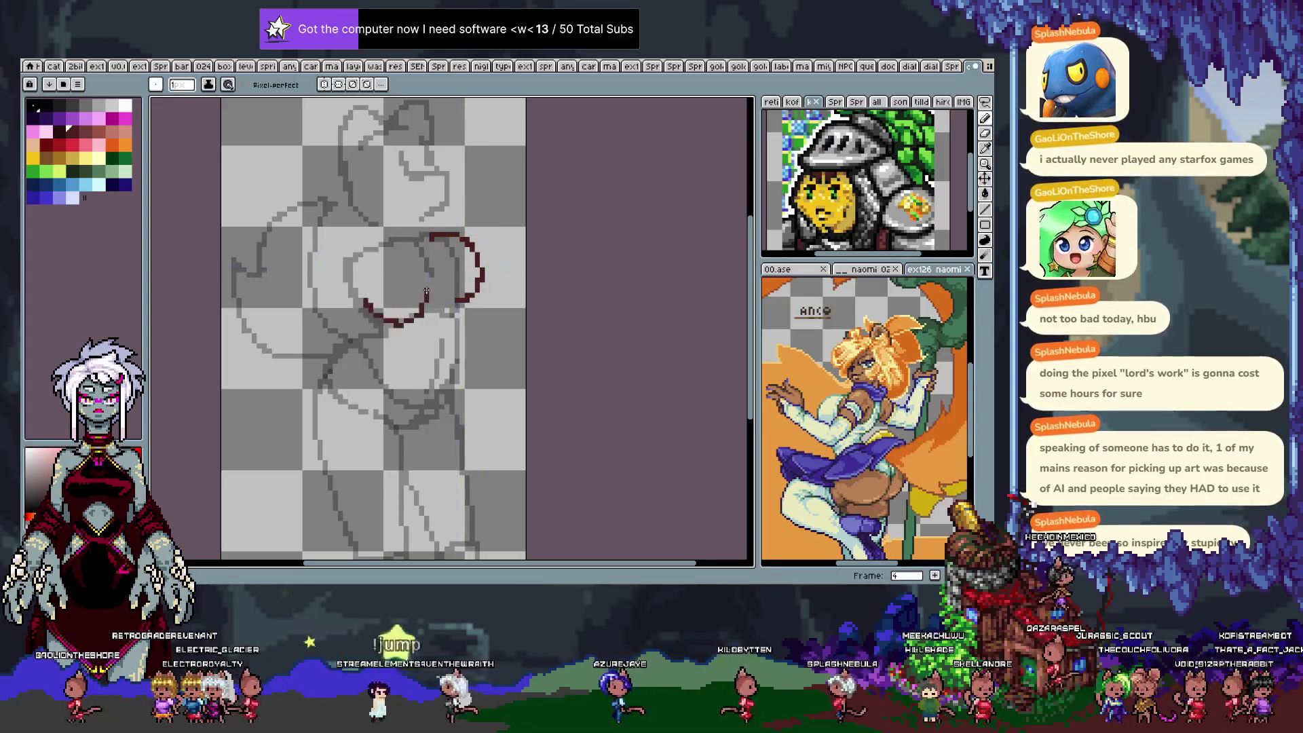
key(ctrl+z)
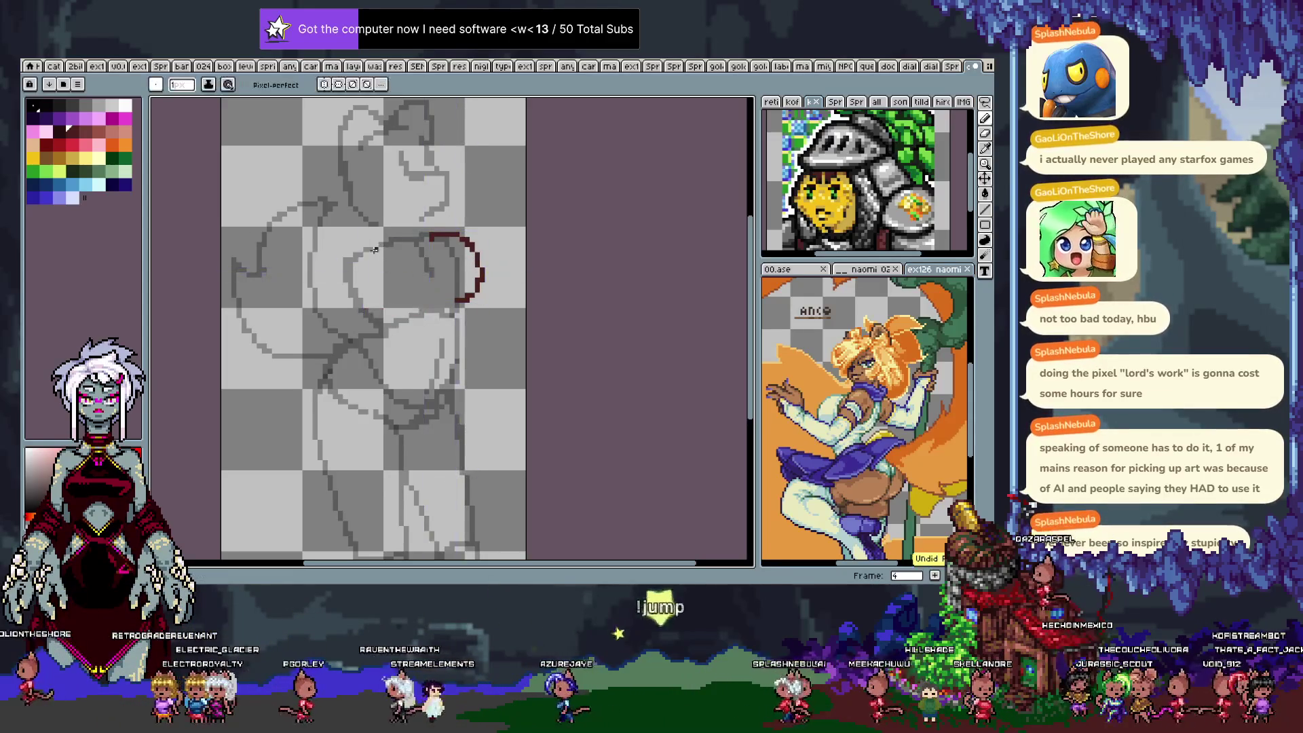
Draw and redraw the red loop on the left of the torso several times.
mouse_move(375, 250)
mouse_down()
mouse_move(411, 260)
mouse_move(415, 299)
mouse_up()
key(ctrl+z)
key(ctrl+z)
key(ctrl+z)
drag(366, 243, 407, 321)
key(ctrl+z)
drag(366, 245, 407, 319)
key(ctrl+z)
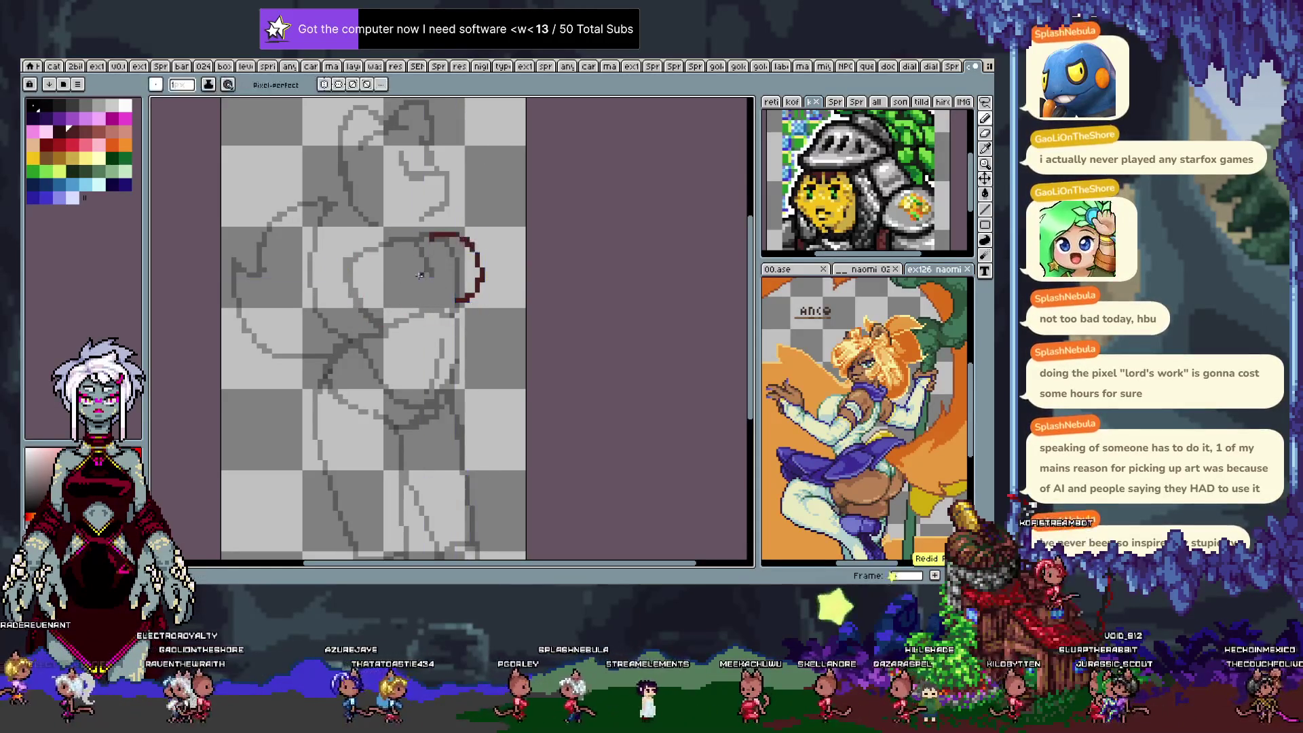
drag(370, 251, 415, 306)
key(ctrl+z)
mouse_move(366, 251)
mouse_down()
mouse_move(404, 326)
mouse_move(415, 313)
mouse_move(360, 268)
mouse_move(397, 270)
mouse_up()
key(ctrl+z)
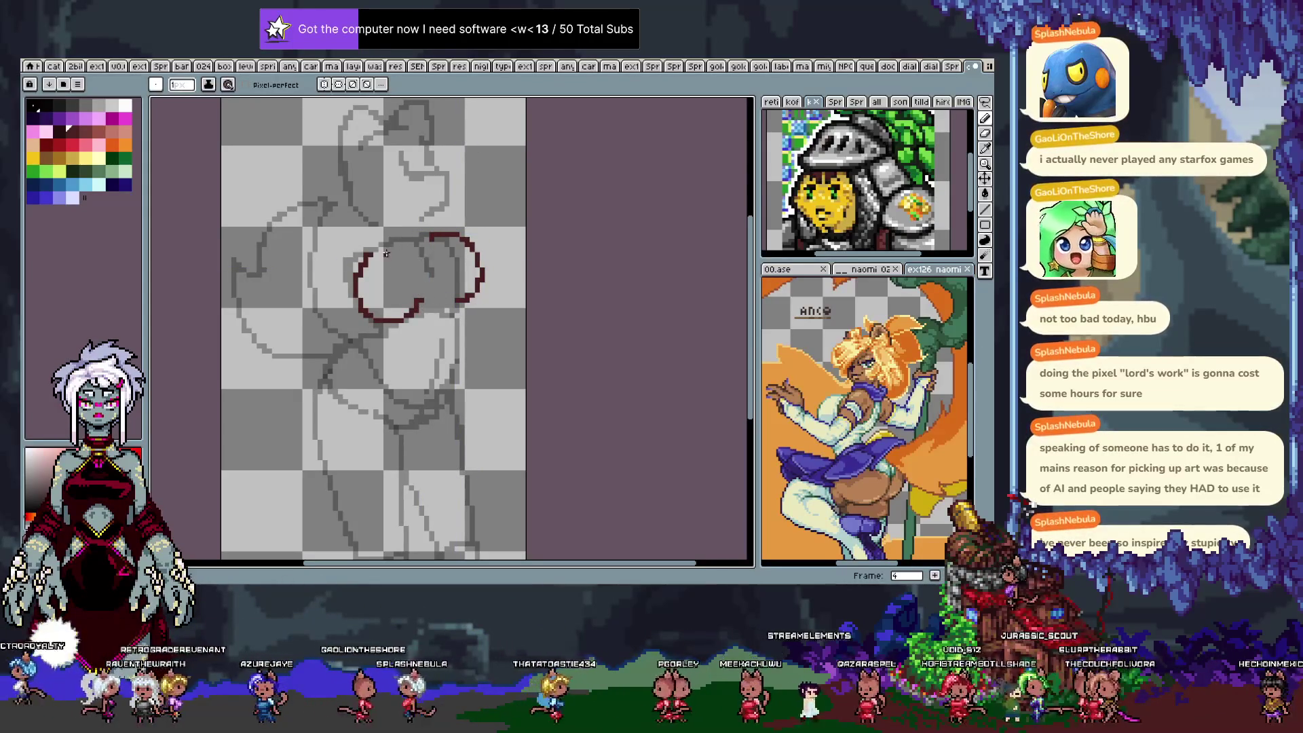
On frame 5, draw a red arc along the loop's bottom, then undo it.
key(Right)
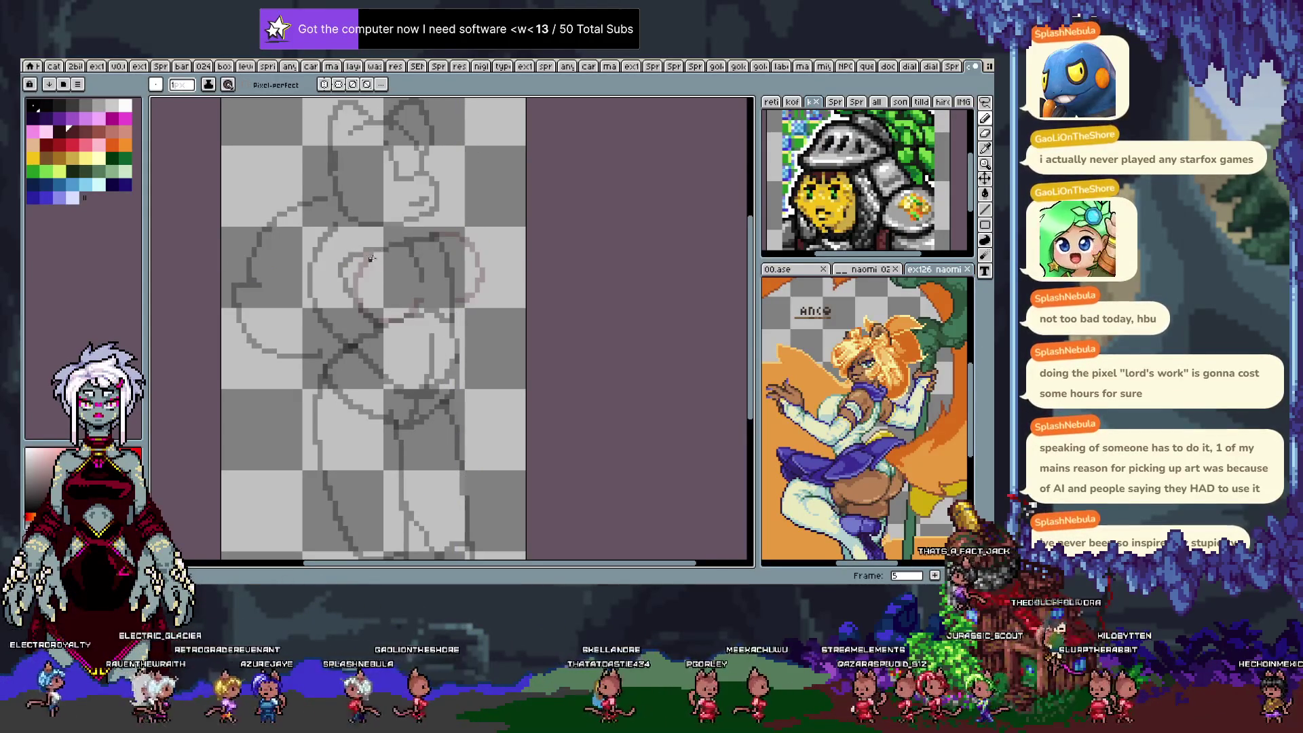
mouse_move(360, 280)
mouse_down()
mouse_move(422, 313)
mouse_move(397, 244)
mouse_move(426, 311)
mouse_move(411, 249)
mouse_move(487, 279)
mouse_move(452, 243)
mouse_up()
key(ctrl+z)
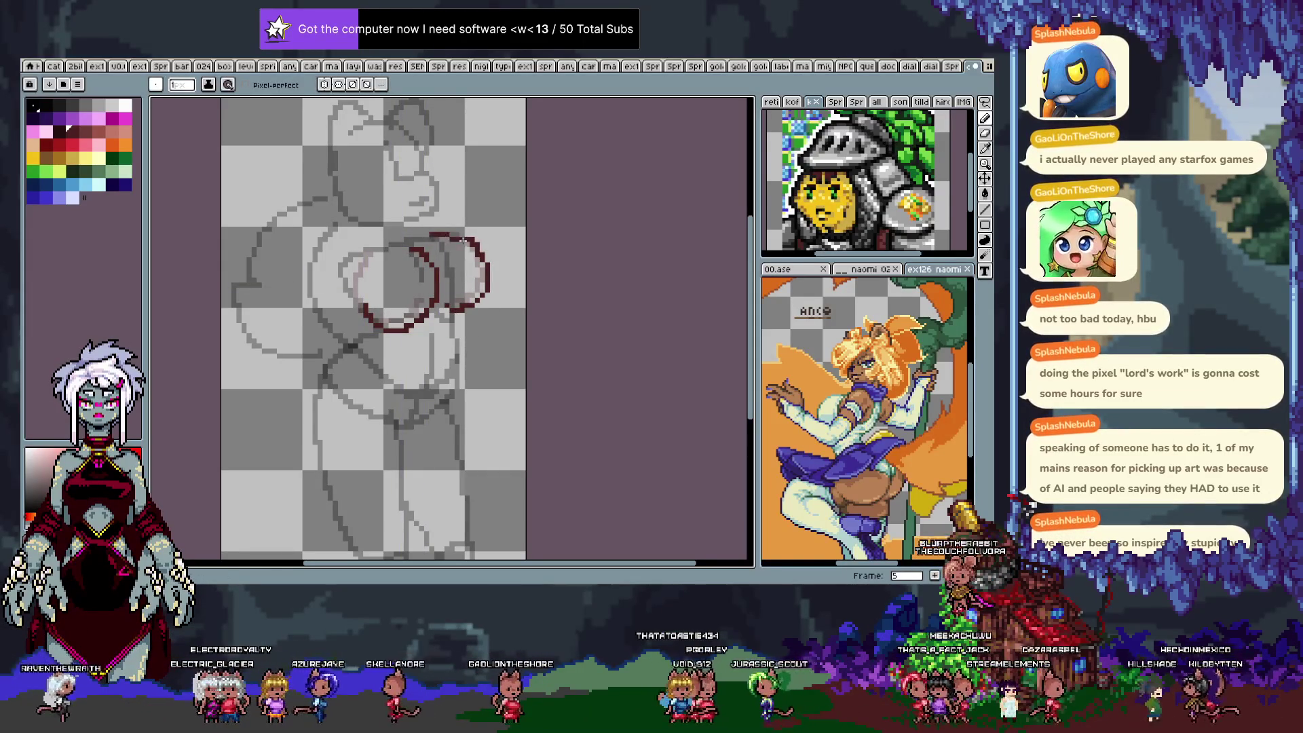
Back on frame 4, select the right red circle and nudge it slightly right and down.
key(Left)
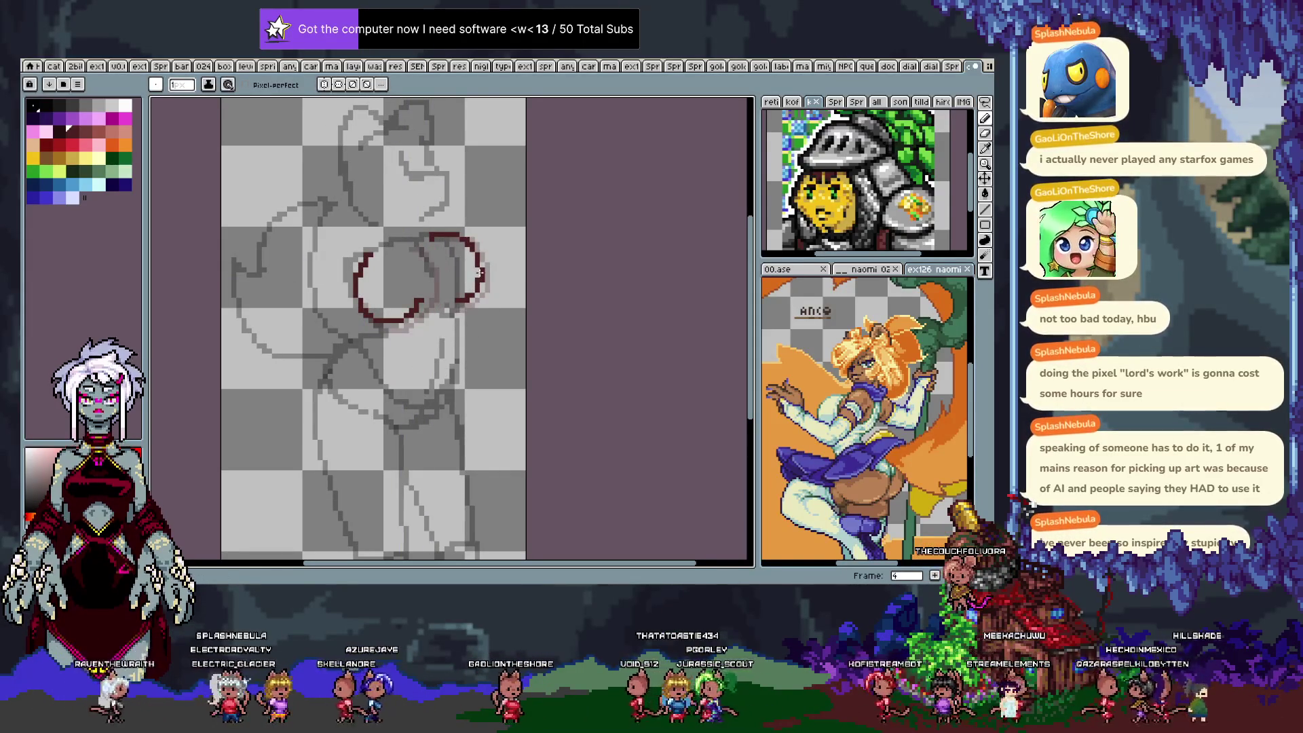
key(m)
drag(410, 211, 507, 315)
drag(479, 263, 484, 269)
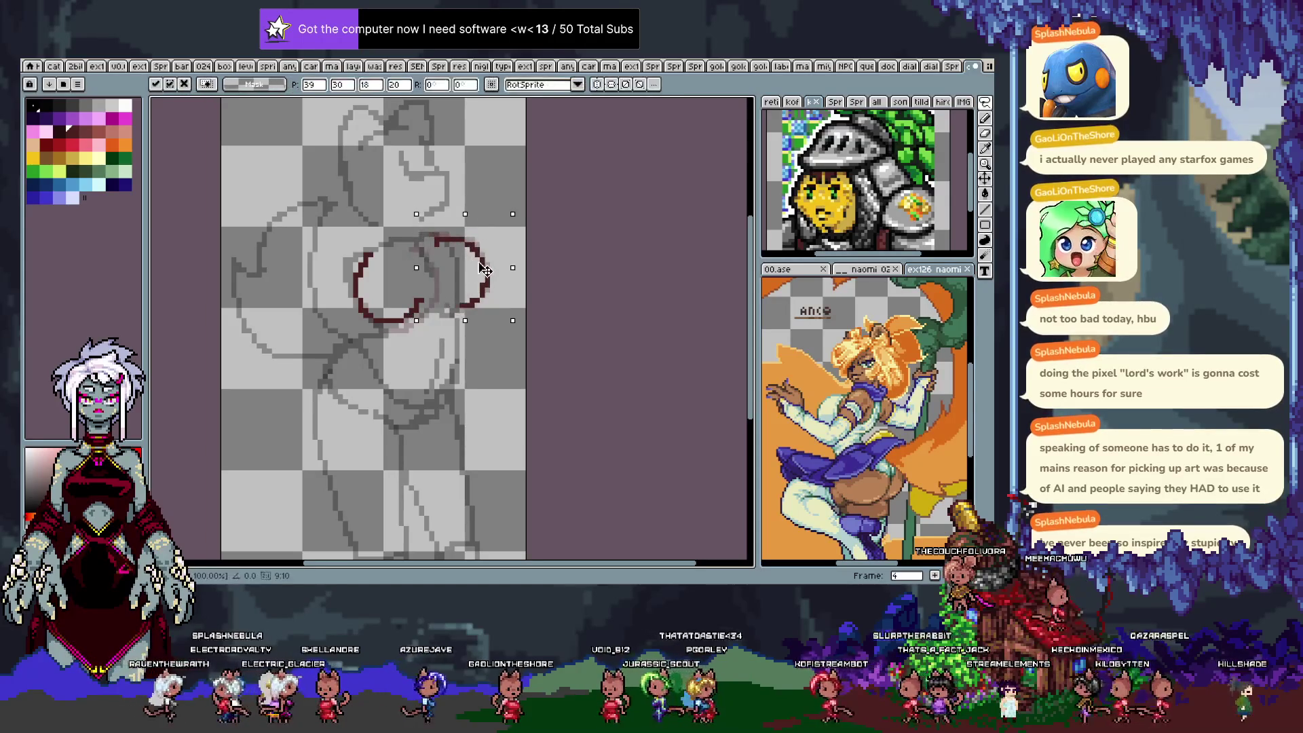
key(Return)
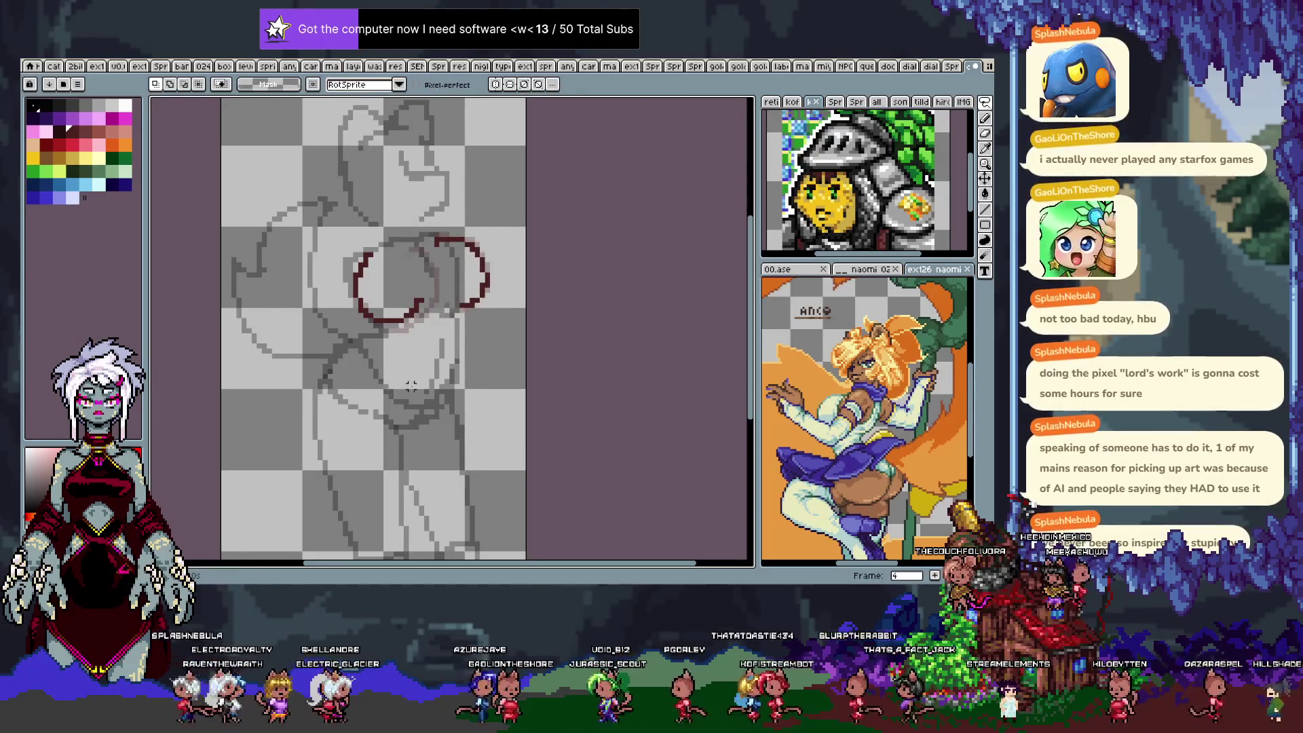
Compare frames 4 and 5, then use the Move tool to shift frame 5's red circles a few pixels down.
key(Right)
key(Left)
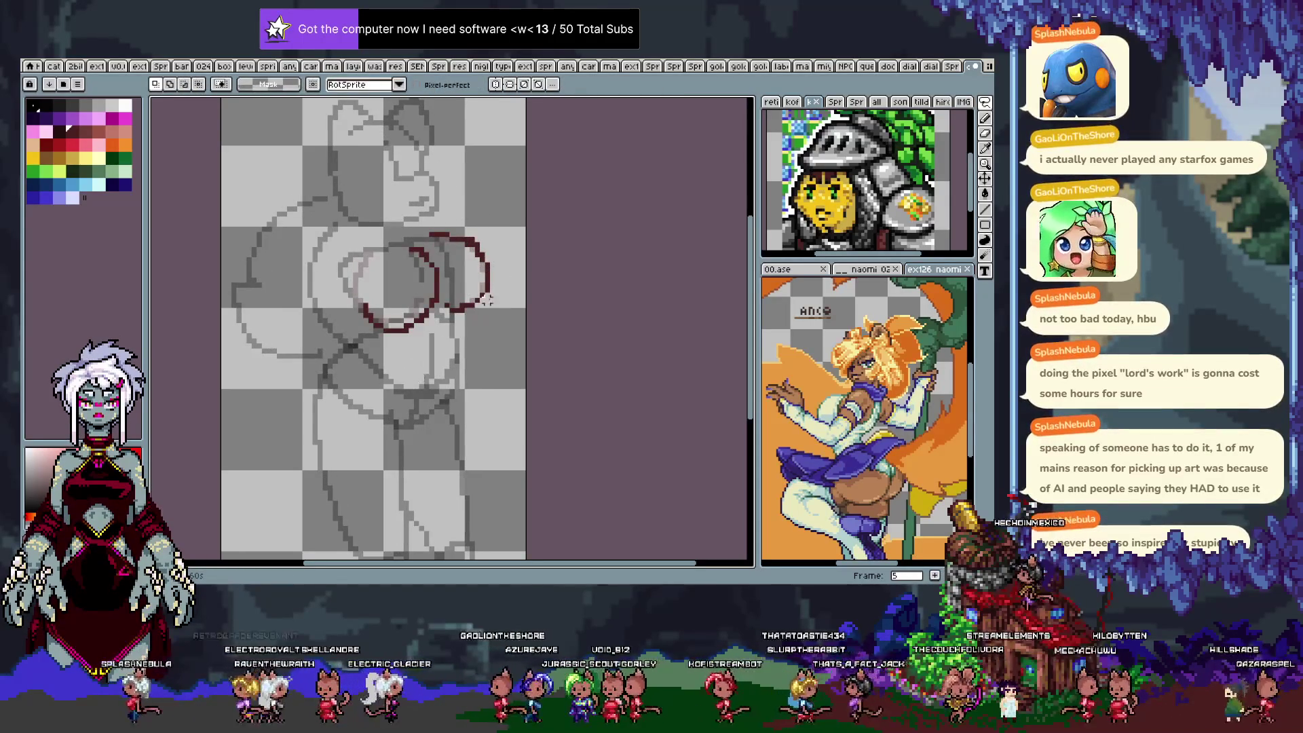
key(Left)
mouse_move(448, 307)
mouse_down()
mouse_move(512, 246)
mouse_move(451, 224)
mouse_up()
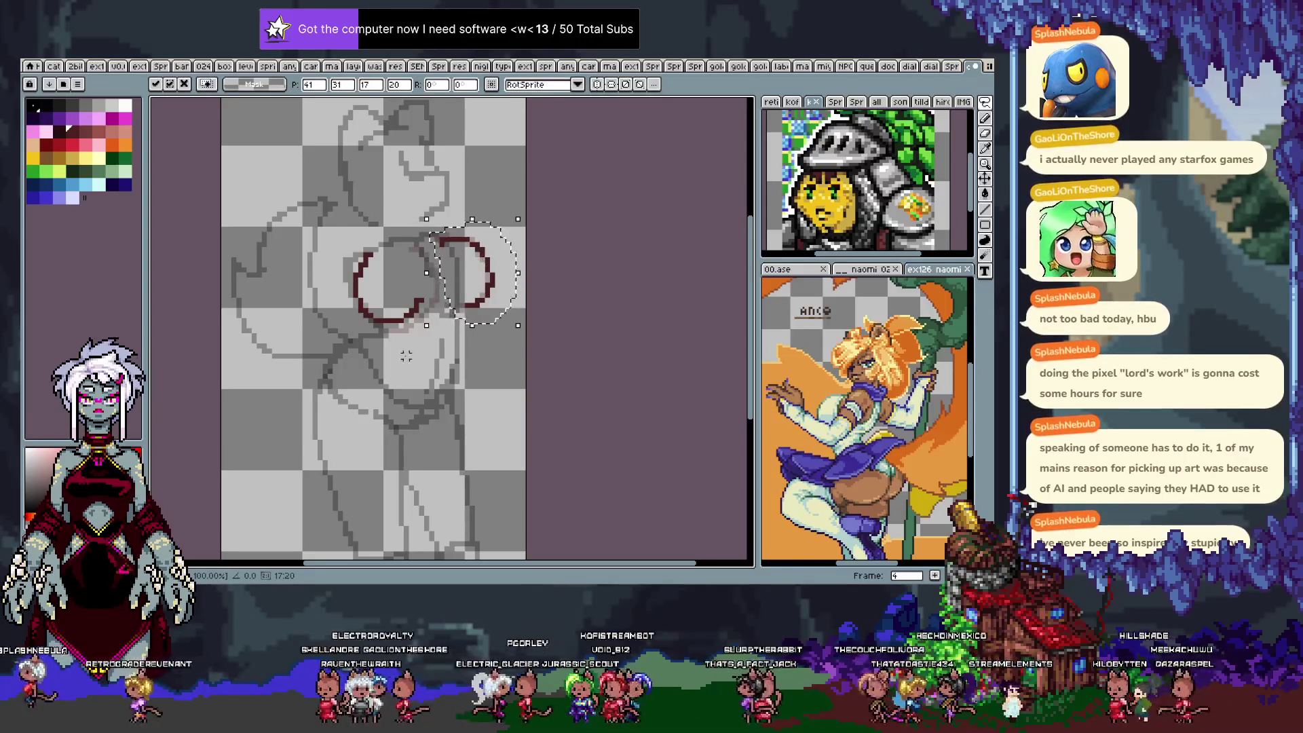
key(Right)
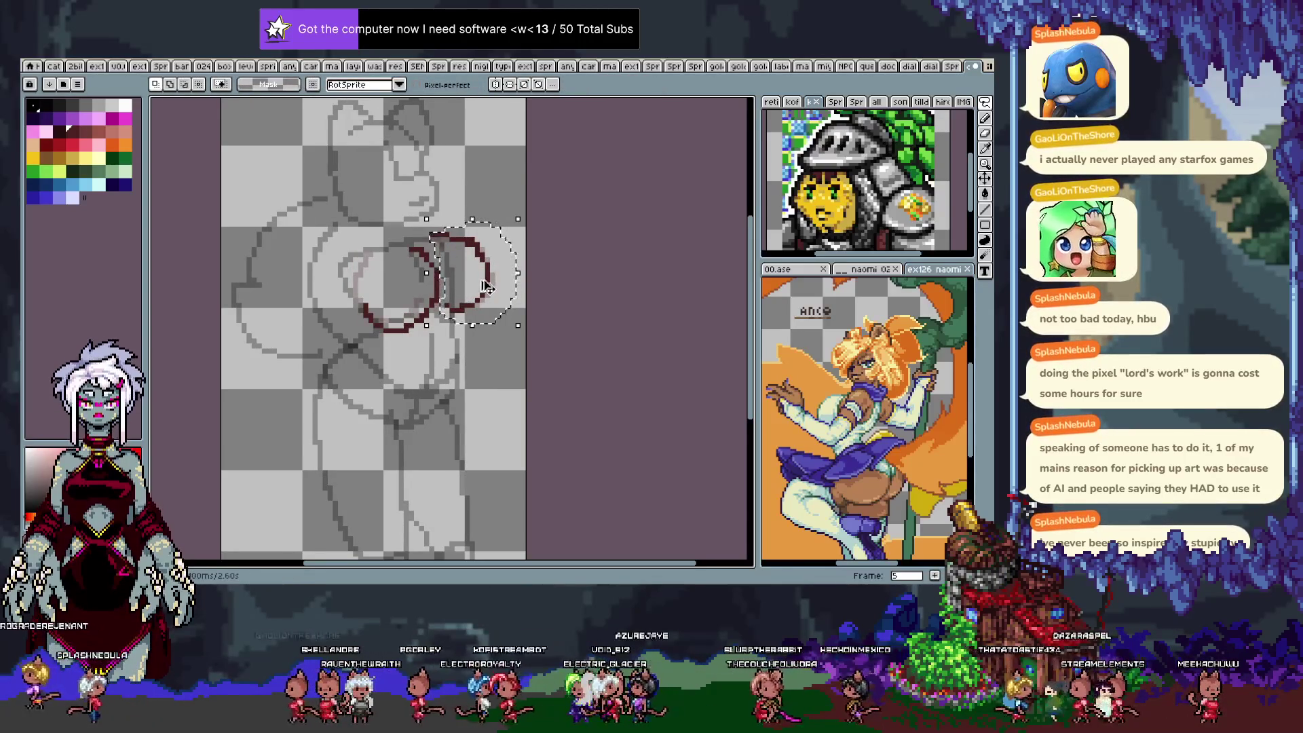
key(Left)
key(Right)
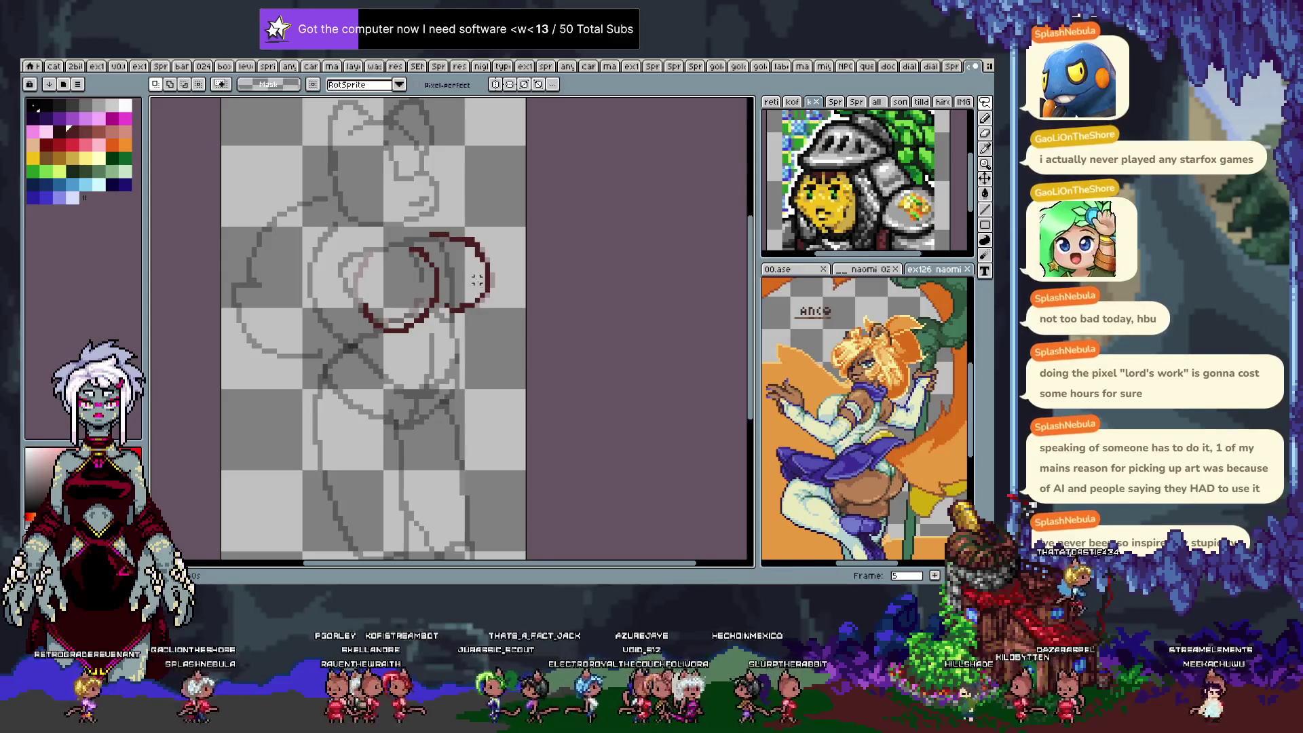
key(v)
drag(478, 285, 477, 296)
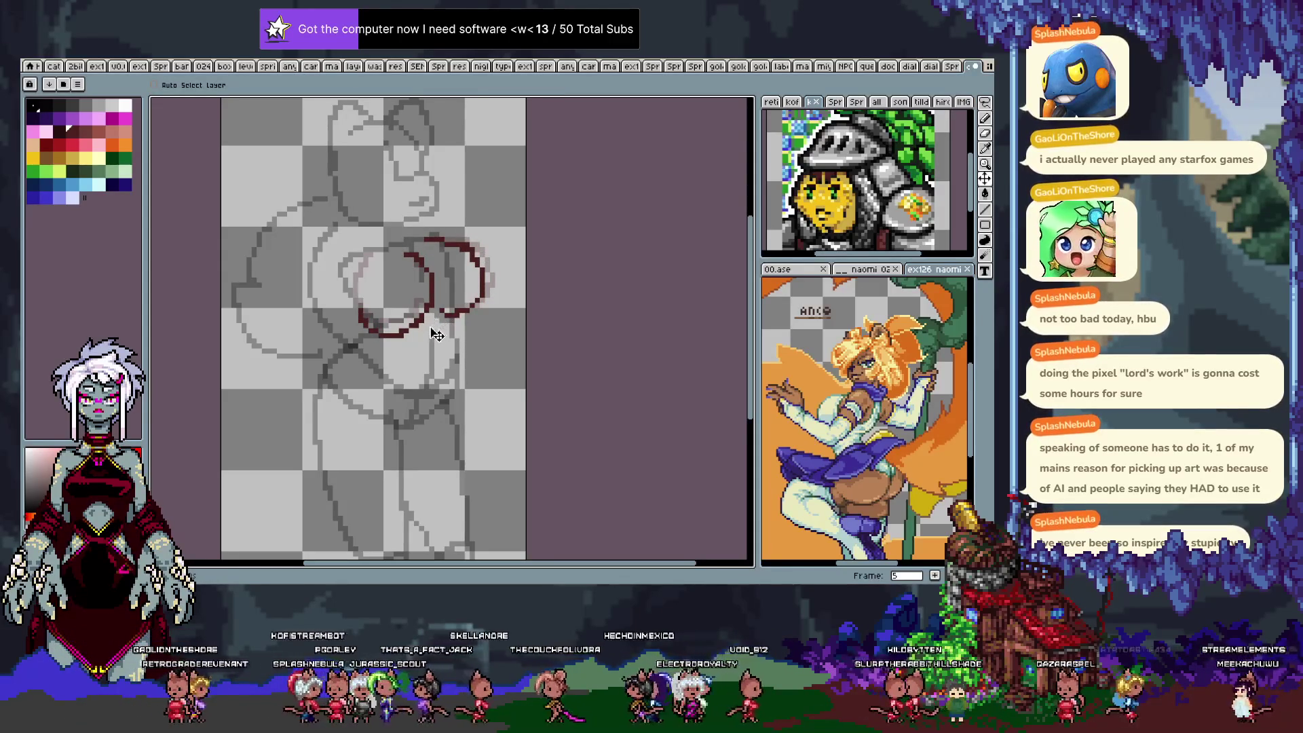
key(Left)
On frame 6, draw the left circle's lower curve and close the right circle in red.
key(Right)
key(Right)
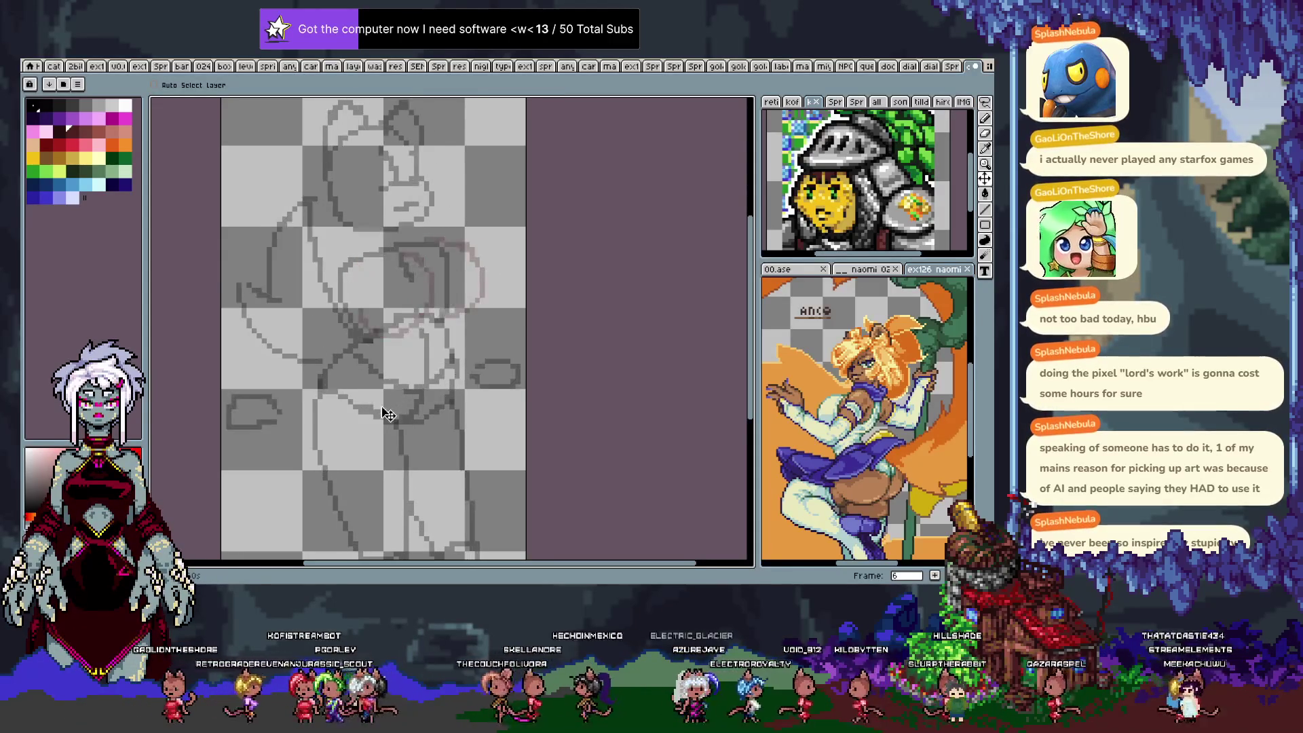
key(b)
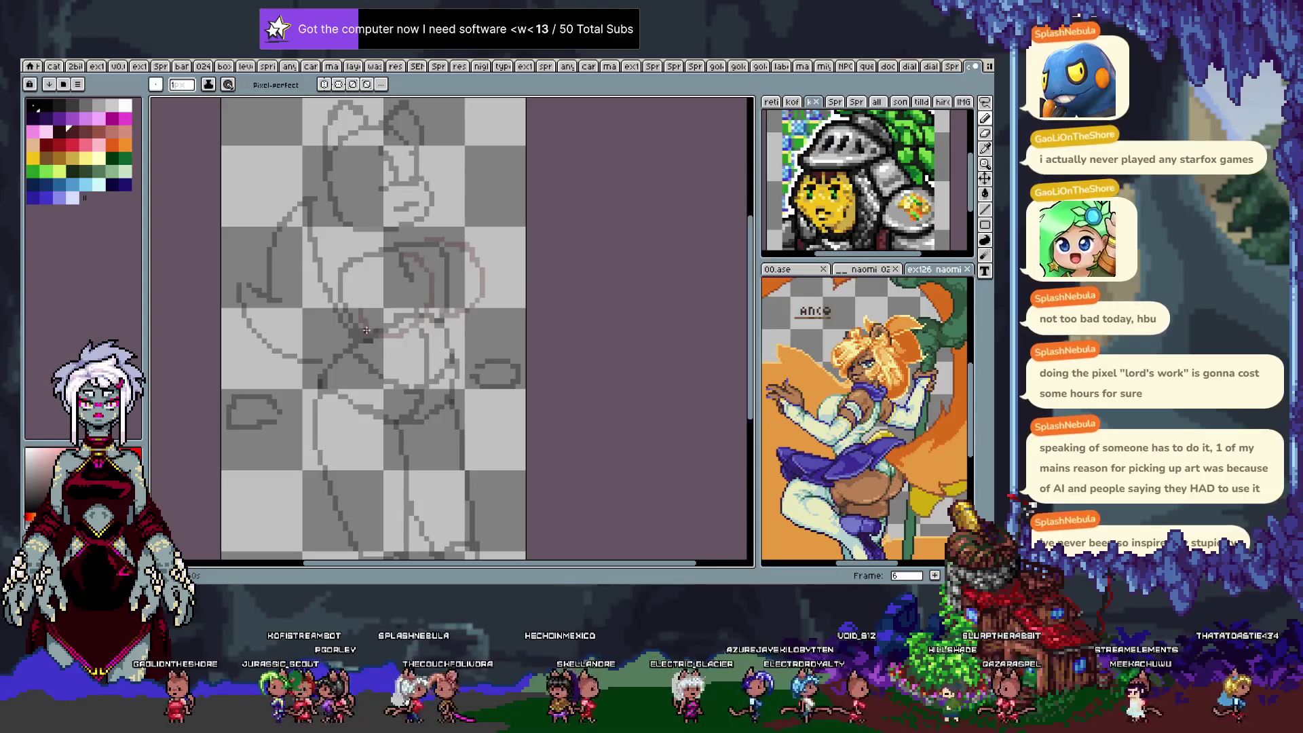
drag(366, 330, 426, 294)
drag(477, 256, 483, 260)
drag(446, 317, 481, 267)
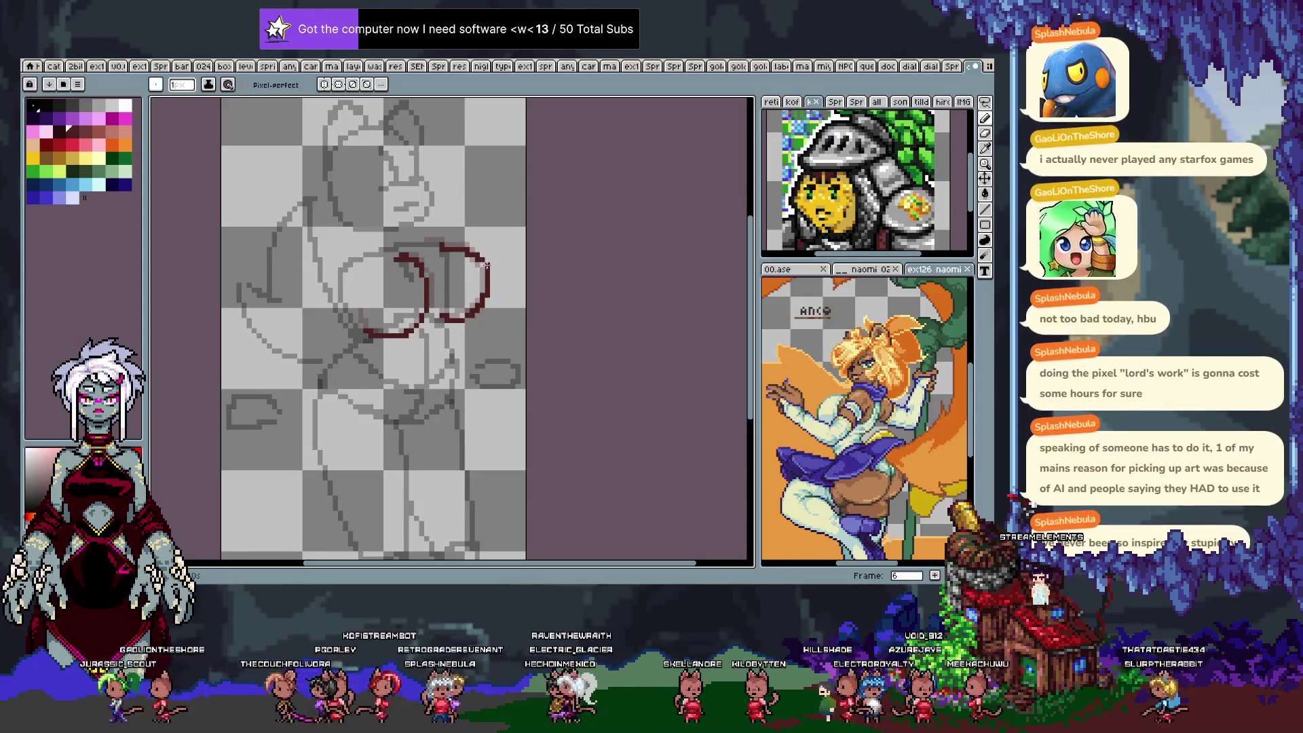
On frame 7, draw the right red arc, redraw its top, and outline the left circle.
key(period)
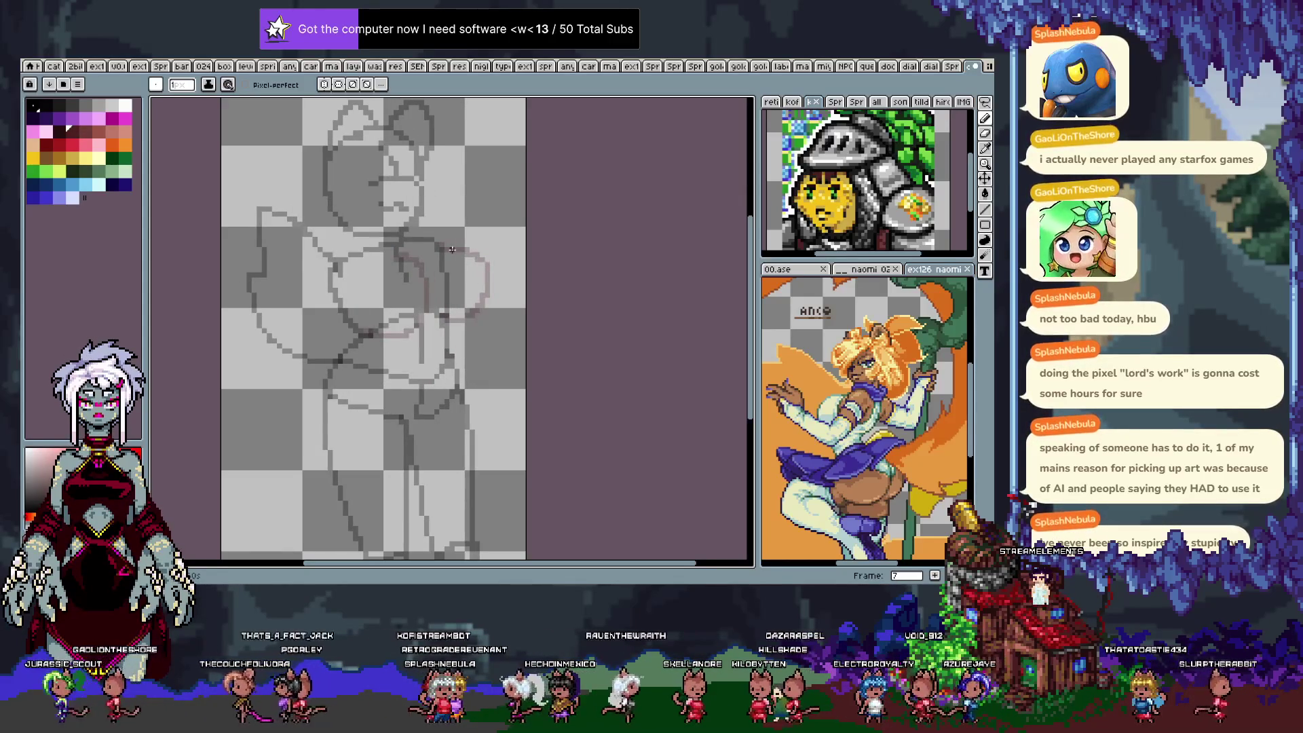
mouse_move(441, 249)
mouse_down()
mouse_move(477, 285)
mouse_move(438, 319)
mouse_move(468, 262)
mouse_up()
key(ctrl+z)
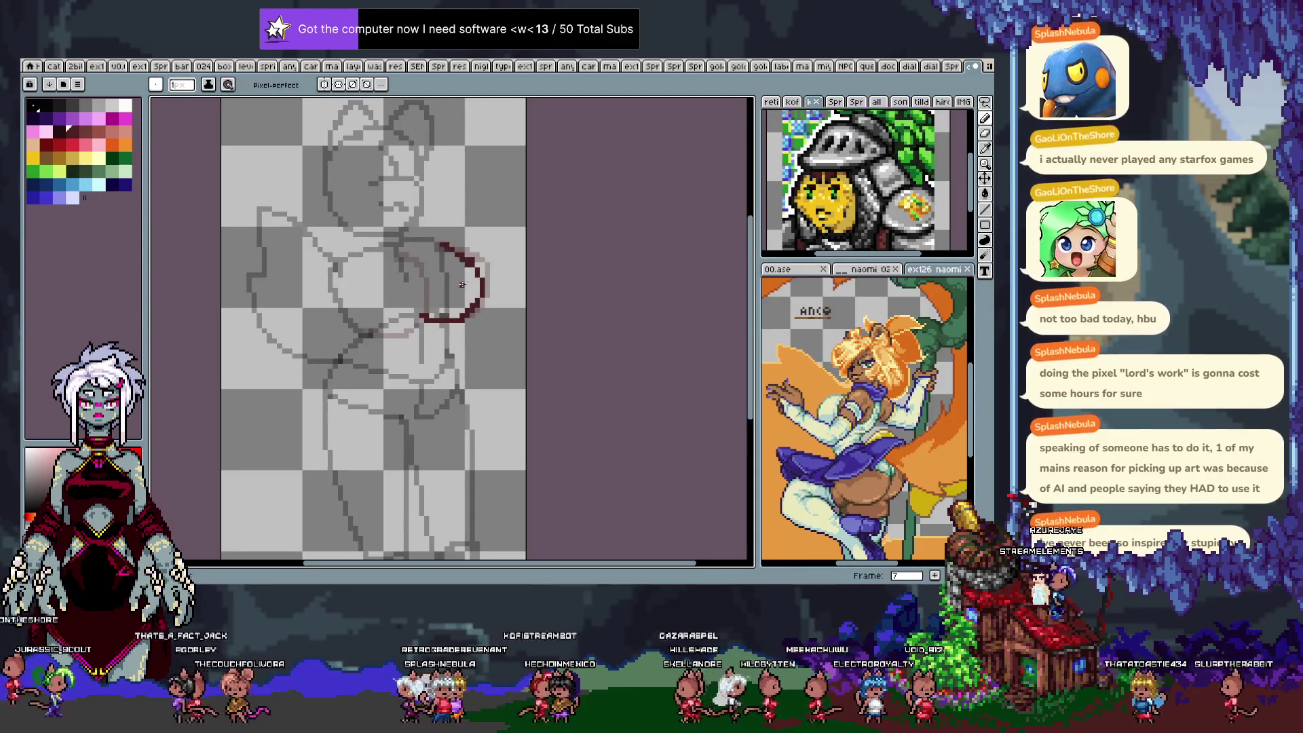
key(ctrl+z)
drag(436, 243, 469, 261)
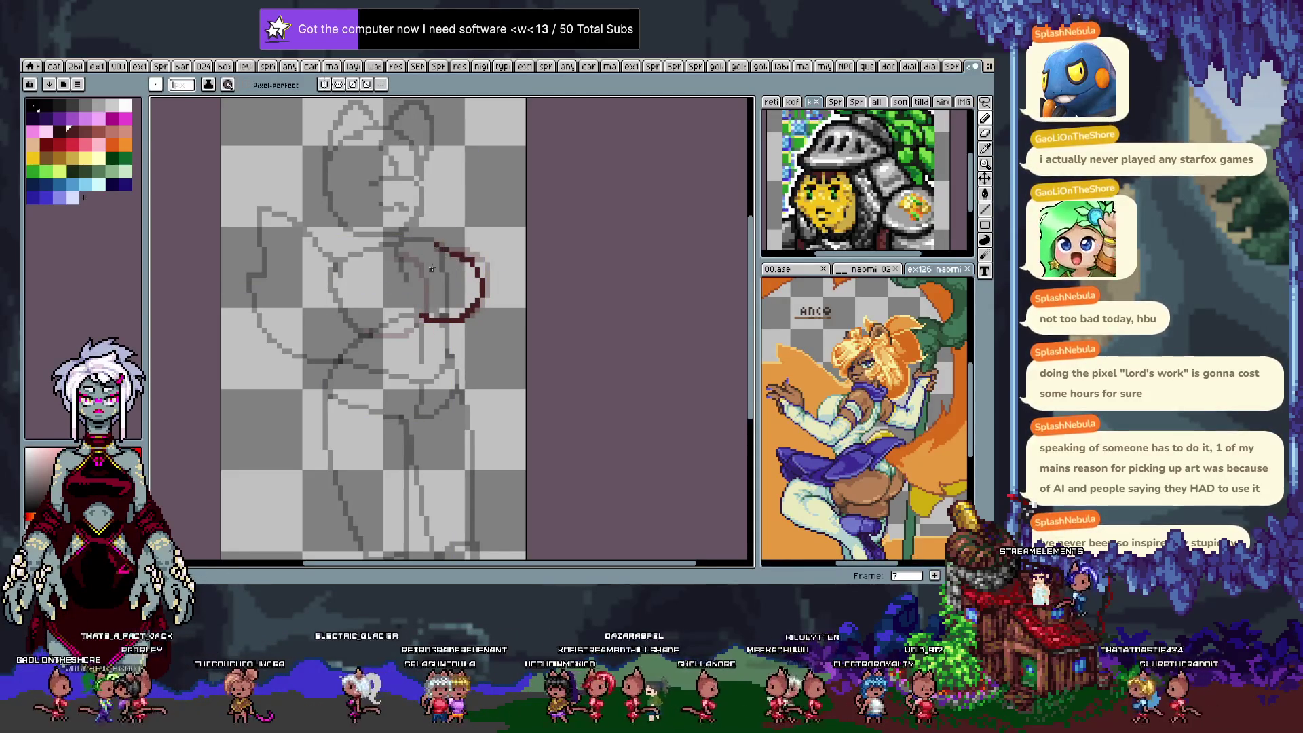
mouse_move(345, 305)
mouse_down()
mouse_move(415, 266)
mouse_move(395, 265)
mouse_up()
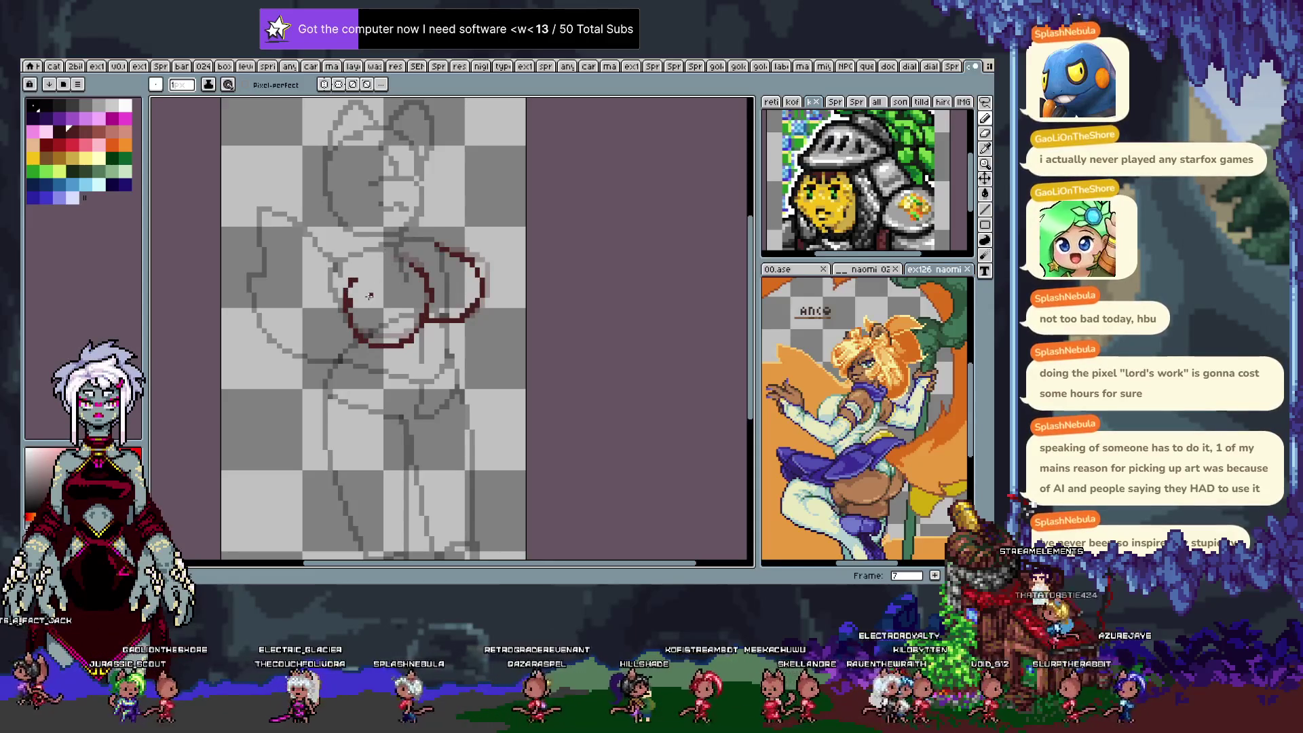
On frame 8, try a red loop and the right-hand circle curve, undoing both.
key(period)
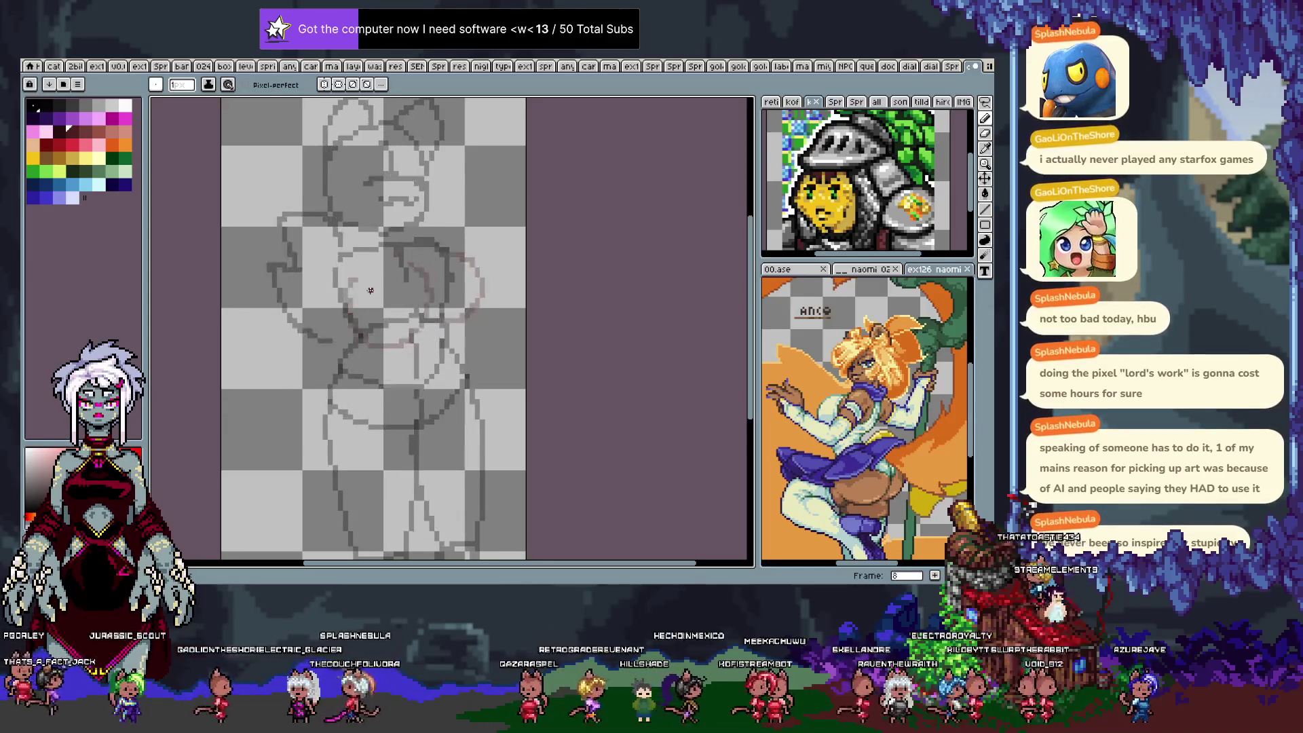
mouse_move(371, 328)
mouse_down()
mouse_move(401, 272)
mouse_move(345, 305)
mouse_move(391, 268)
mouse_up()
key(ctrl+z)
key(ctrl+y)
key(ctrl+z)
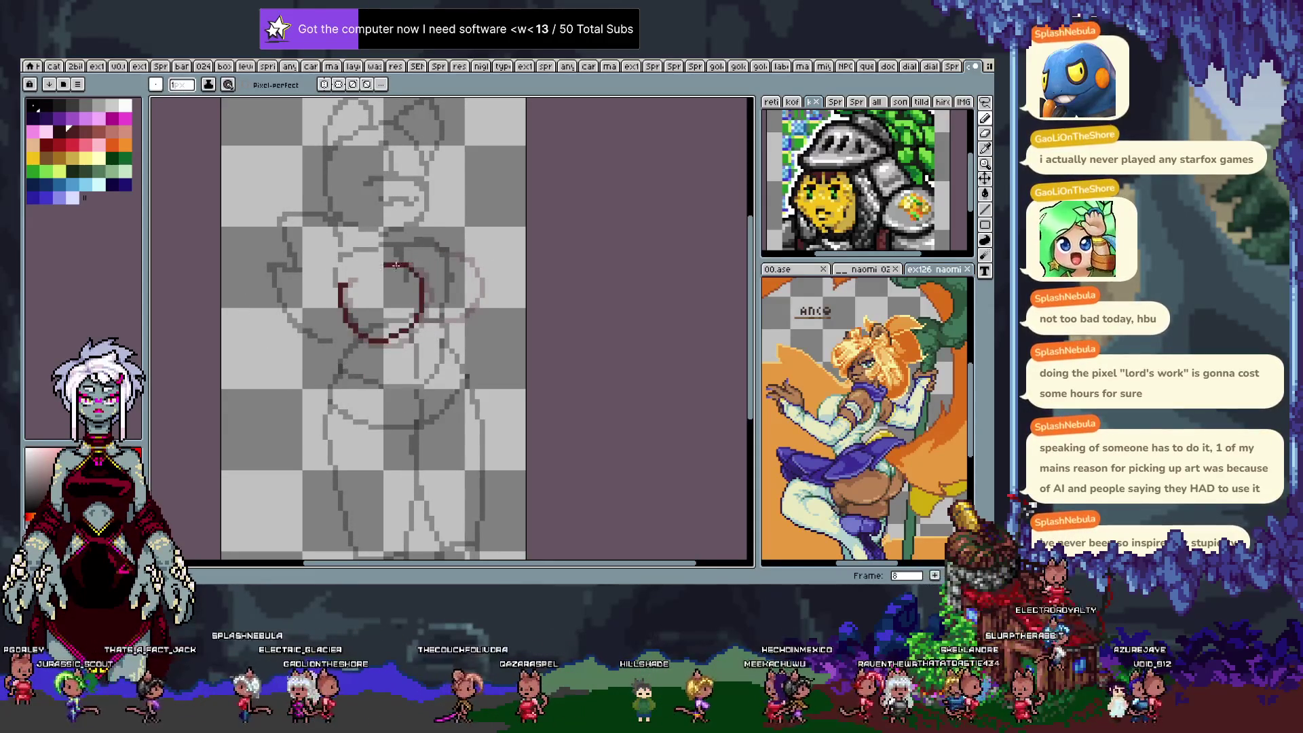
mouse_move(422, 316)
mouse_down()
mouse_move(472, 262)
mouse_move(435, 317)
mouse_move(477, 284)
mouse_up()
key(ctrl+z)
key(ctrl+z)
key(ctrl+z)
mouse_move(422, 319)
mouse_down()
mouse_move(475, 278)
mouse_move(446, 243)
mouse_move(422, 314)
mouse_up()
key(ctrl+z)
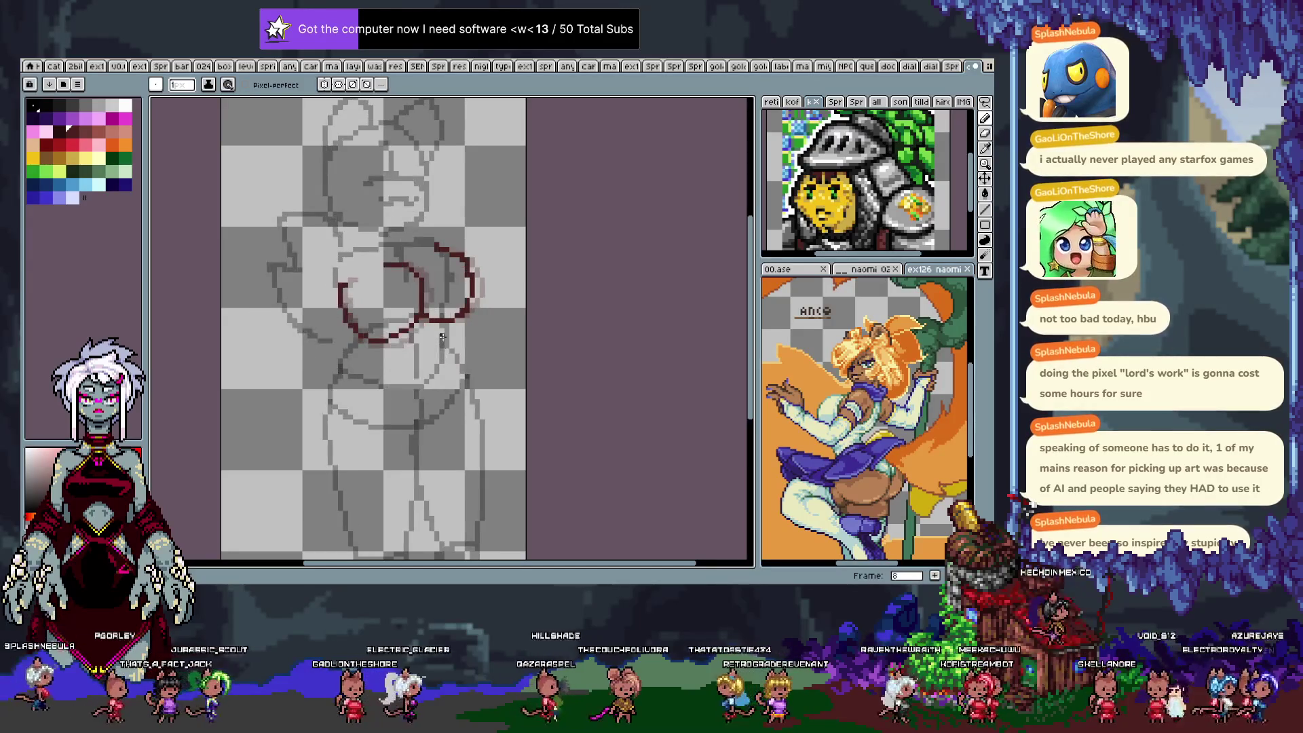
Draw a curved red stroke on frame 9, then trace frame 10's left circle and attempt the right arc.
key(Right)
mouse_move(340, 283)
mouse_down()
mouse_move(418, 279)
mouse_move(426, 319)
mouse_up()
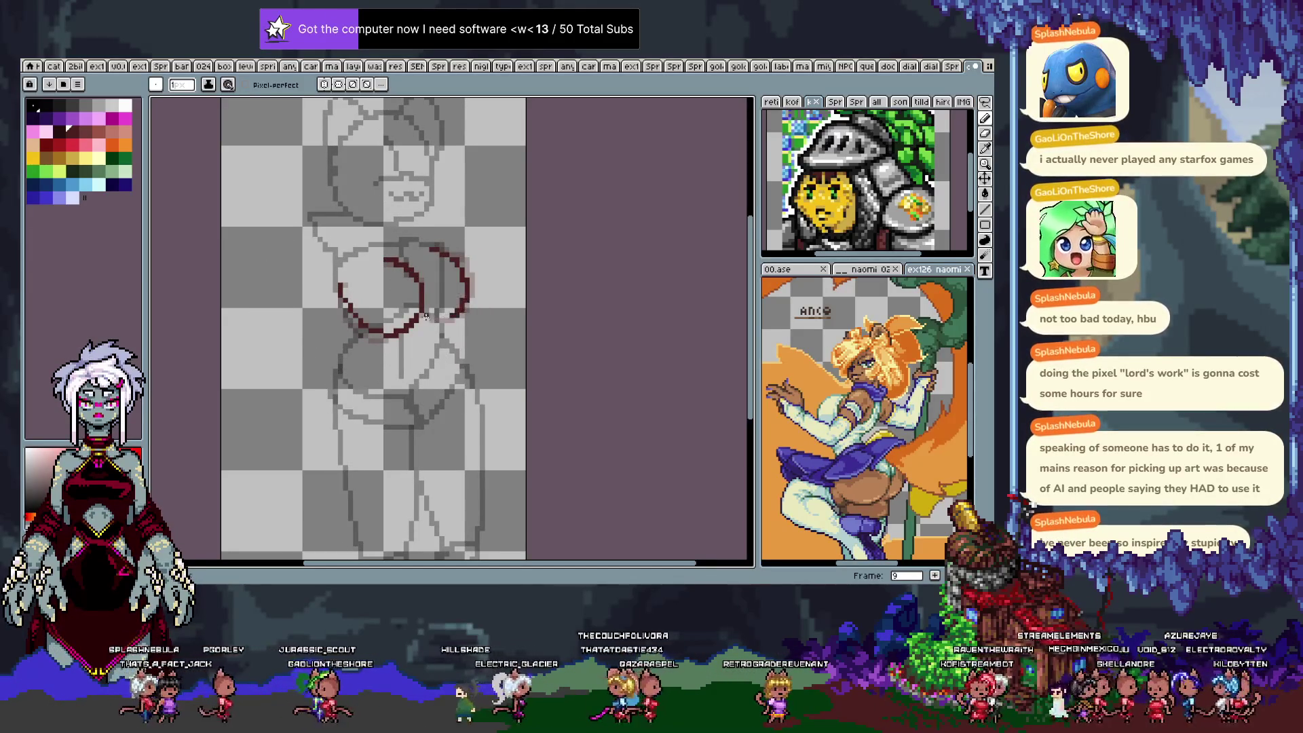
key(Right)
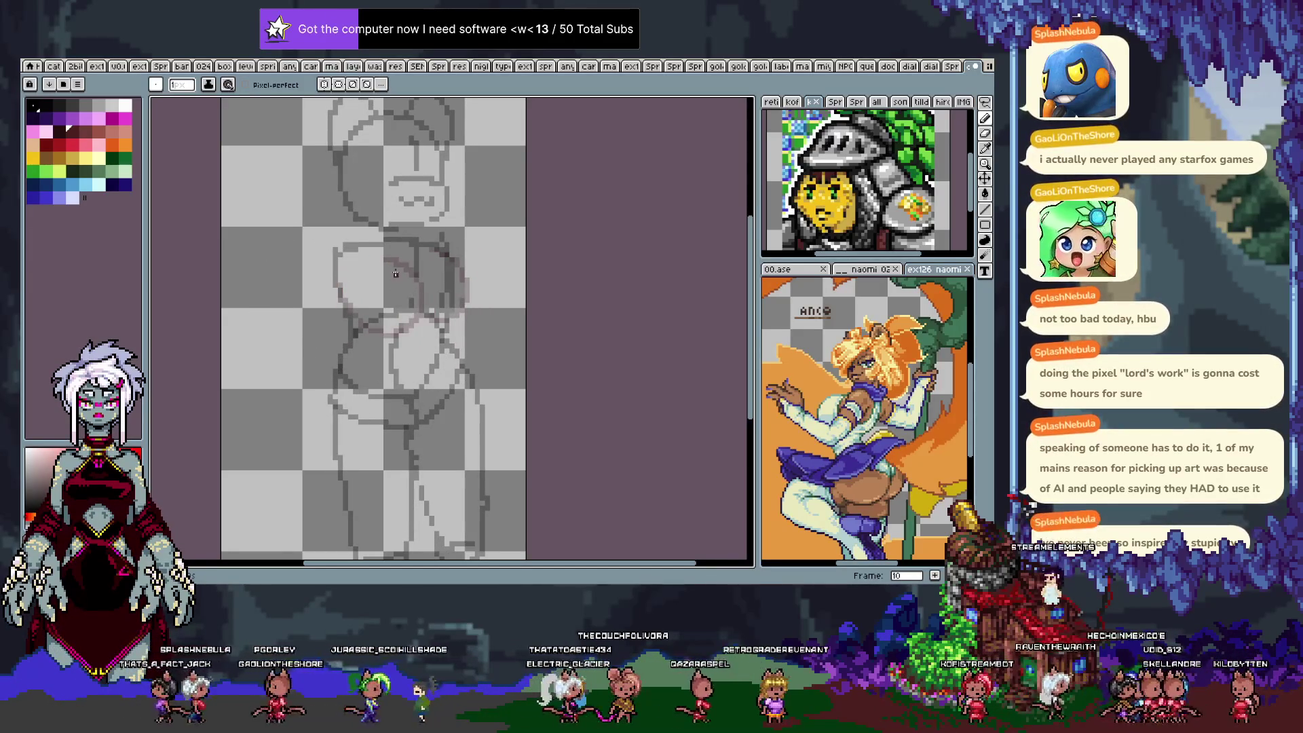
drag(347, 264, 411, 296)
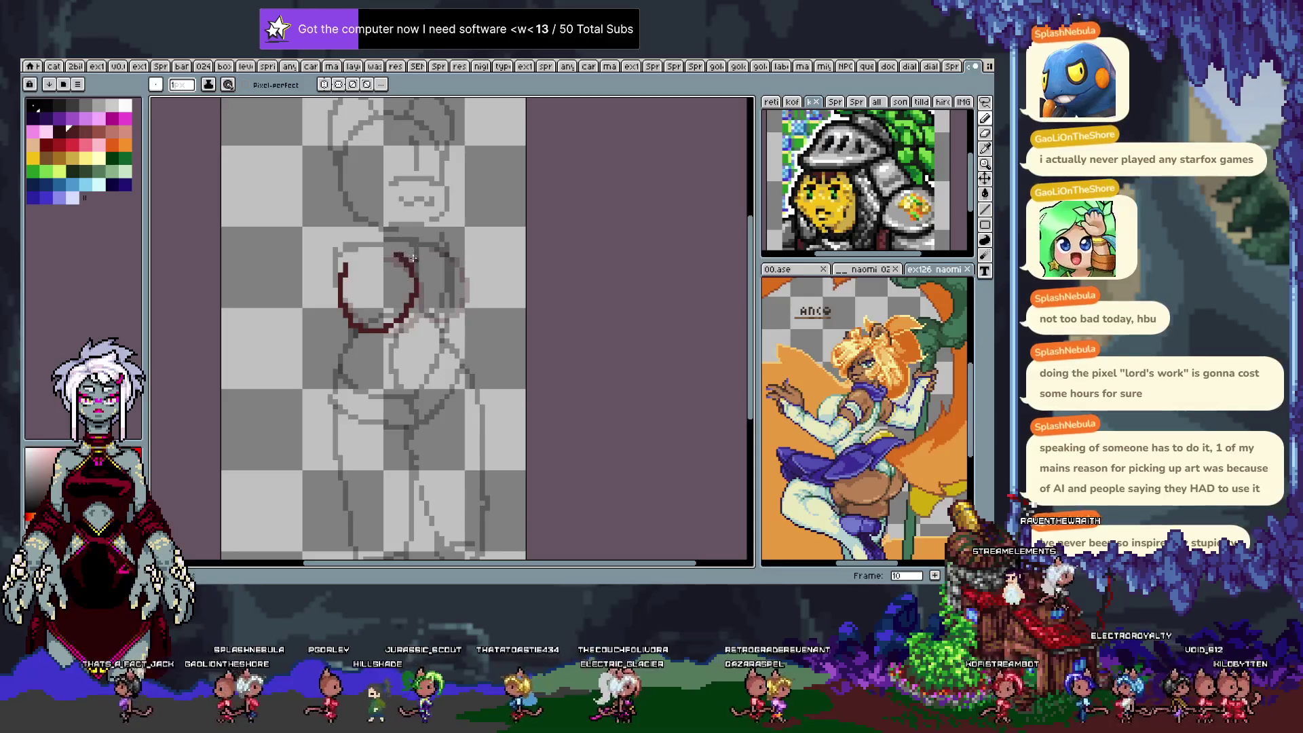
drag(465, 258, 425, 327)
key(ctrl+z)
mouse_move(445, 257)
mouse_down()
mouse_move(474, 277)
mouse_move(444, 331)
mouse_move(472, 263)
mouse_move(421, 324)
mouse_move(411, 305)
mouse_move(433, 253)
mouse_move(447, 254)
mouse_up()
key(ctrl+z)
key(ctrl+z)
key(ctrl+z)
key(Right)
Switch to rectangular selection and step back through the frames to frame 8.
key(Left)
key(Right)
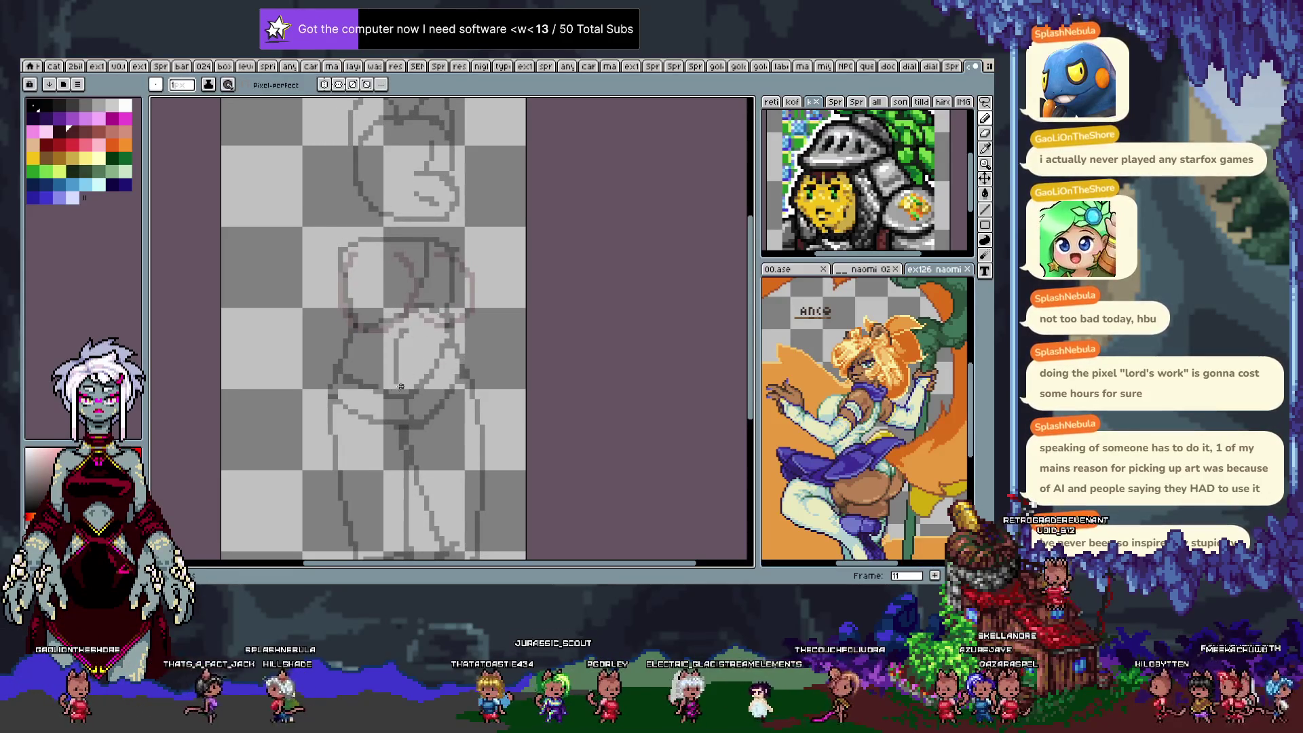
key(m)
key(Left)
key(Left)
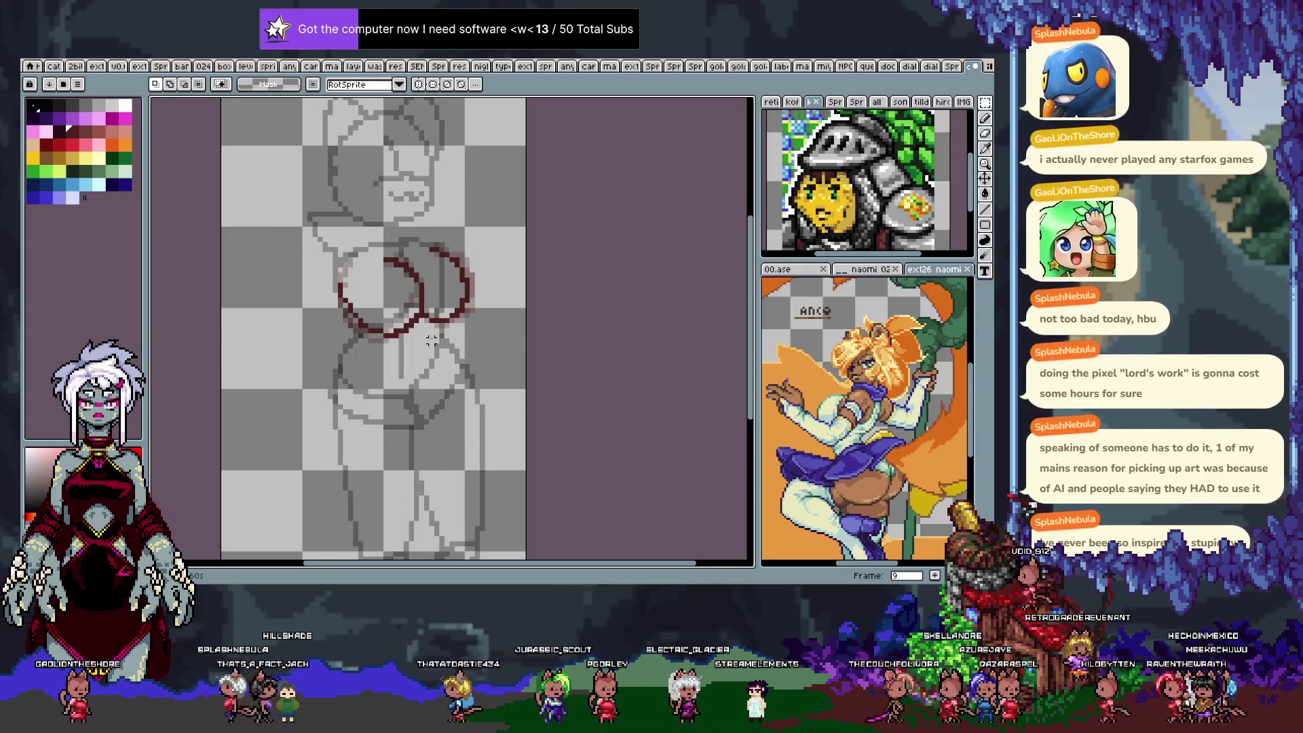
key(Left)
key(Right)
key(Left)
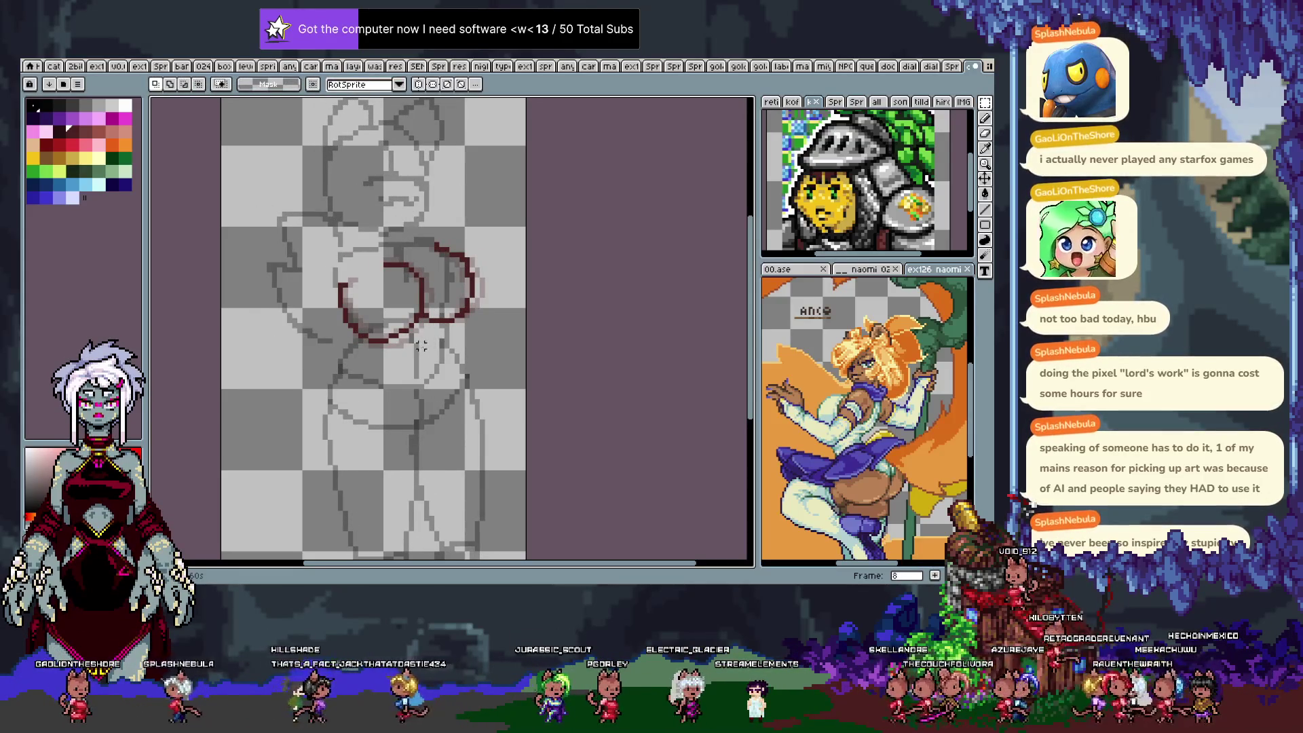
key(Left)
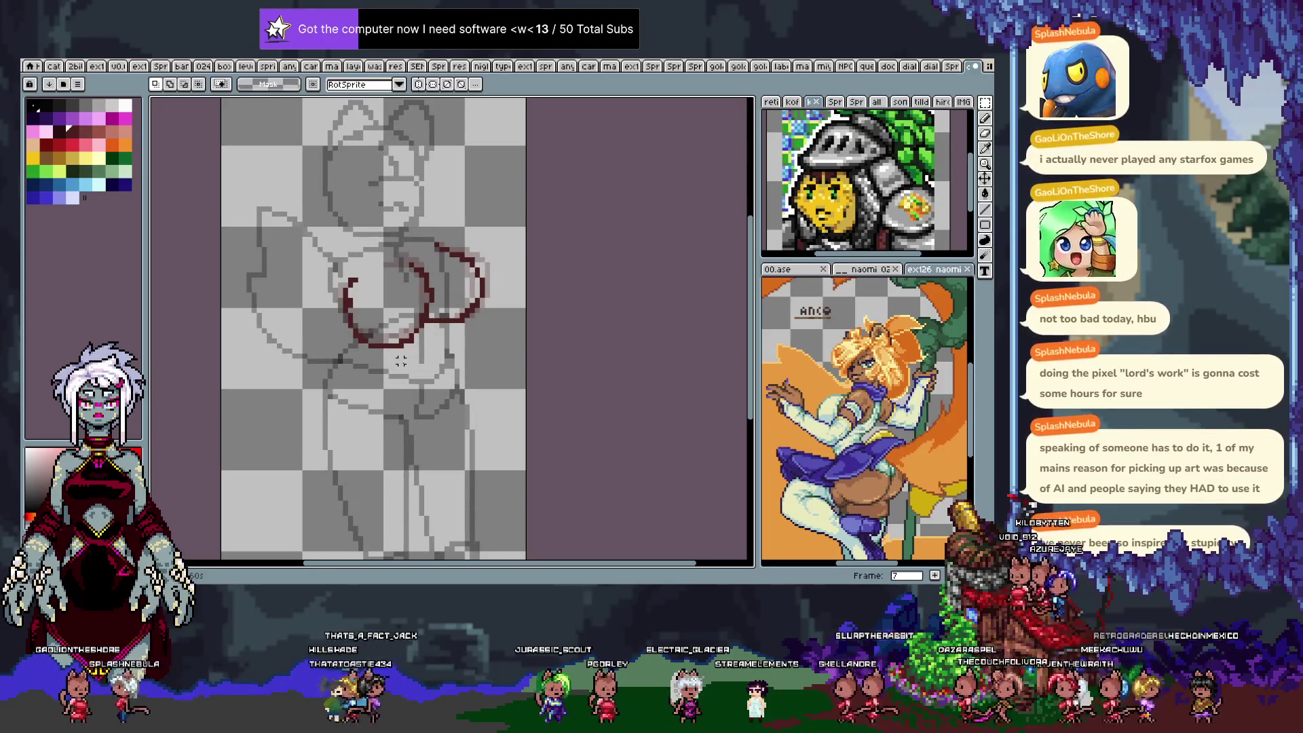
key(Right)
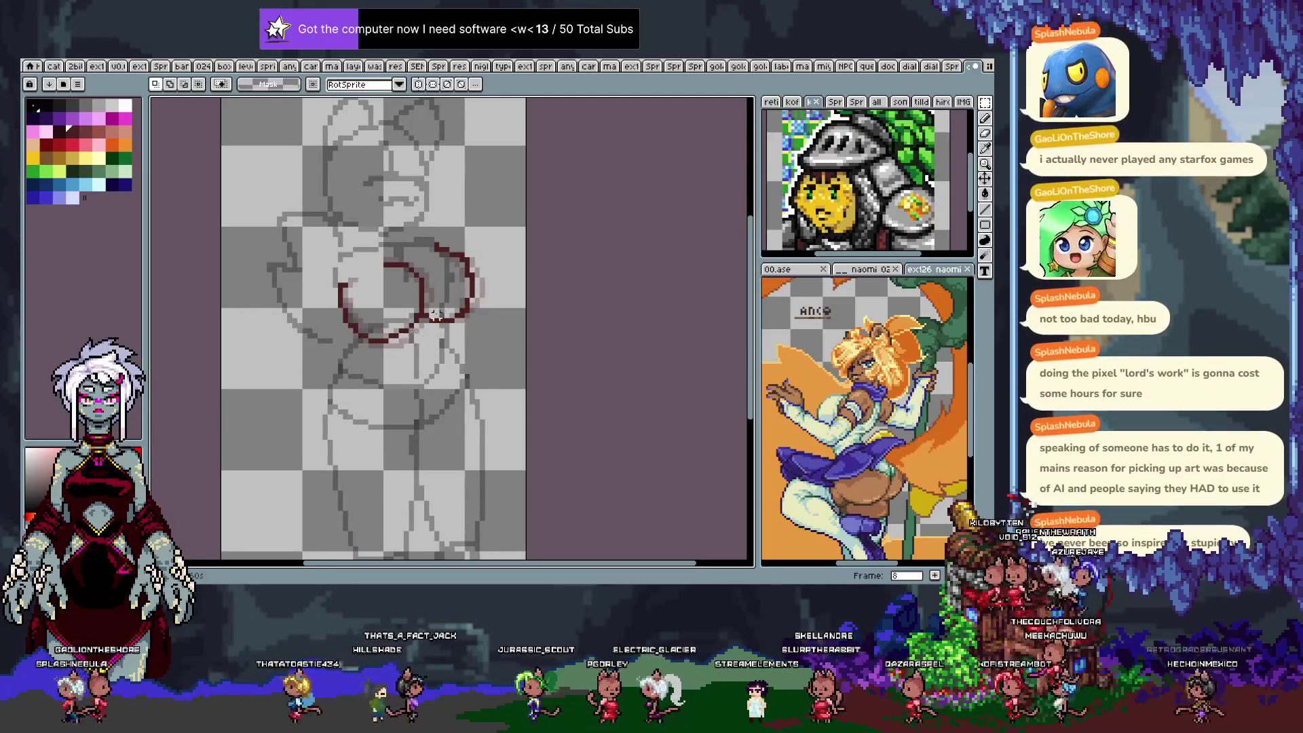
Move frame 8's red arcs right, nudge them back left to fit the sketch, and preview the animation.
key(v)
drag(441, 311, 451, 312)
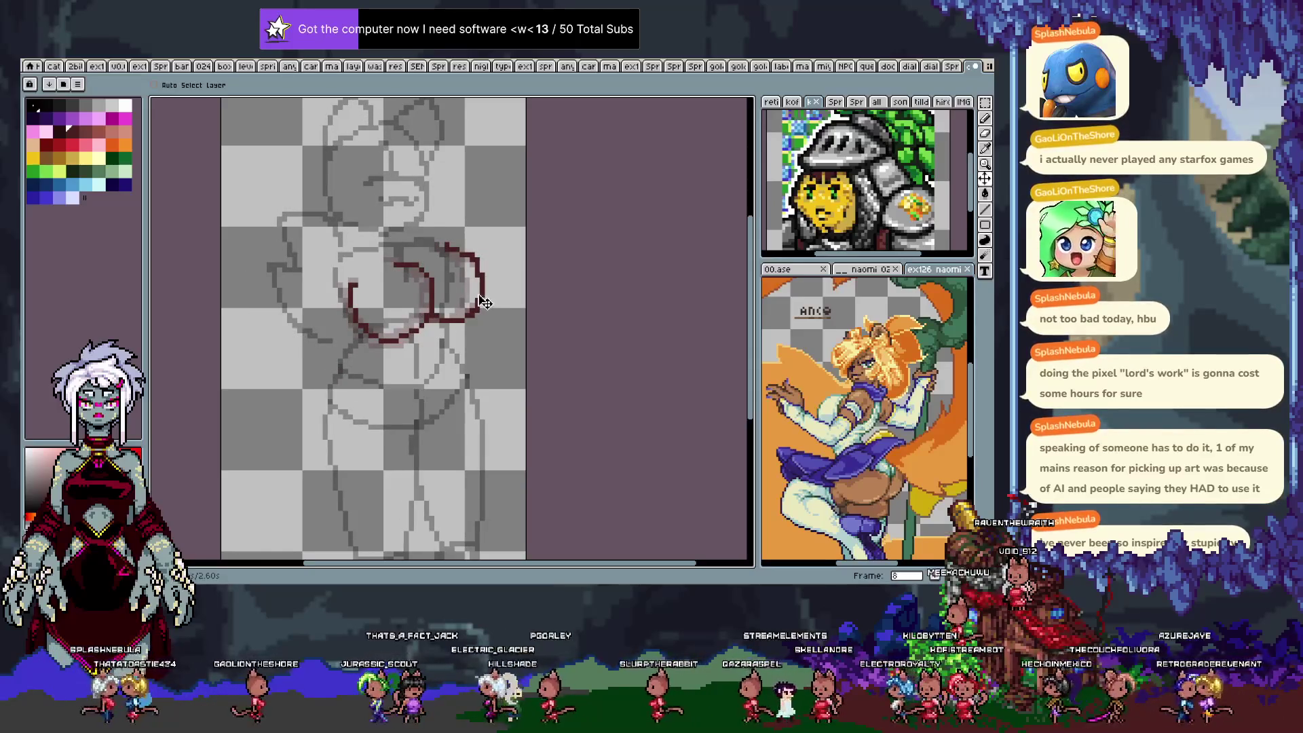
drag(483, 301, 478, 303)
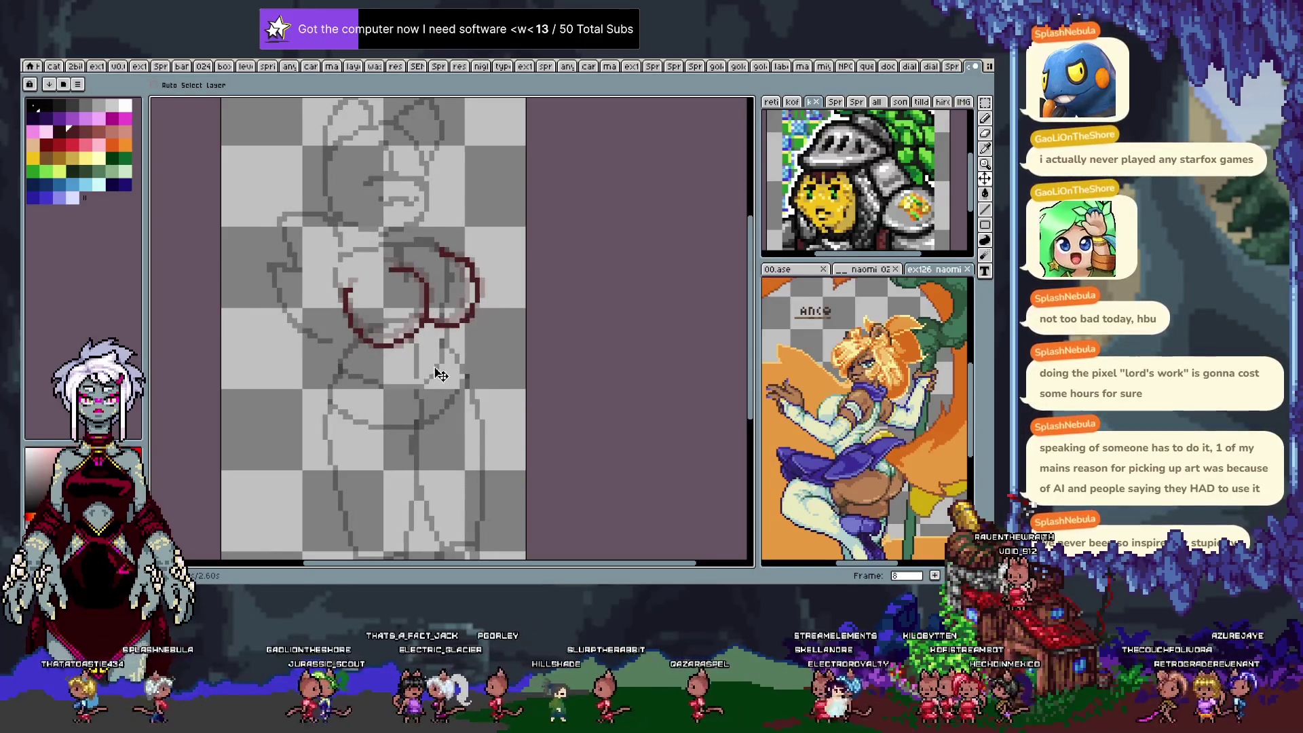
key(Return)
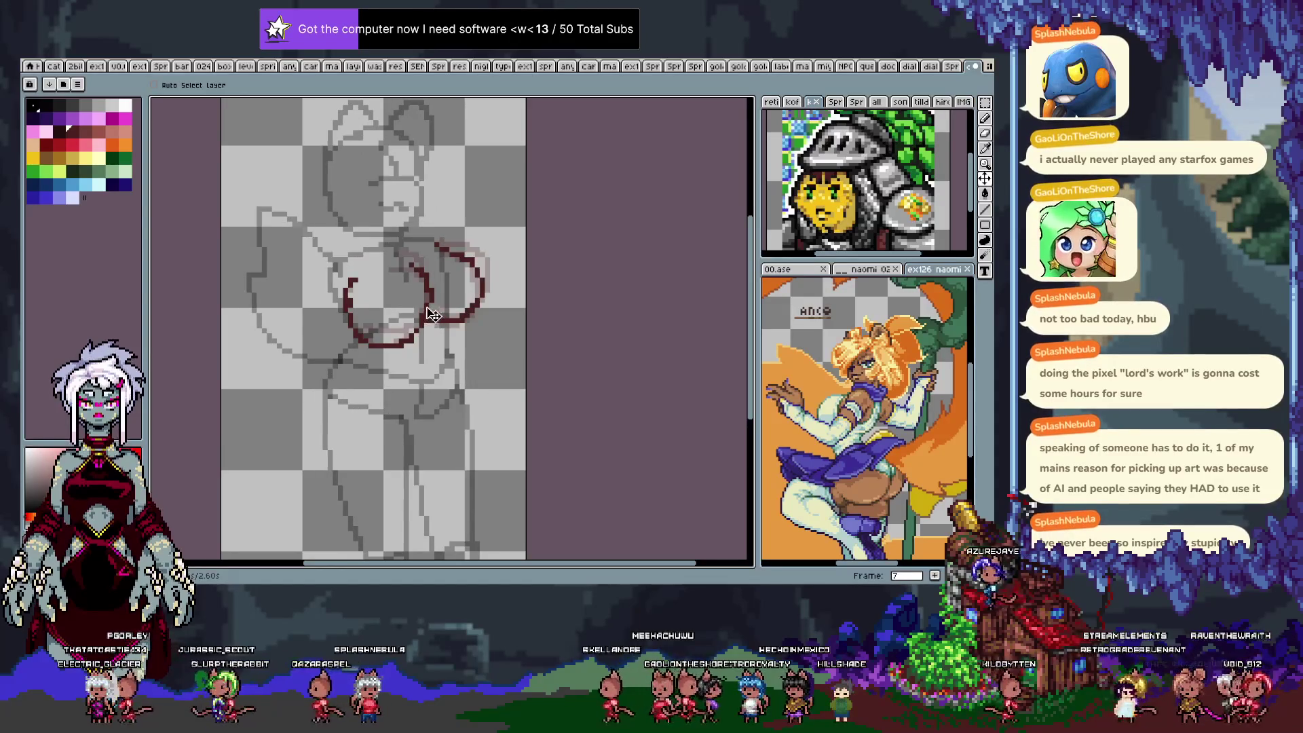
Shift frame 7's red arcs left, then erase most of frame 8's left red circle.
drag(448, 306, 442, 306)
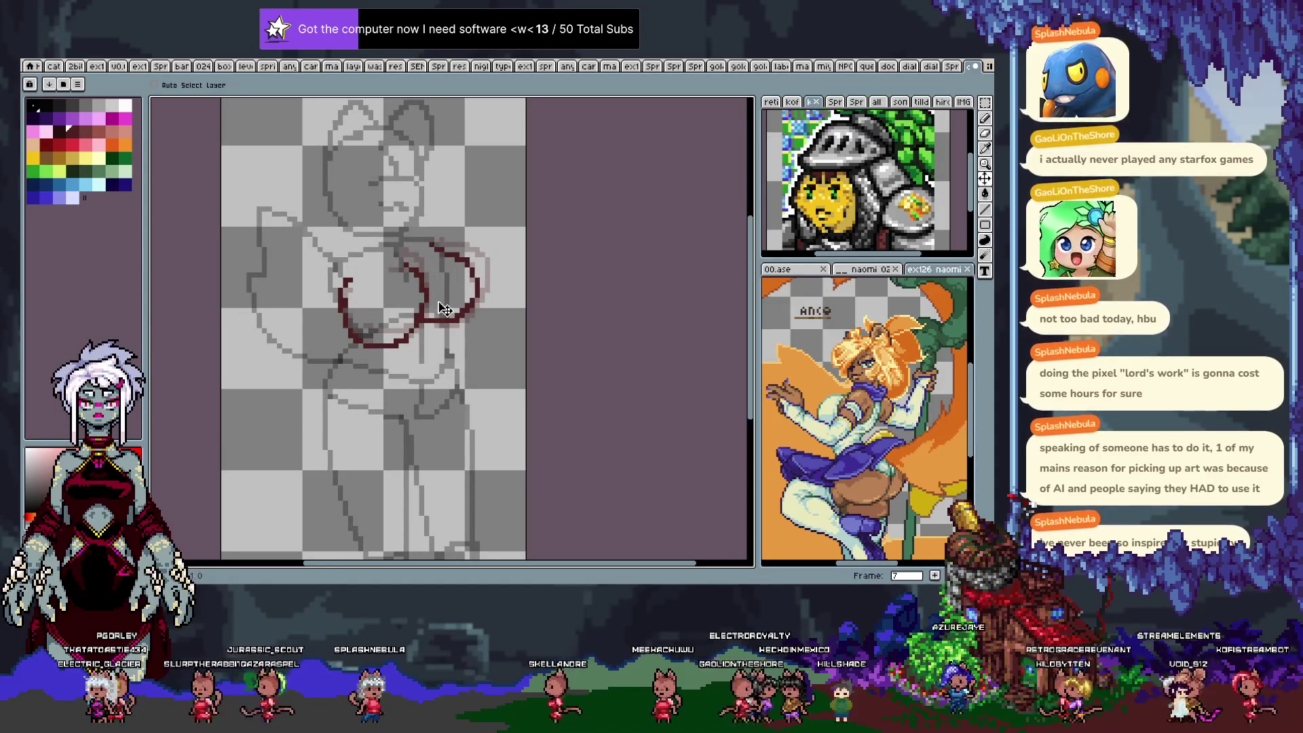
key(m)
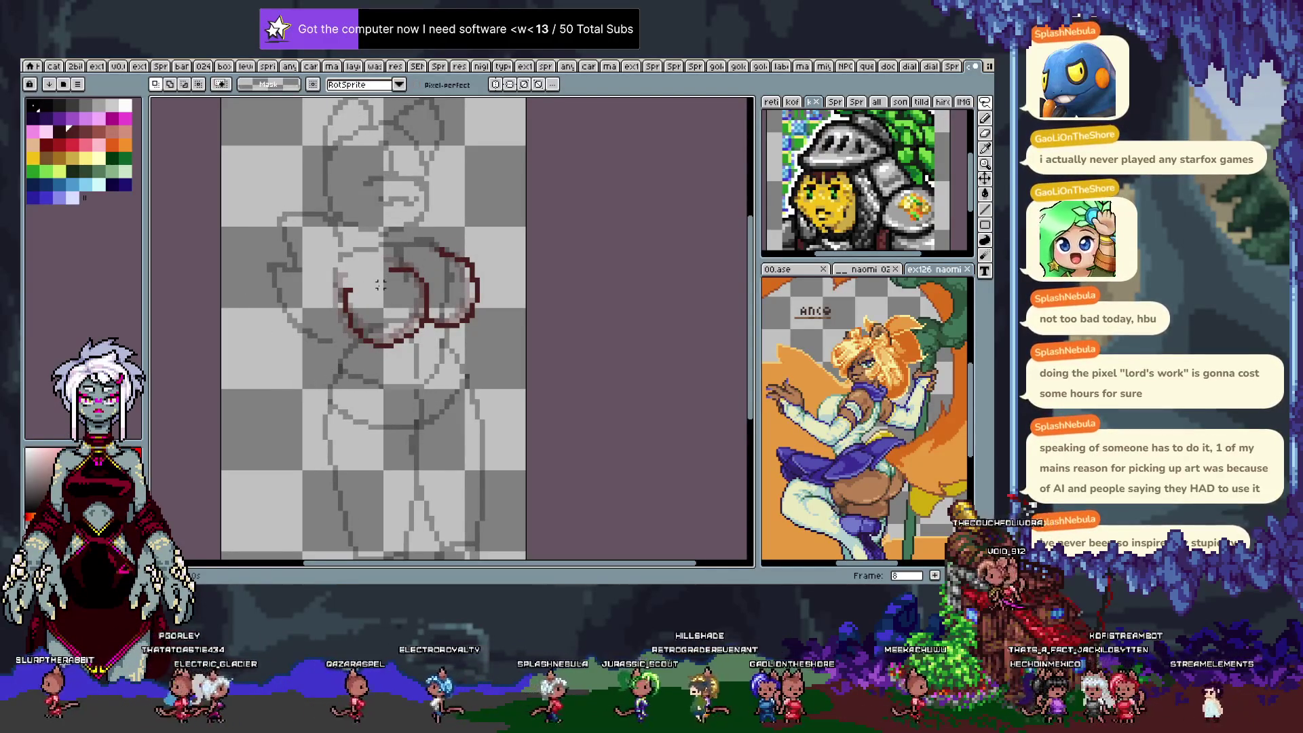
key(e)
mouse_move(376, 289)
mouse_down()
mouse_move(408, 271)
mouse_move(418, 325)
mouse_move(342, 285)
mouse_move(374, 304)
mouse_up()
Redraw the red curve around the right side of the circle on frame 8 with the pencil.
key(p)
key(Escape)
key(b)
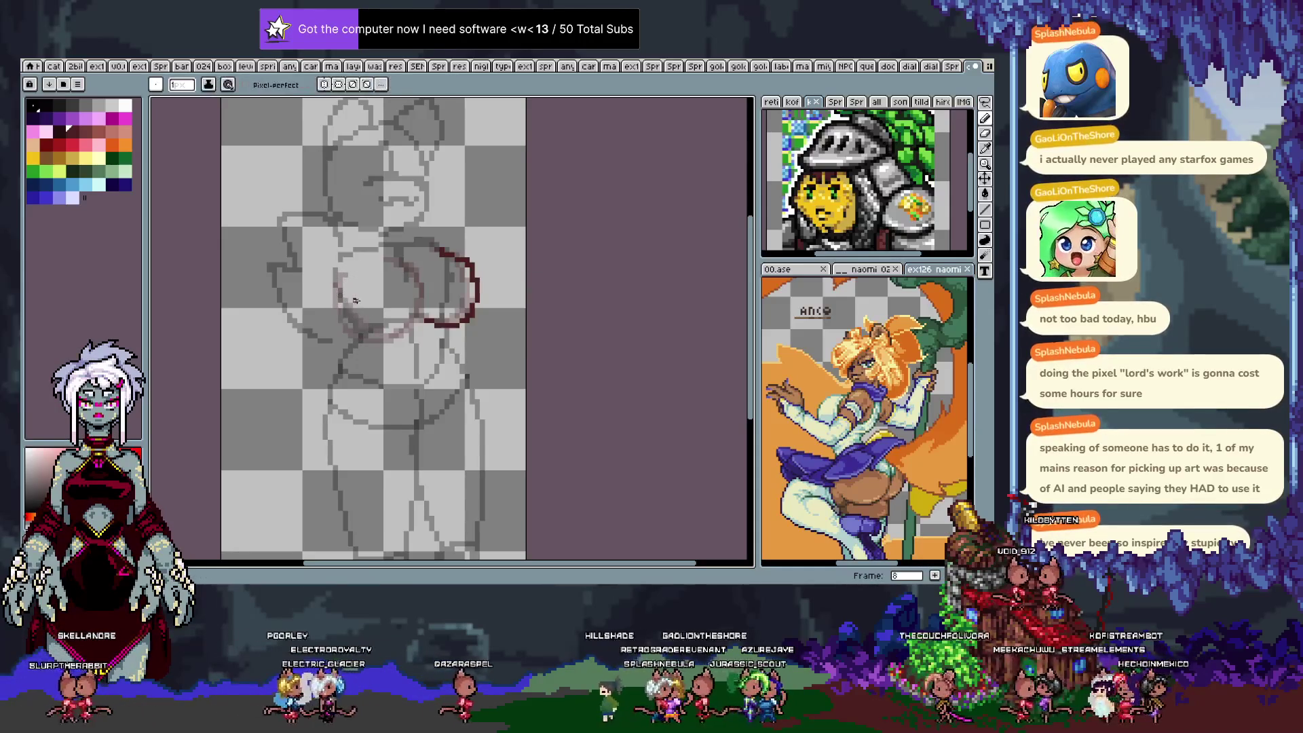
drag(363, 336, 400, 258)
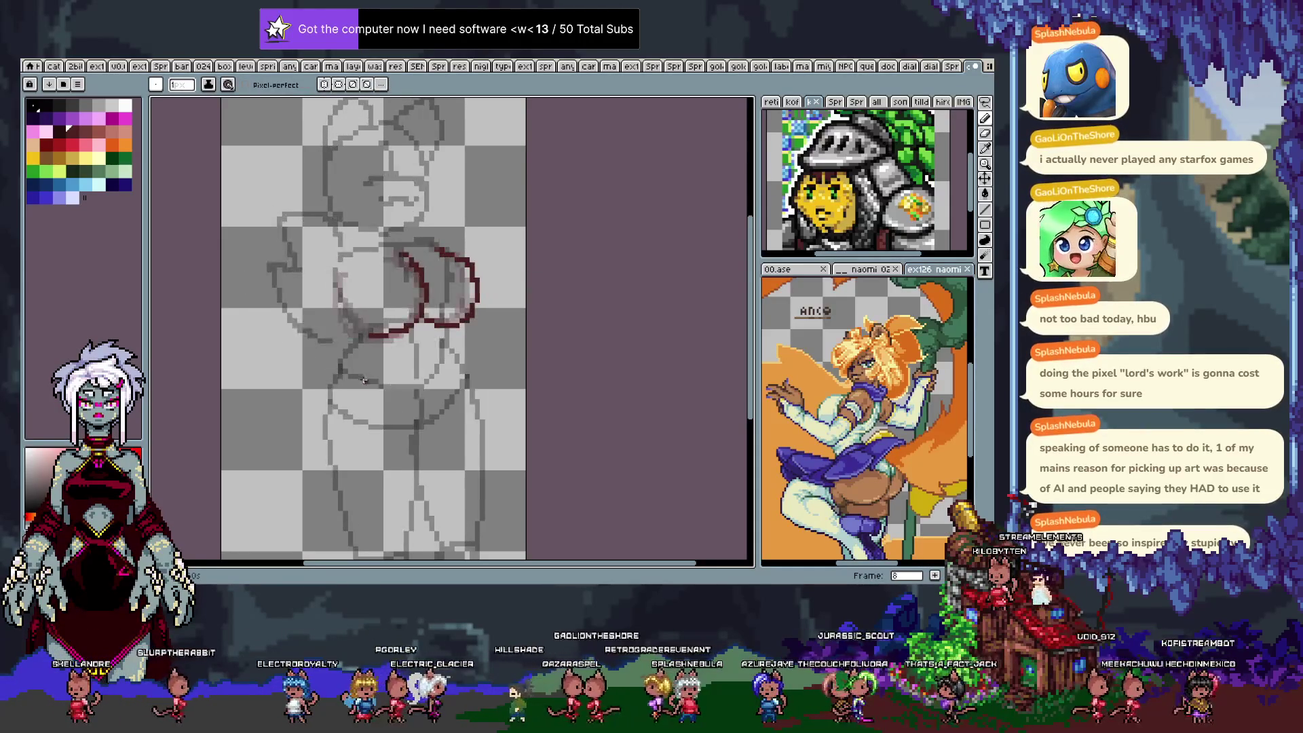
Compare frame 8 with frames 5 and 9, and undo the last change on frame 9.
key(Right)
key(Left)
key(Left)
key(Left)
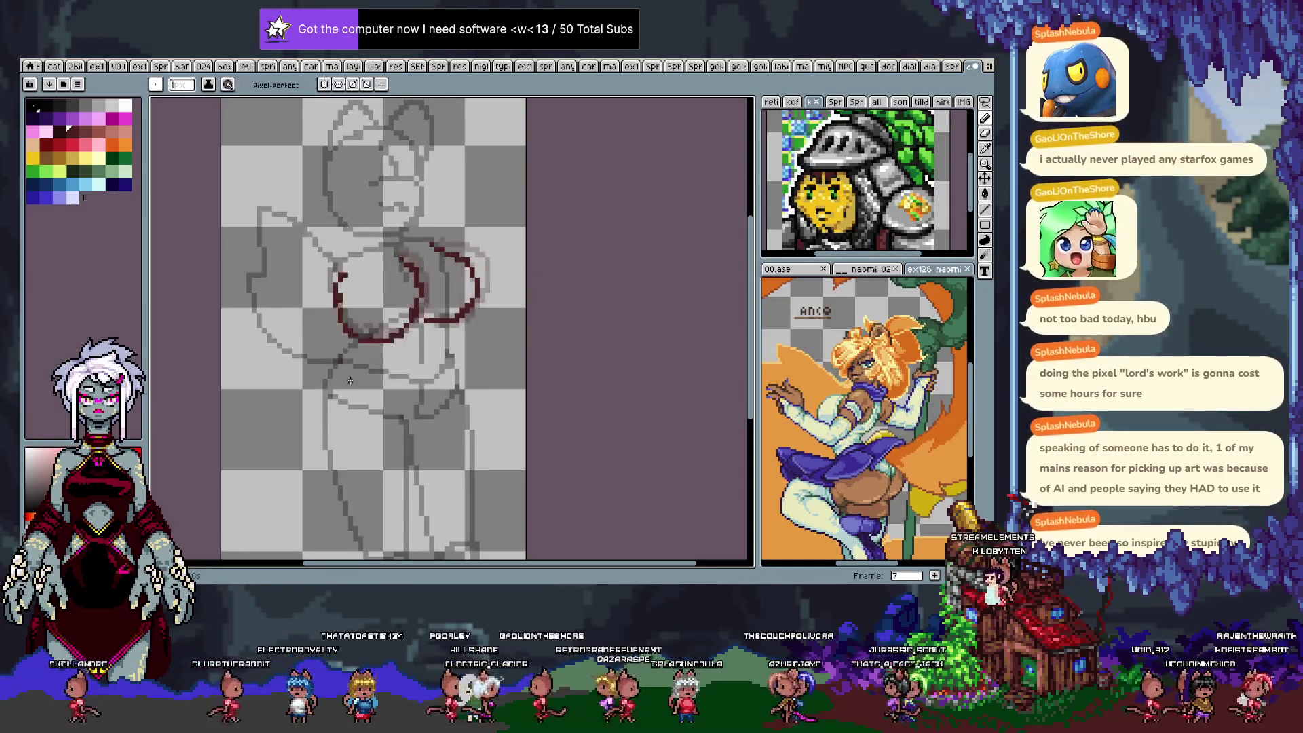
key(Right)
key(Right)
key(Right)
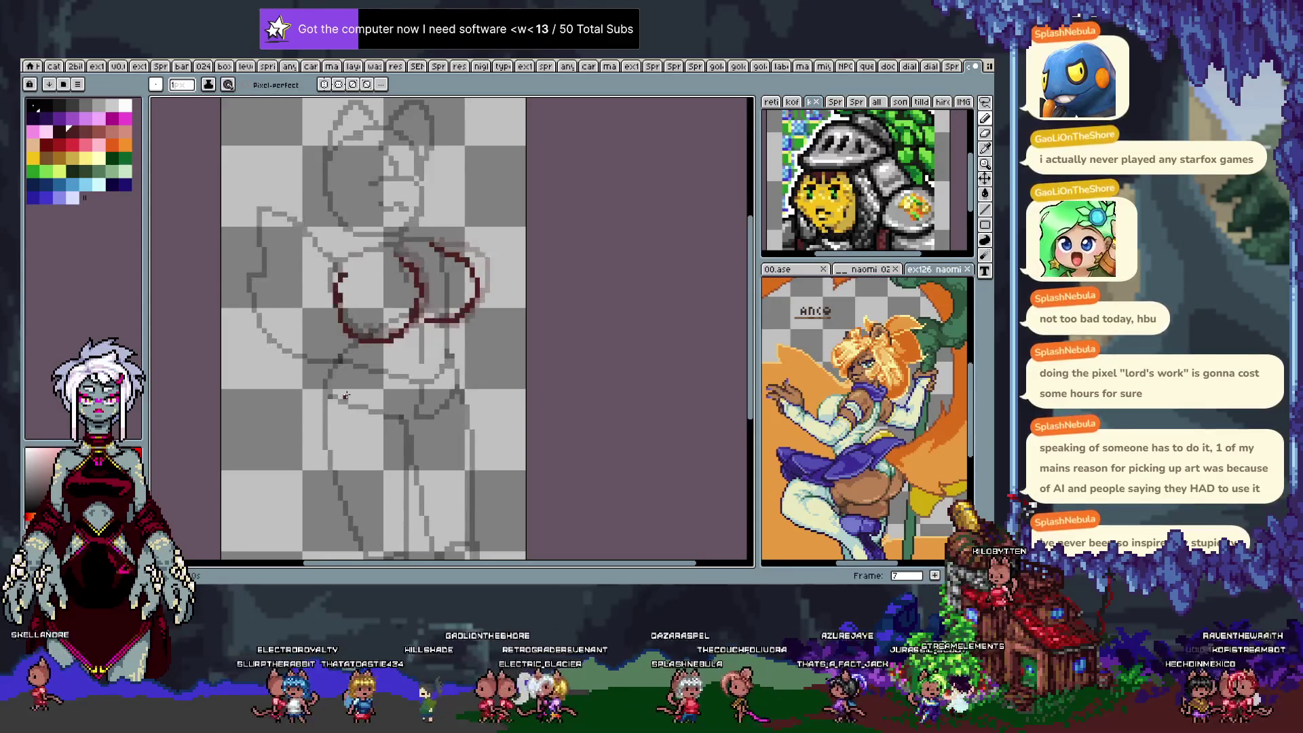
key(b)
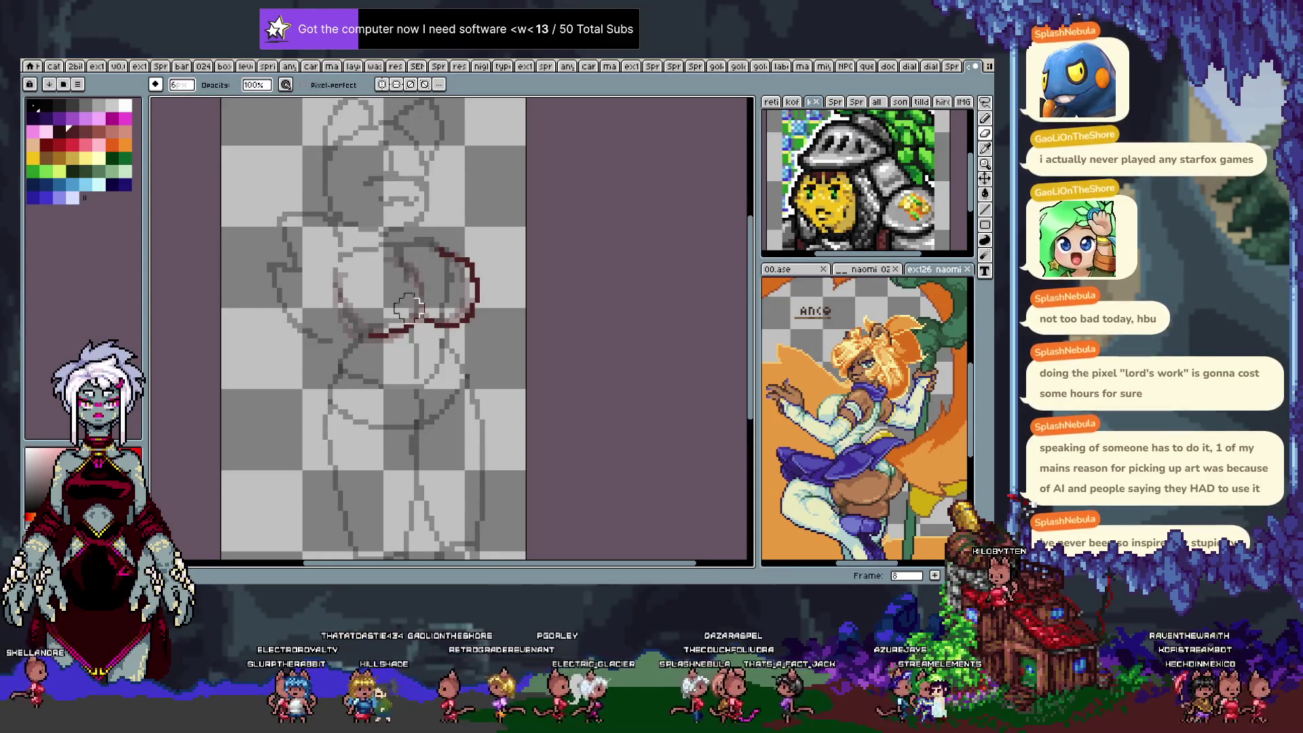
key(Right)
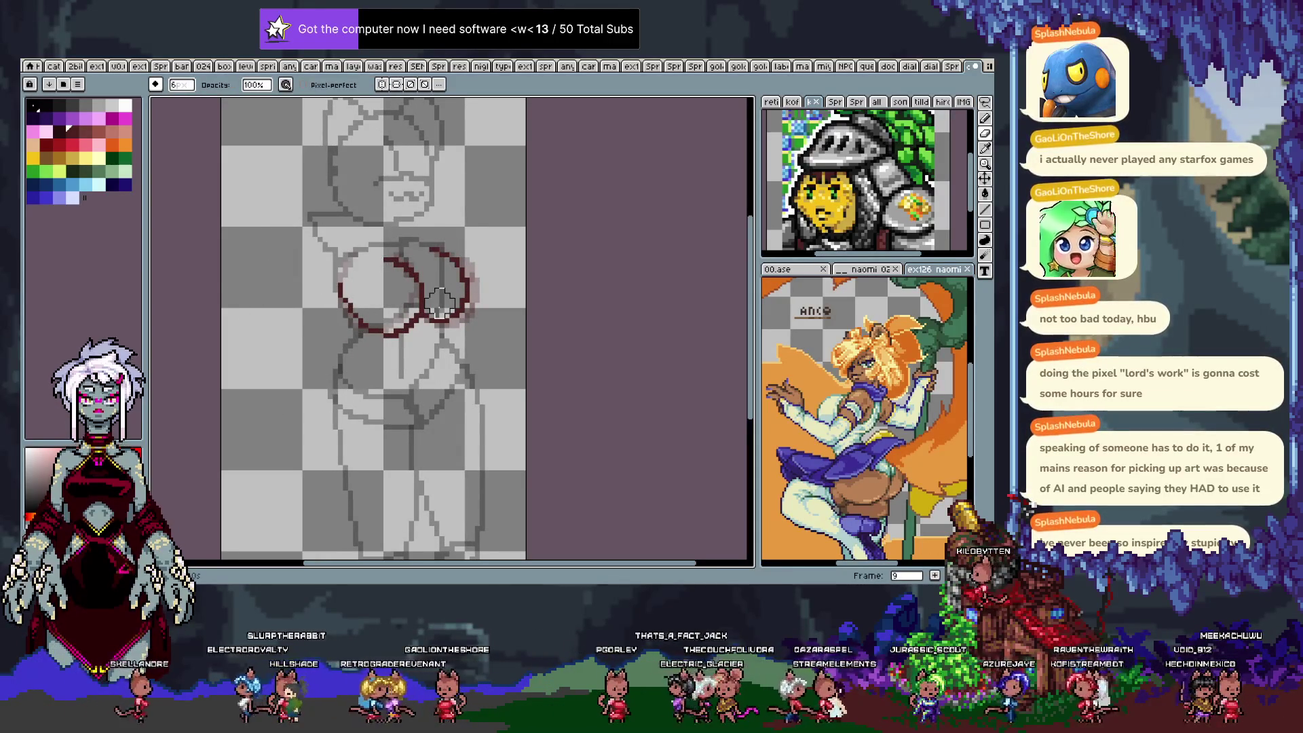
key(ctrl+z)
Flip between neighbouring frames to compare, ending on frame 12.
key(Left)
key(Right)
key(Right)
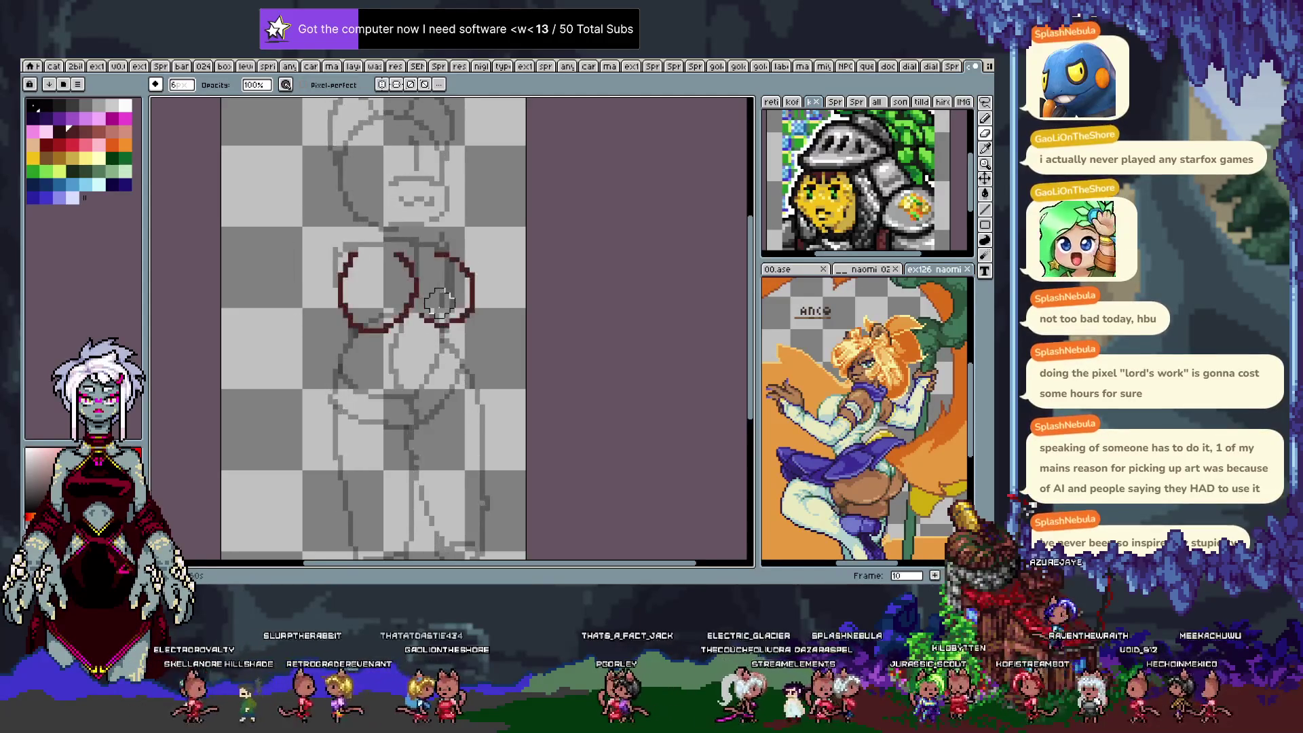
key(Left)
key(Right)
key(Right)
key(Right)
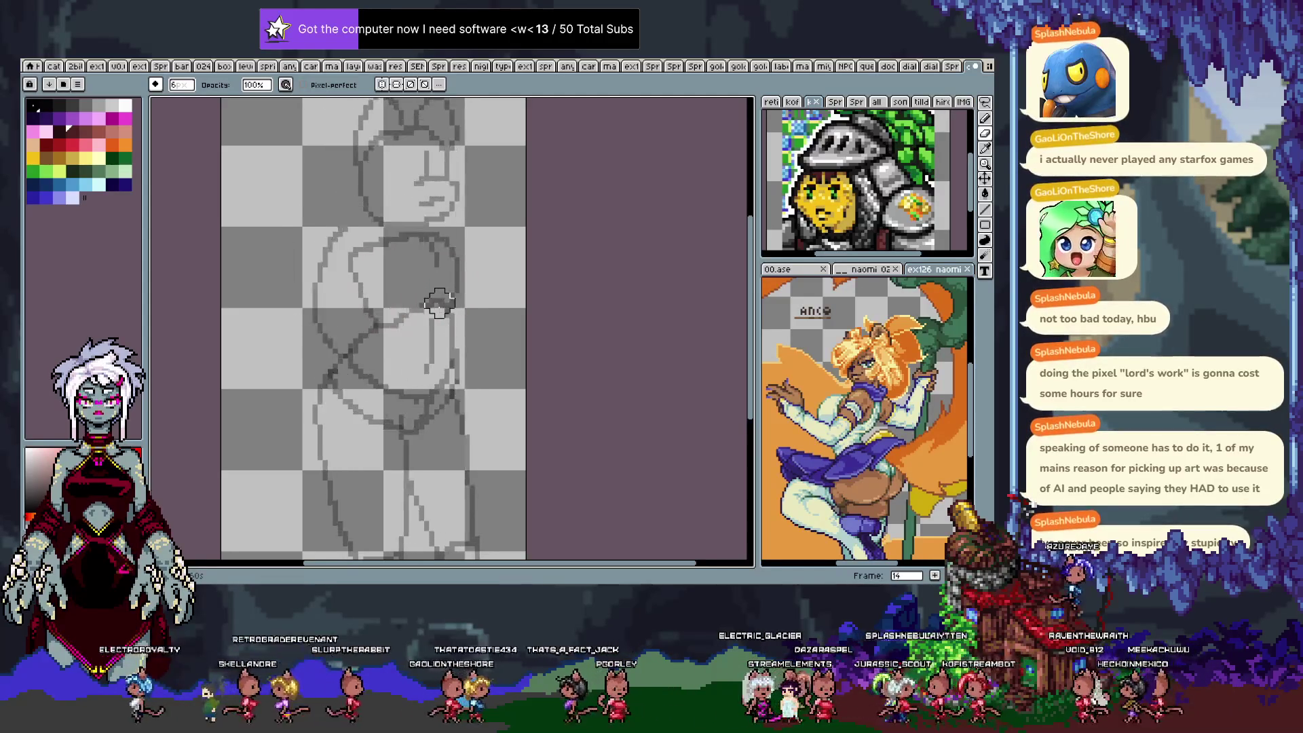
key(Left)
key(Left)
key(Left)
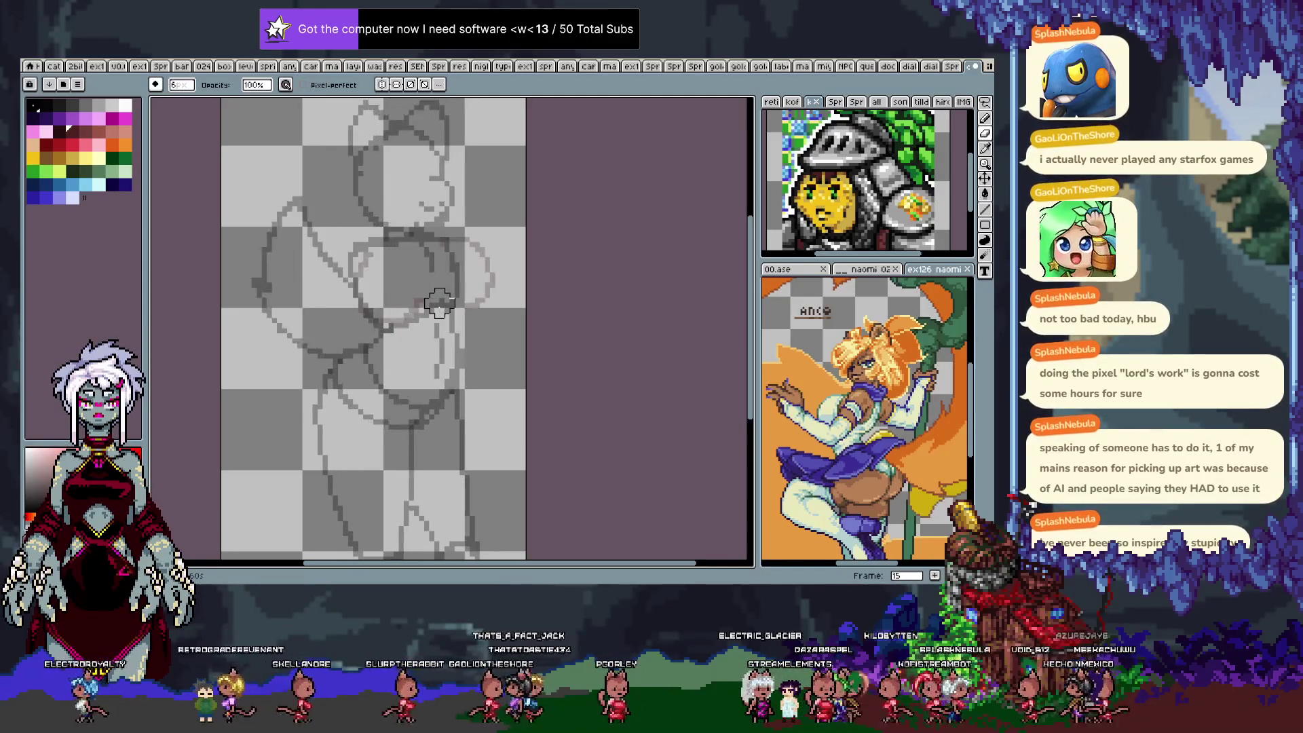
key(Right)
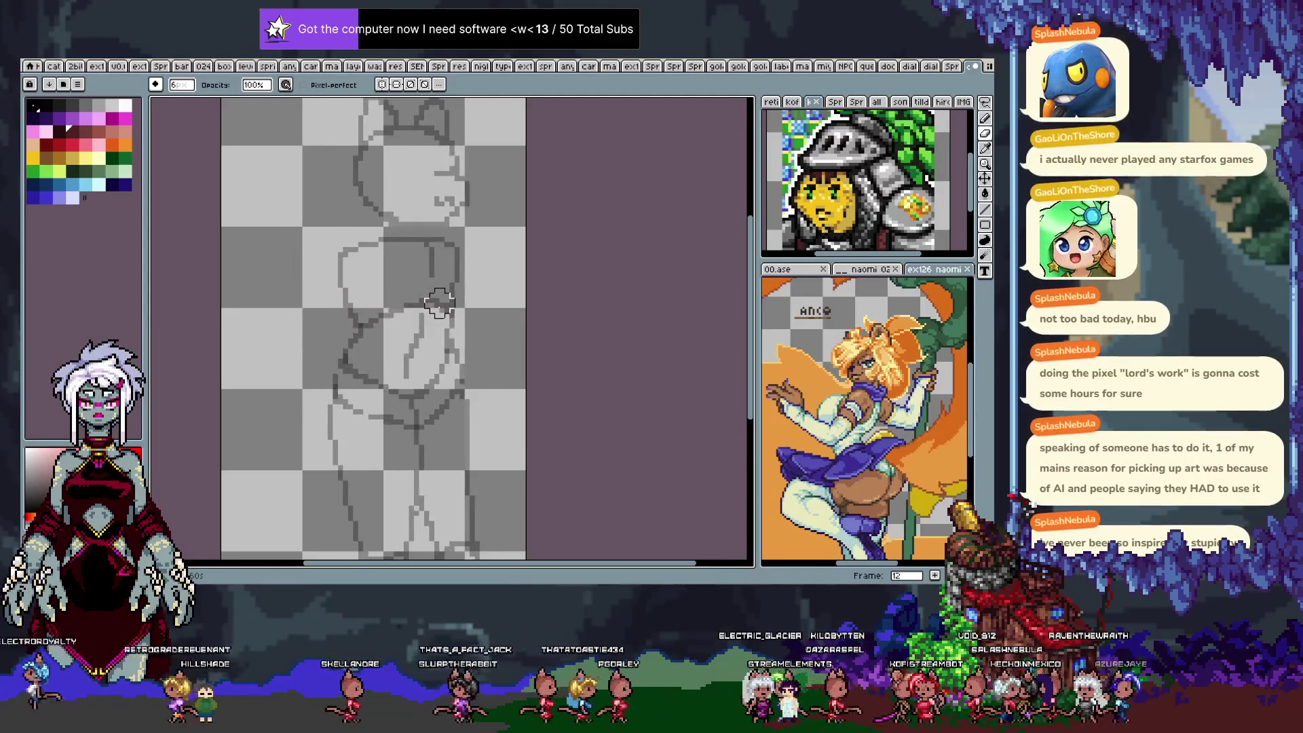
Try a red curve on frame 12 twice with the pencil, undoing both attempts.
key(b)
drag(341, 264, 416, 277)
key(ctrl+z)
drag(340, 266, 416, 265)
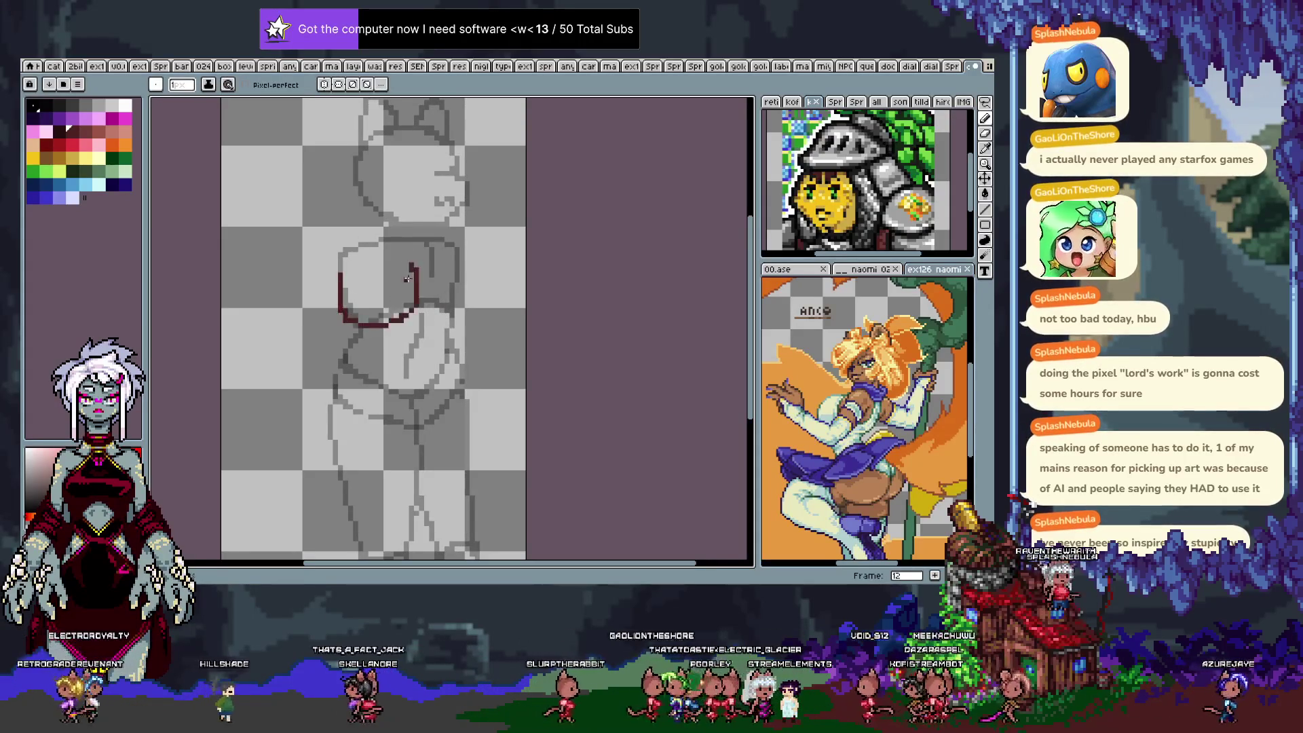
key(ctrl+z)
Step between frames 11, 4, 5 and 6, then play the animation to preview the motion.
key(Left)
key(Right)
key(Left)
key(Left)
key(Left)
key(Left)
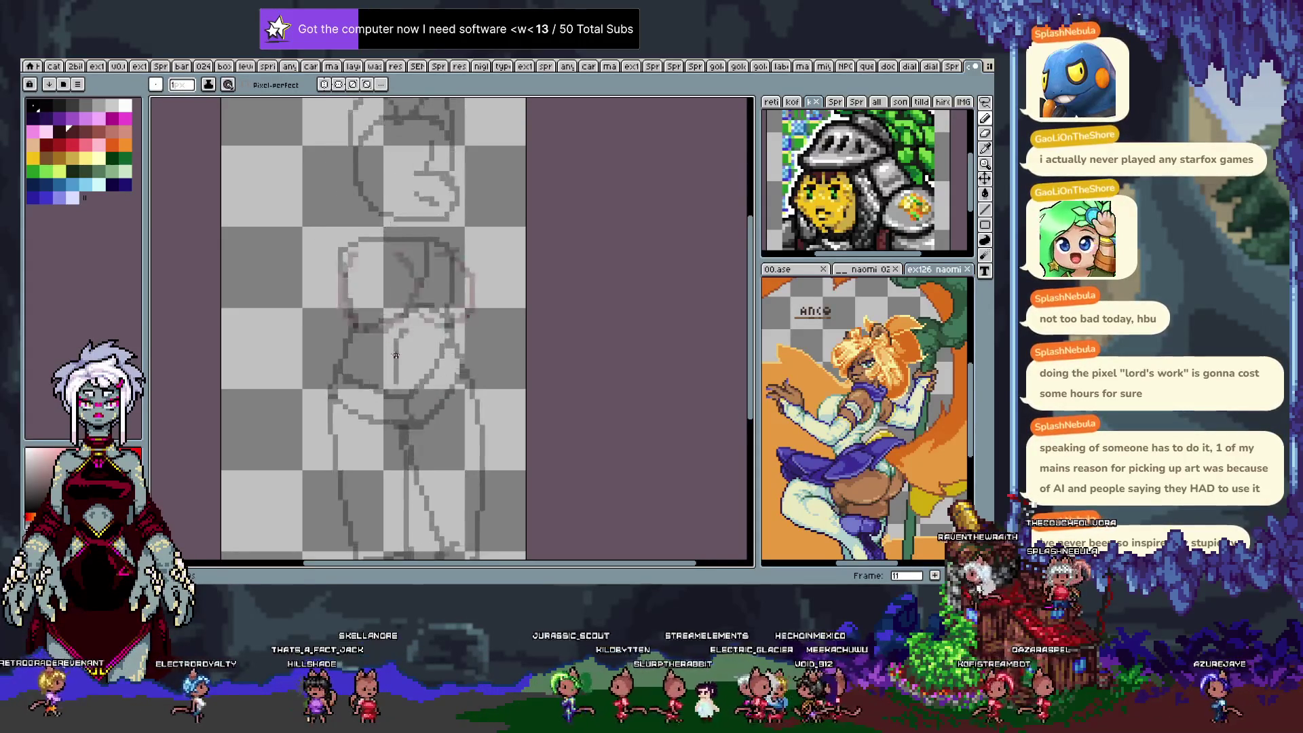
key(Right)
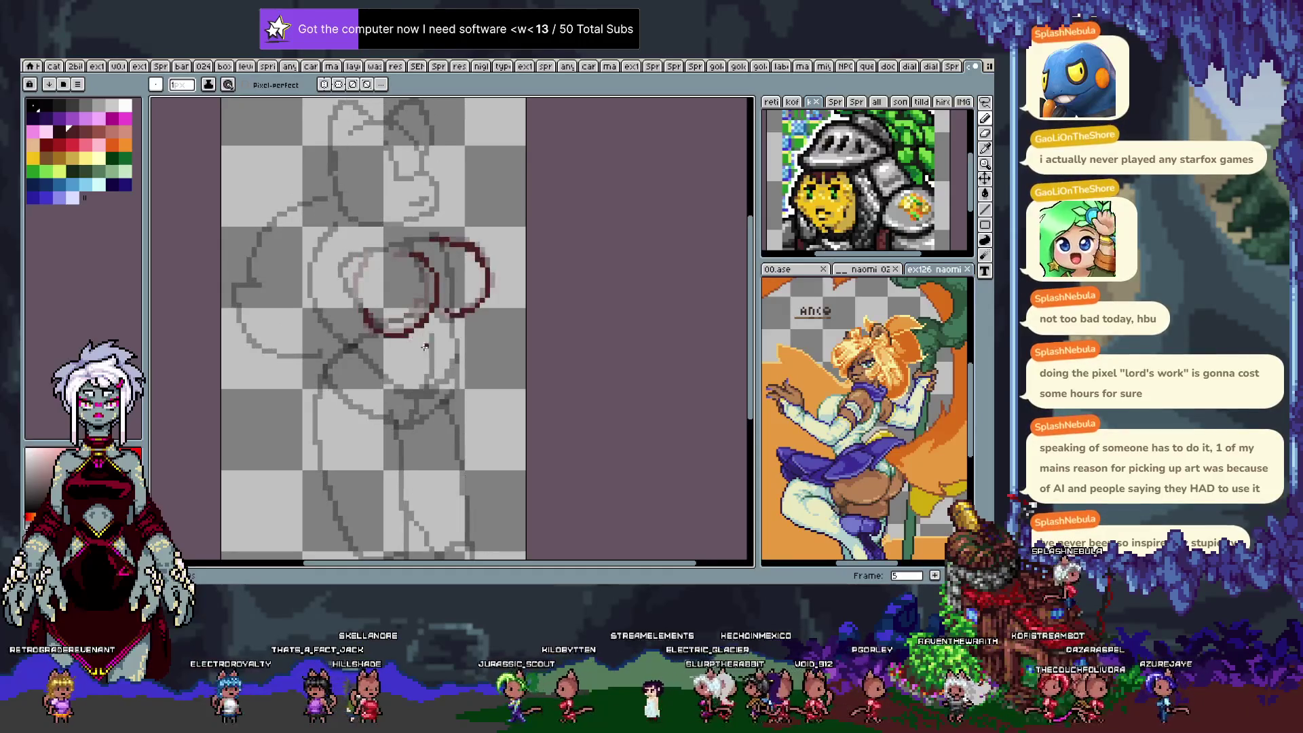
key(Left)
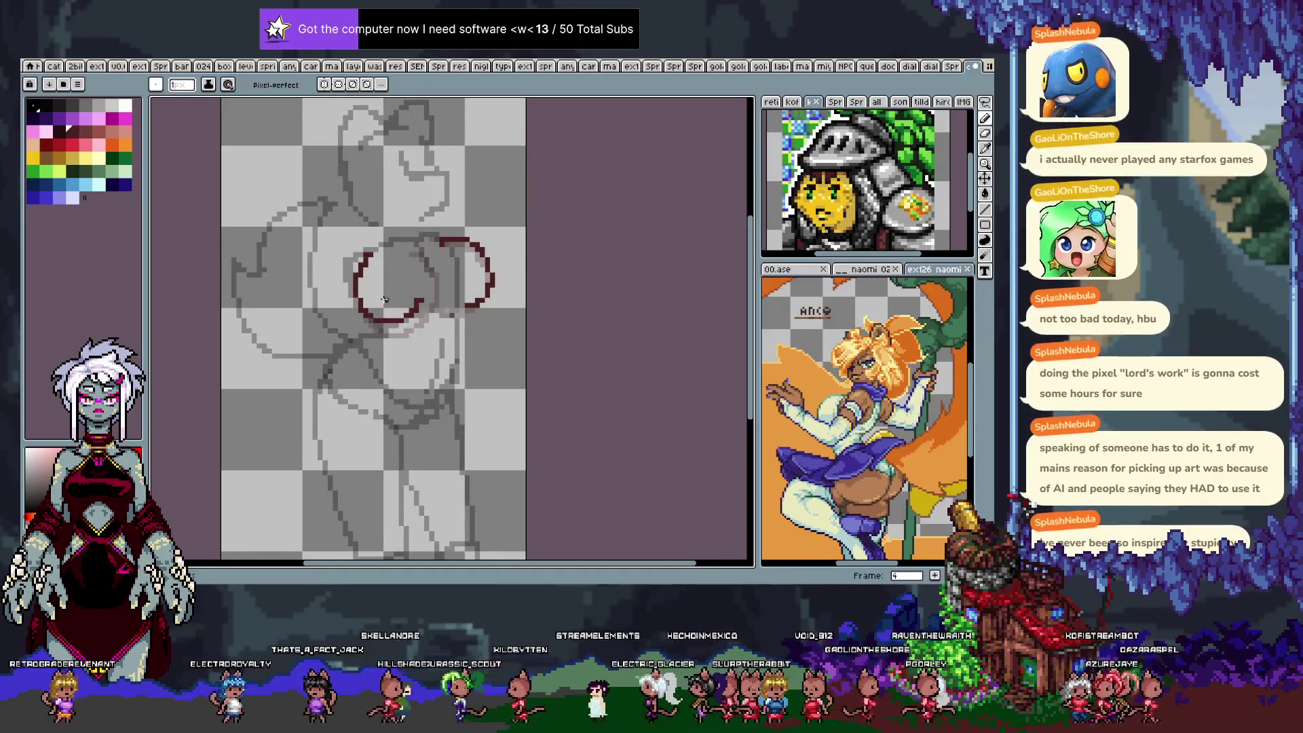
key(Right)
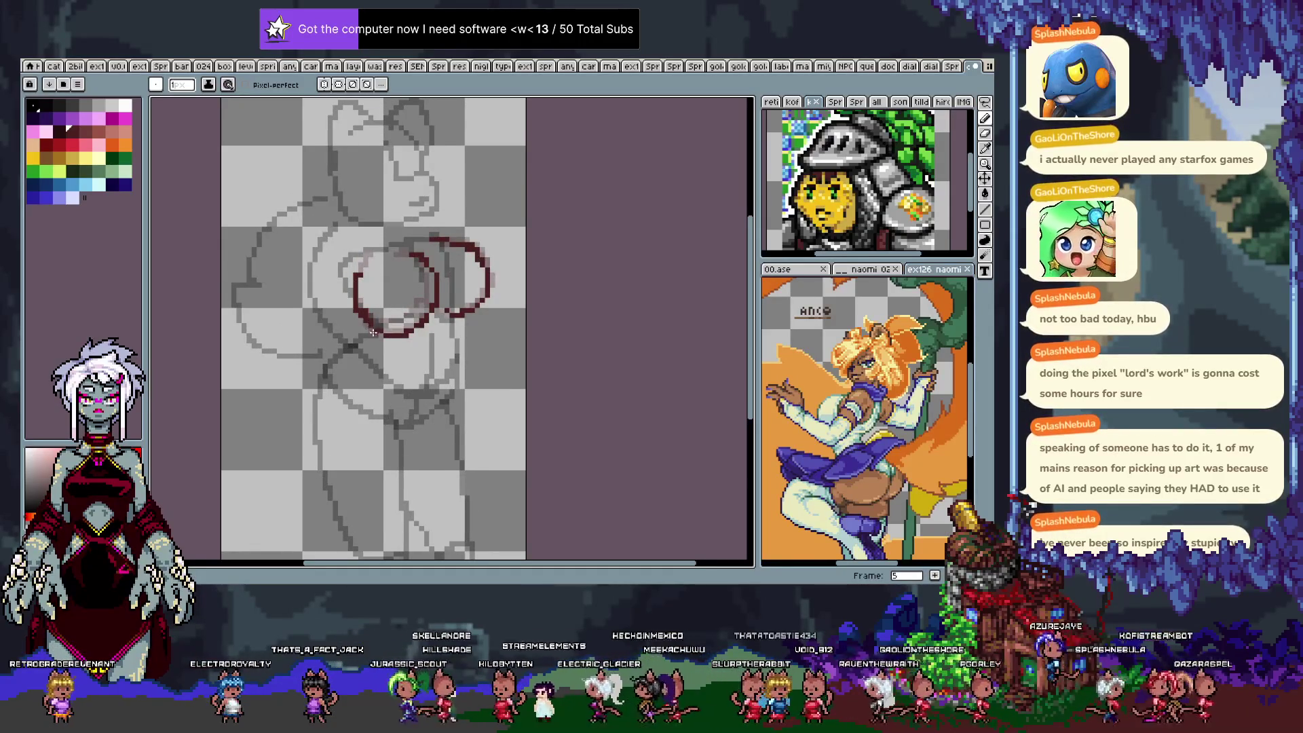
key(Right)
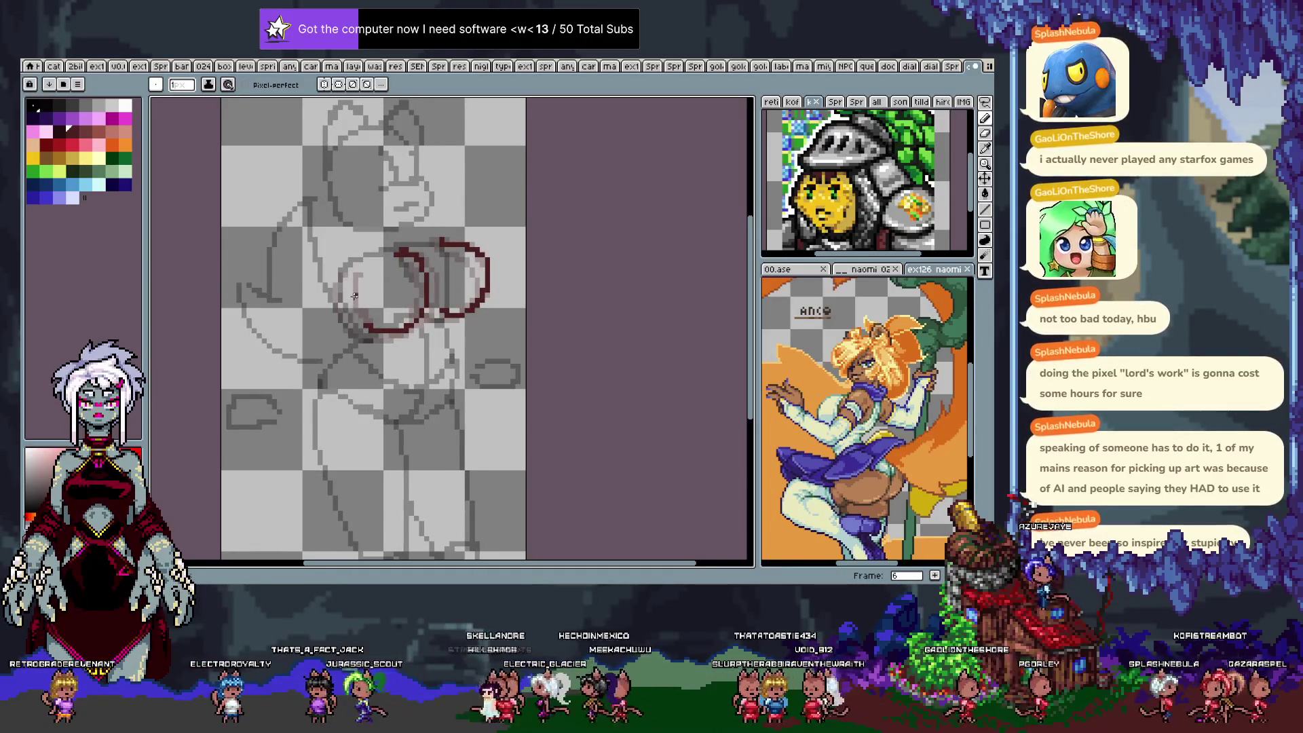
key(Return)
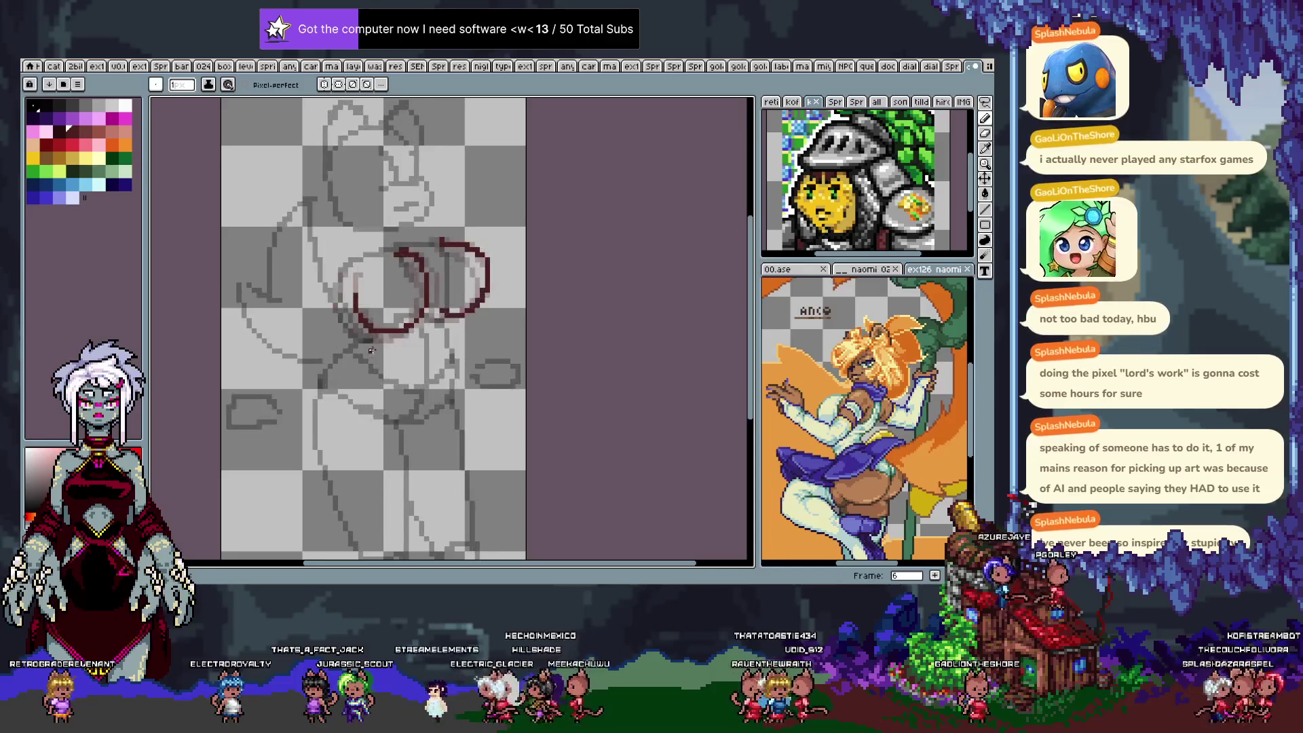
Redraw the left red circle arc on frame 7 after several undone attempts, then advance a frame.
key(Right)
key(Right)
key(ctrl+z)
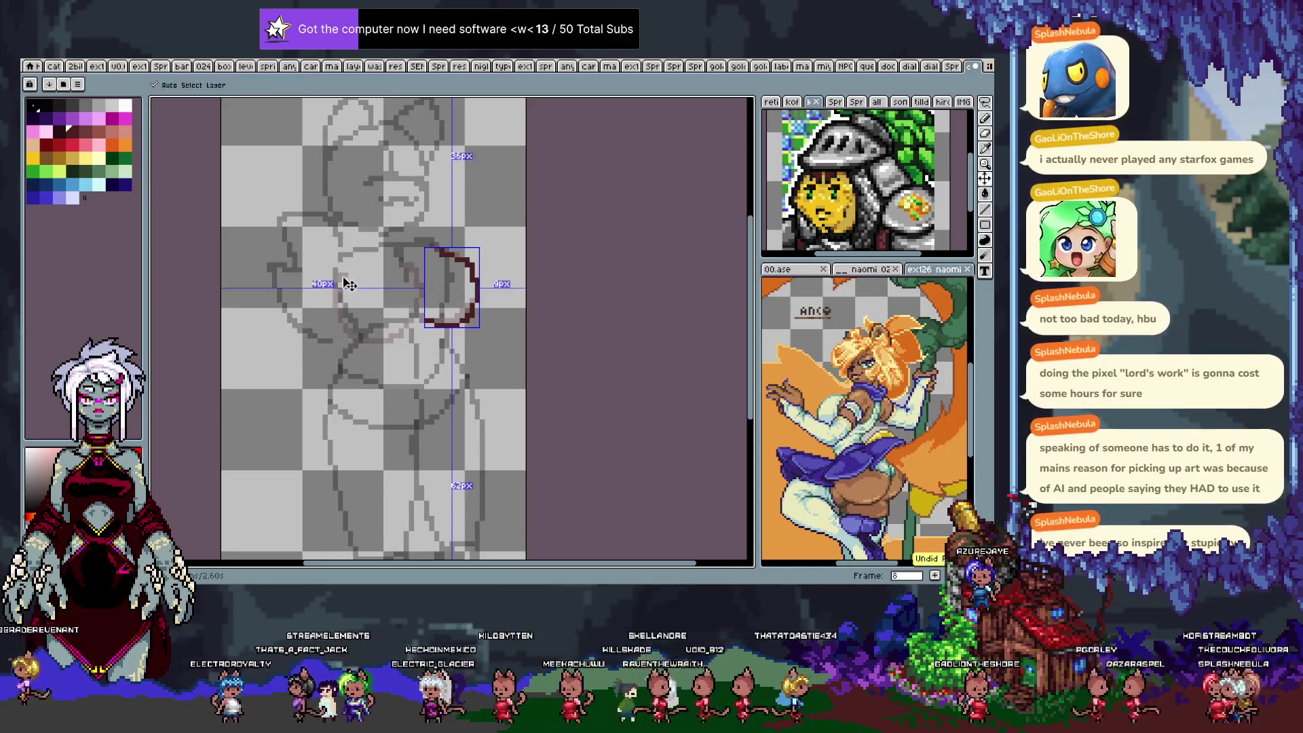
drag(340, 275, 404, 336)
key(ctrl+z)
mouse_move(344, 275)
mouse_down()
mouse_move(330, 298)
mouse_move(413, 295)
mouse_up()
key(ctrl+z)
mouse_move(345, 269)
mouse_down()
mouse_move(354, 342)
mouse_move(408, 304)
mouse_up()
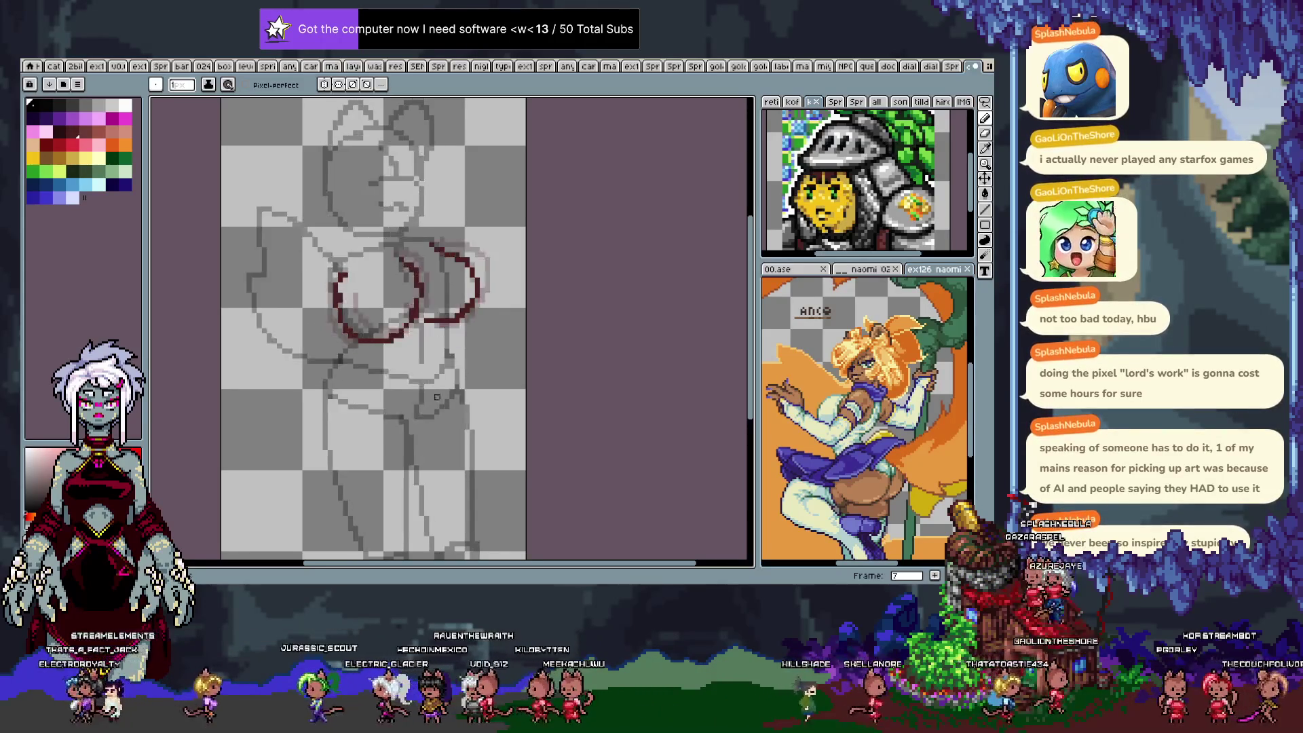
key(Right)
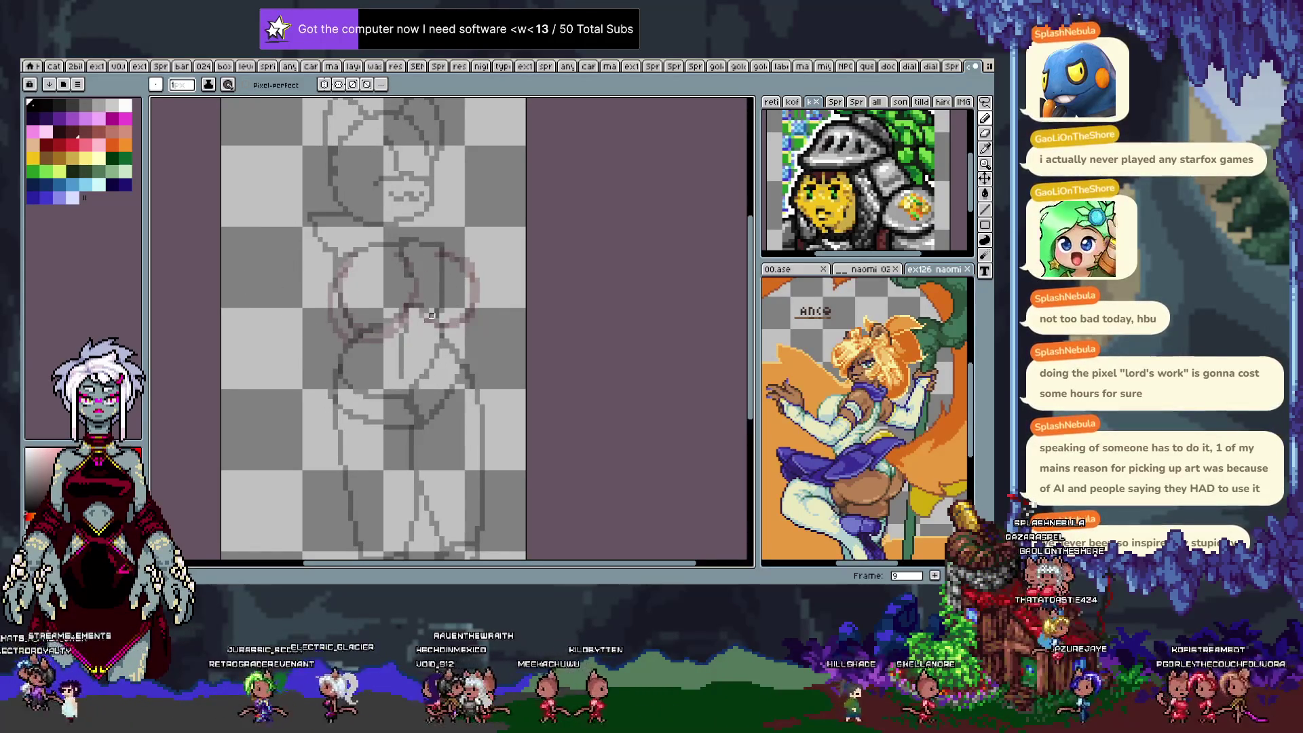
Trace the circles on frame 9 in dark red, undoing stray strokes and adding the right circle's left edge.
mouse_move(406, 307)
mouse_down()
mouse_move(445, 251)
mouse_move(465, 292)
mouse_move(393, 309)
mouse_move(438, 244)
mouse_up()
key(ctrl+z)
key(ctrl+z)
mouse_move(346, 263)
mouse_down()
mouse_move(334, 316)
mouse_move(401, 314)
mouse_up()
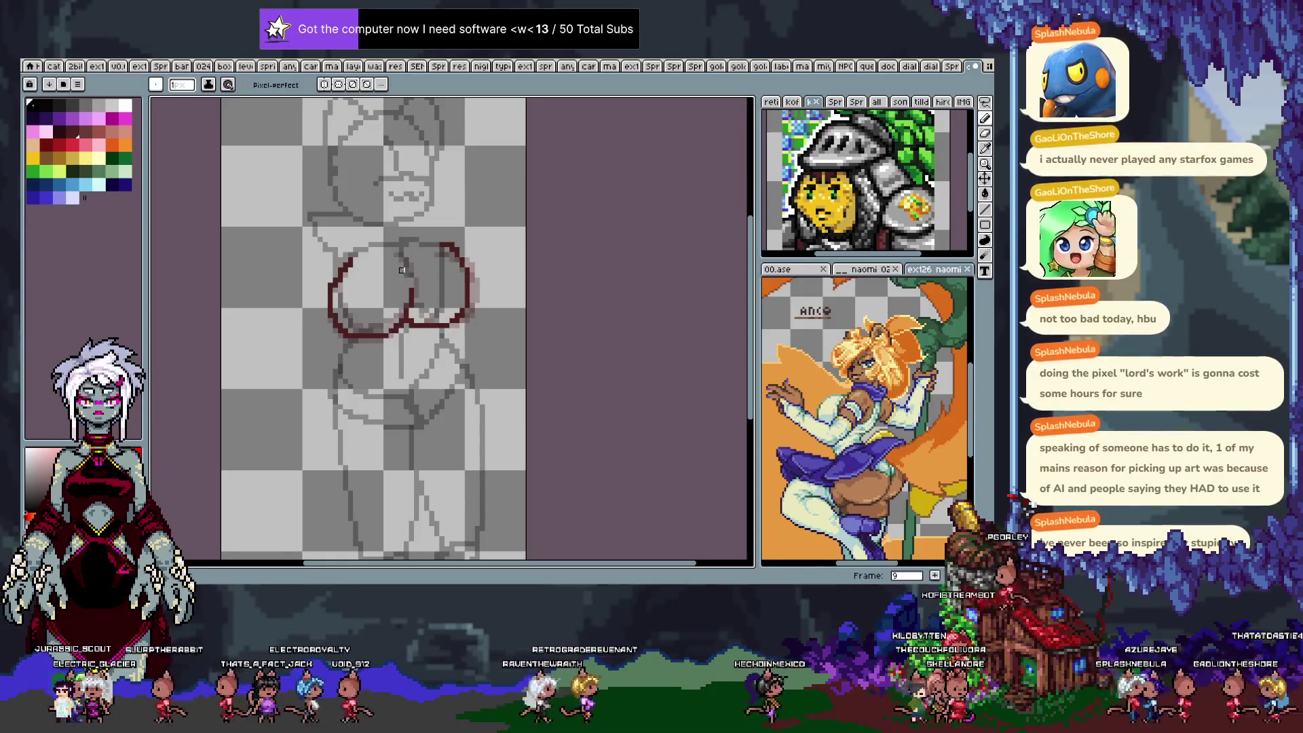
key(ctrl+z)
drag(408, 265, 411, 308)
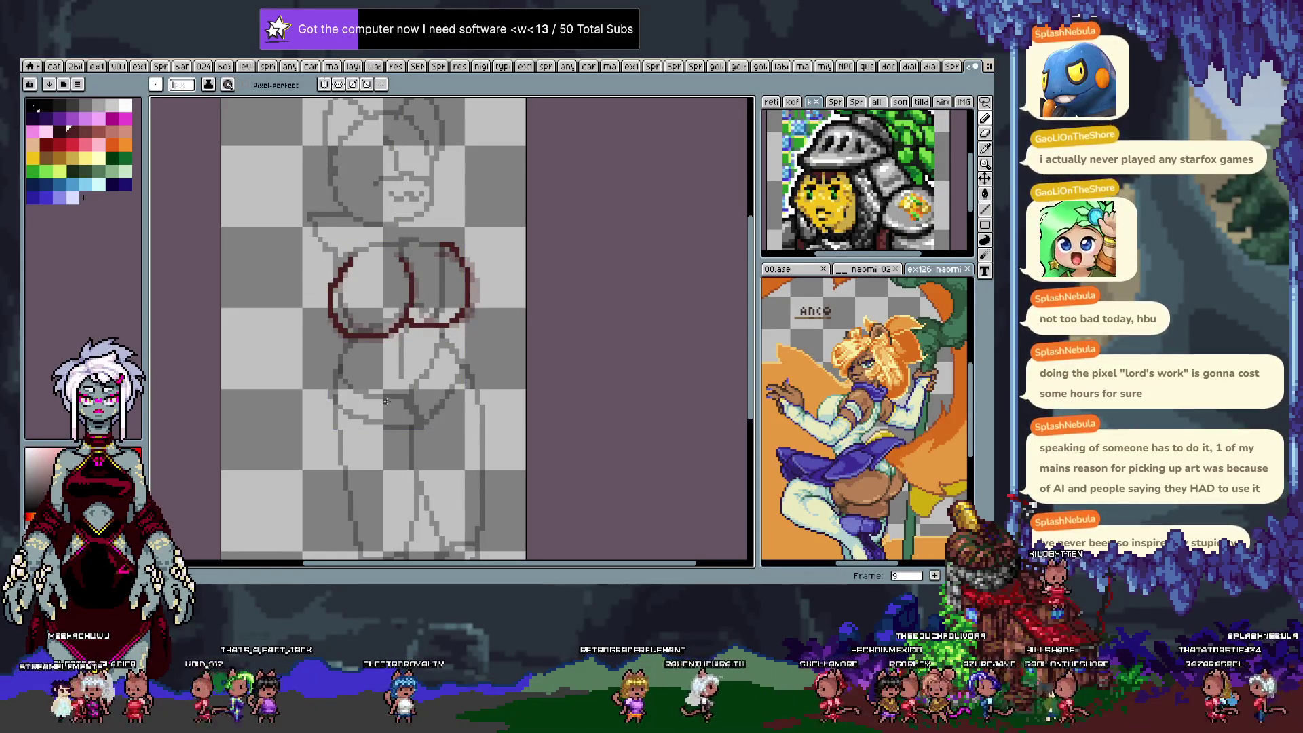
Compare with frame 7, rectangle-select and reposition the left circle, then move to frame 10.
key(comma)
key(comma)
key(period)
key(period)
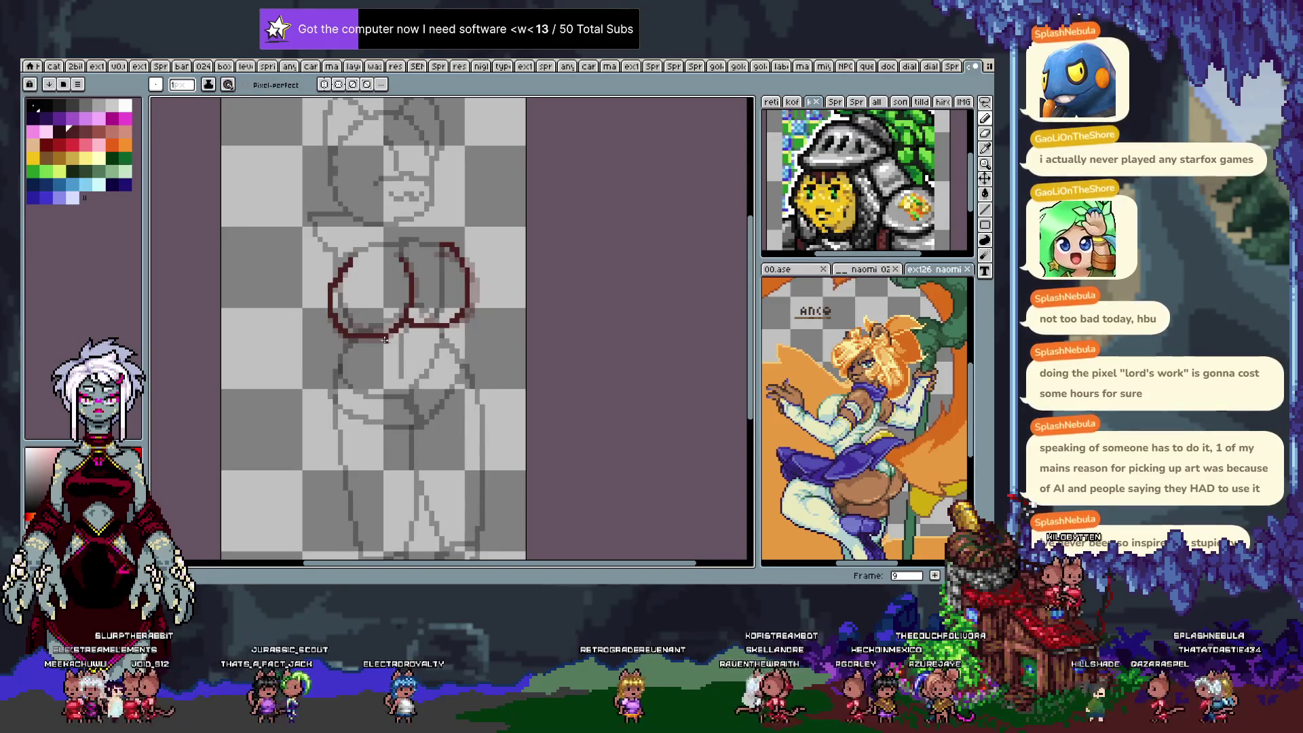
key(m)
mouse_move(320, 239)
mouse_down()
mouse_move(342, 329)
mouse_move(386, 351)
mouse_up()
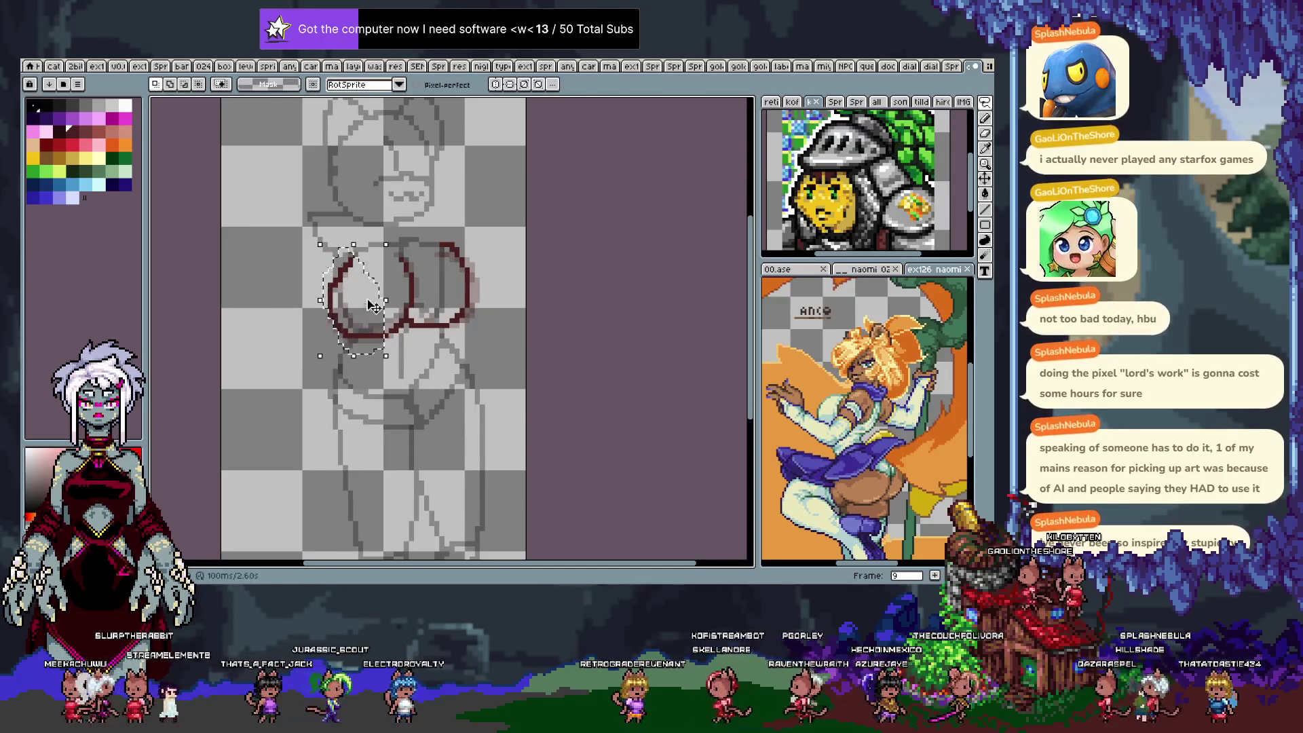
key(ctrl+d)
key(b)
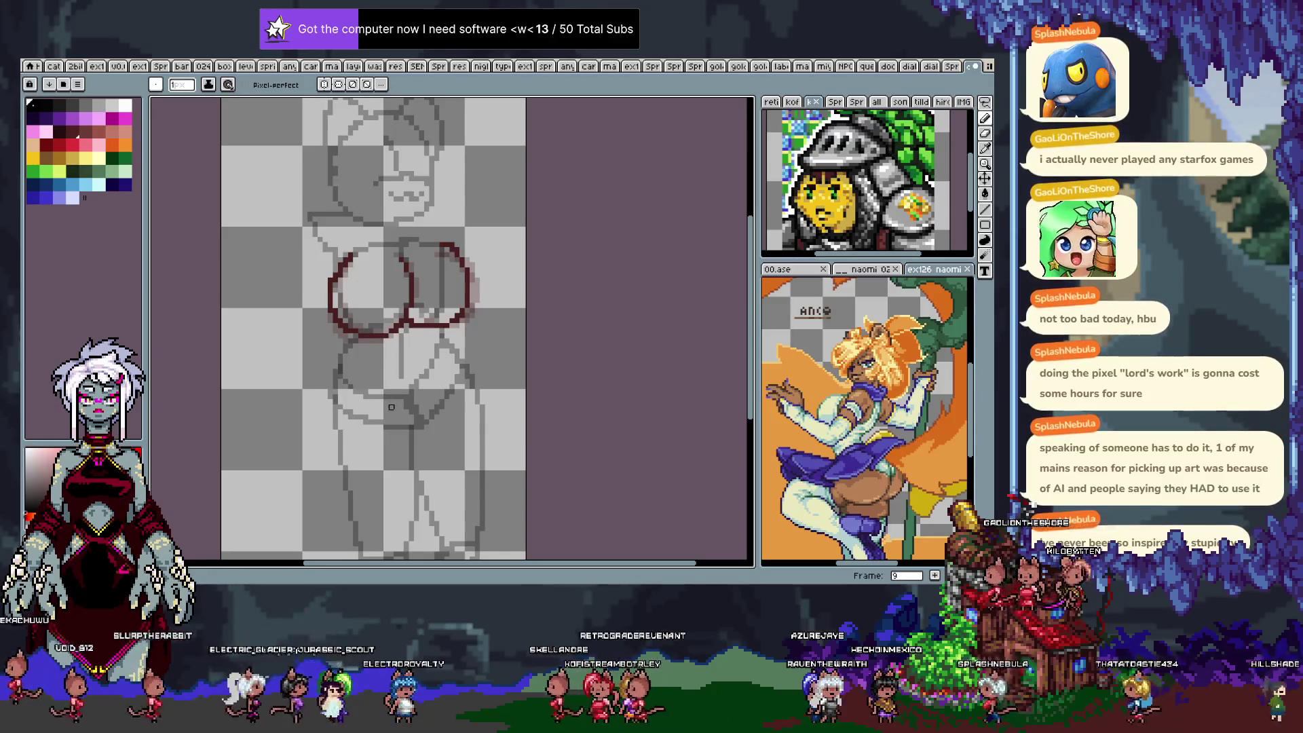
key(period)
Play the frames to check the motion with the 1px pencil active.
key(e)
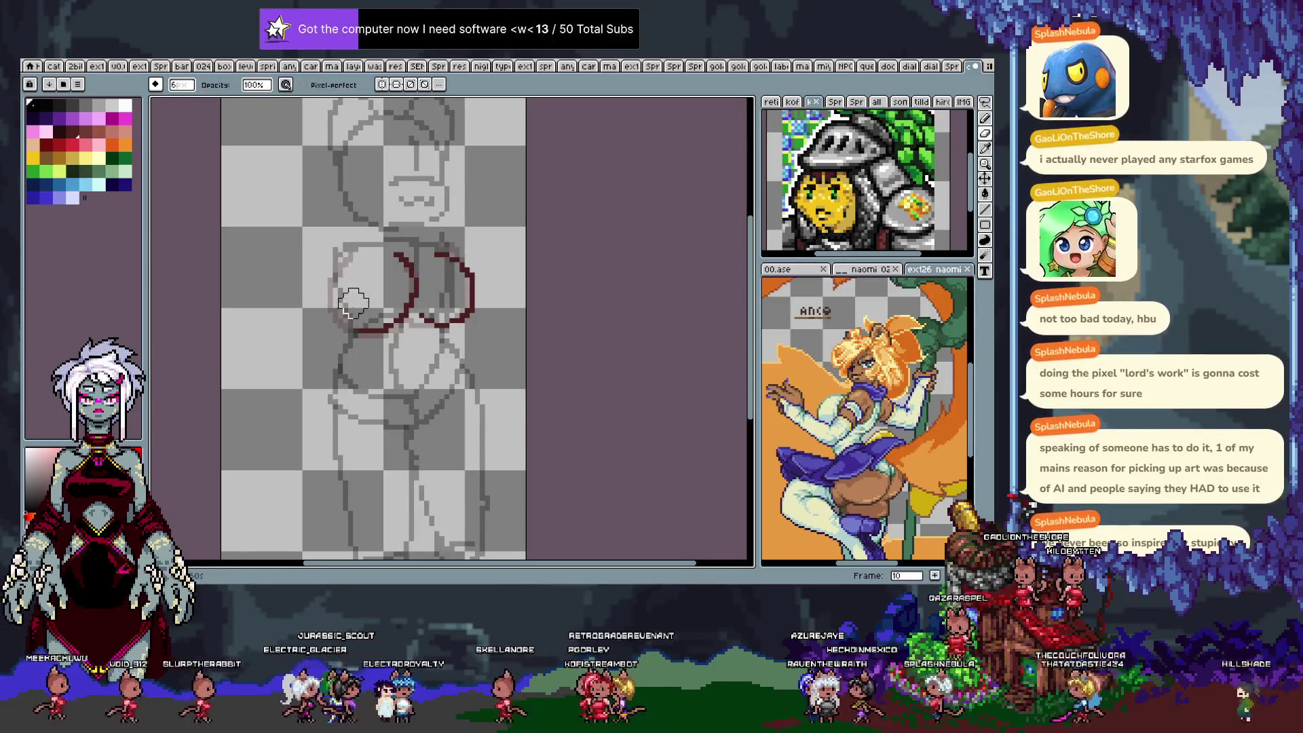
key(b)
key(period)
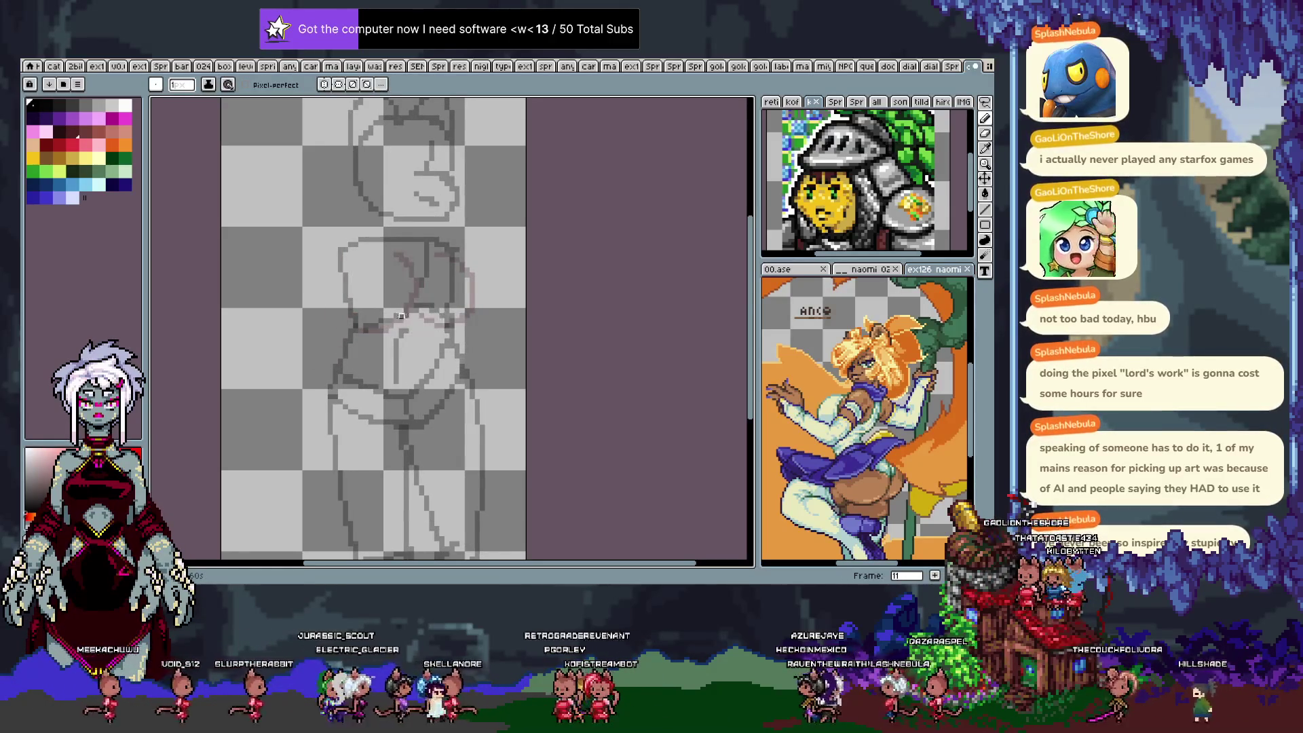
key(Return)
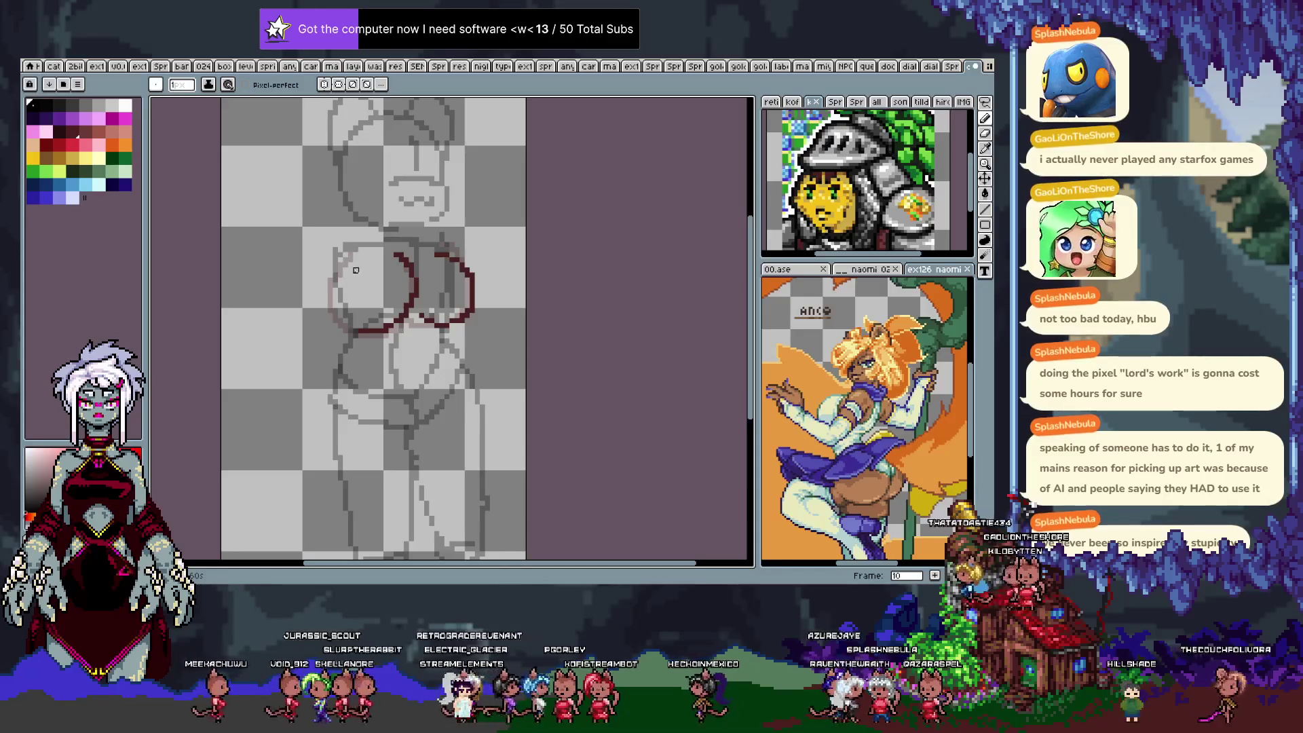
Close the left circle with a red stroke along its bottom after several undone attempts.
drag(346, 264, 364, 328)
key(ctrl+z)
drag(342, 263, 332, 312)
key(ctrl+z)
mouse_move(344, 264)
mouse_down()
mouse_move(333, 285)
mouse_move(367, 339)
mouse_up()
key(ctrl+z)
key(ctrl+z)
key(ctrl+z)
mouse_move(345, 262)
mouse_down()
mouse_move(328, 299)
mouse_move(392, 330)
mouse_up()
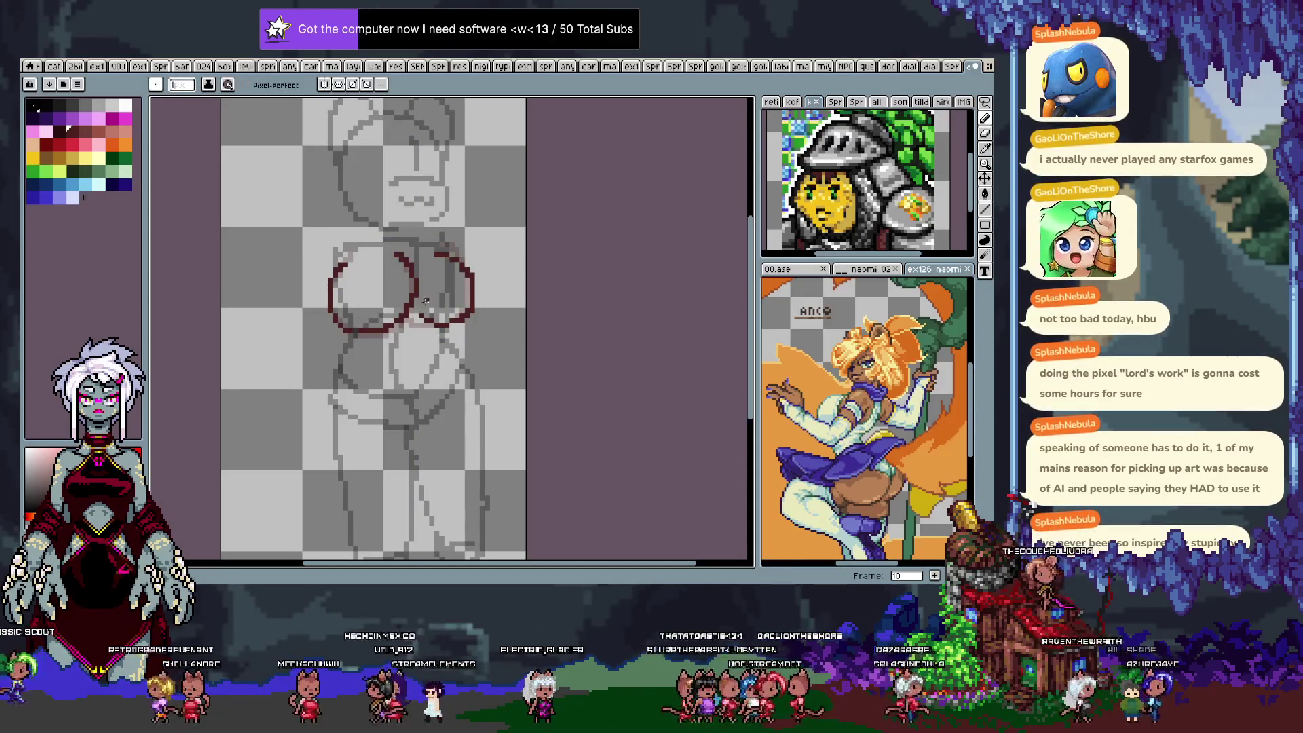
Lasso-select the left circle, undo part of the right circle's stroke, and step back to frame 4.
key(q)
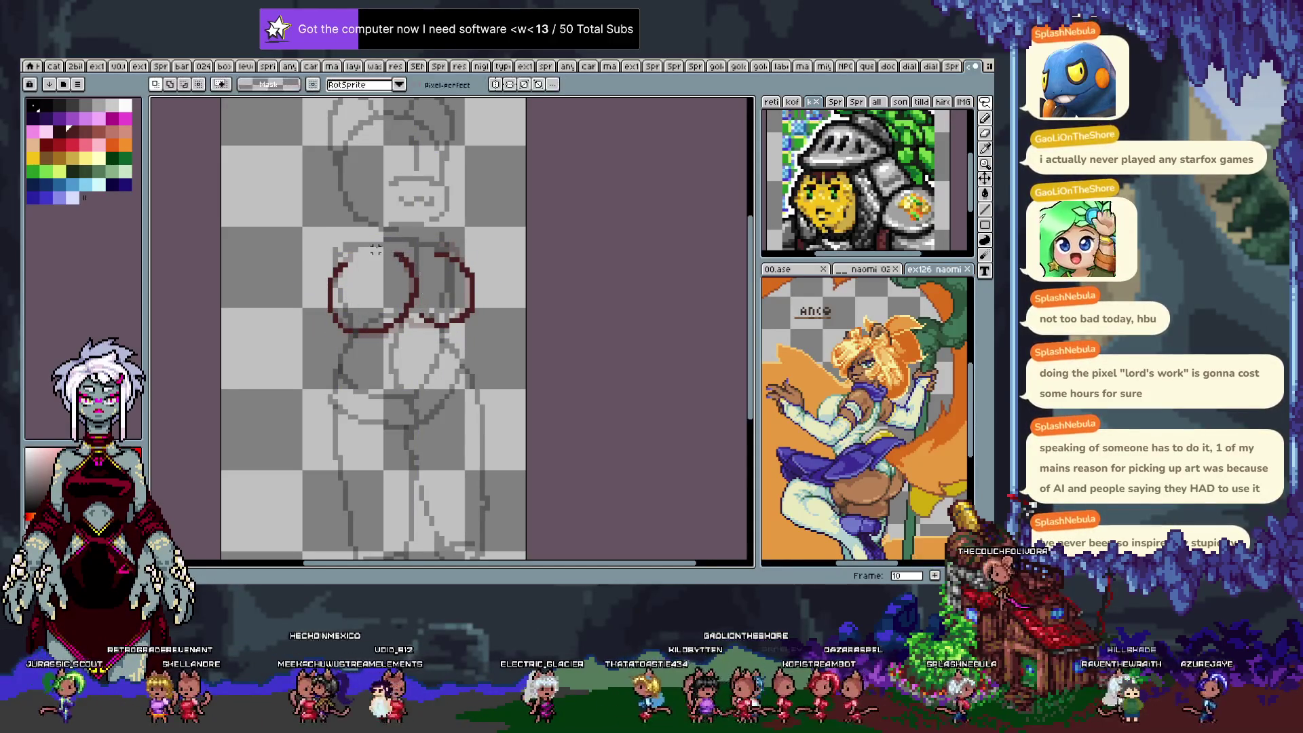
drag(397, 239, 314, 284)
mouse_move(390, 231)
mouse_down()
mouse_move(379, 353)
mouse_move(417, 235)
mouse_move(393, 230)
mouse_up()
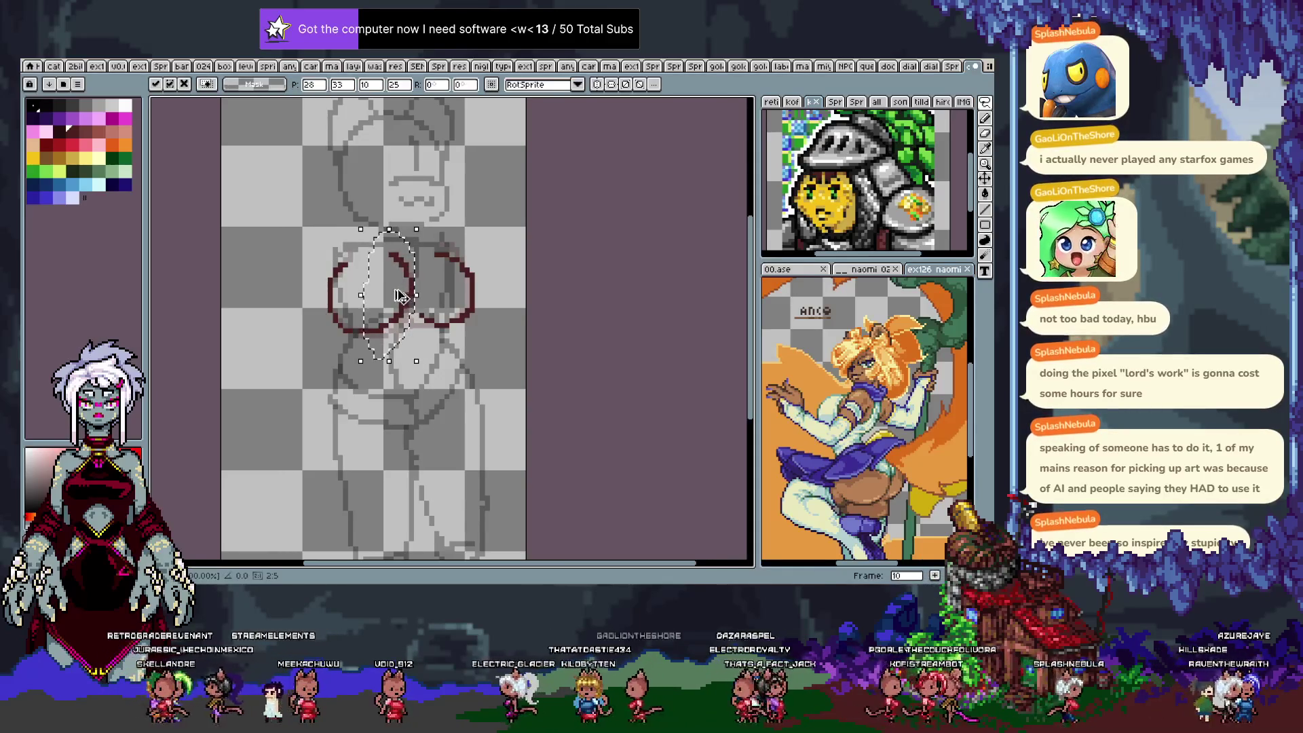
key(ctrl+f)
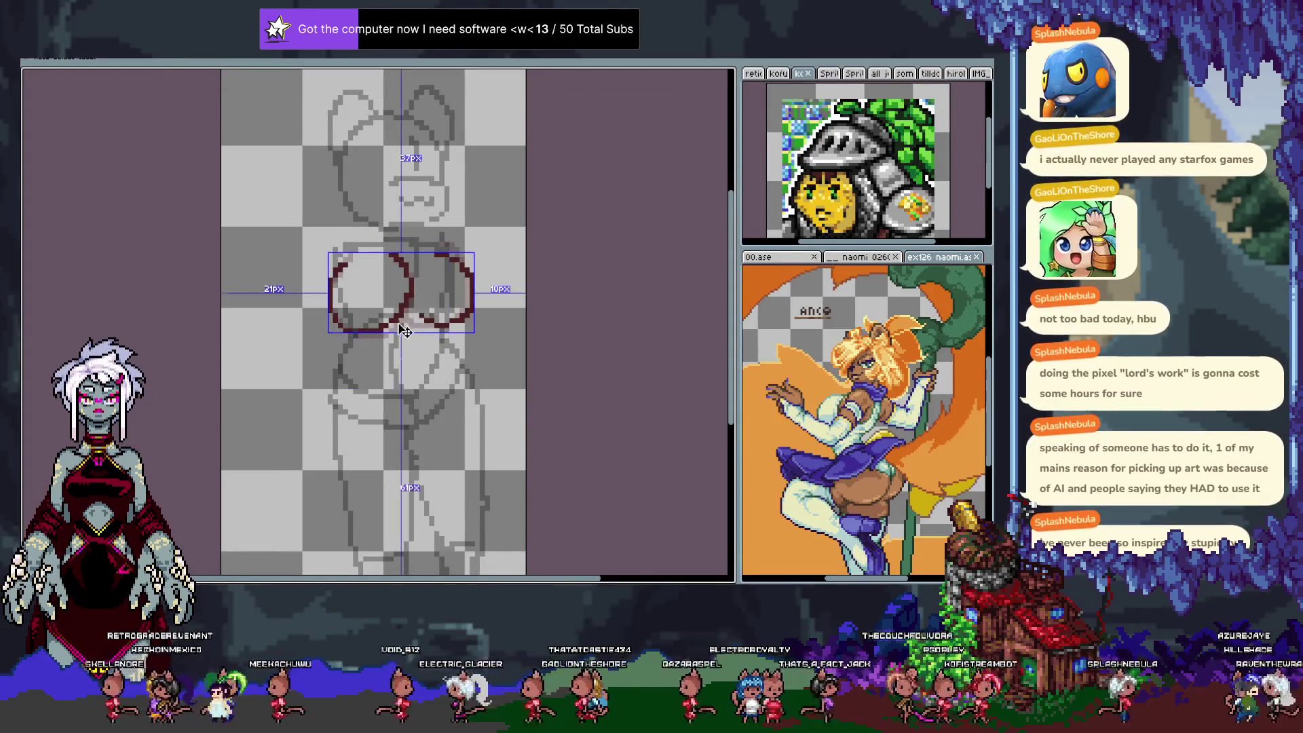
key(ctrl+f)
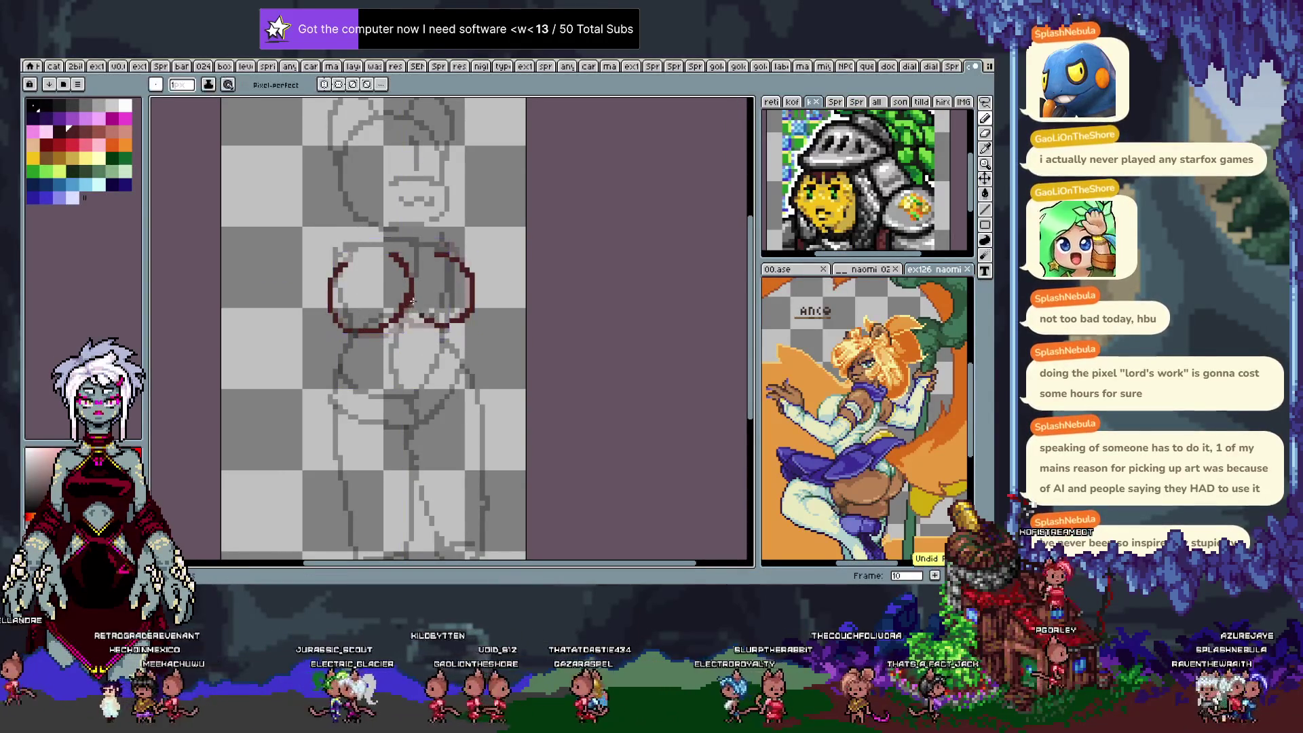
key(ctrl+z)
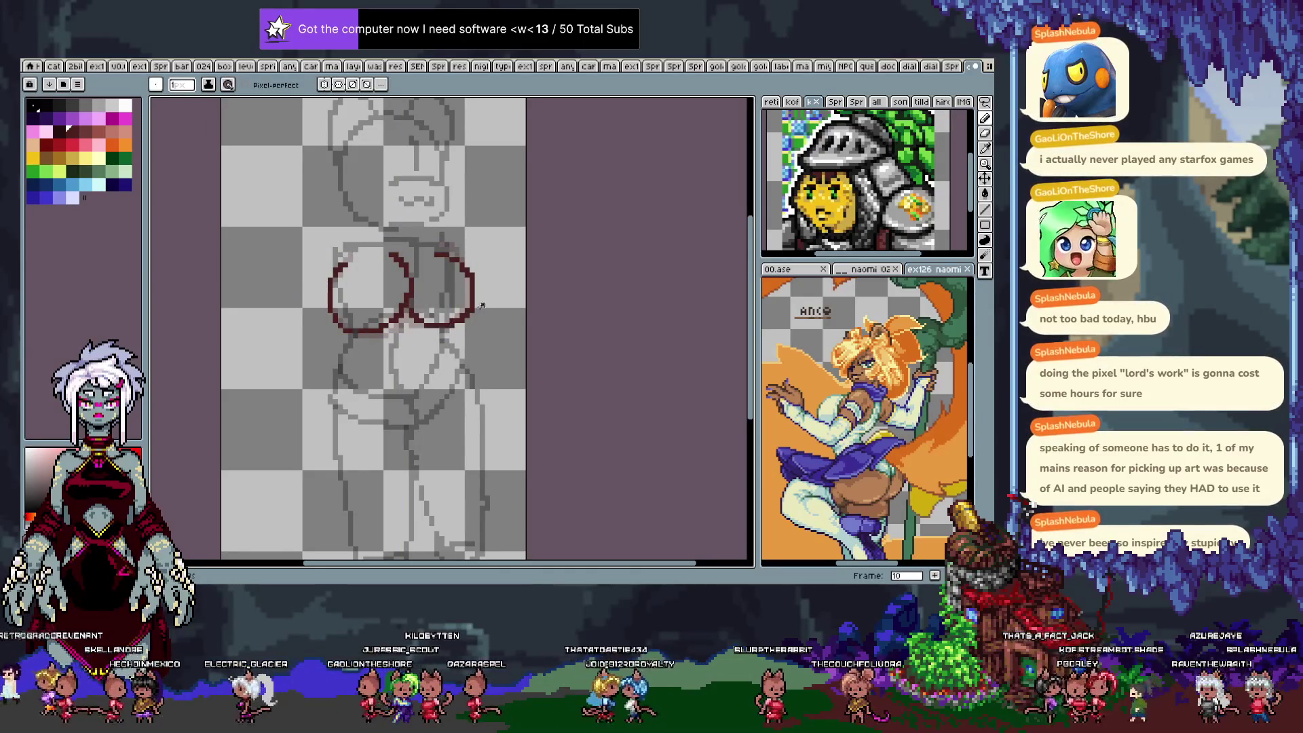
key(Right)
key(Left)
key(Right)
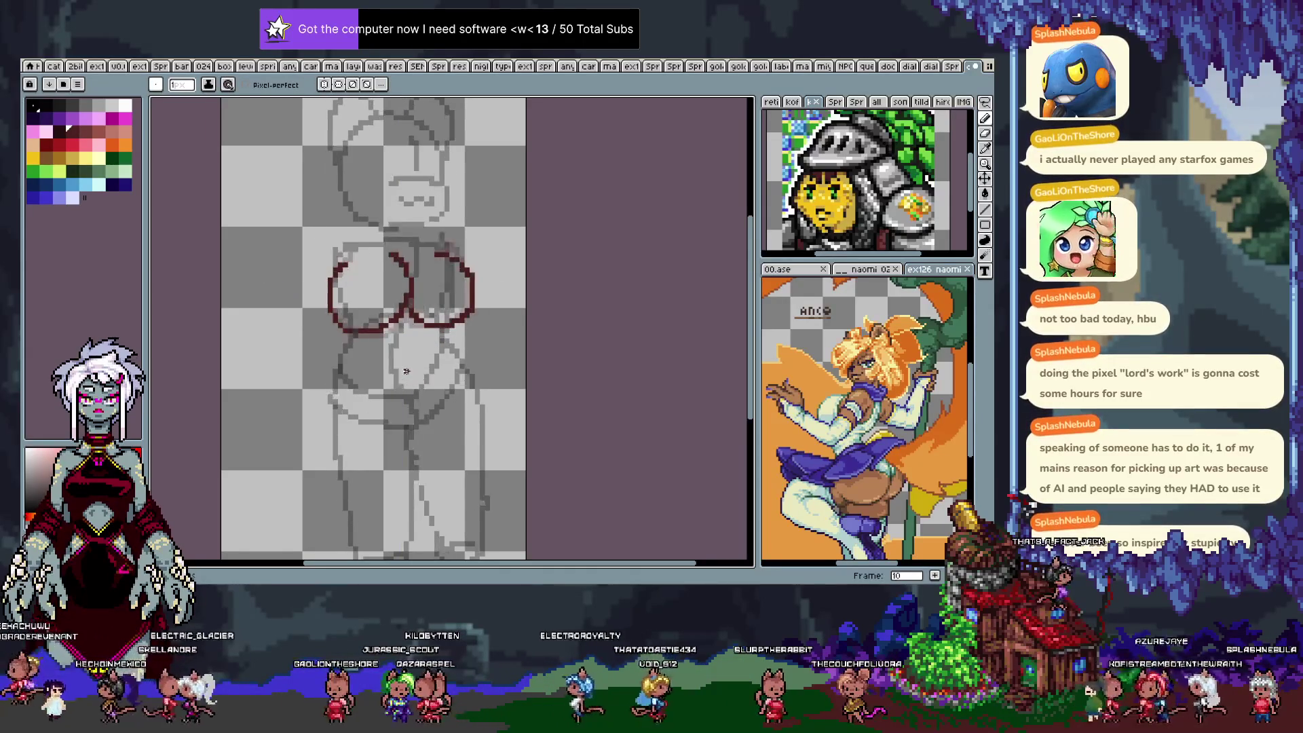
key(Left)
key(Left)
key(Left)
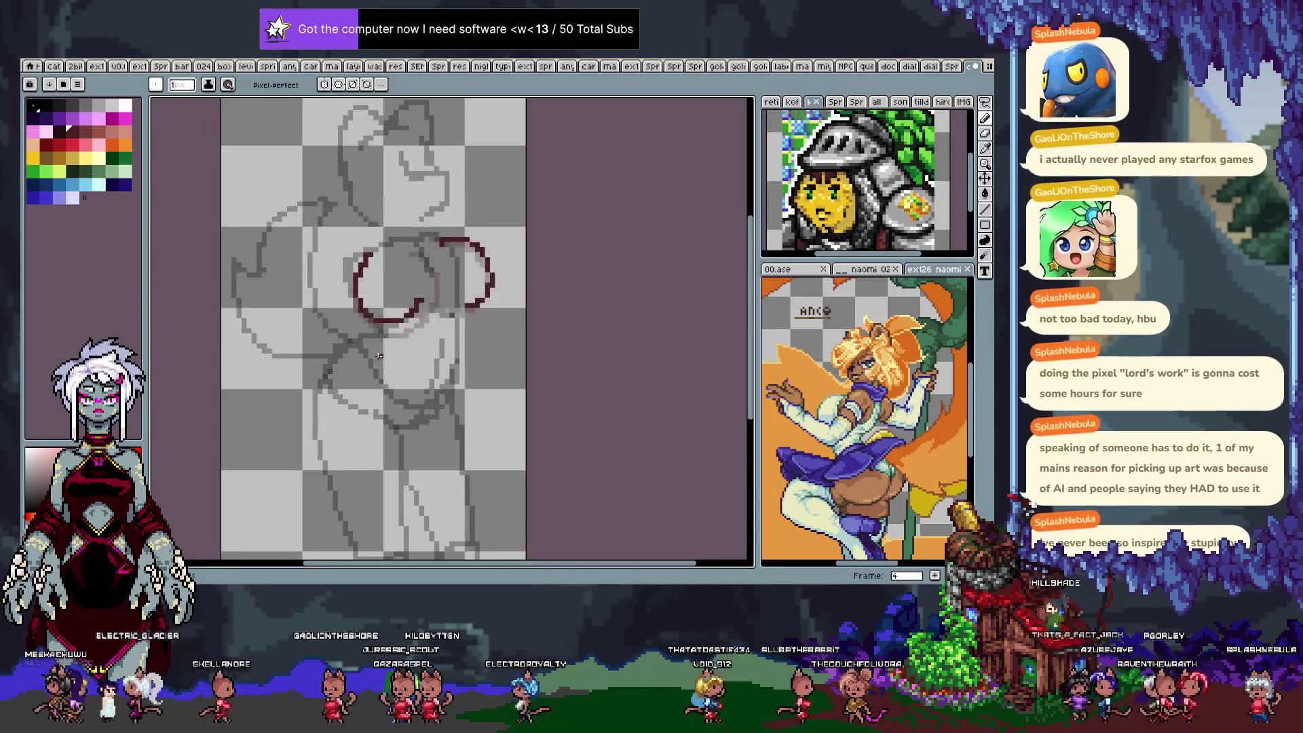
On frame 4, nudge the left circle slightly left and down and scale it to about 105%.
key(m)
drag(329, 250, 437, 361)
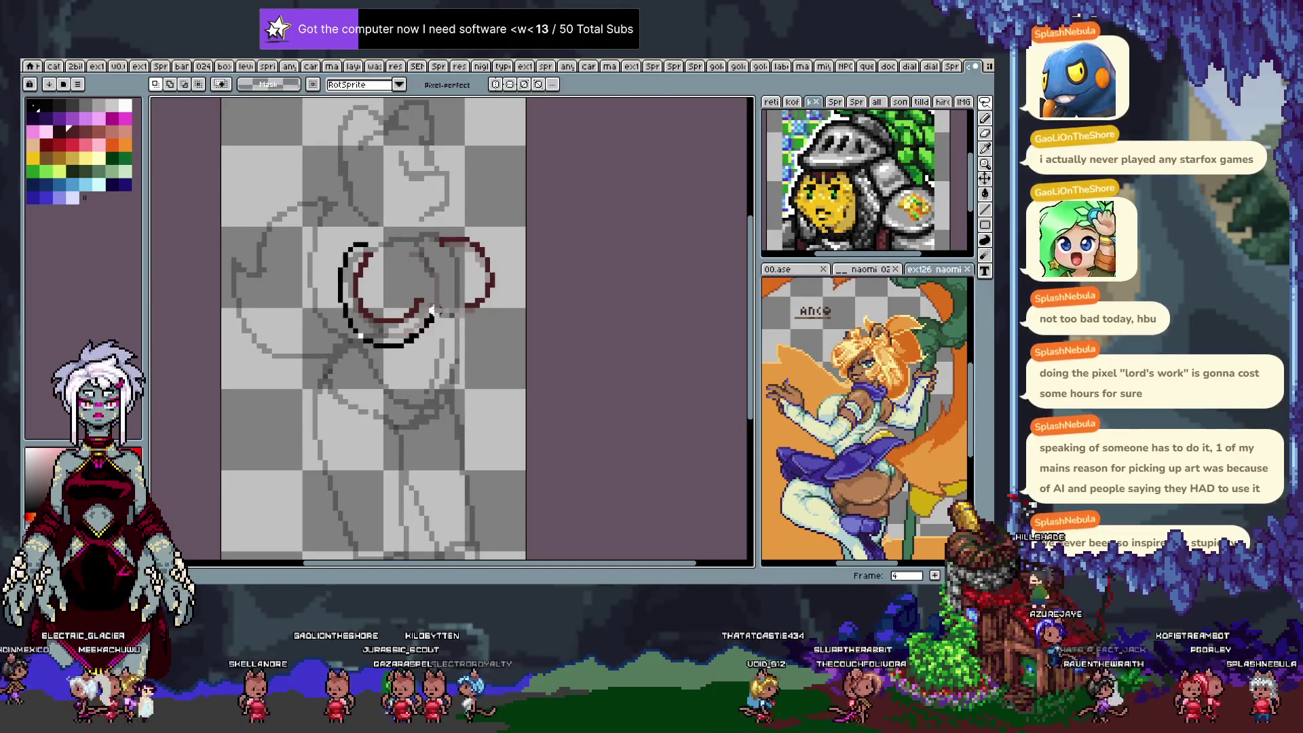
drag(398, 288, 392, 298)
drag(436, 362, 449, 373)
key(b)
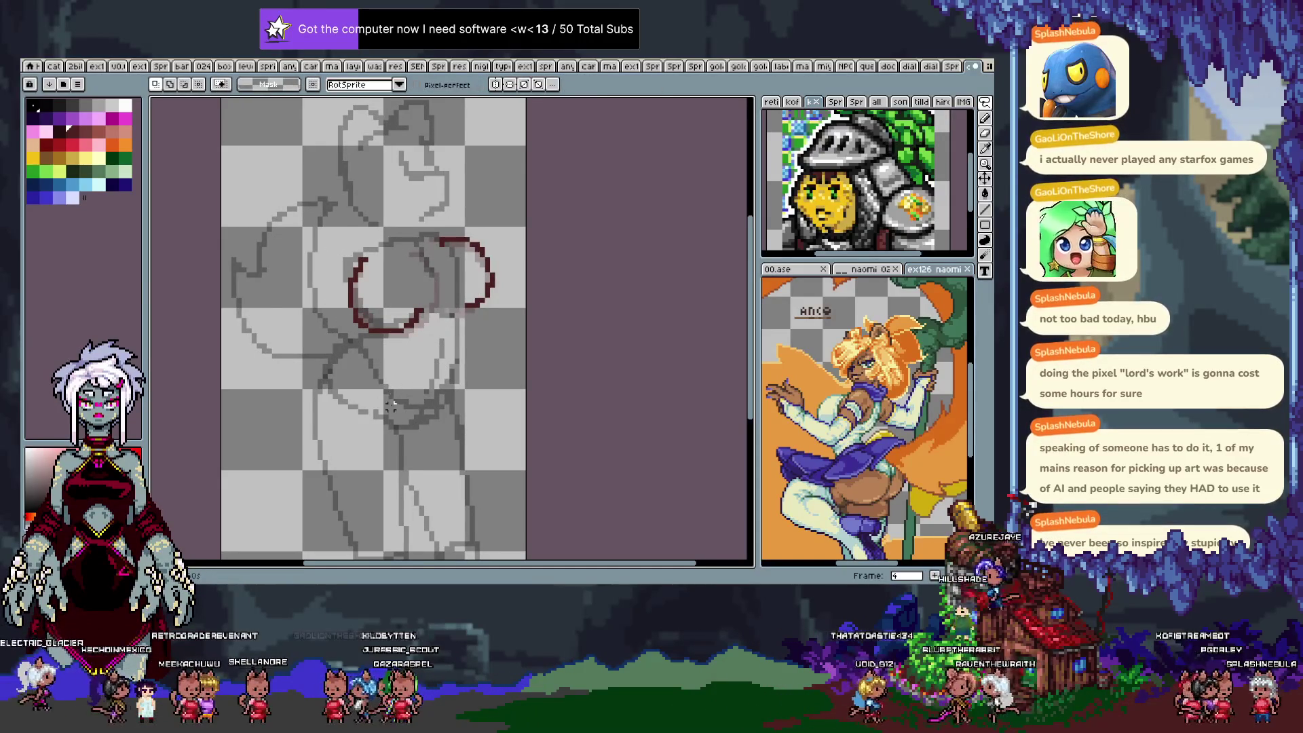
On frame 11, redraw the left circle's arc in dark red, then advance to frame 12.
key(Right)
key(Right)
key(Right)
key(Right)
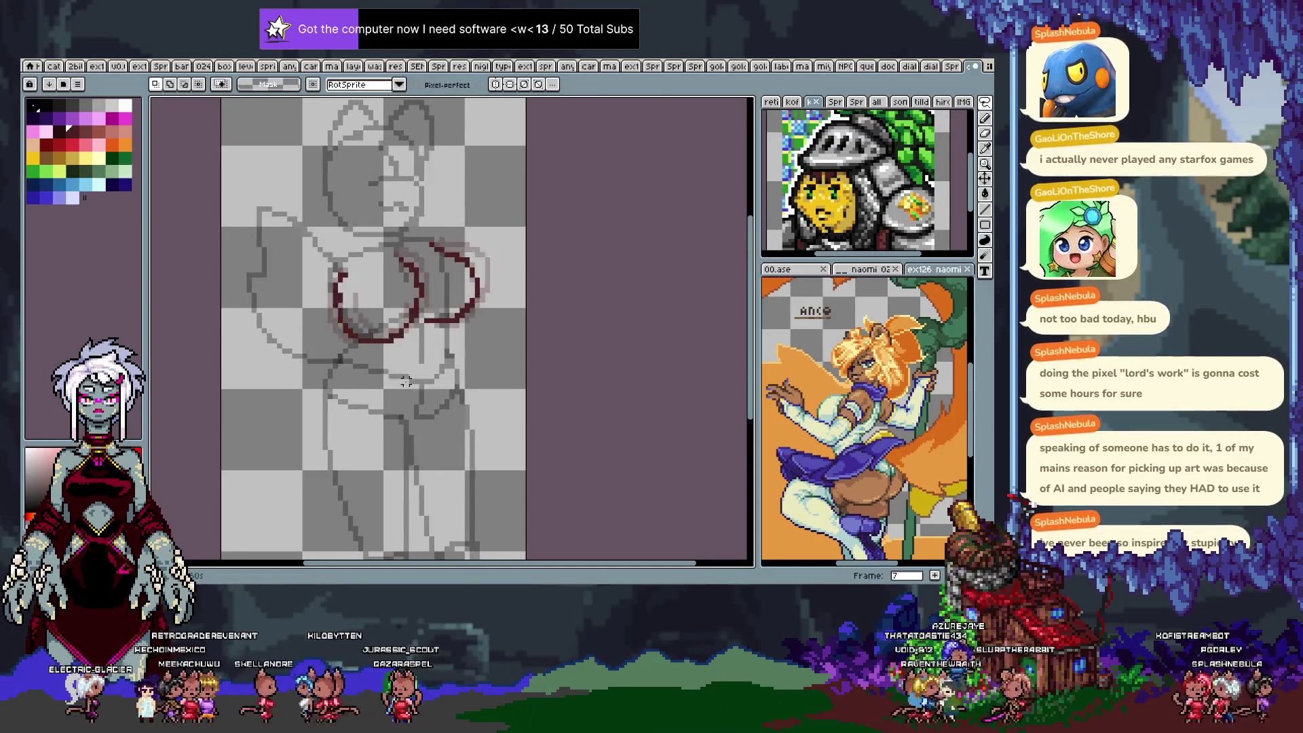
key(Right)
key(Right)
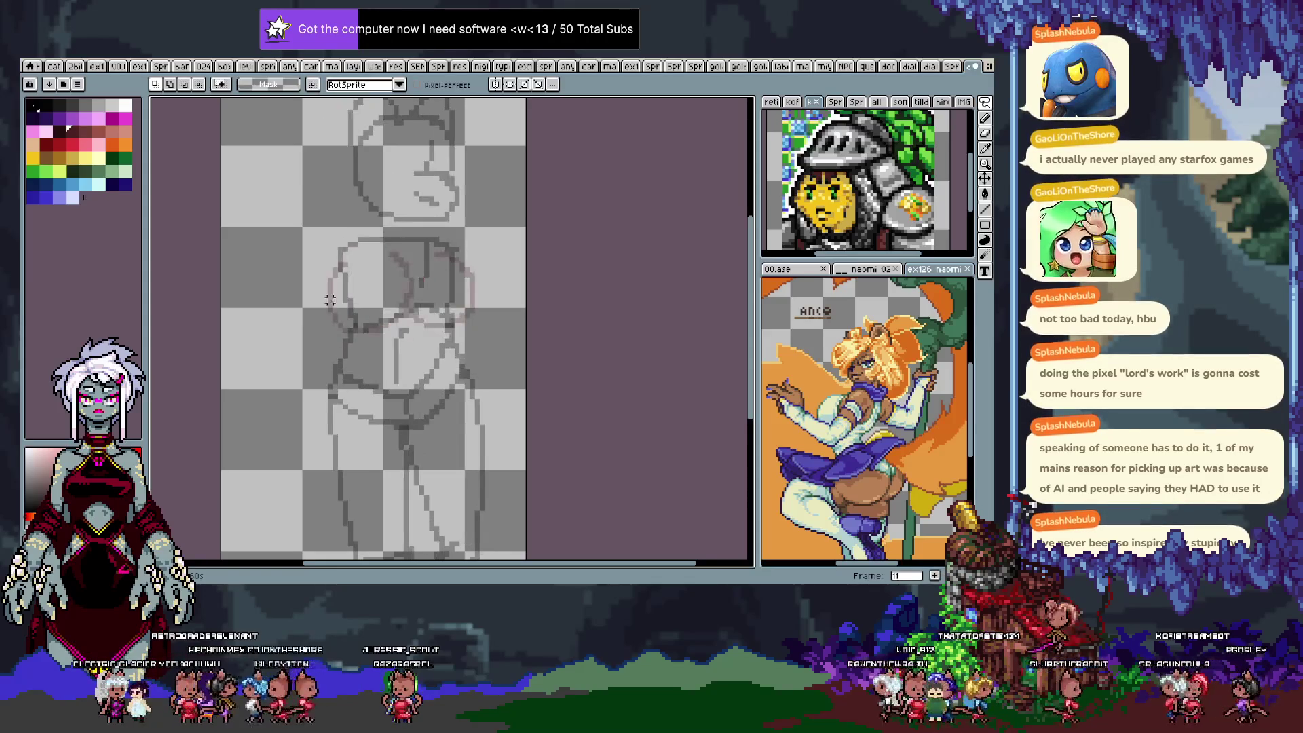
key(b)
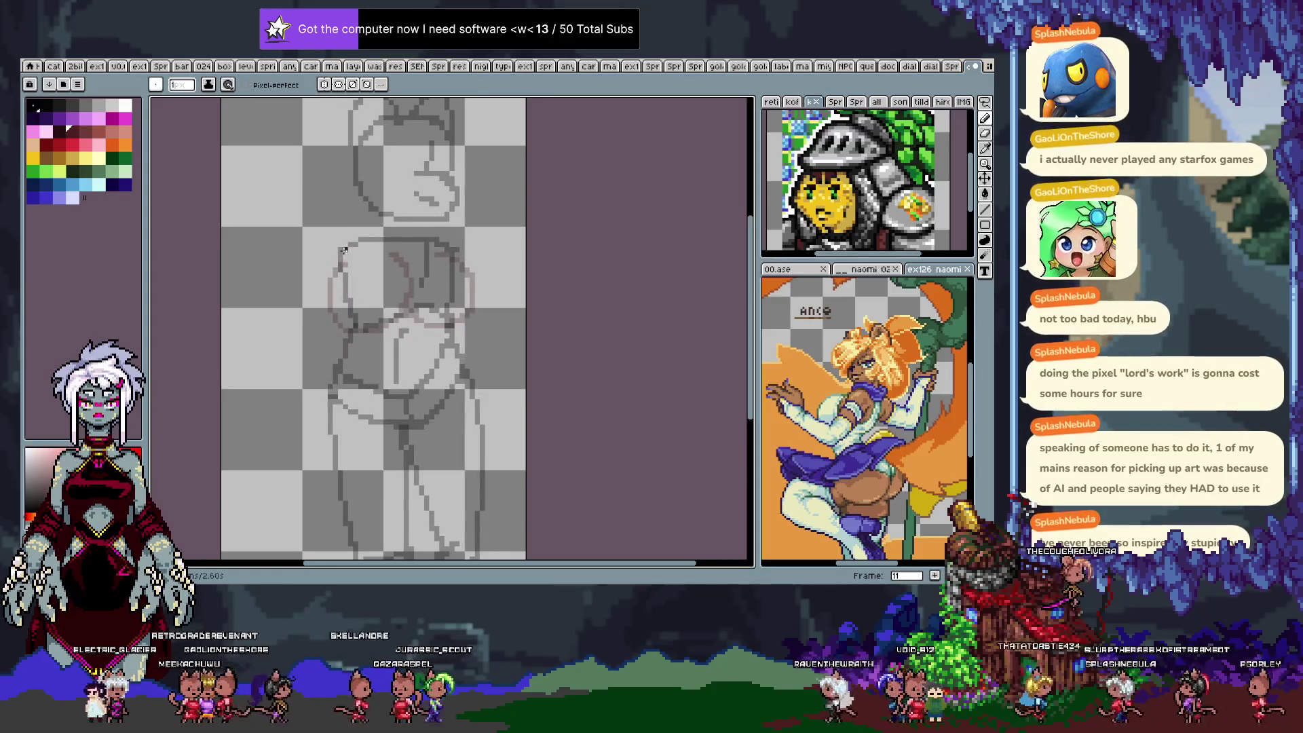
key(ctrl+z)
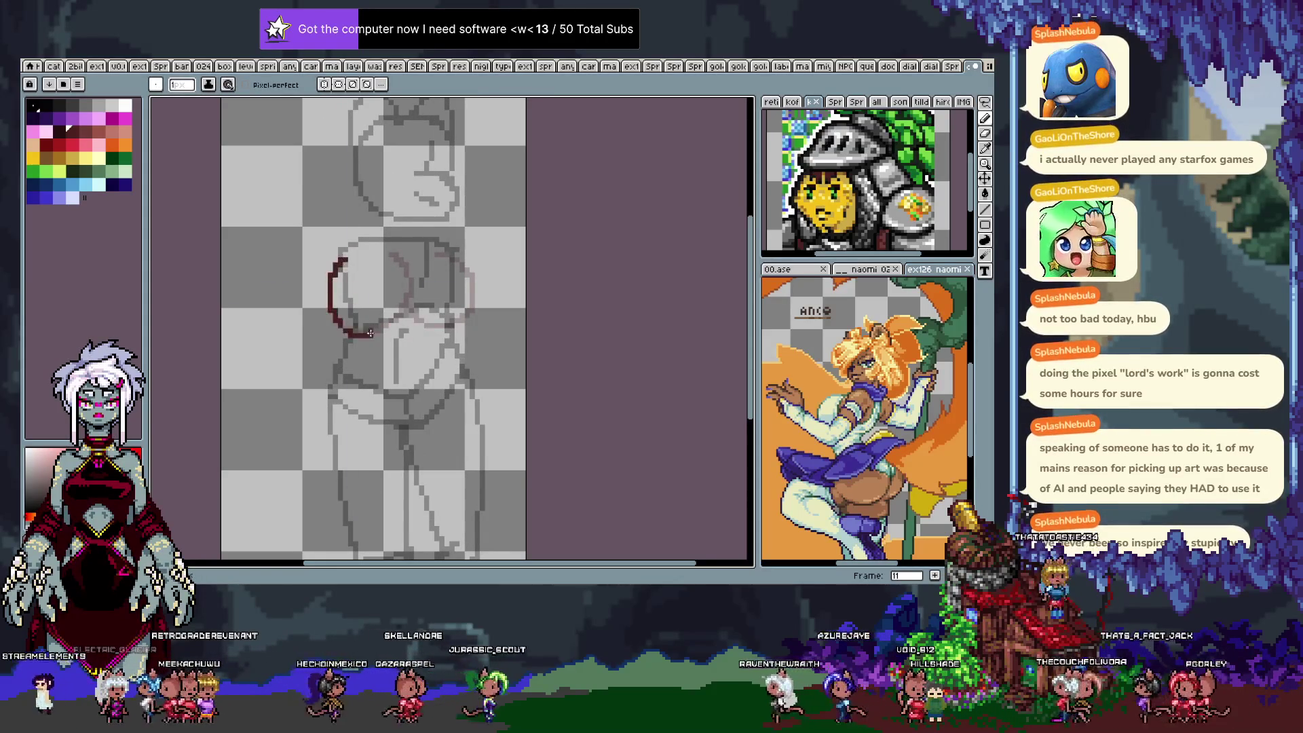
key(ctrl+z)
mouse_move(344, 250)
mouse_down()
mouse_move(332, 309)
mouse_move(375, 328)
mouse_move(409, 304)
mouse_move(404, 268)
mouse_up()
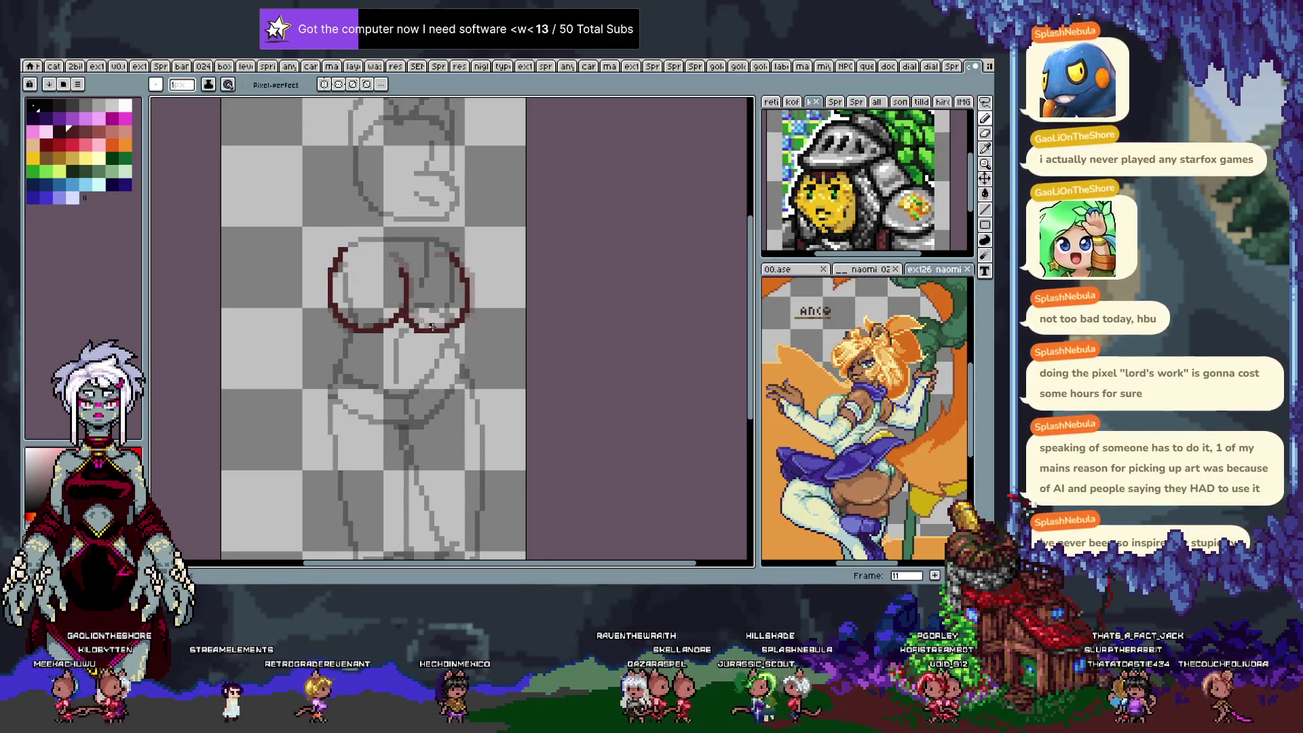
key(period)
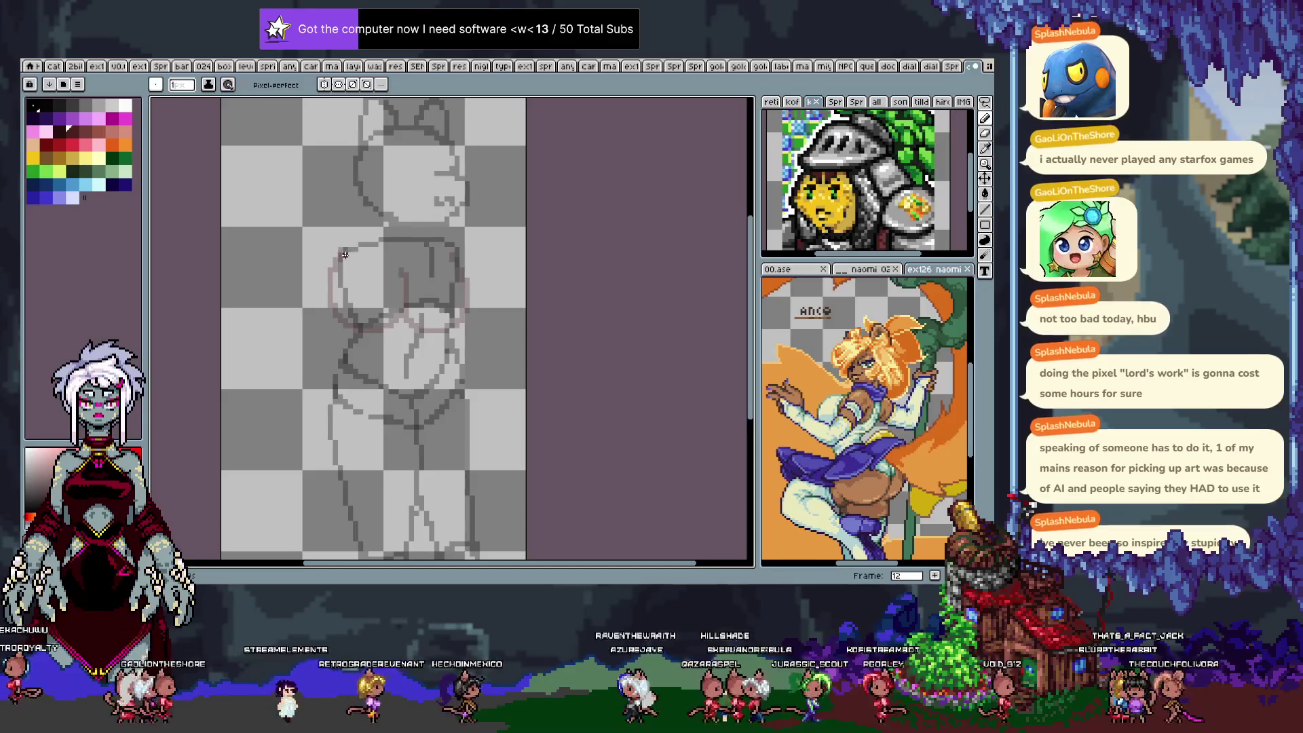
Draw the left circle's outline on frame 12, redoing the lower curve several times.
drag(344, 260, 333, 286)
key(ctrl+z)
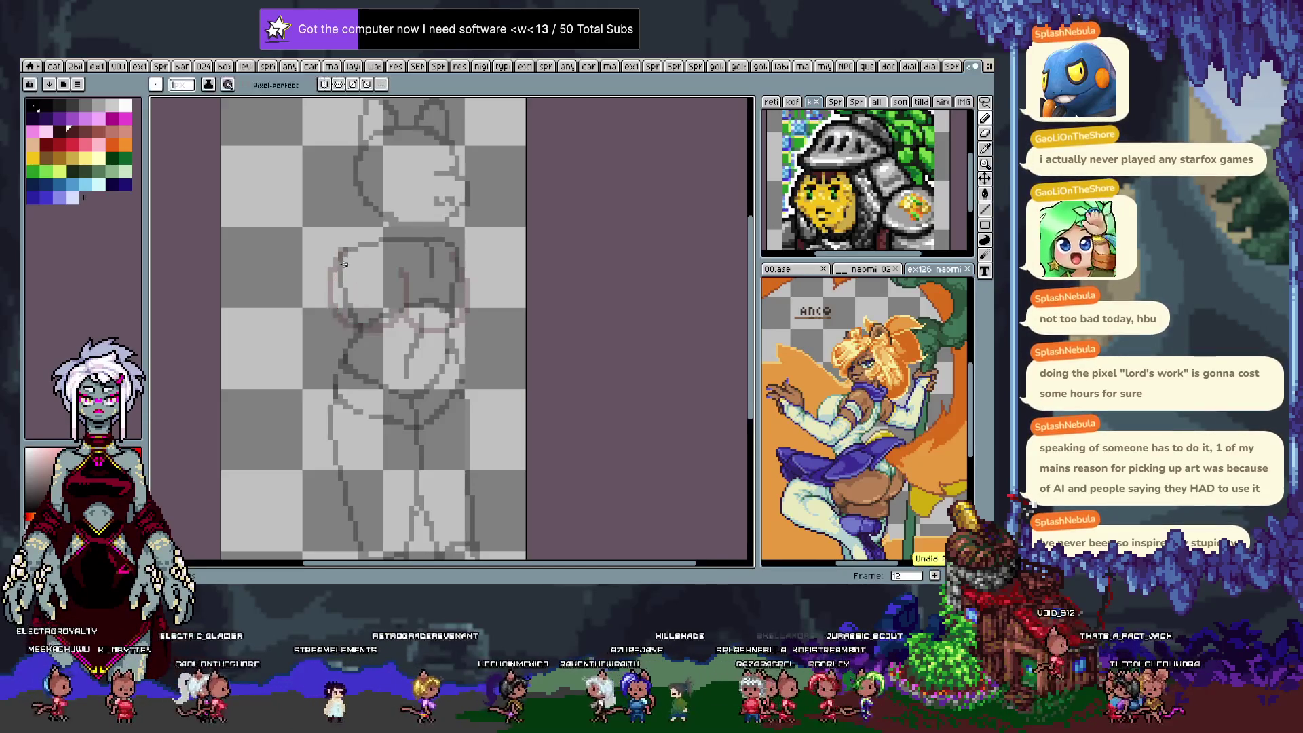
key(ctrl+z)
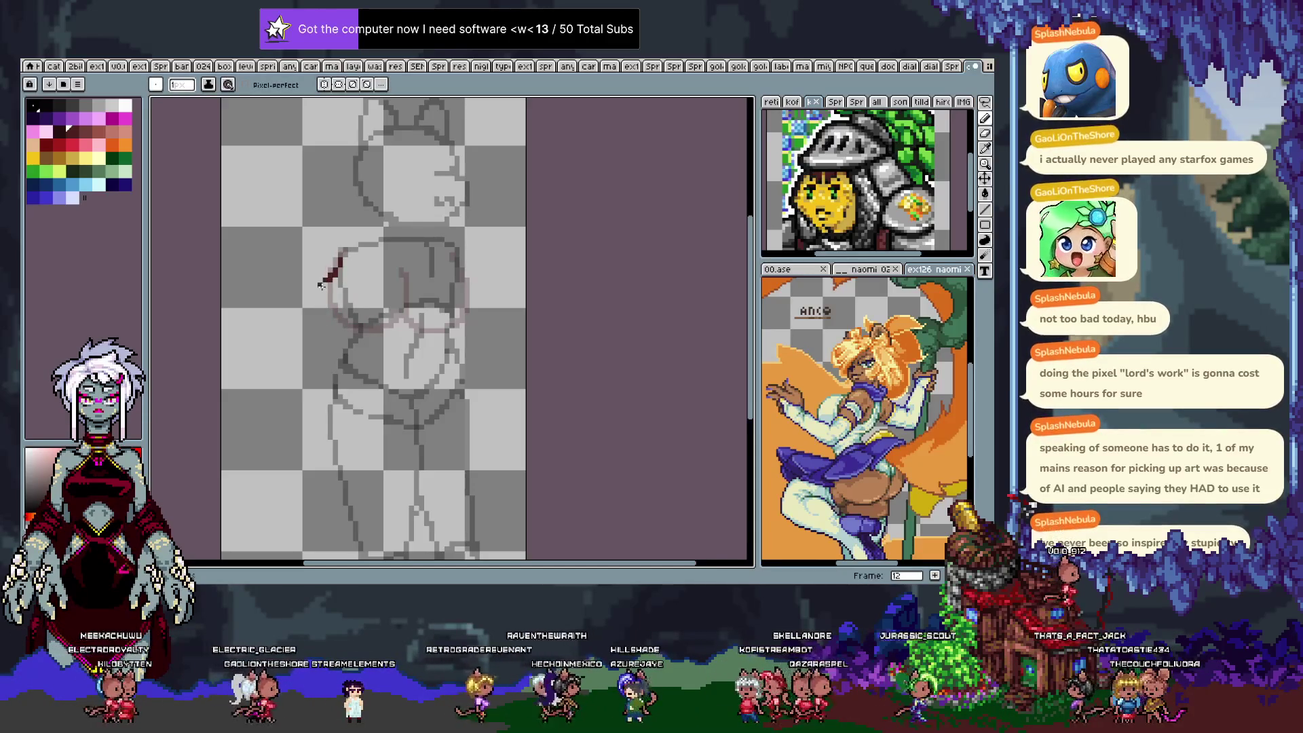
key(ctrl+z)
drag(326, 278, 400, 311)
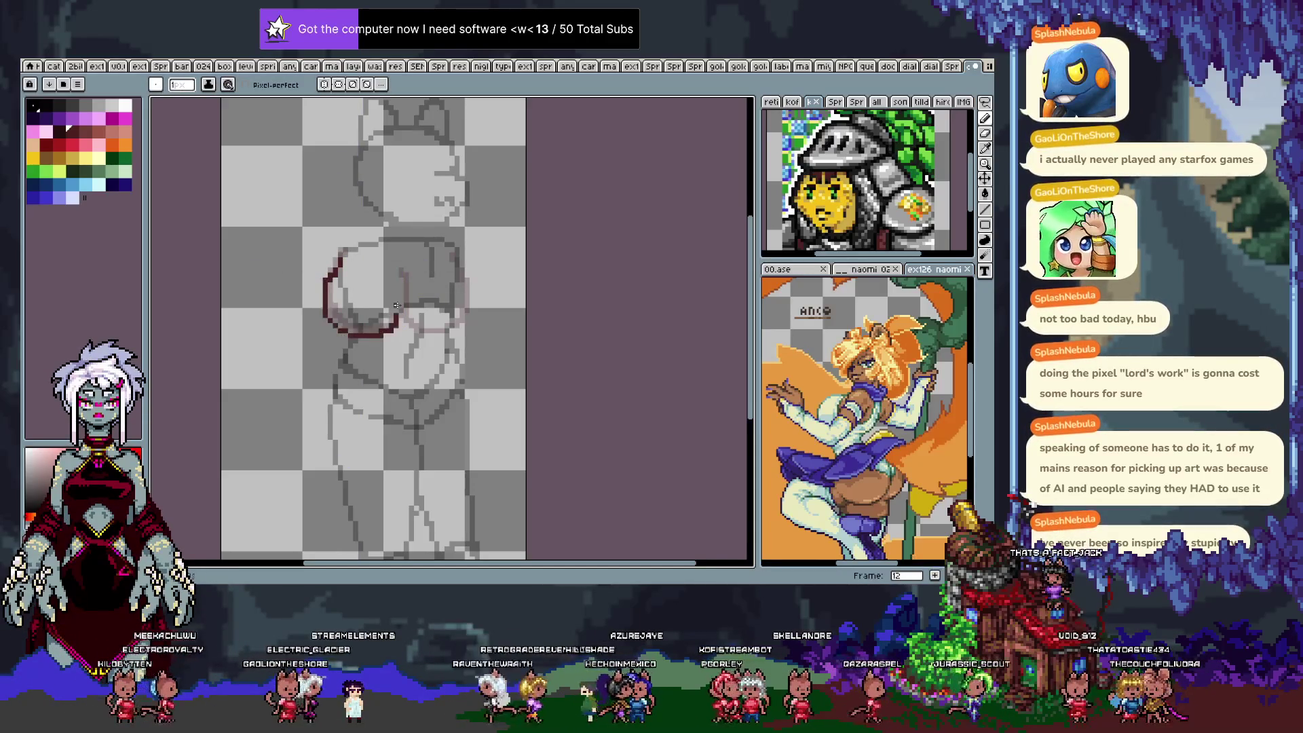
key(ctrl+z)
drag(328, 279, 397, 333)
key(ctrl+z)
drag(328, 279, 390, 336)
key(ctrl+z)
drag(328, 279, 396, 280)
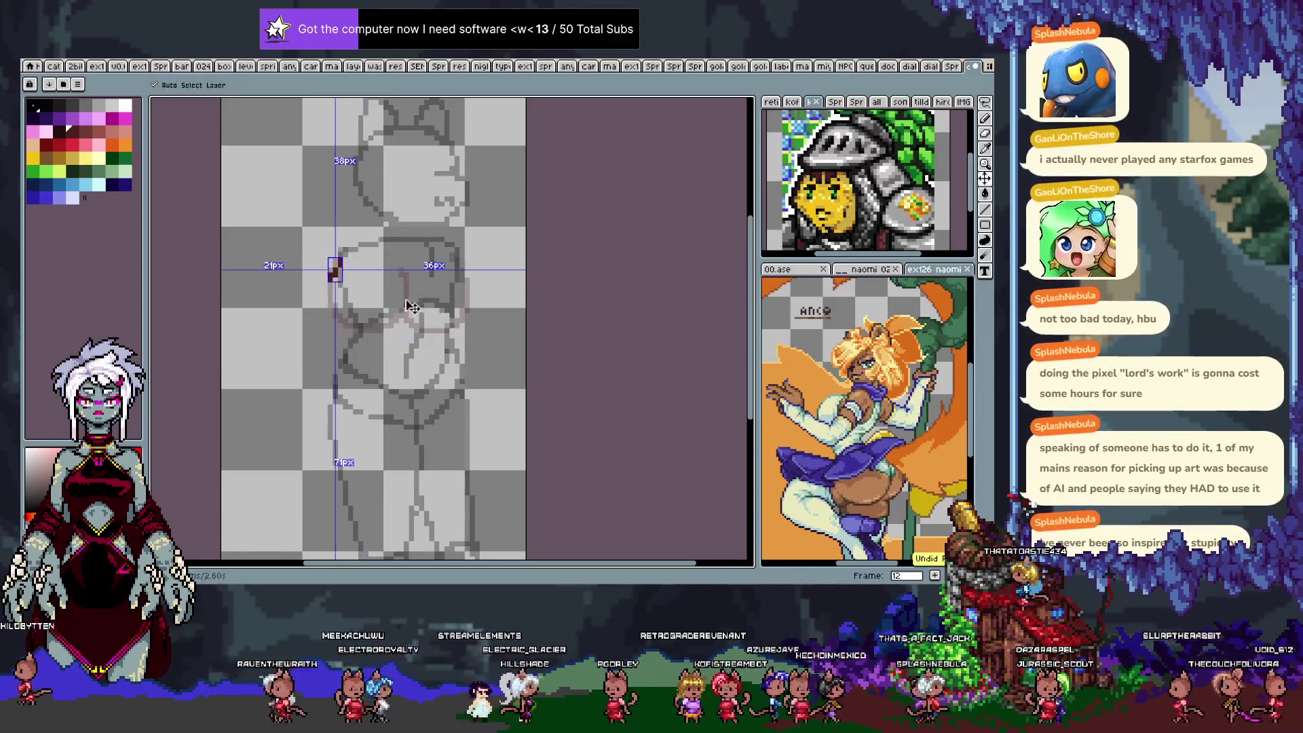
Erase the curve's upper-right end, try and undo right-side strokes, then go to frame 13.
key(e)
drag(416, 272, 417, 291)
key(b)
key(ctrl+z)
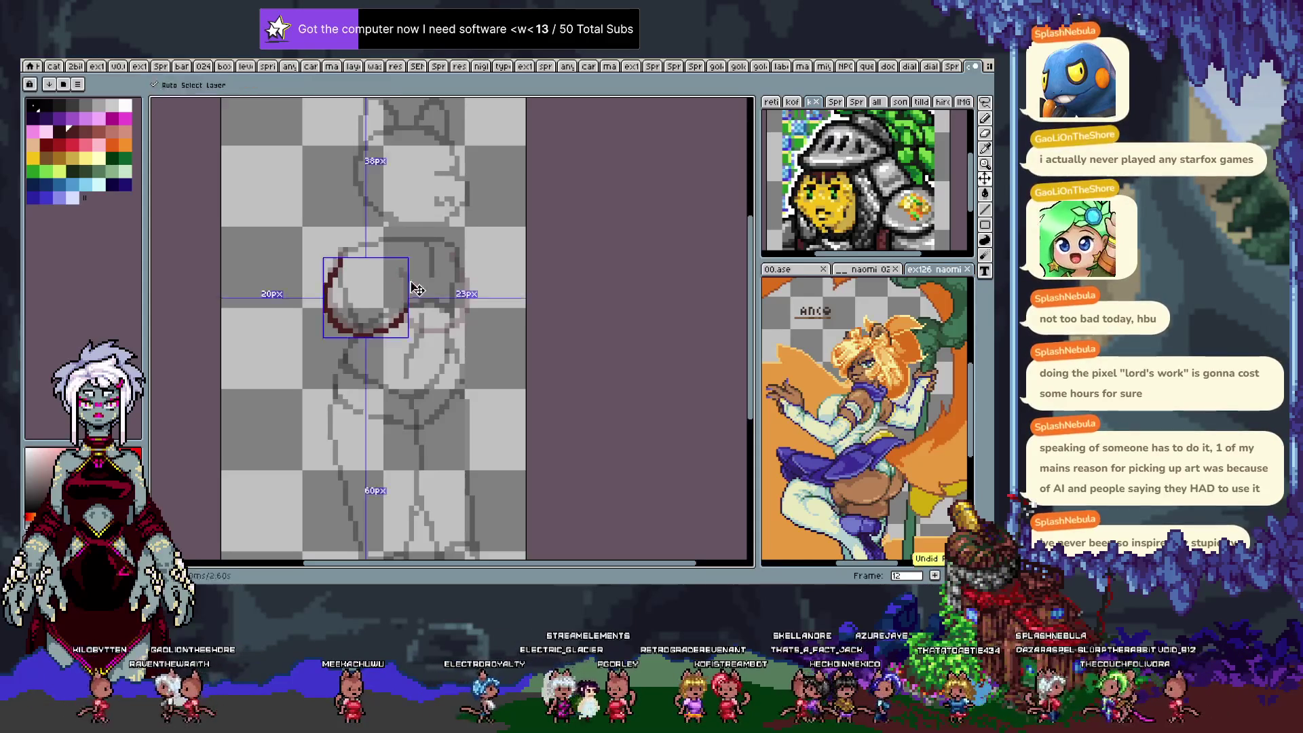
mouse_move(412, 310)
mouse_down()
mouse_move(461, 261)
mouse_move(456, 250)
mouse_up()
key(ctrl+z)
key(ctrl+z)
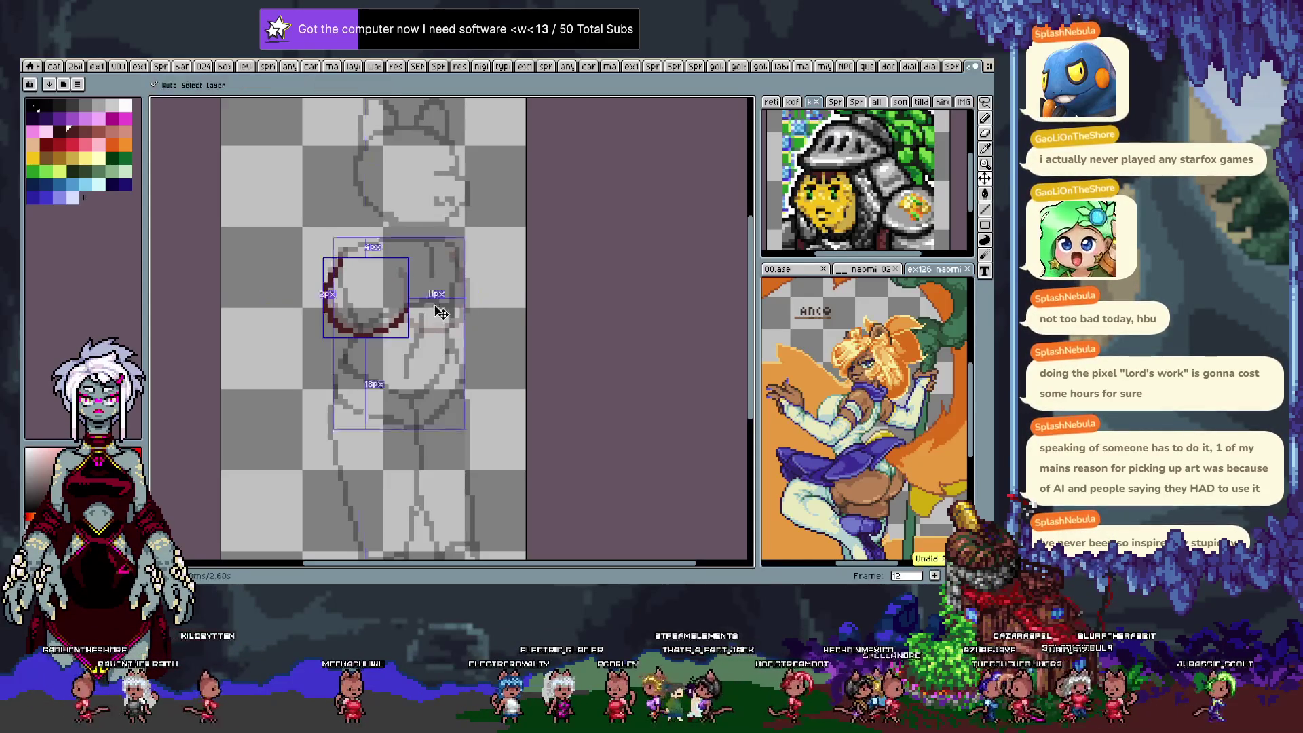
mouse_move(412, 302)
mouse_down()
mouse_move(456, 244)
mouse_move(406, 318)
mouse_move(473, 264)
mouse_move(451, 237)
mouse_move(453, 323)
mouse_up()
key(ctrl+z)
key(ctrl+z)
key(ctrl+z)
key(ctrl+z)
key(ctrl+z)
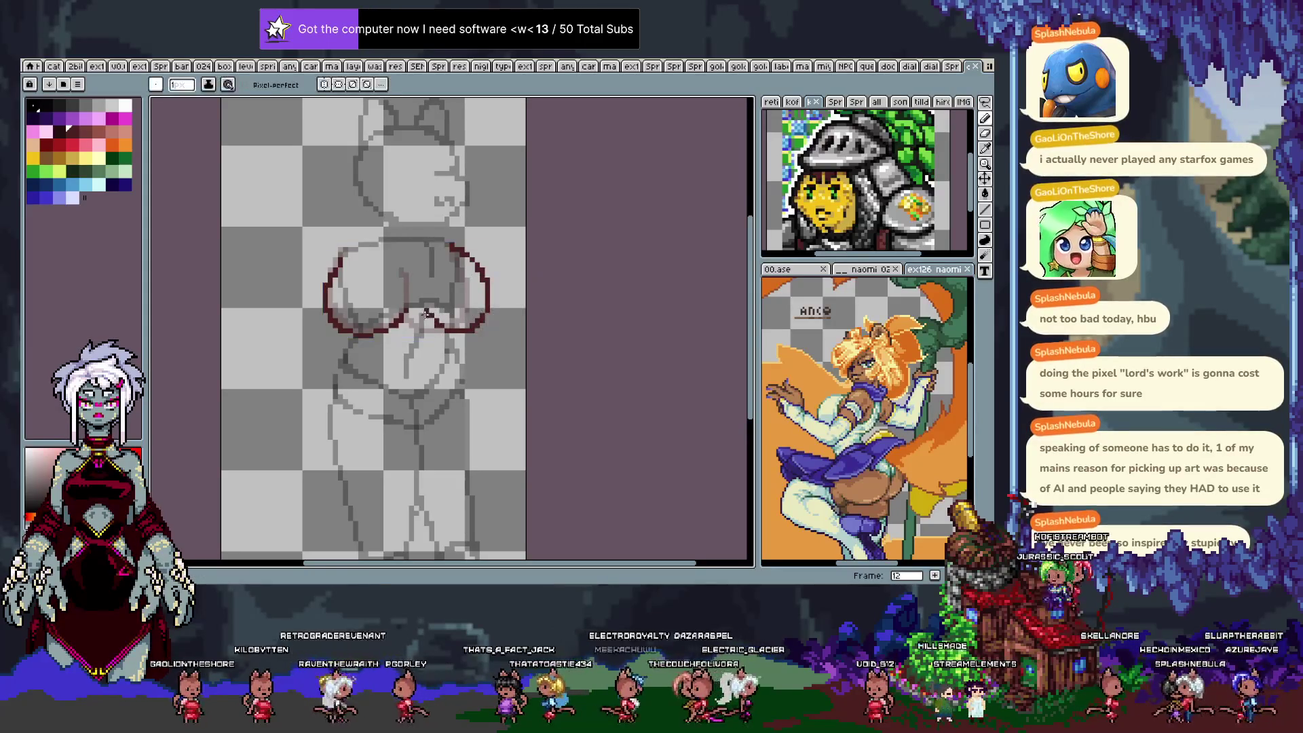
key(period)
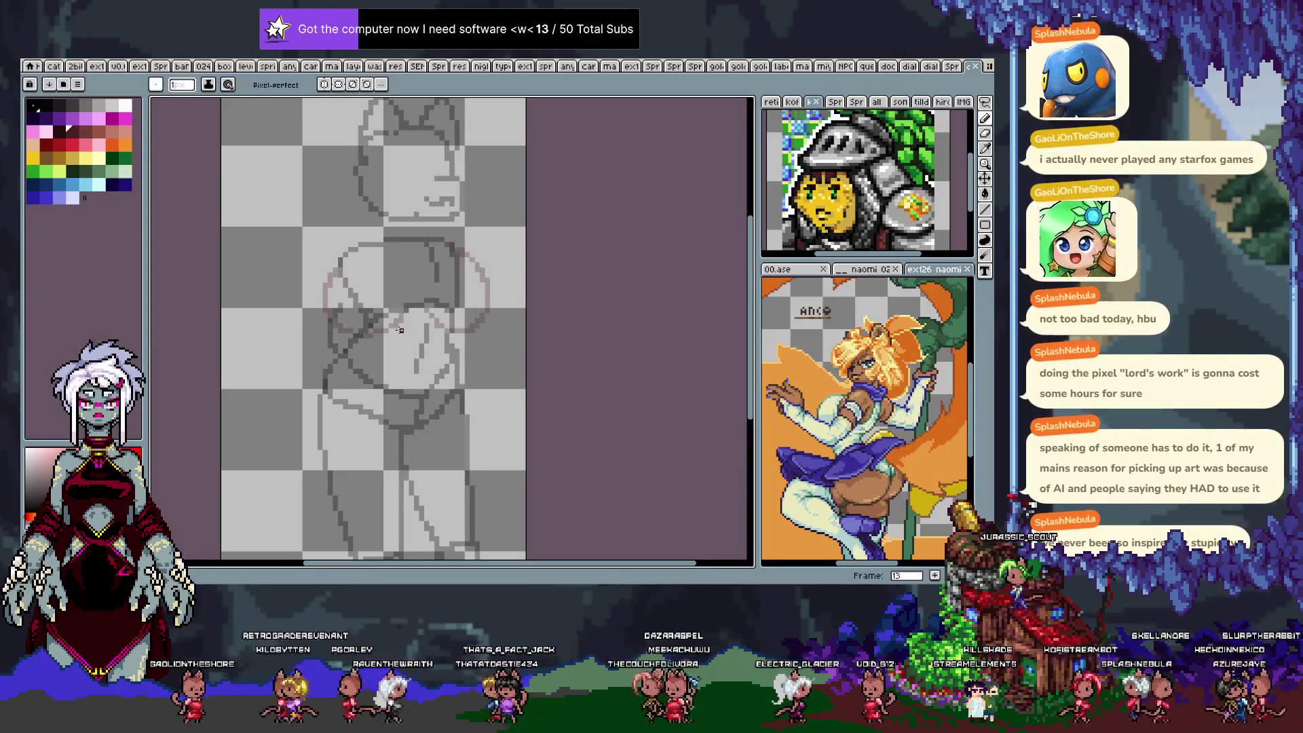
Draw a dark red arc across the chest on frame 13, then undo it to retry.
key(comma)
key(period)
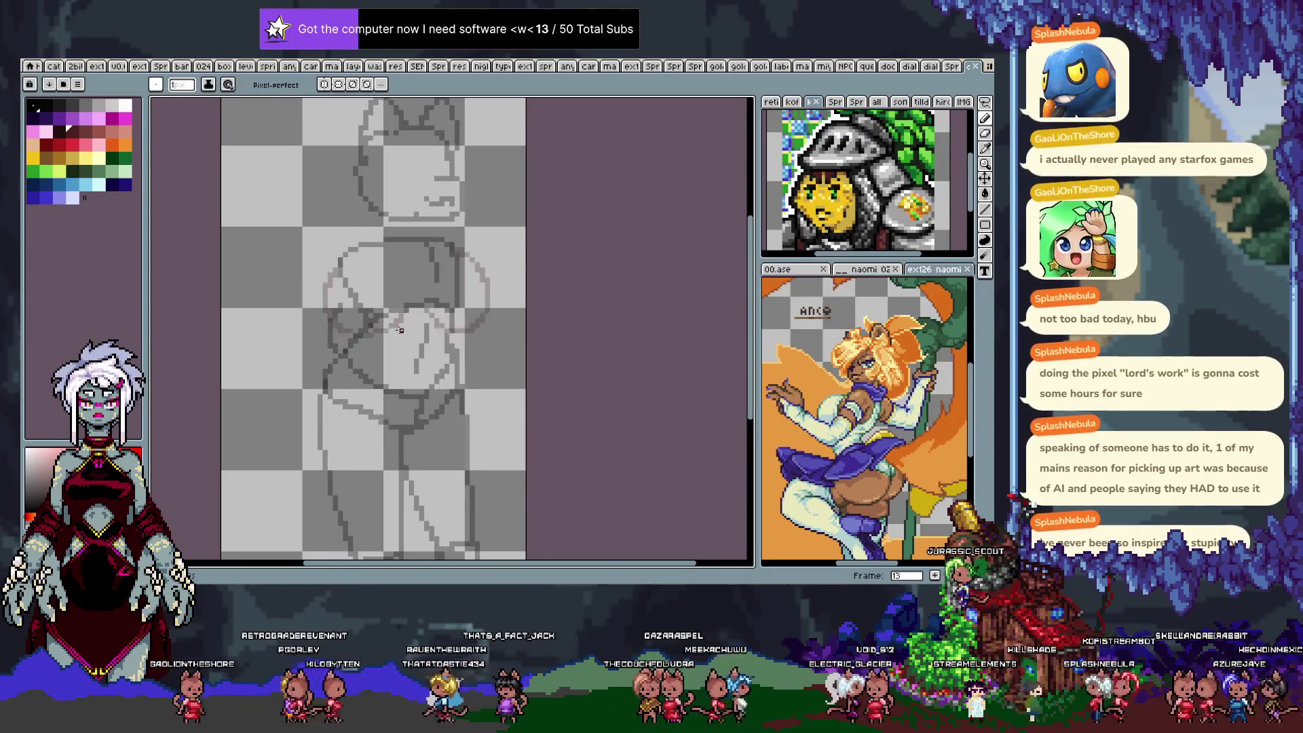
mouse_move(336, 272)
mouse_down()
mouse_move(408, 275)
mouse_move(402, 259)
mouse_move(486, 297)
mouse_up()
key(ctrl+z)
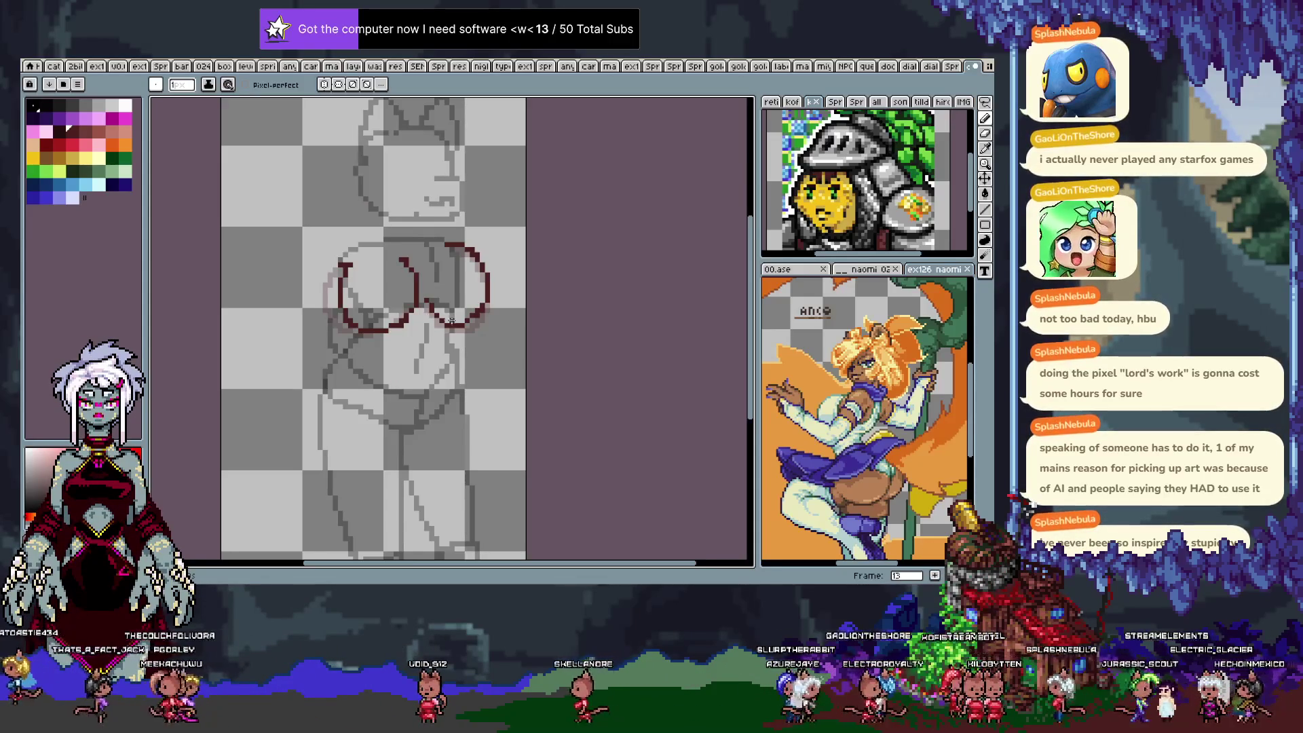
Flip through frames 9–15 to compare the outlines, and pick the one-pixel pencil for frame 14.
key(Right)
key(Right)
key(Left)
key(Left)
key(Right)
key(Left)
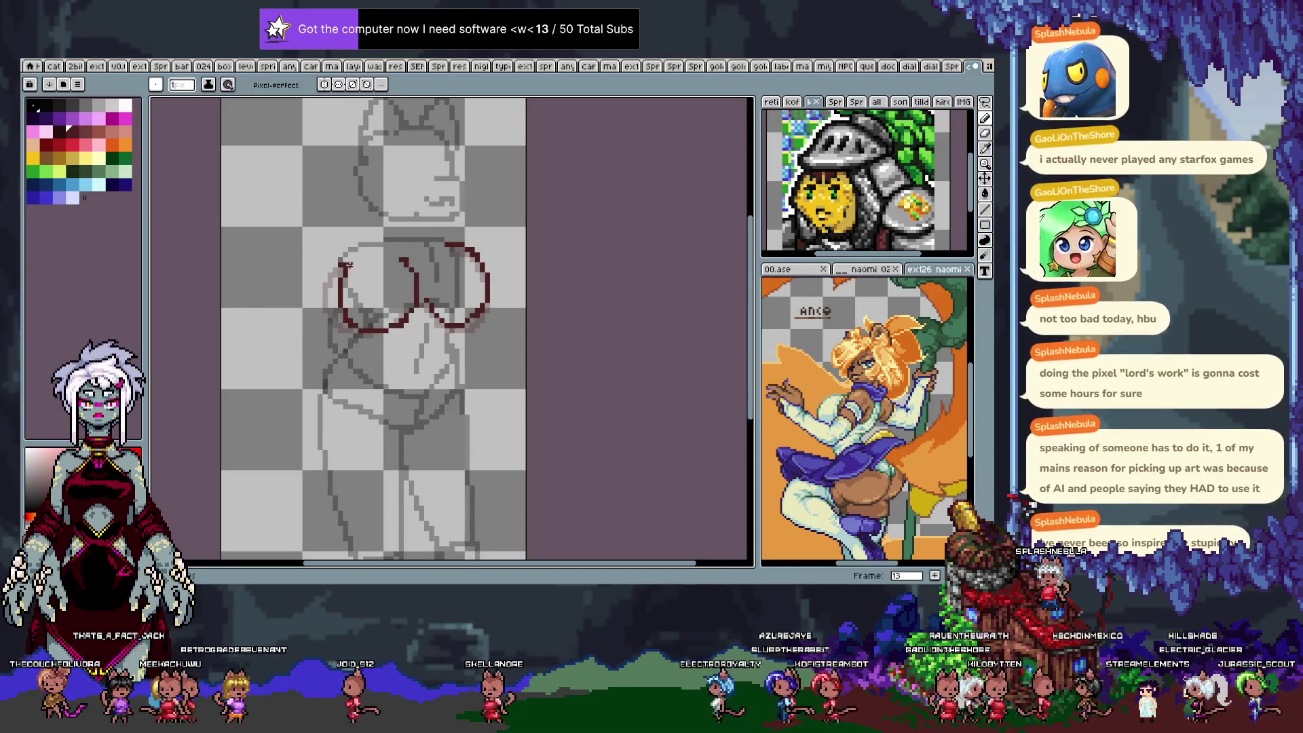
key(b)
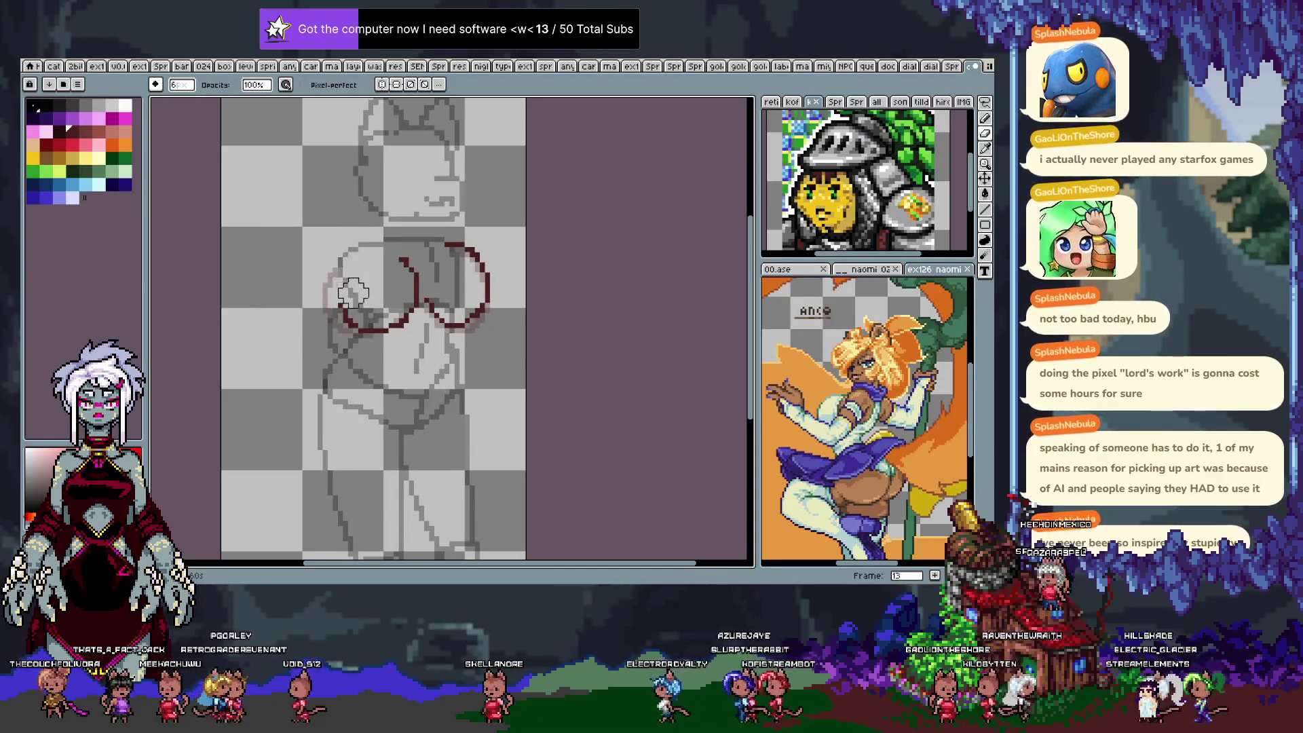
key(e)
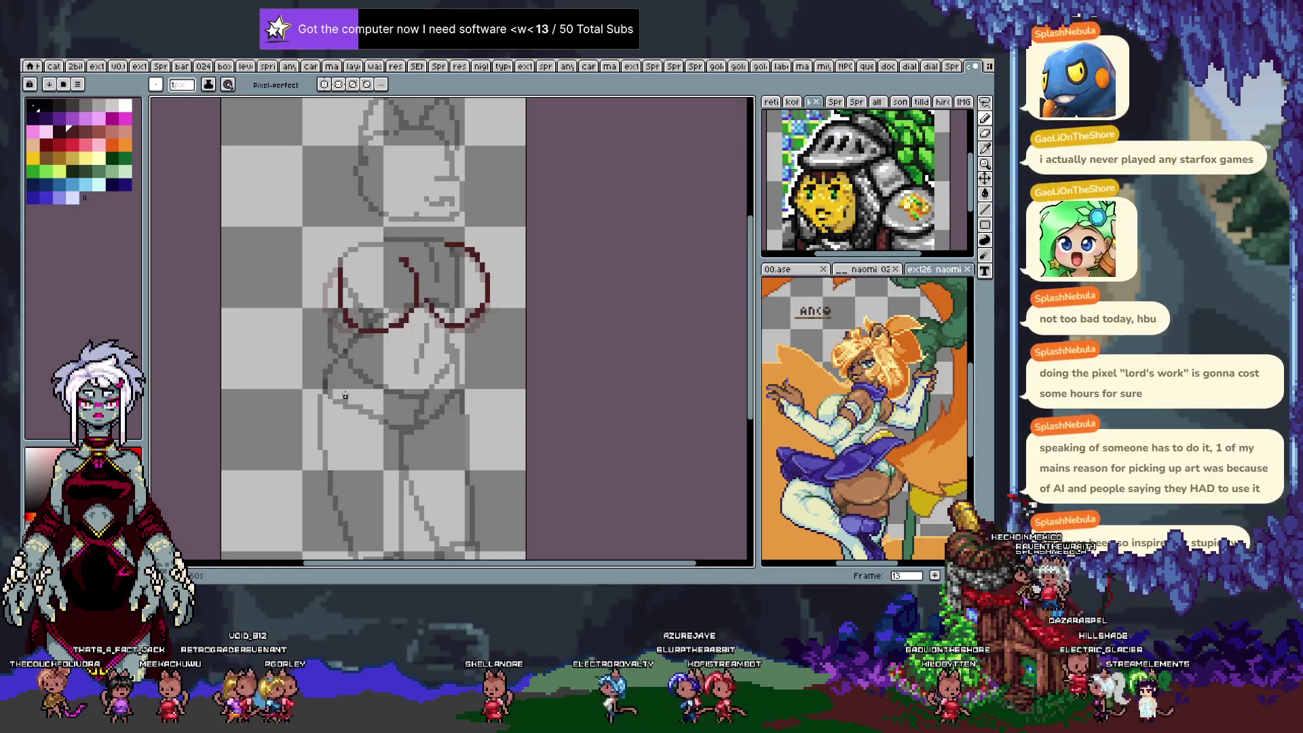
key(Left)
key(Left)
key(Left)
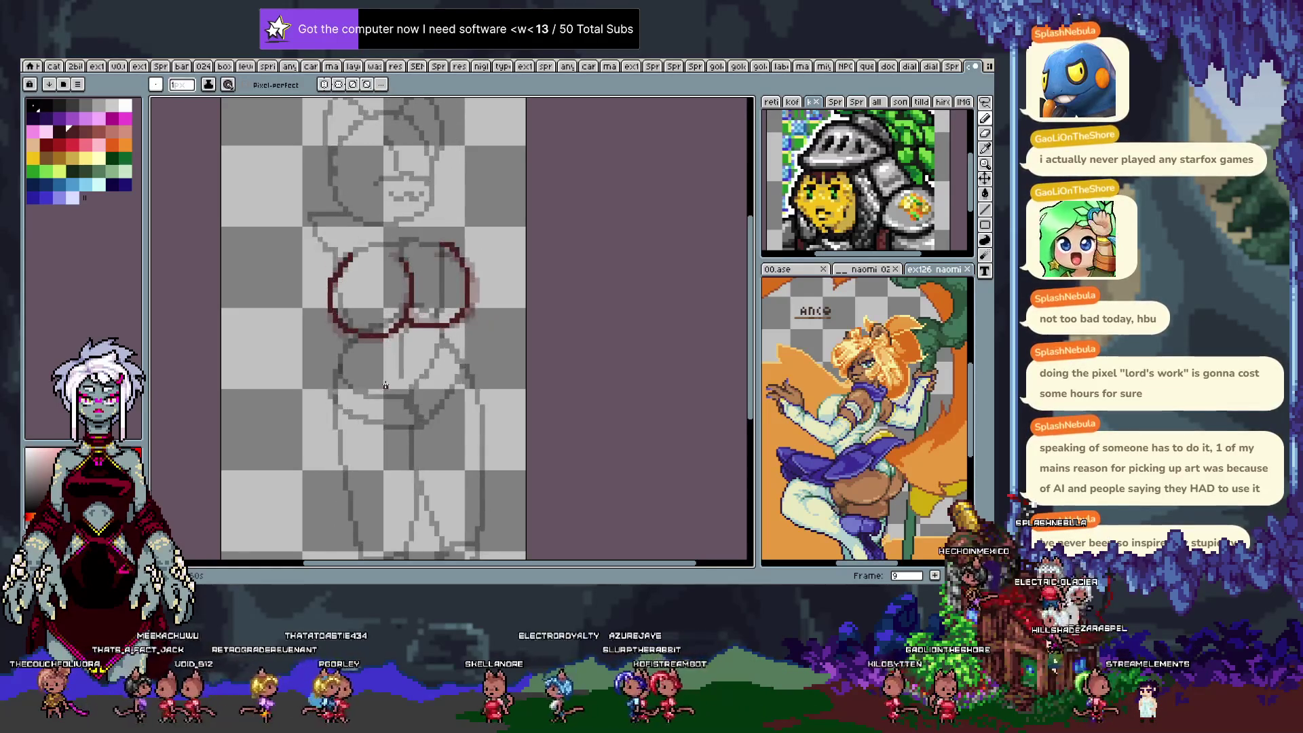
key(Right)
key(Right)
key(Right)
key(Right)
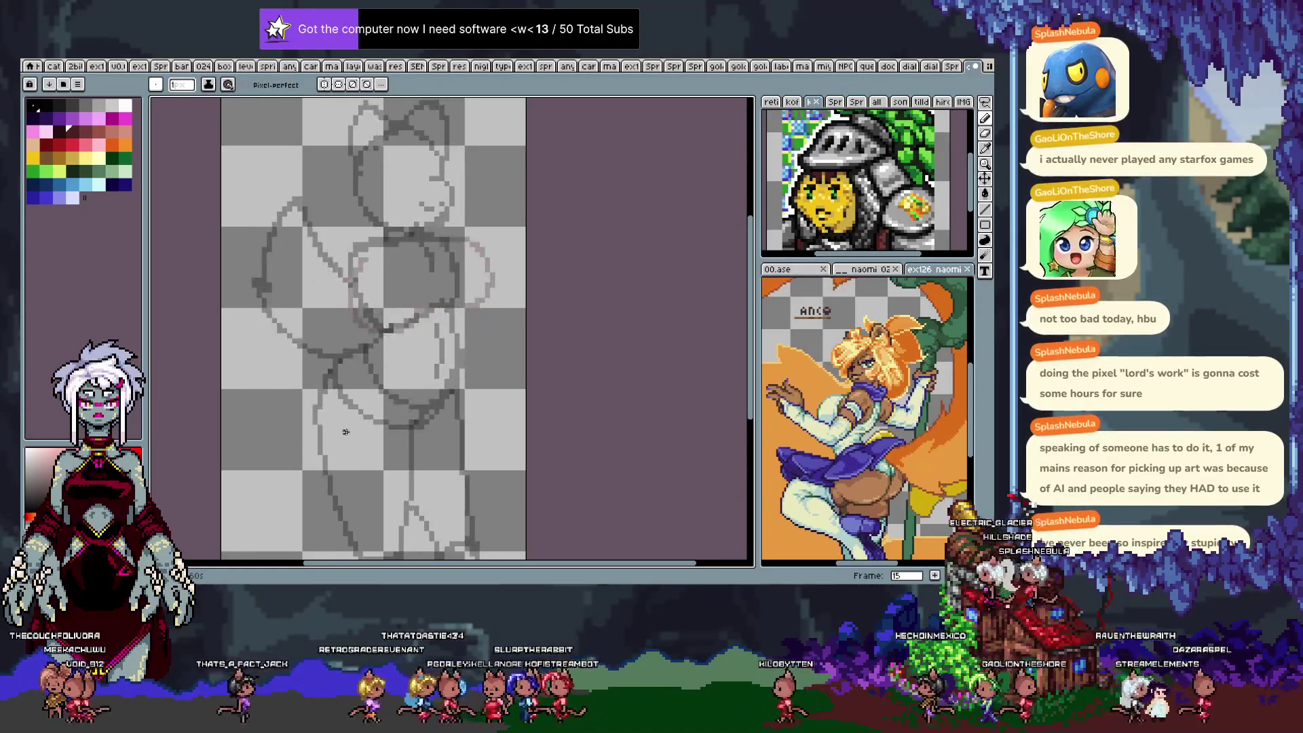
key(Left)
key(Left)
key(Left)
key(Right)
key(Right)
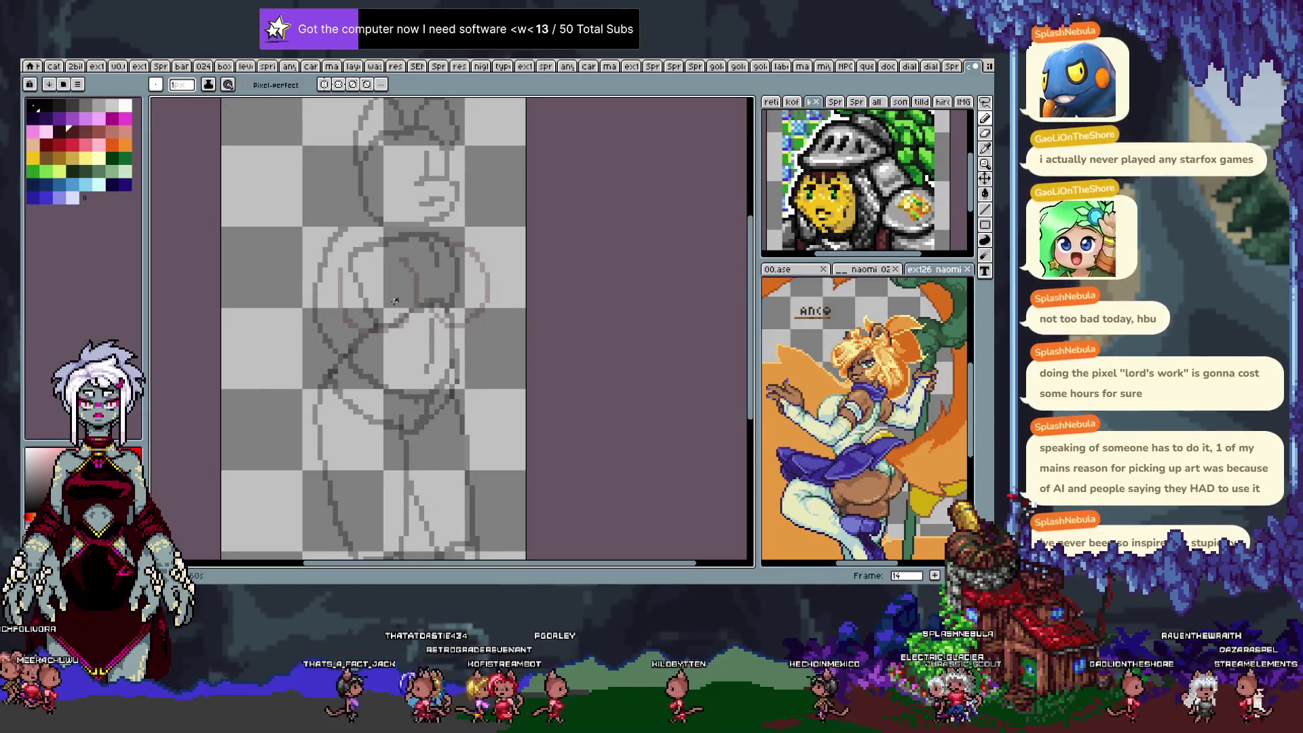
key(Left)
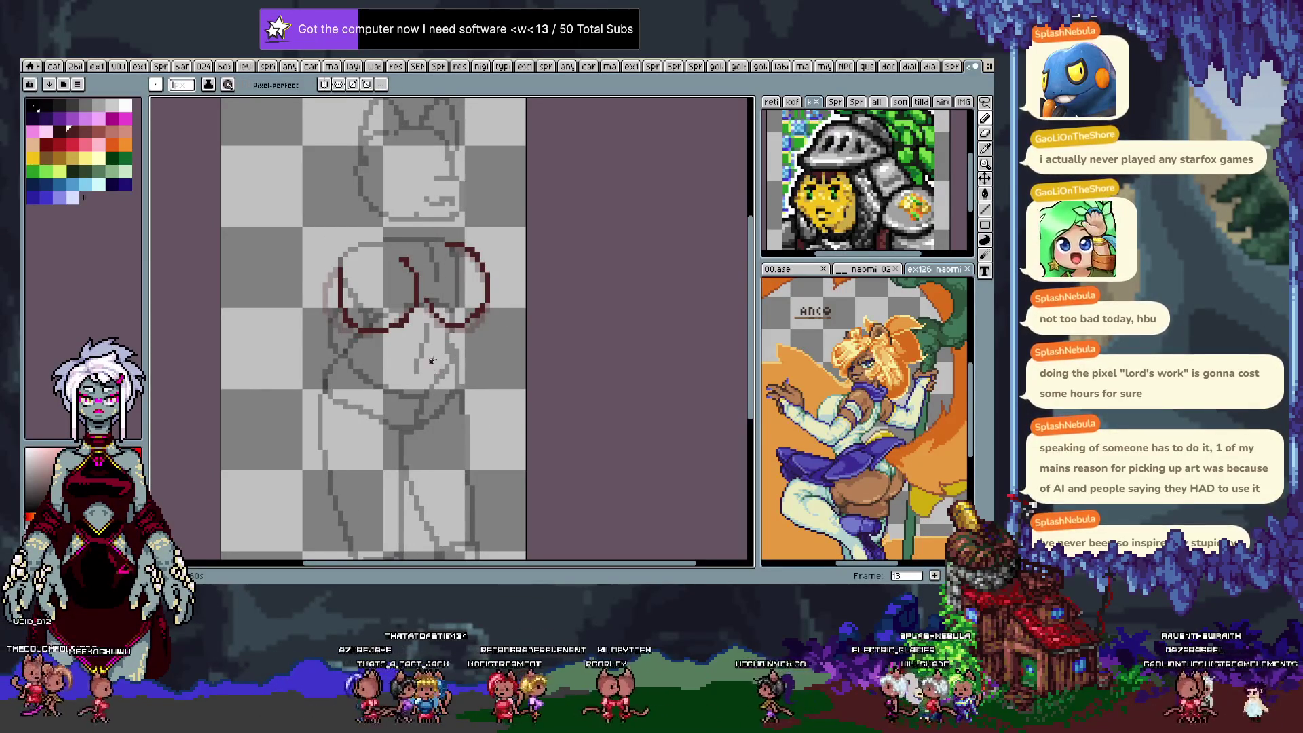
key(Right)
Trace the dark red chest arcs on frame 14, redoing bad strokes, then play the animation.
key(ctrl+z)
mouse_move(345, 293)
mouse_down()
mouse_move(427, 279)
mouse_move(364, 336)
mouse_up()
key(ctrl+z)
key(ctrl+z)
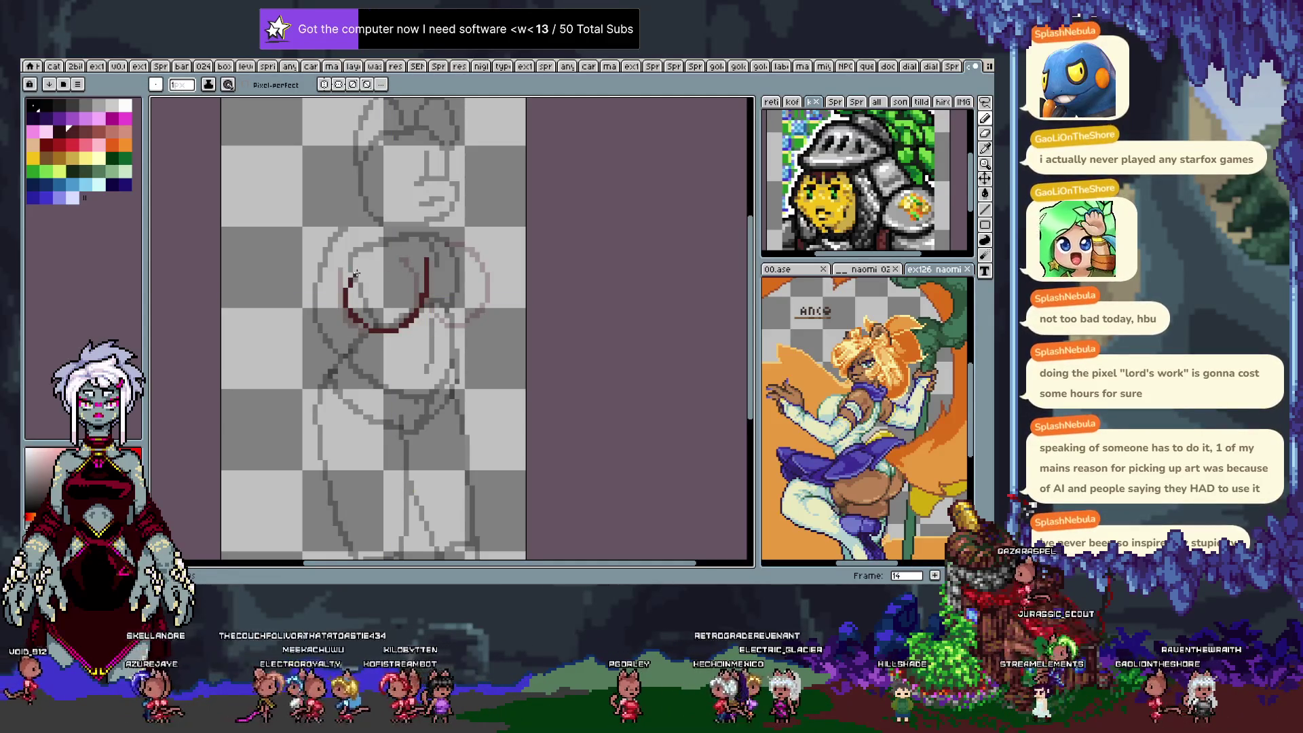
drag(406, 328, 365, 333)
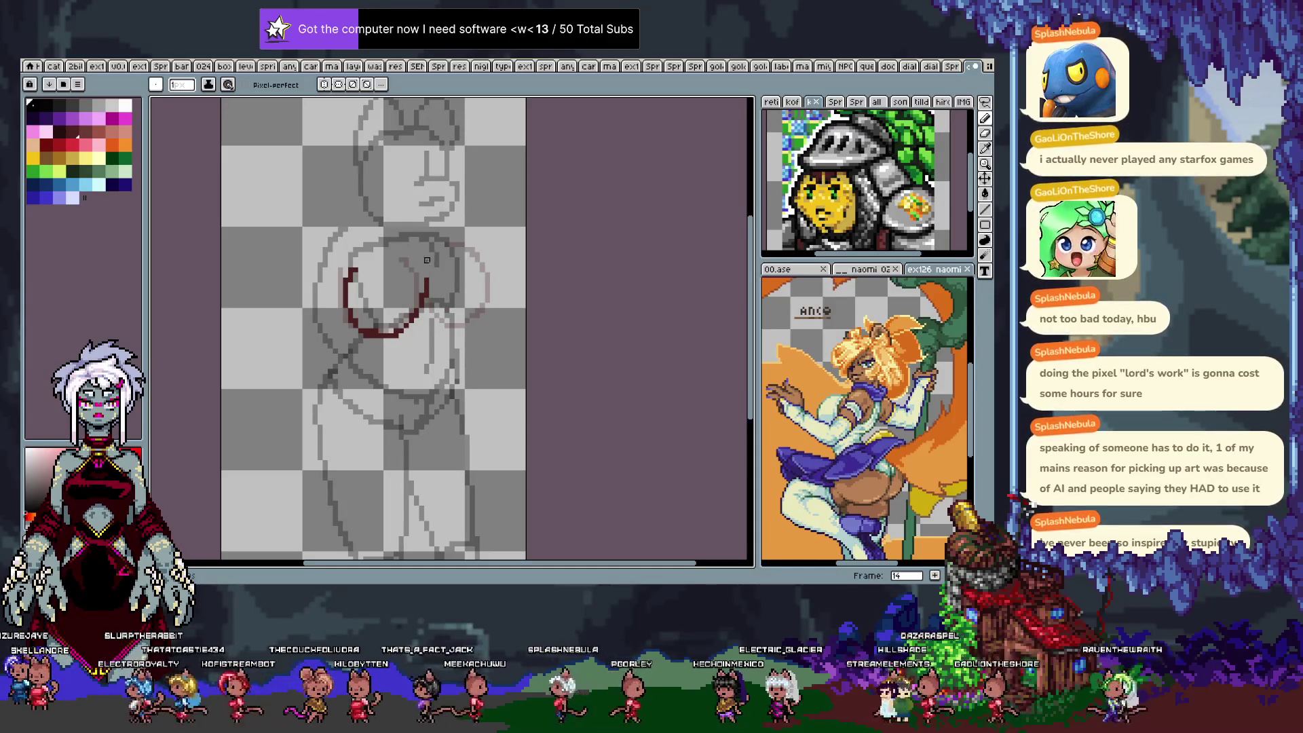
key(ctrl+z)
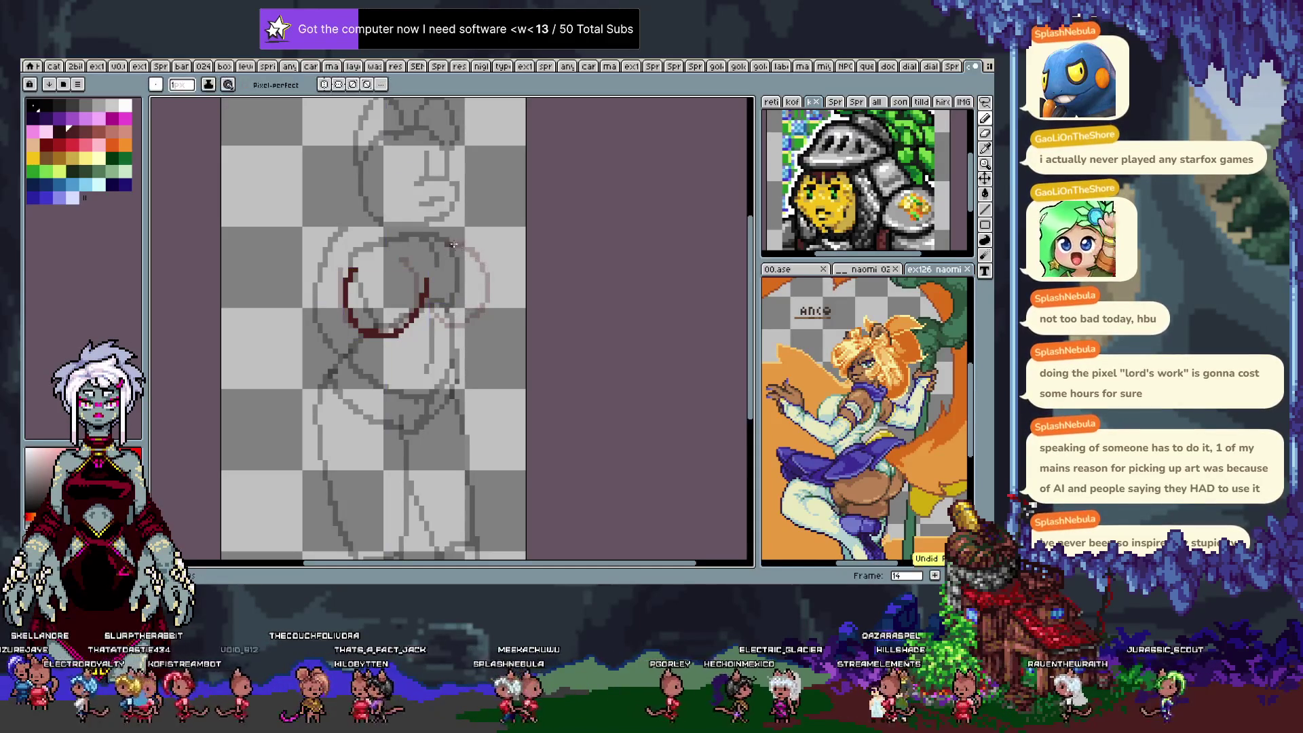
mouse_move(432, 304)
mouse_down()
mouse_move(482, 311)
mouse_move(493, 273)
mouse_up()
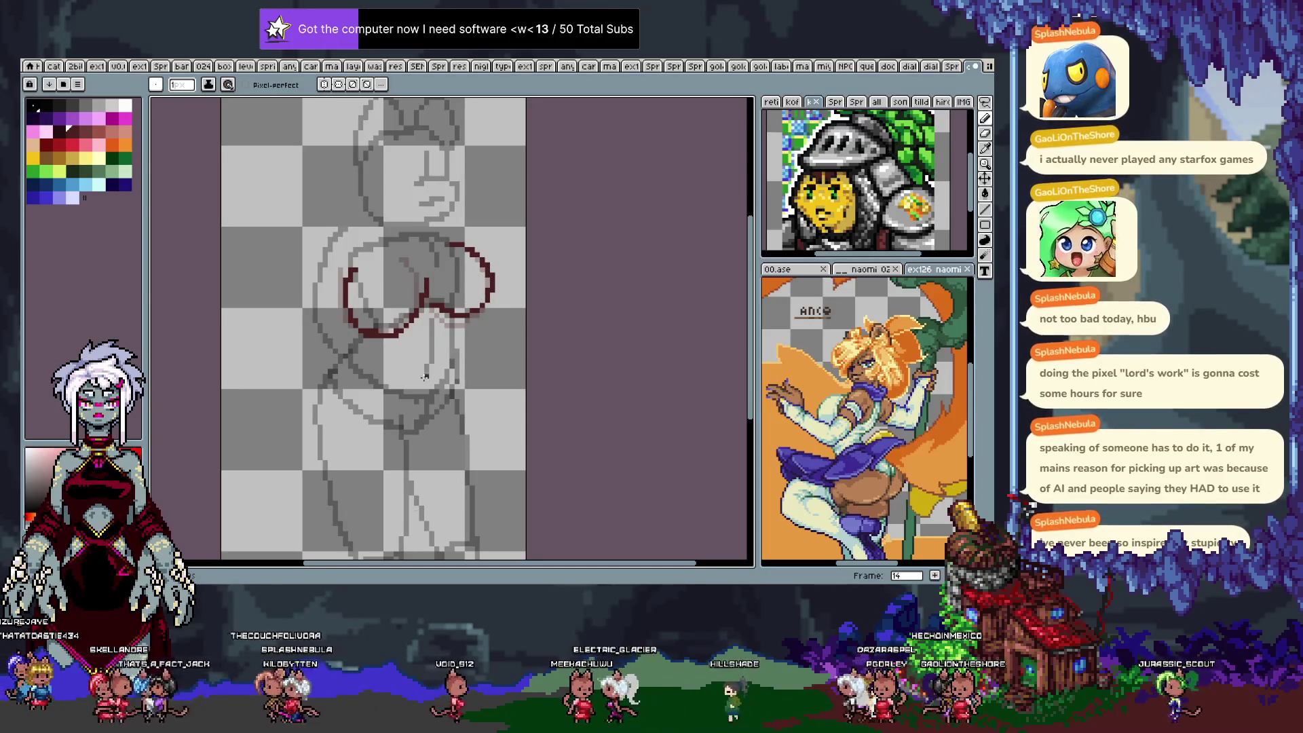
key(Return)
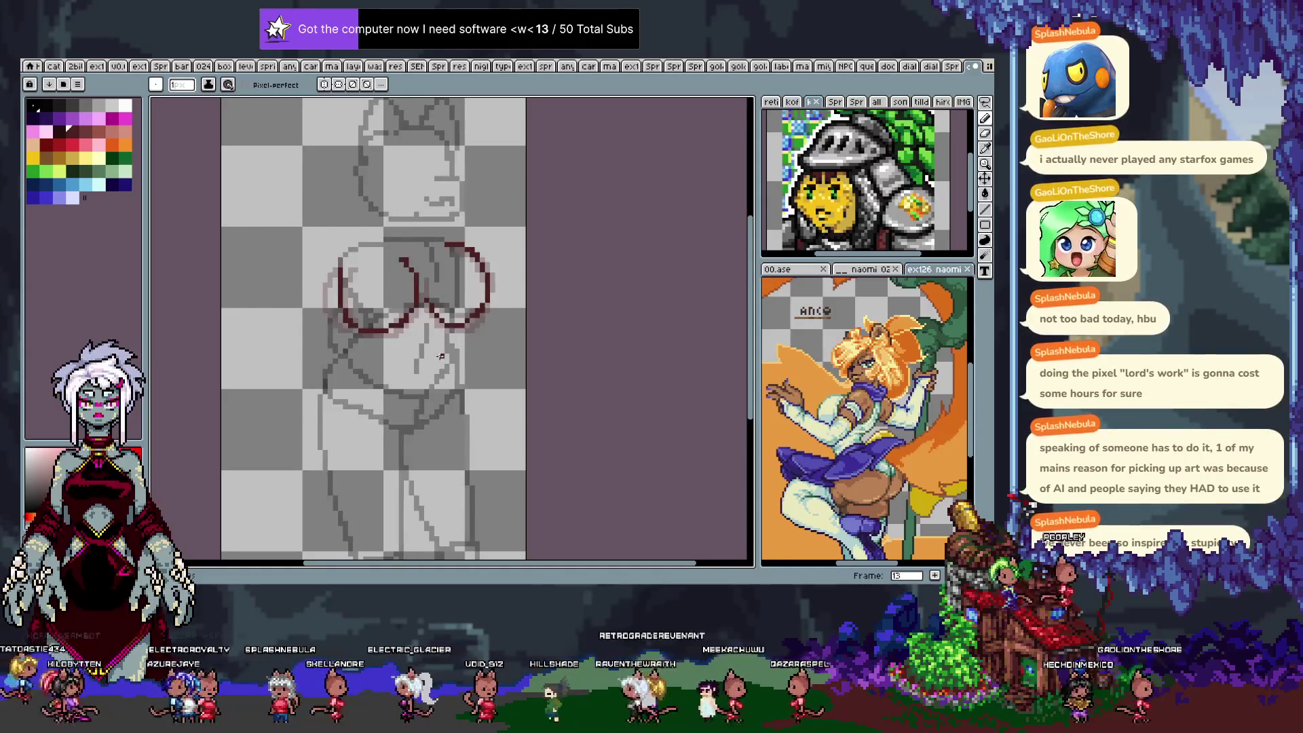
Attempt the red chest arc on frame 15, undoing several unsatisfactory strokes.
mouse_move(439, 241)
mouse_down()
mouse_move(470, 243)
mouse_move(488, 284)
mouse_up()
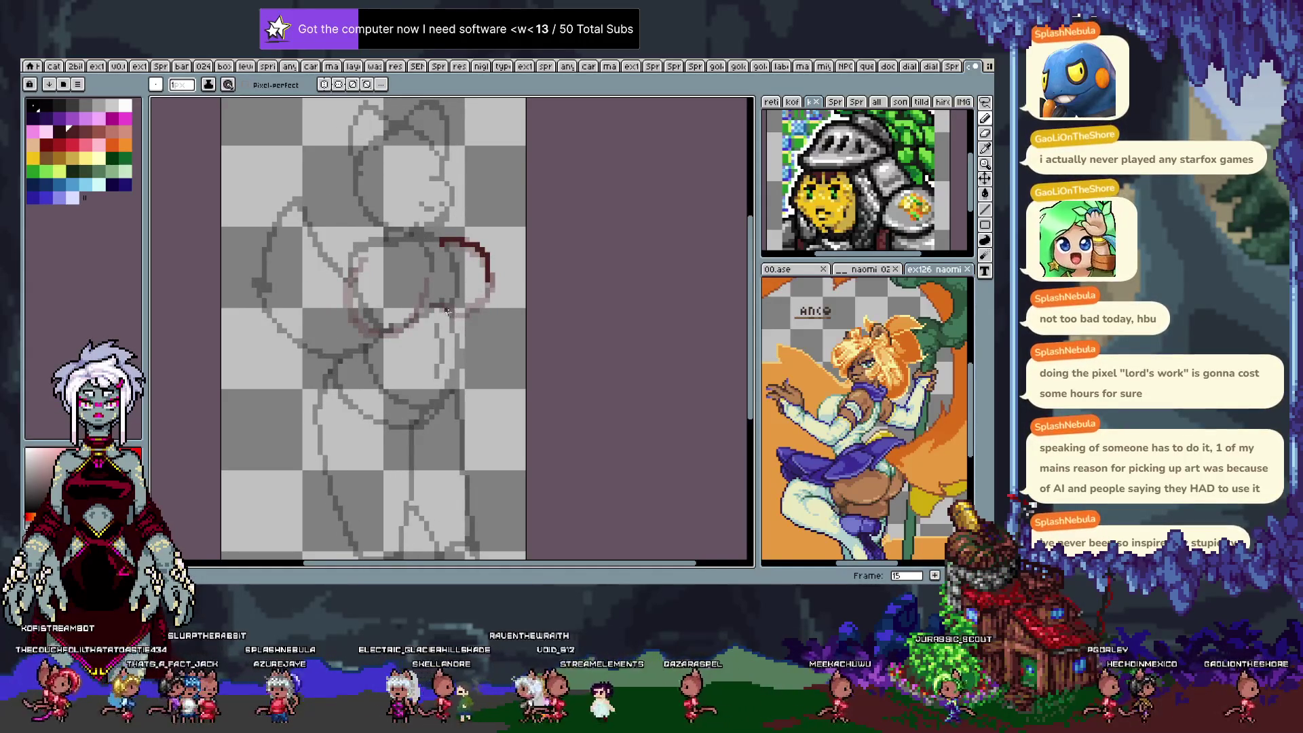
key(ctrl+z)
drag(439, 309, 467, 318)
key(ctrl+z)
key(ctrl+z)
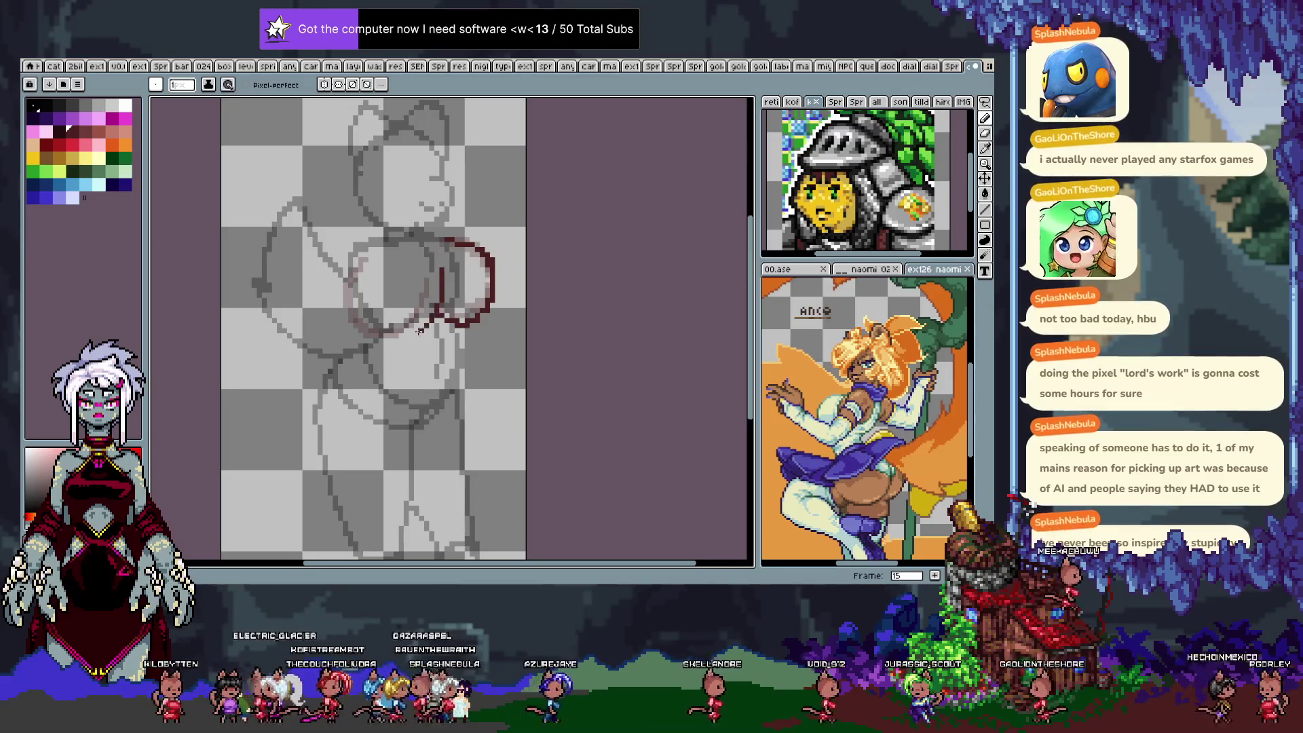
key(ctrl+z)
key(ctrl+z)
mouse_move(368, 264)
mouse_down()
mouse_move(346, 314)
mouse_move(424, 268)
mouse_move(397, 331)
mouse_move(354, 275)
mouse_move(380, 265)
mouse_move(380, 340)
mouse_up()
key(ctrl+z)
key(b)
Trace frame 15's left curve, lower curve and right arc in red, then play the animation.
key(ctrl+z)
key(ctrl+z)
mouse_move(381, 256)
mouse_down()
mouse_move(367, 326)
mouse_move(435, 299)
mouse_up()
key(ctrl+z)
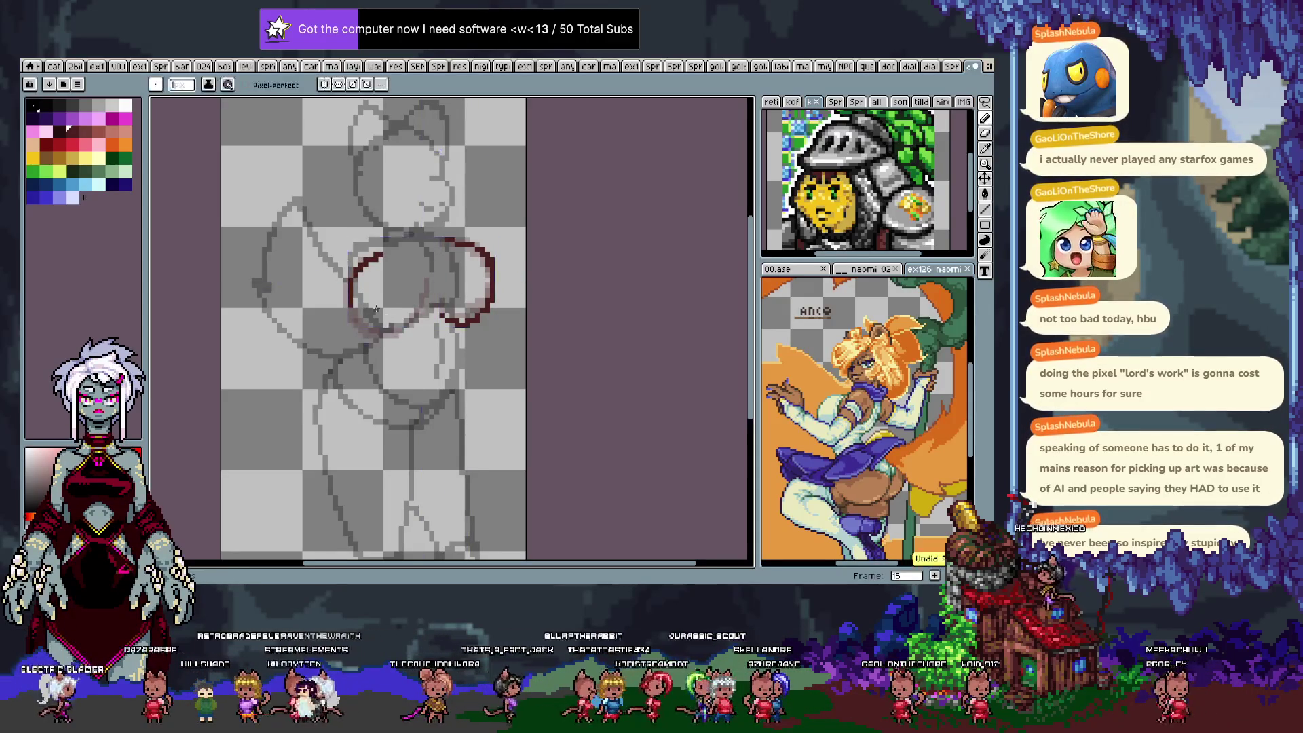
mouse_move(365, 329)
mouse_down()
mouse_move(413, 323)
mouse_move(440, 284)
mouse_up()
key(ctrl+z)
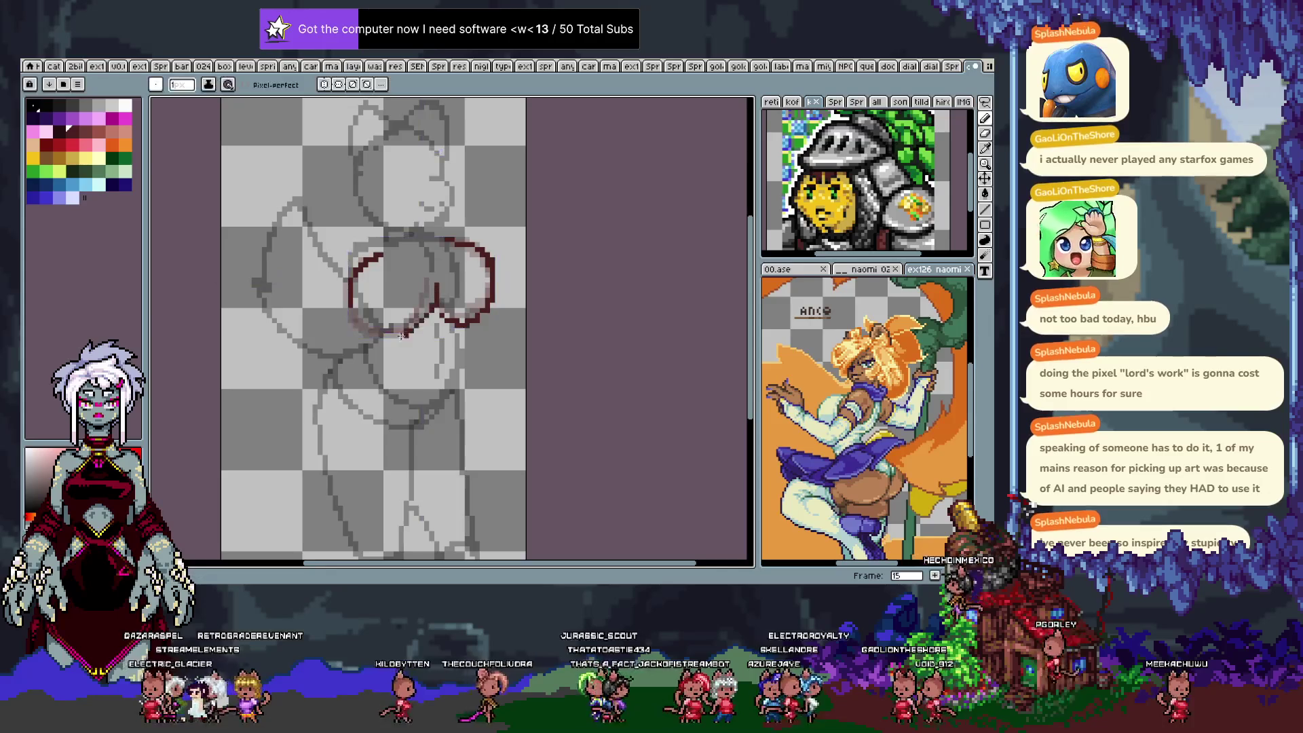
key(ctrl+z)
drag(359, 316, 437, 283)
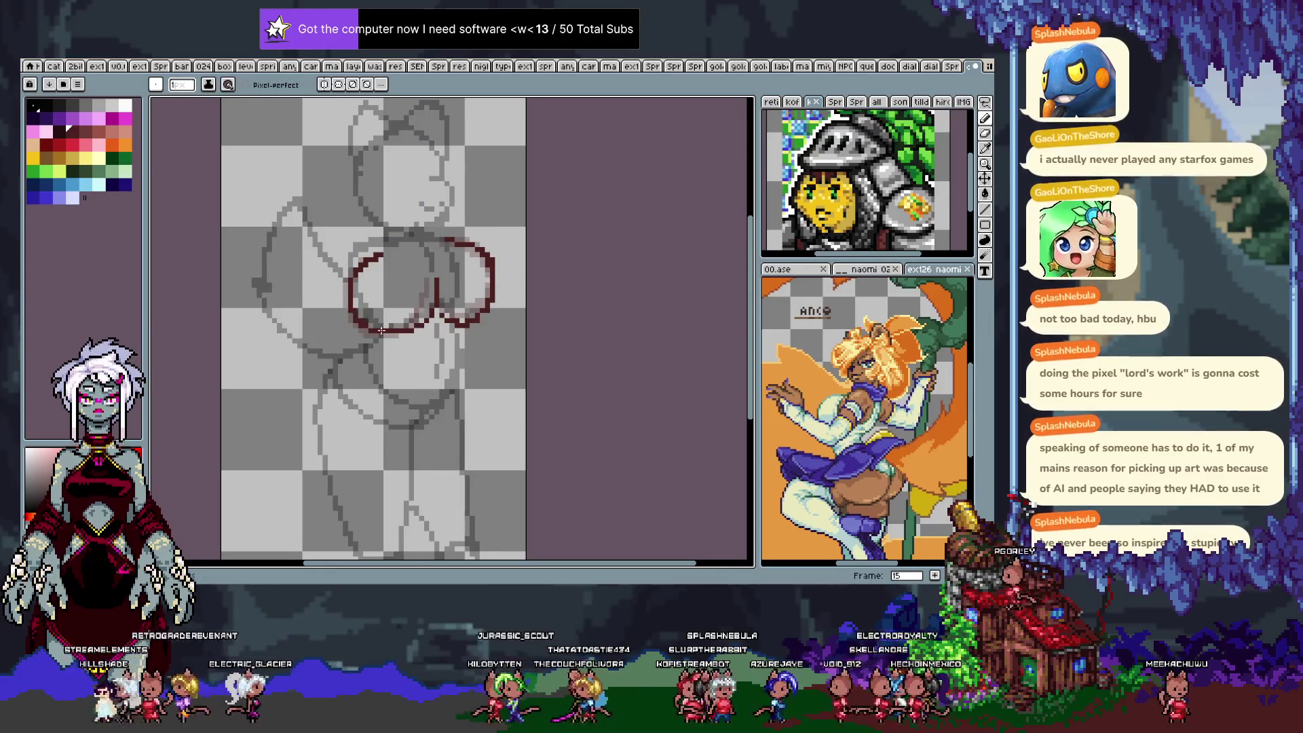
drag(411, 248, 432, 308)
key(ctrl+z)
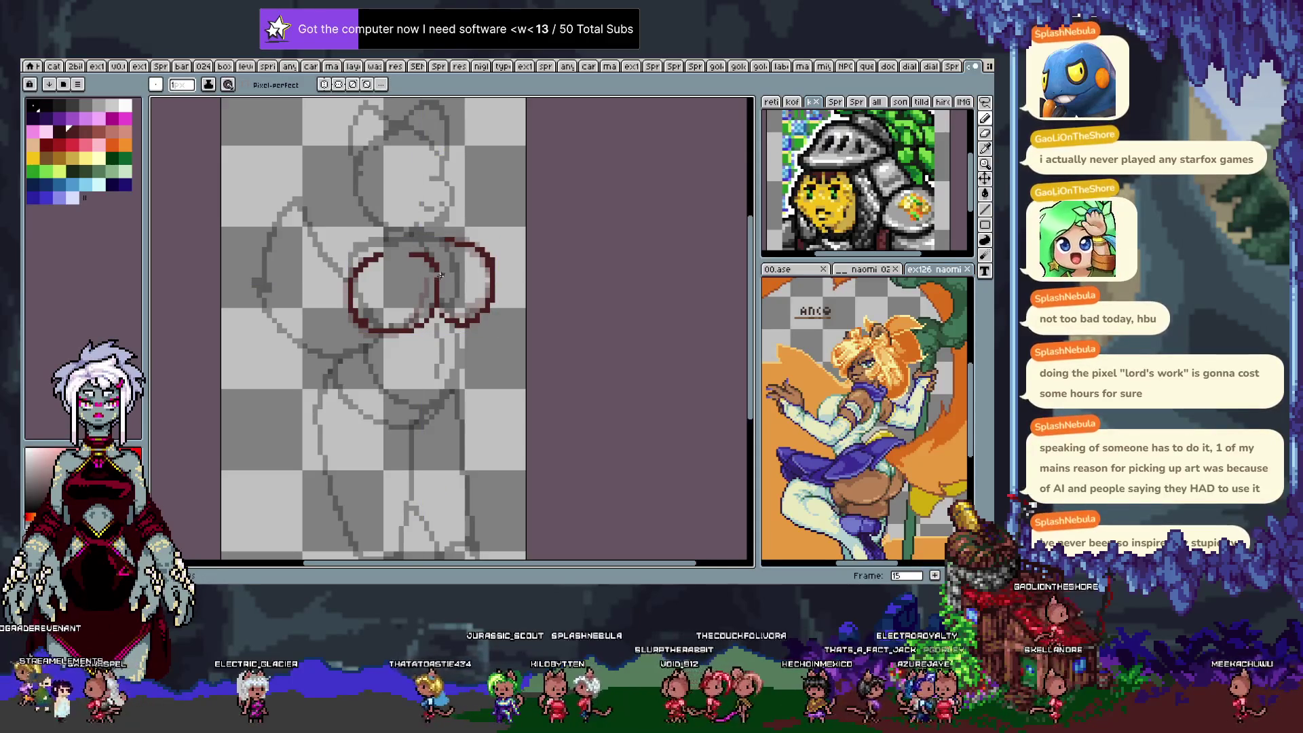
key(Return)
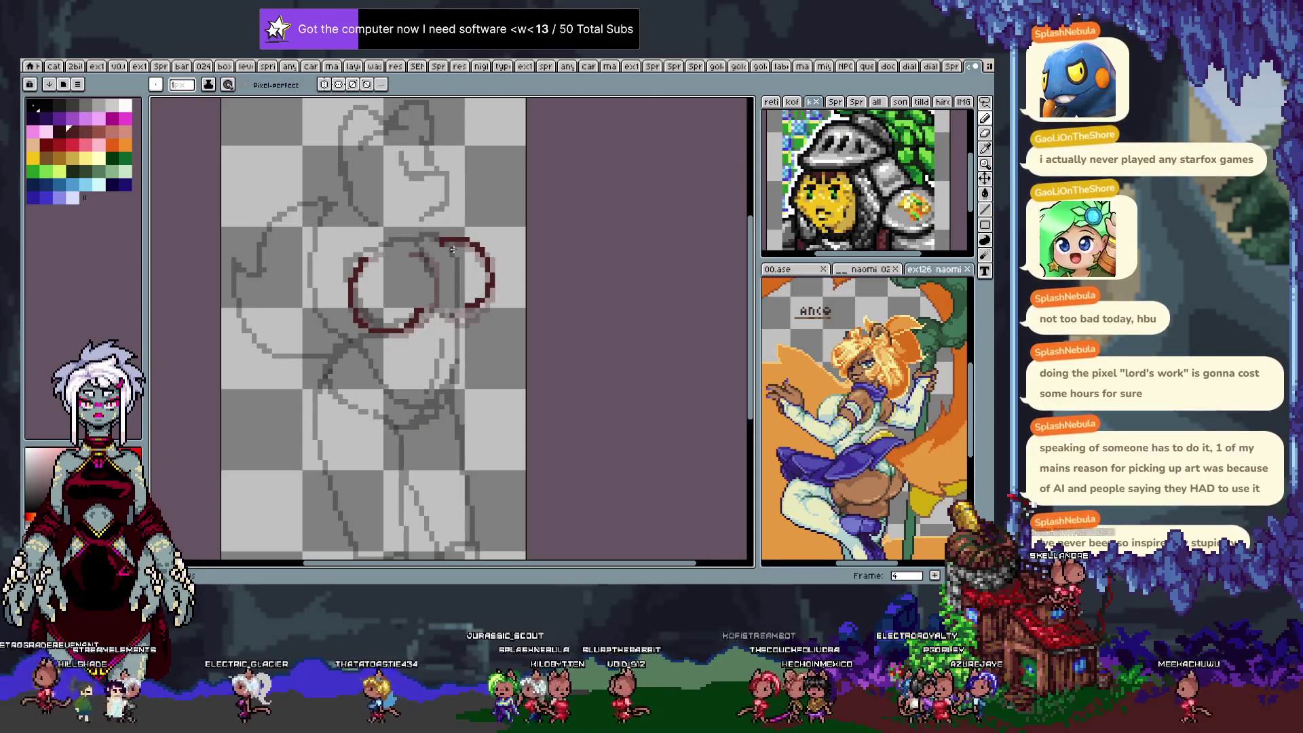
Show the timeline and add a short vertical red stroke on frame 12.
key(w)
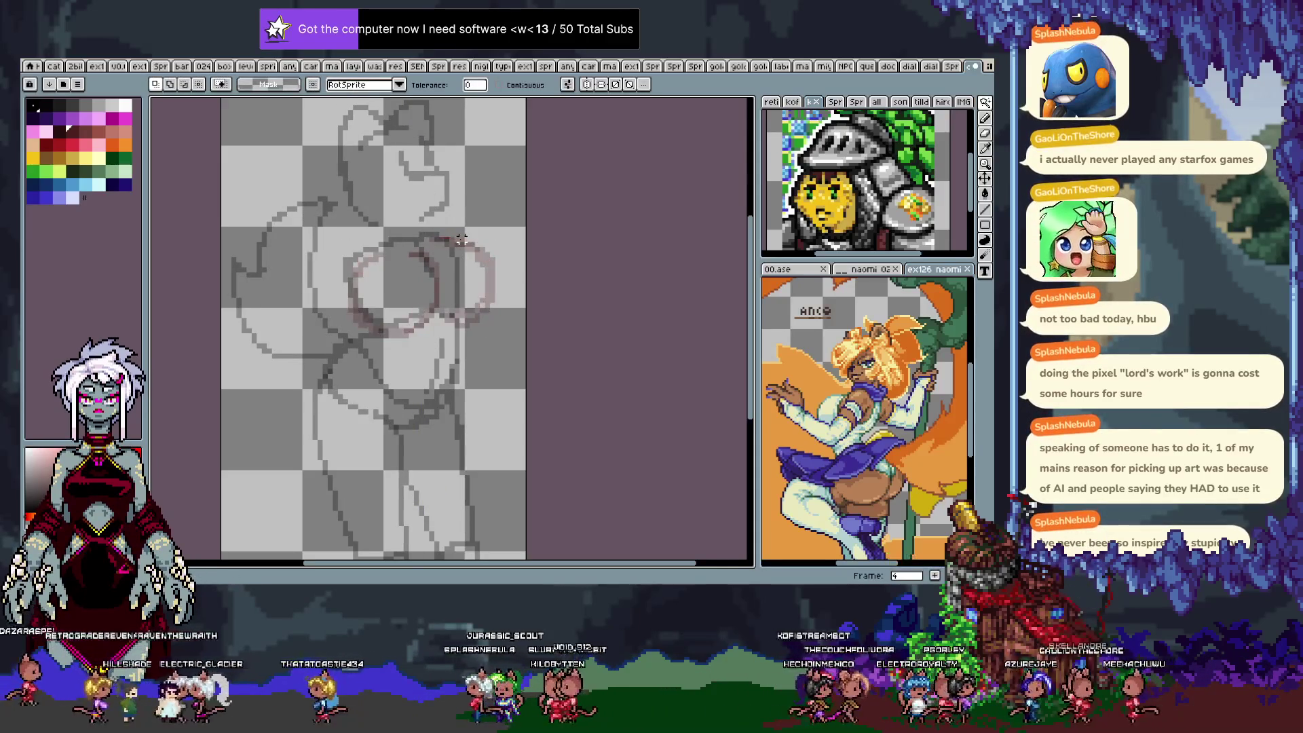
key(b)
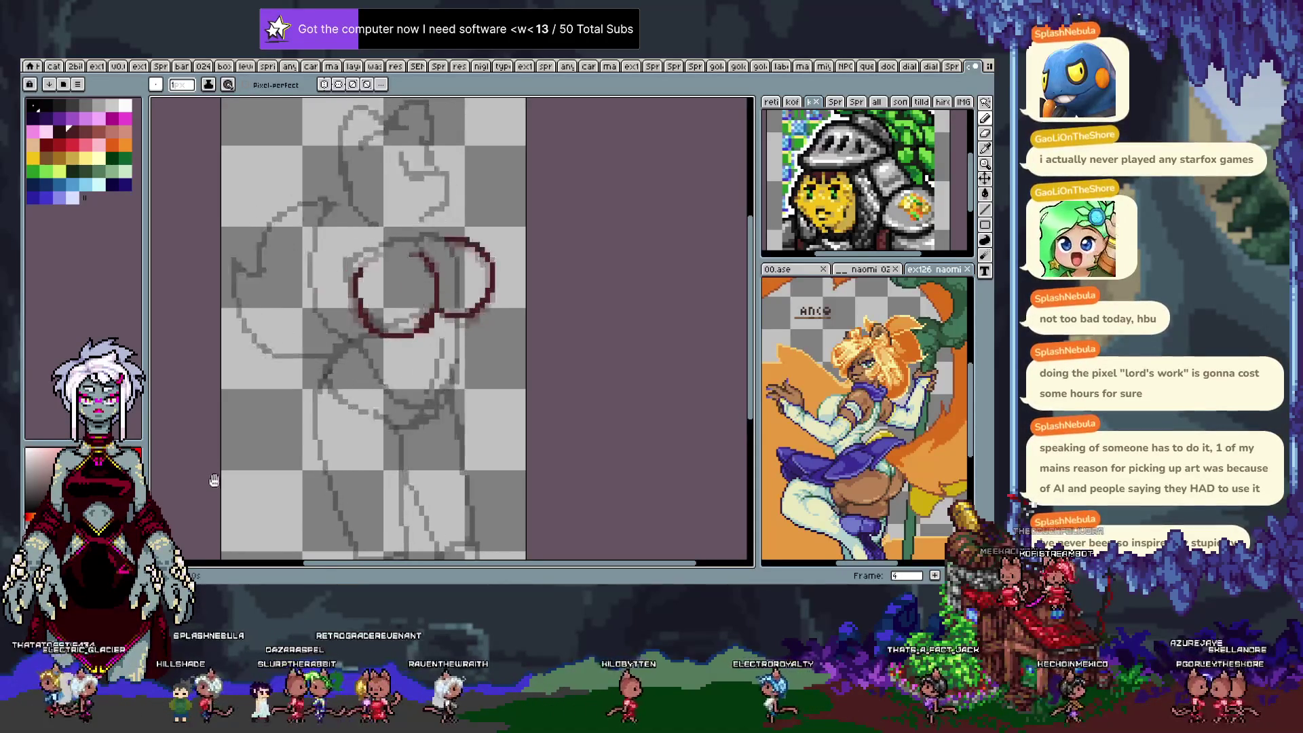
key(Tab)
key(Tab)
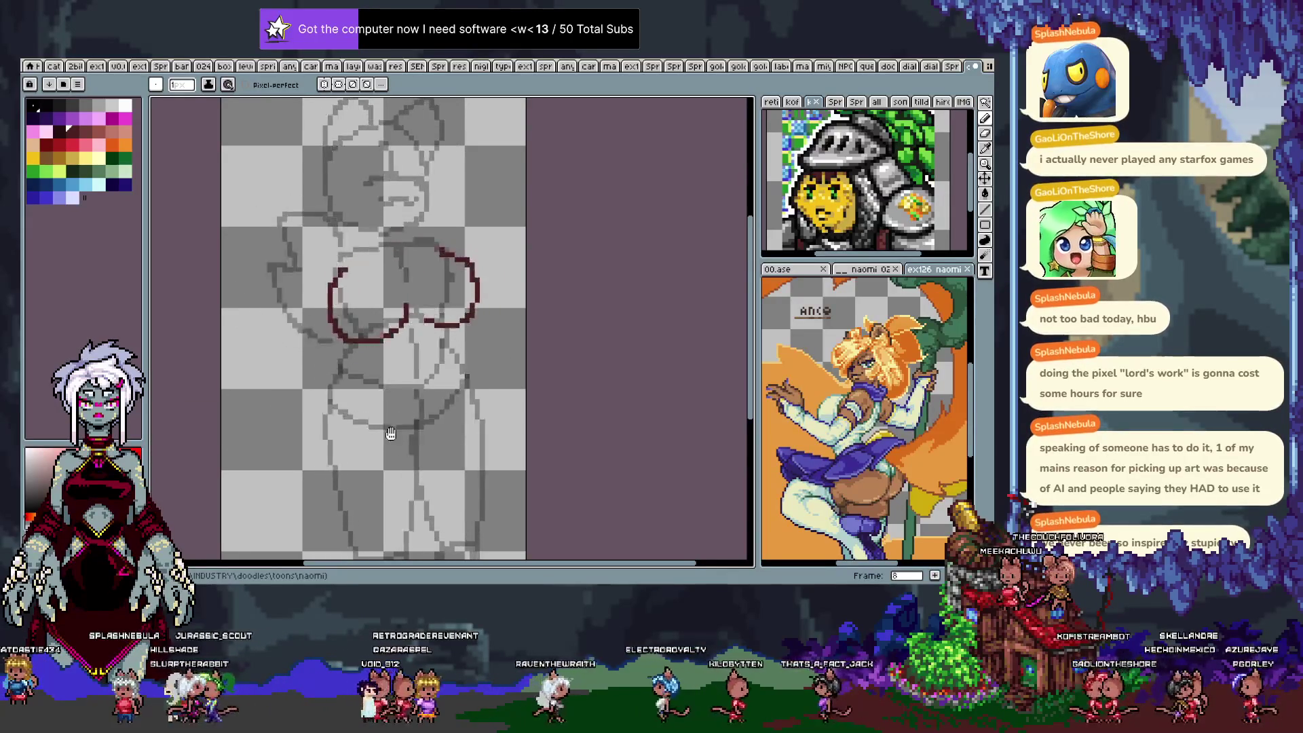
drag(406, 307, 407, 289)
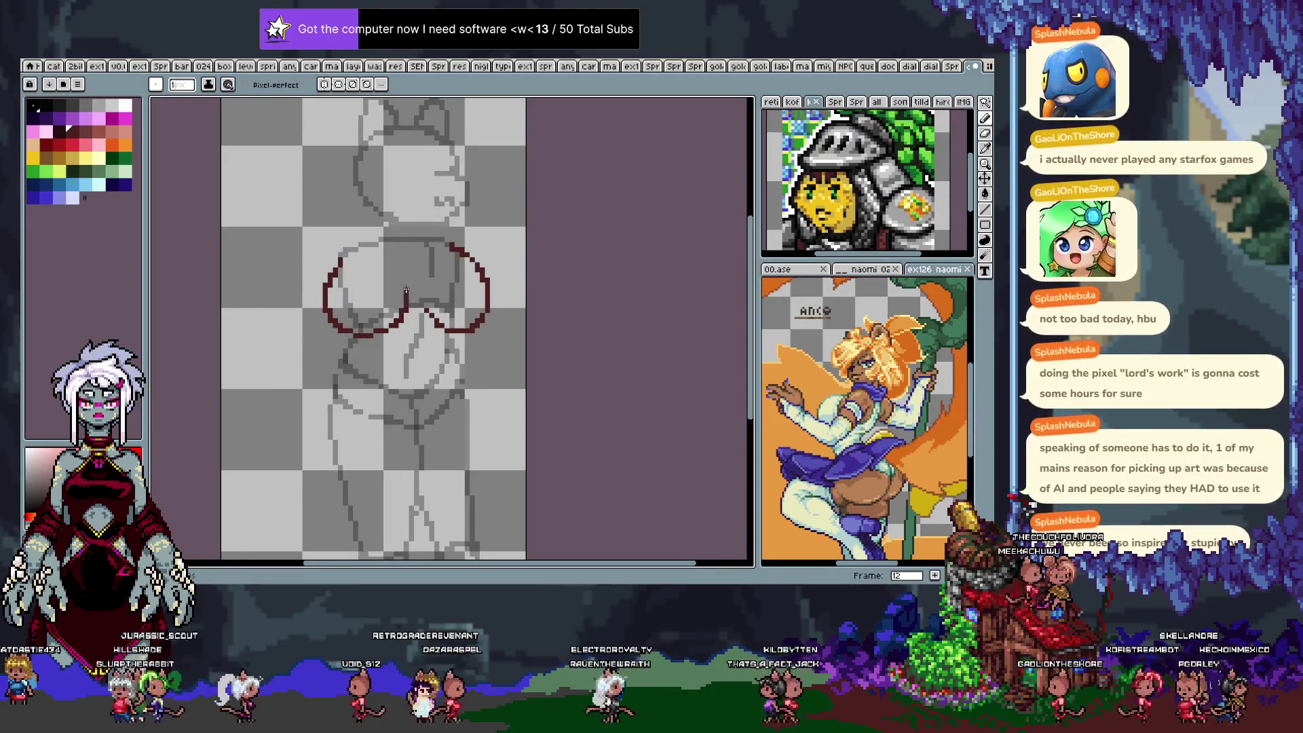
Flip between frames 11 to 14 to compare the red chest circles.
key(Left)
key(Right)
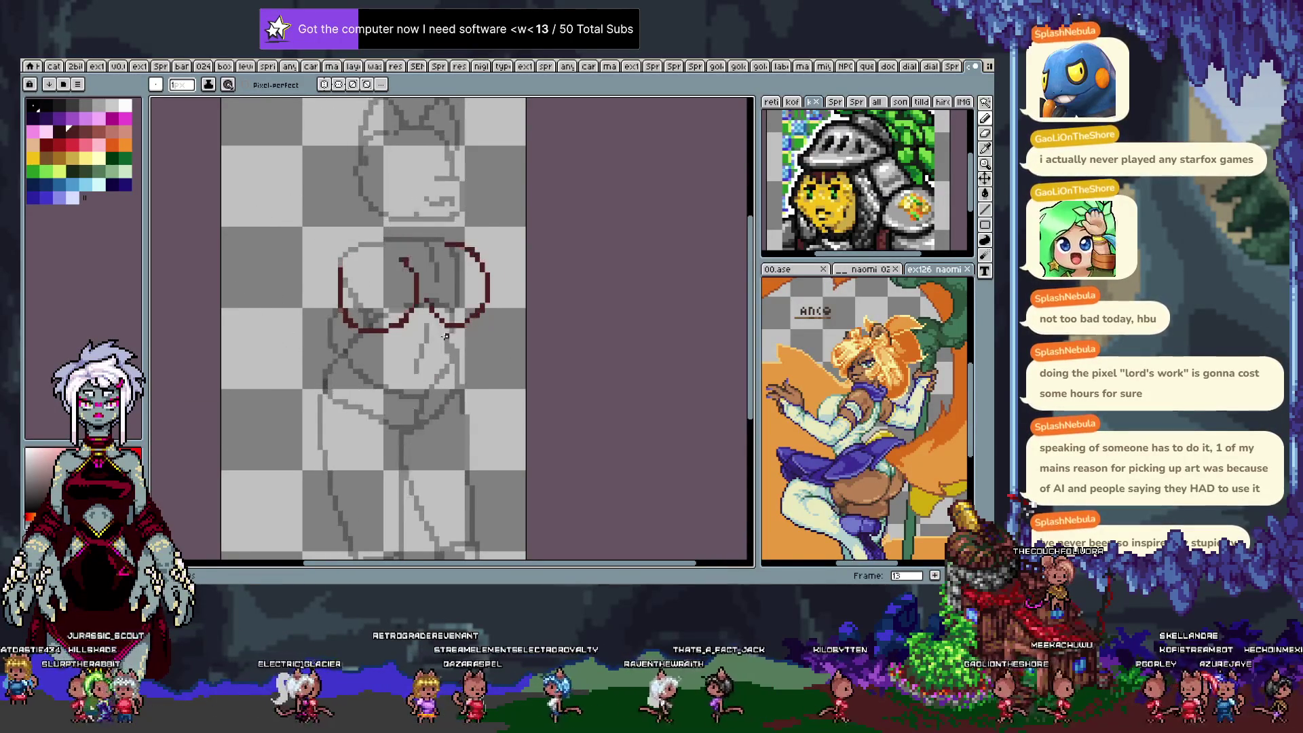
key(Left)
key(Left)
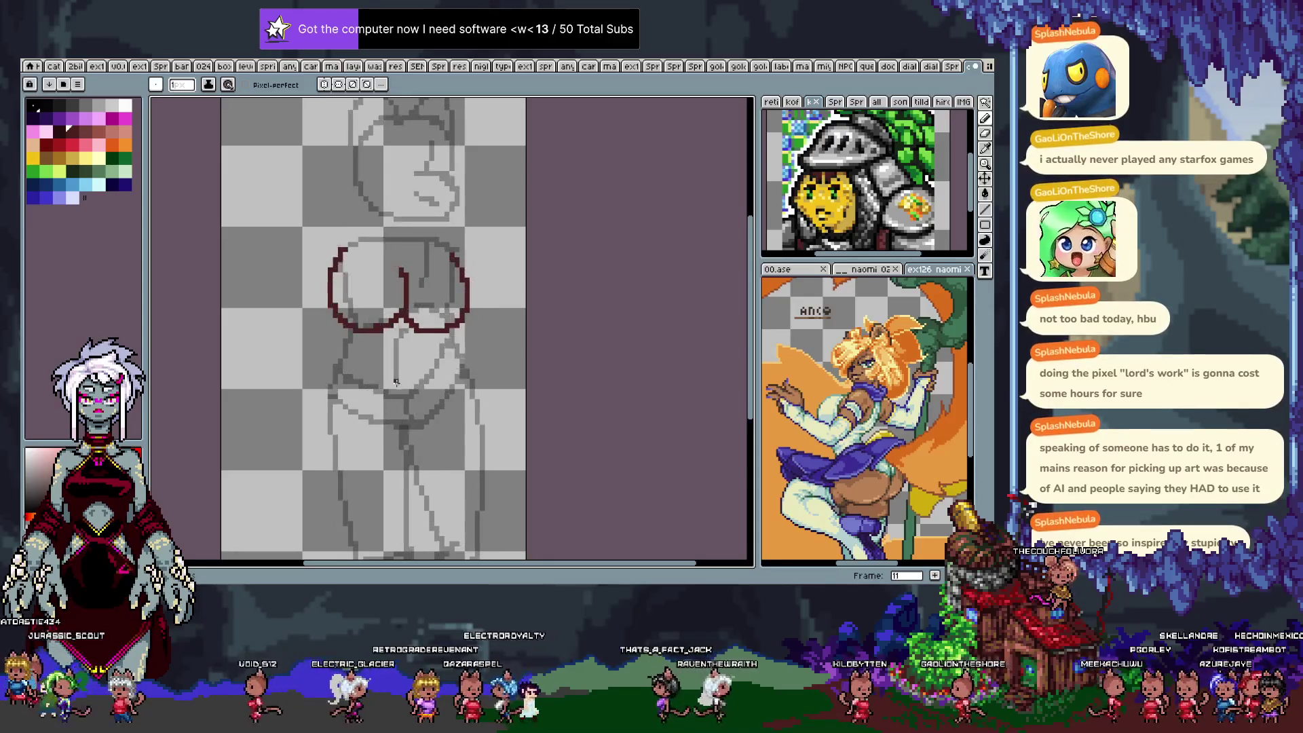
key(Right)
key(Right)
key(Right)
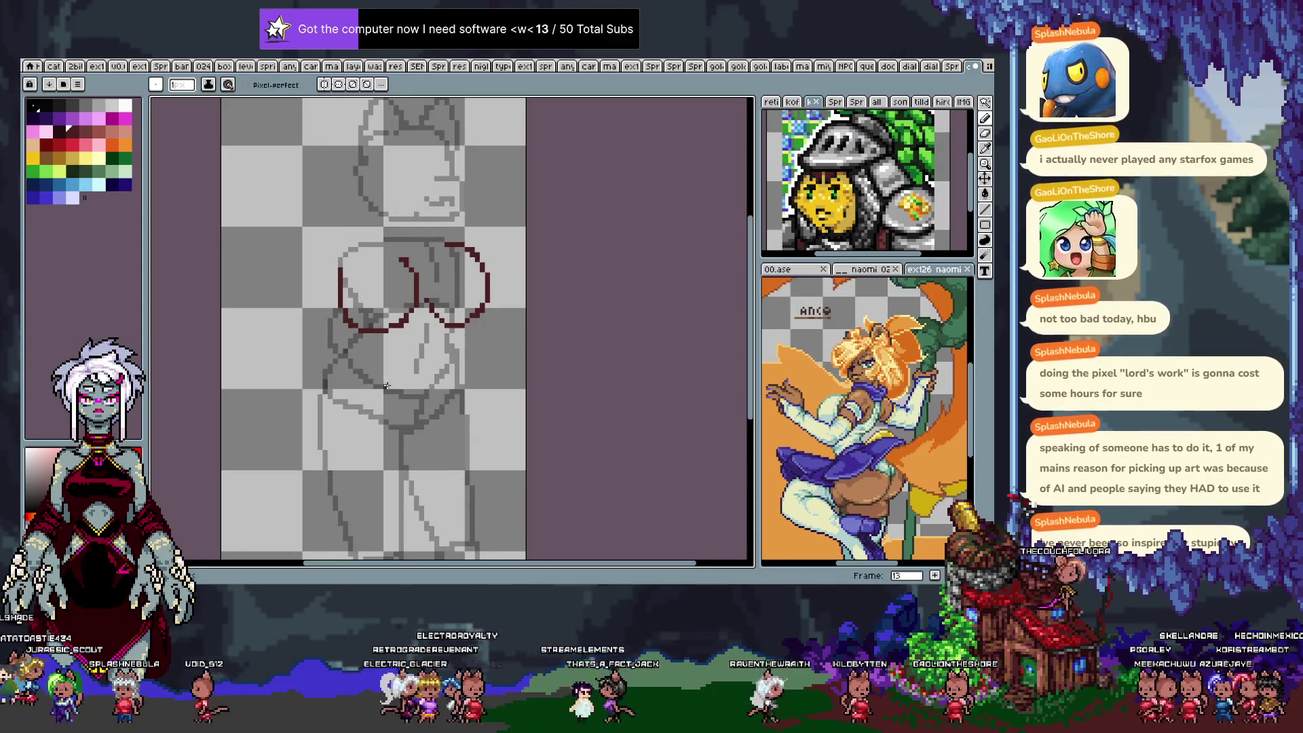
key(Left)
key(Right)
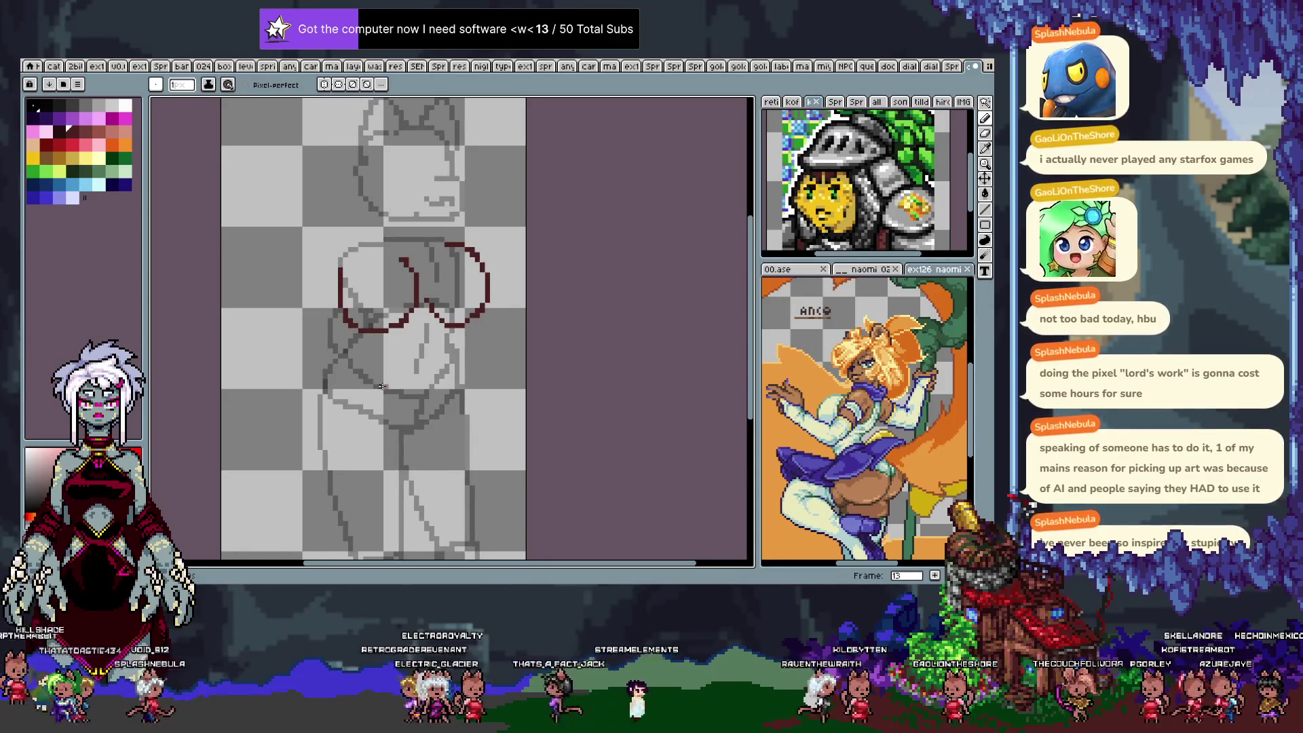
key(Left)
key(Right)
key(Right)
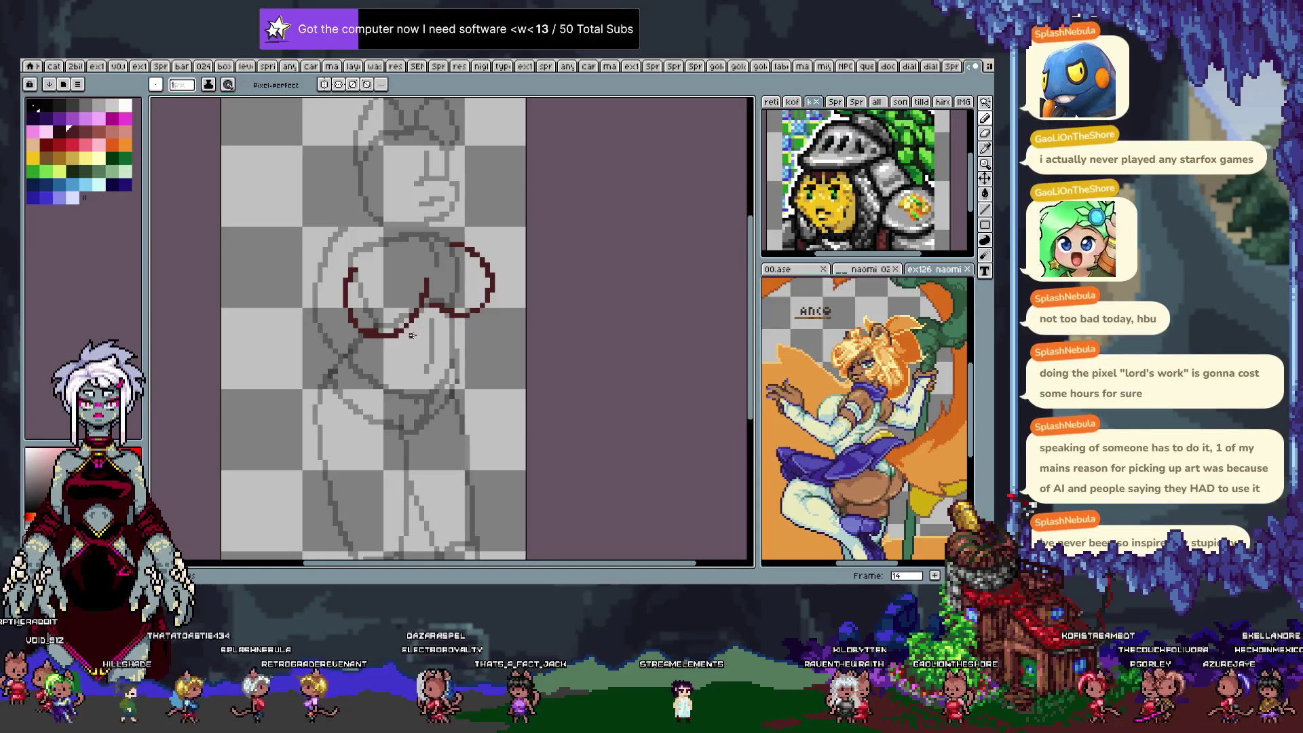
key(Left)
key(Right)
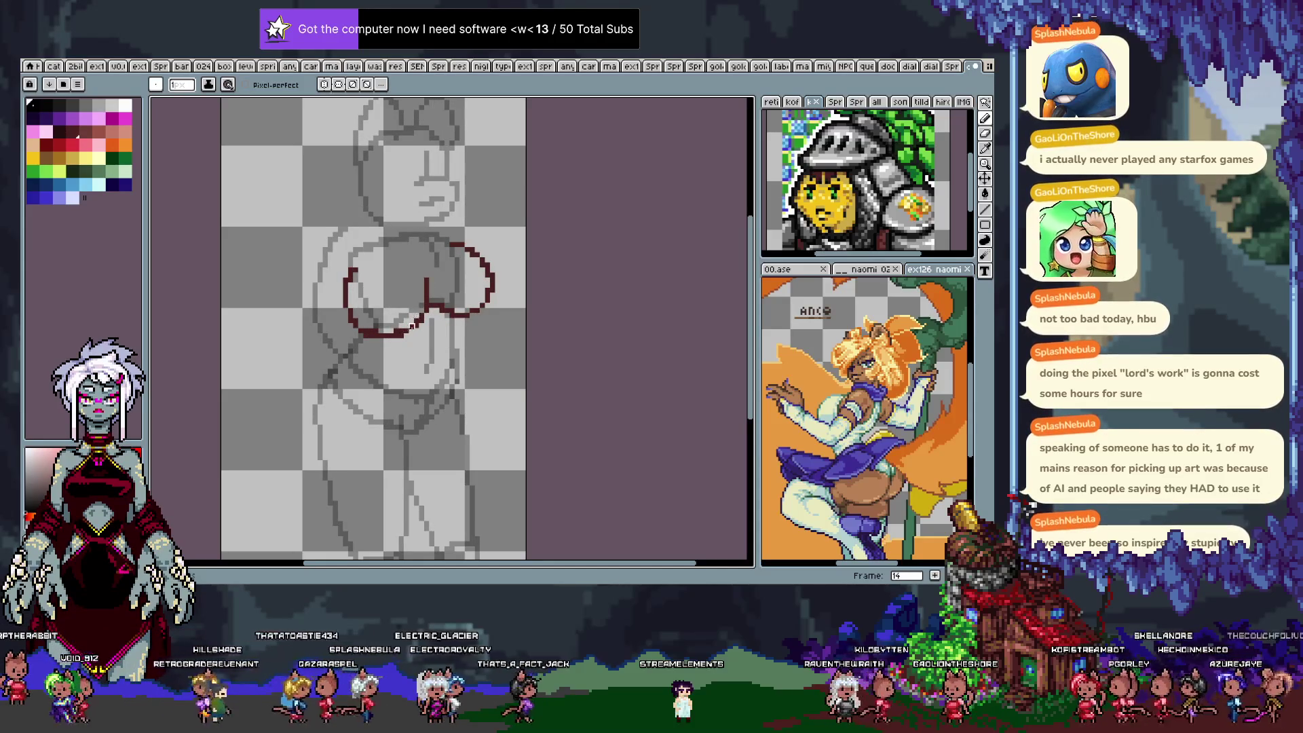
With dark maroon selected, raise and widen frame 15's right circle, then play the animation.
click(68, 129)
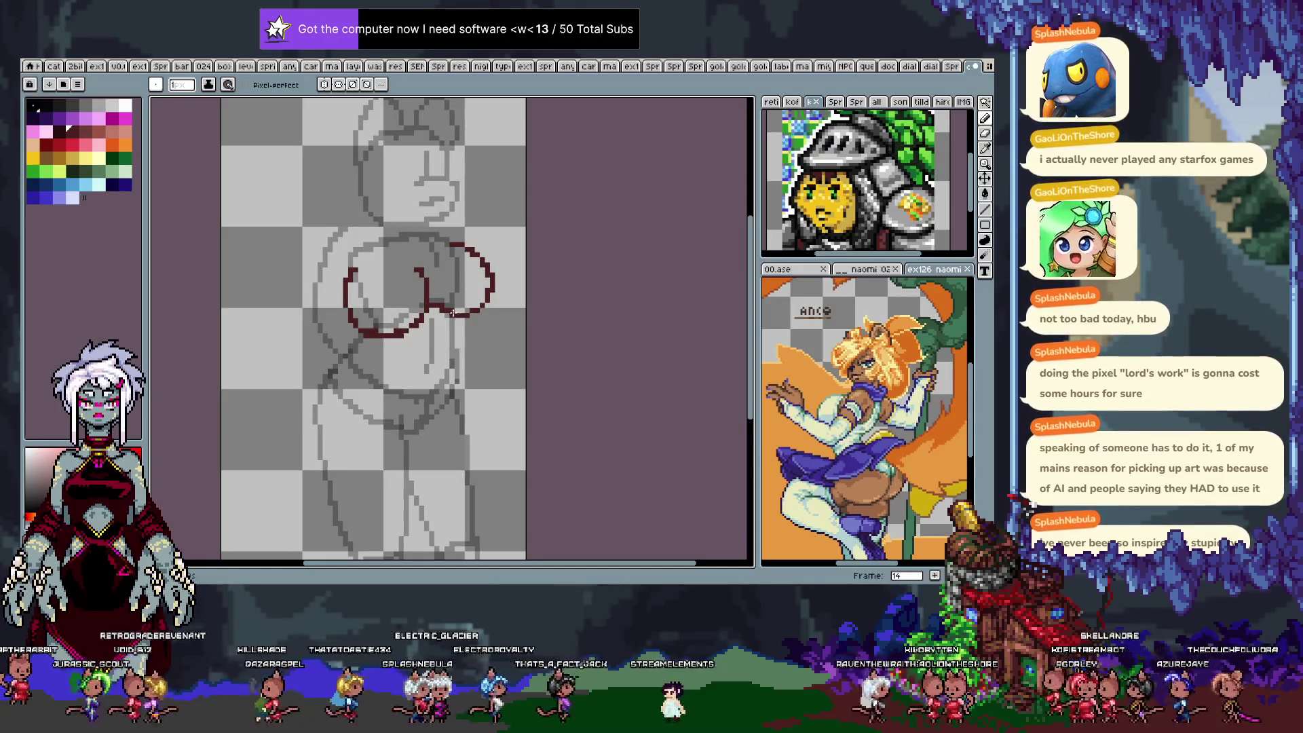
key(Right)
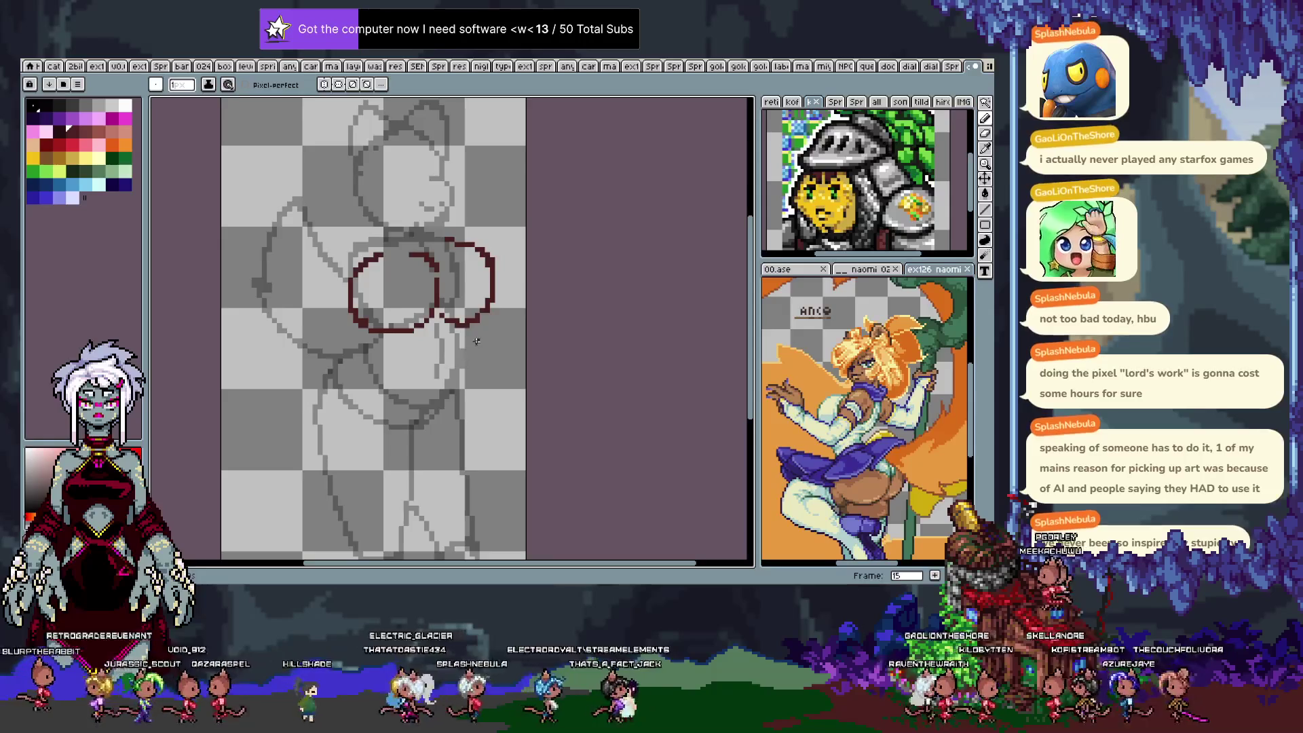
key(m)
mouse_move(438, 342)
mouse_down()
mouse_move(502, 284)
mouse_move(477, 300)
mouse_up()
key(ctrl+d)
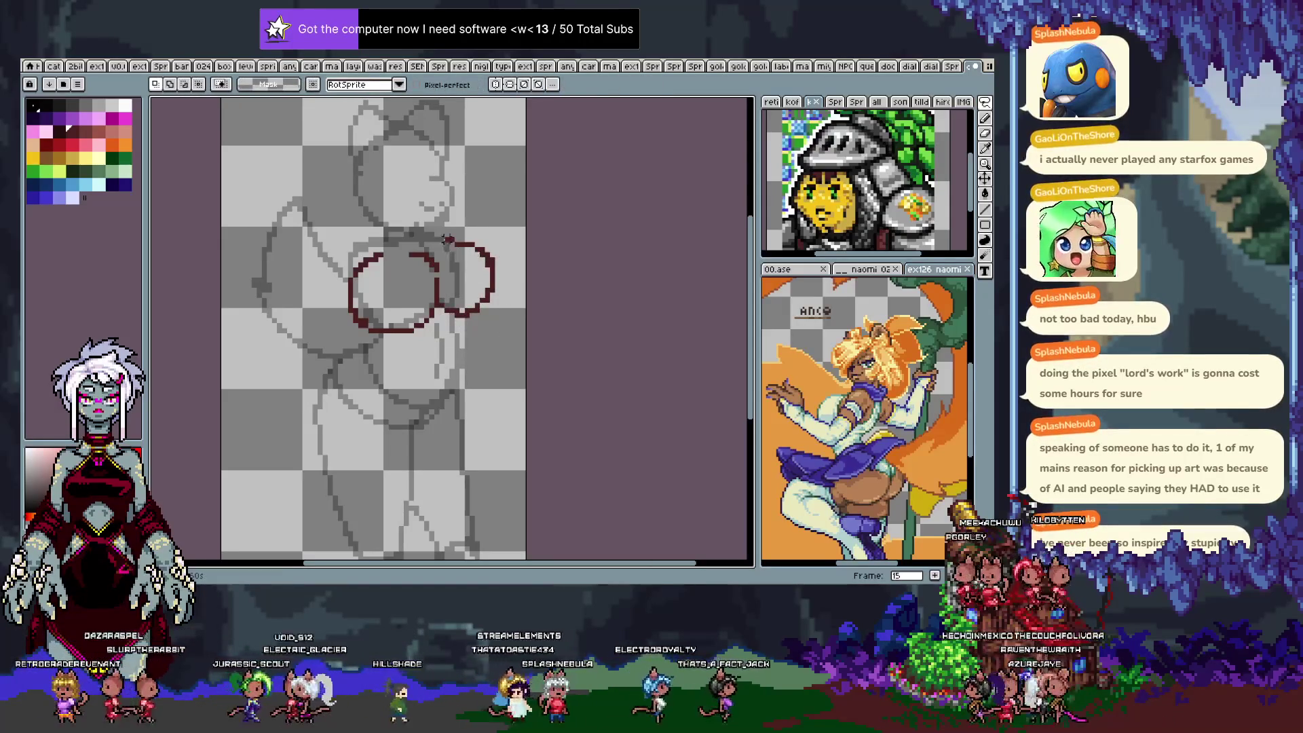
drag(477, 216, 480, 217)
drag(517, 278, 524, 279)
key(ctrl+d)
key(Return)
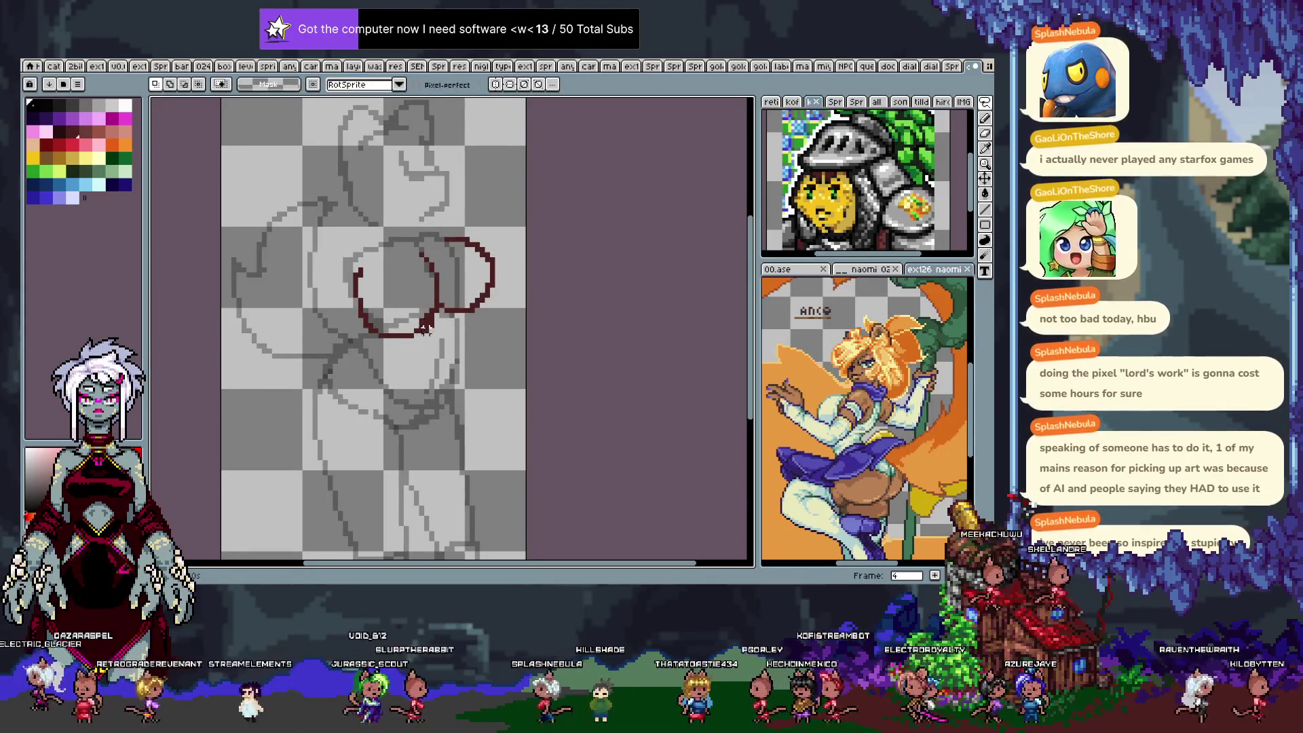
key(b)
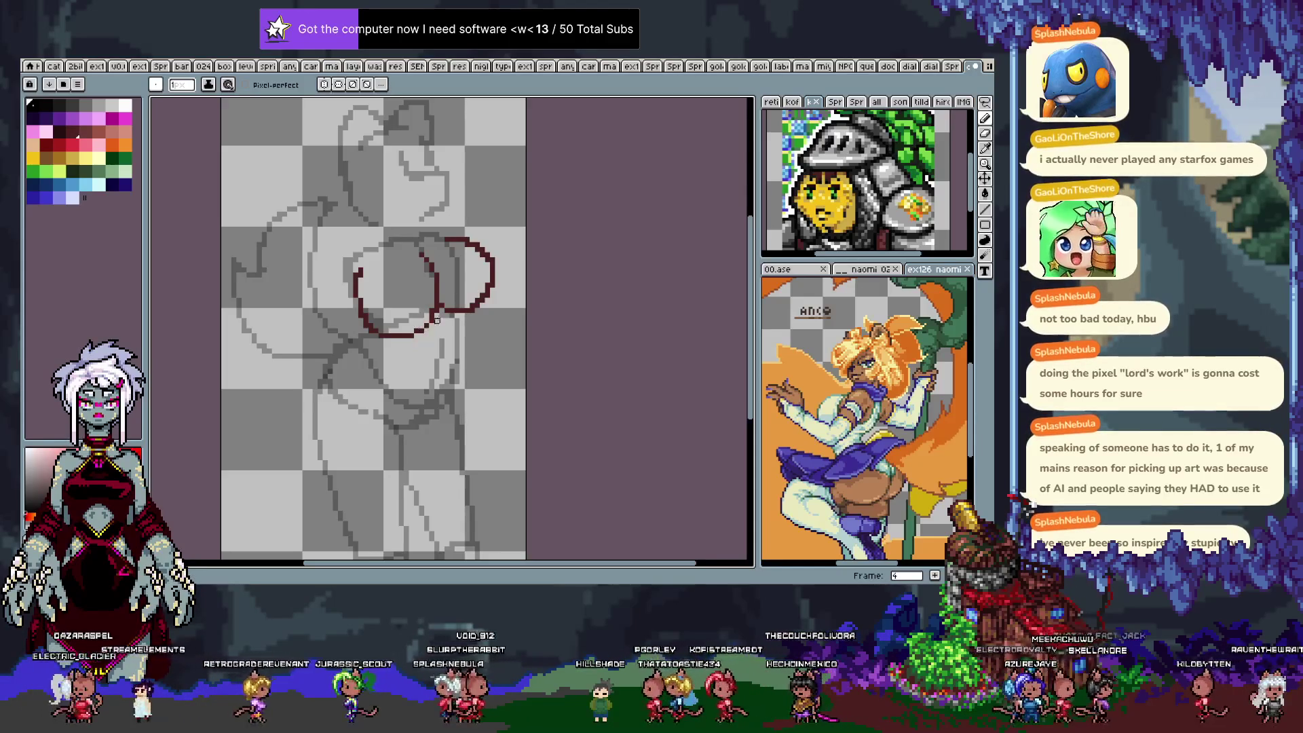
Lasso the area around frame 5's left dark-red curve and redraw the curve in a new shape.
key(m)
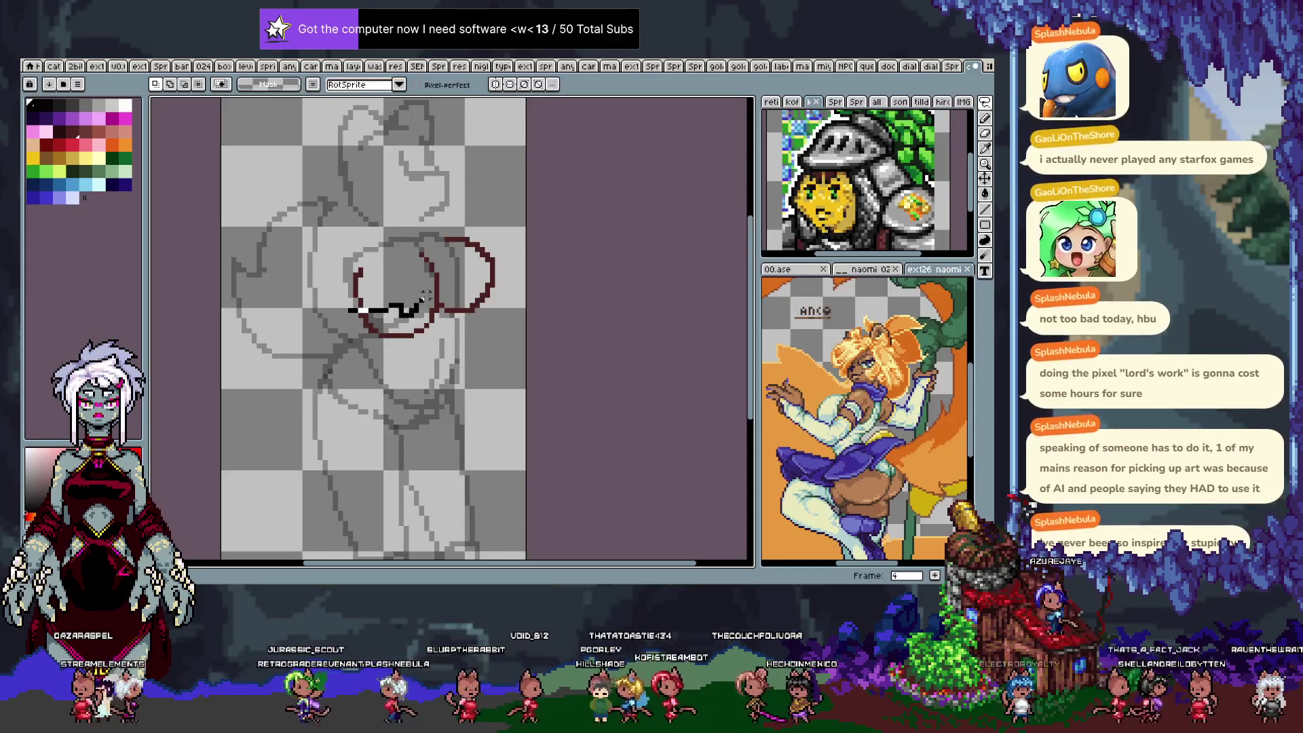
mouse_move(437, 294)
mouse_down()
mouse_move(424, 377)
mouse_move(393, 381)
mouse_up()
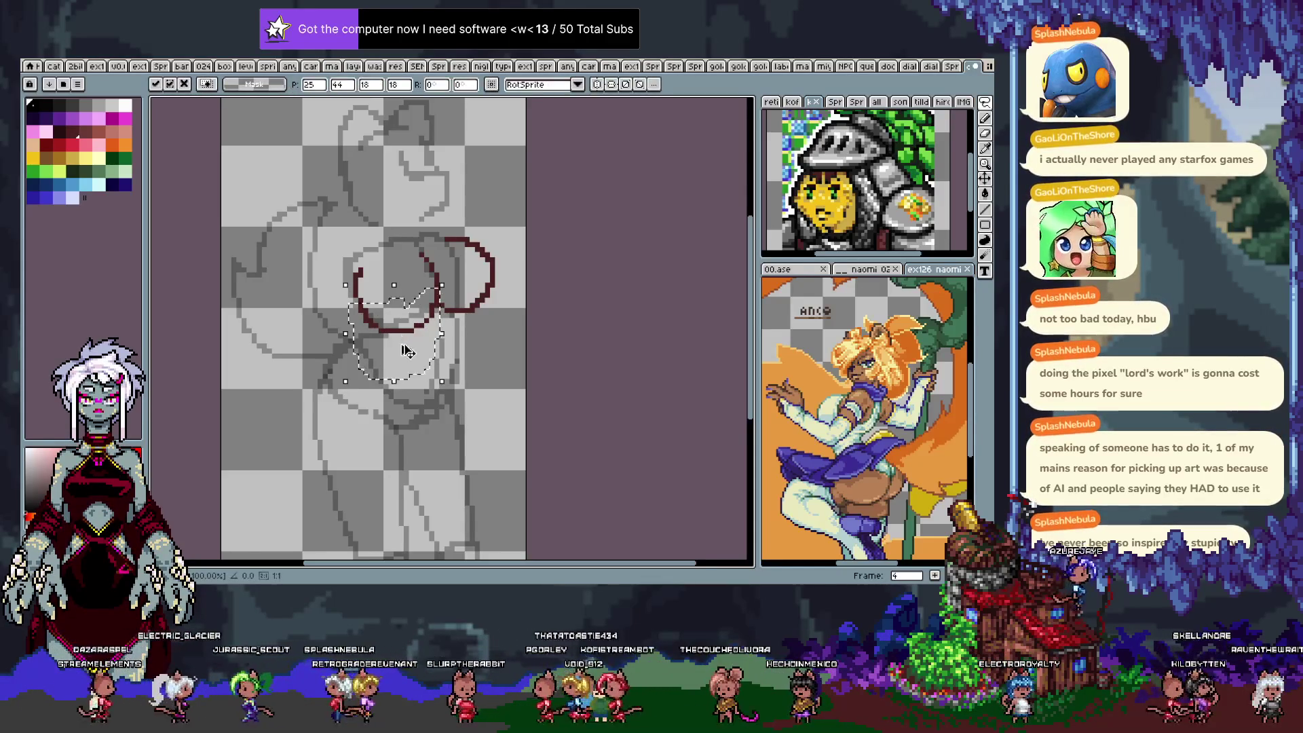
key(Tab)
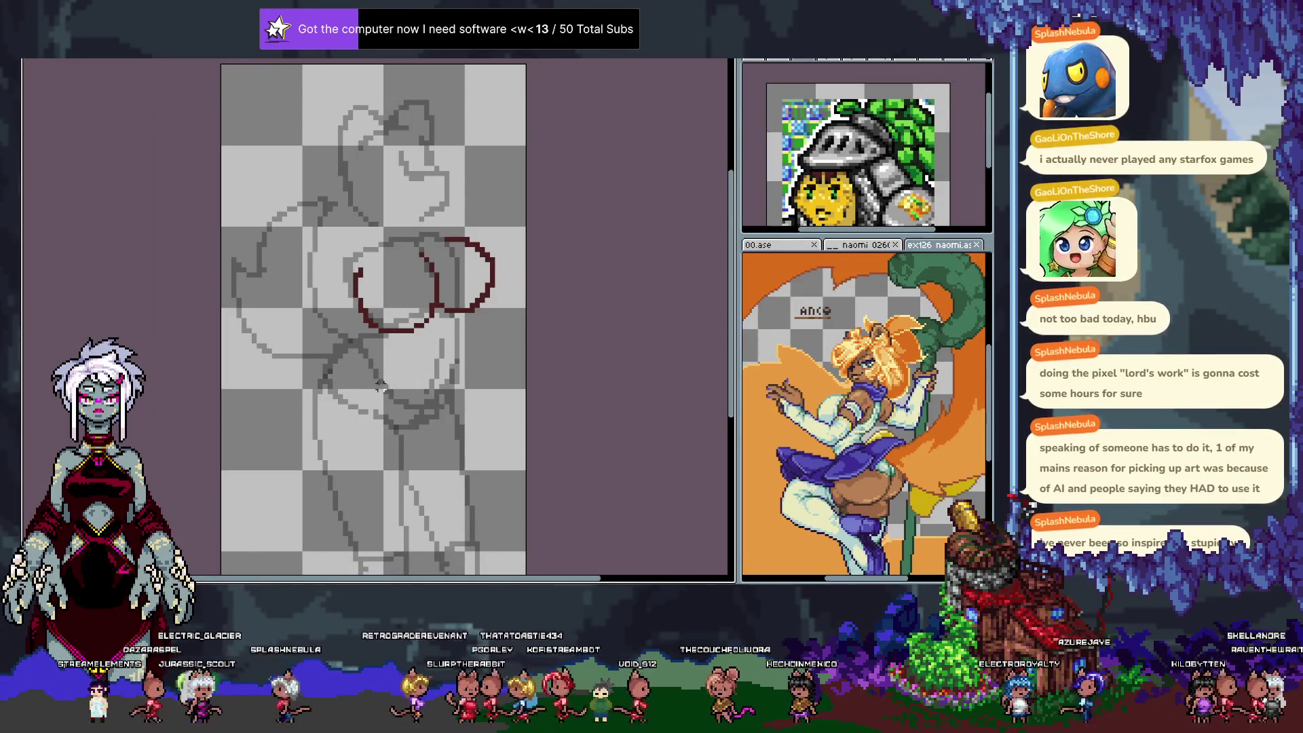
key(Tab)
key(b)
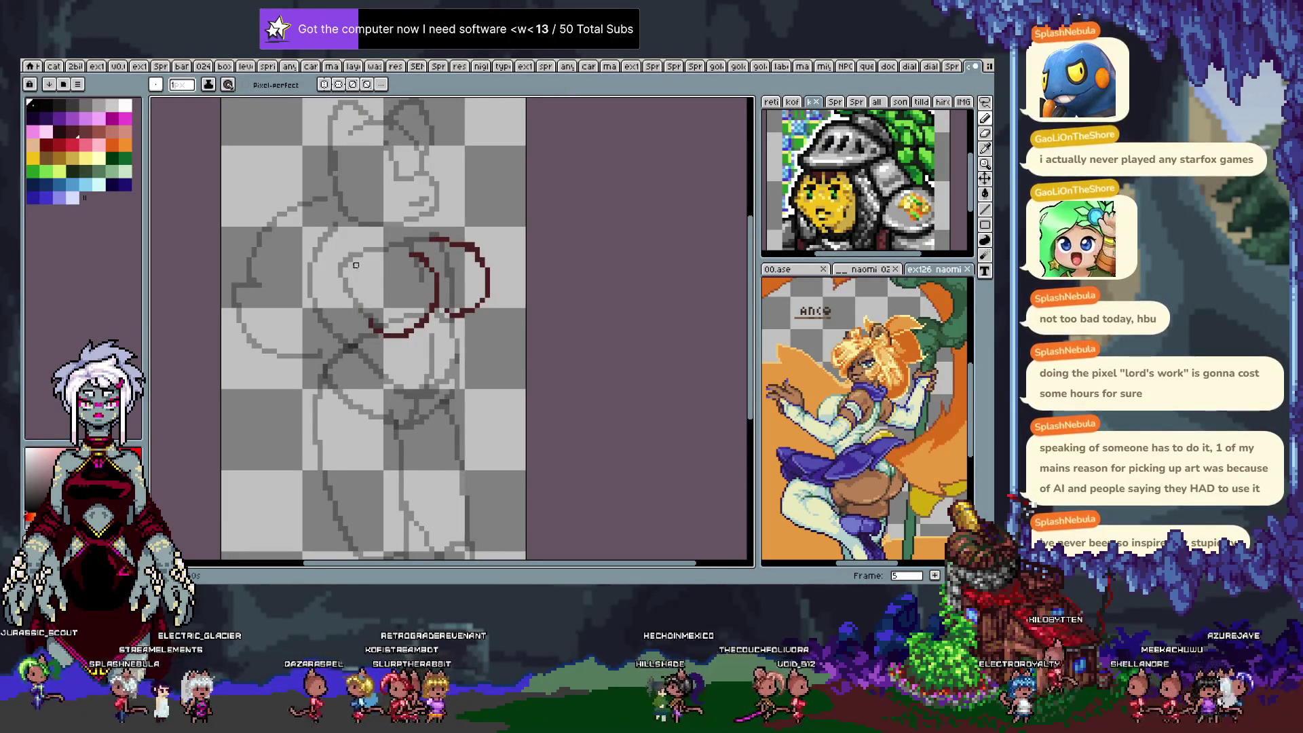
key(ctrl+alt+i)
key(Escape)
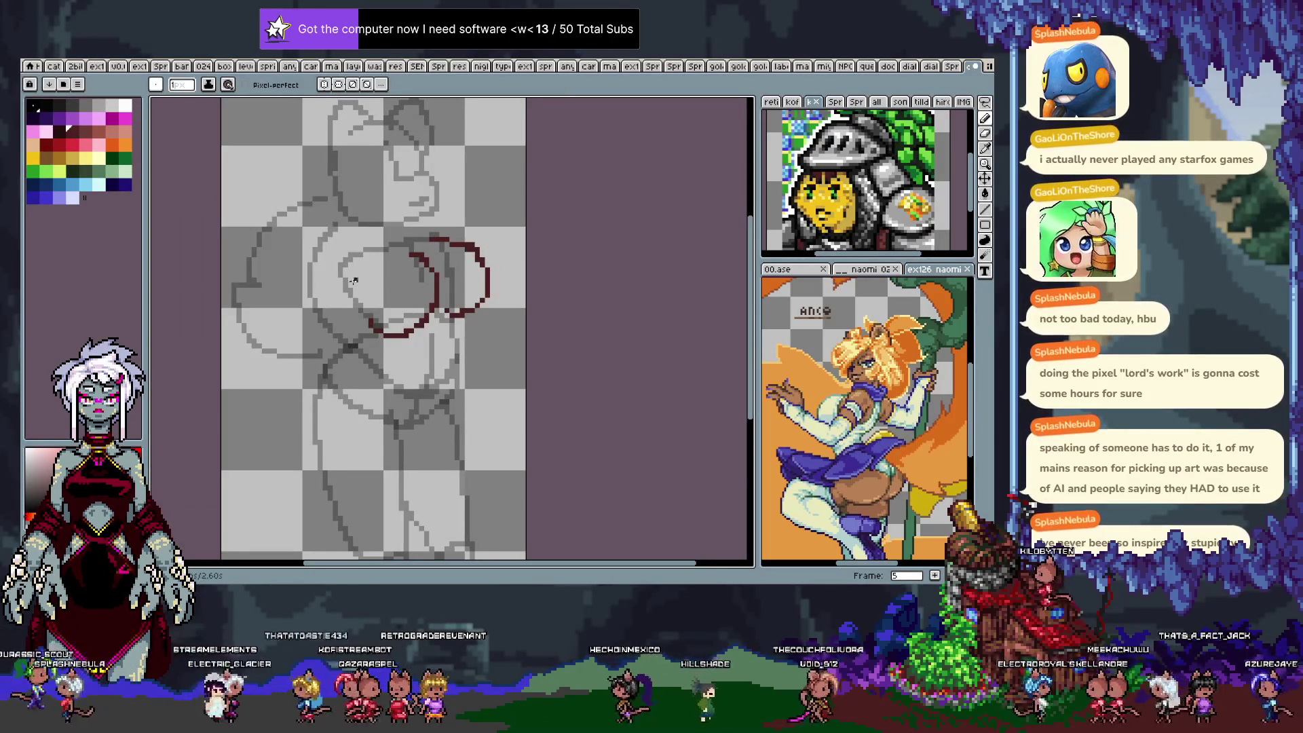
key(ctrl+z)
drag(358, 292, 406, 332)
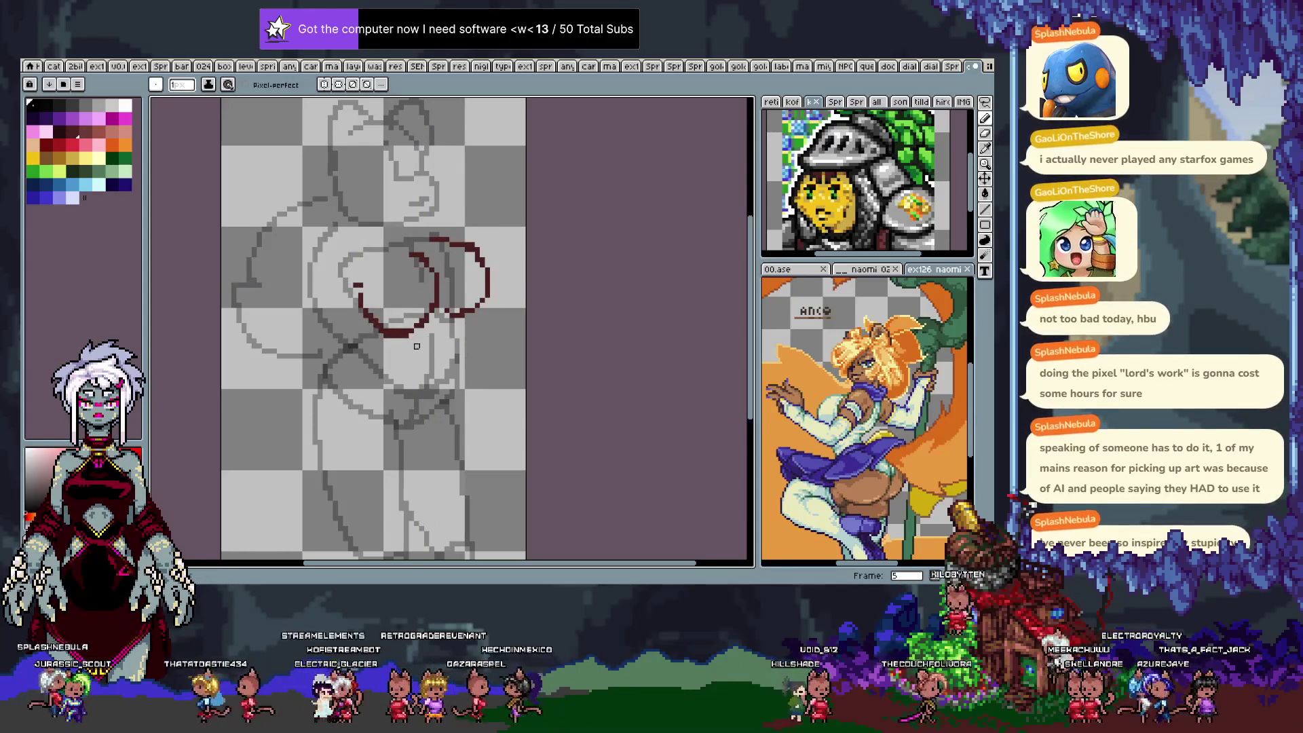
Step forward to frame 7 and begin lassoing its left red circle.
key(Left)
key(Right)
key(Right)
key(Left)
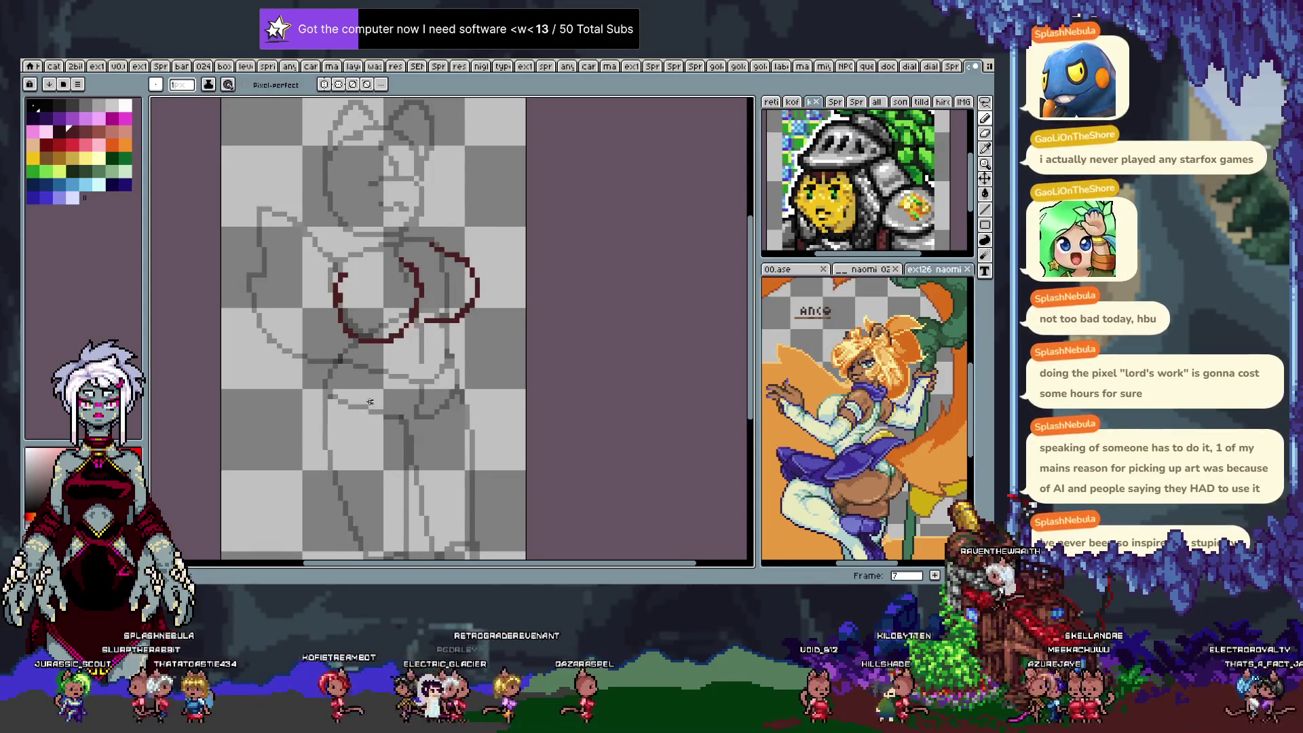
key(Right)
key(Right)
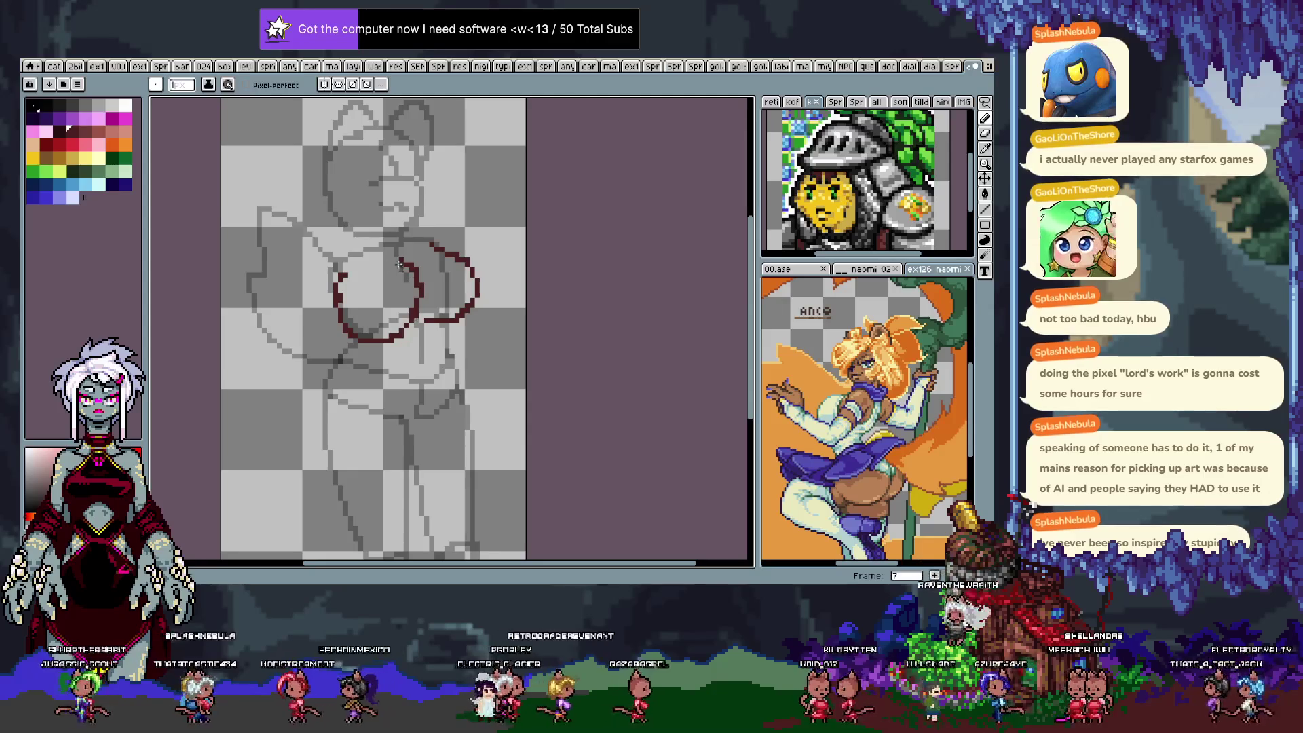
key(q)
mouse_move(339, 265)
mouse_down()
mouse_move(415, 319)
mouse_move(393, 249)
mouse_move(370, 254)
mouse_up()
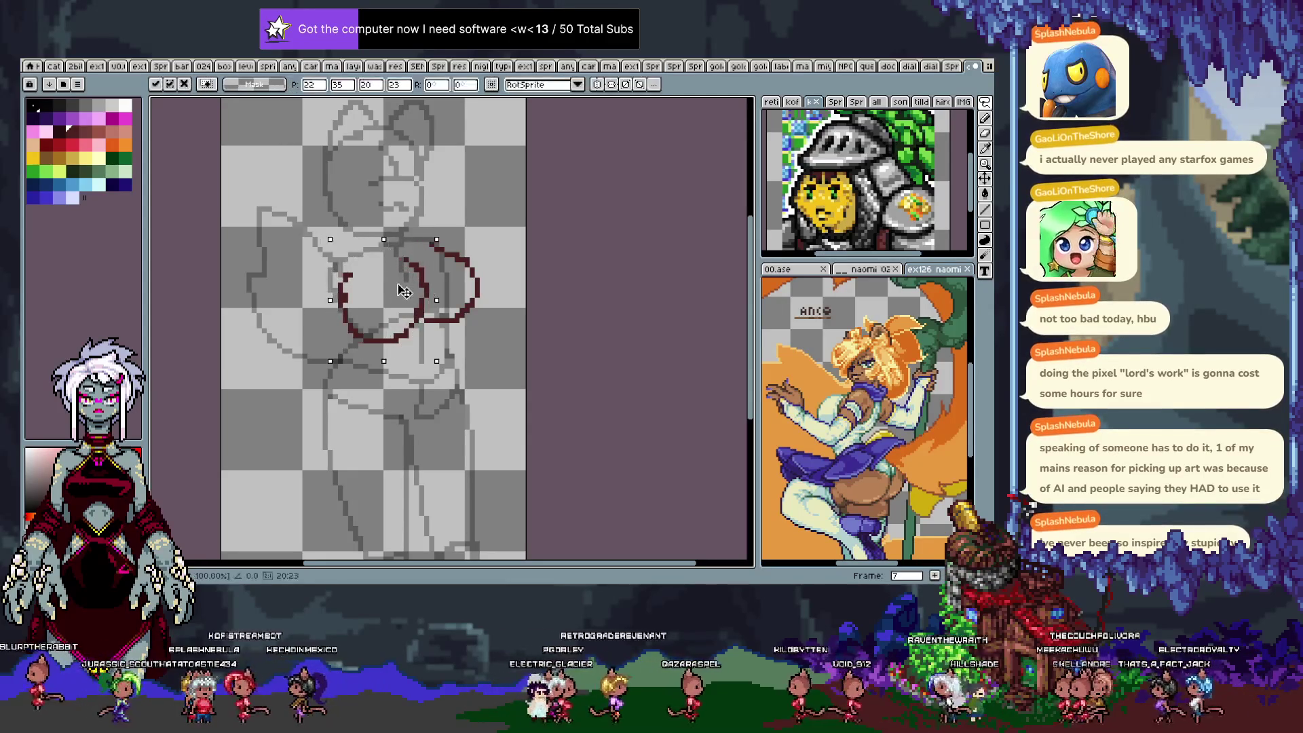
Nudge frame 7's left red circle right and draw a curve joining its right circle.
drag(398, 309, 405, 316)
key(ctrl+f)
key(ctrl+d)
key(ctrl+f)
key(b)
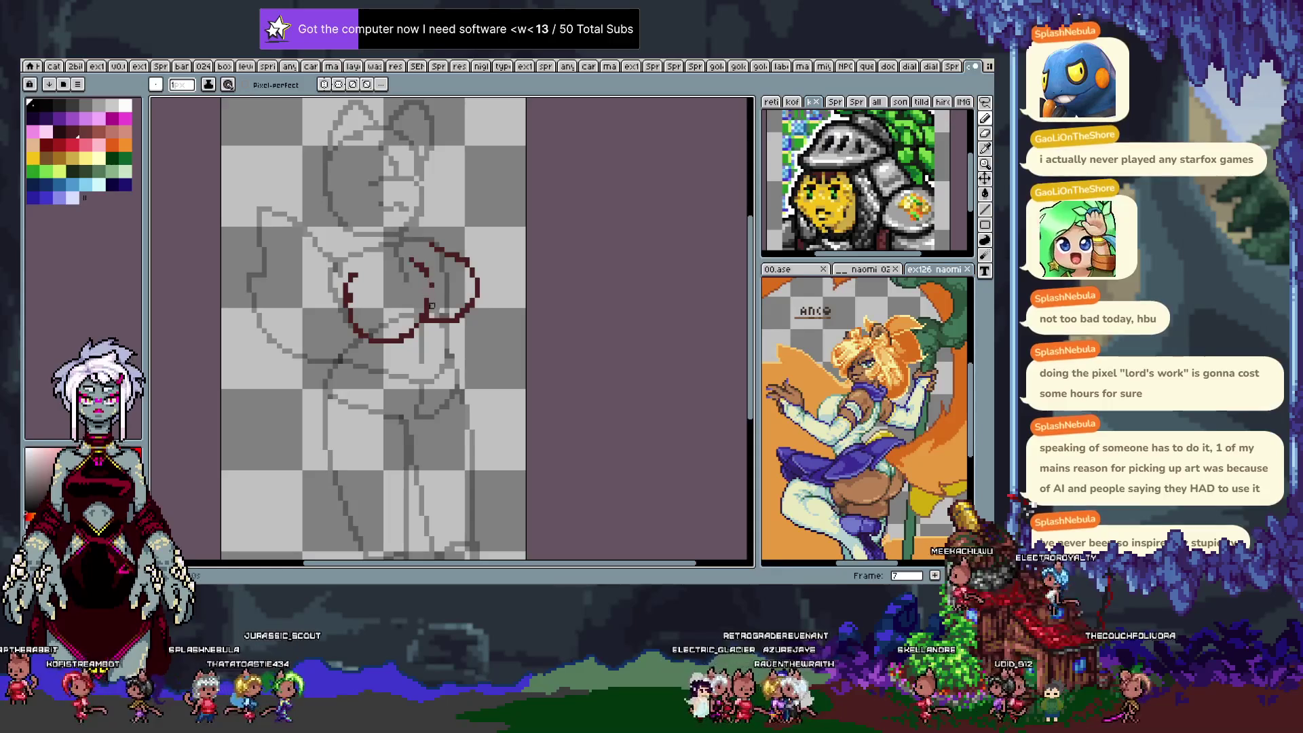
drag(400, 260, 430, 318)
On frame 8, lasso the left red circle and move it about 5 pixels right.
key(period)
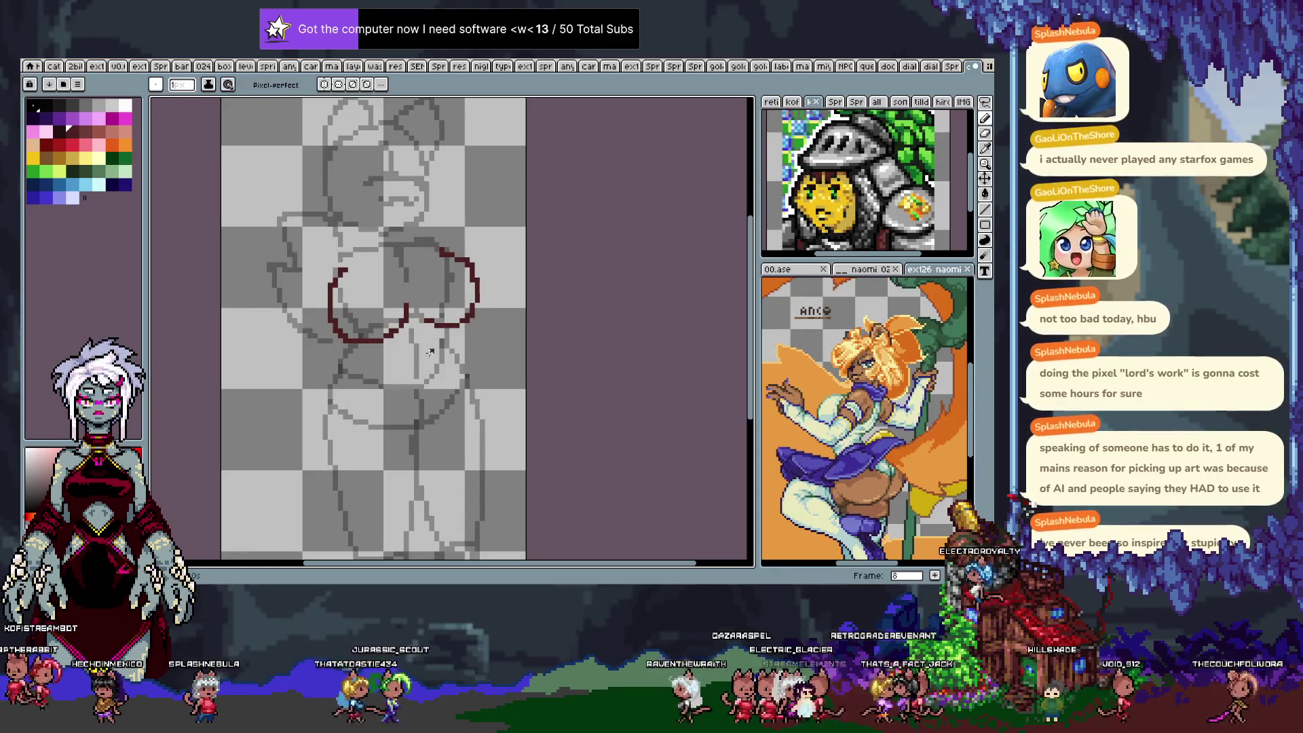
key(period)
key(comma)
key(period)
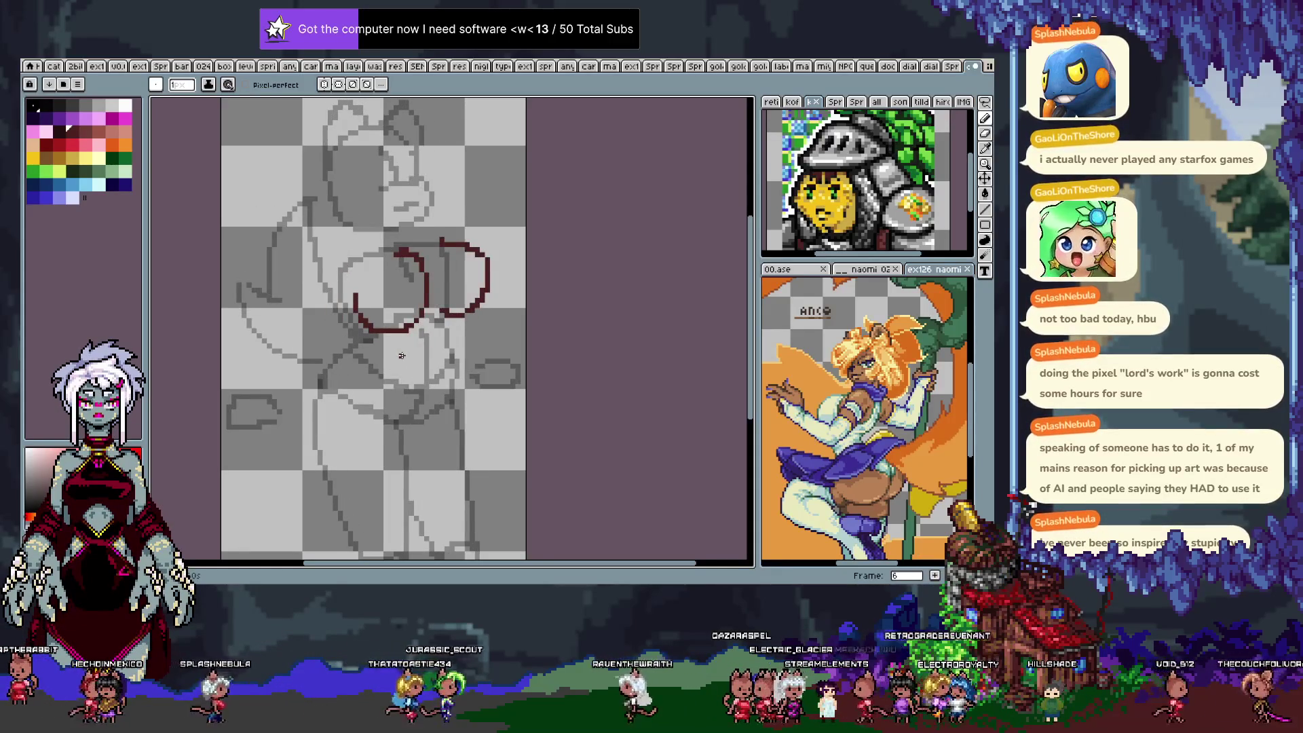
key(comma)
key(period)
key(comma)
key(m)
mouse_move(340, 258)
mouse_down()
mouse_move(325, 319)
mouse_move(411, 285)
mouse_move(367, 252)
mouse_up()
drag(392, 323, 411, 316)
key(b)
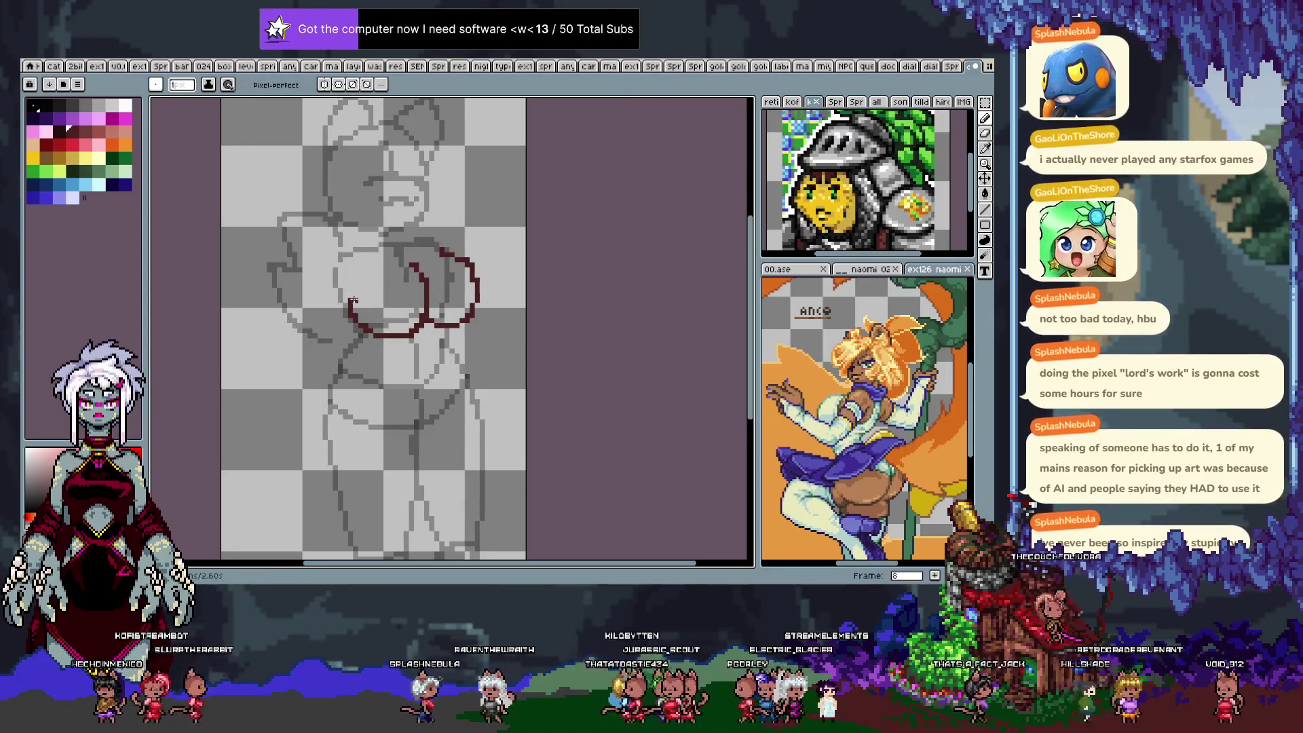
Compare neighbouring frames, then redo the move and nudge frame 8's left circle back left.
key(comma)
key(period)
key(comma)
key(period)
key(comma)
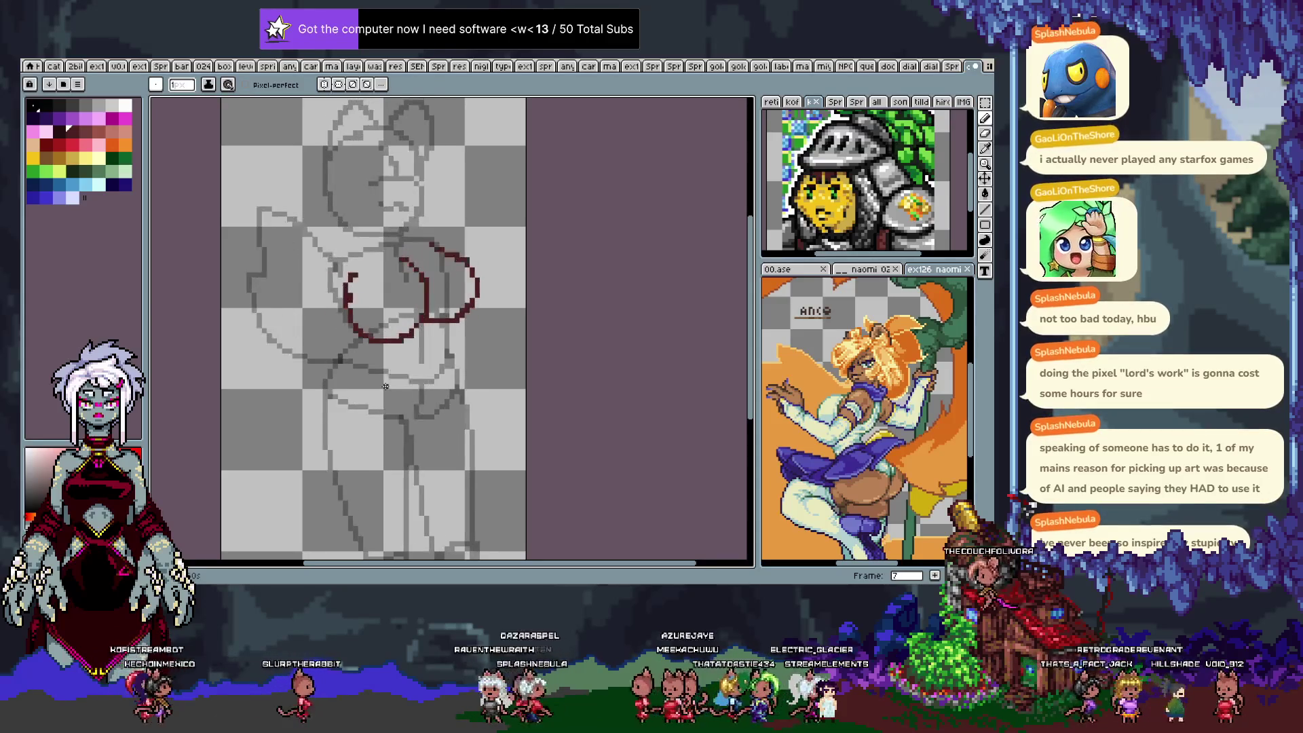
key(period)
key(v)
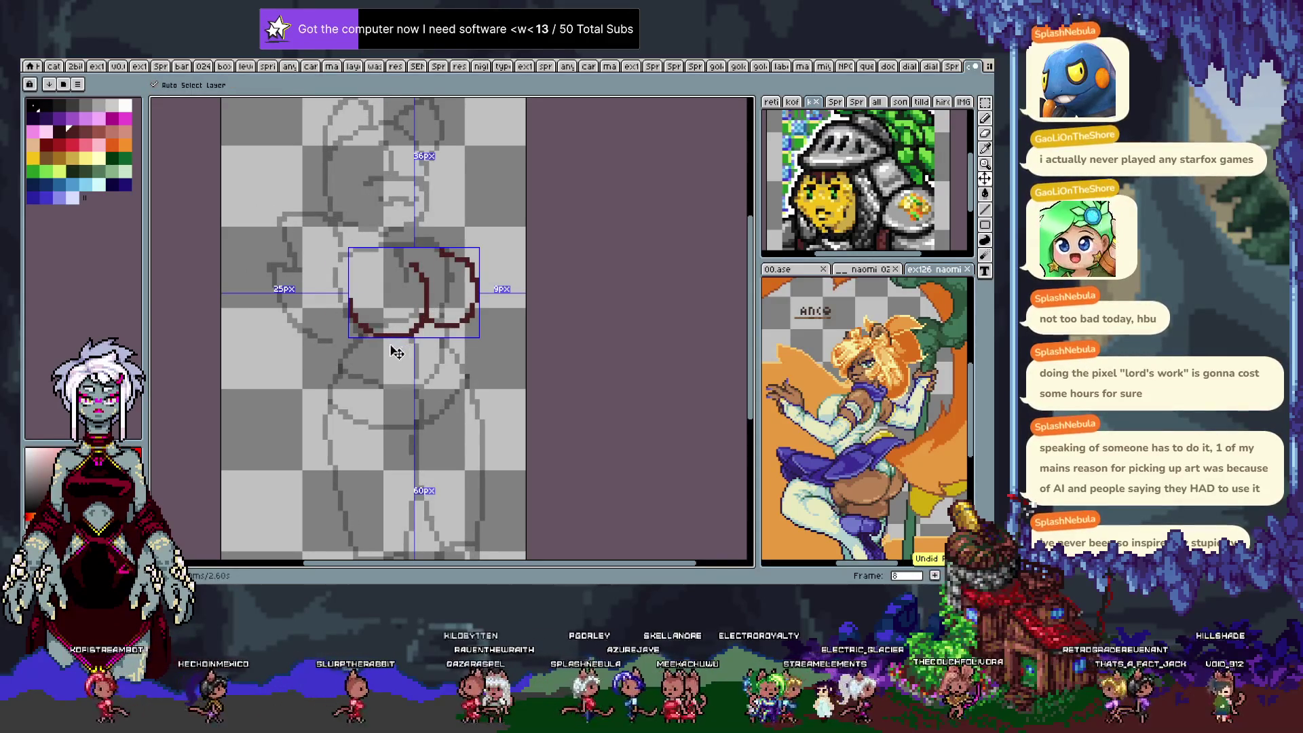
key(ctrl+y)
key(b)
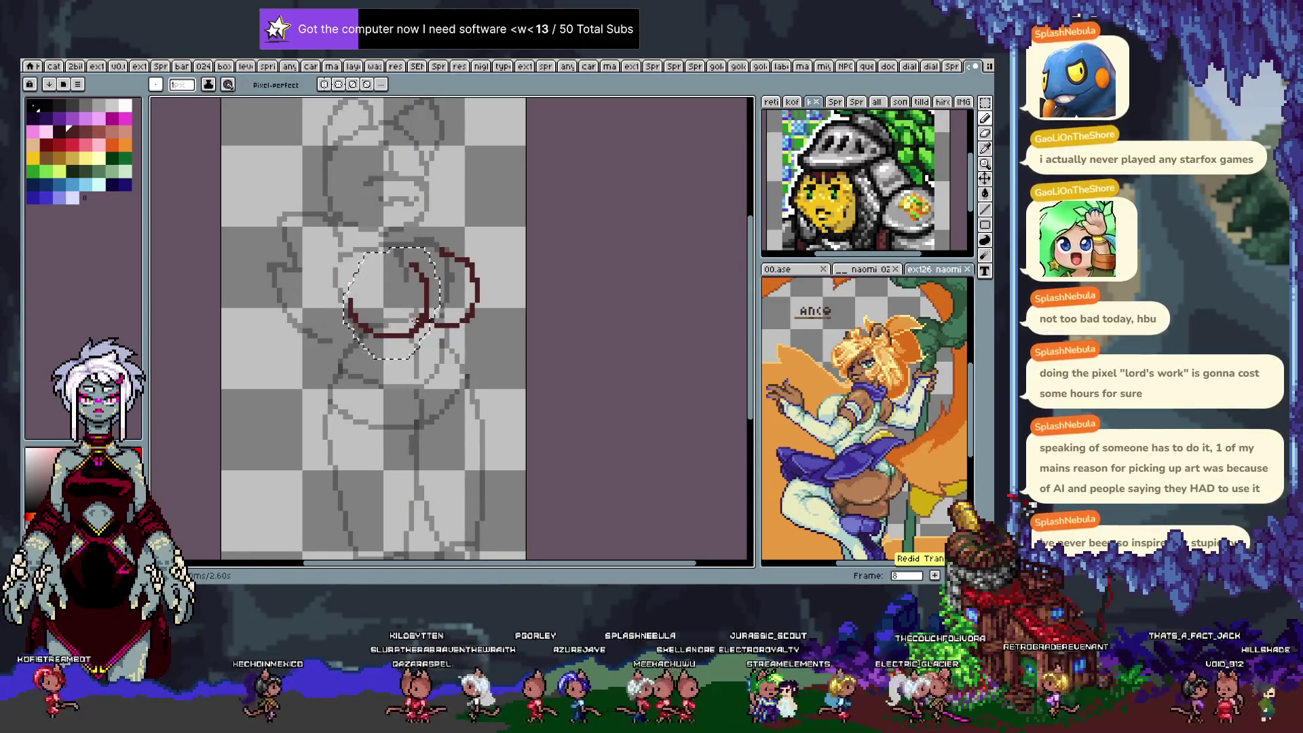
key(Left)
key(Left)
key(Left)
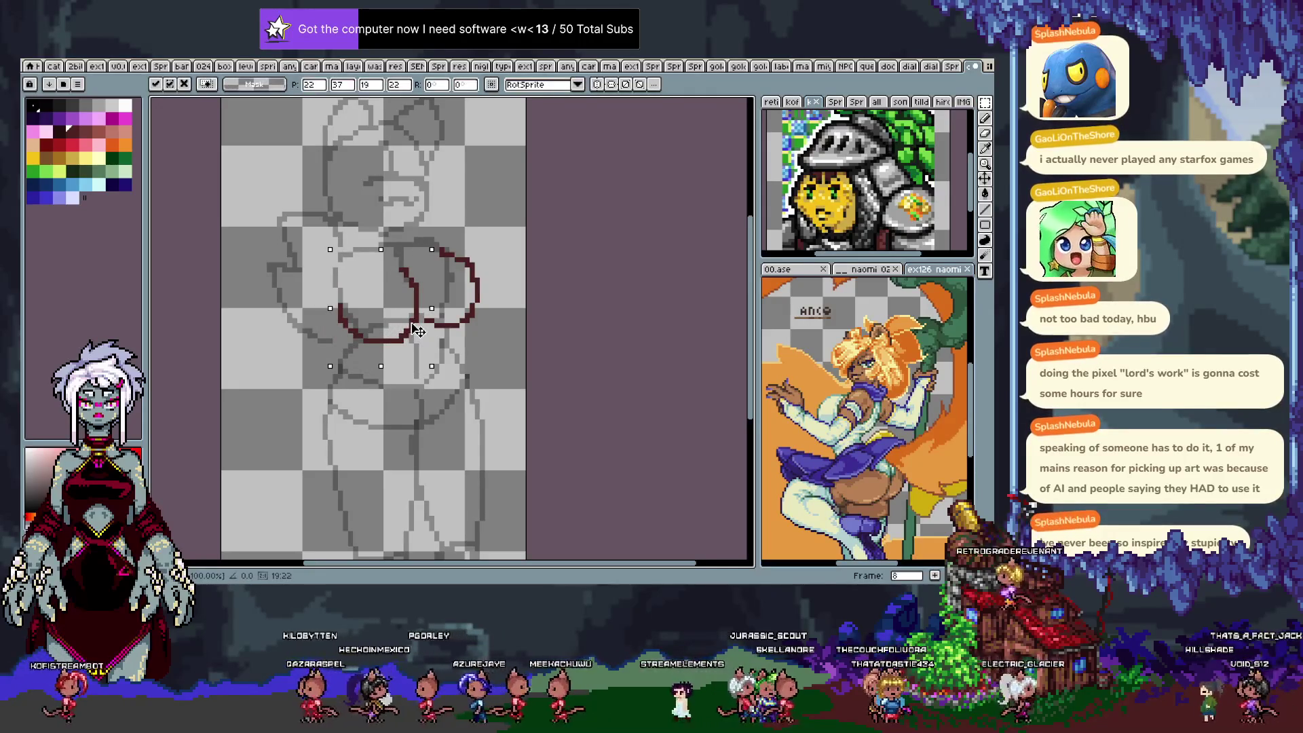
key(ctrl+f)
key(ctrl+d)
key(ctrl+f)
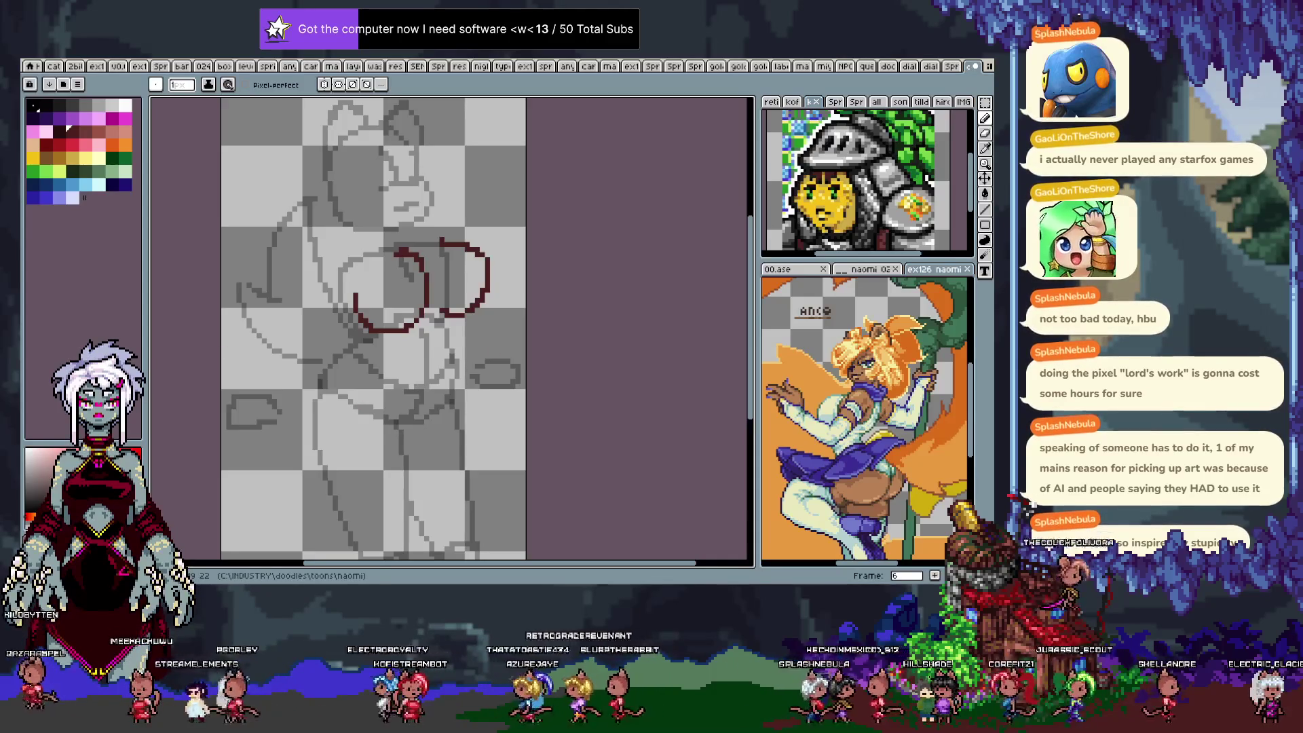
key(Tab)
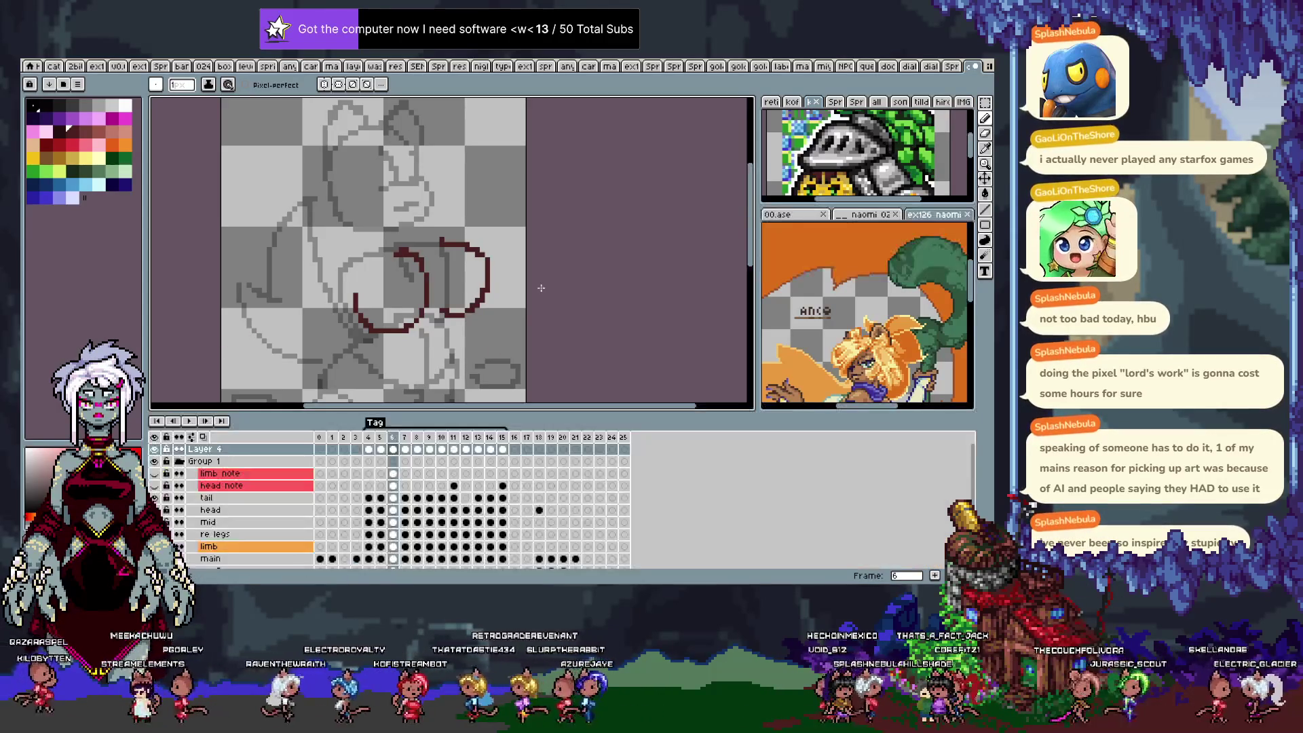
Hide Layer 4's red outlines and set up a large pink brush with a test dot.
key(shift+x)
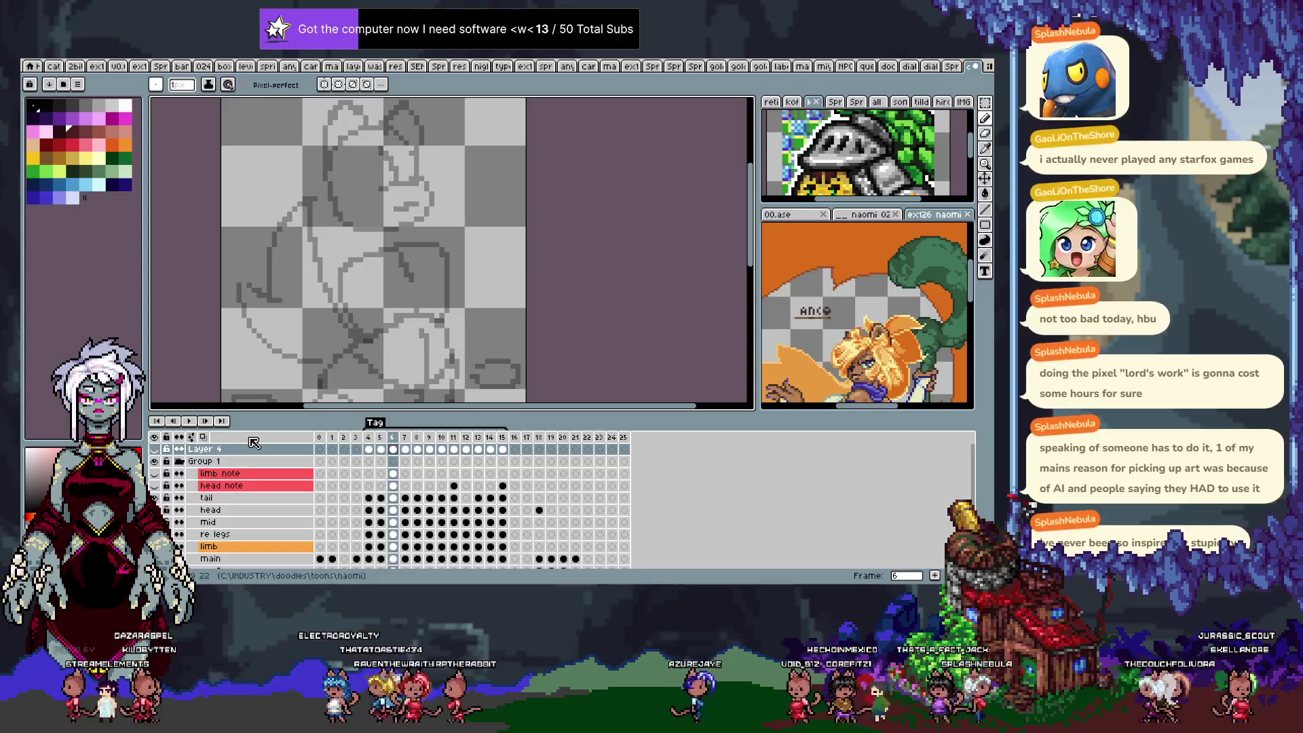
key(Tab)
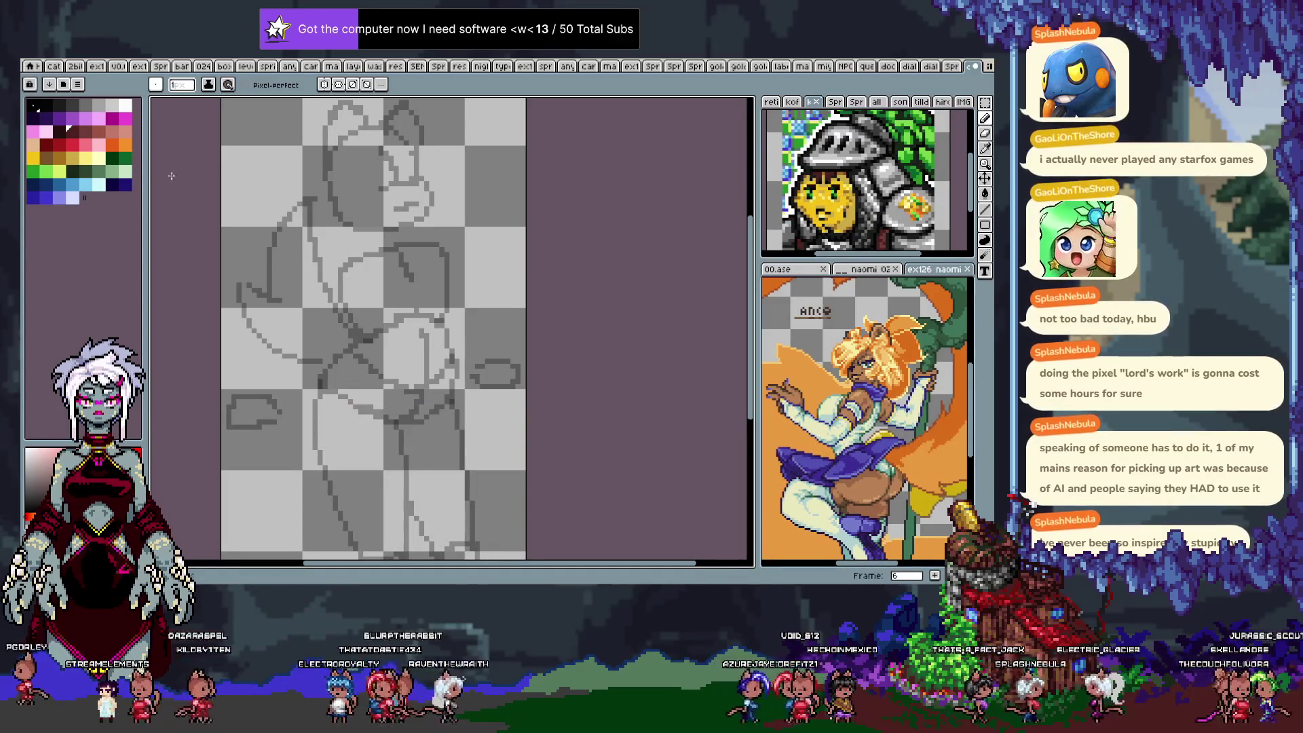
click(98, 132)
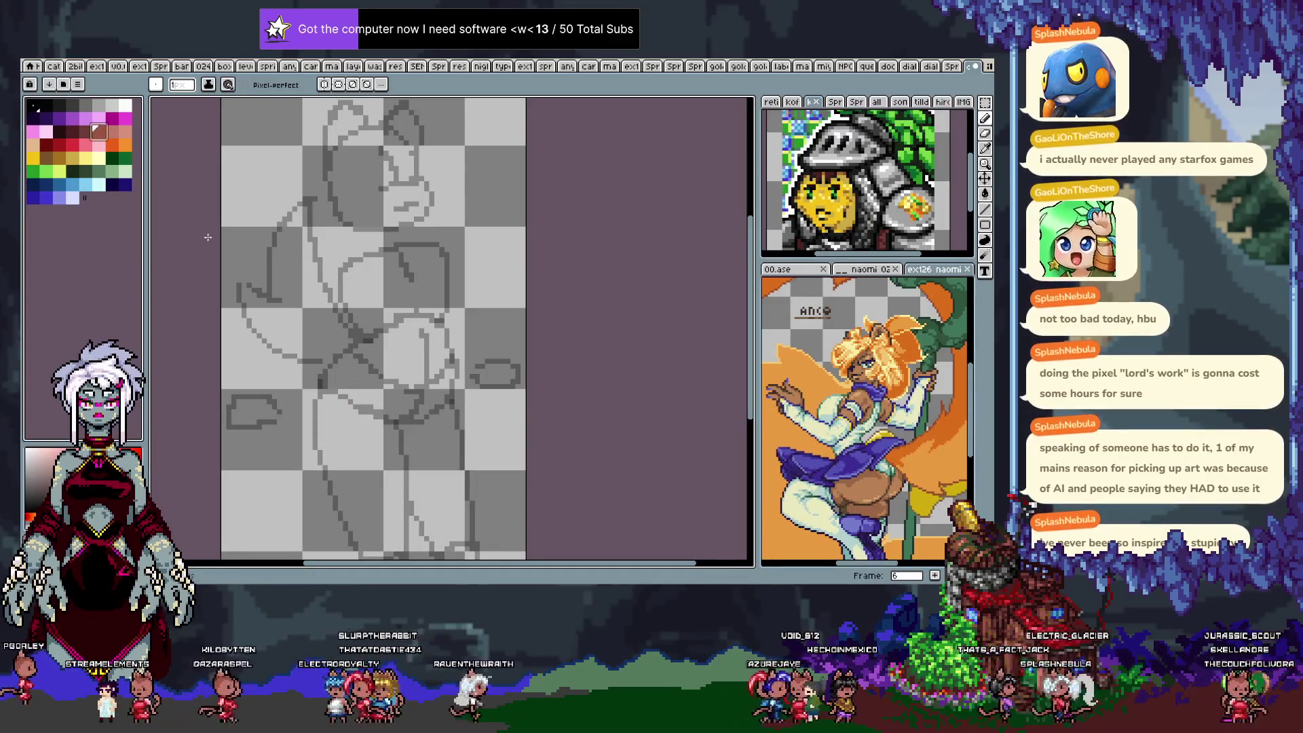
click(190, 87)
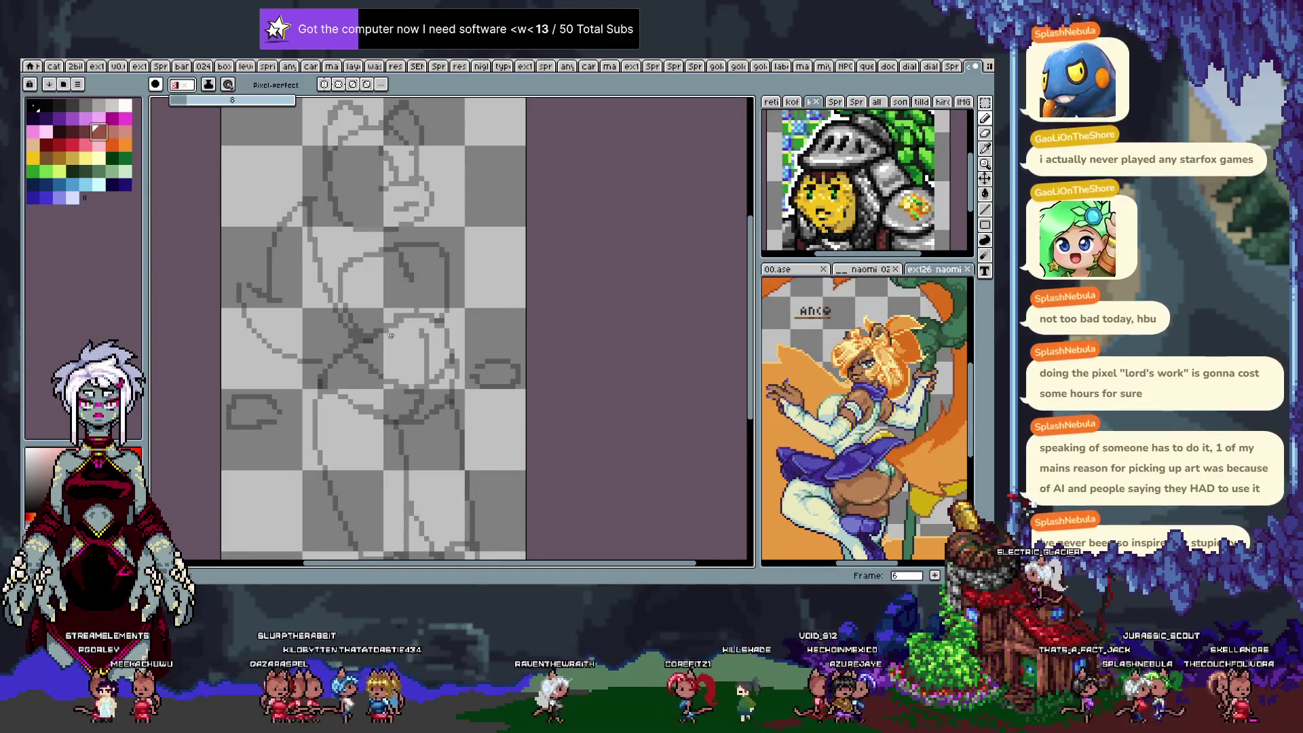
click(373, 300)
key(ctrl+z)
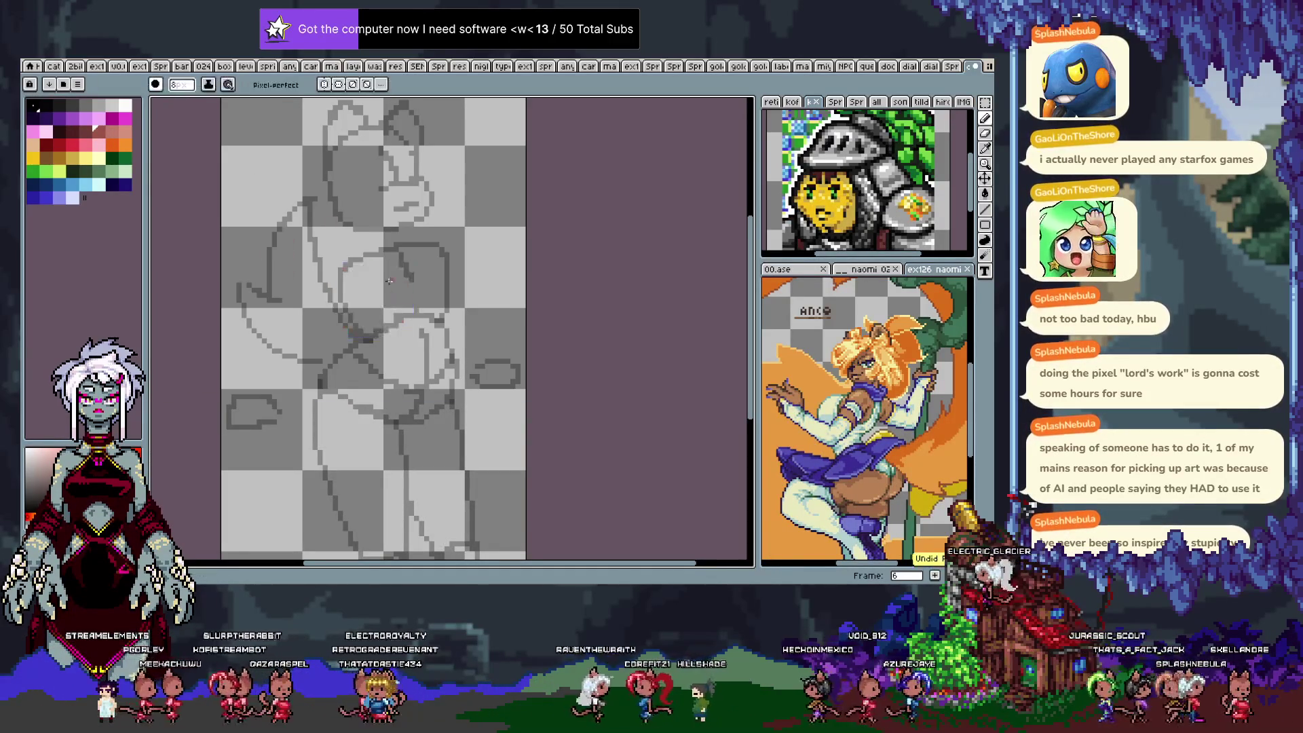
Paint a red blob over the chest on frame 8 and two red blobs on frame 9.
key(Right)
key(Right)
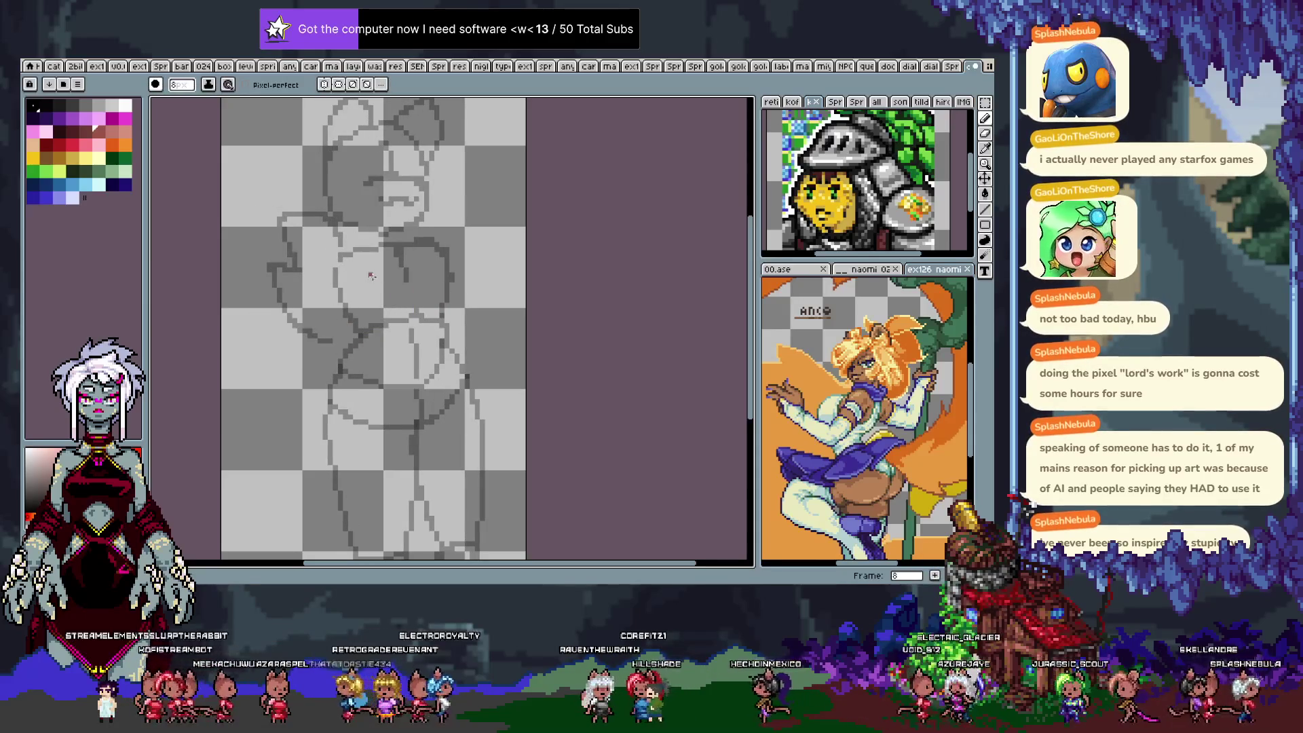
mouse_move(366, 269)
mouse_down()
mouse_move(354, 278)
mouse_move(422, 272)
mouse_move(437, 300)
mouse_up()
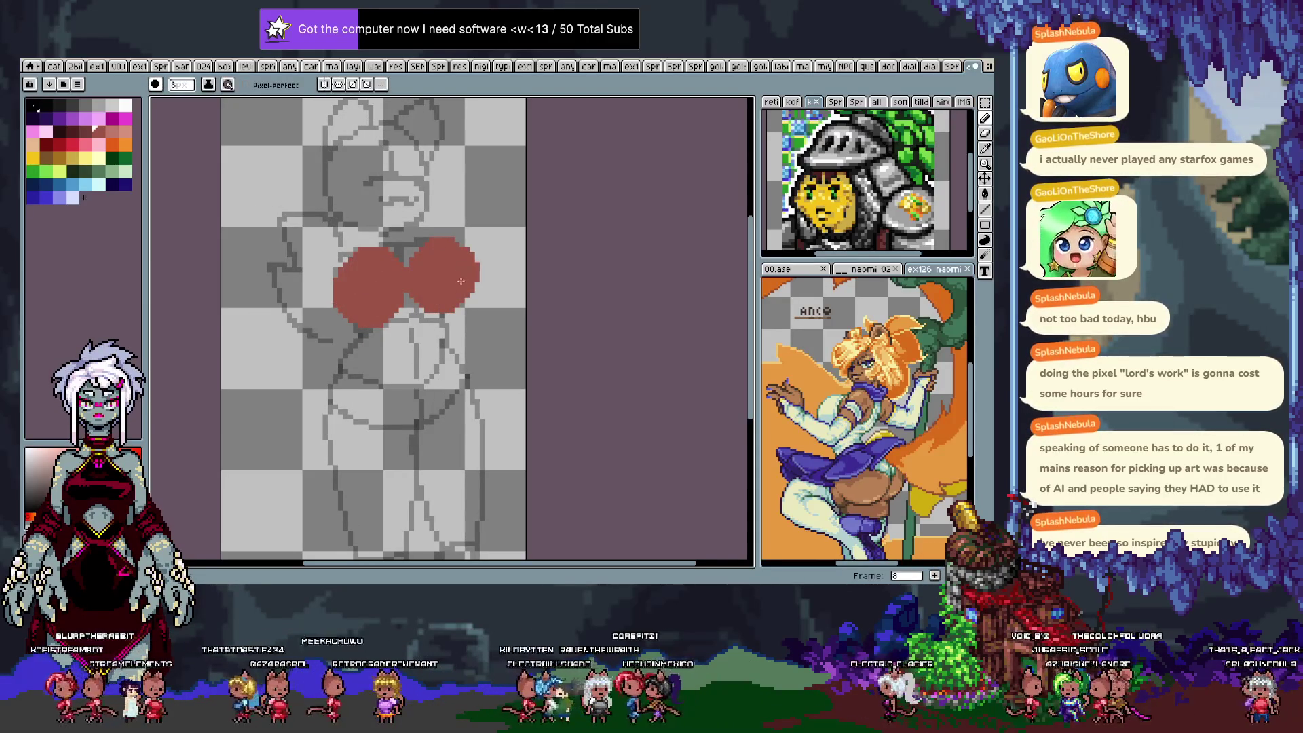
key(Right)
mouse_move(365, 269)
mouse_down()
mouse_move(364, 296)
mouse_move(404, 307)
mouse_up()
drag(447, 261, 442, 294)
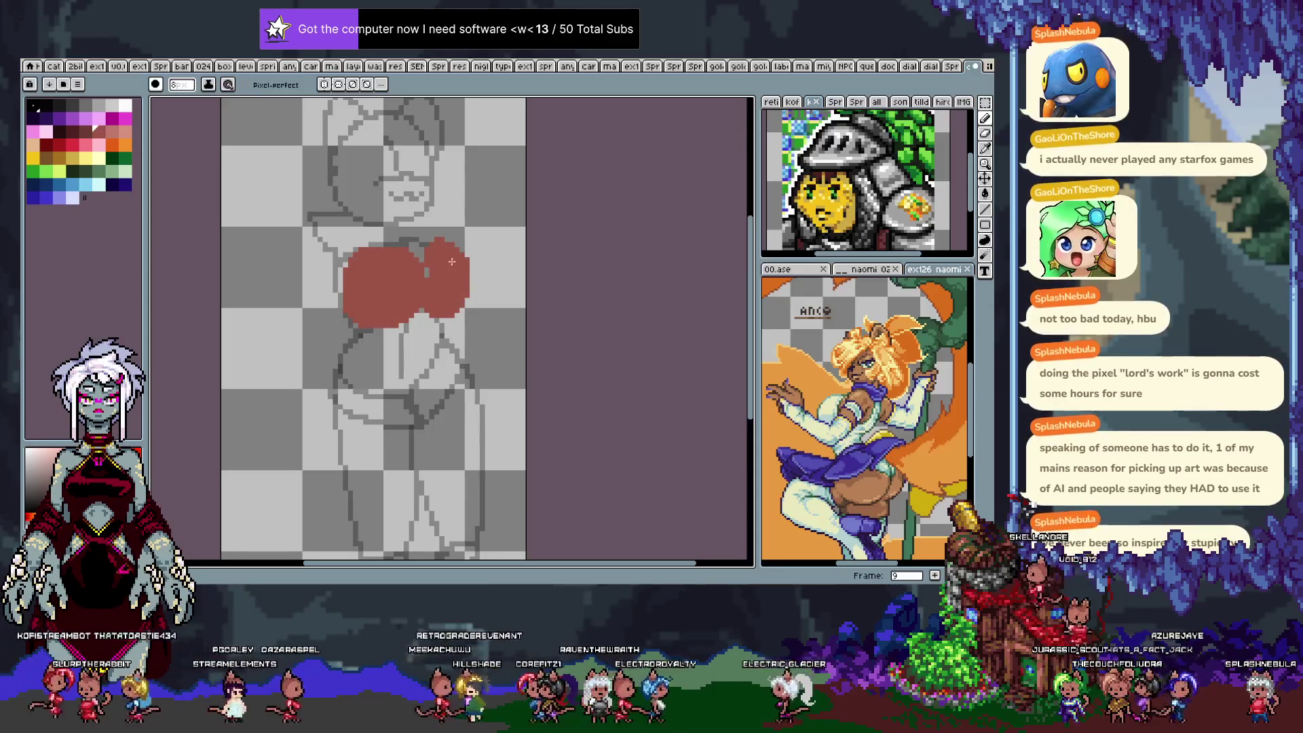
Paint the red blobs on frame 10, redoing a misplaced one and trimming the right blob.
key(Right)
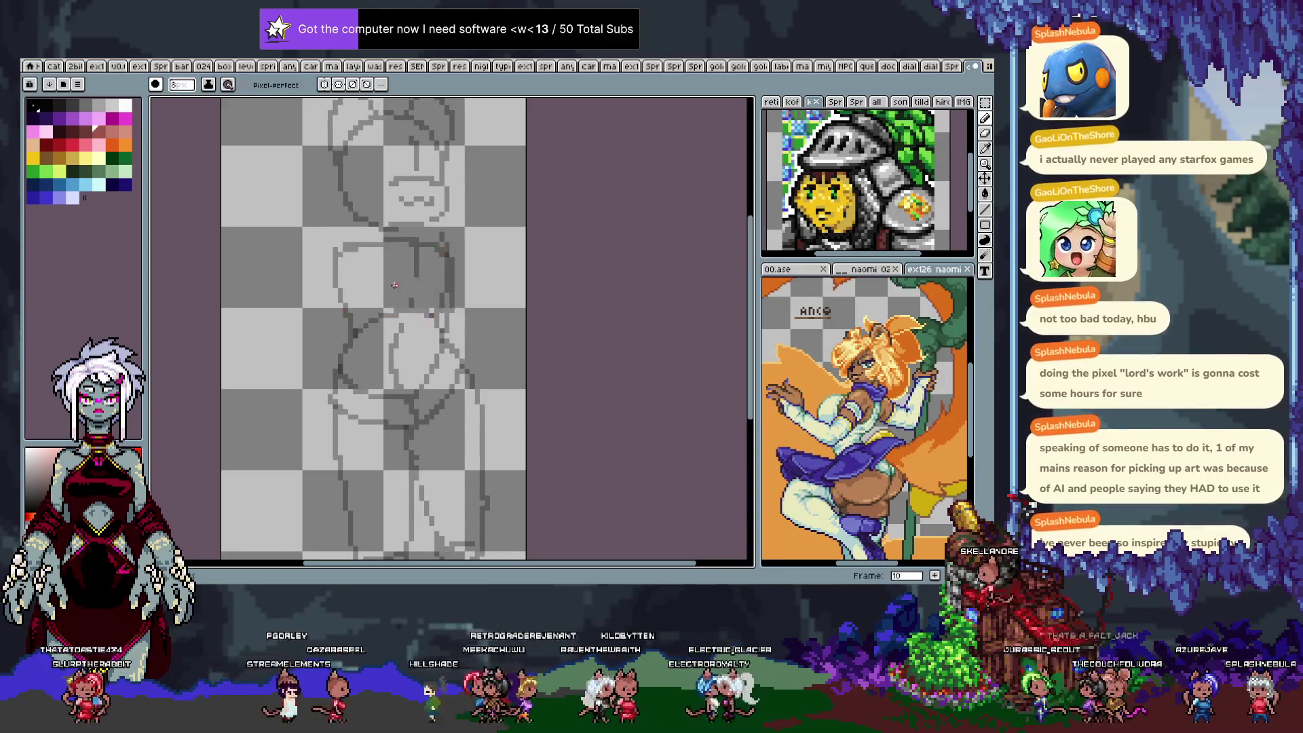
mouse_move(365, 265)
mouse_down()
mouse_move(359, 292)
mouse_move(442, 272)
mouse_up()
key(ctrl+z)
key(ctrl+z)
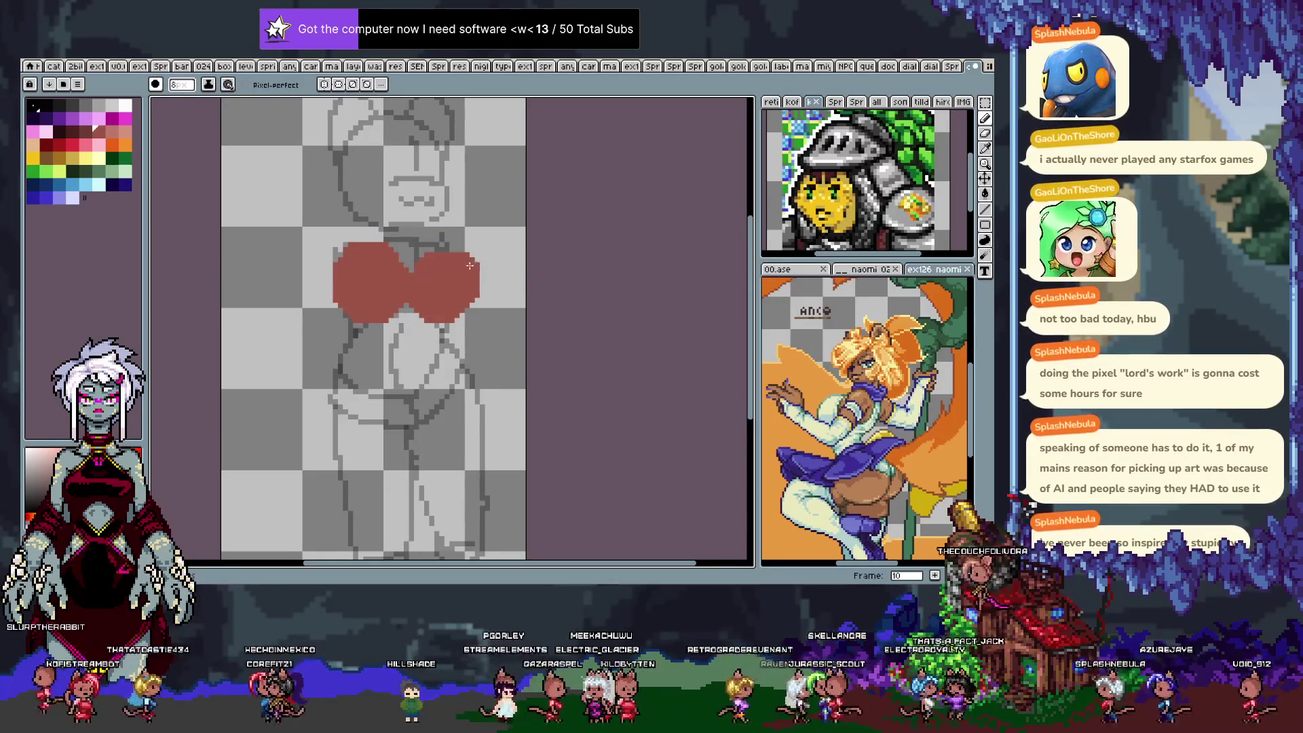
key(ctrl+z)
mouse_move(448, 275)
mouse_down()
mouse_move(424, 314)
mouse_move(465, 271)
mouse_move(468, 296)
mouse_up()
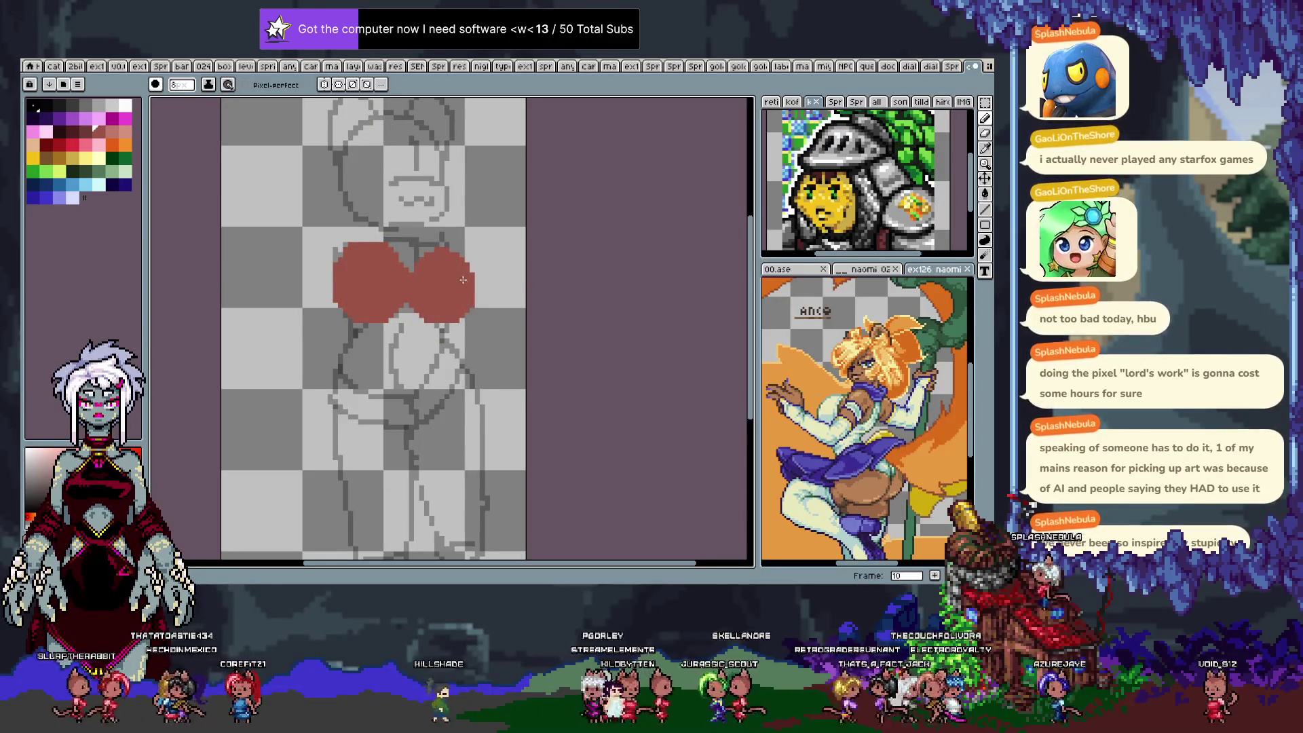
Flip between the following frames to reach frame 15's bare line sketch.
key(period)
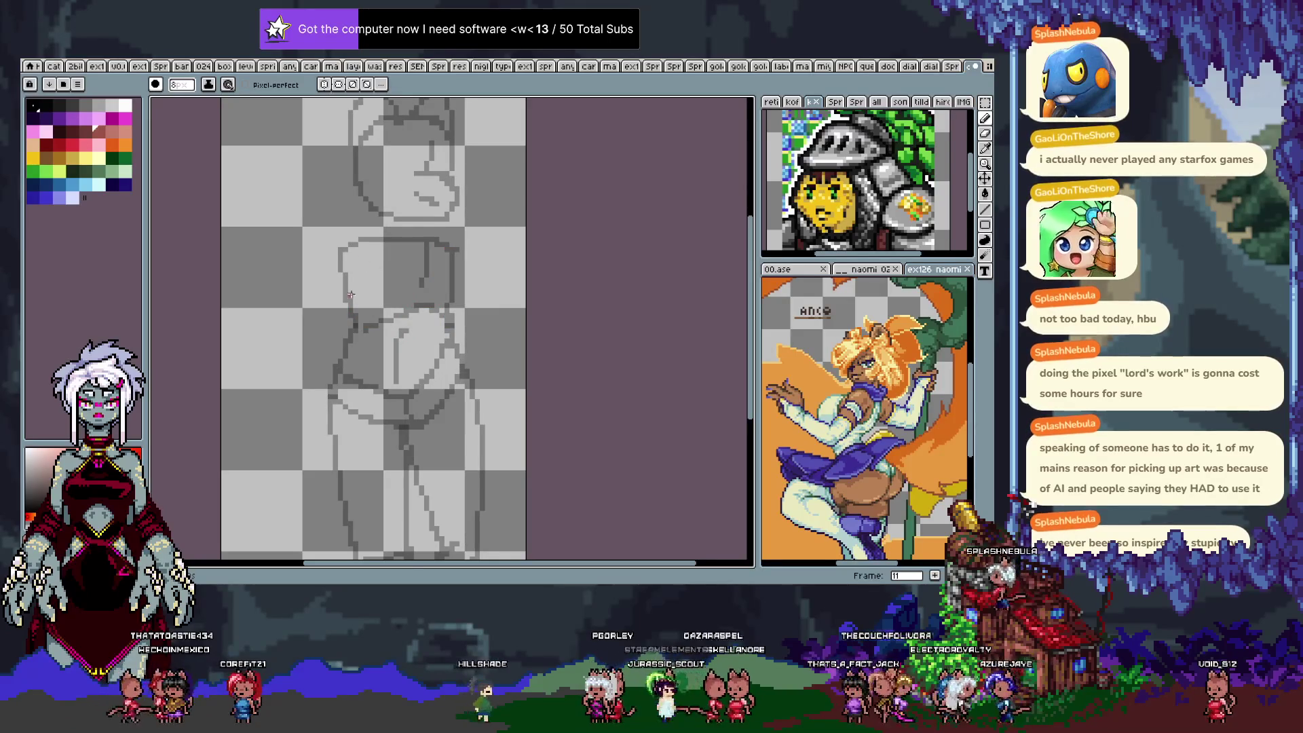
key(Tab)
key(comma)
key(Tab)
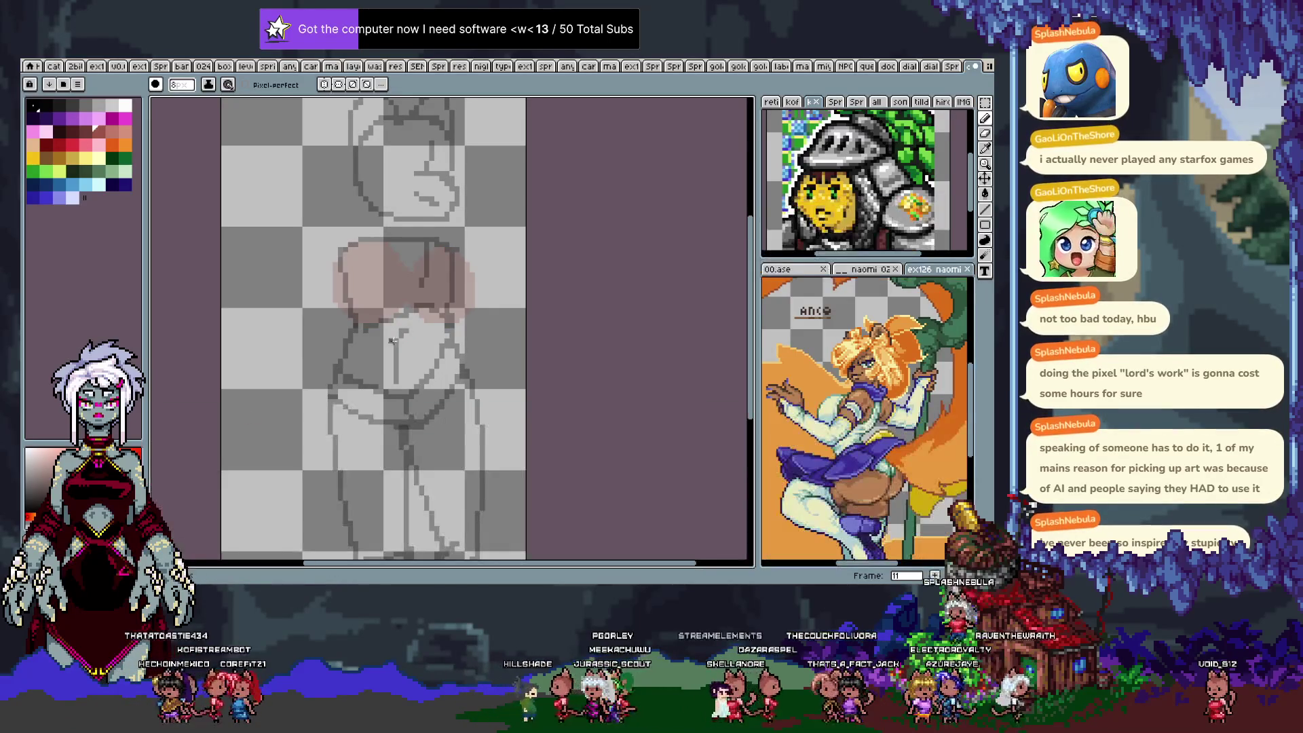
key(period)
key(period)
key(period)
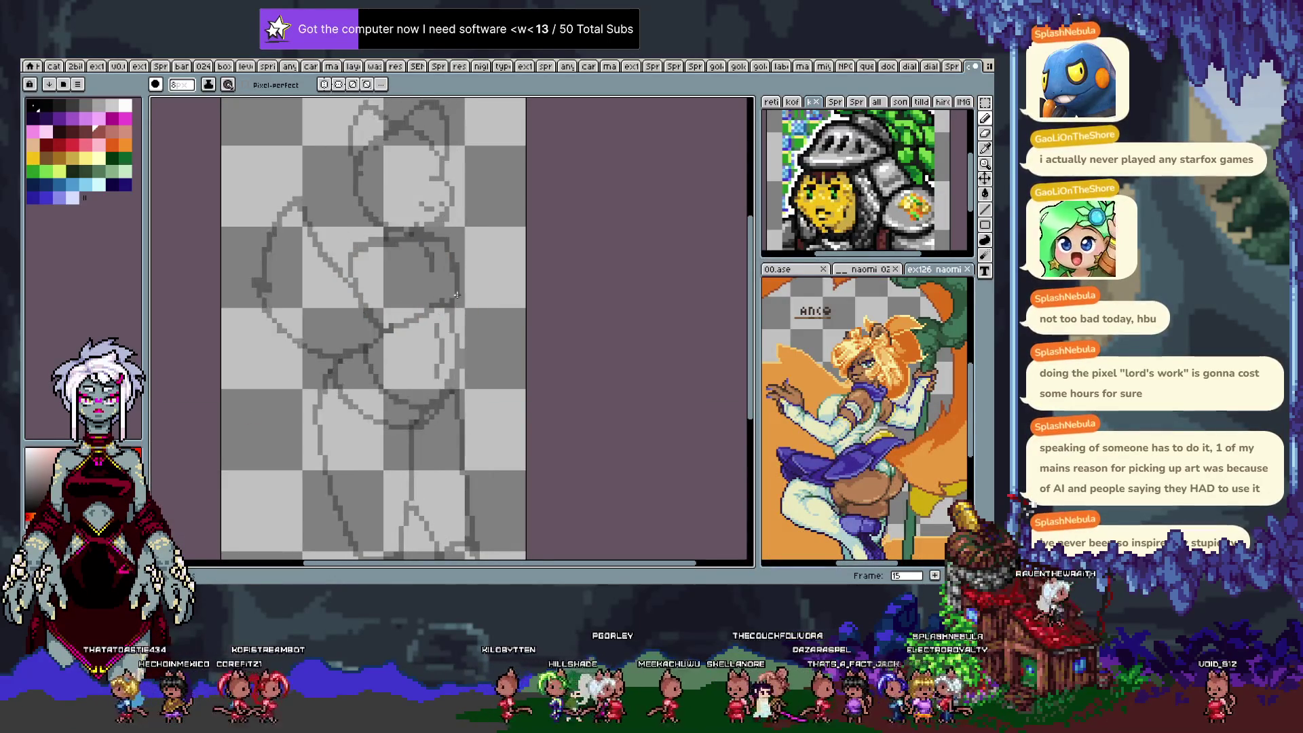
key(comma)
key(comma)
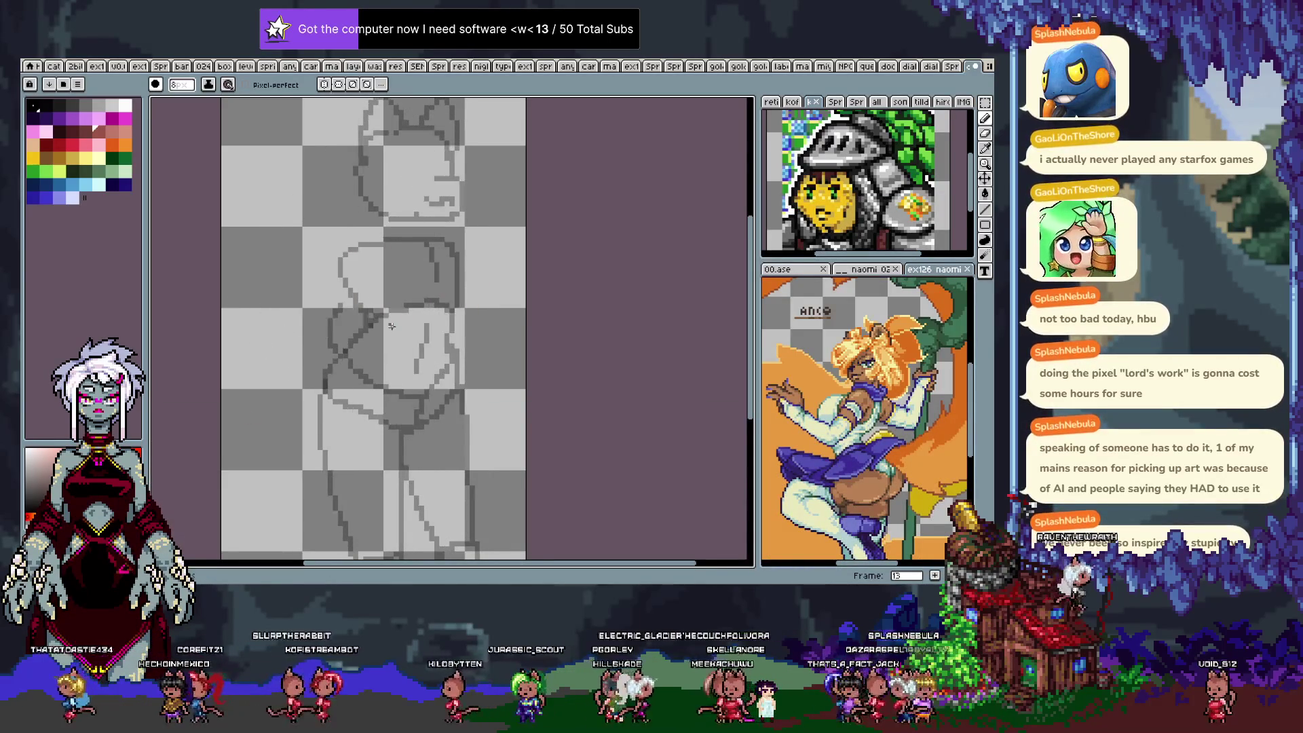
key(period)
key(period)
Paint a large red blob over frame 15's torso and set the brush size to 3.
mouse_move(401, 270)
mouse_down()
mouse_move(397, 289)
mouse_move(422, 282)
mouse_up()
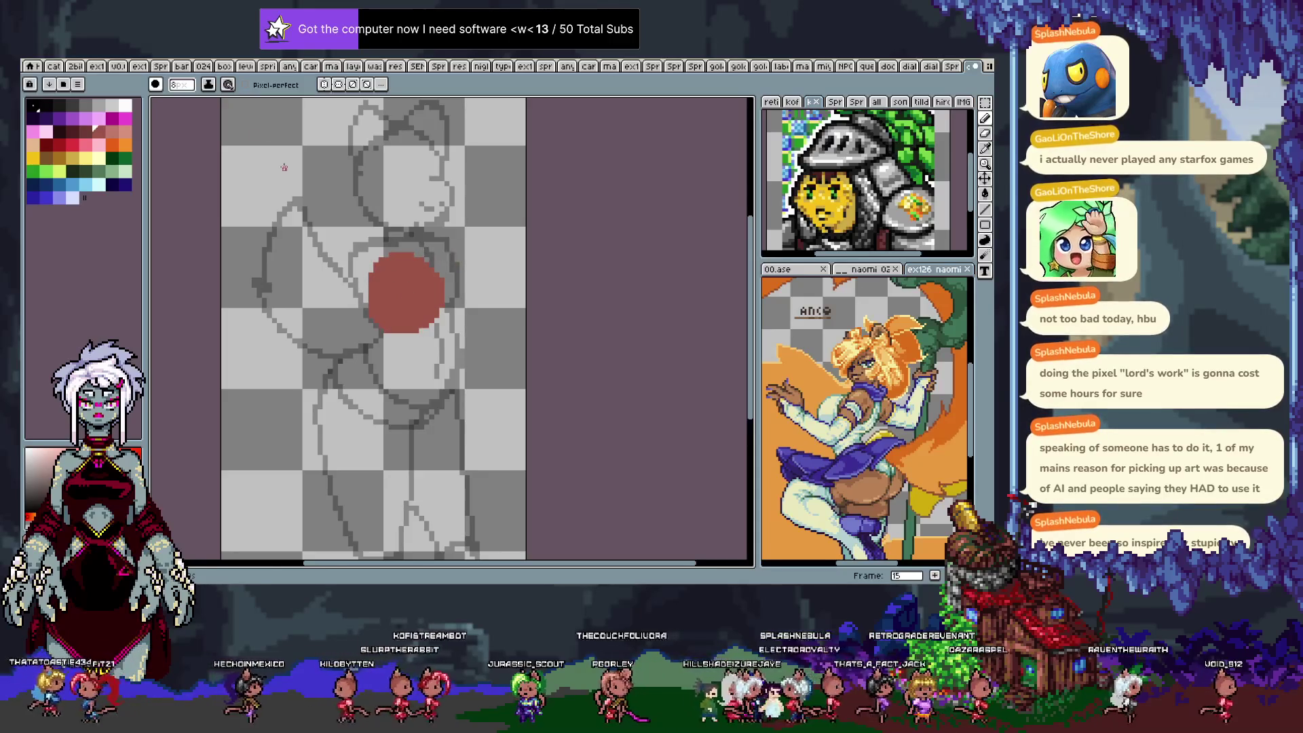
click(182, 88)
click(176, 100)
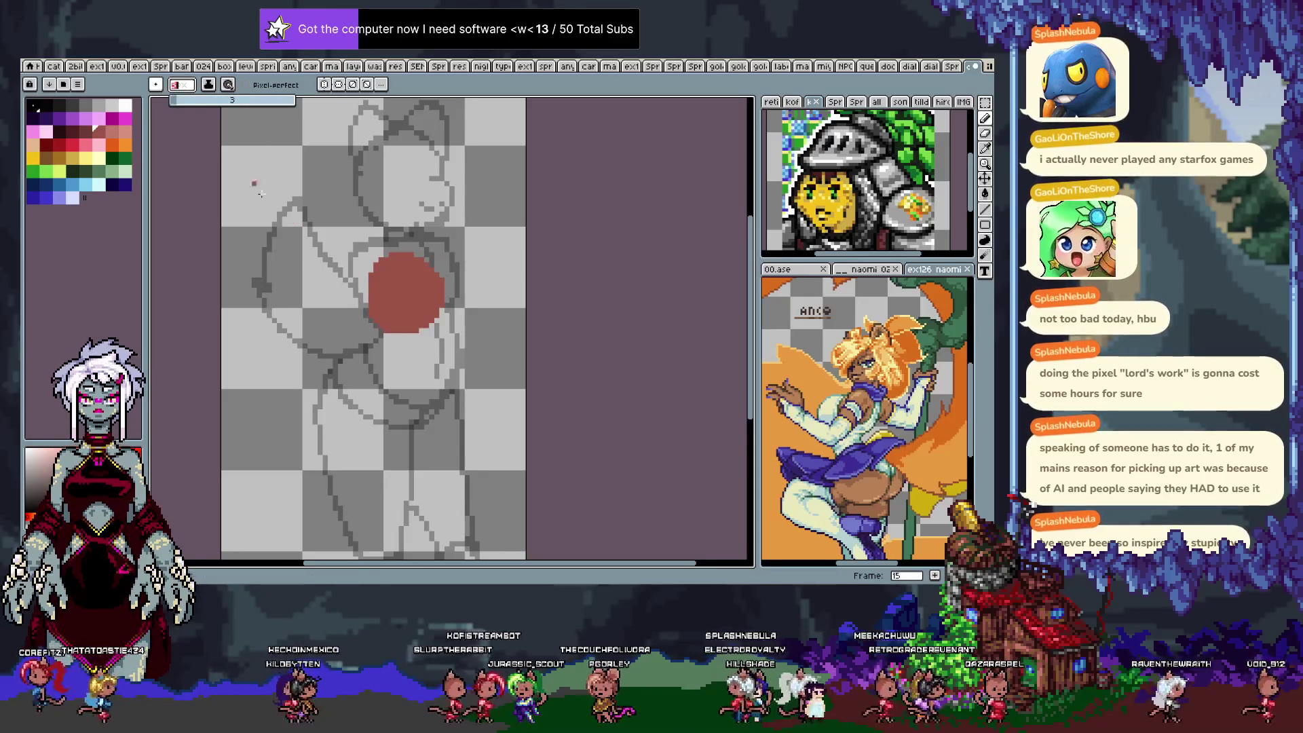
mouse_move(448, 250)
mouse_down()
mouse_move(475, 265)
mouse_move(456, 291)
mouse_up()
key(ctrl+z)
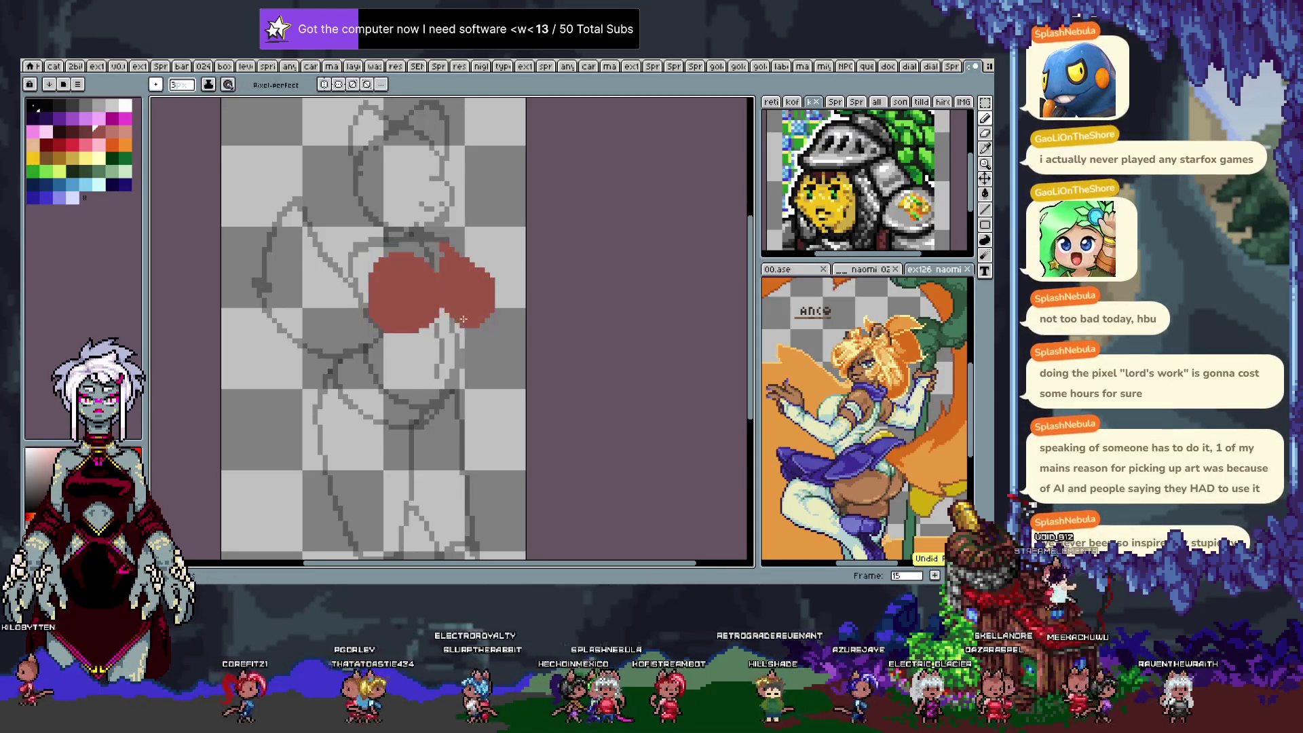
Lasso-select the right part of the red shape, then deselect and go back to the pencil.
key(q)
drag(441, 314, 440, 319)
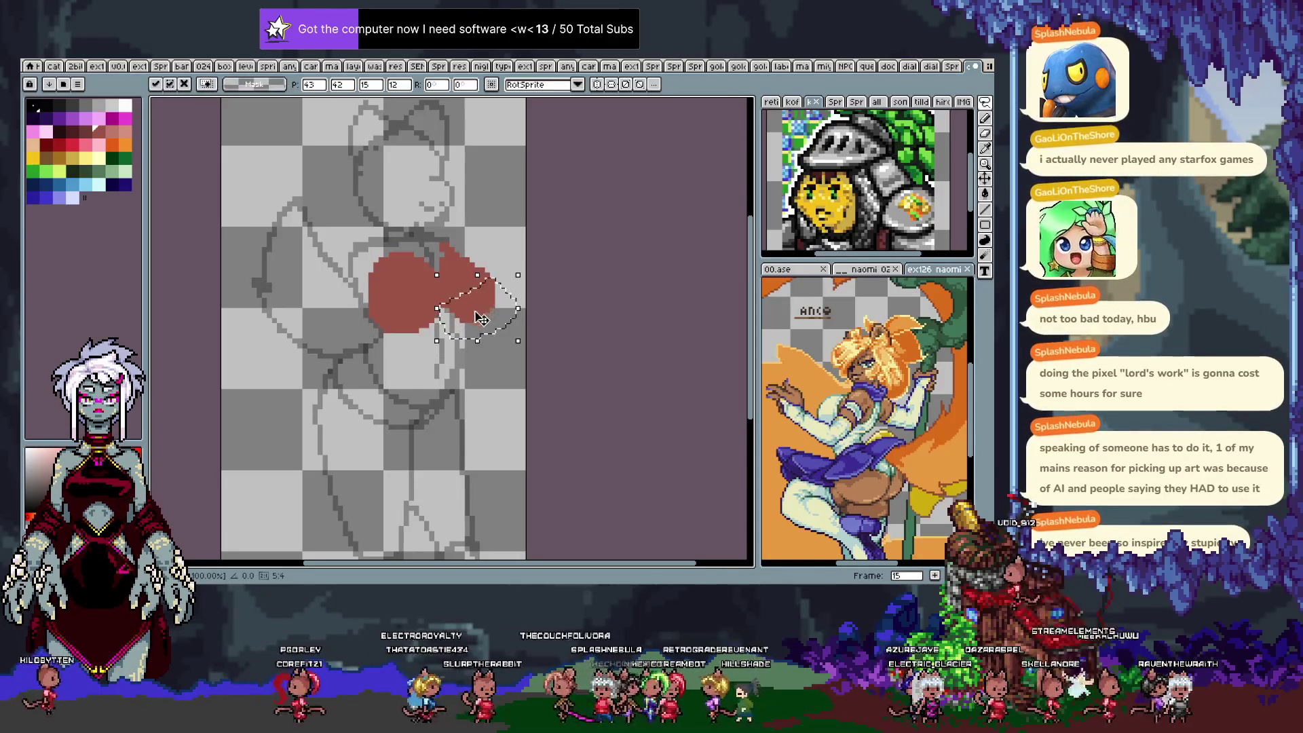
key(ctrl+f)
key(ctrl+f)
key(ctrl+d)
key(b)
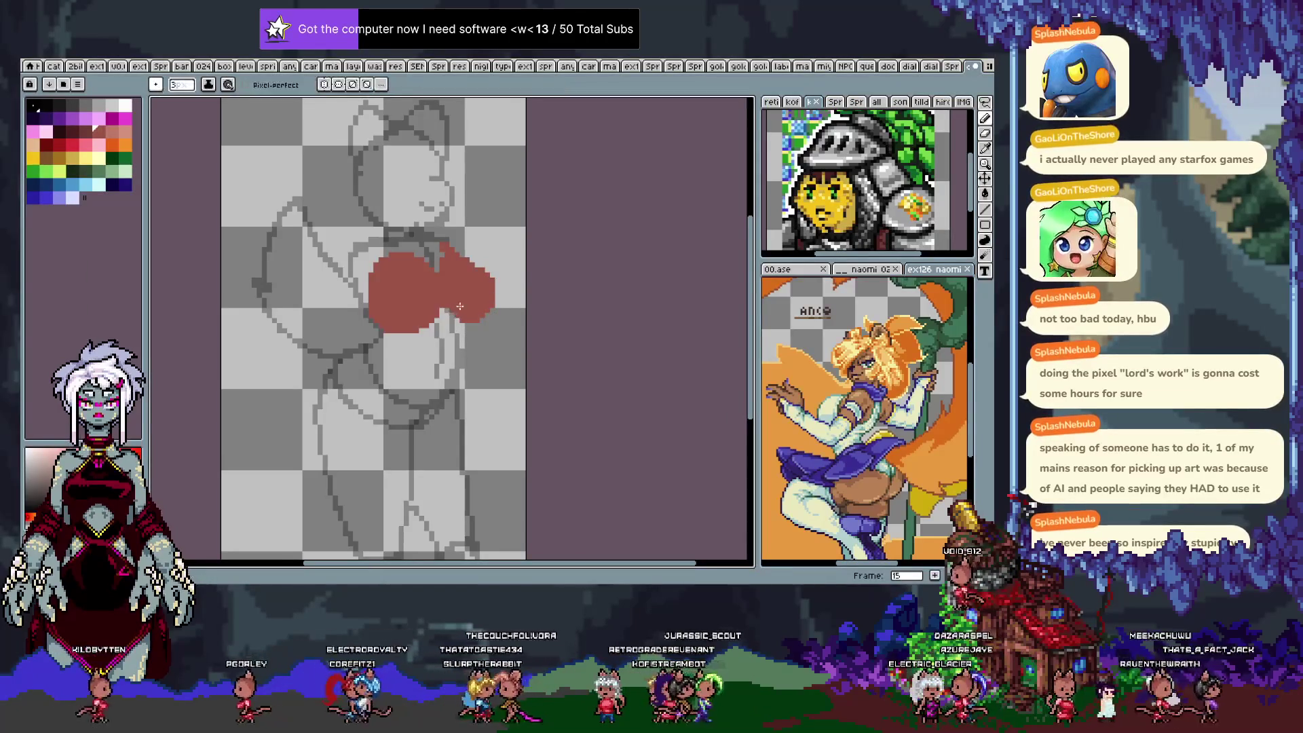
Flip between neighbouring frames to compare poses, ending back on the red shape's frame.
key(Left)
key(Left)
key(Left)
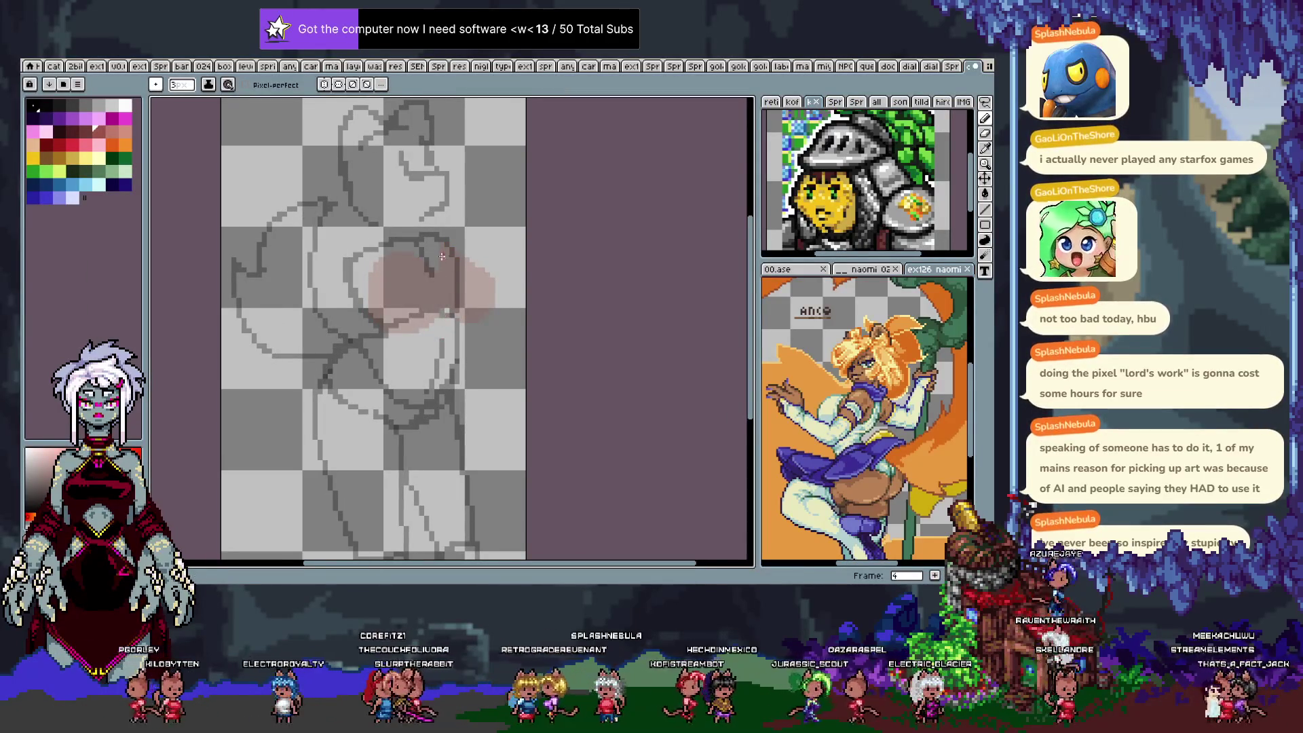
key(Left)
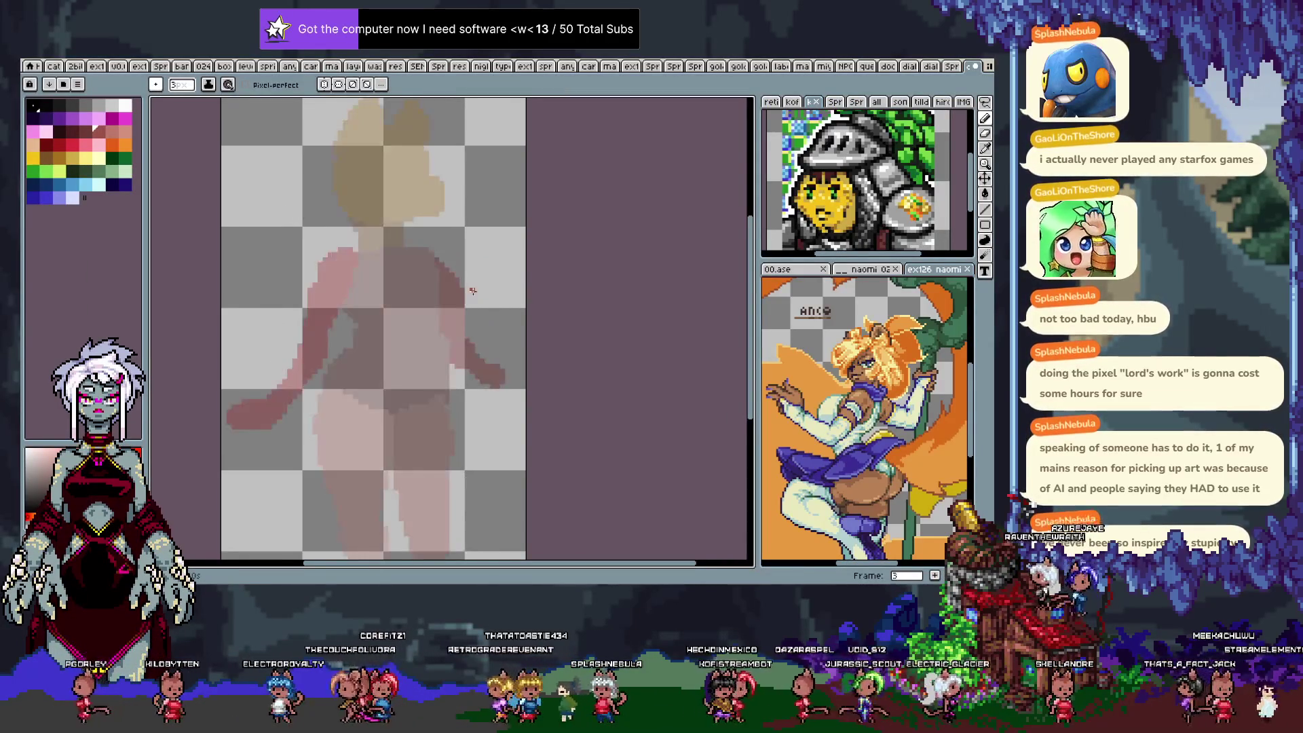
key(Right)
key(Right)
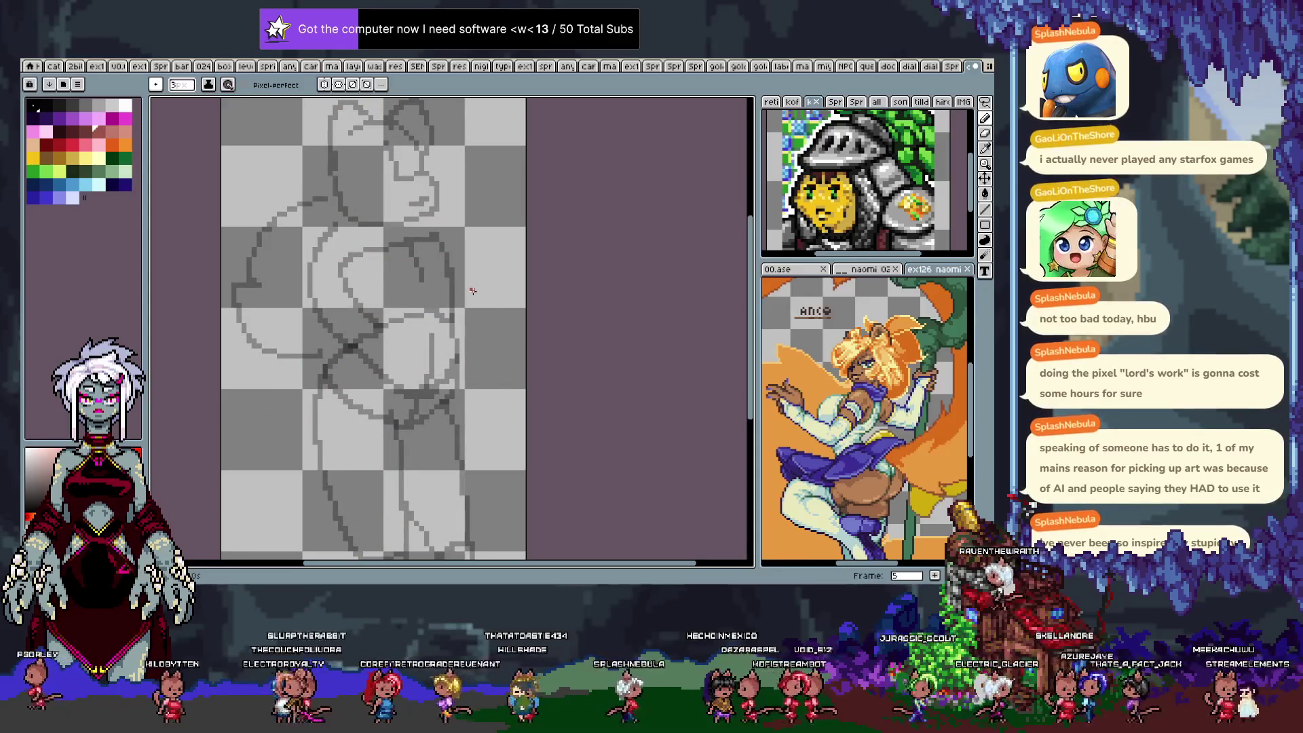
key(Right)
key(Right)
key(Right)
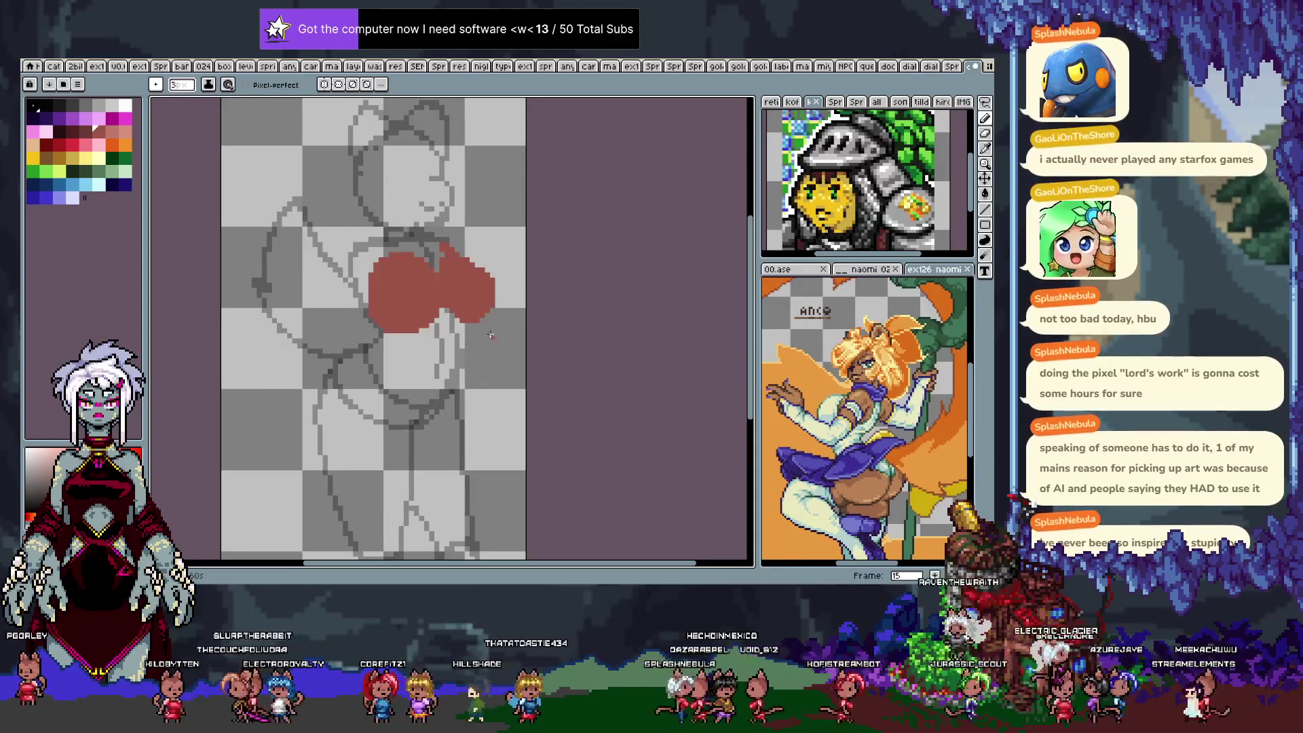
Undo the stray selection and edits, erase red pixels along the shape's bottom edge, then step back a frame.
key(m)
drag(469, 349, 440, 310)
key(b)
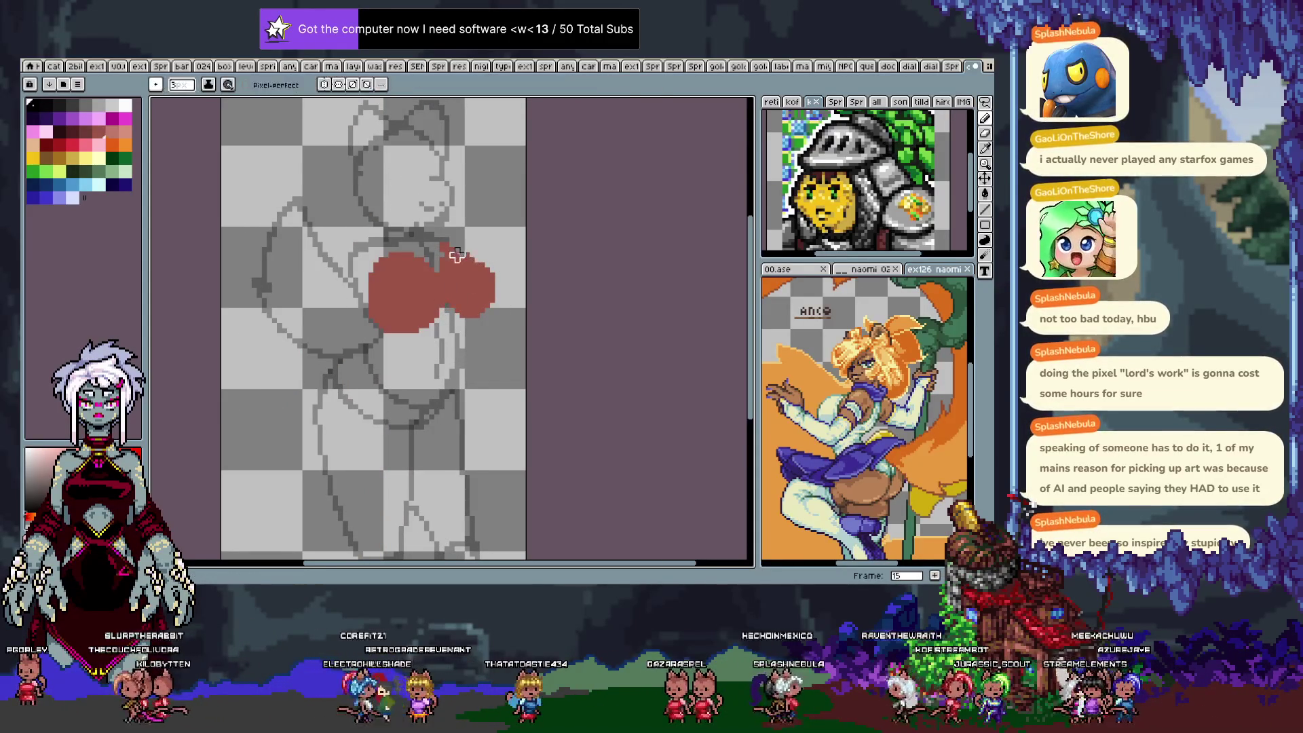
key(ctrl+z)
key(ctrl+z)
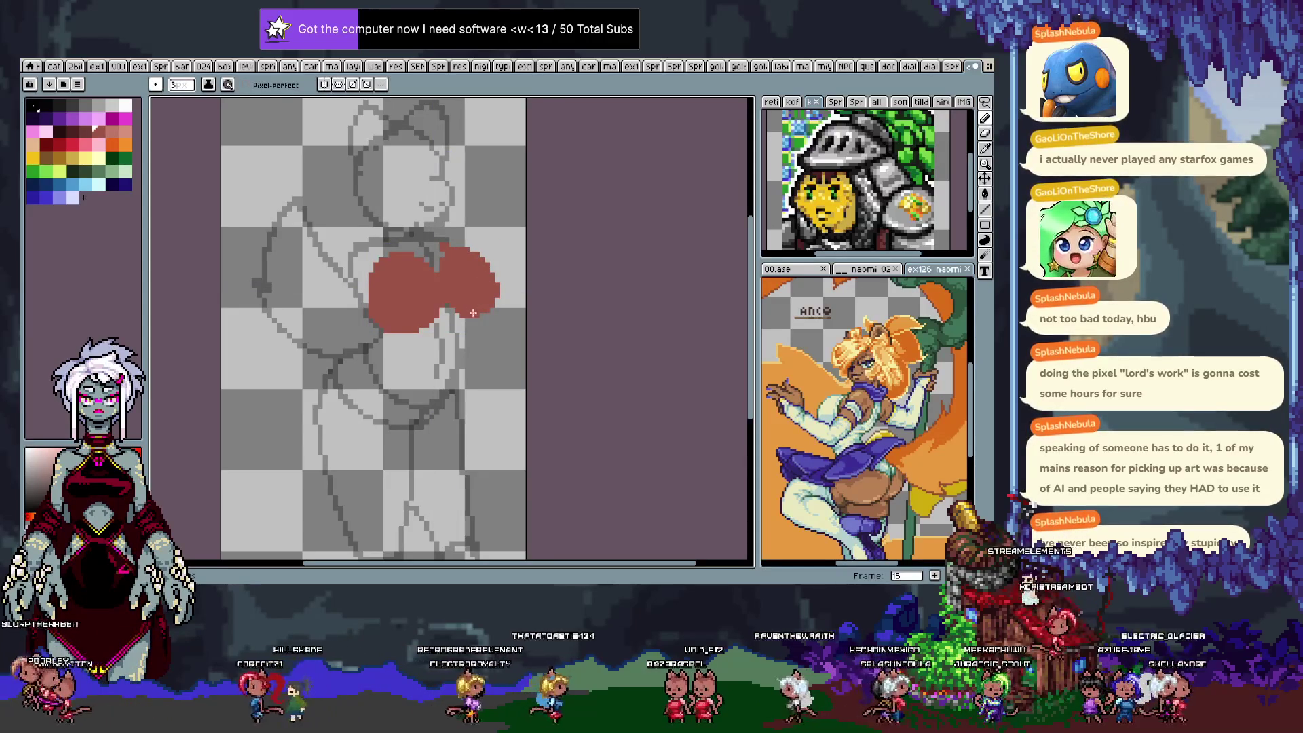
key(ctrl+z)
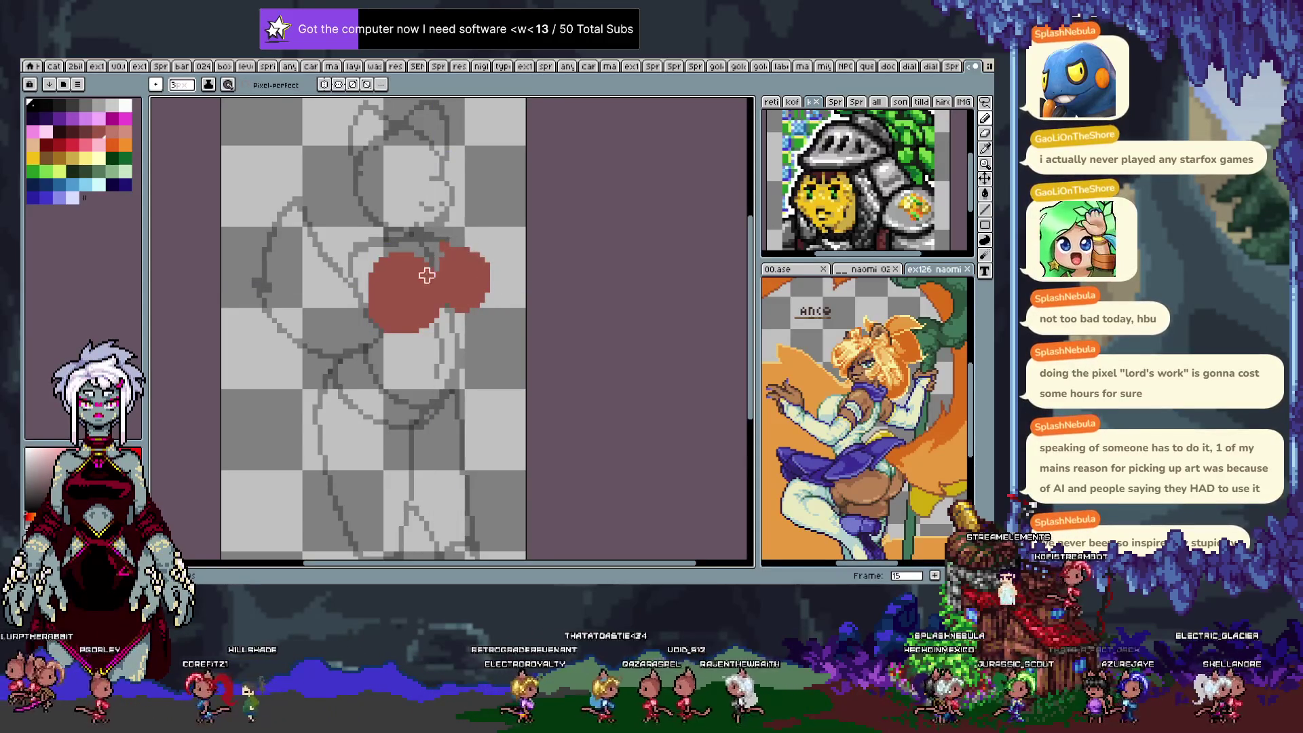
key(ctrl+z)
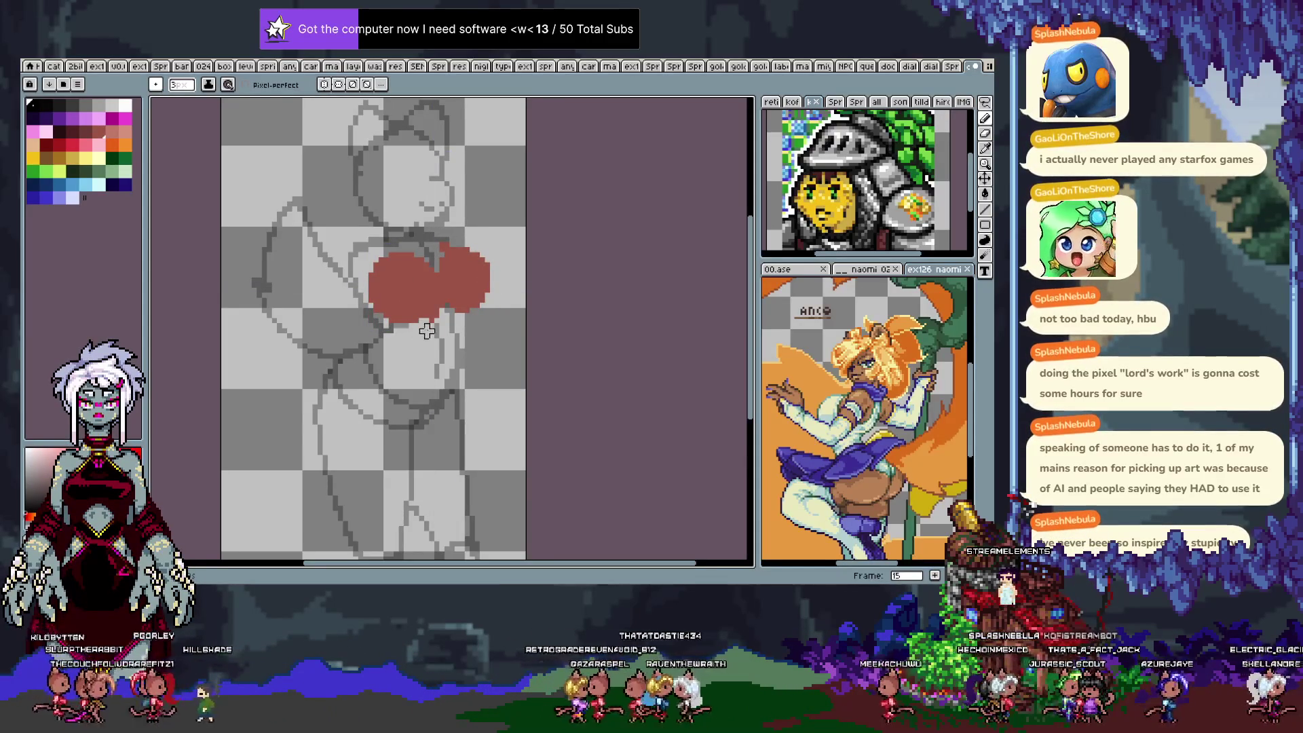
drag(392, 322, 436, 330)
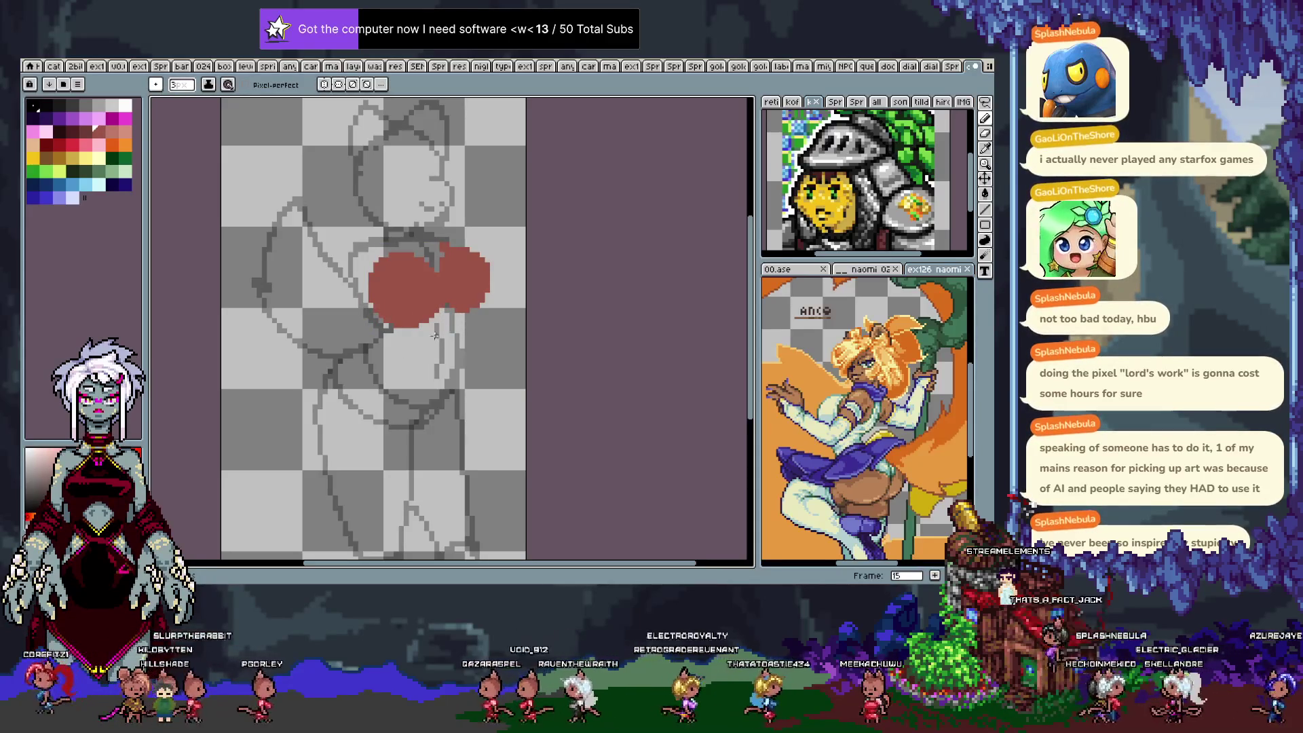
key(comma)
key(comma)
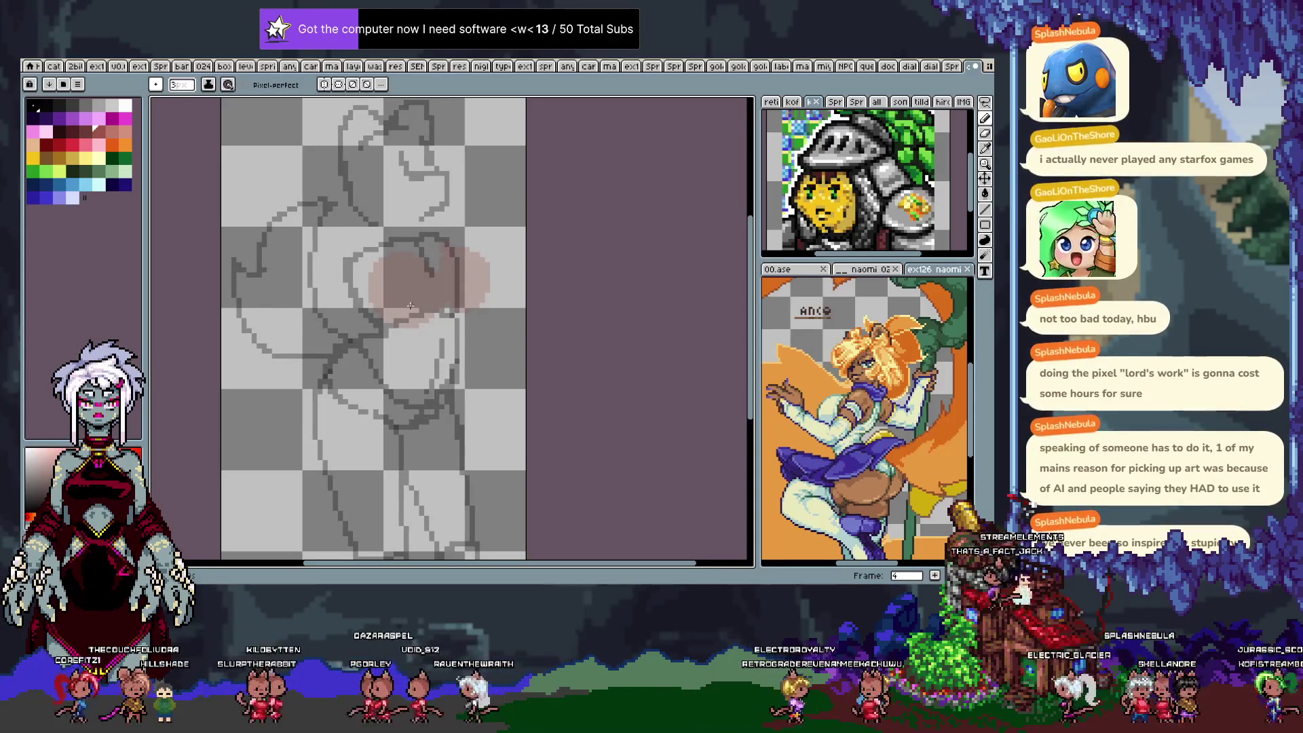
Step through frames 8 to 12 to compare poses, then return to frame 4.
key(period)
key(period)
key(period)
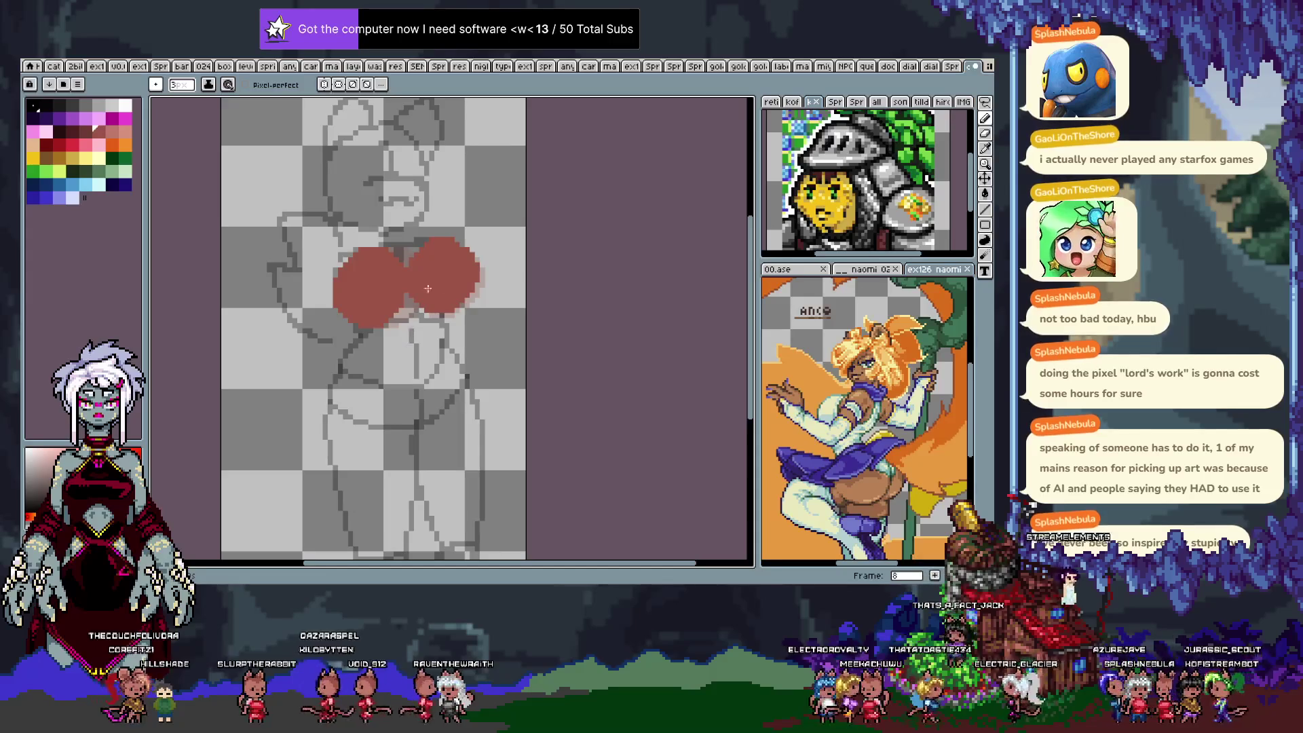
key(period)
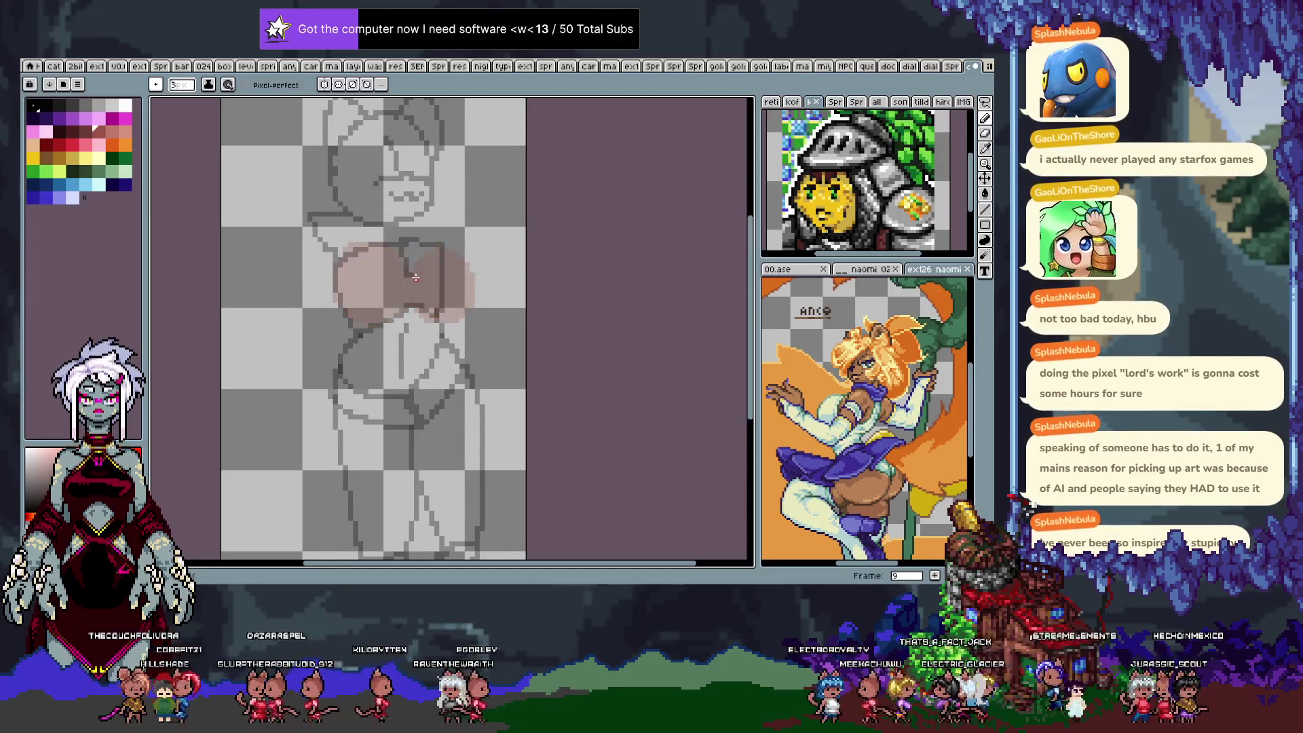
key(period)
key(comma)
key(comma)
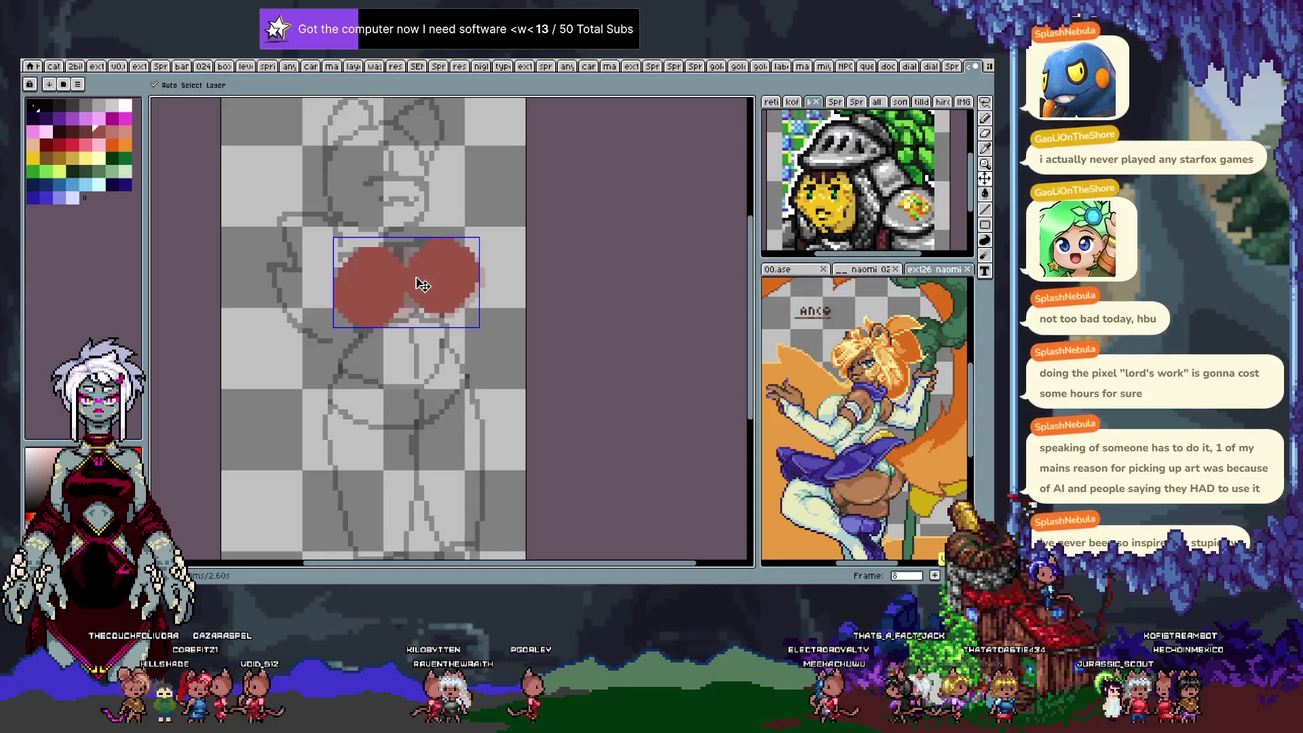
key(b)
key(period)
key(period)
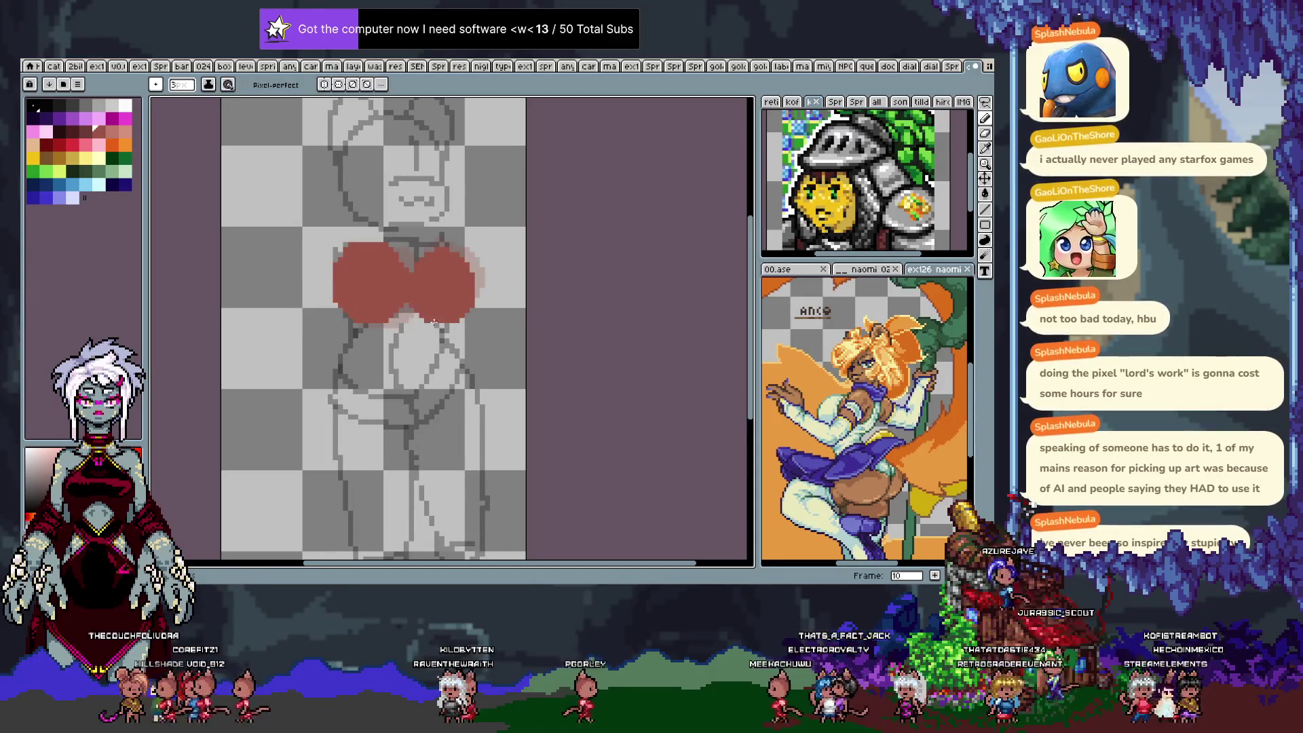
key(comma)
key(comma)
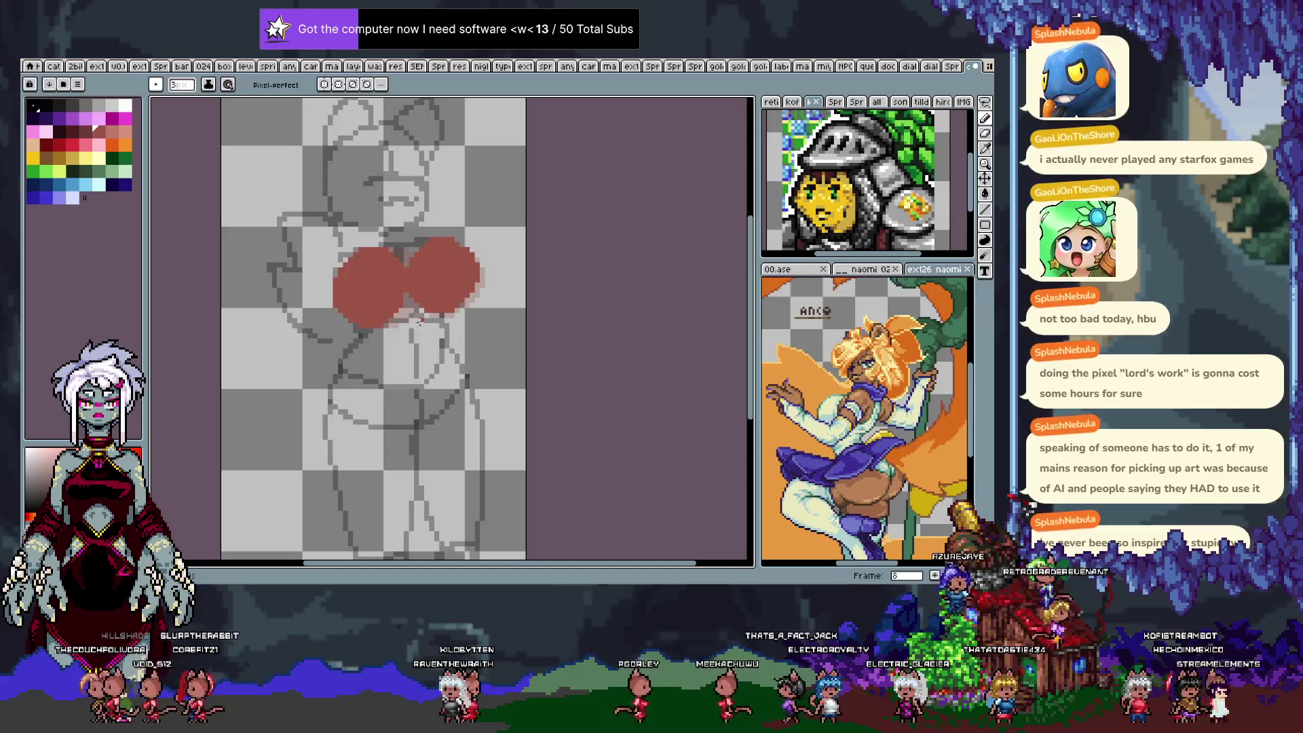
key(period)
key(period)
key(period)
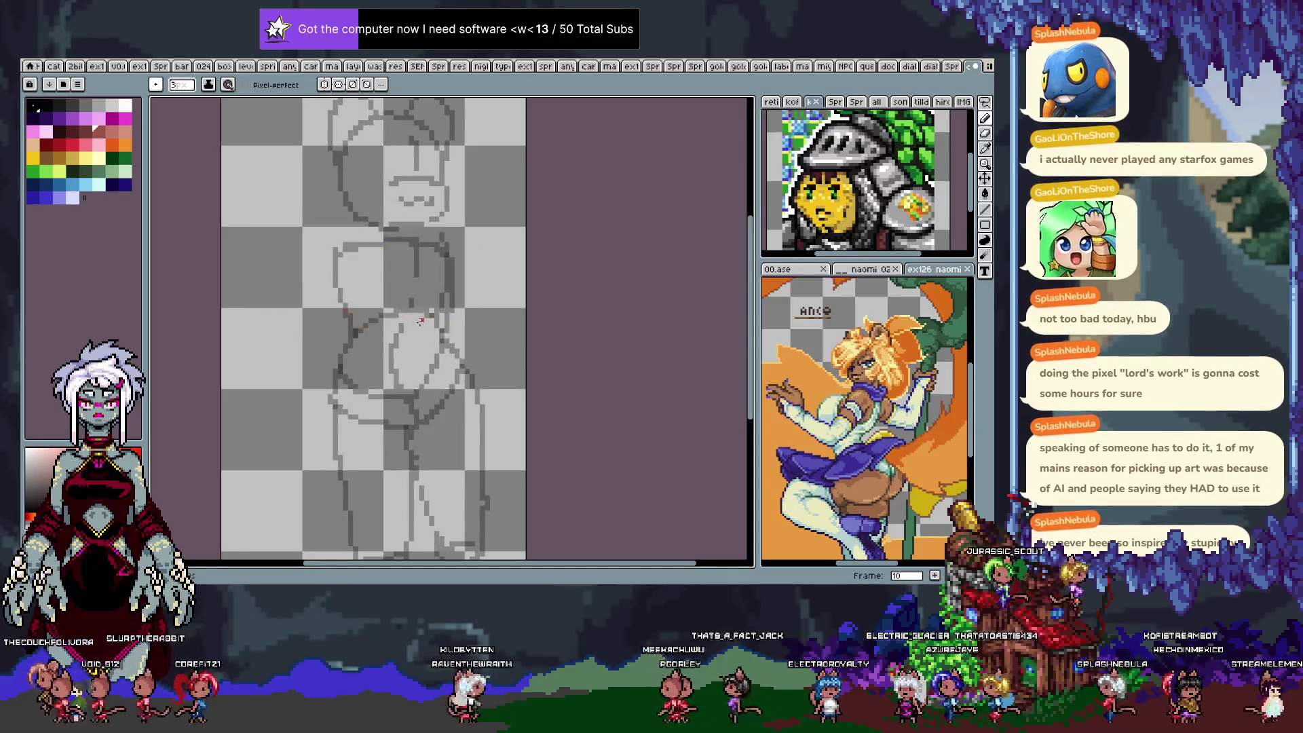
key(comma)
key(comma)
key(comma)
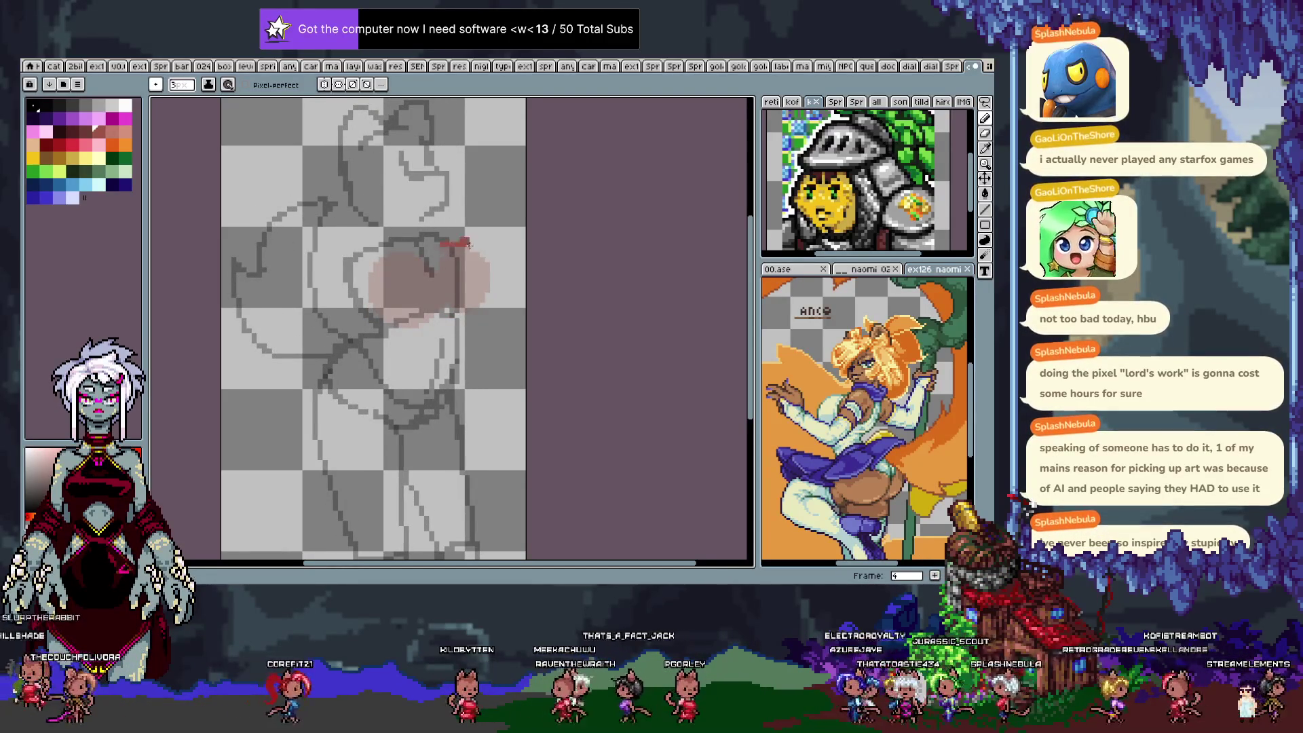
Paint a solid red two-lobed blob over frame 4's chest, then advance to frame 5.
key(ctrl+z)
mouse_move(445, 243)
mouse_down()
mouse_move(493, 284)
mouse_move(451, 304)
mouse_up()
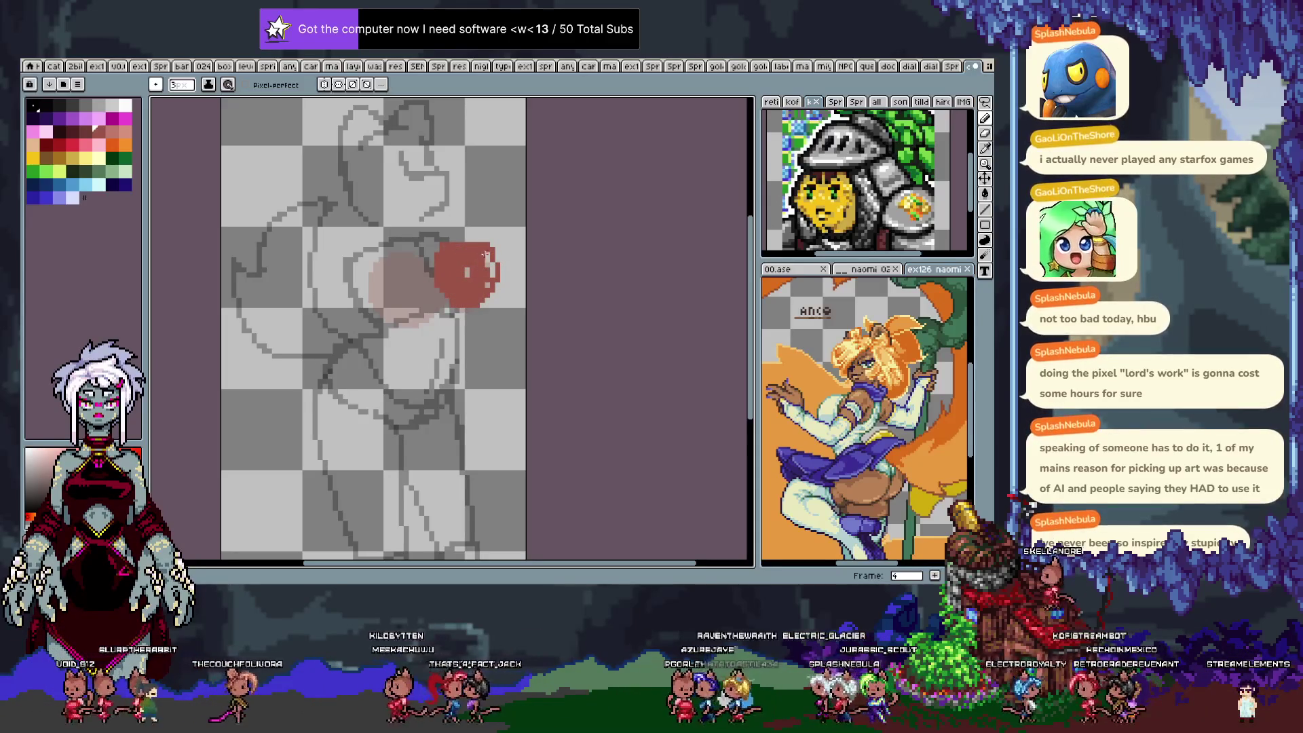
click(467, 272)
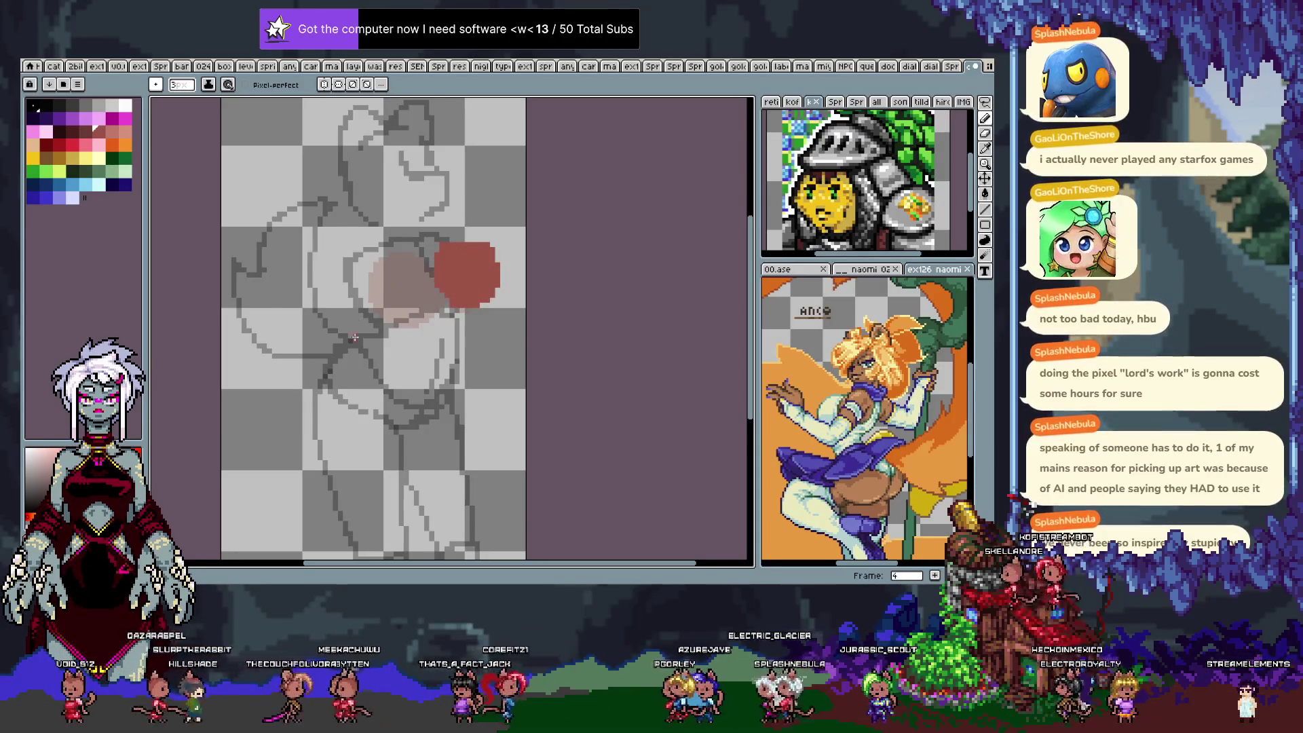
key(Right)
key(Left)
key(Right)
key(Left)
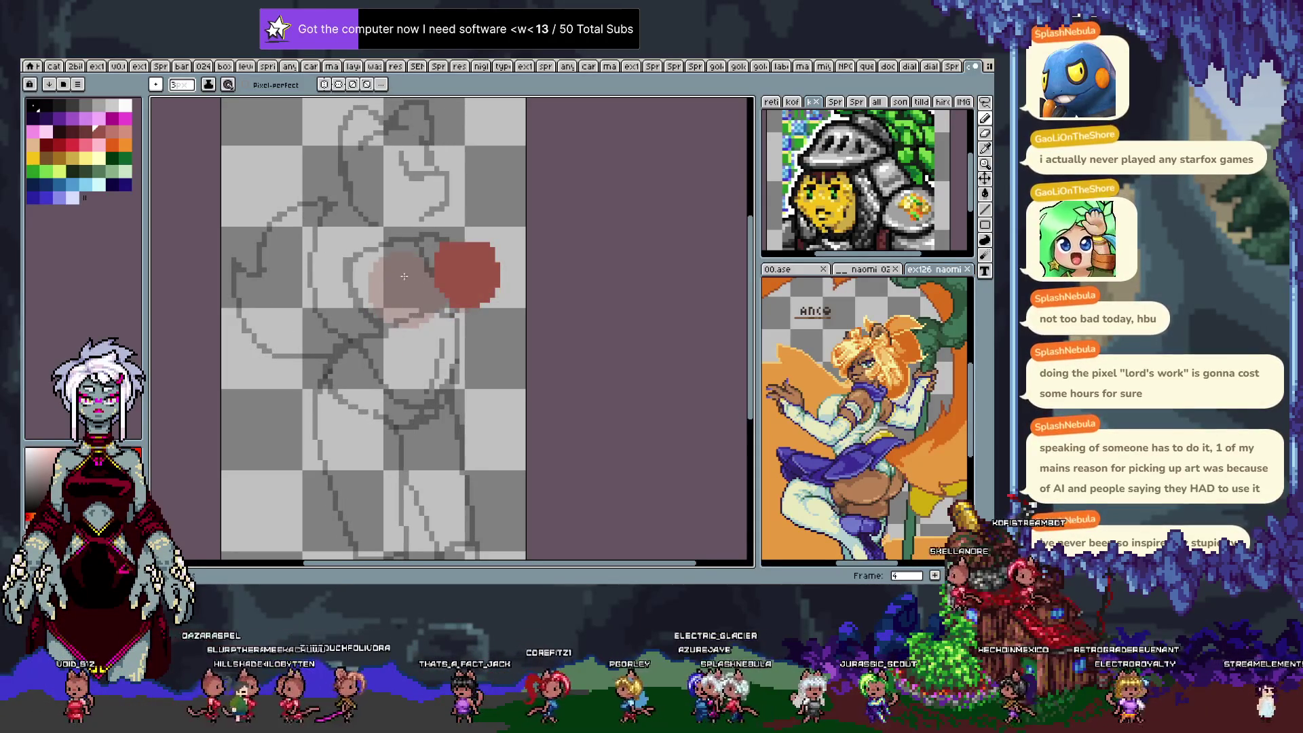
mouse_move(393, 274)
mouse_down()
mouse_move(411, 291)
mouse_move(381, 284)
mouse_move(404, 266)
mouse_move(389, 324)
mouse_up()
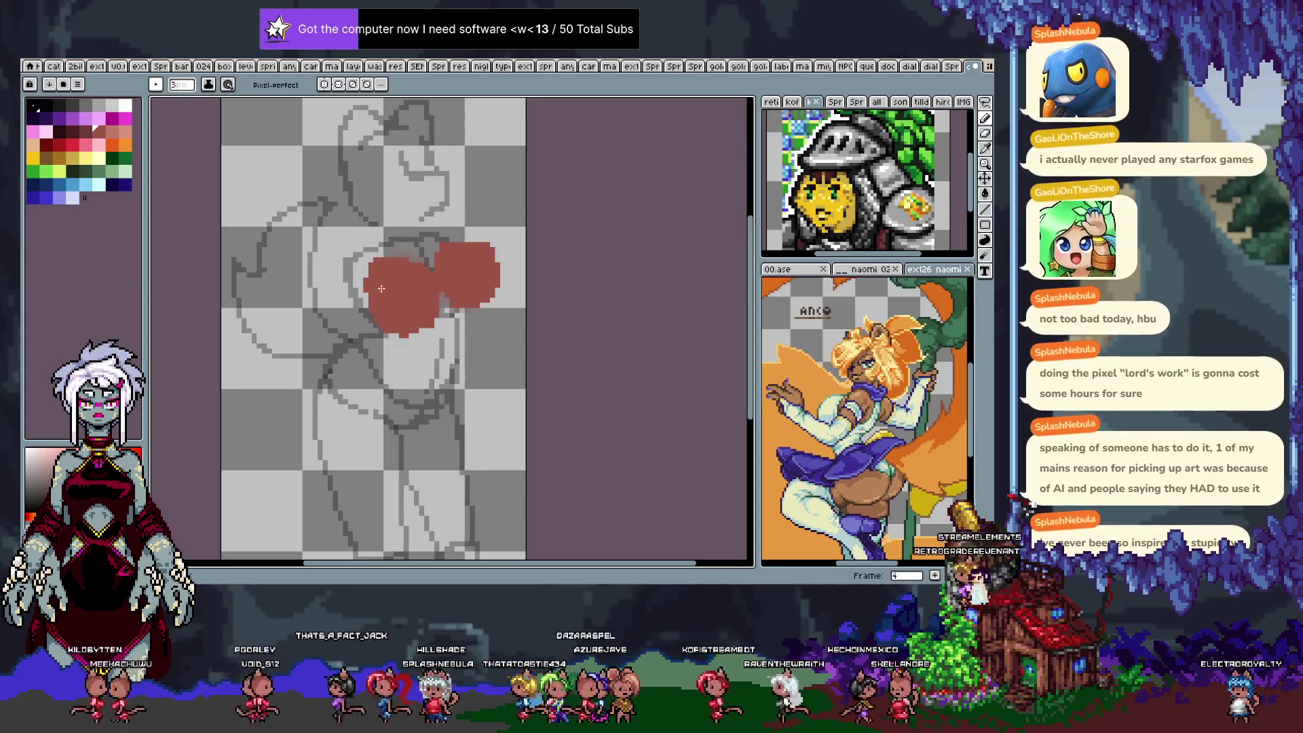
key(Right)
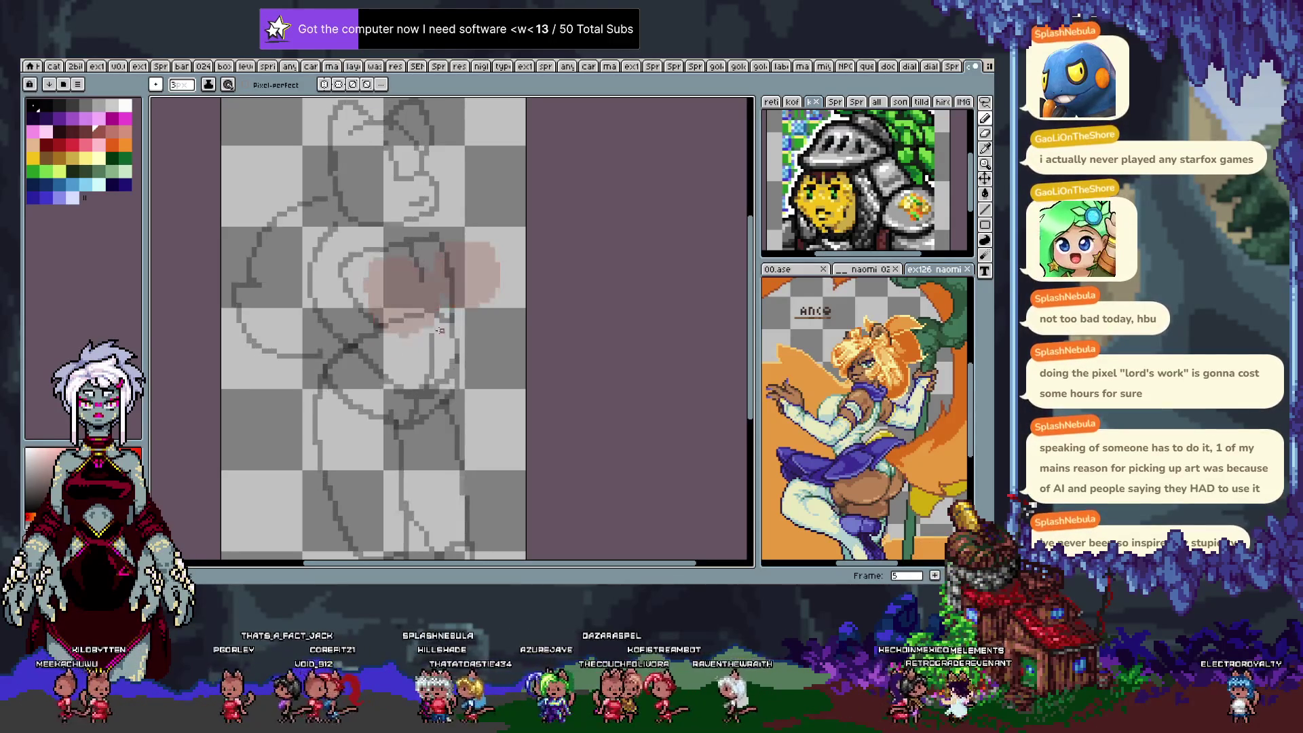
Paint frame 5's solid red chest blob with a reshaped upper-right lobe, then advance to frame 6.
mouse_move(383, 305)
mouse_down()
mouse_move(414, 285)
mouse_move(420, 303)
mouse_move(392, 280)
mouse_move(407, 327)
mouse_up()
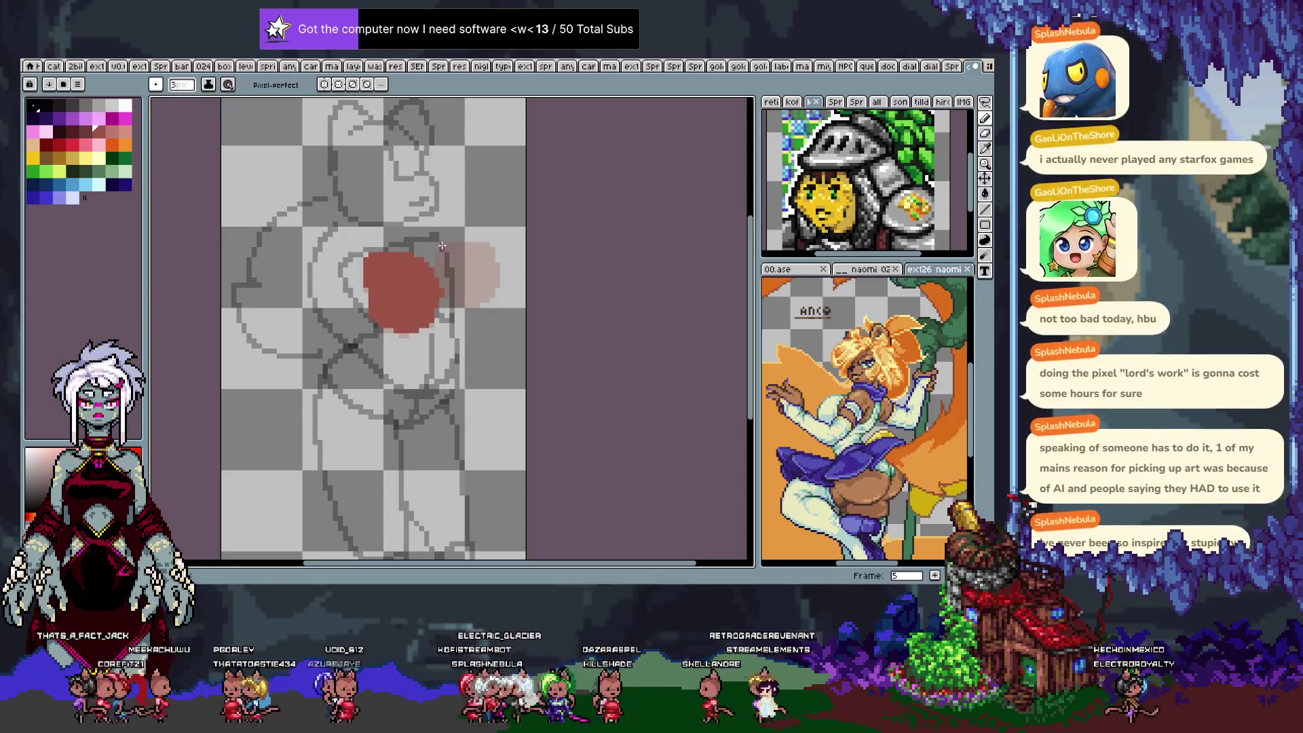
mouse_move(442, 245)
mouse_down()
mouse_move(496, 268)
mouse_move(444, 265)
mouse_move(475, 271)
mouse_move(467, 295)
mouse_up()
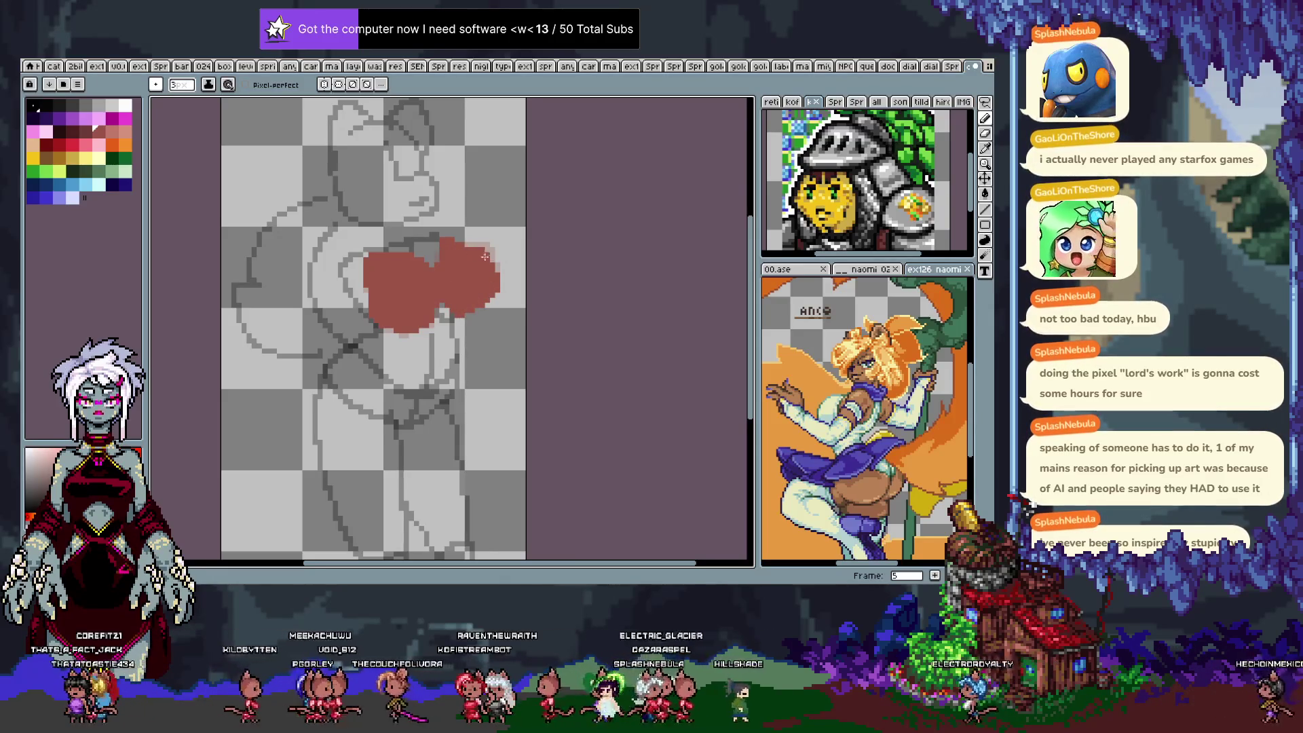
drag(467, 237, 494, 312)
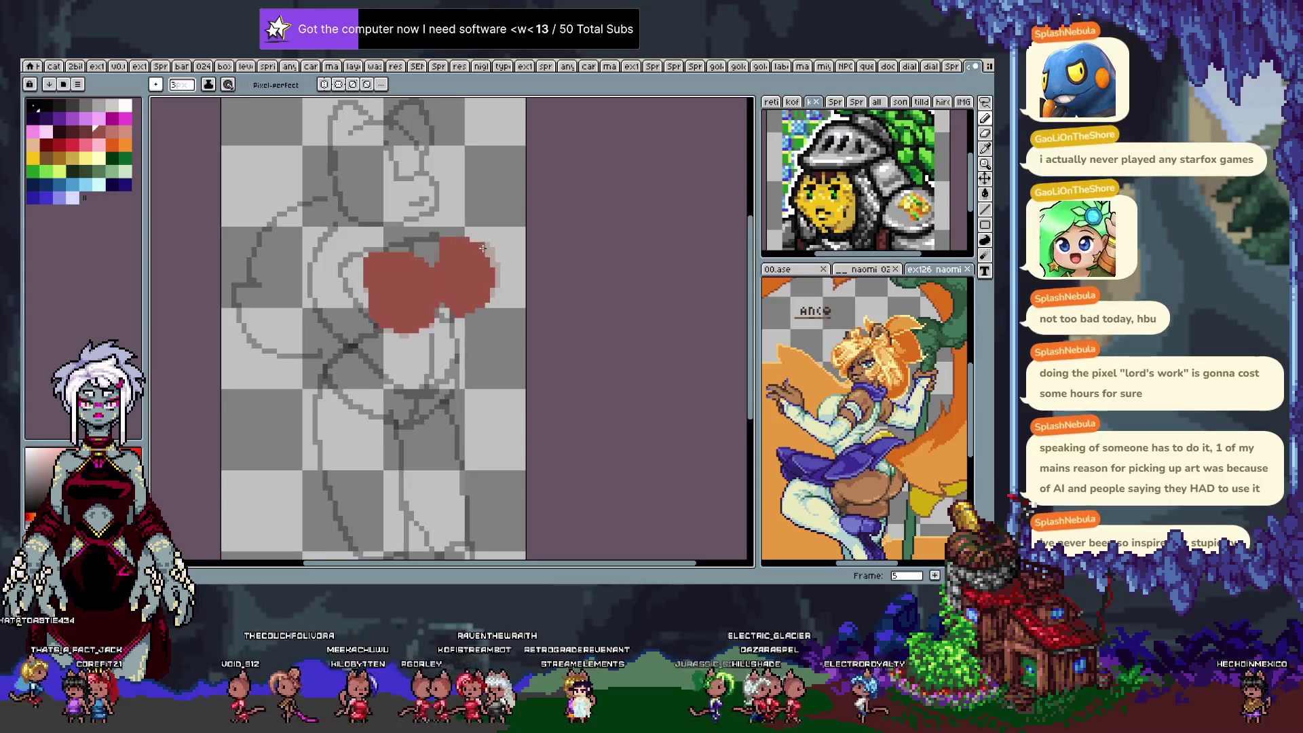
drag(442, 240, 433, 242)
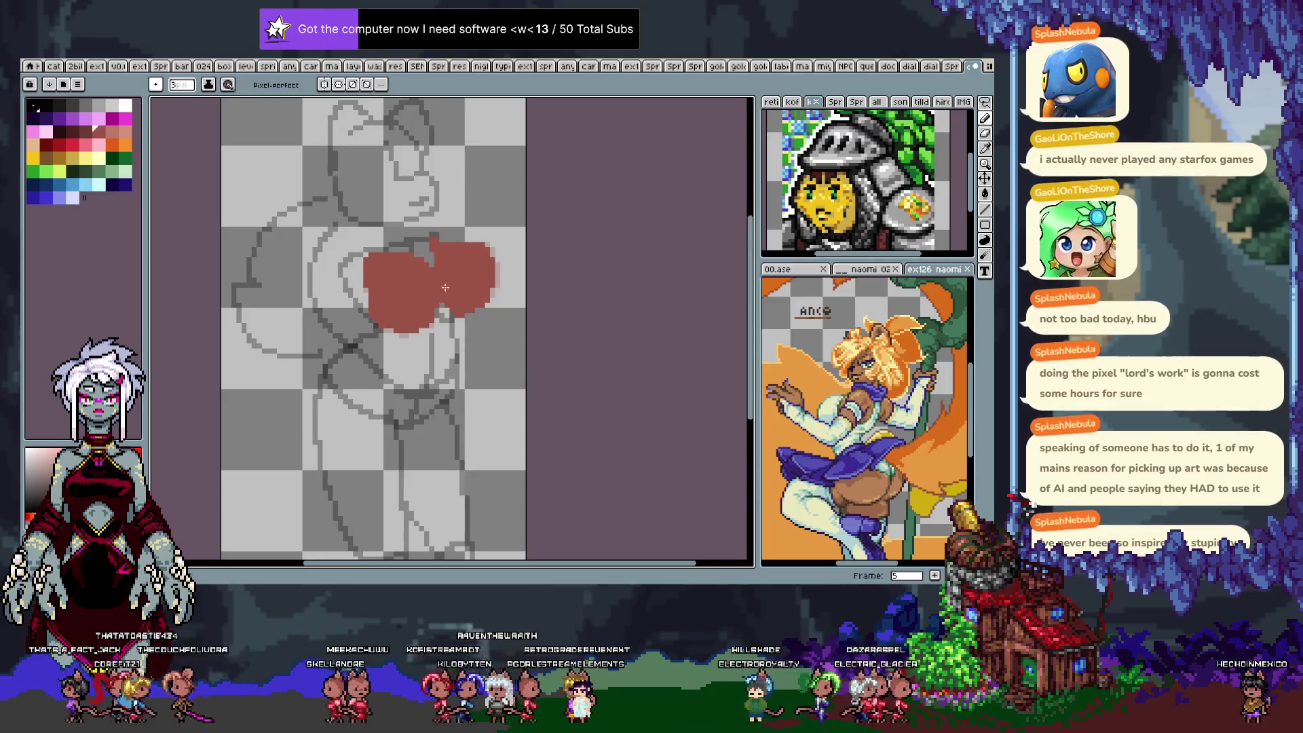
key(Right)
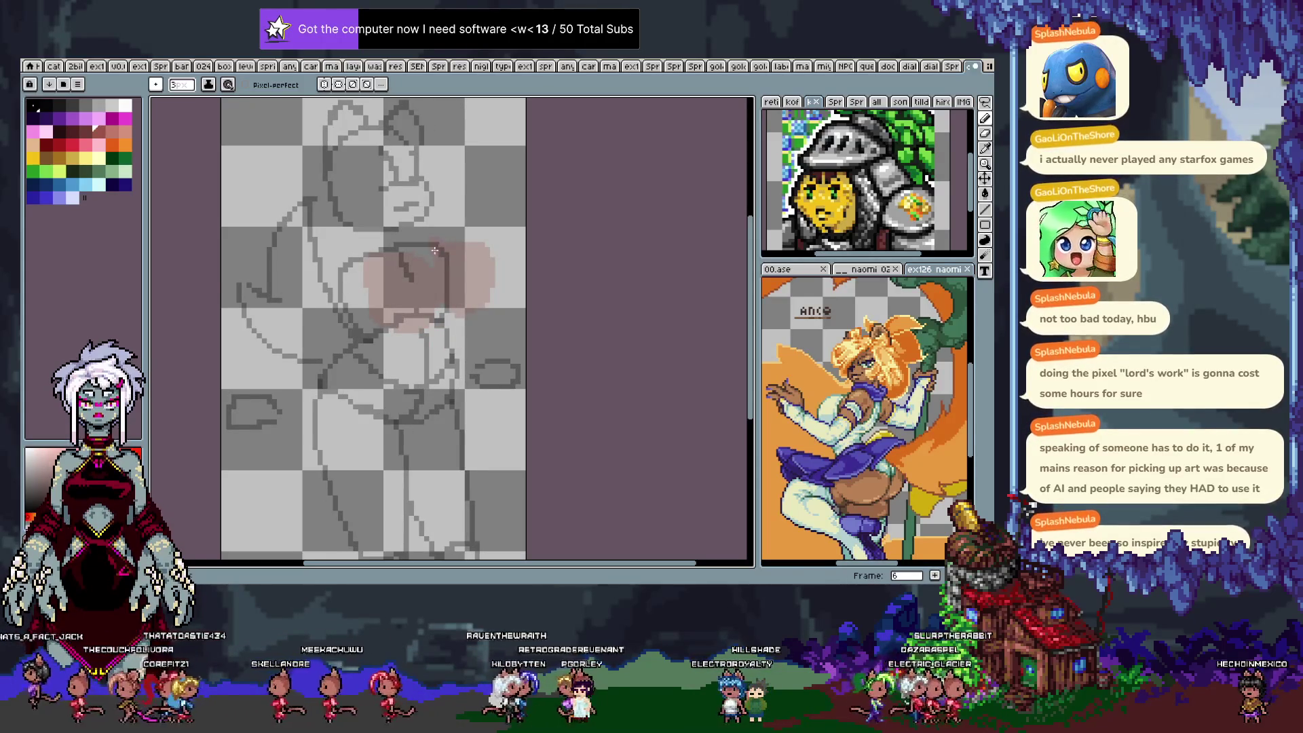
Paint frame 6's red blob with left and right lobes, then step to frame 7.
drag(435, 248, 440, 319)
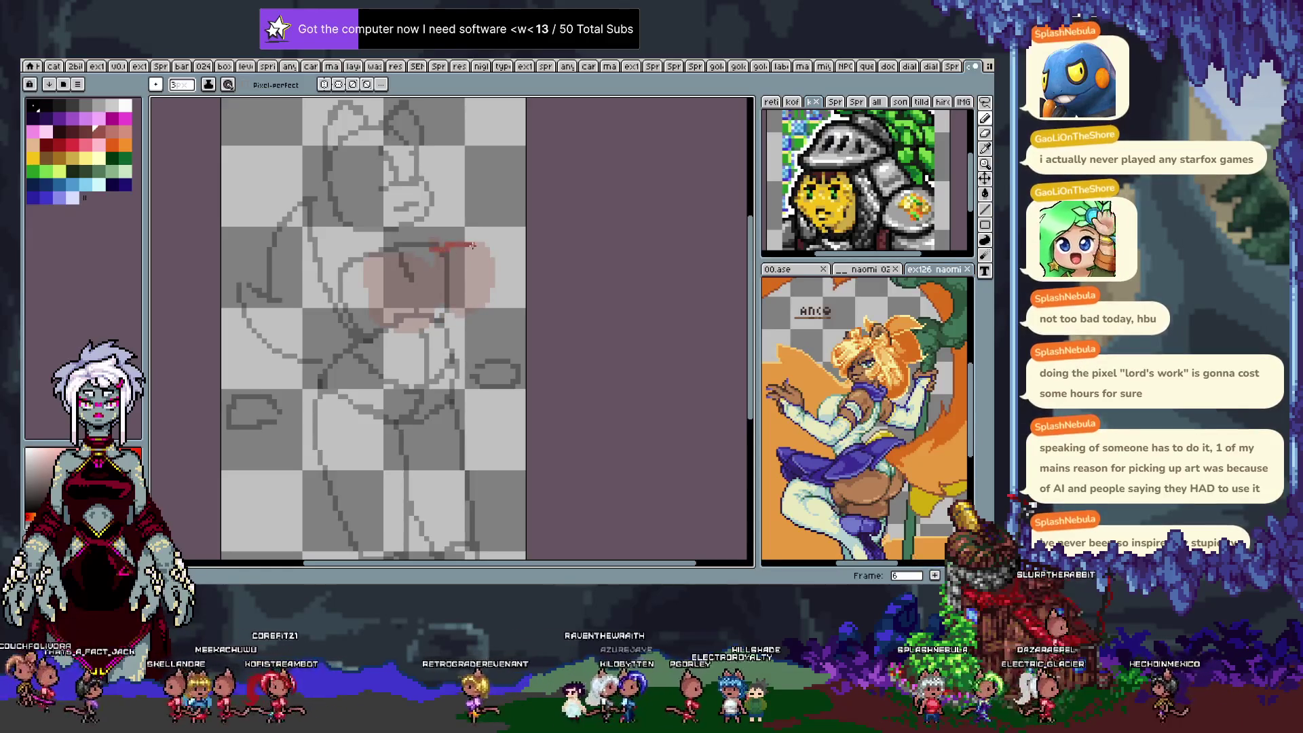
mouse_move(363, 275)
mouse_down()
mouse_move(441, 298)
mouse_move(378, 273)
mouse_move(421, 299)
mouse_move(412, 262)
mouse_up()
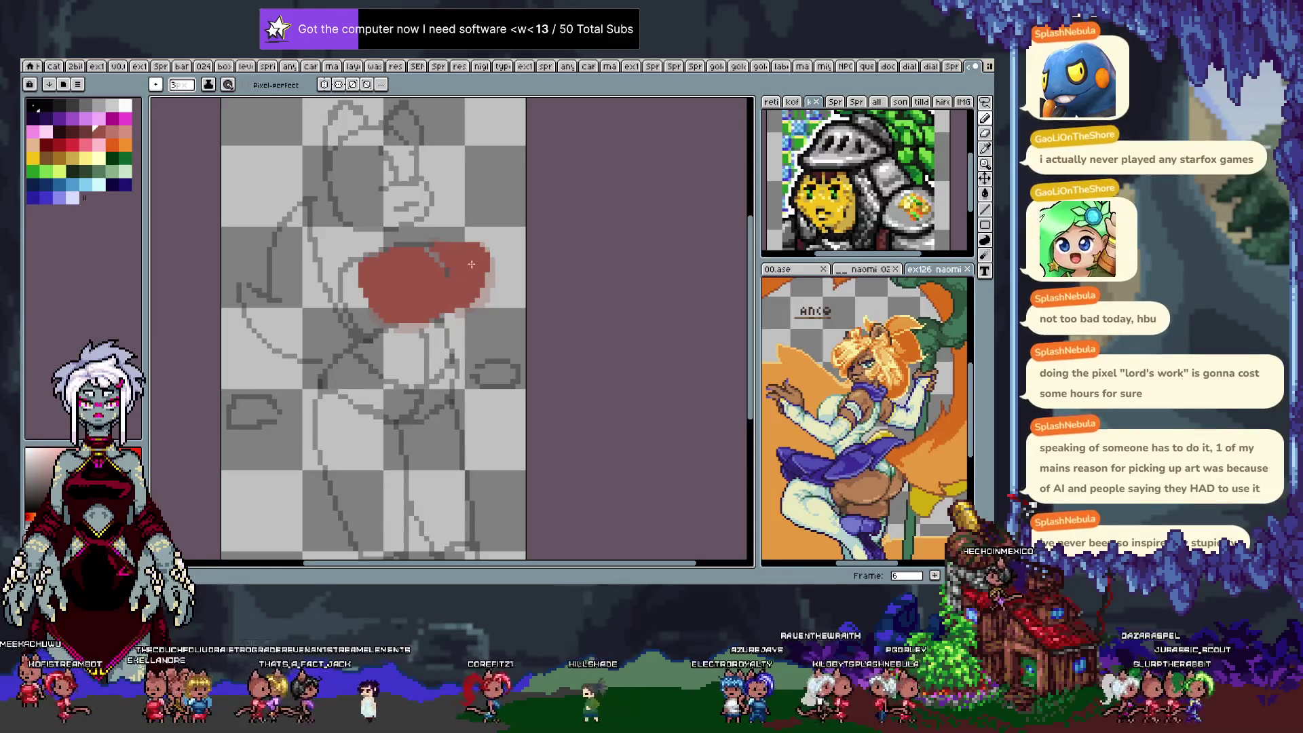
mouse_move(477, 252)
mouse_down()
mouse_move(462, 249)
mouse_move(470, 267)
mouse_up()
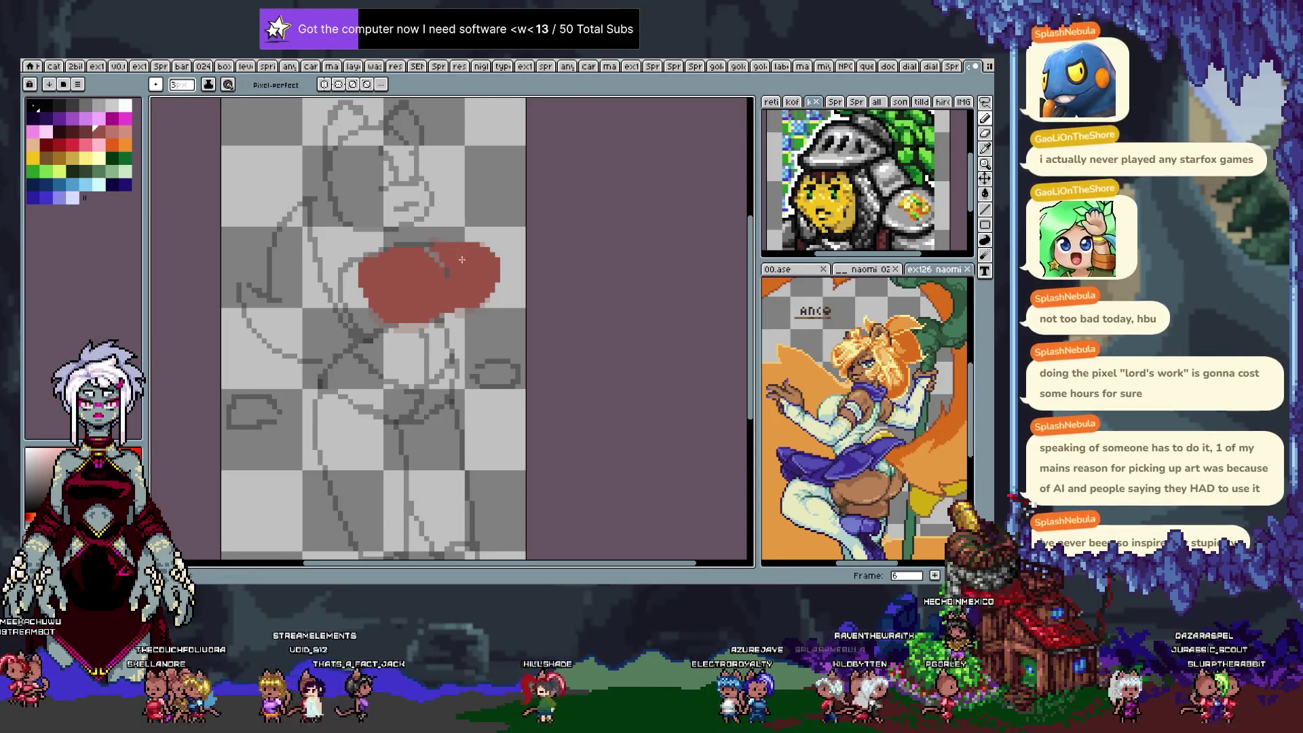
key(Left)
key(Right)
key(Right)
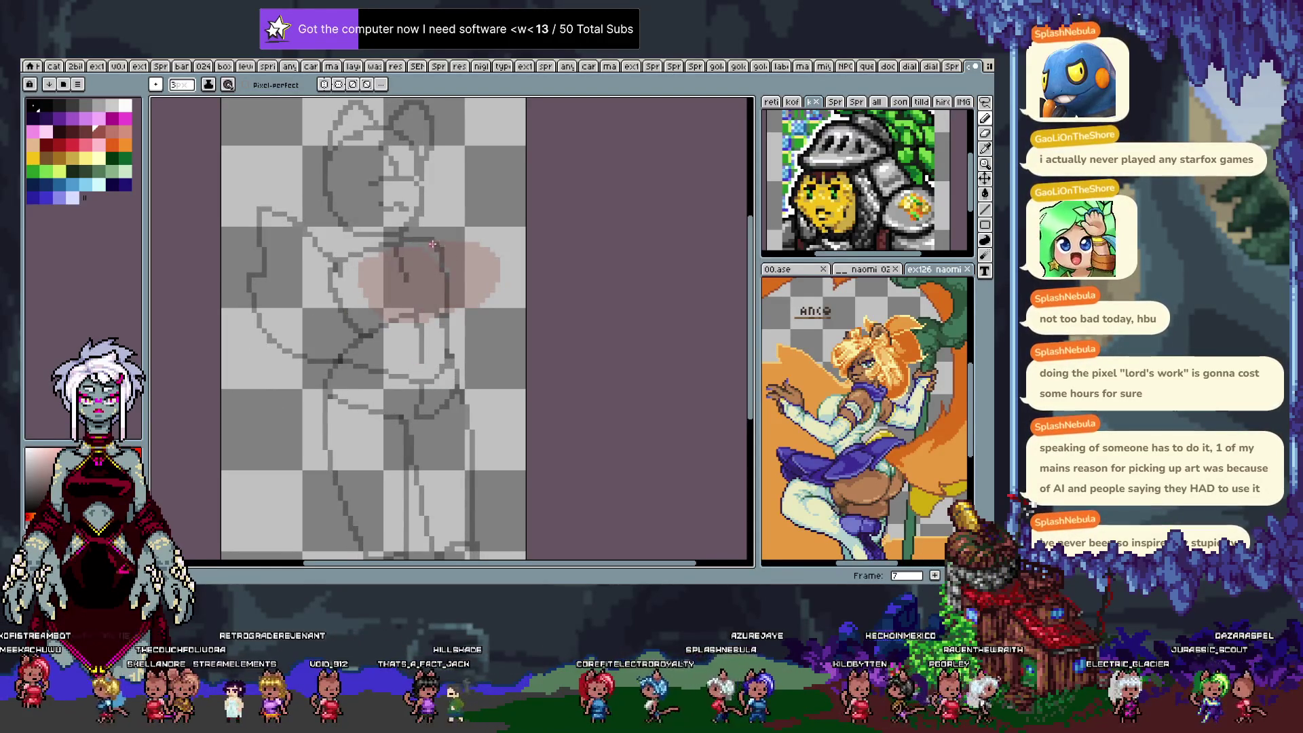
Undo the stray red loop on frame 7, paint the upper-right lobe, then advance to frame 8.
mouse_move(476, 299)
mouse_down()
mouse_move(427, 248)
mouse_move(424, 319)
mouse_move(381, 277)
mouse_up()
key(ctrl+z)
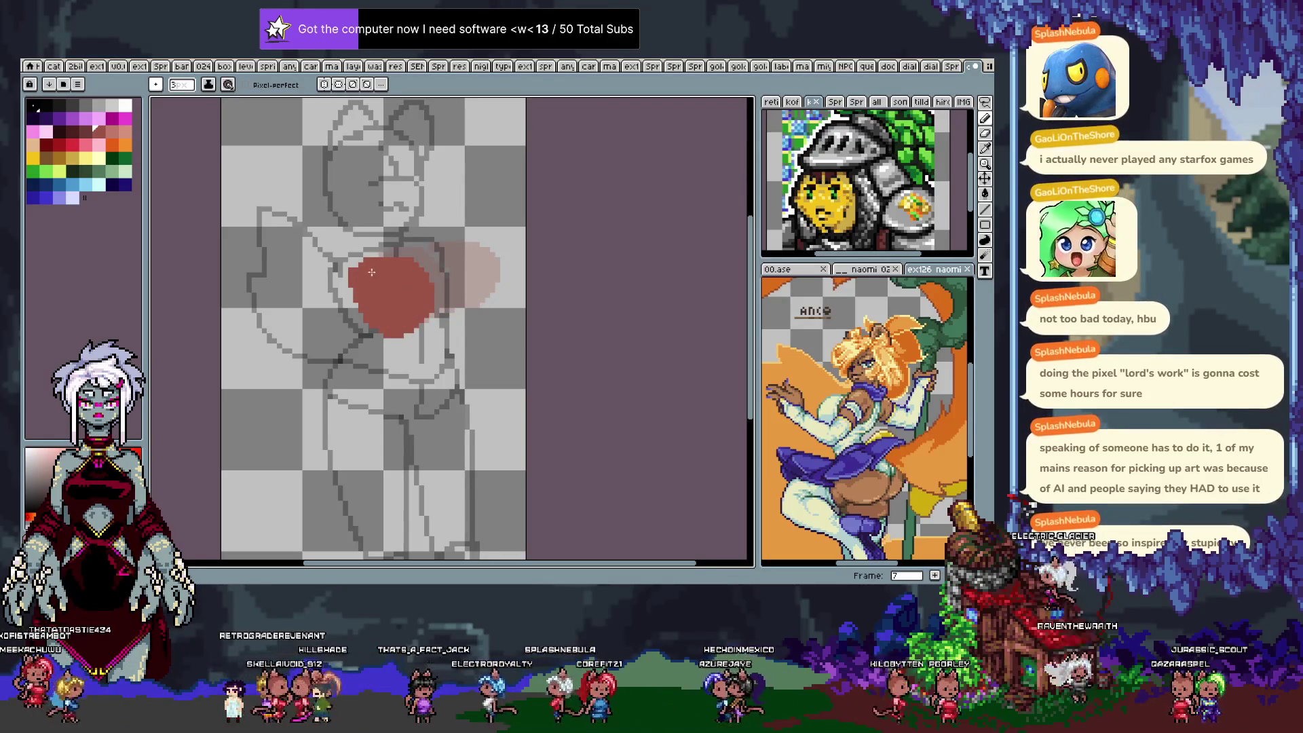
key(ctrl+z)
mouse_move(433, 245)
mouse_down()
mouse_move(471, 242)
mouse_move(451, 304)
mouse_up()
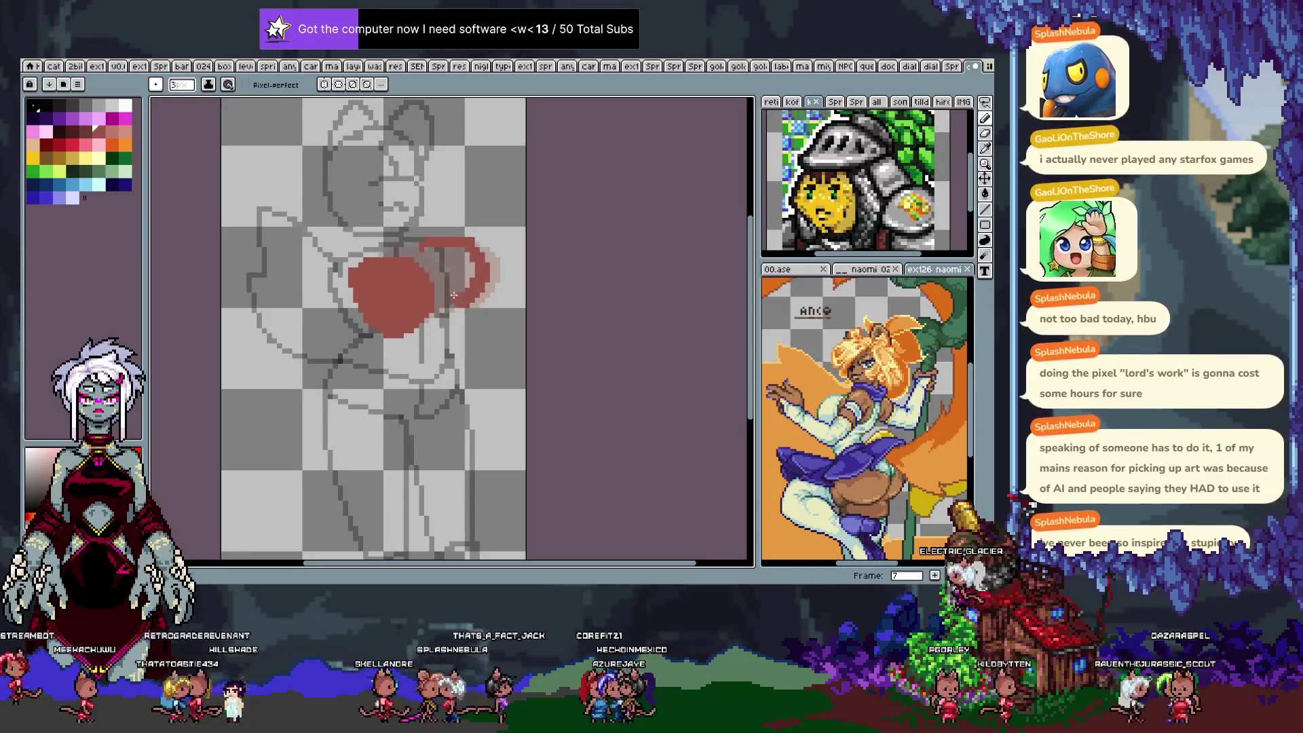
drag(425, 251, 469, 264)
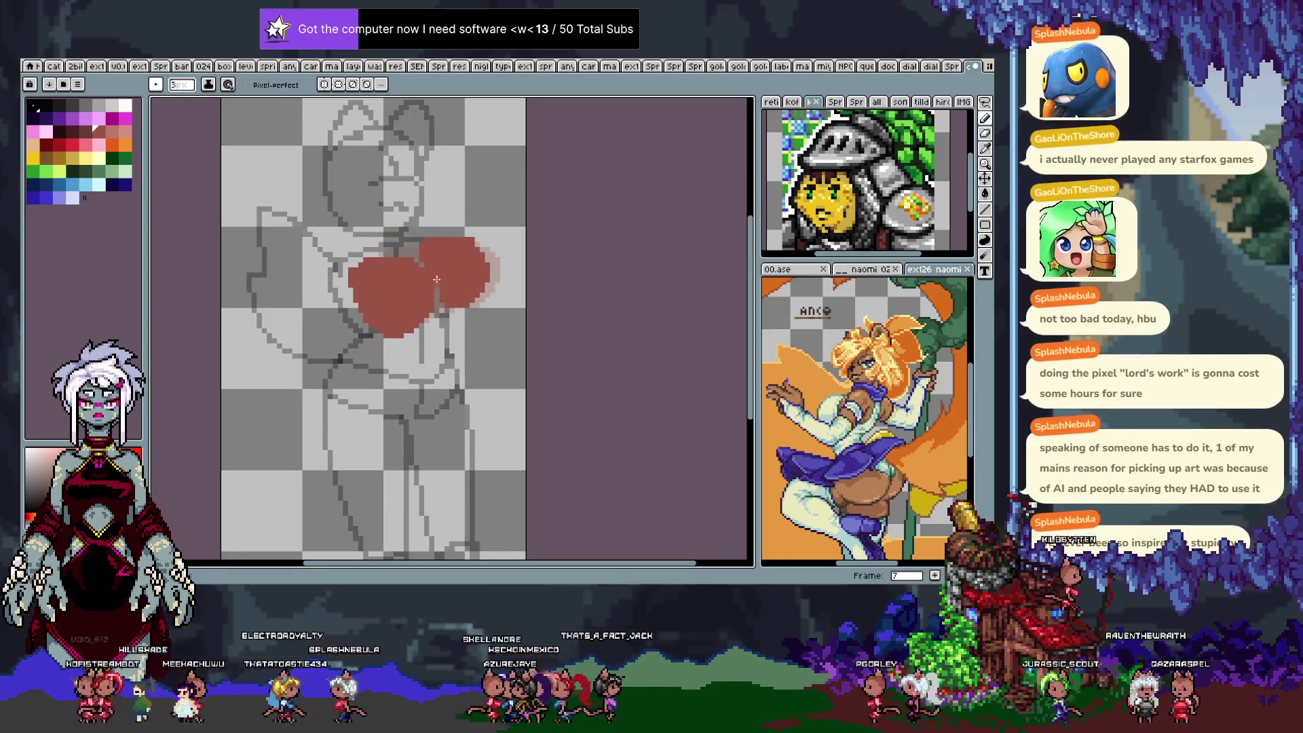
key(period)
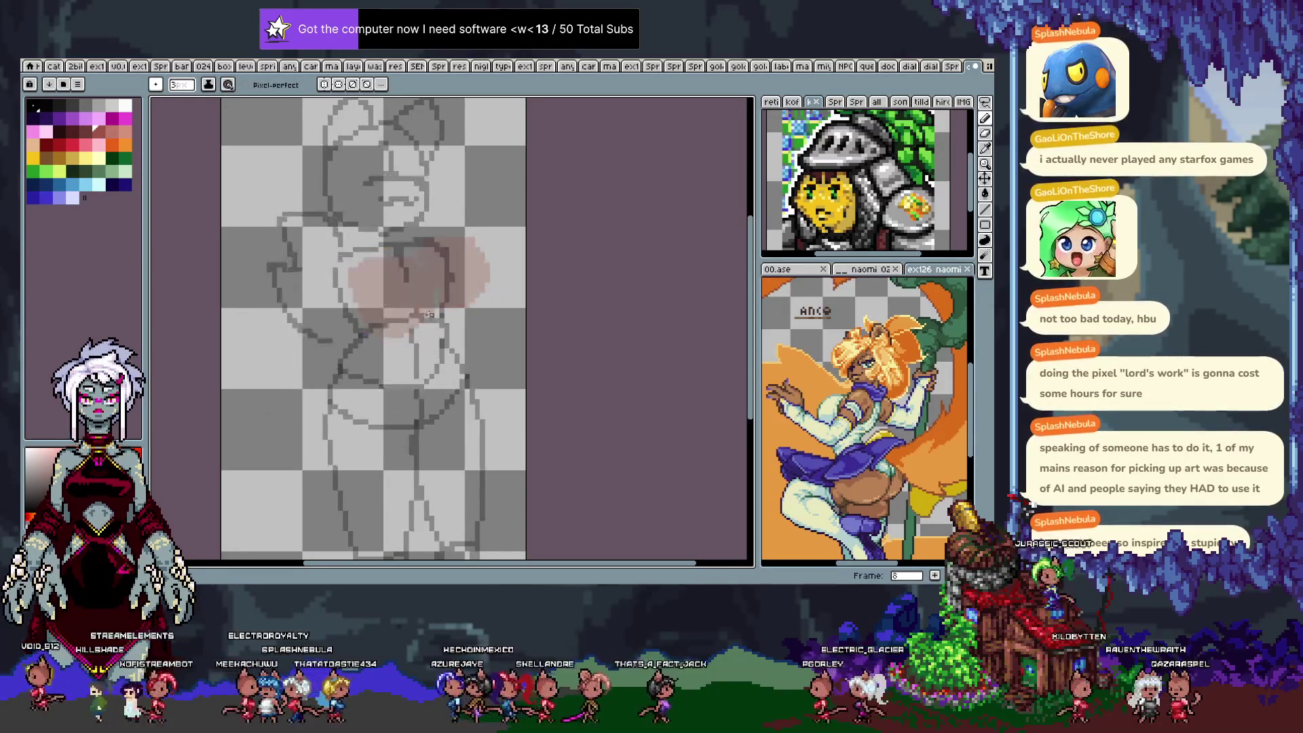
Paint frame 8's upper-right lobe and fill the blob's left part, then advance to frame 9.
mouse_move(454, 245)
mouse_down()
mouse_move(472, 299)
mouse_move(426, 300)
mouse_move(440, 258)
mouse_move(469, 264)
mouse_up()
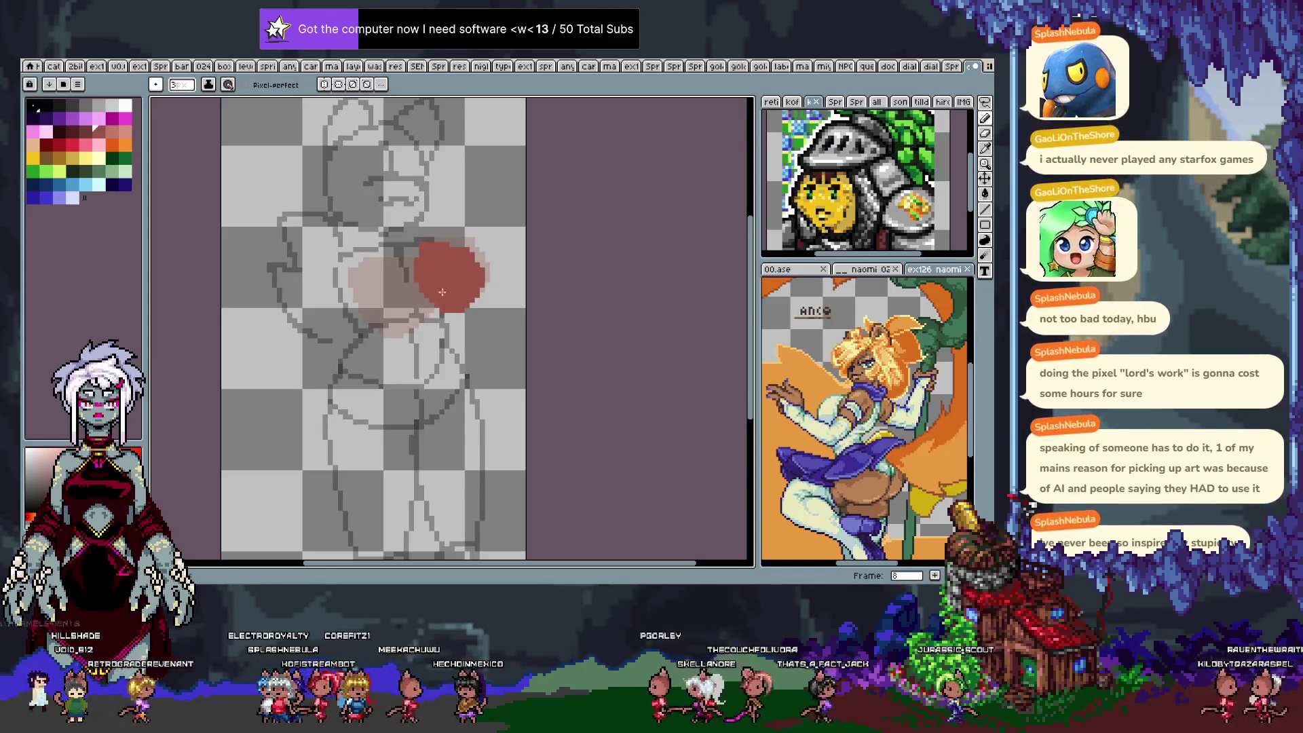
key(i)
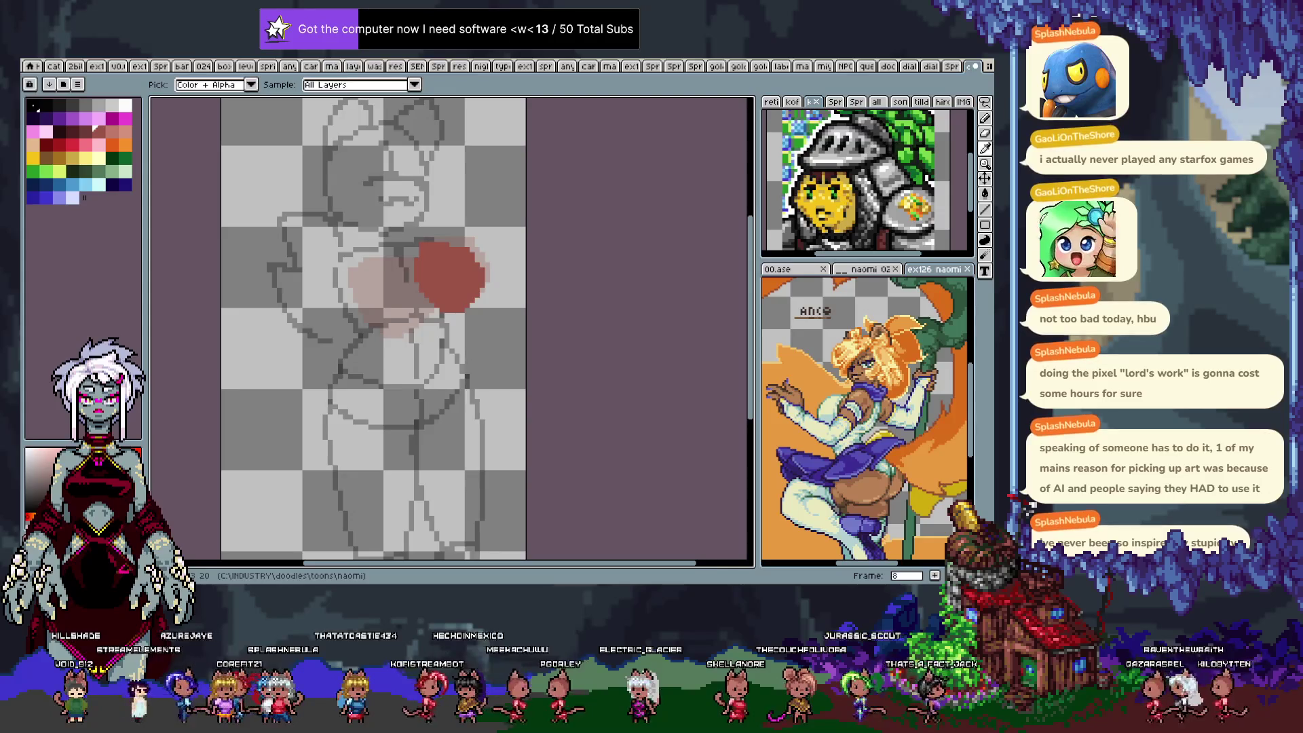
key(b)
mouse_move(353, 266)
mouse_down()
mouse_move(408, 319)
mouse_move(400, 272)
mouse_move(376, 288)
mouse_move(410, 296)
mouse_move(420, 274)
mouse_up()
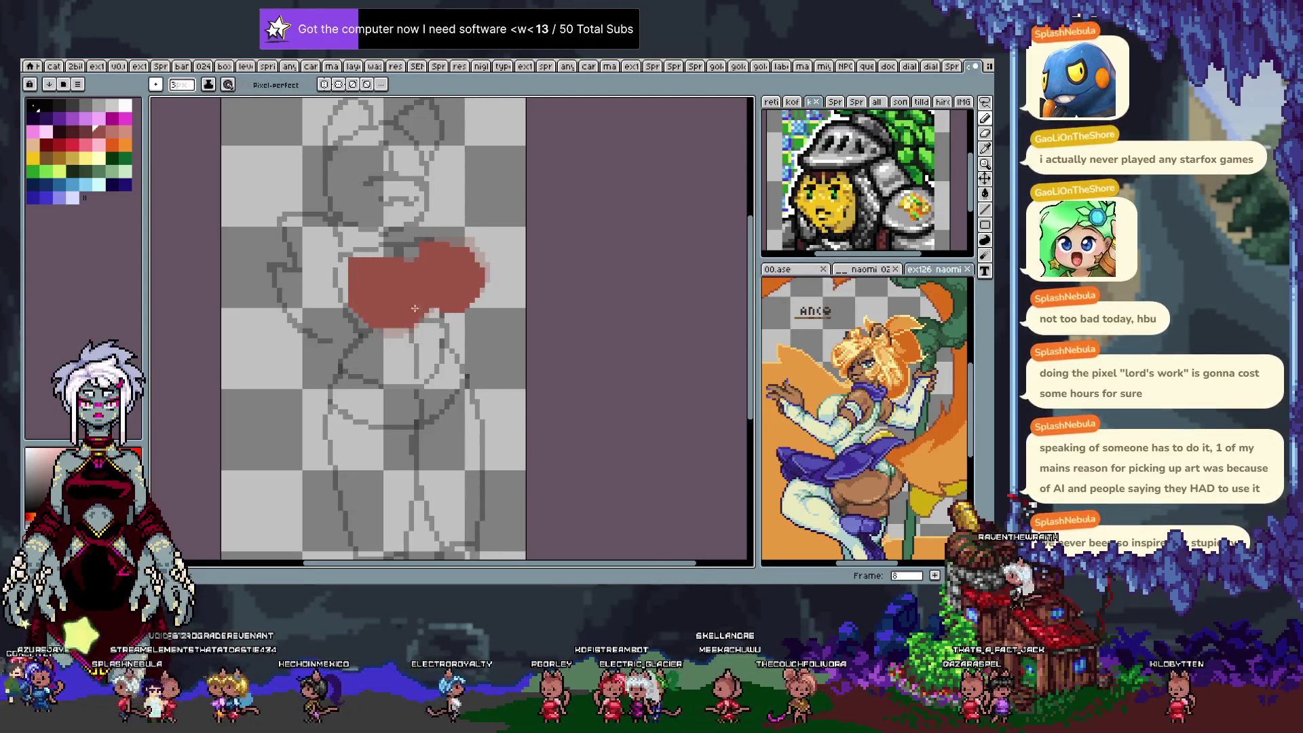
key(period)
Fill frame 9's left red lobe solid and reposition it with the move tool.
drag(356, 263, 363, 256)
key(ctrl+z)
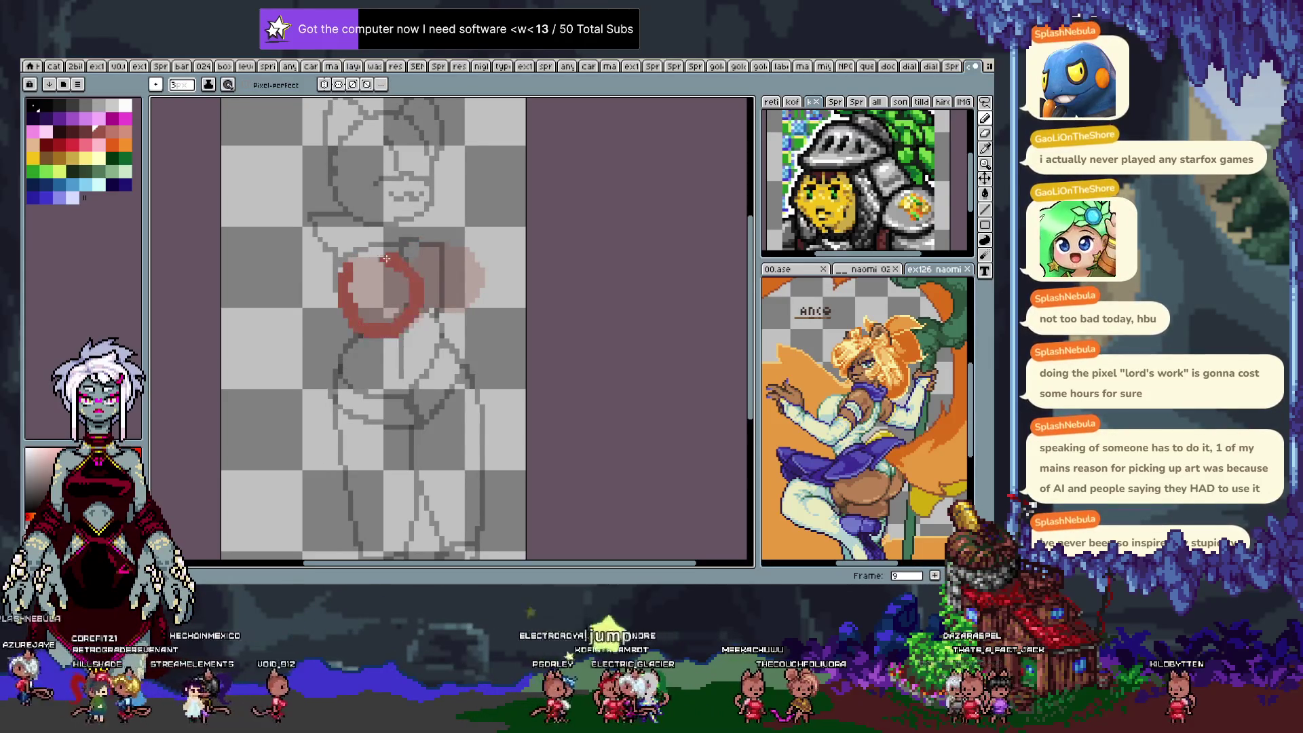
drag(357, 285, 404, 309)
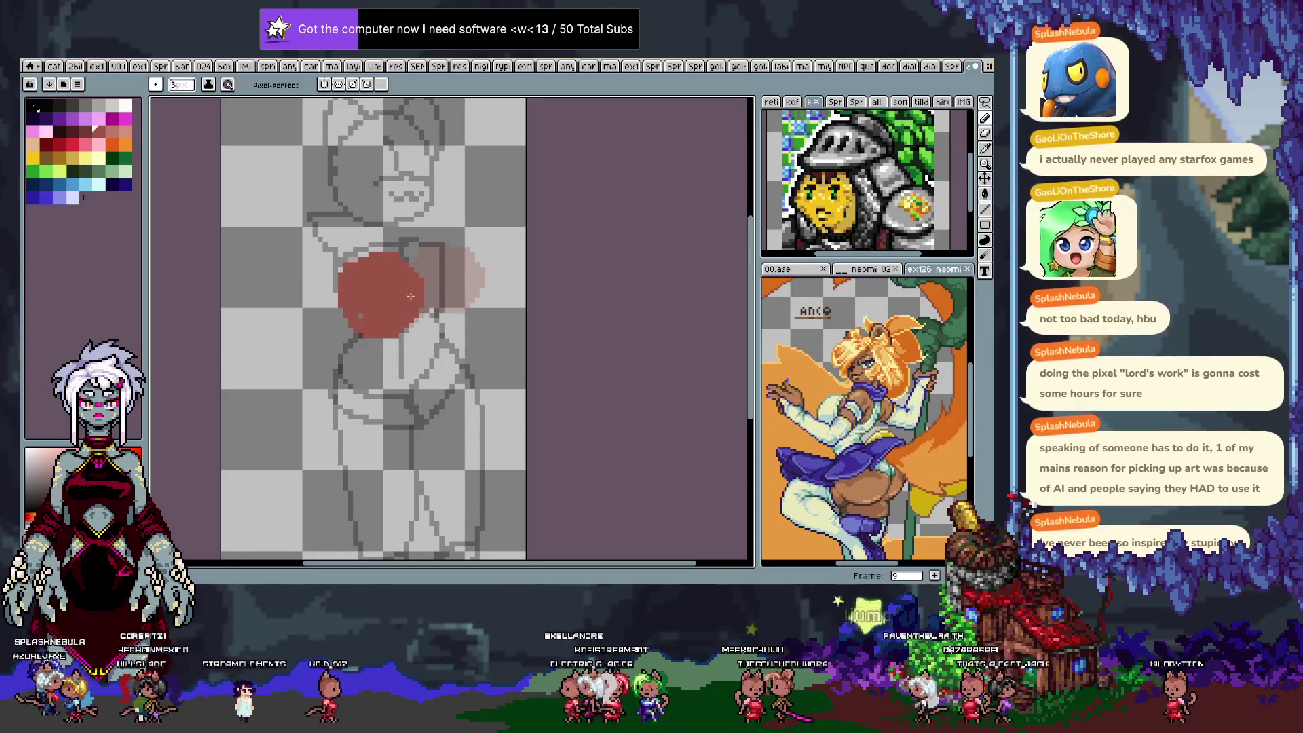
key(ctrl)
ctrl+click(412, 346)
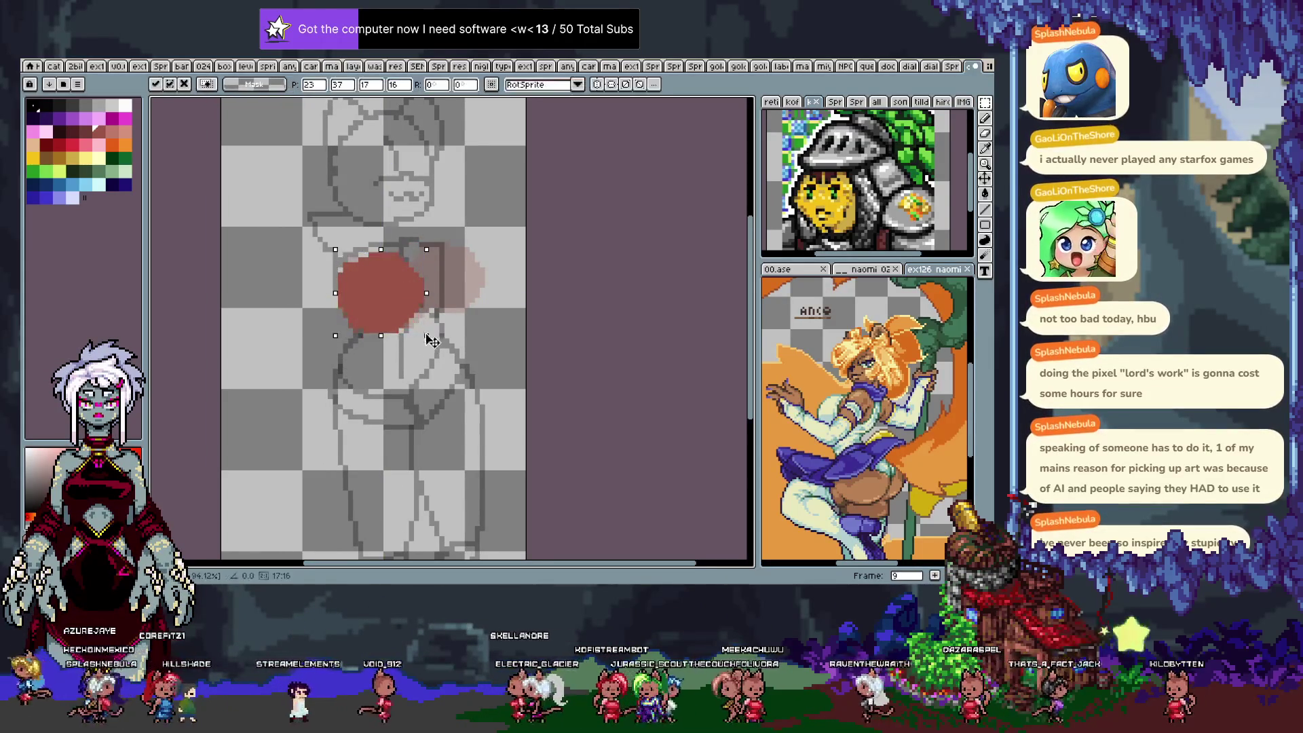
key(ctrl+d)
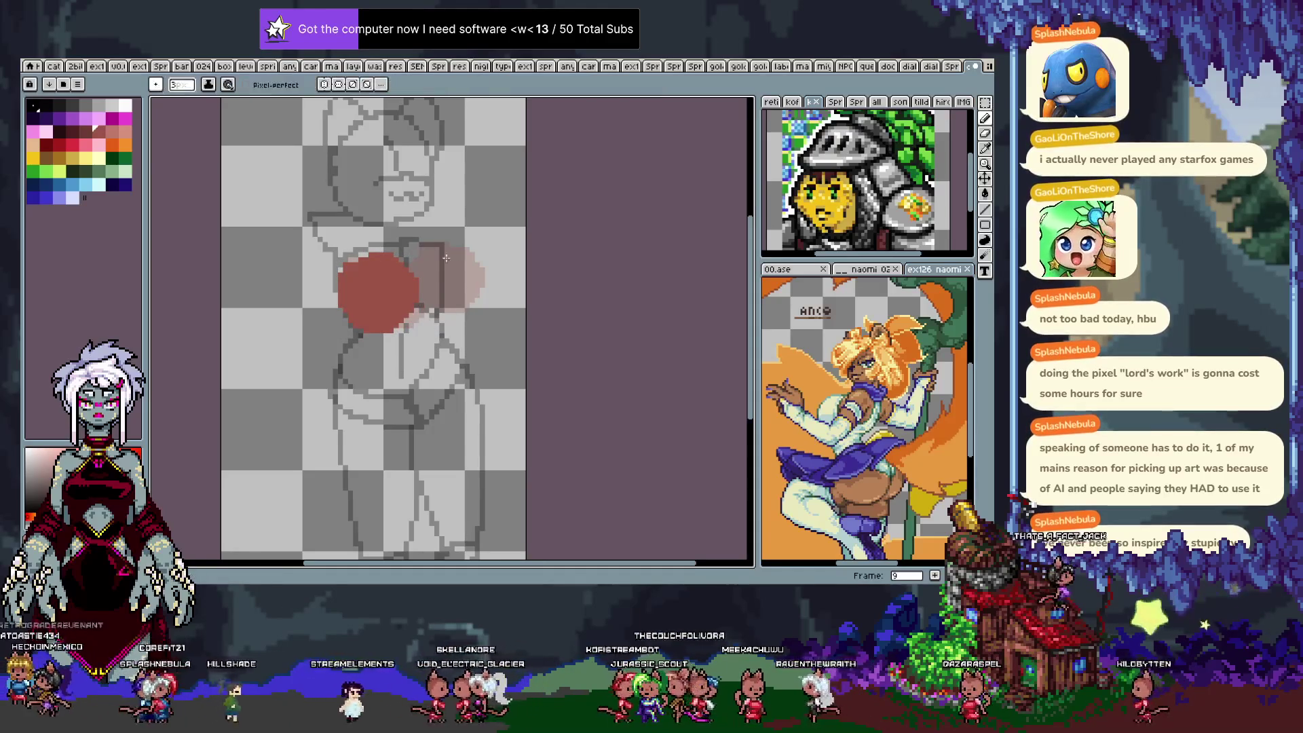
Fill frame 9's right red lobe solid, including its lower and right edges, then advance to frame 10.
mouse_move(422, 245)
mouse_down()
mouse_move(484, 279)
mouse_move(430, 256)
mouse_move(435, 287)
mouse_up()
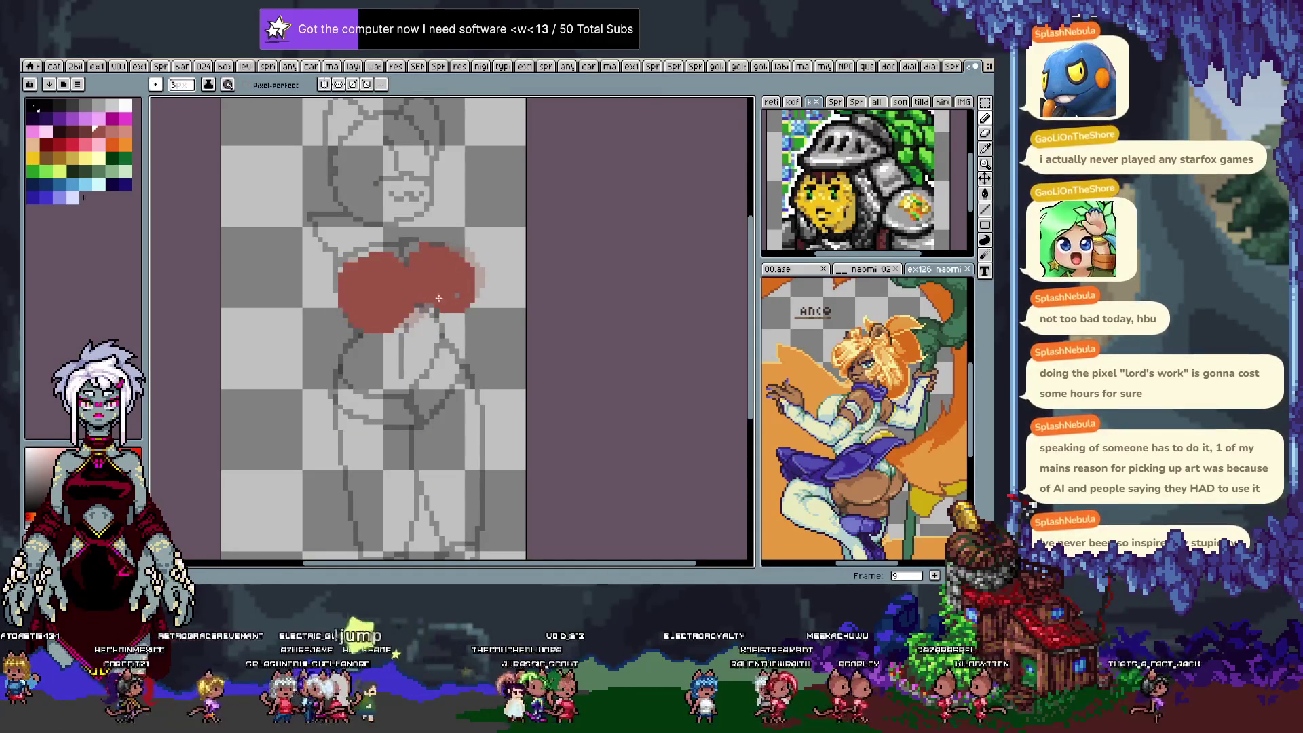
key(ctrl+z)
key(ctrl+z)
key(ctrl+z)
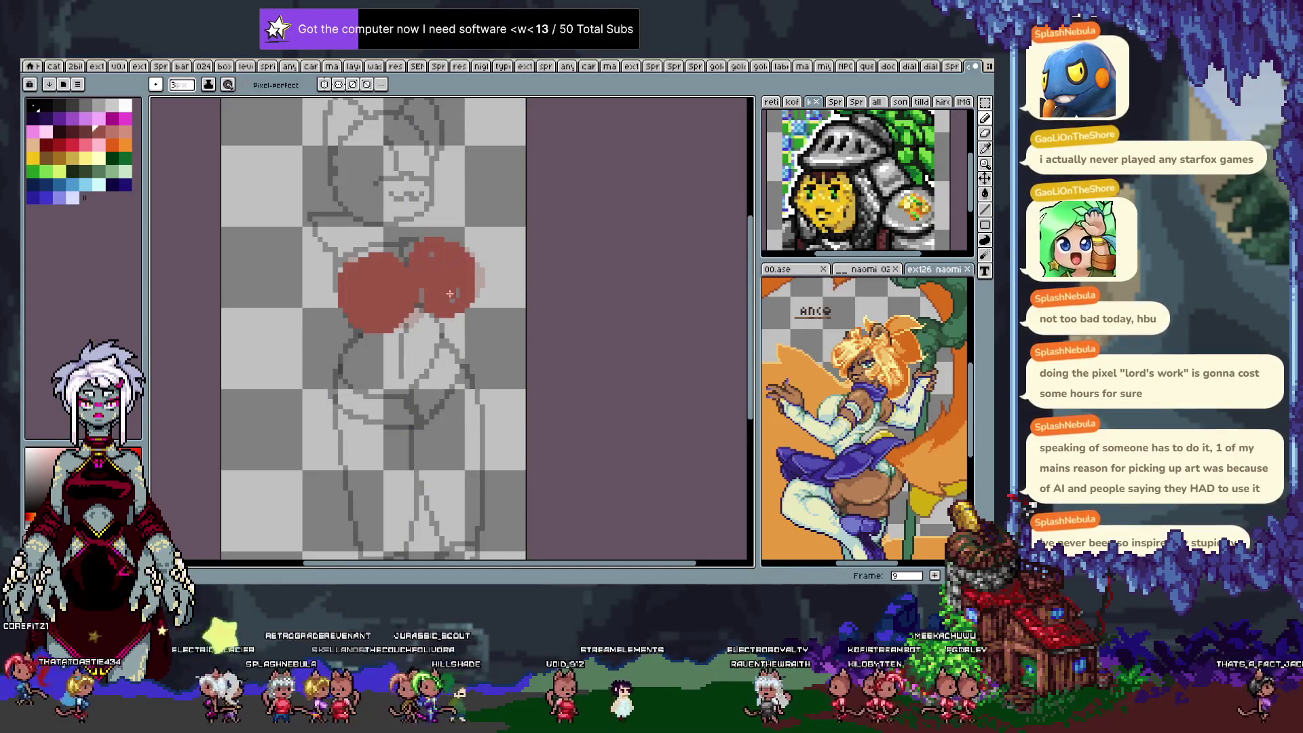
drag(454, 266, 419, 253)
drag(457, 306, 447, 326)
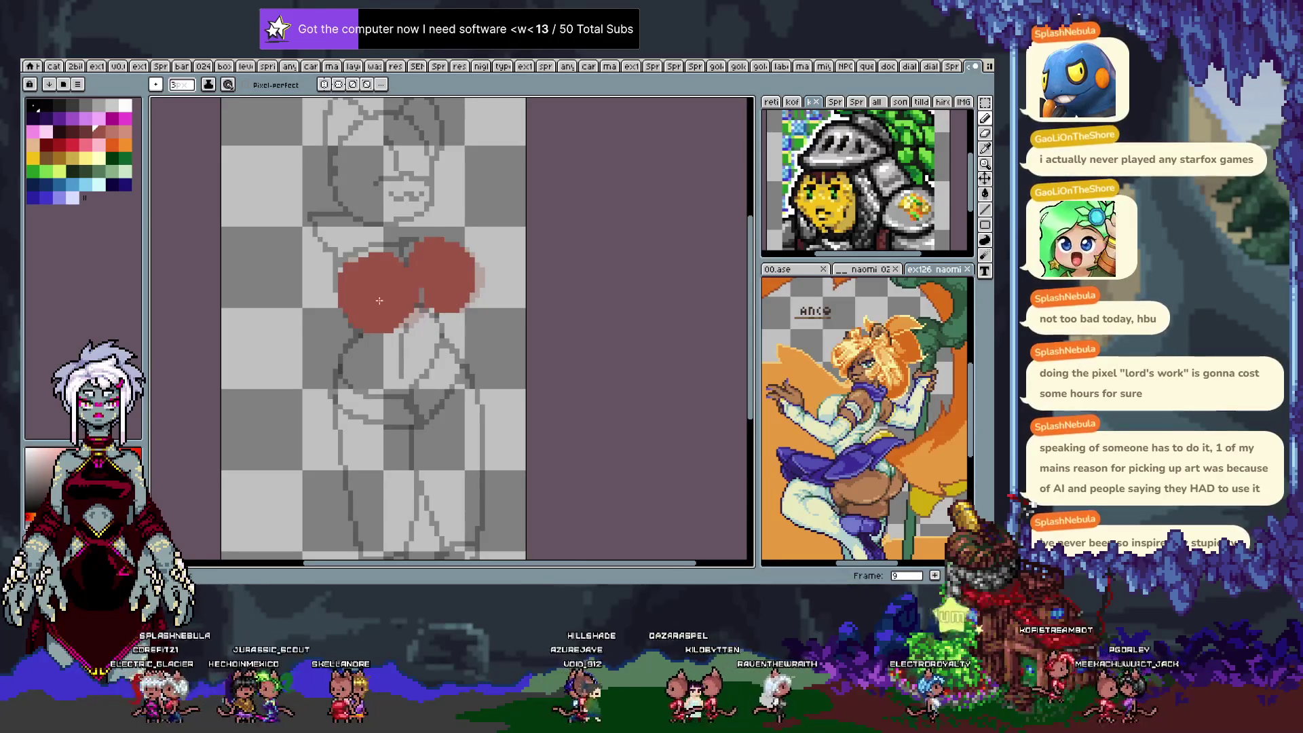
key(period)
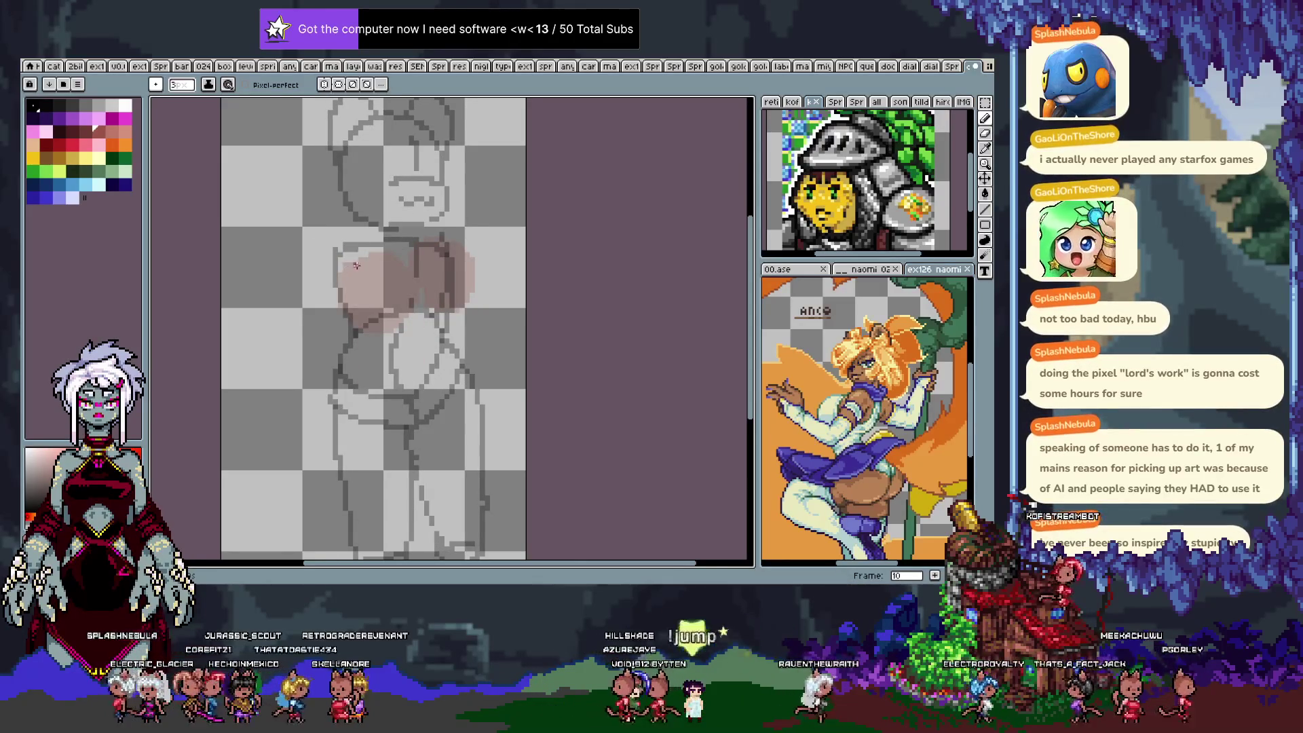
Repaint frame 10's right red lobe, undoing failed strokes, and extend it slightly rightward.
key(ctrl+z)
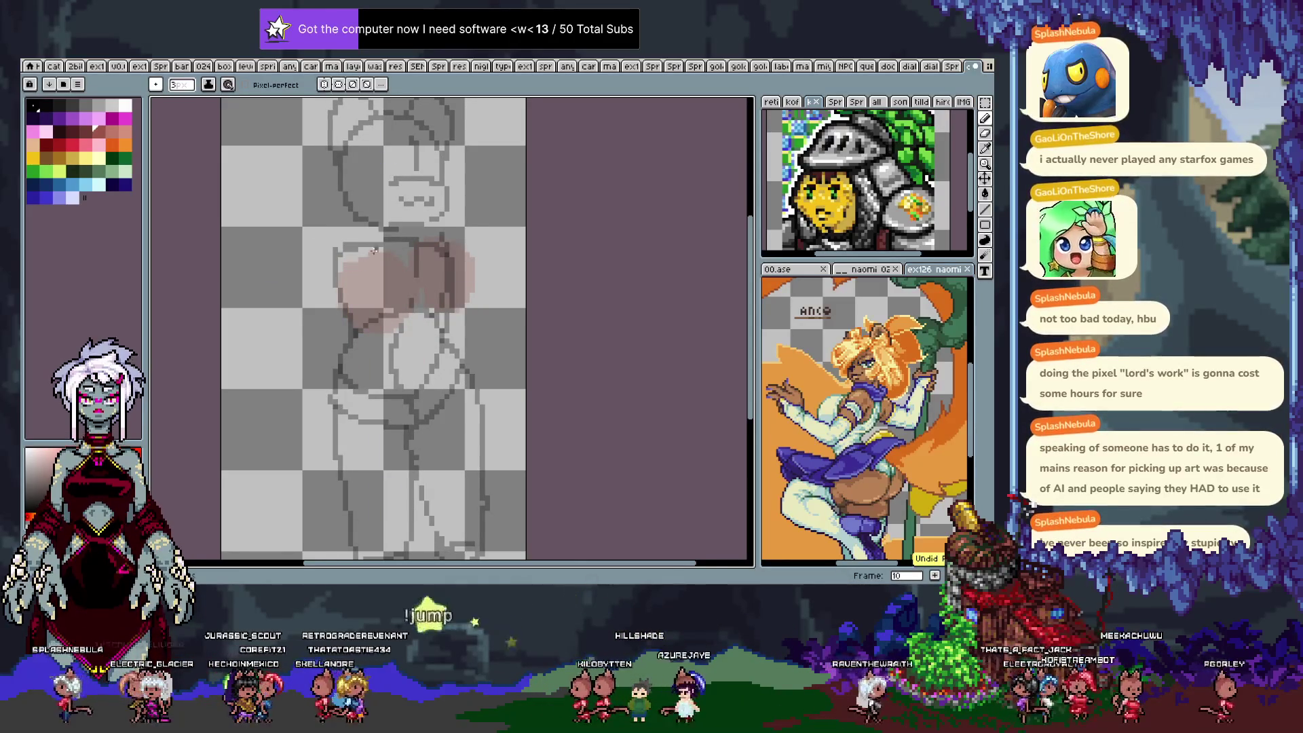
drag(386, 318, 360, 293)
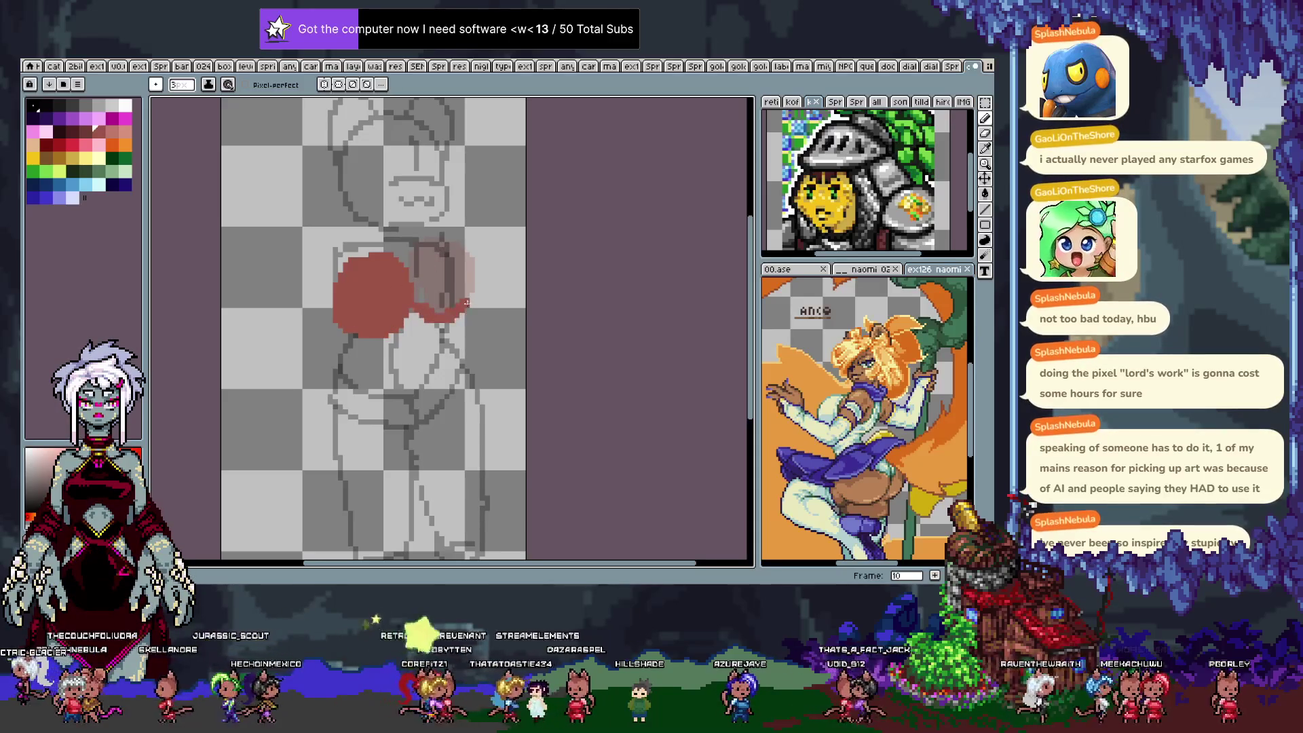
key(ctrl+z)
drag(460, 262, 427, 292)
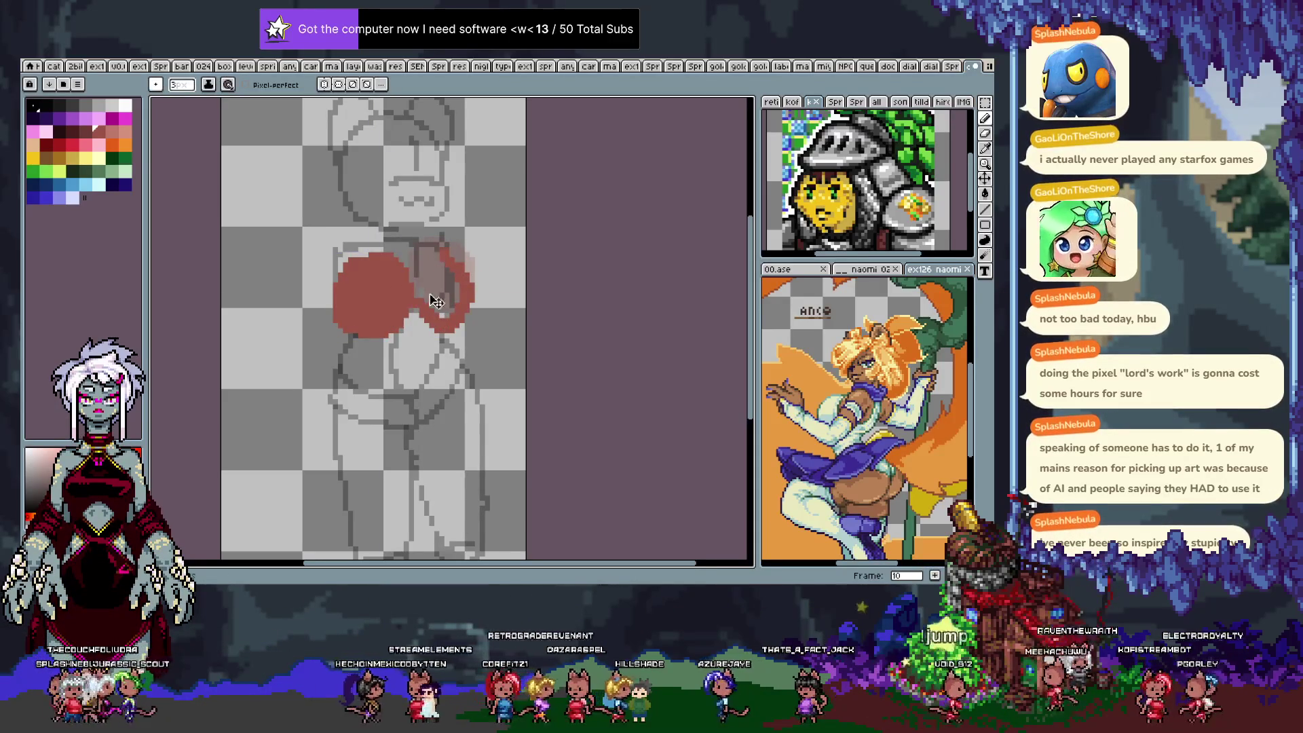
key(ctrl+z)
key(ctrl+z)
mouse_move(461, 257)
mouse_down()
mouse_move(469, 299)
mouse_move(427, 310)
mouse_up()
key(ctrl+z)
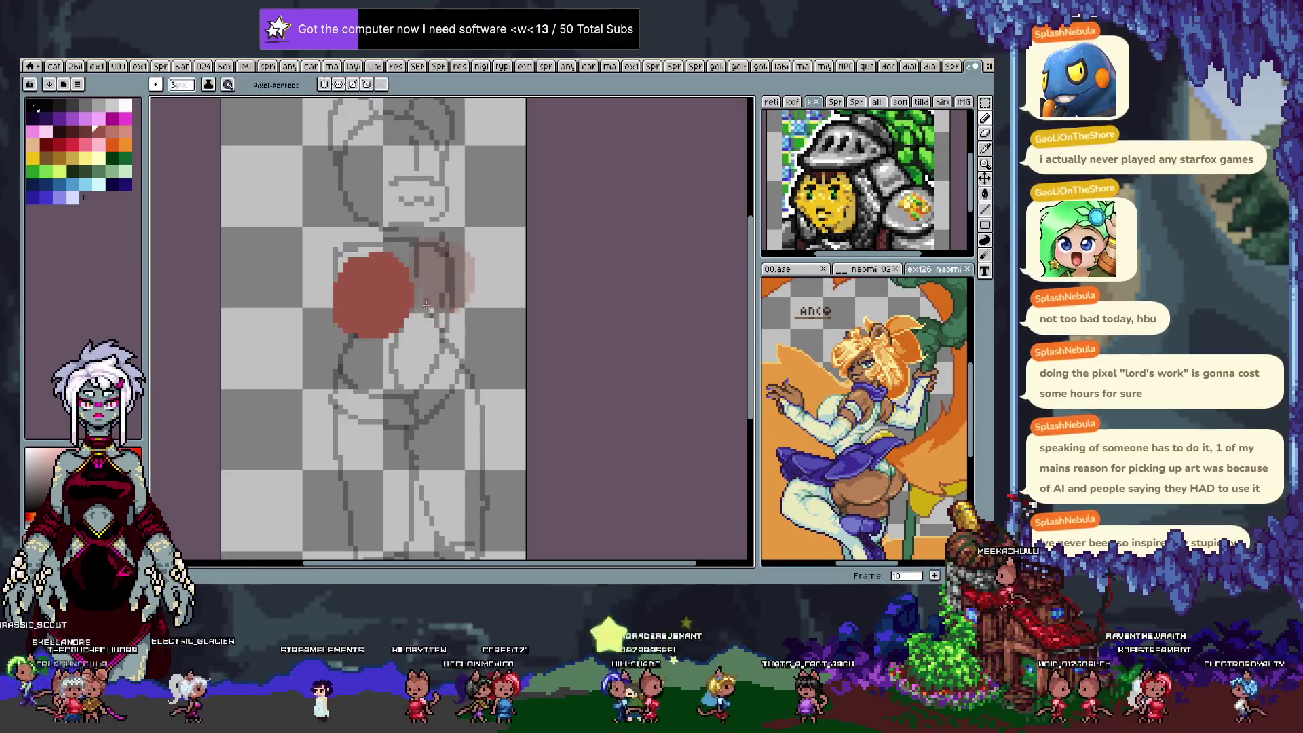
mouse_move(450, 258)
mouse_down()
mouse_move(426, 302)
mouse_move(431, 265)
mouse_up()
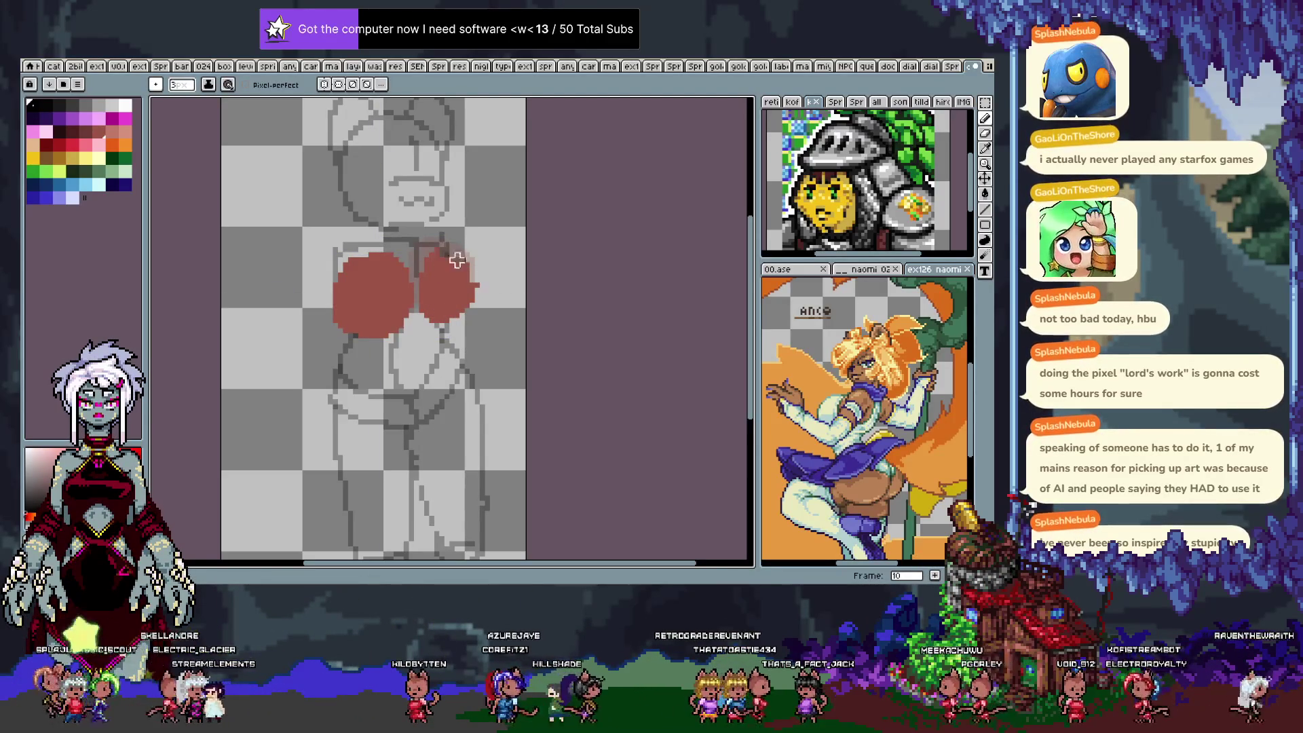
key(ctrl+z)
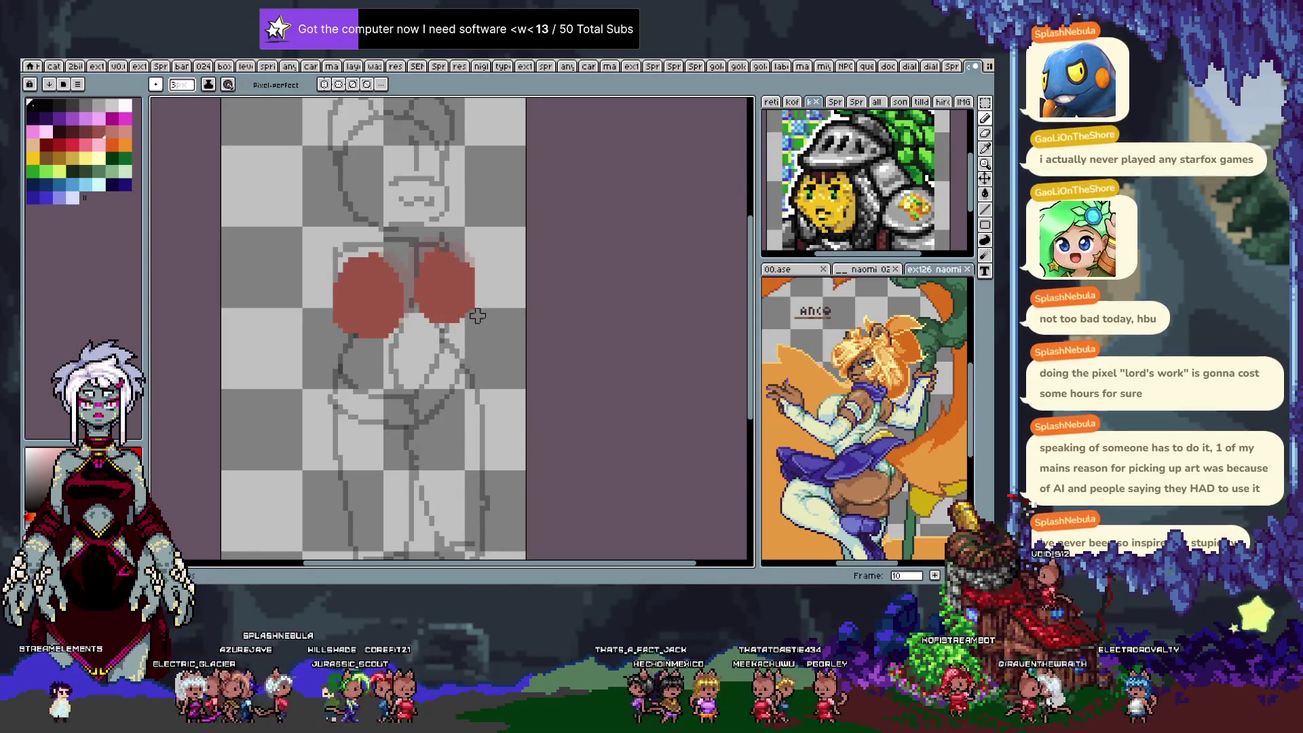
drag(447, 319, 464, 311)
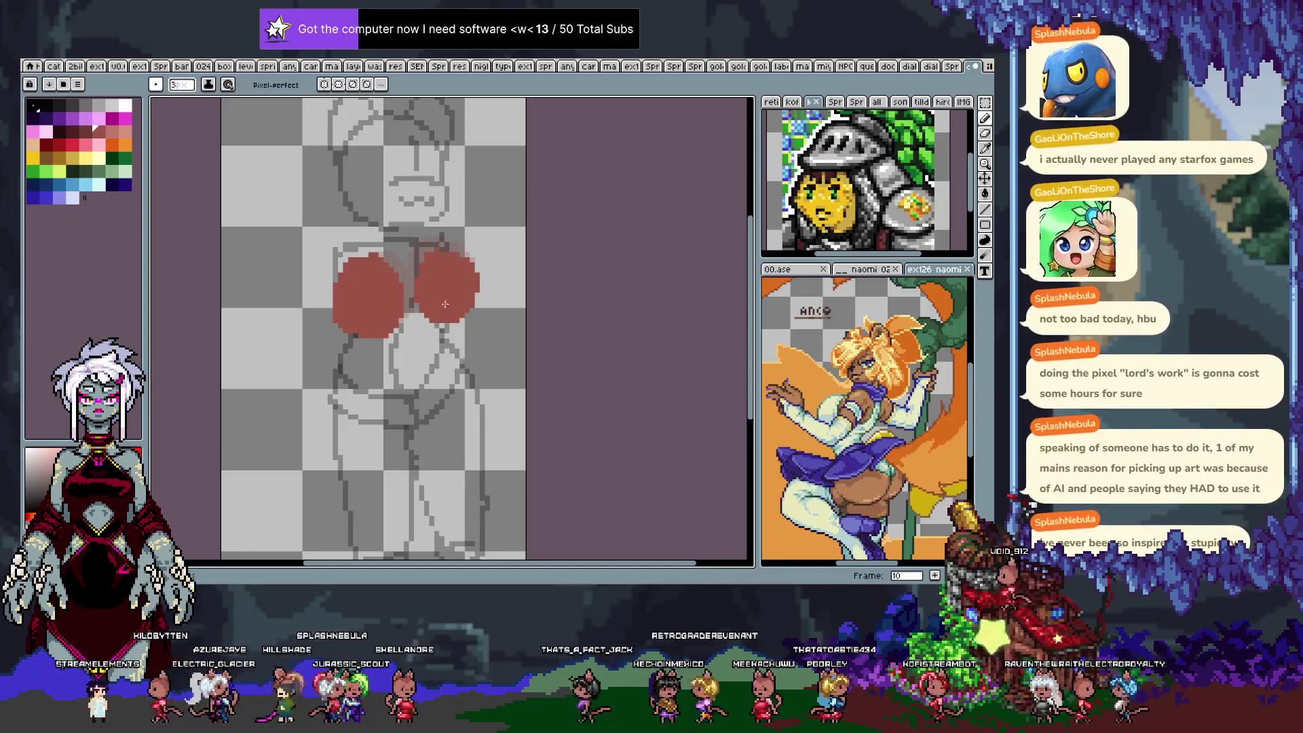
Marquee-select the left red blob, nudge it slightly right, and play the animation.
key(m)
drag(325, 228, 422, 356)
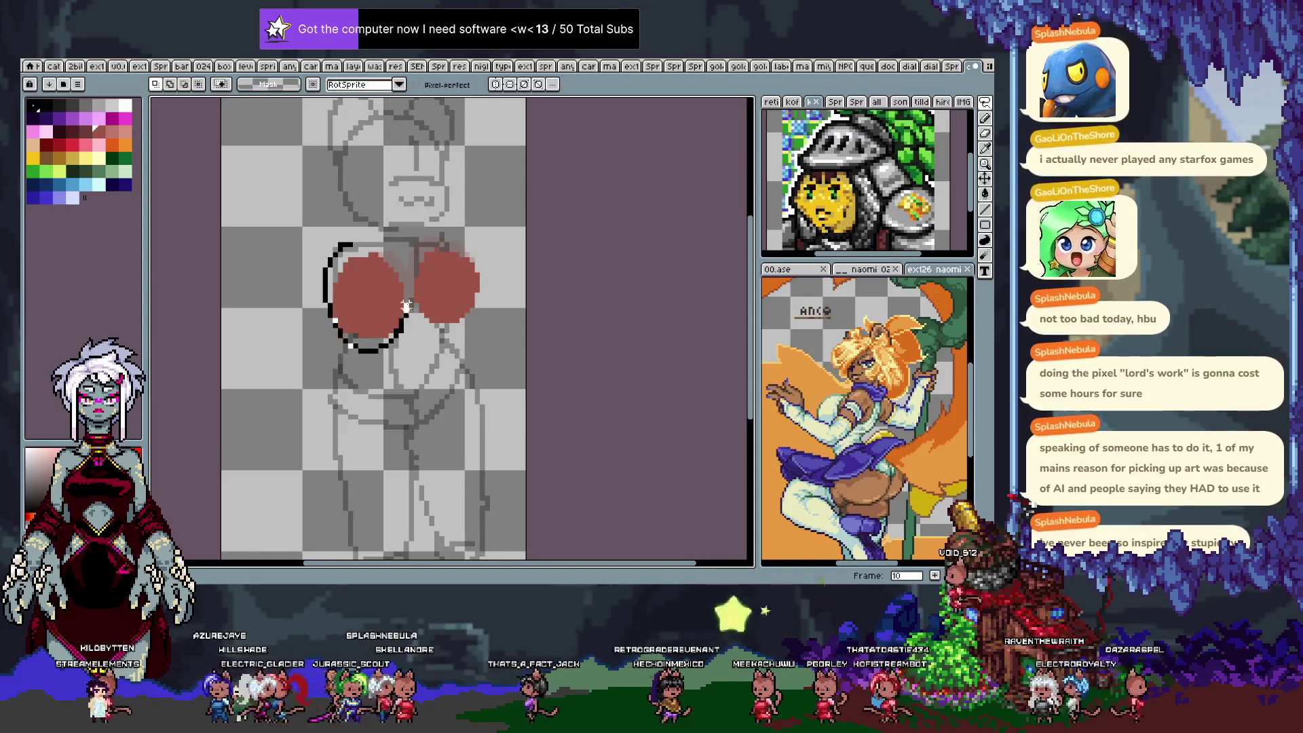
drag(374, 290, 378, 291)
key(Return)
key(ctrl+f)
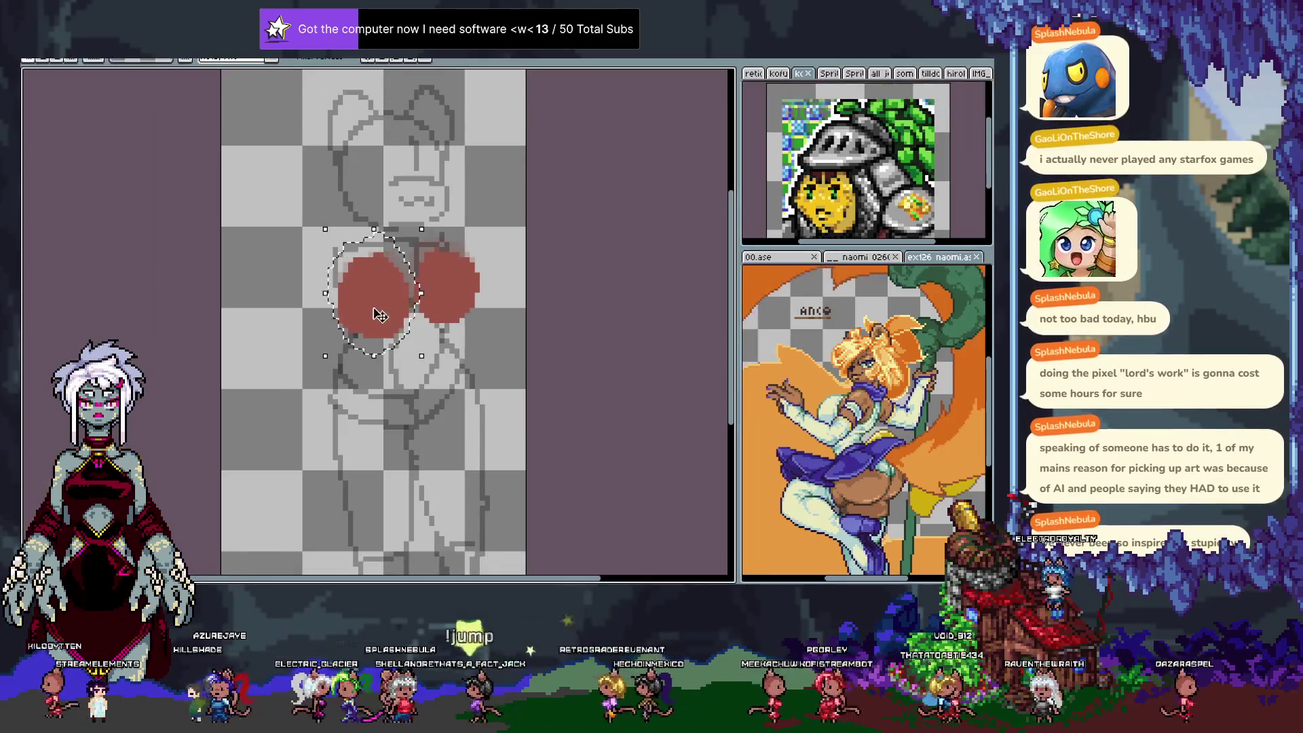
key(ctrl+f)
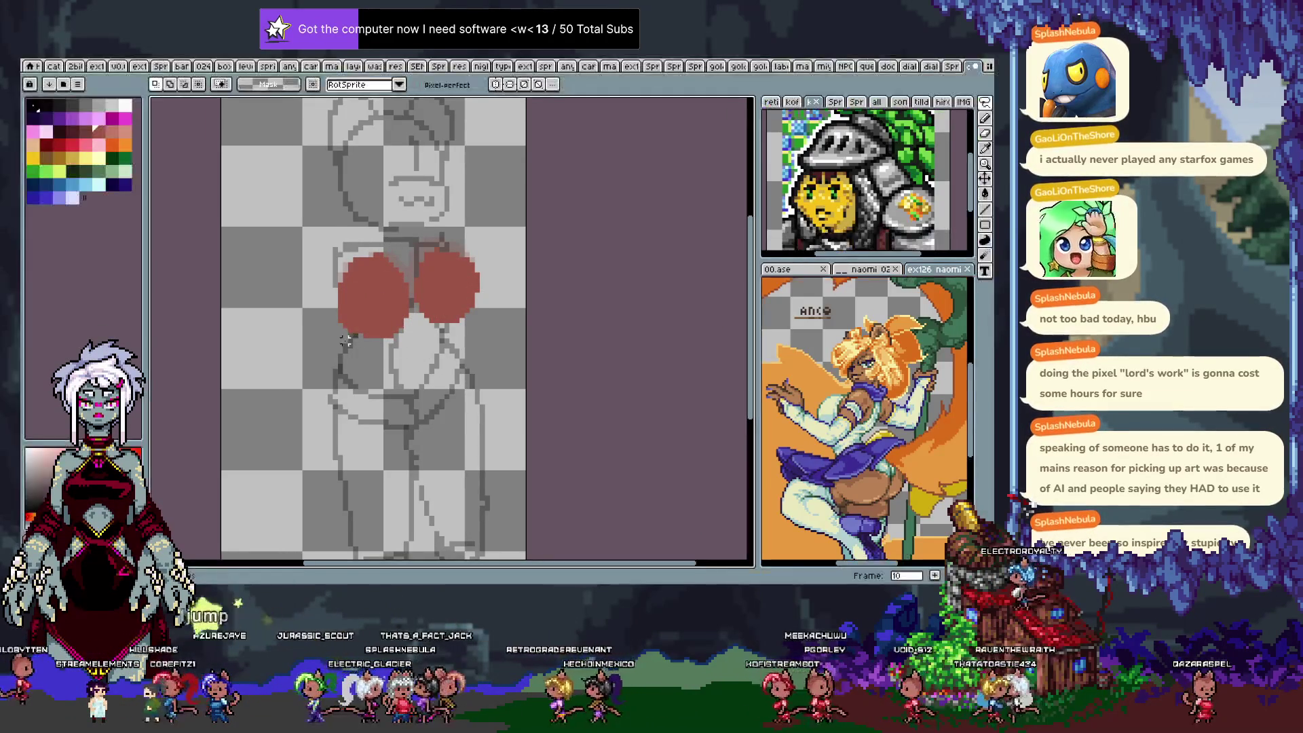
key(b)
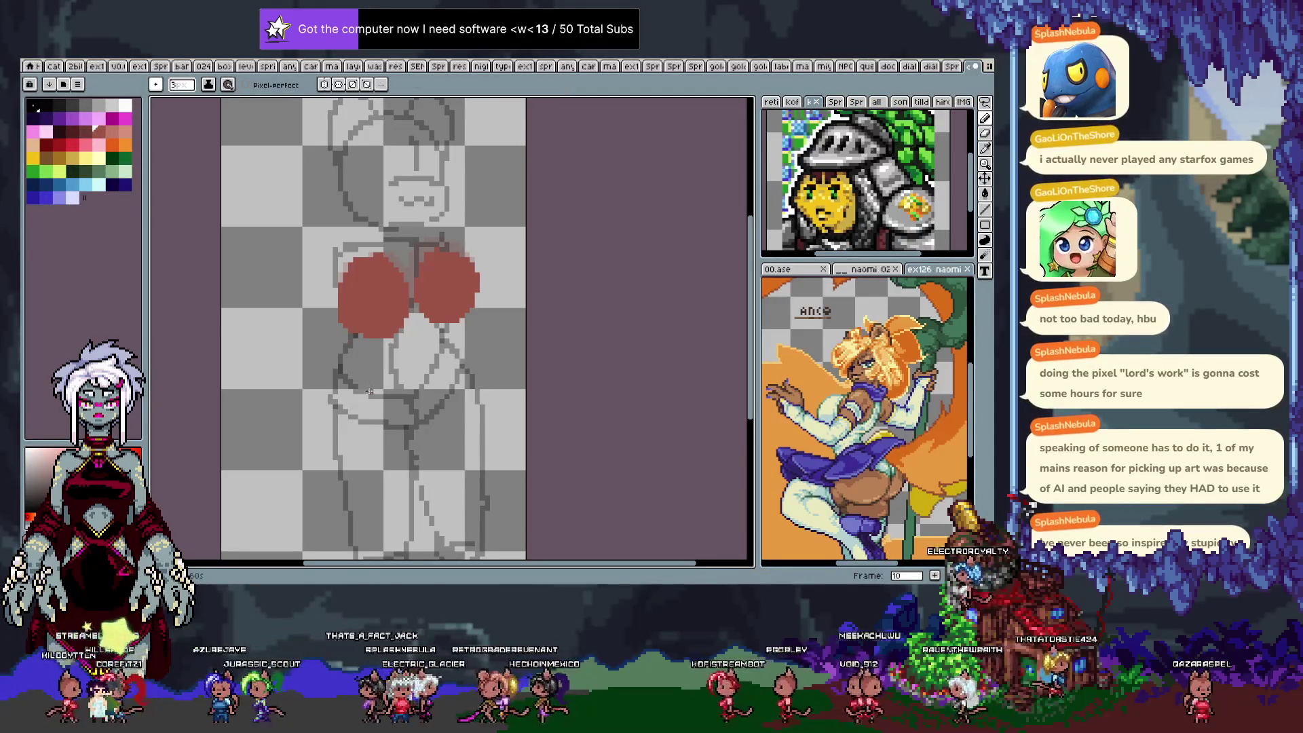
key(Return)
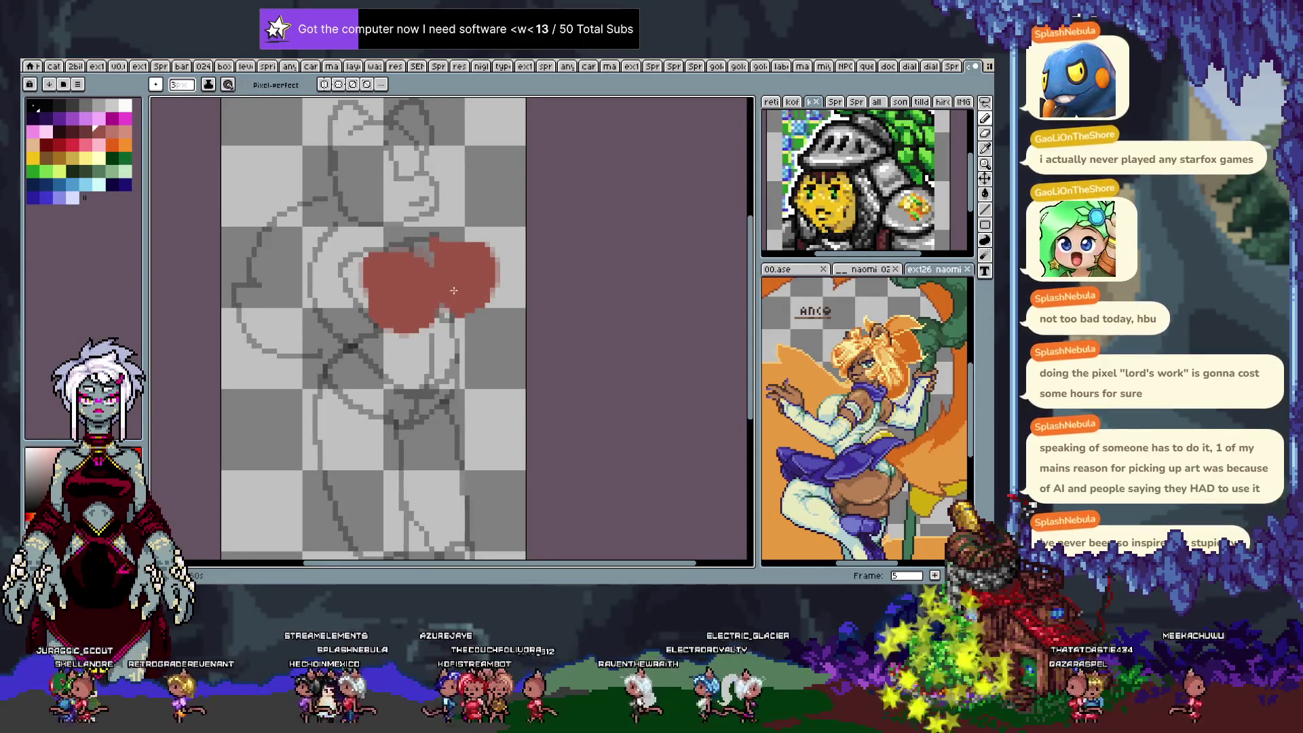
With the move tool, step to frame 10, shift both red circles up-left, then advance to frame 11.
key(.)
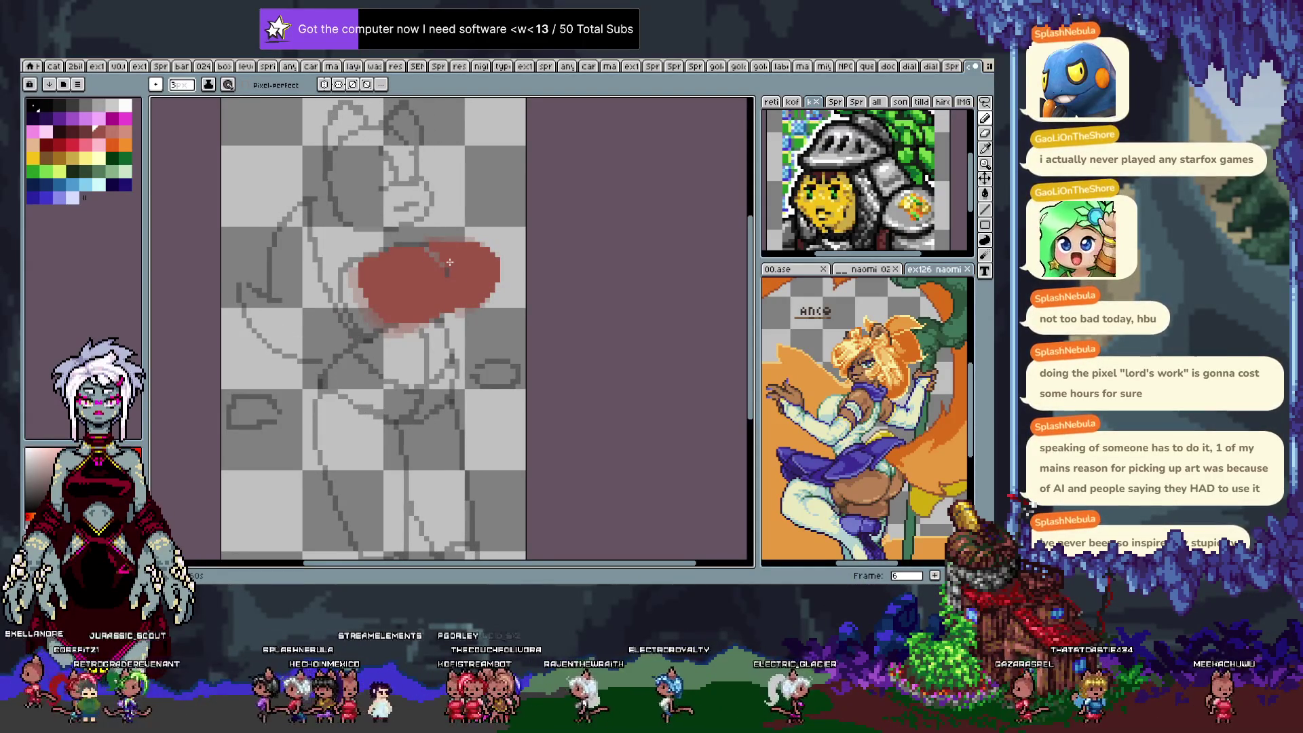
key(v)
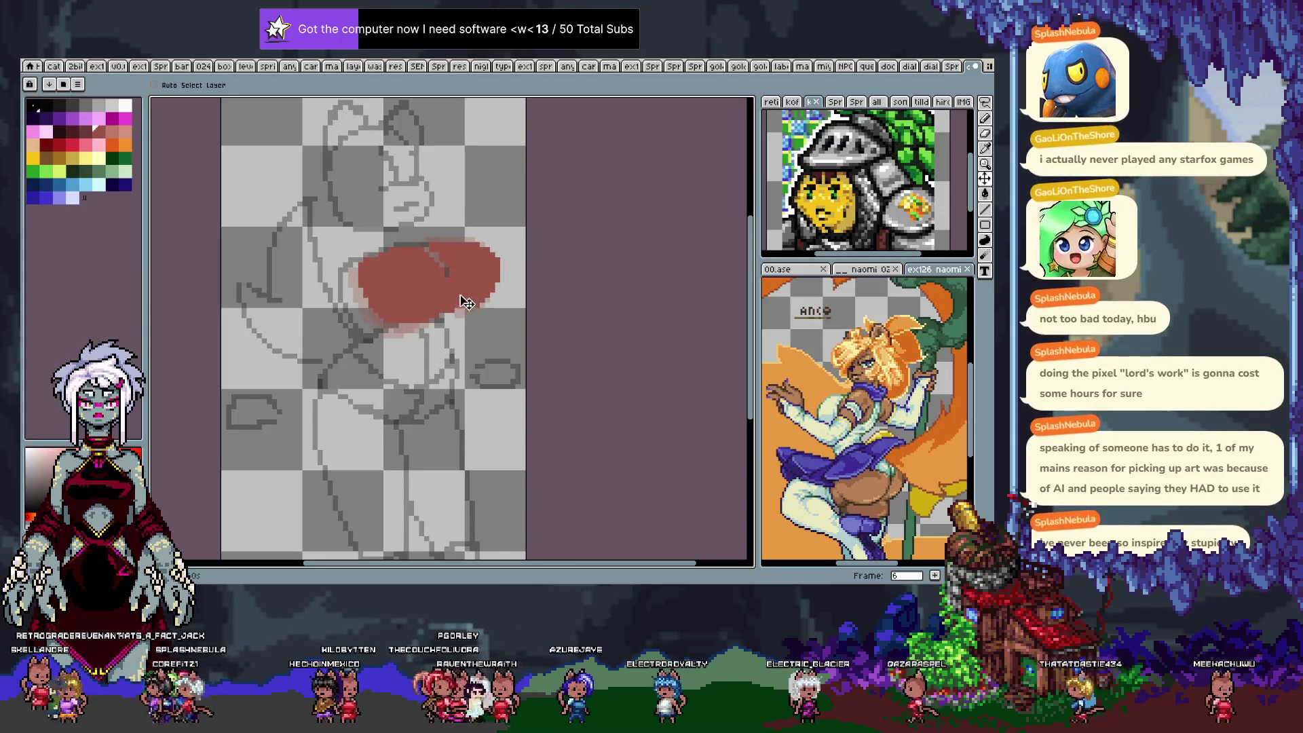
key(.)
key(.)
key(.)
key(.)
key(.)
key(.)
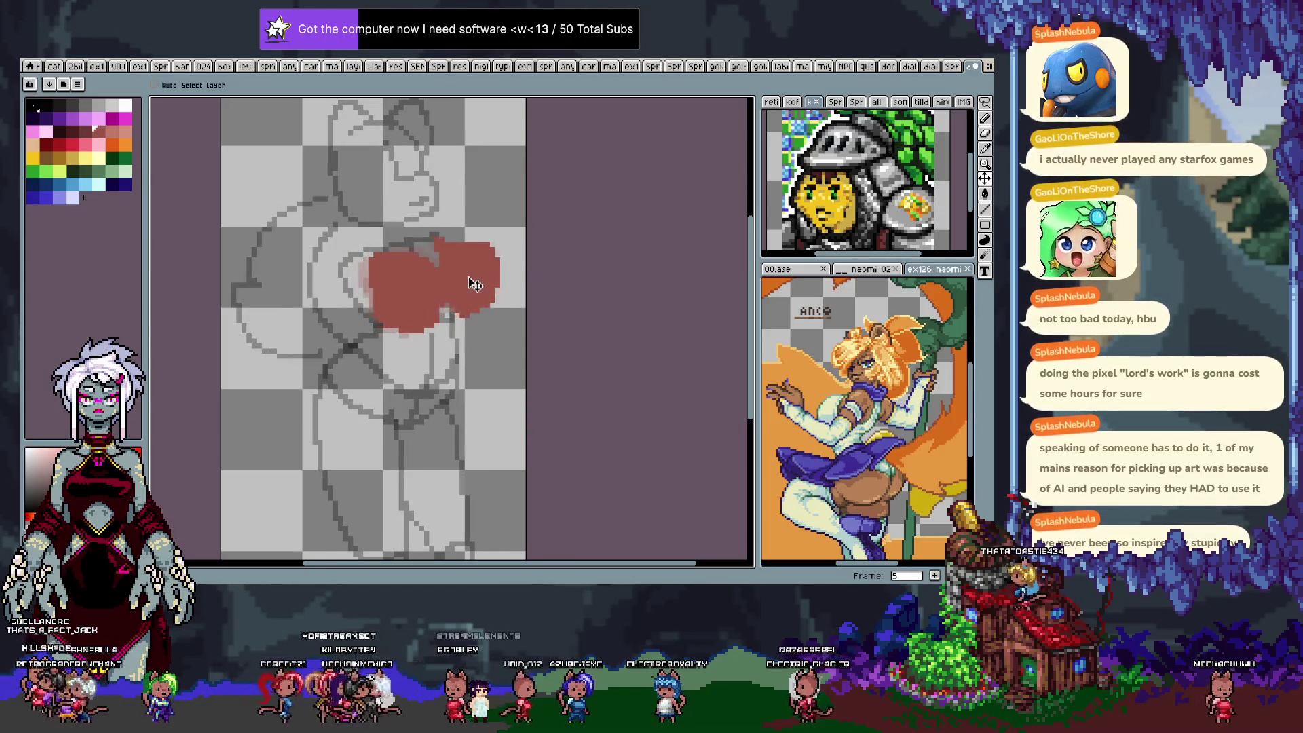
key(.)
key(.)
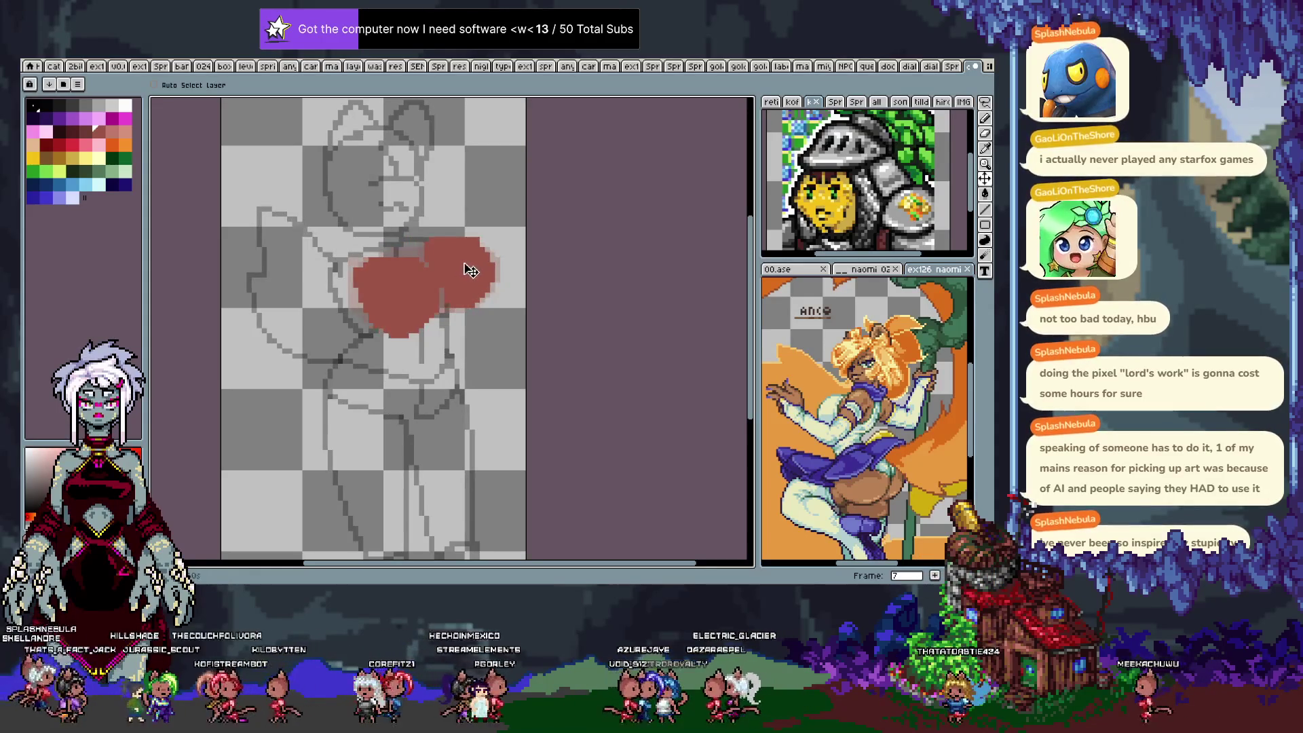
key(.)
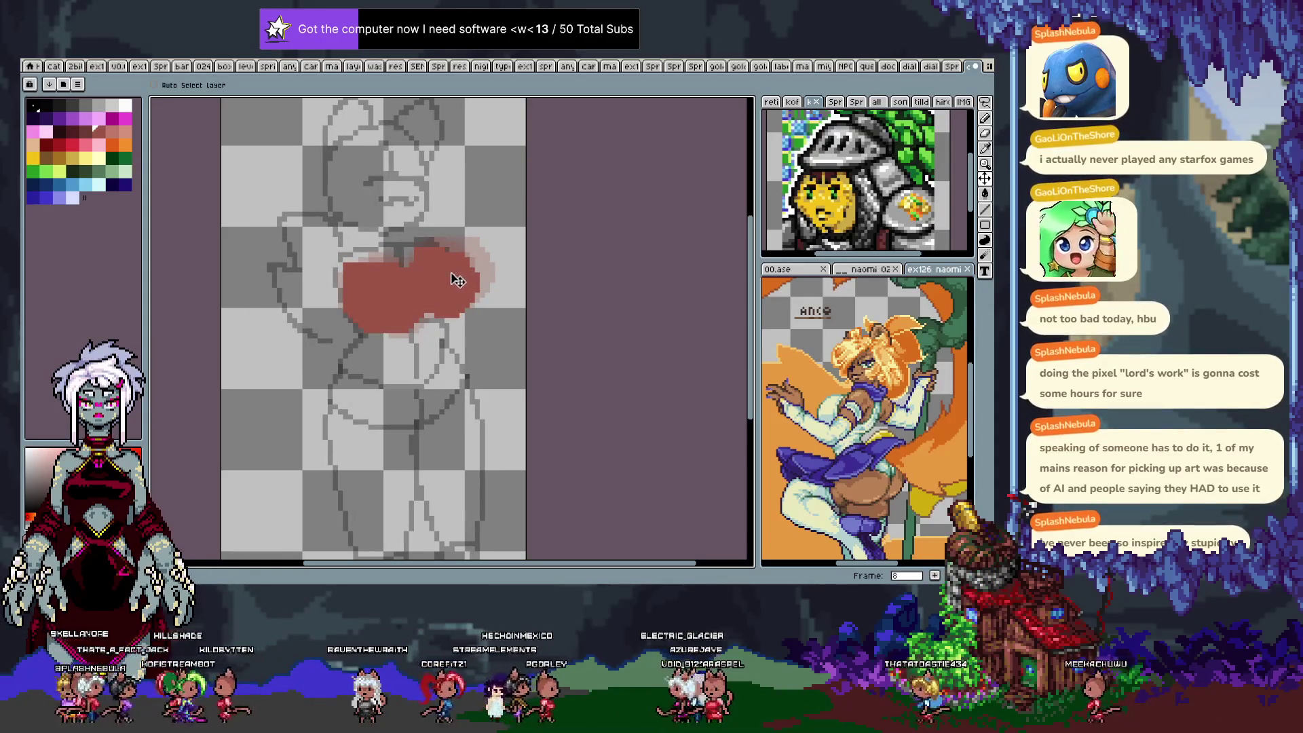
key(.)
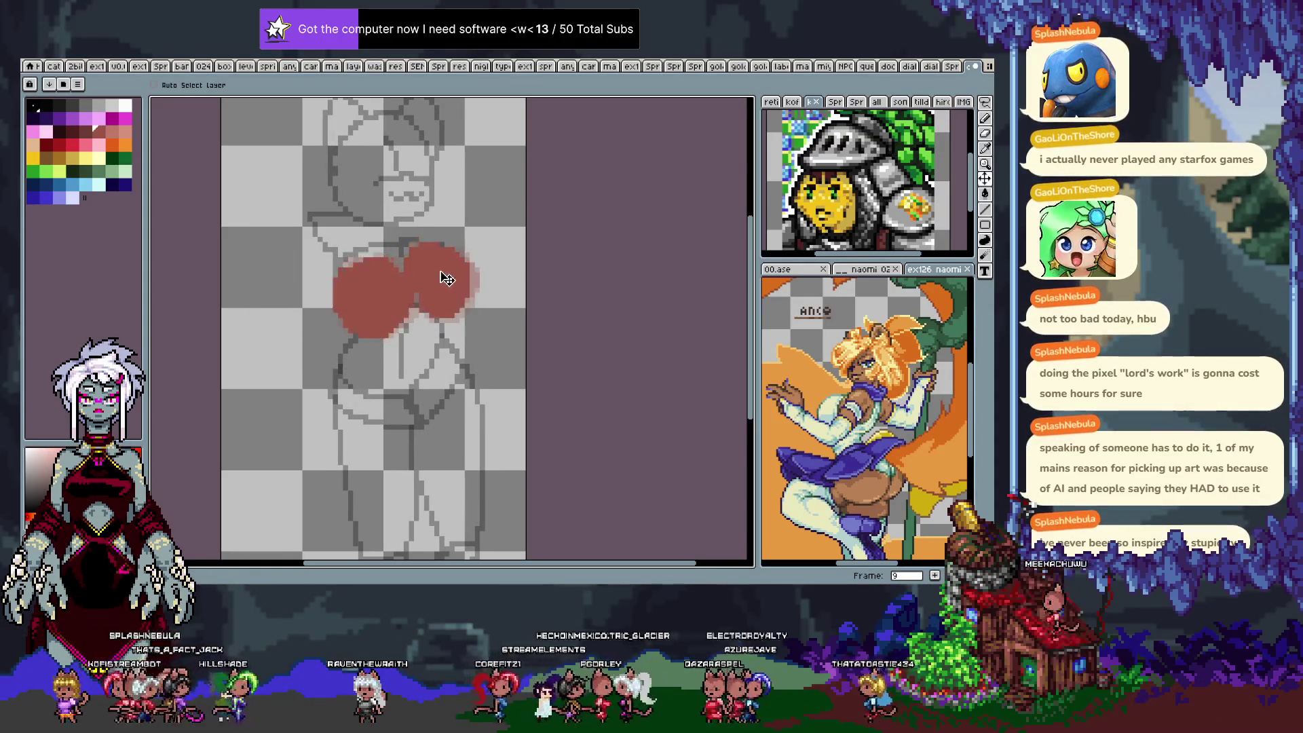
key(.)
drag(441, 286, 442, 280)
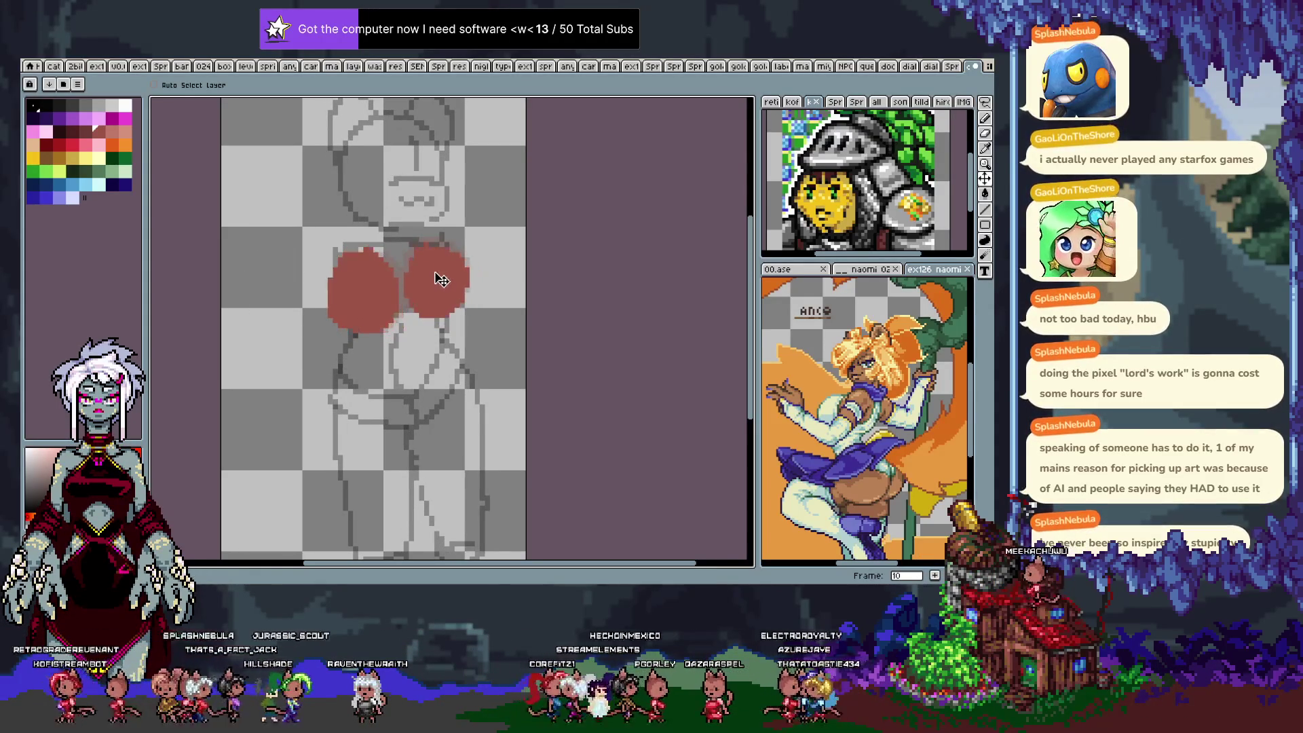
key(.)
Paint frame 11's red chest discs with the pencil, undoing a bad outline, then advance to frame 12.
key(b)
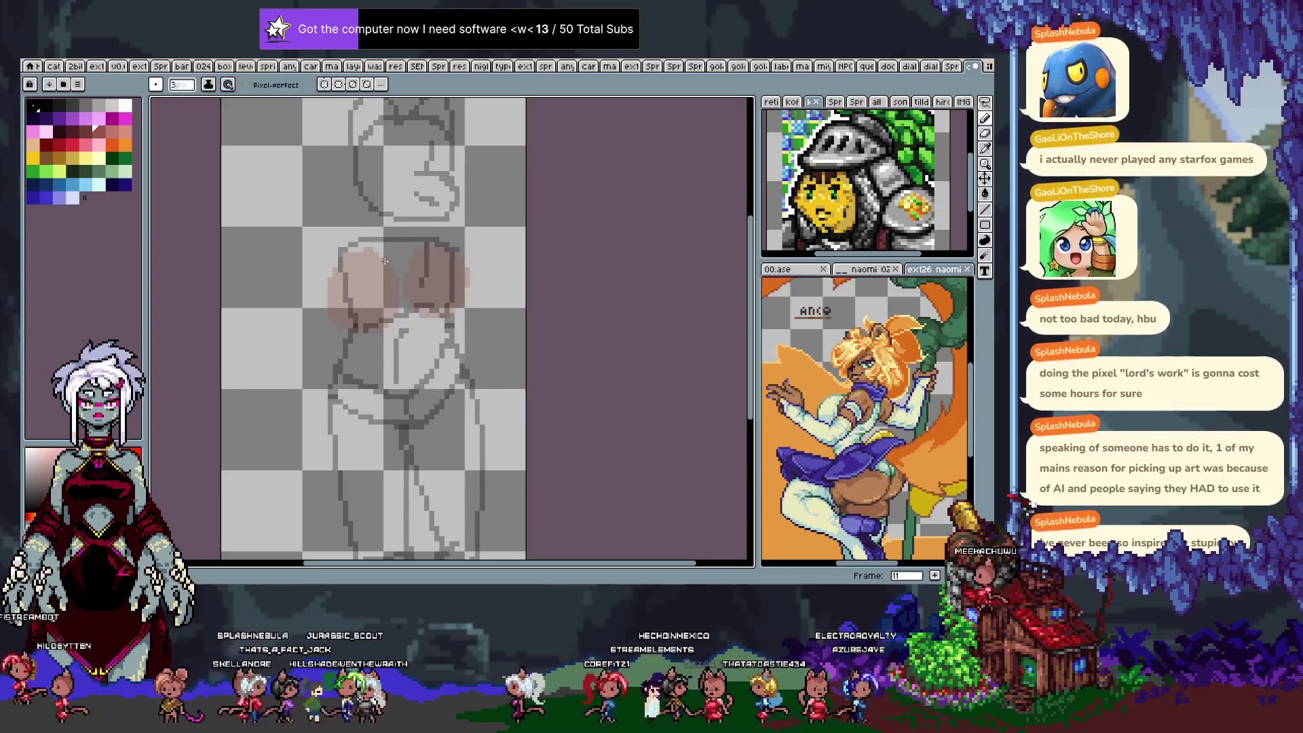
mouse_move(354, 245)
mouse_down()
mouse_move(319, 309)
mouse_move(391, 272)
mouse_move(357, 334)
mouse_move(365, 252)
mouse_move(349, 291)
mouse_move(358, 310)
mouse_up()
key(ctrl+z)
mouse_move(361, 249)
mouse_down()
mouse_move(383, 244)
mouse_move(434, 319)
mouse_move(423, 258)
mouse_move(448, 281)
mouse_up()
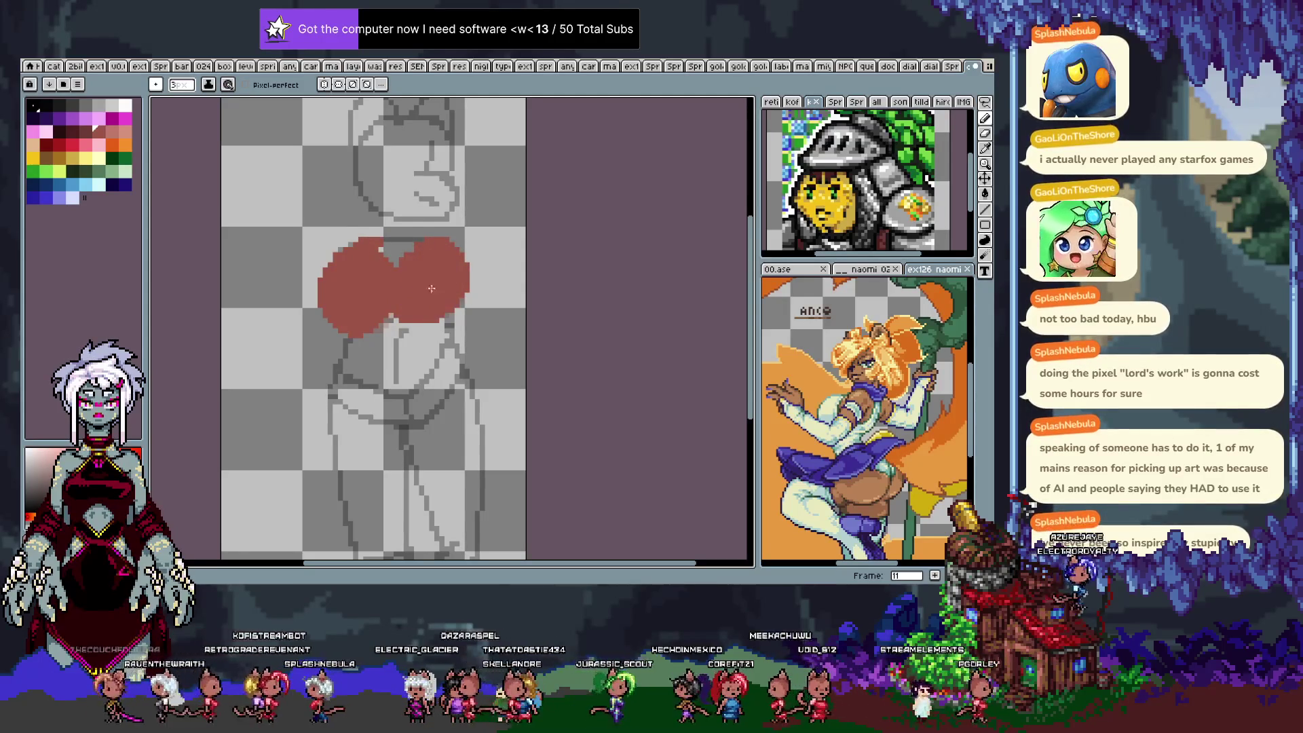
key(period)
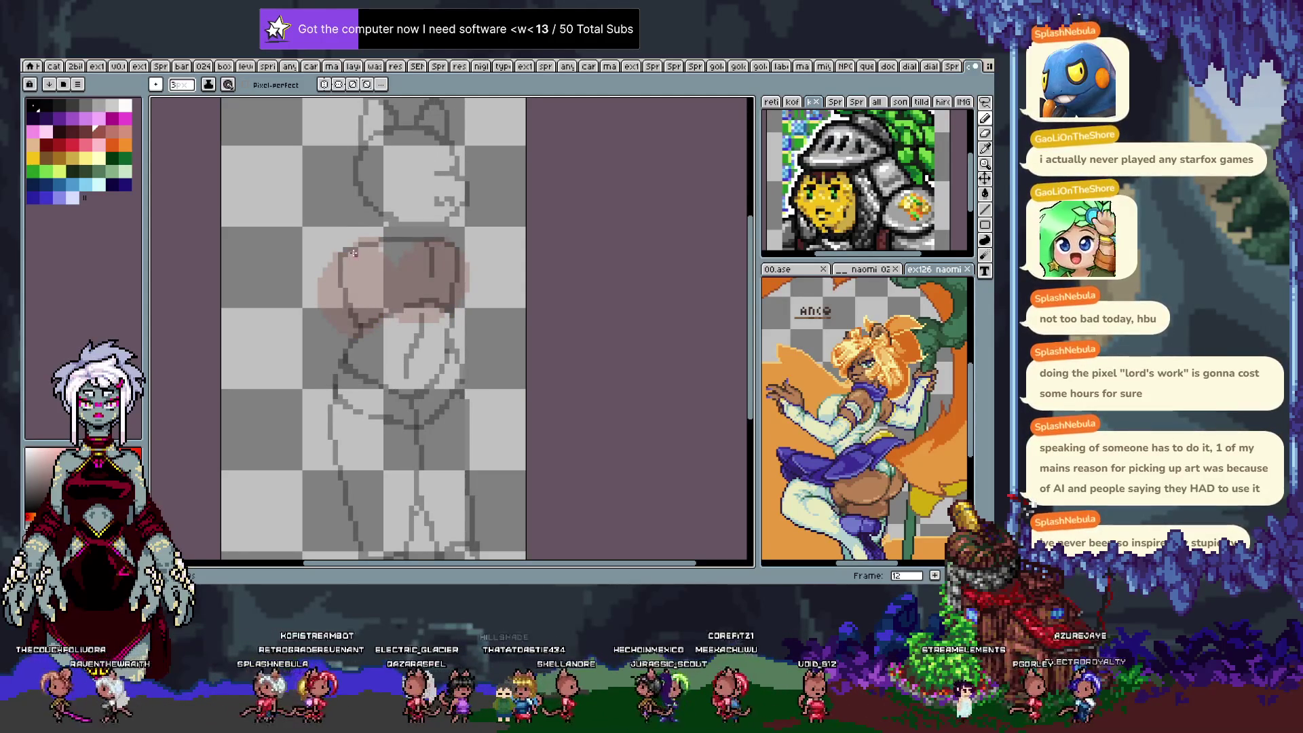
Paint a red disc over frame 12's right onion-skin circle, then move to frame 13.
mouse_move(360, 246)
mouse_down()
mouse_move(323, 271)
mouse_move(342, 318)
mouse_move(363, 246)
mouse_move(316, 285)
mouse_move(353, 319)
mouse_move(325, 299)
mouse_move(360, 248)
mouse_move(366, 319)
mouse_move(344, 275)
mouse_move(350, 292)
mouse_move(386, 310)
mouse_up()
key(ctrl+z)
key(ctrl+z)
key(ctrl+z)
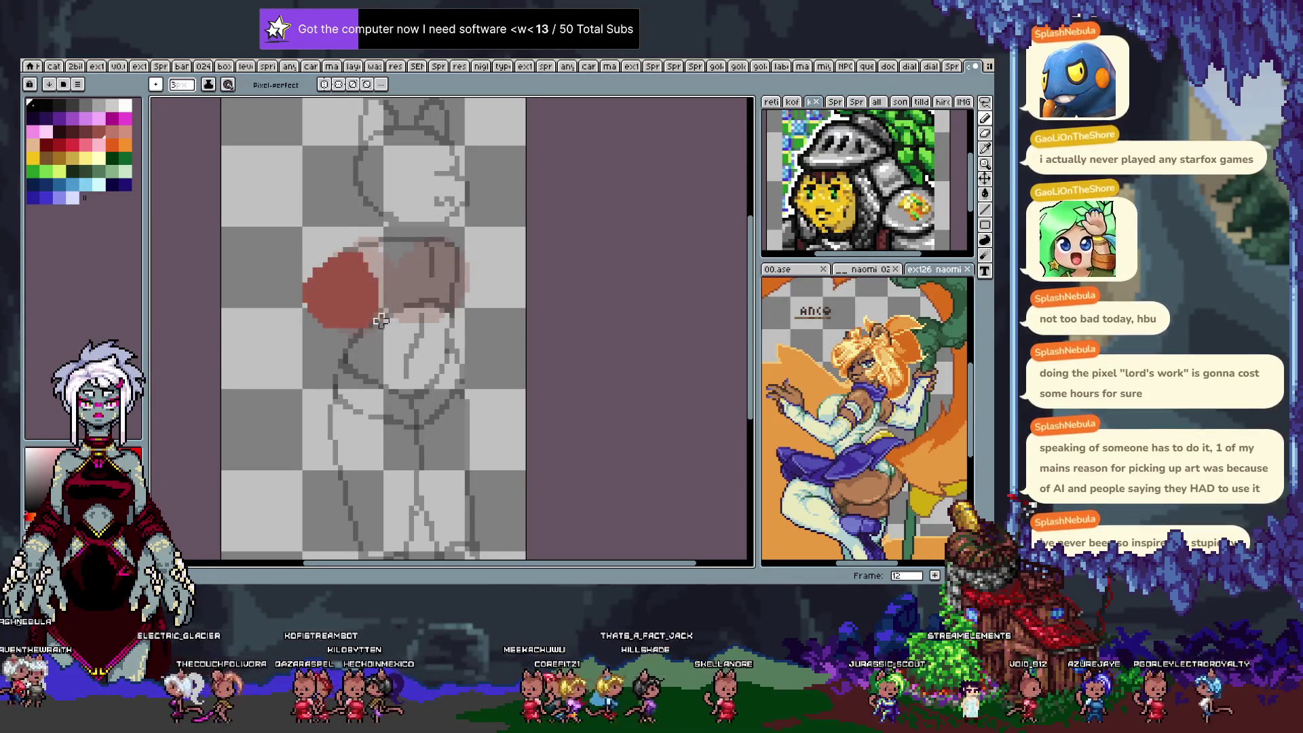
mouse_move(421, 250)
mouse_down()
mouse_move(407, 319)
mouse_move(434, 248)
mouse_move(402, 295)
mouse_up()
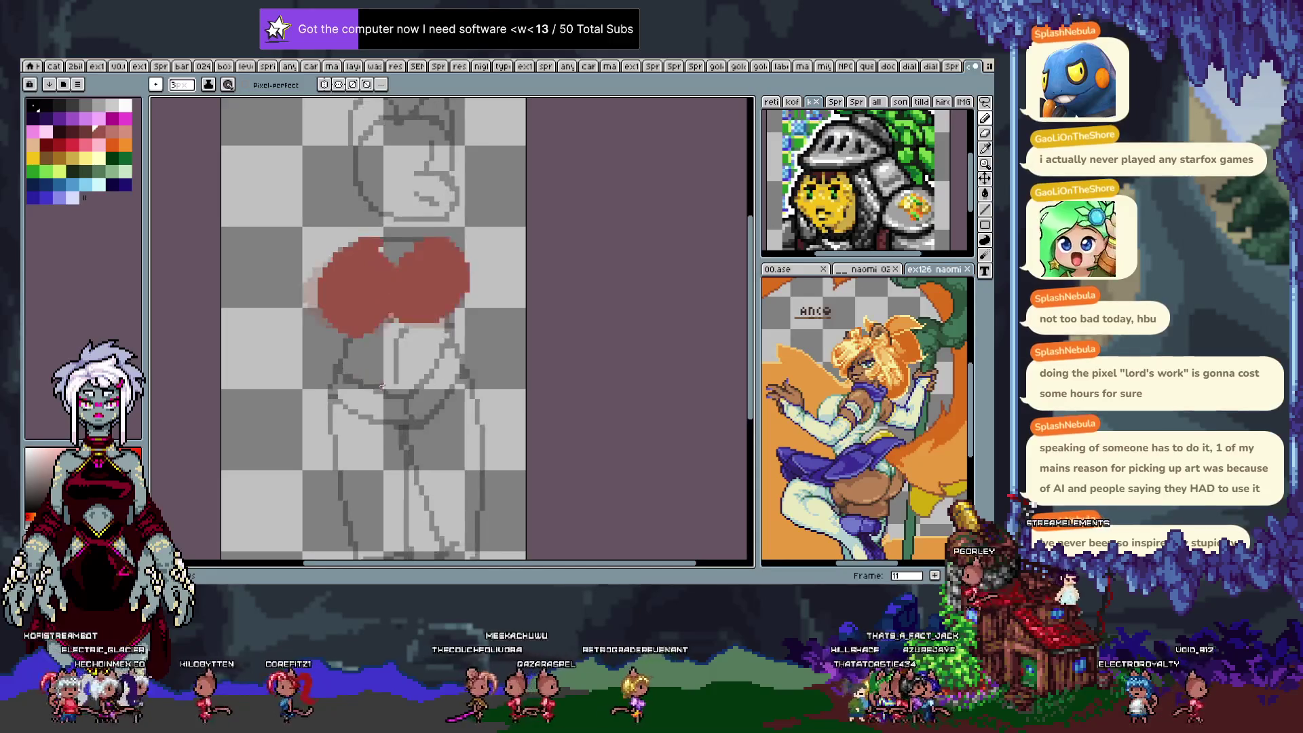
key(period)
mouse_move(361, 263)
mouse_down()
mouse_move(339, 274)
mouse_move(404, 292)
mouse_move(360, 255)
mouse_up()
key(ctrl+z)
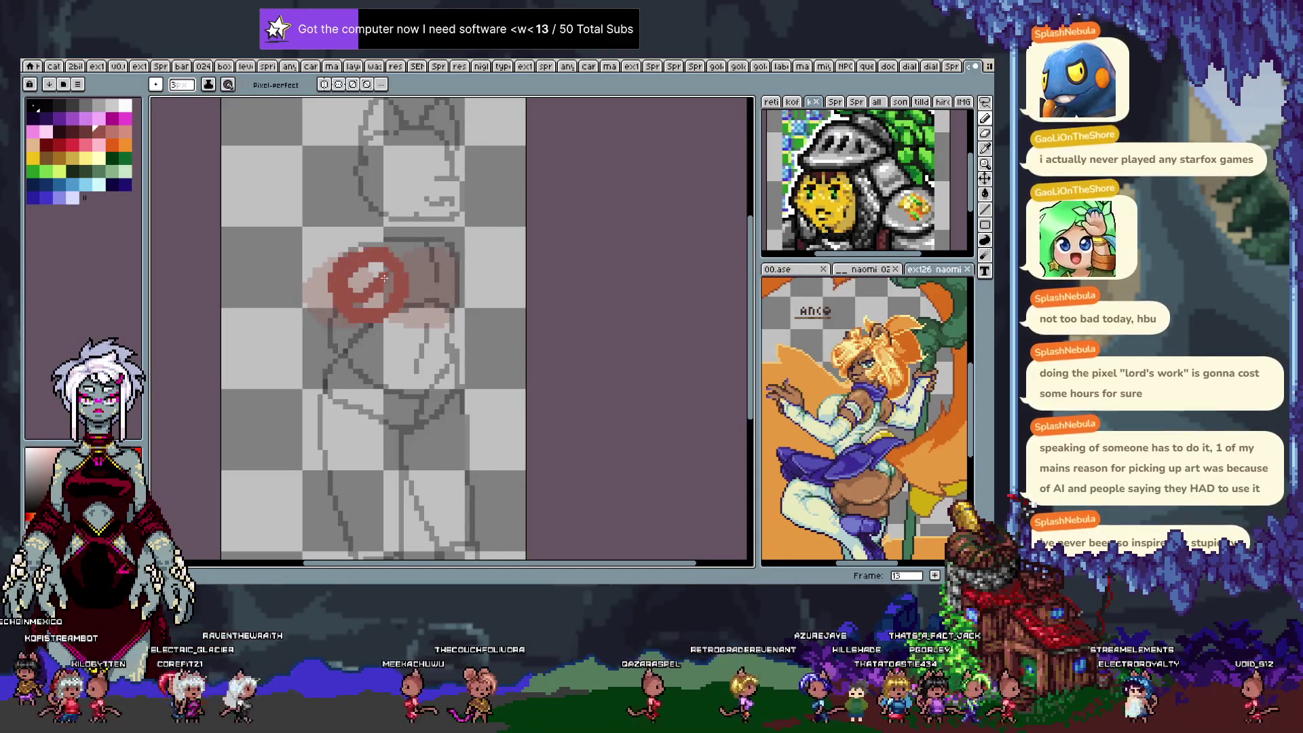
Adjust frame 13's red blob, then paint a red oval over frame 14's chest.
mouse_move(404, 263)
mouse_down()
mouse_move(438, 254)
mouse_move(462, 271)
mouse_up()
key(ctrl+z)
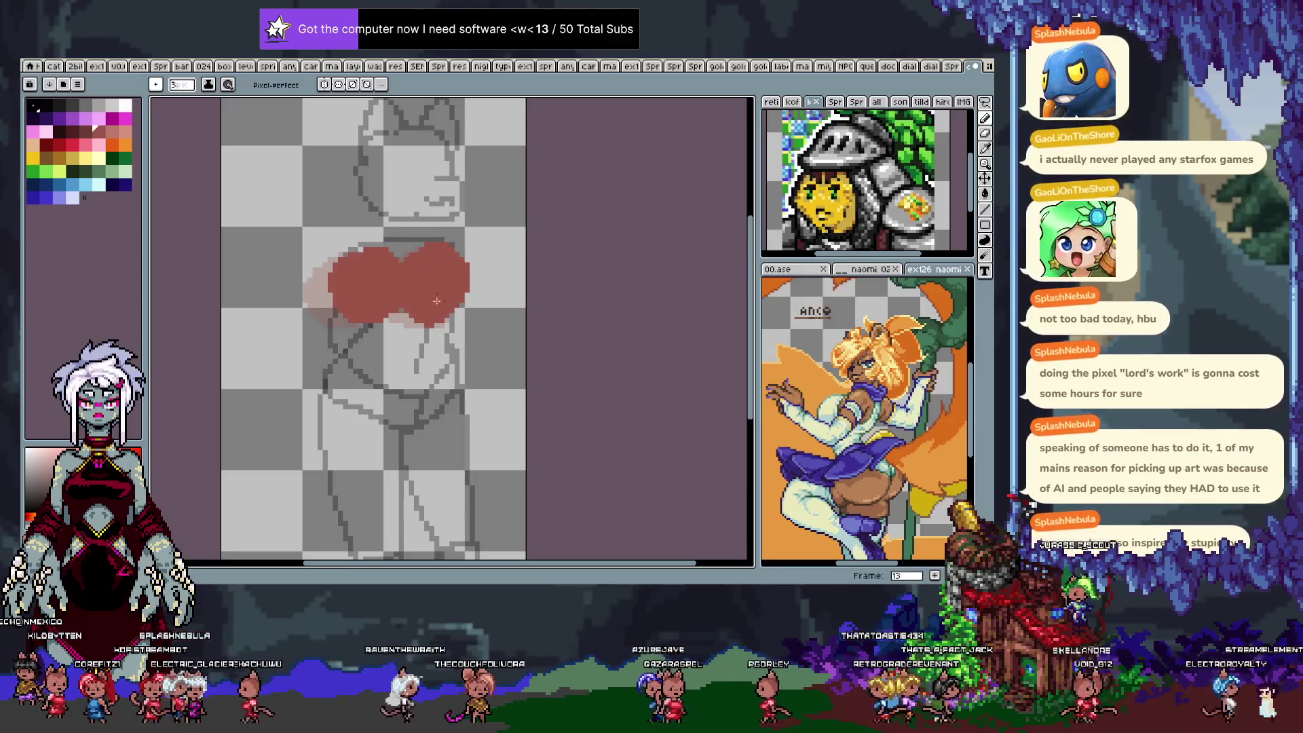
key(Right)
mouse_move(368, 265)
mouse_down()
mouse_move(401, 317)
mouse_move(377, 273)
mouse_up()
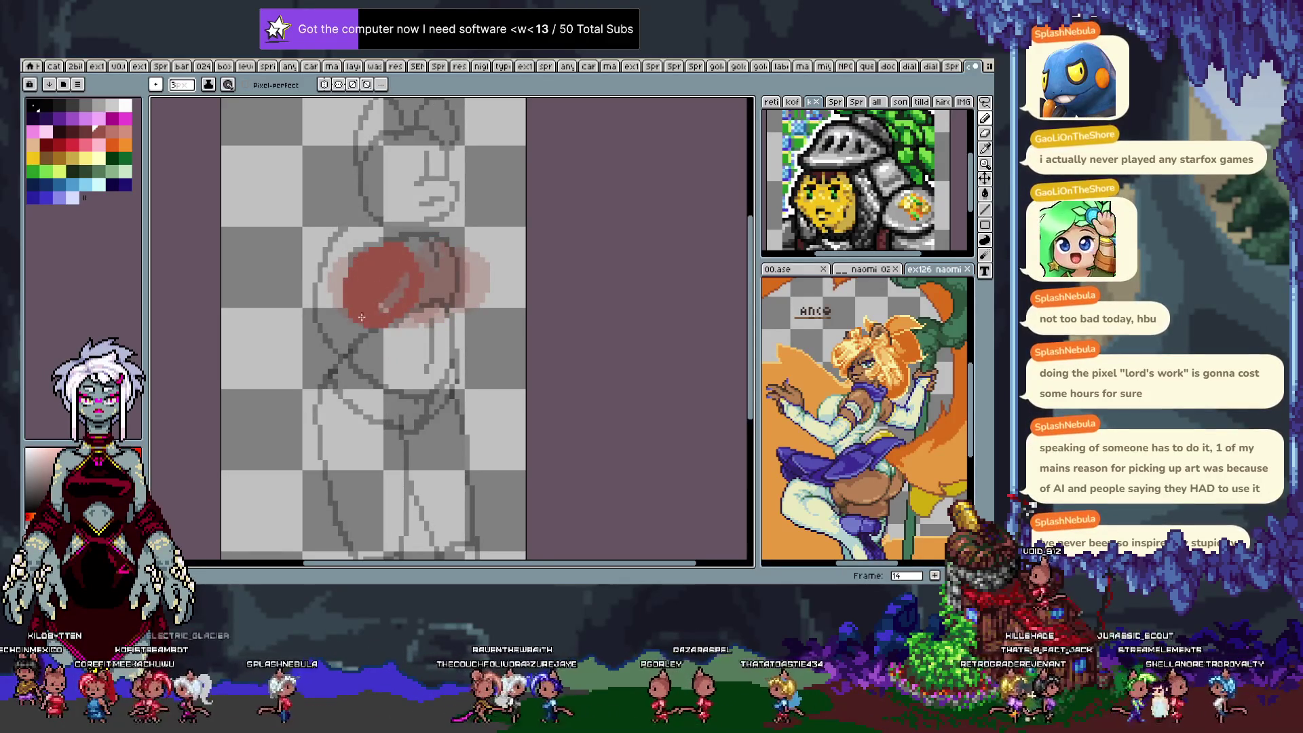
key(Left)
key(Right)
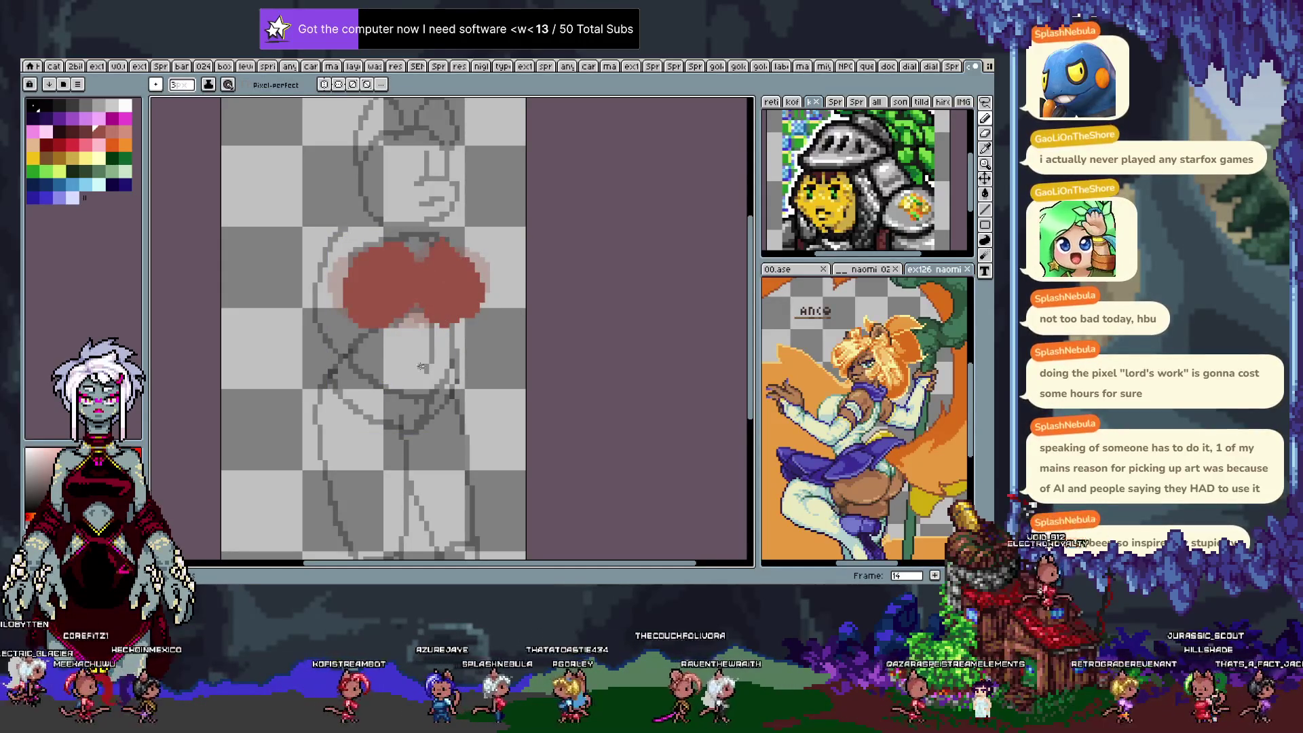
Pull in the right edge of frame 15's red heart shape and play the animation.
key(Left)
key(Right)
key(Right)
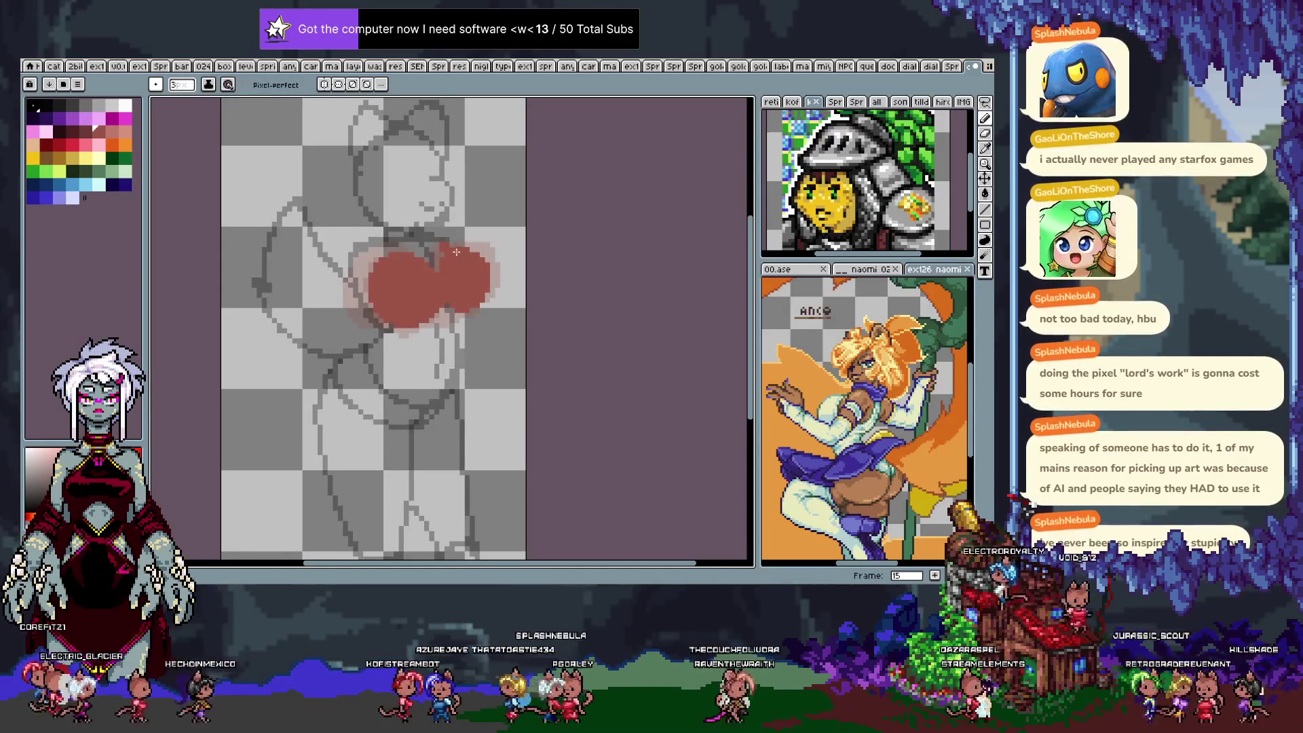
drag(491, 290, 478, 302)
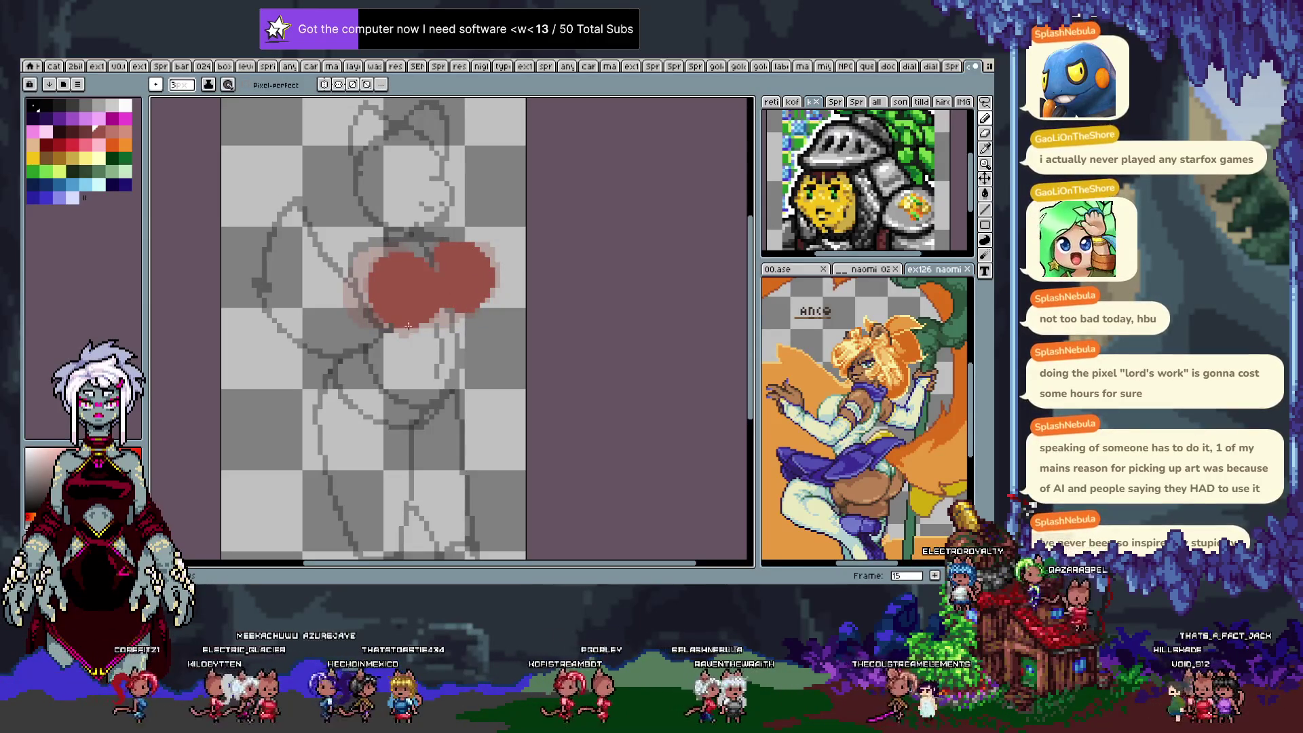
key(Return)
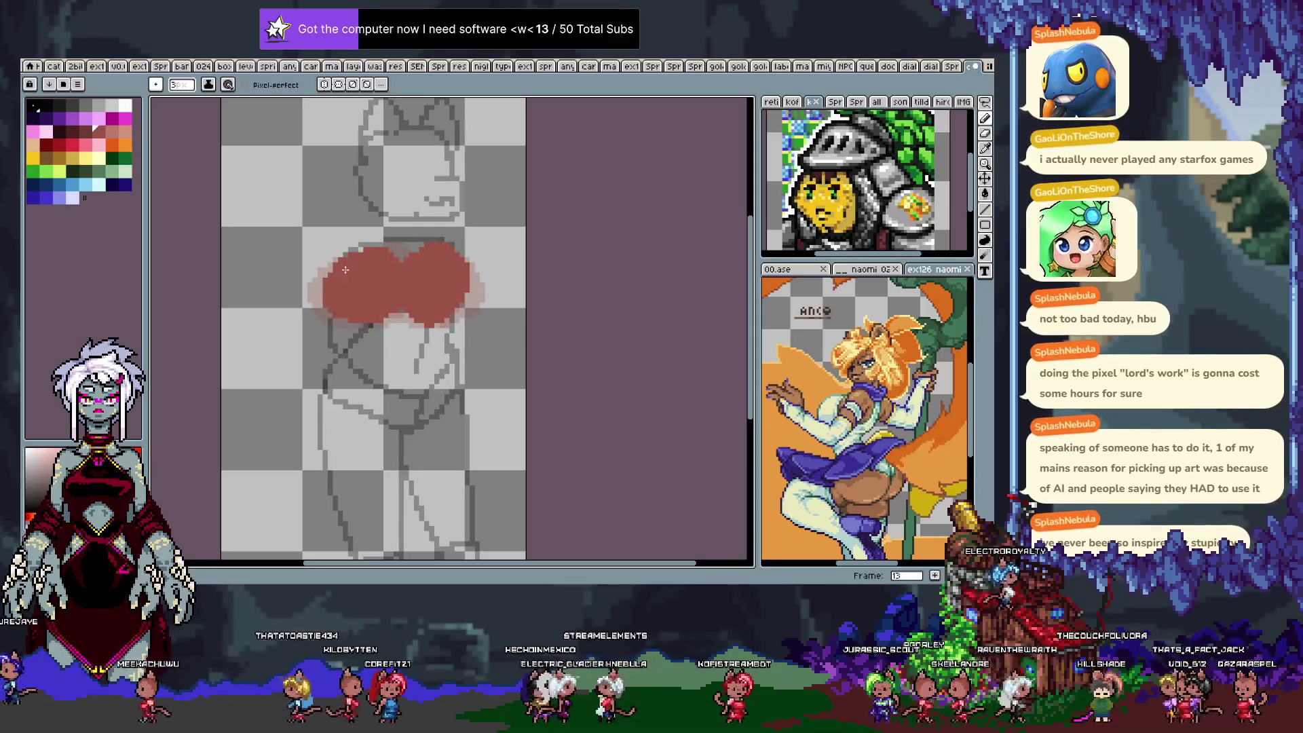
Erase along the top edge of frame 14's red blob with the transparent colour.
key(v)
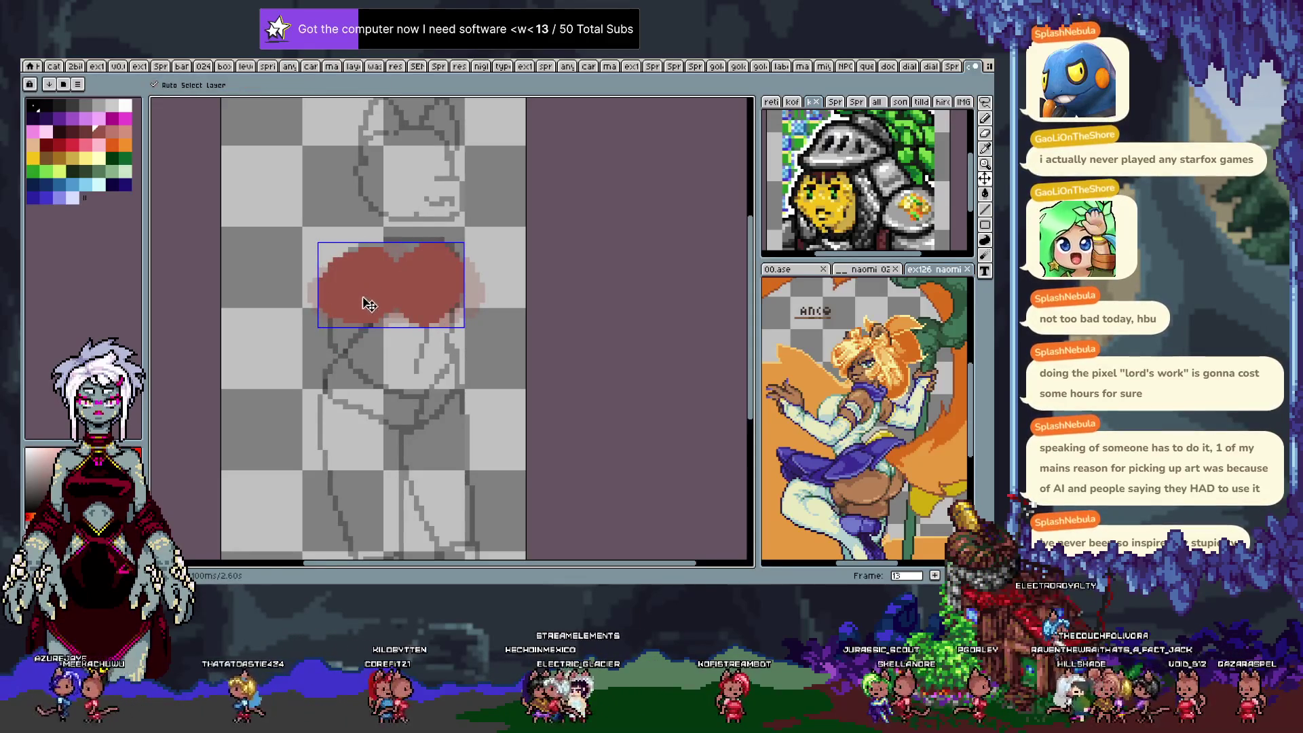
key(Right)
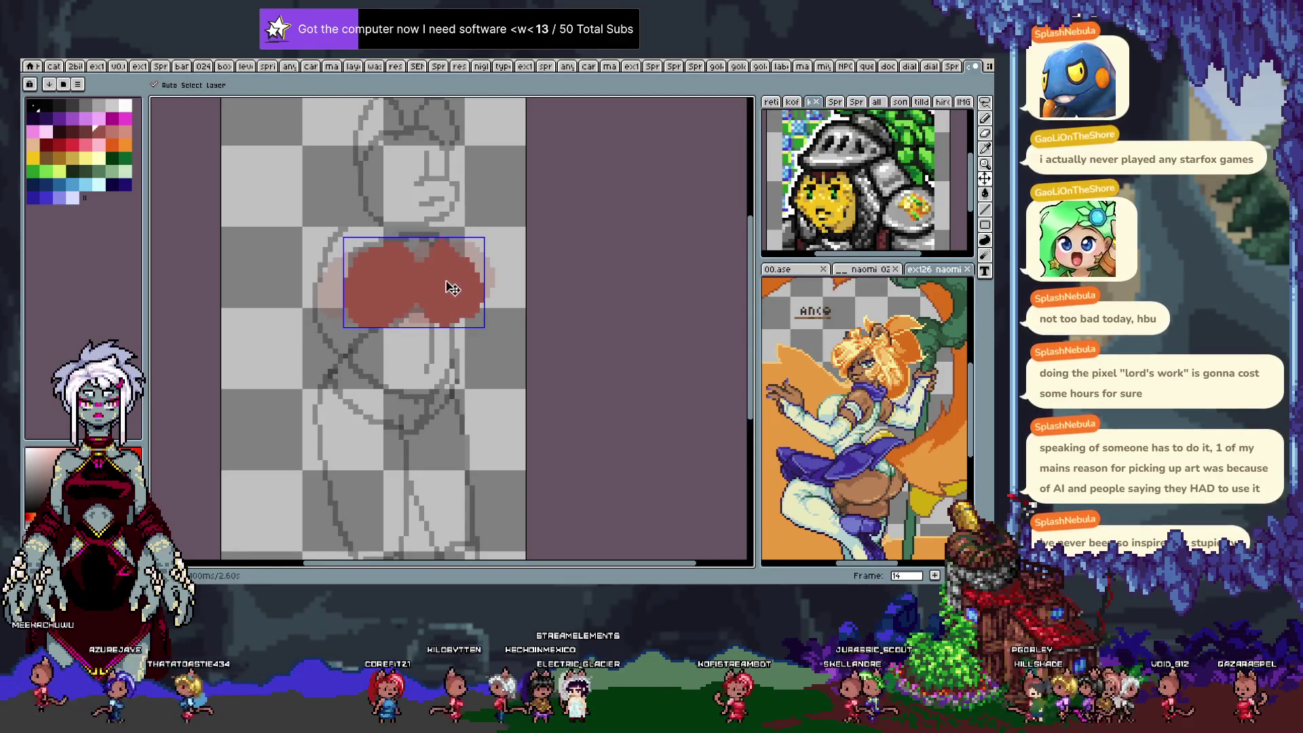
key(b)
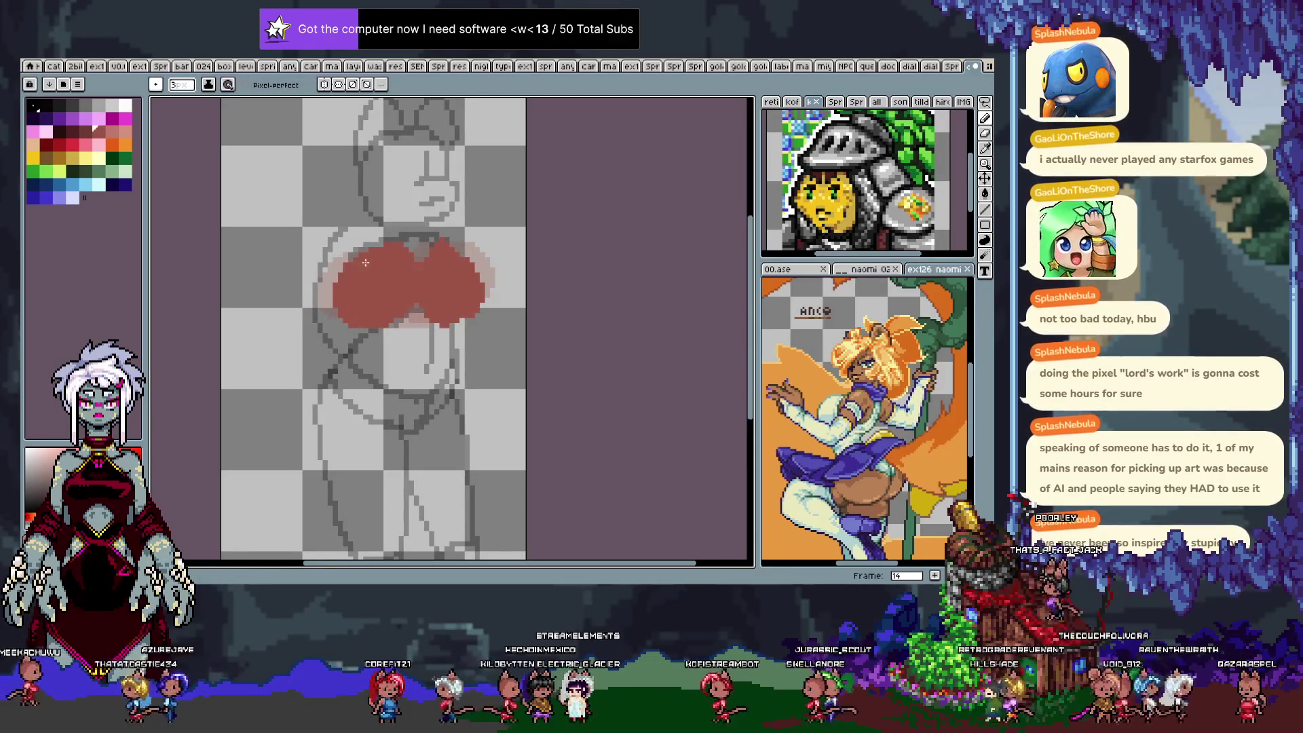
key(x)
drag(358, 255, 406, 255)
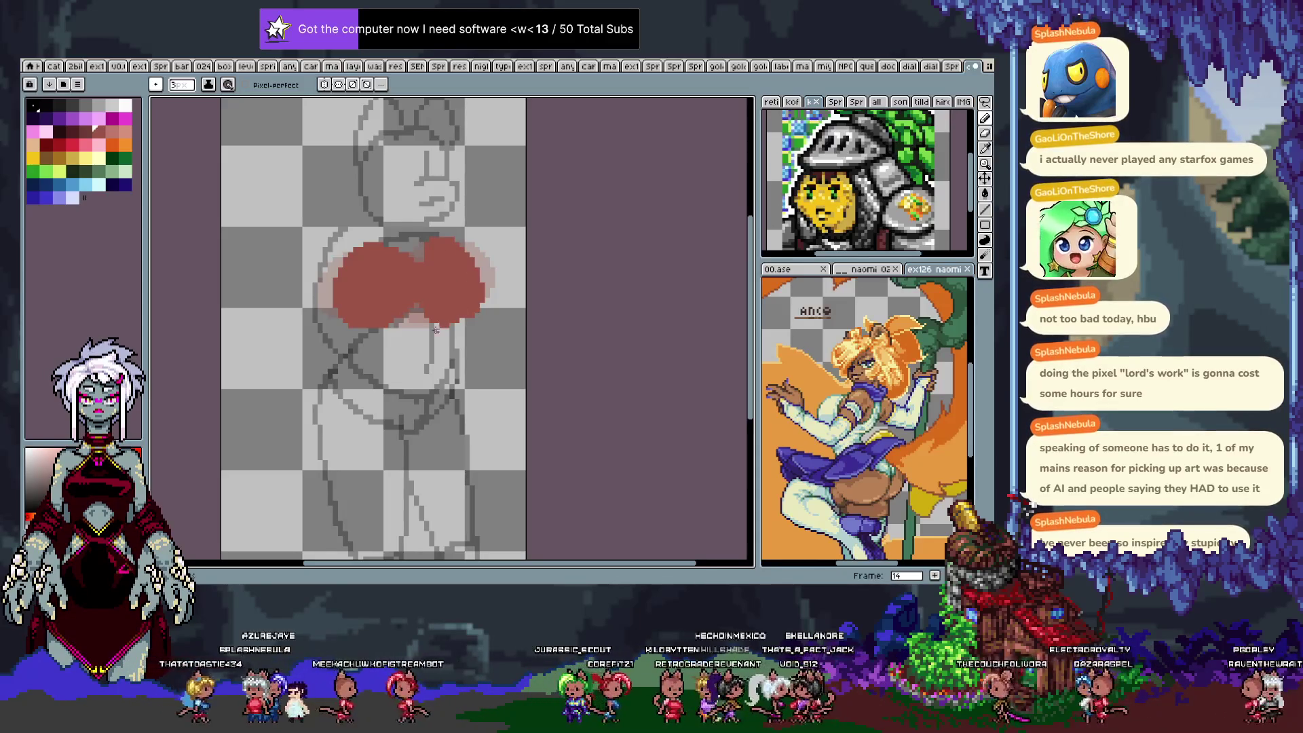
key(Left)
key(Left)
key(Left)
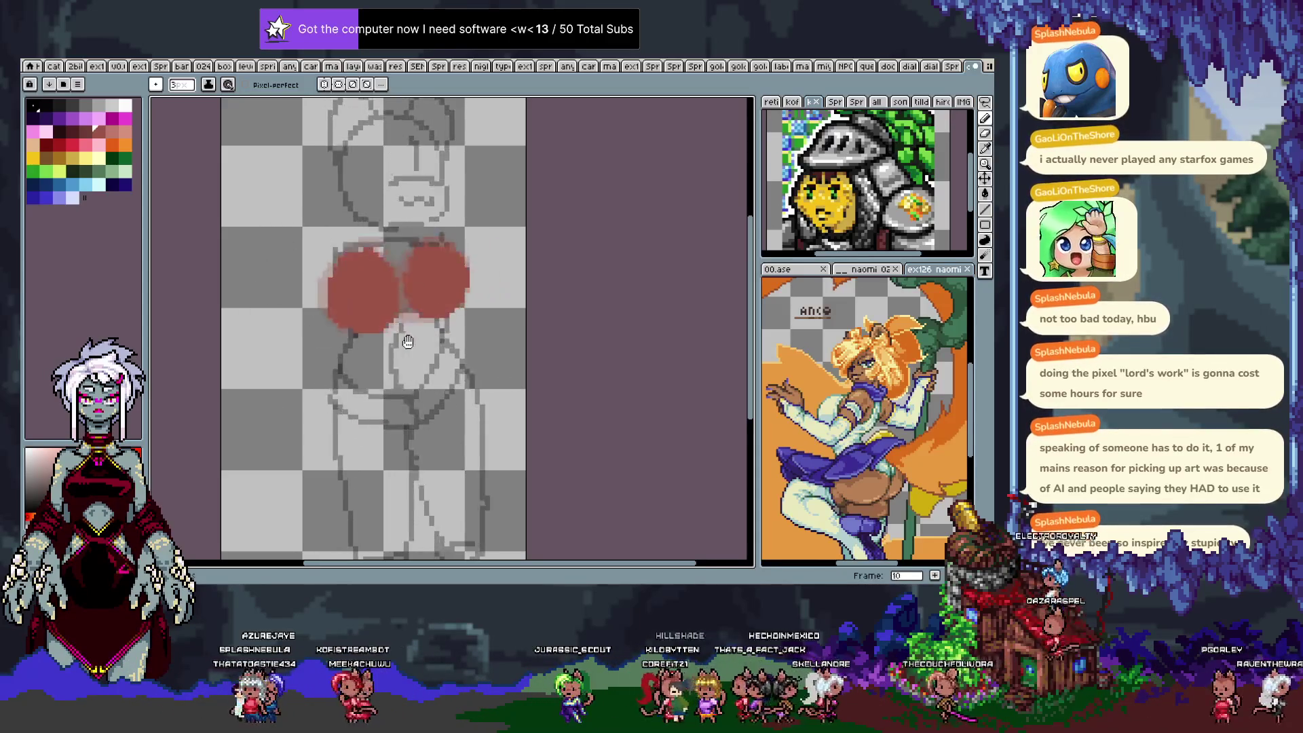
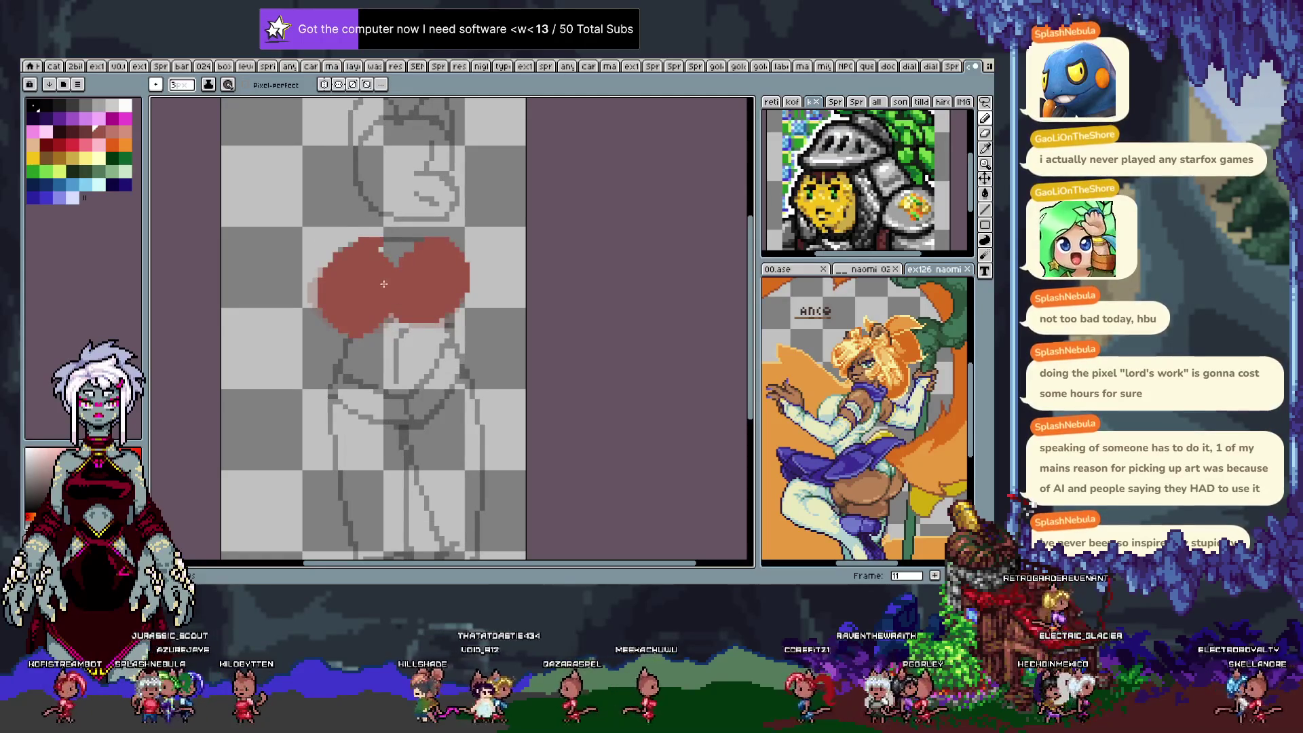
Magic-wand the red chest blob and expand the selection outward.
key(w)
click(381, 299)
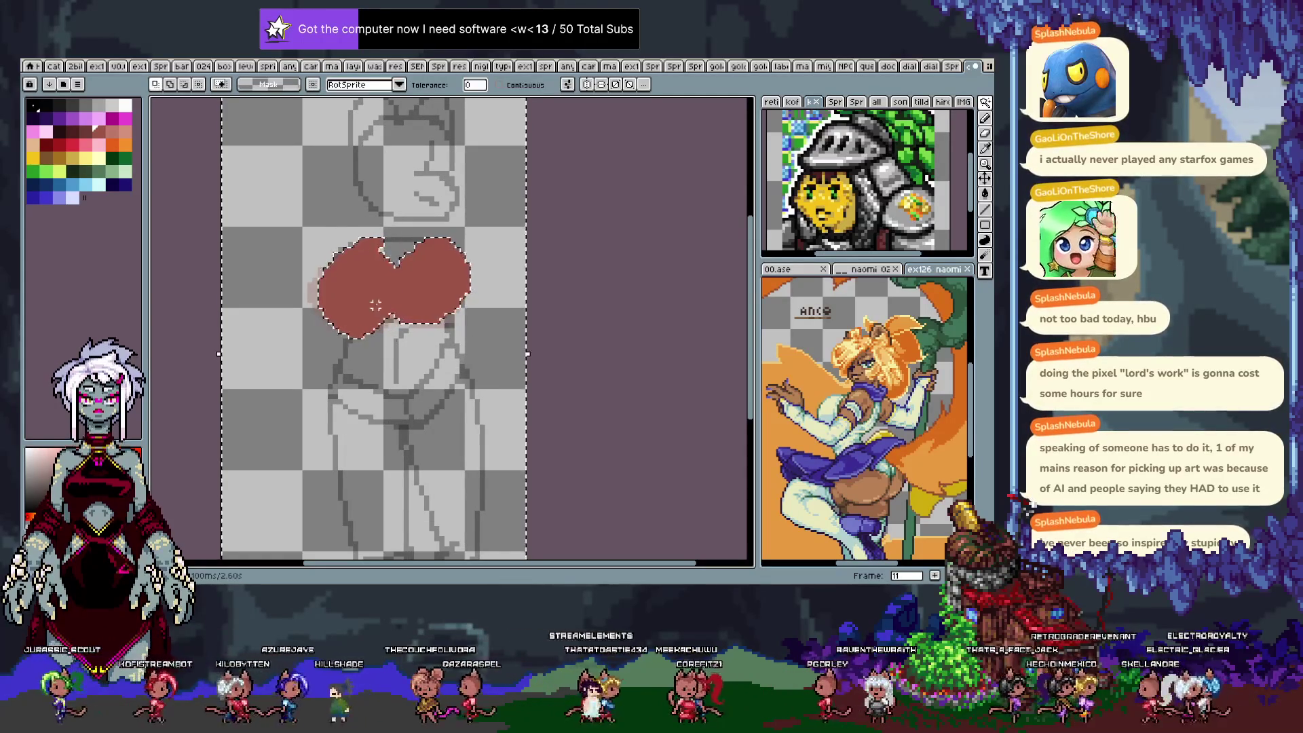
key(ctrl+e)
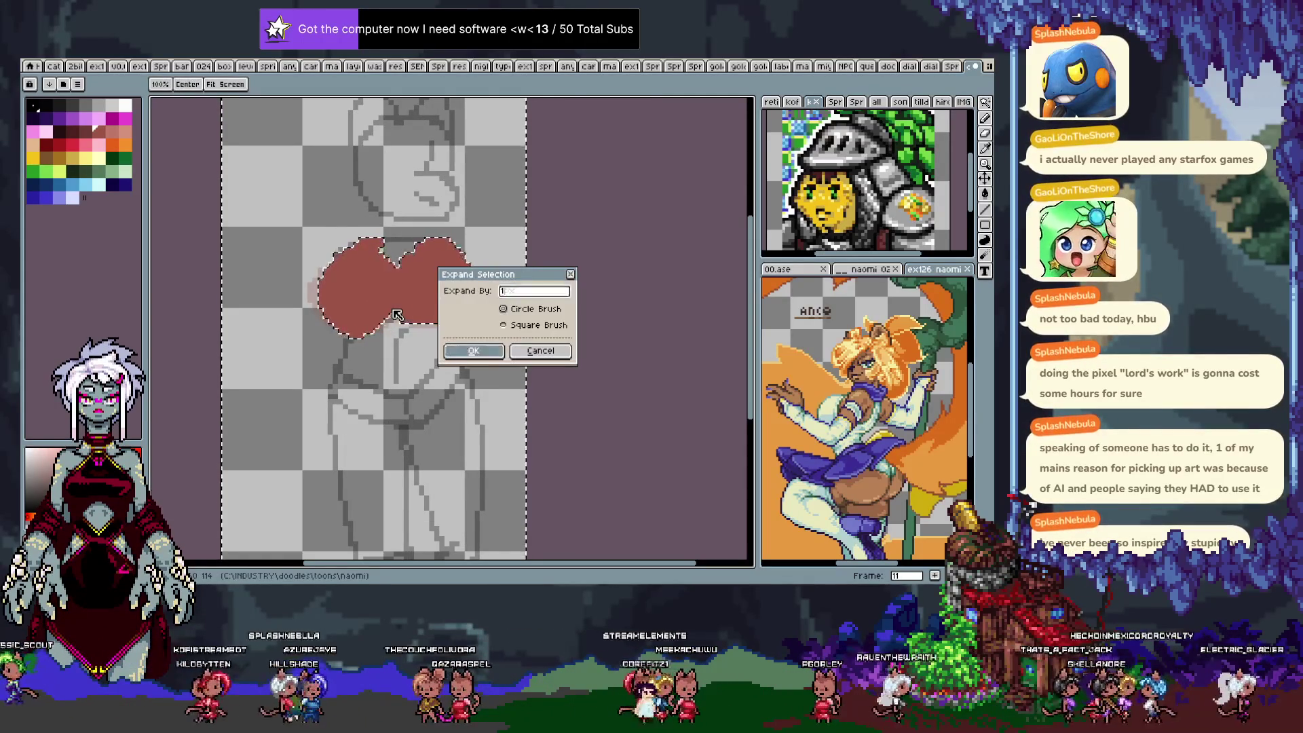
key(Return)
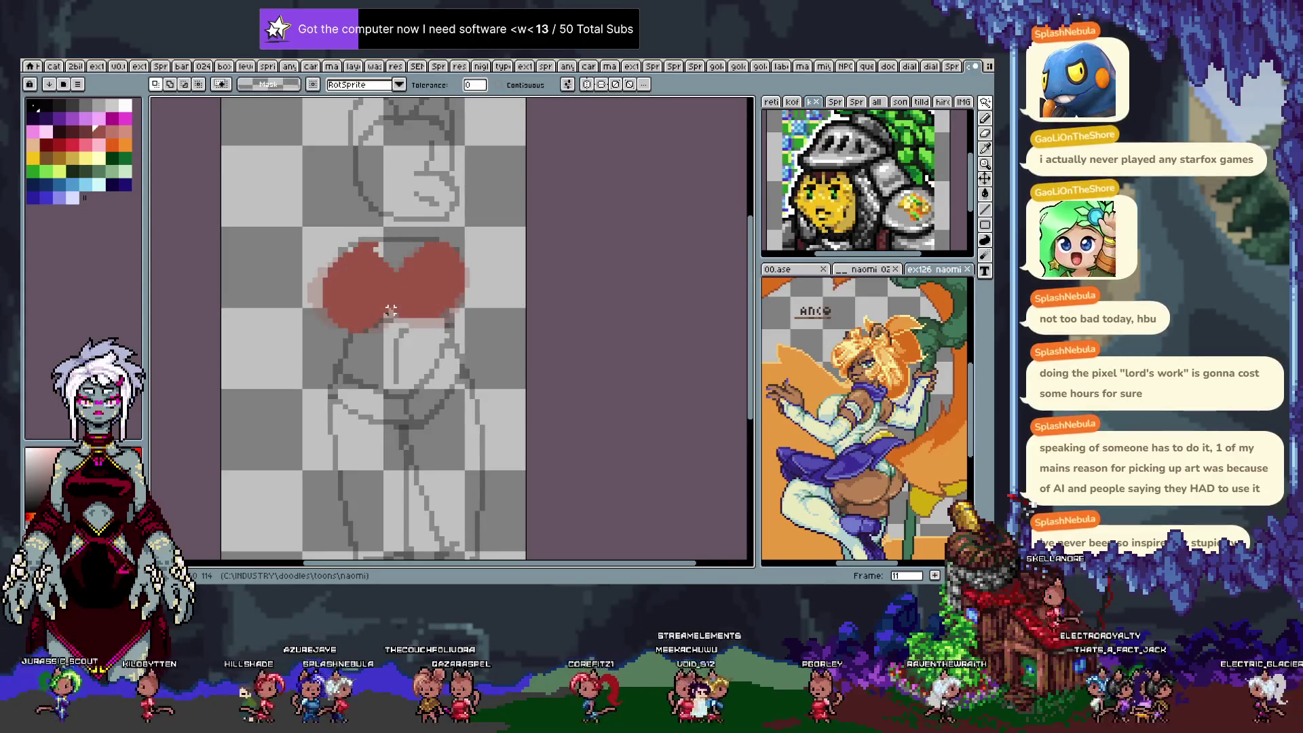
Compare neighbouring frames, settle on frame 12, and return to the Pencil.
key(Left)
key(Return)
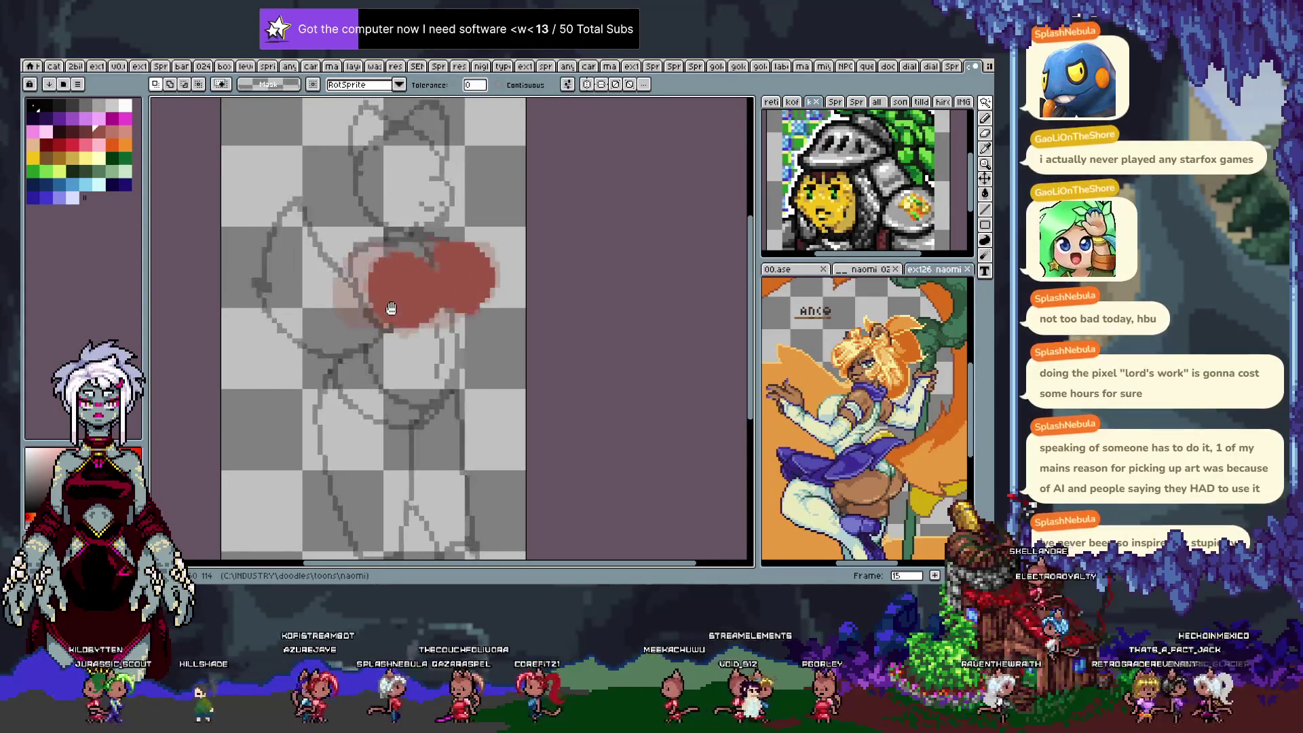
key(Return)
key(Right)
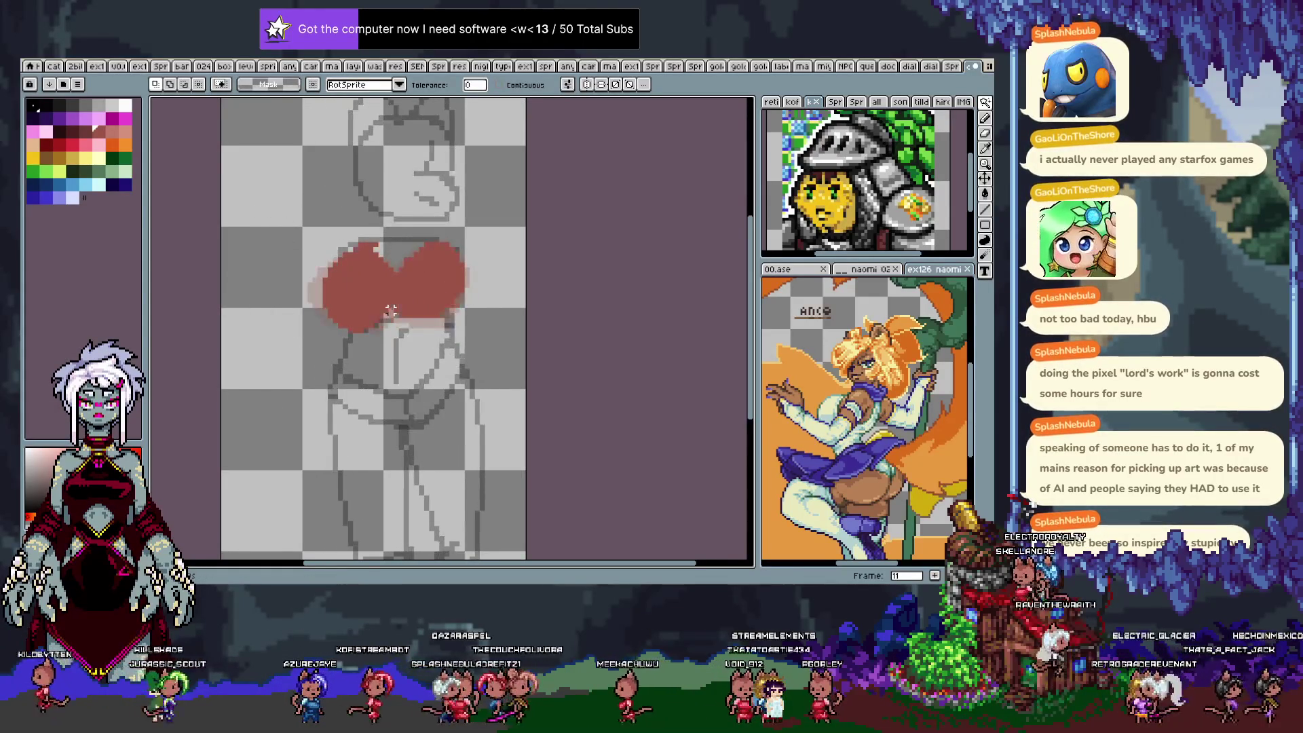
key(Right)
key(b)
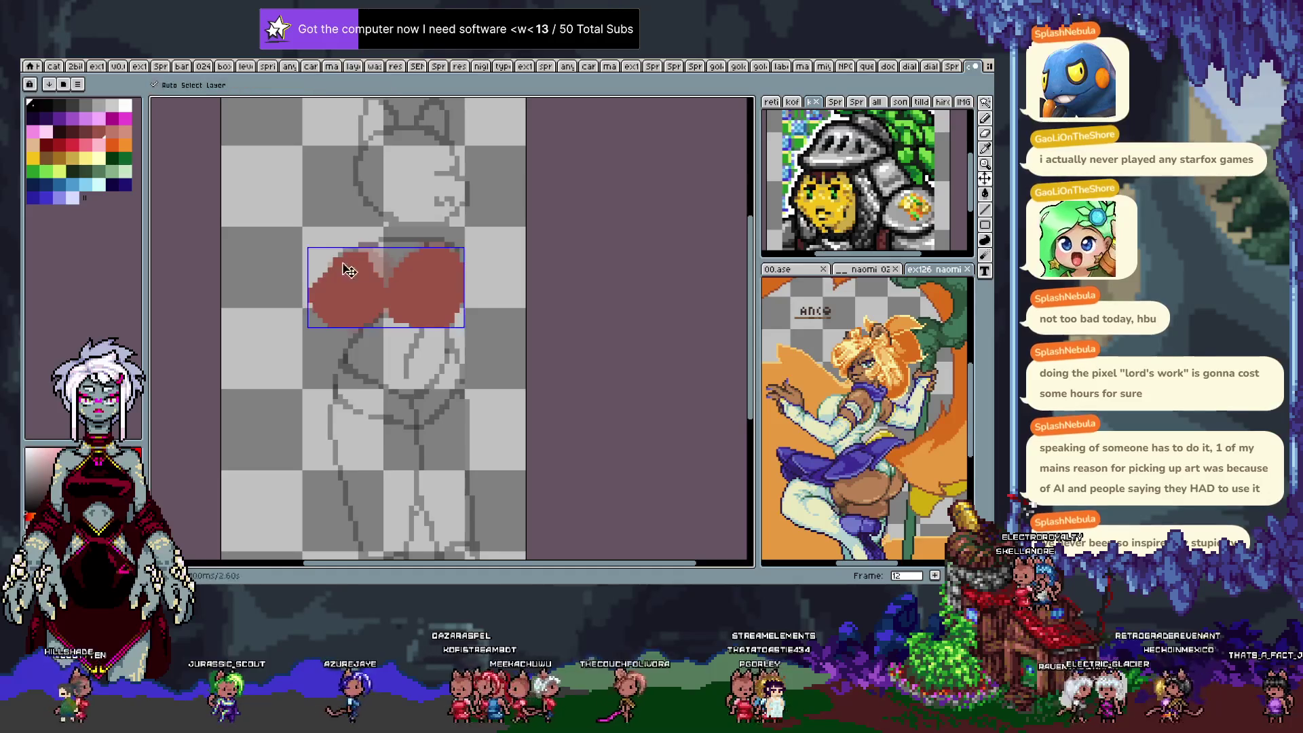
Browse frames 4 through 10 to compare the red chest position.
key(ctrl)
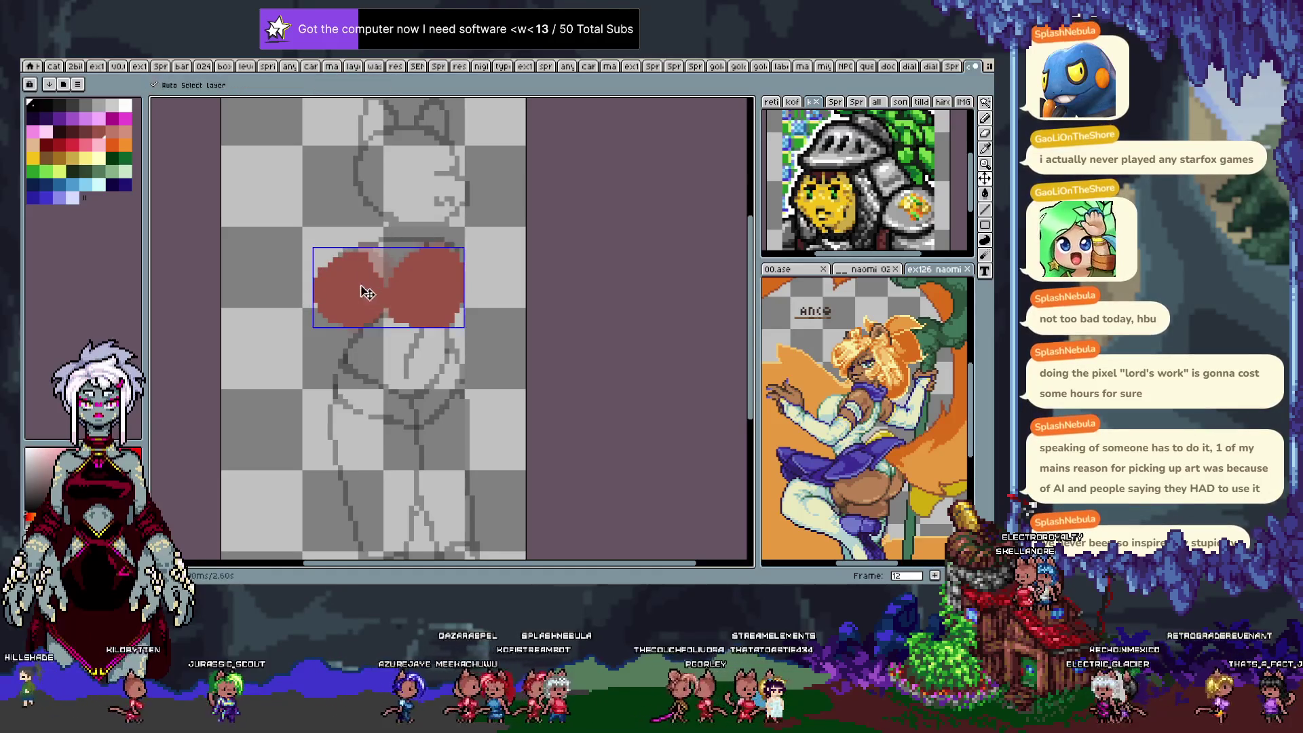
key(Left)
key(Left)
key(Left)
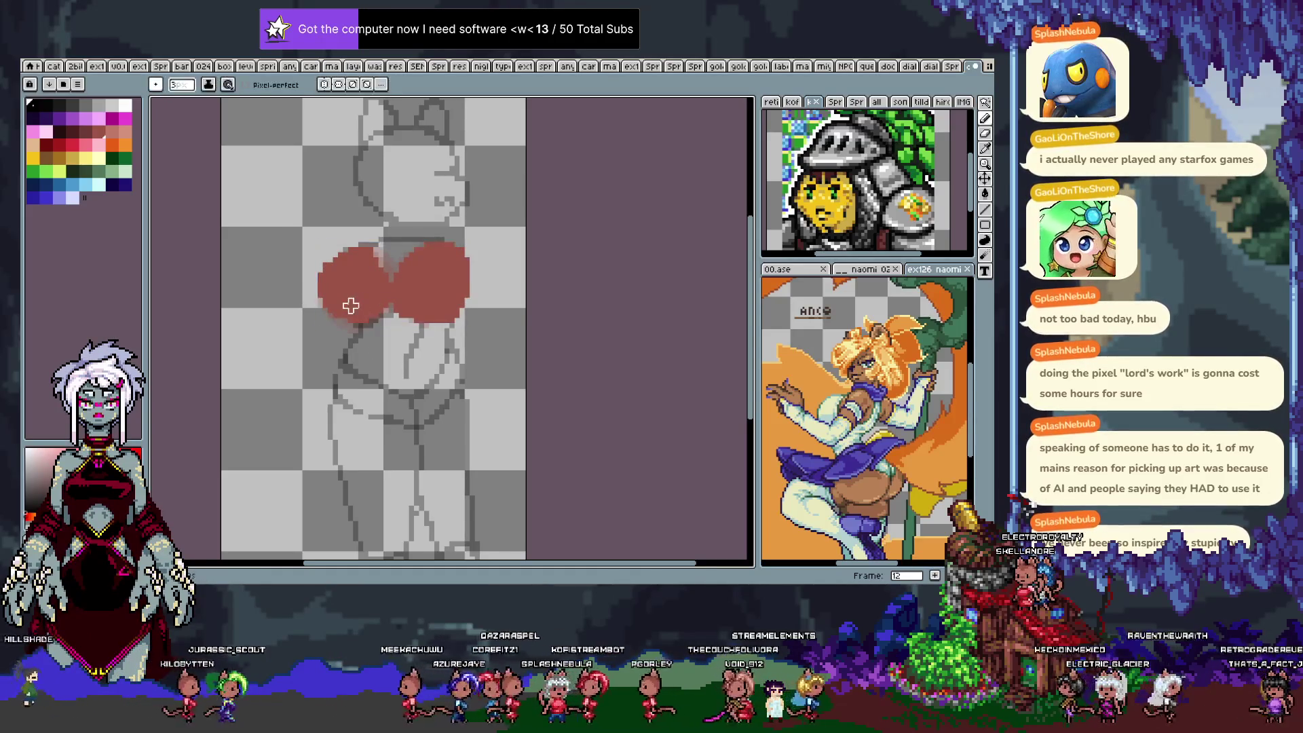
key(Left)
key(Left)
key(Left)
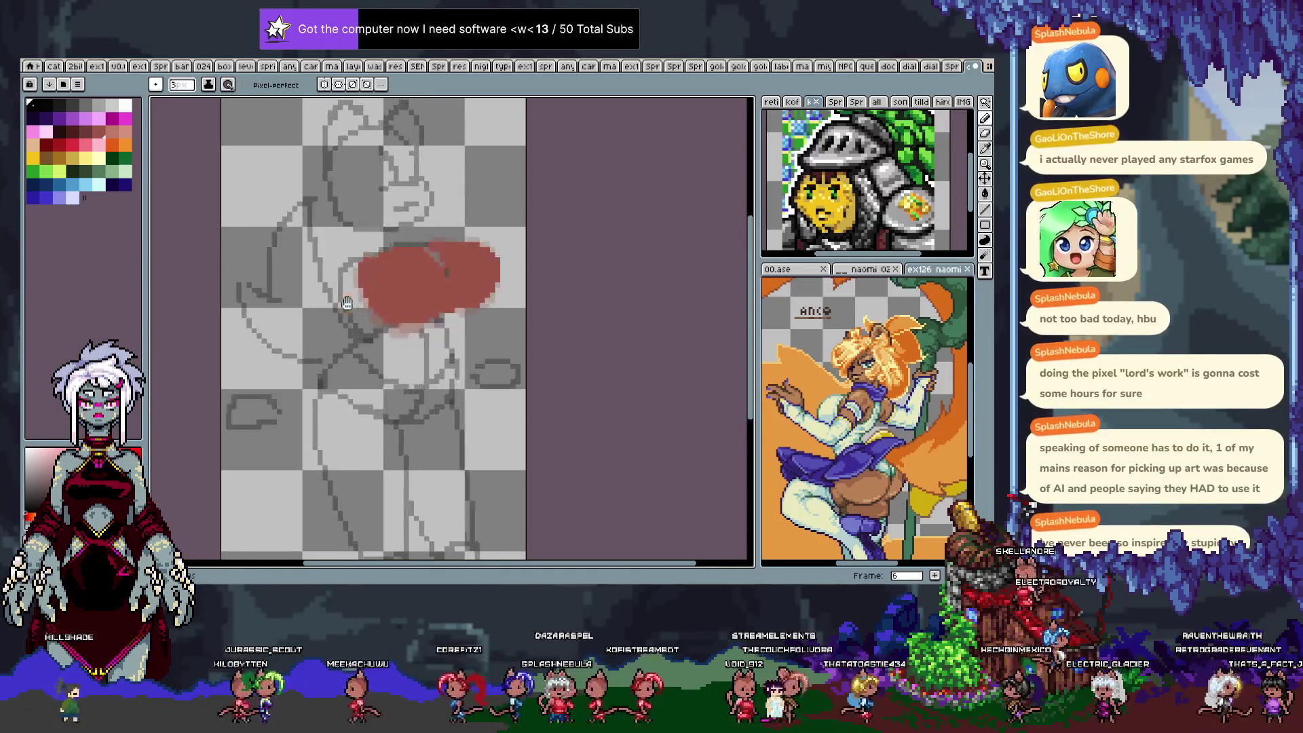
key(Right)
key(Right)
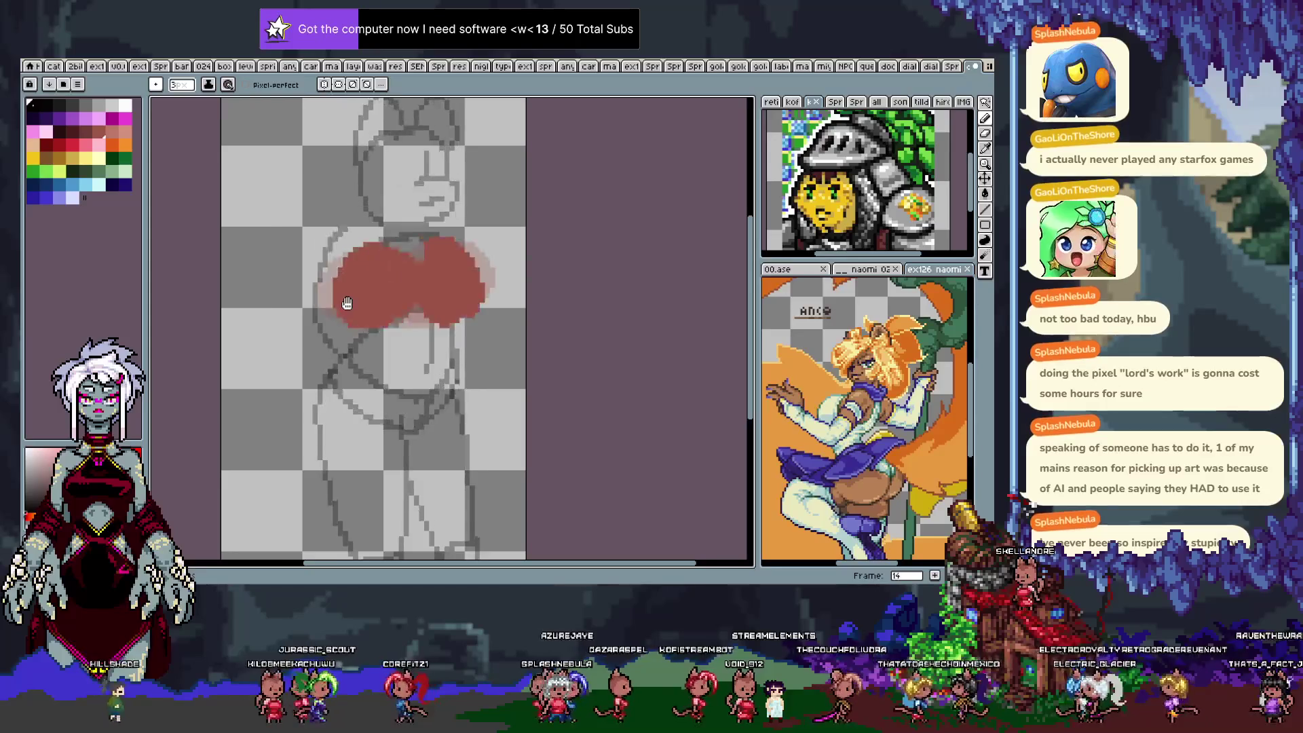
key(Right)
key(Right)
key(Right)
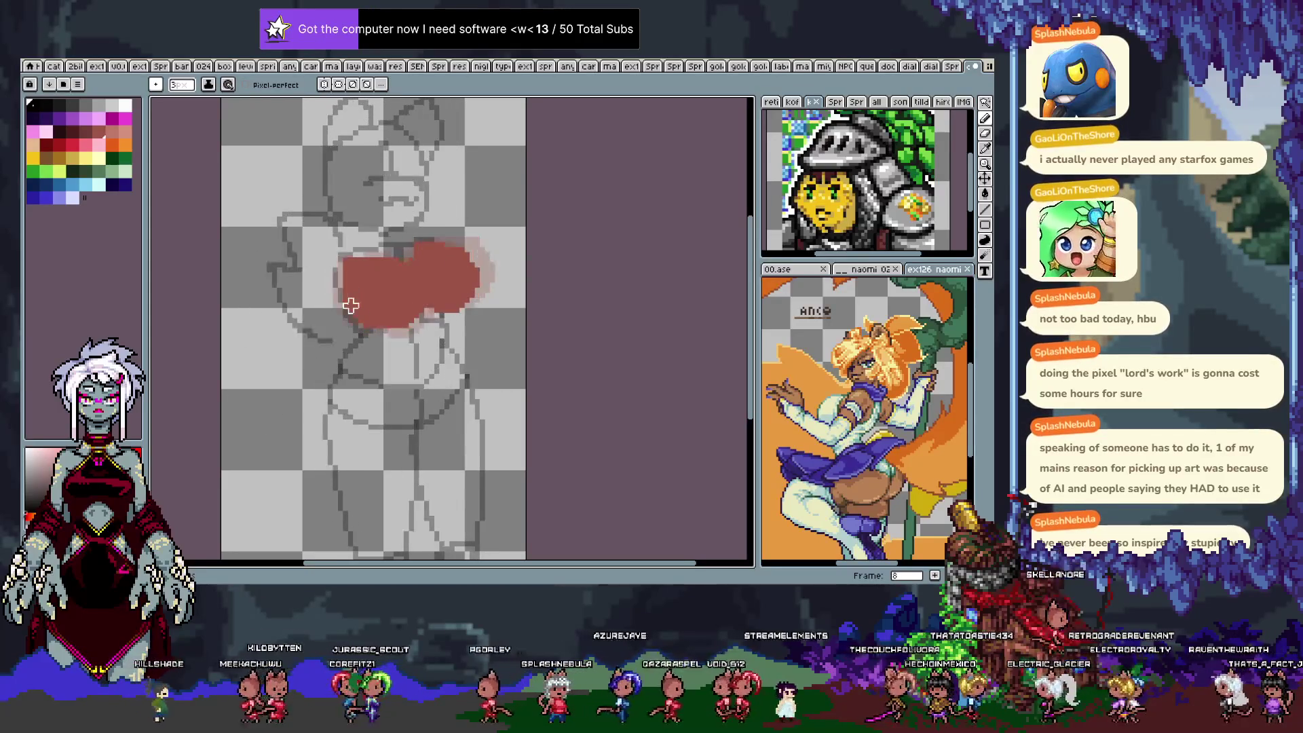
key(Left)
key(Left)
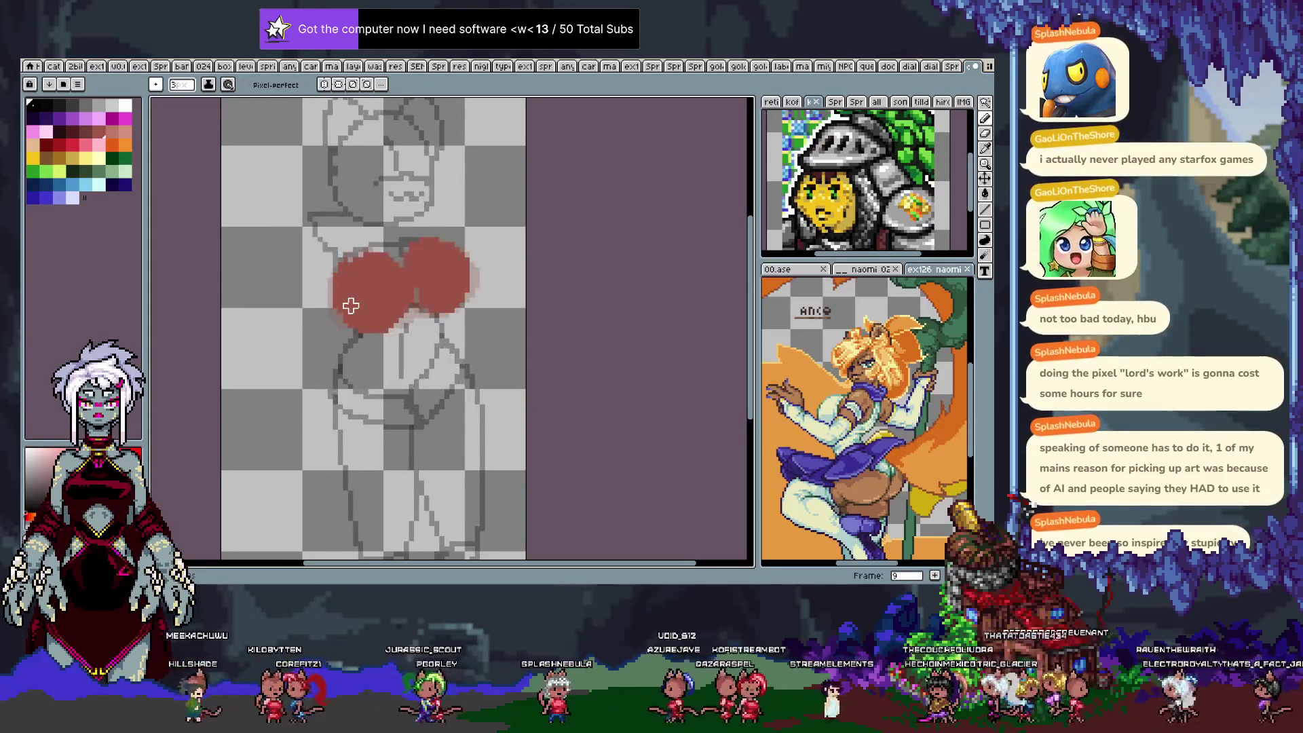
key(Right)
key(v)
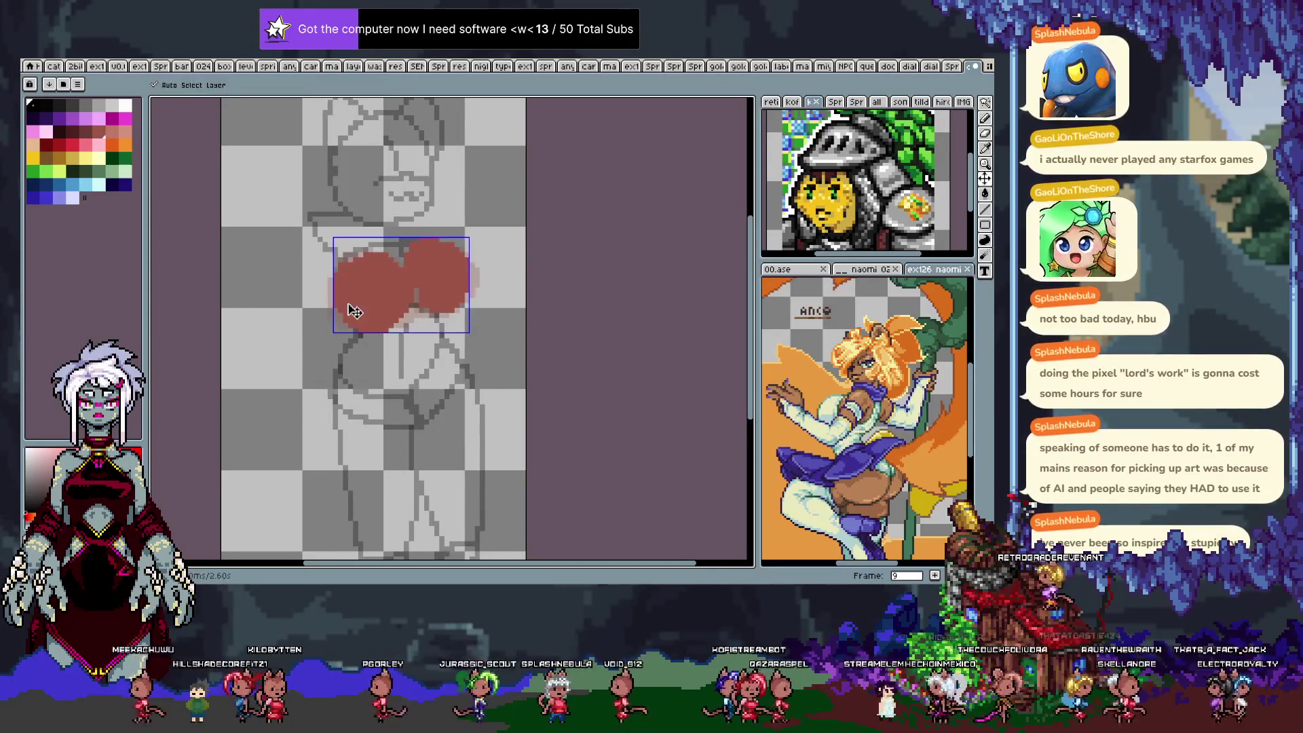
key(b)
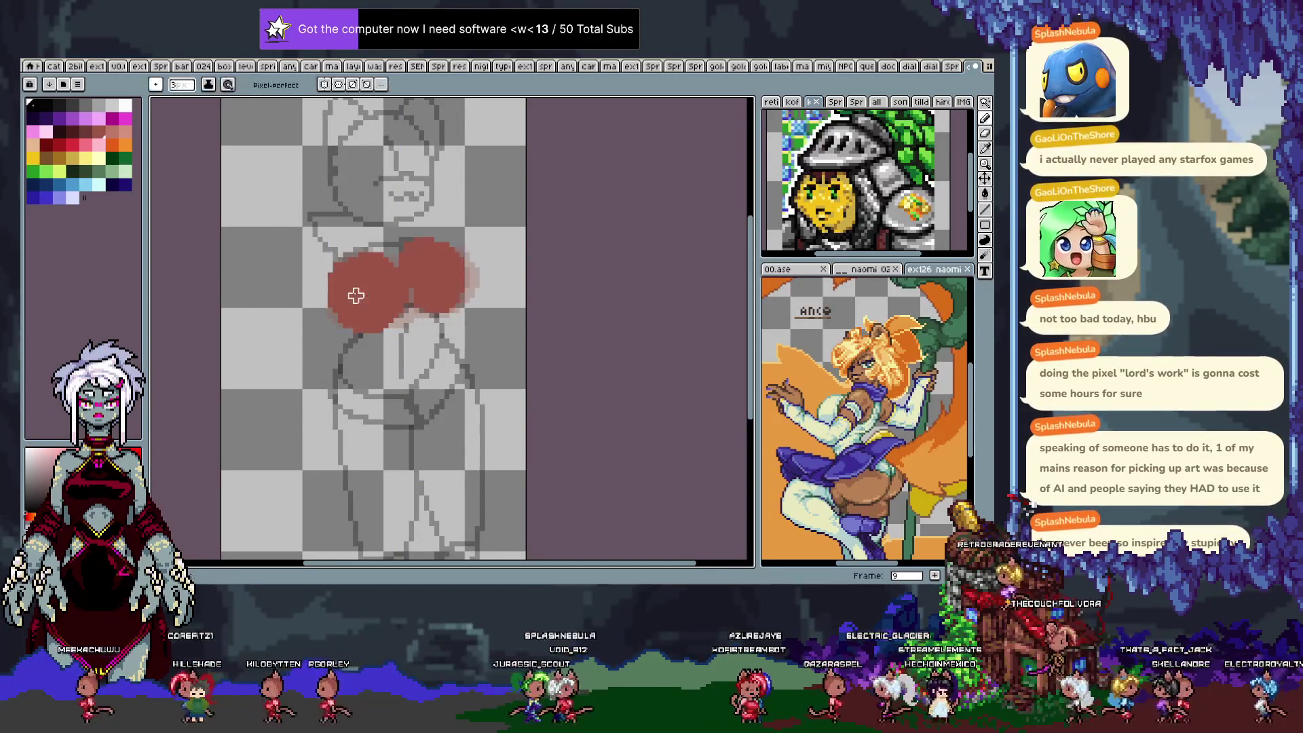
key(Right)
Nudge the red chest shape left on frames 10 and 11.
key(v)
key(Left)
key(b)
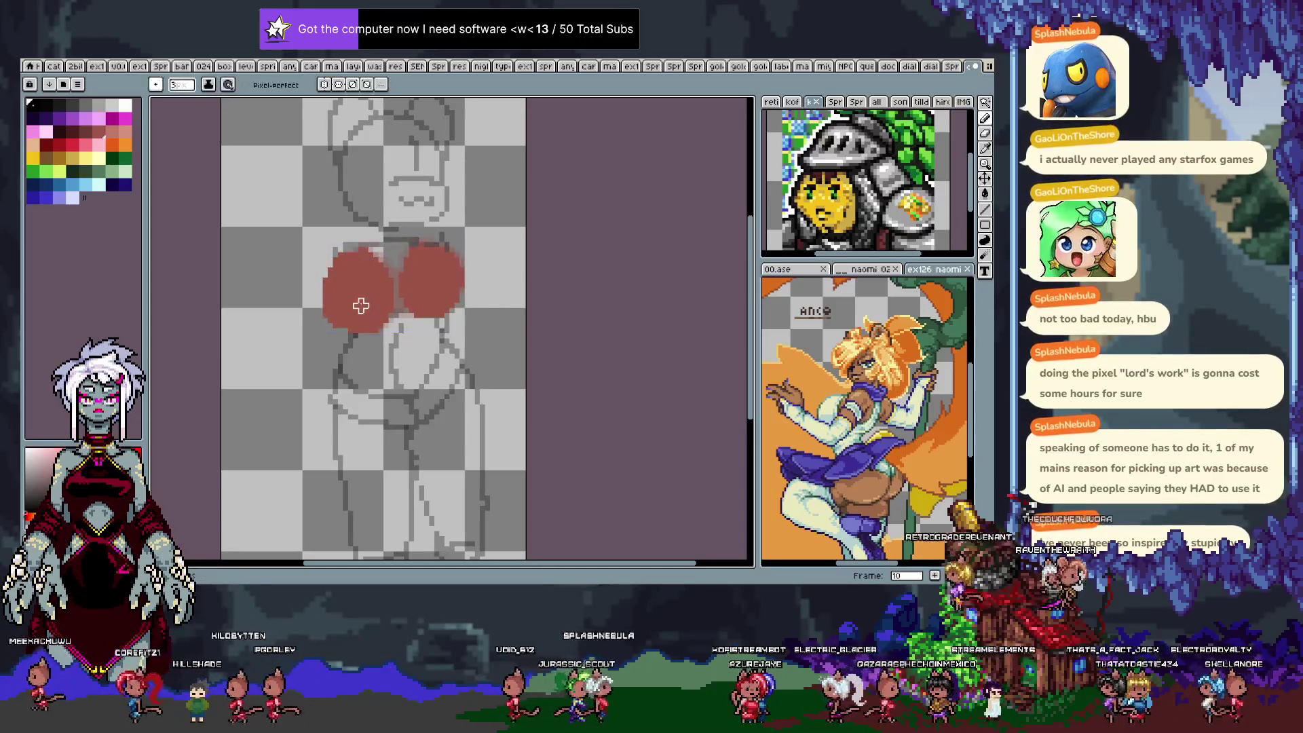
key(Right)
key(v)
key(Left)
Shift the red chest shape slightly right on frames 13 and 14.
key(b)
key(Right)
key(Right)
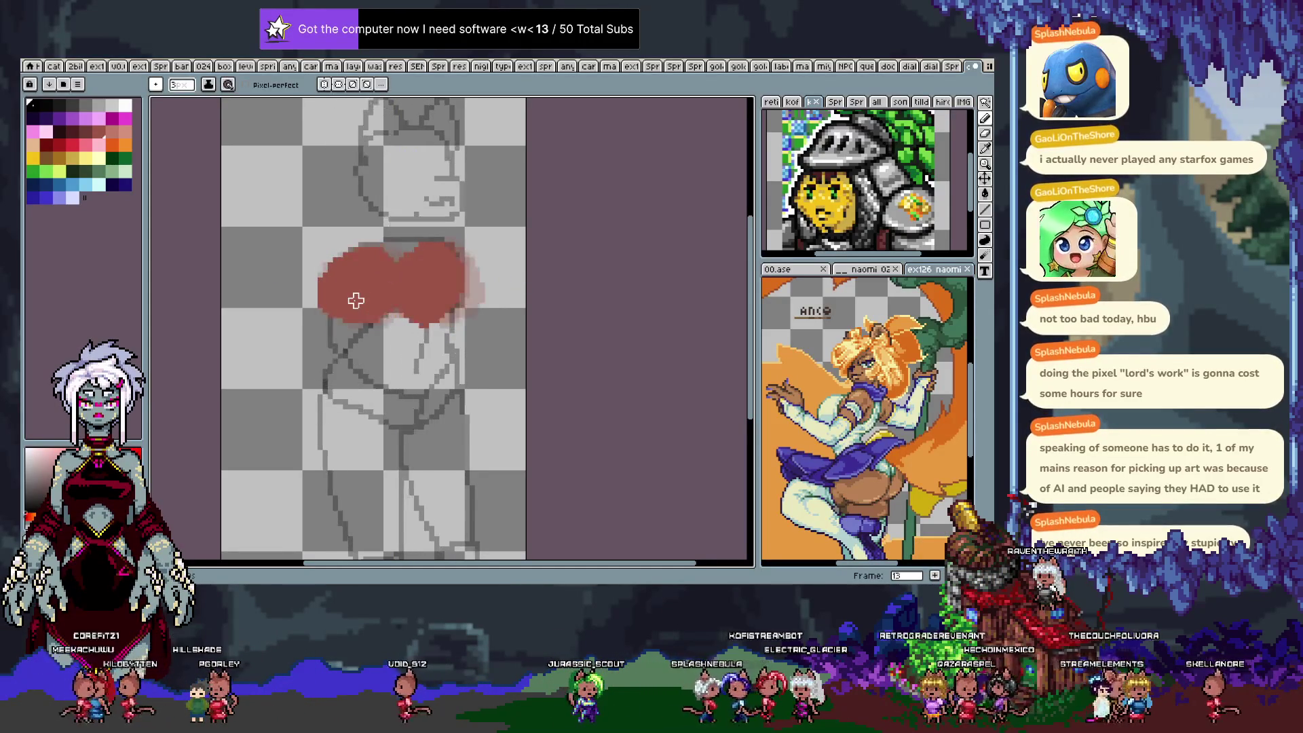
key(v)
drag(381, 281, 397, 291)
key(b)
Jump back to frame 4 and play the animation to check the motion.
key(Right)
key(v)
key(b)
key(Right)
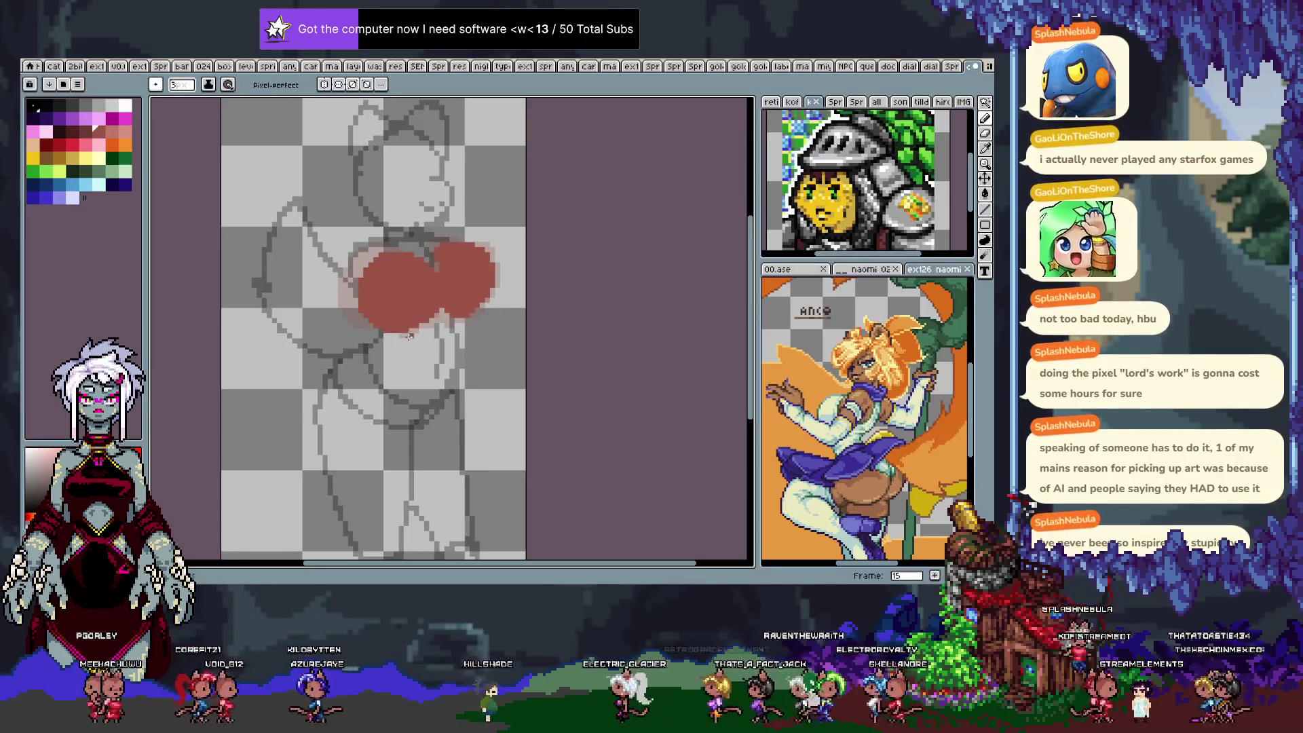
key(Home)
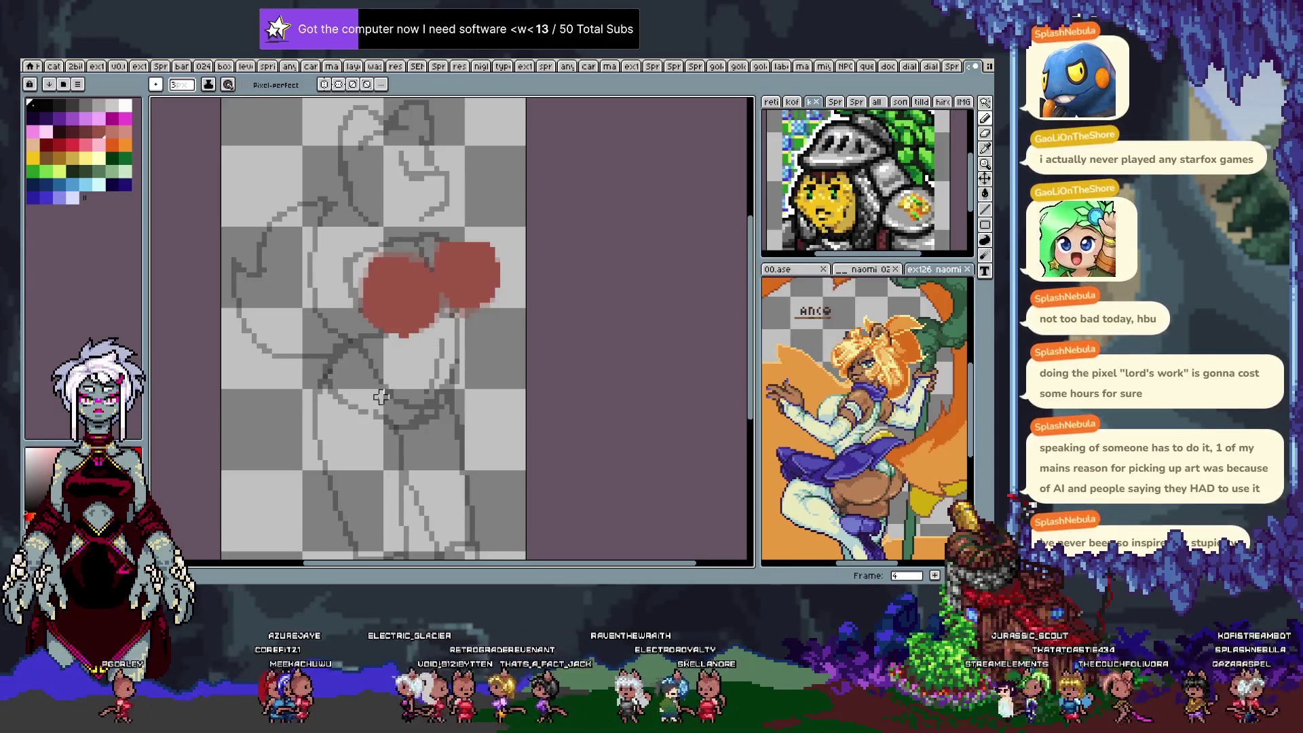
key(Return)
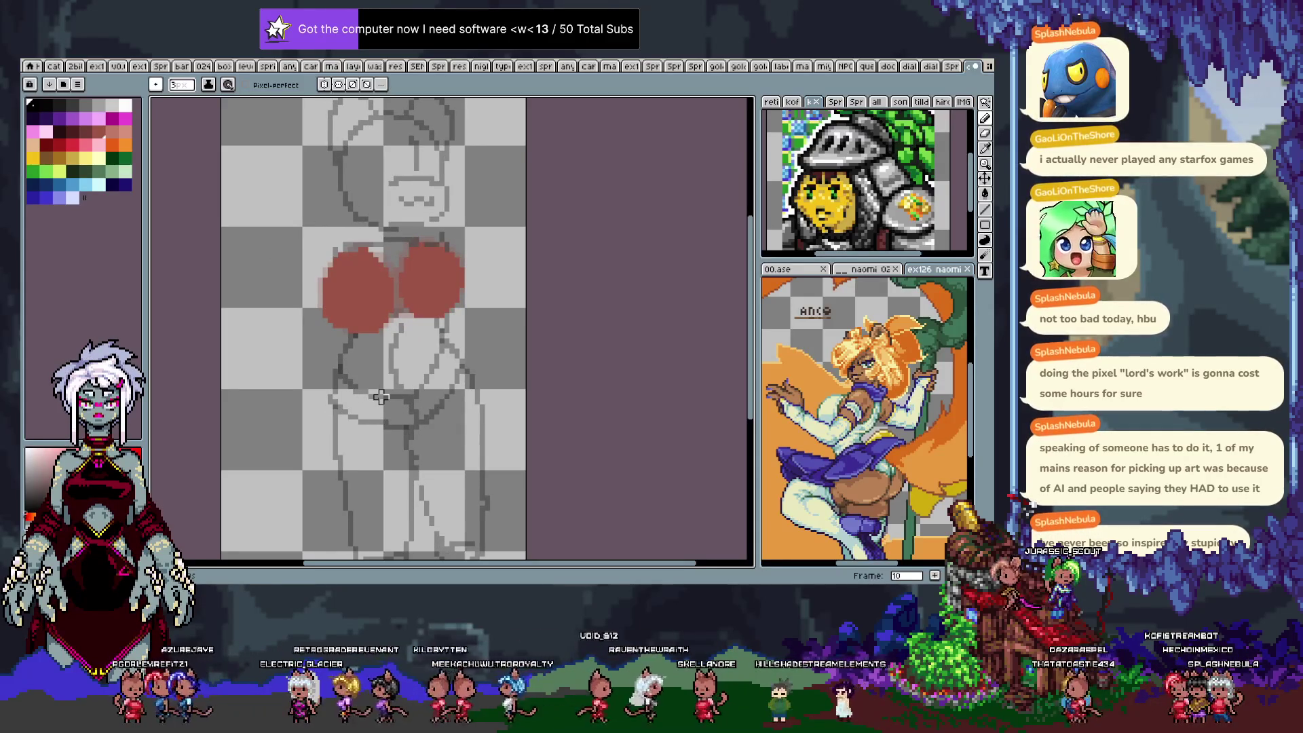
Try extending the left red circle downward, then undo the change.
key(v)
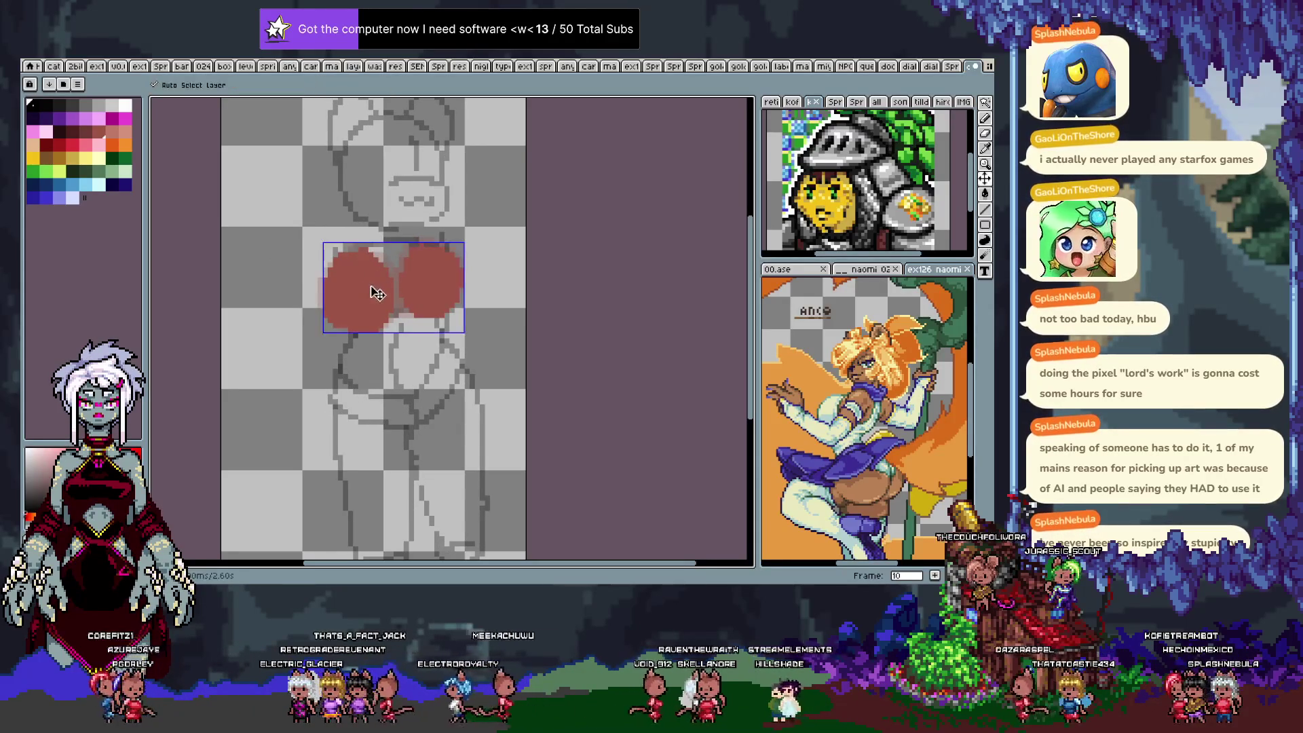
key(ctrl+z)
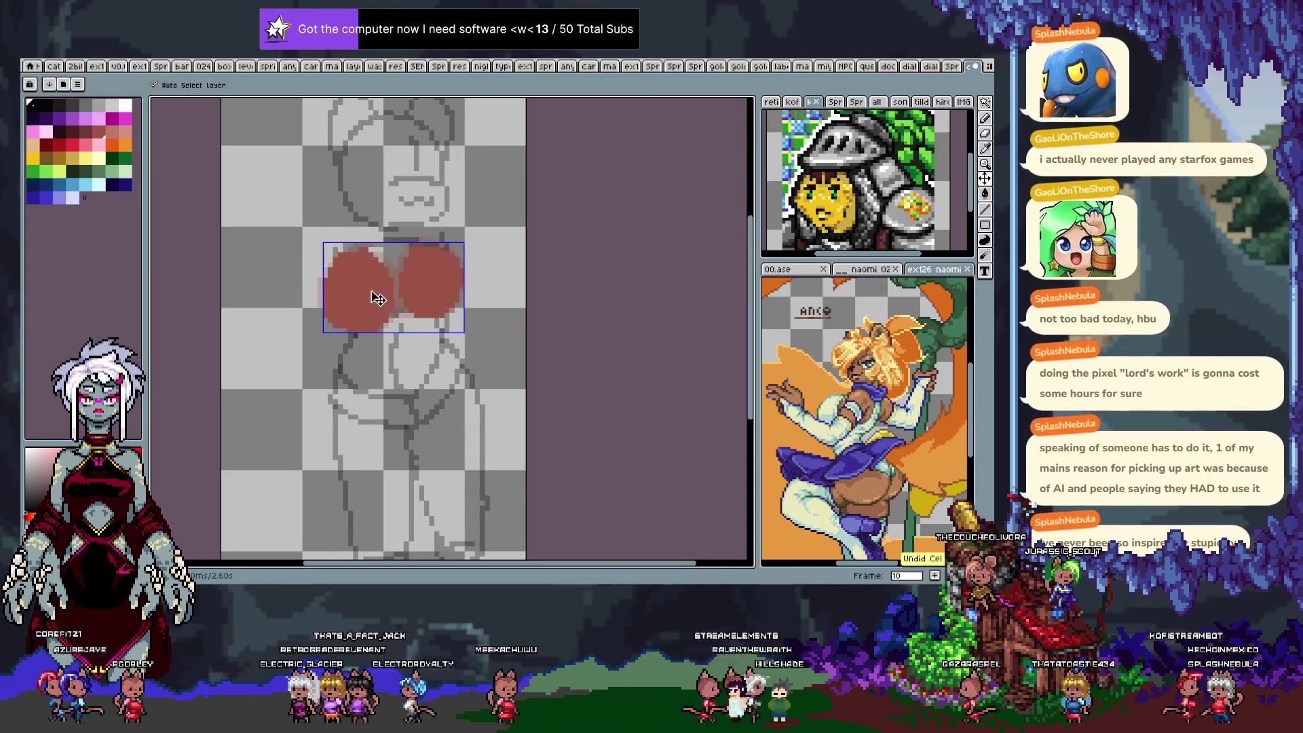
key(b)
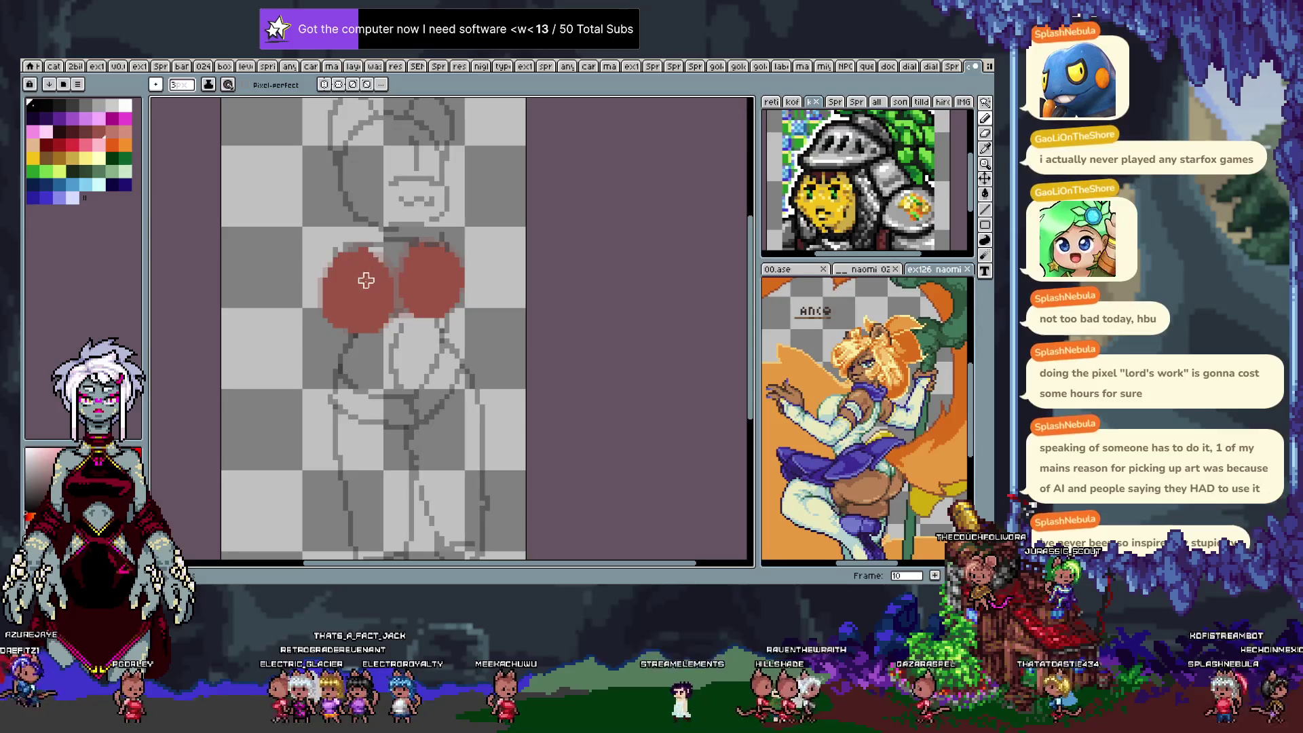
mouse_move(341, 260)
mouse_down()
mouse_move(316, 288)
mouse_move(342, 327)
mouse_up()
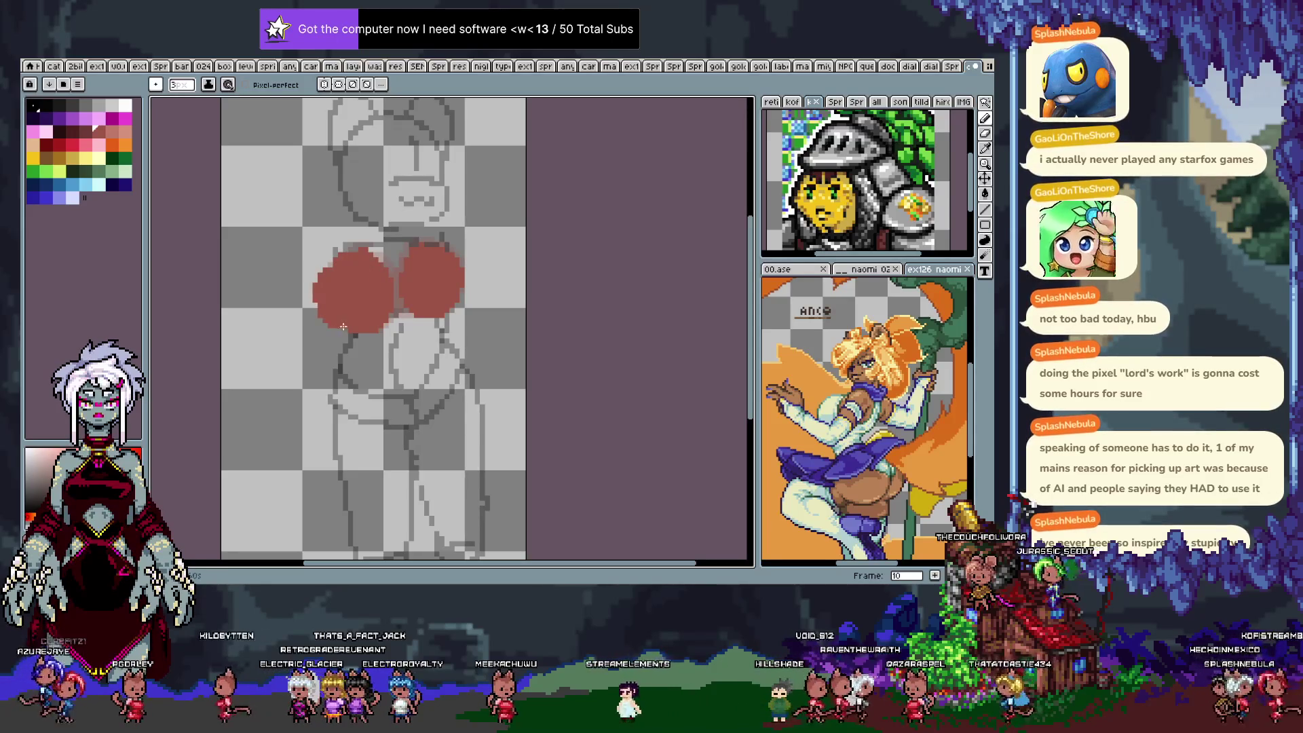
key(ctrl+z)
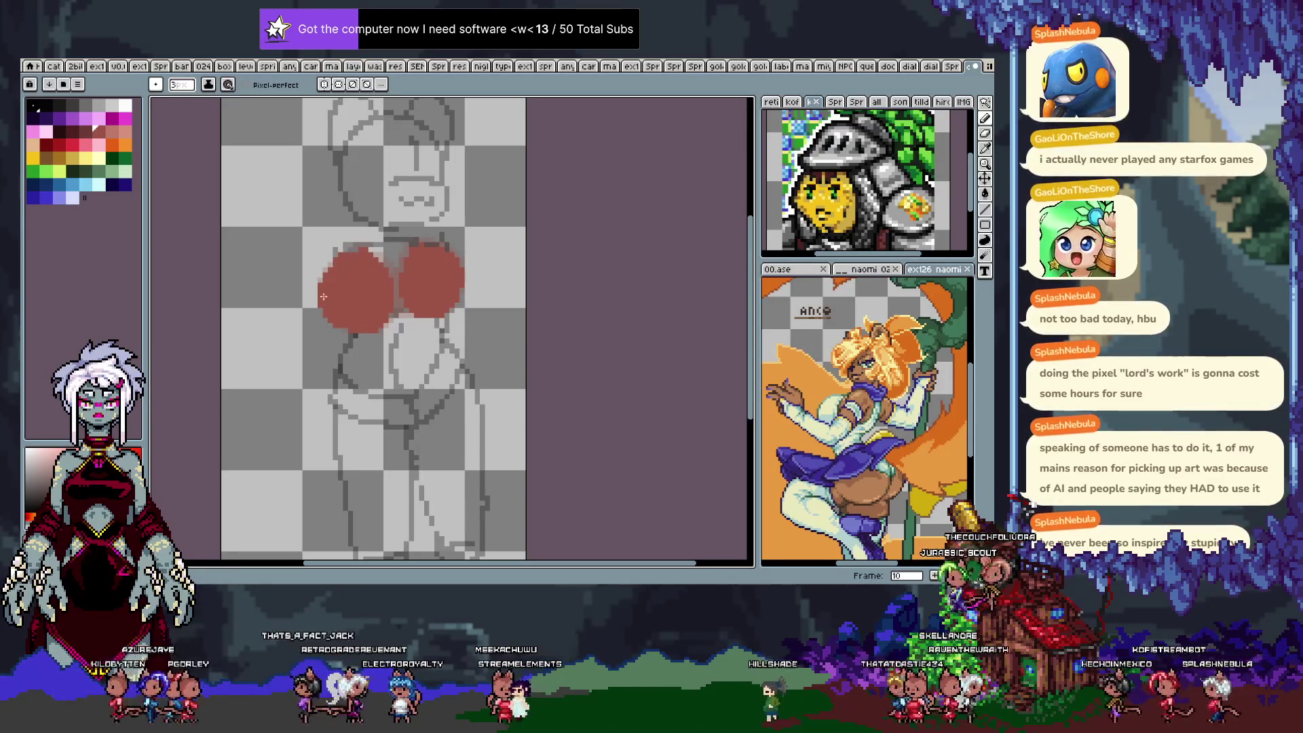
key(ctrl+z)
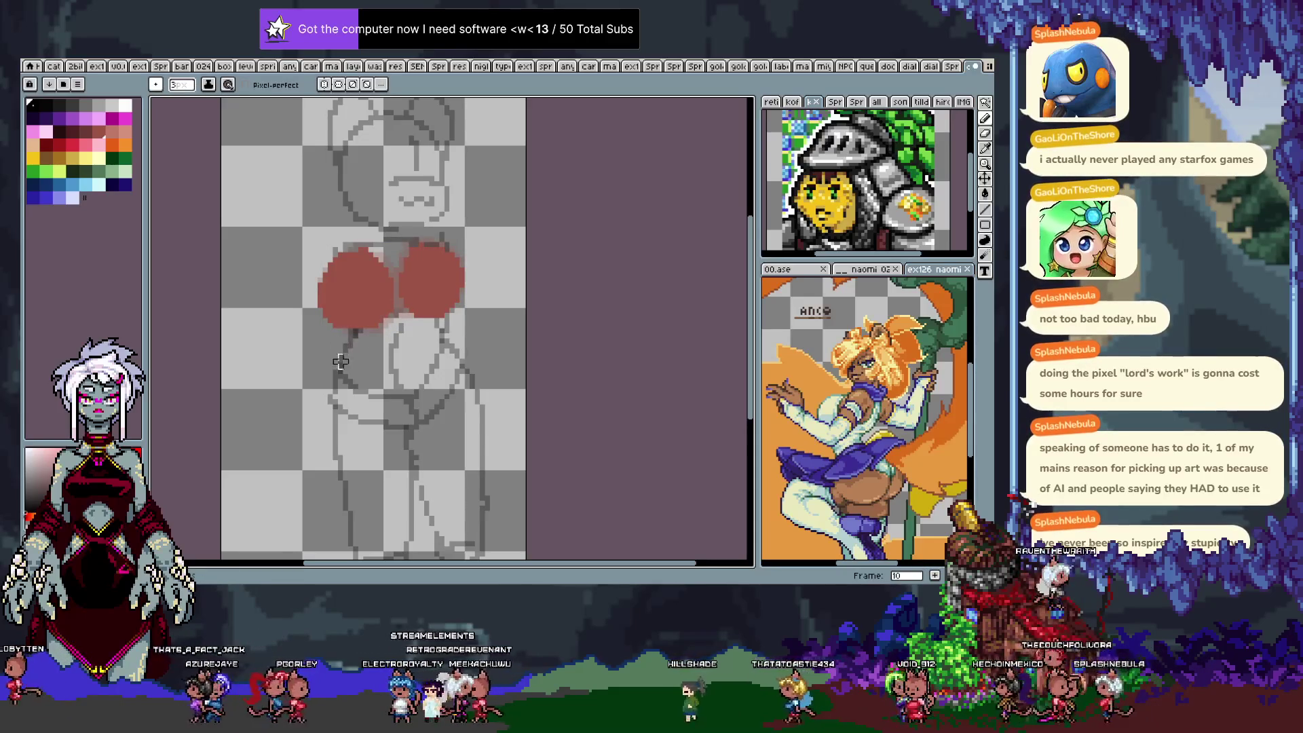
Scrub through frames 5 to 13 and settle on frame 10.
key(Right)
key(Right)
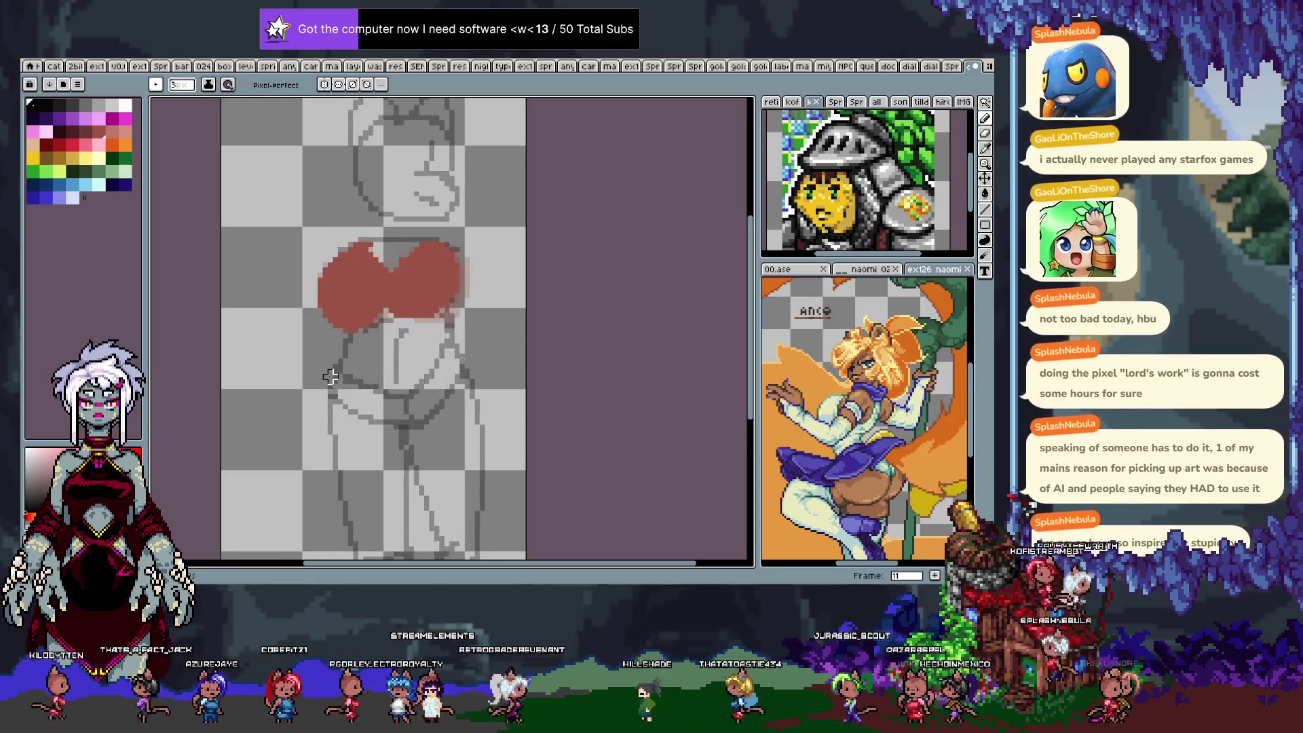
key(Right)
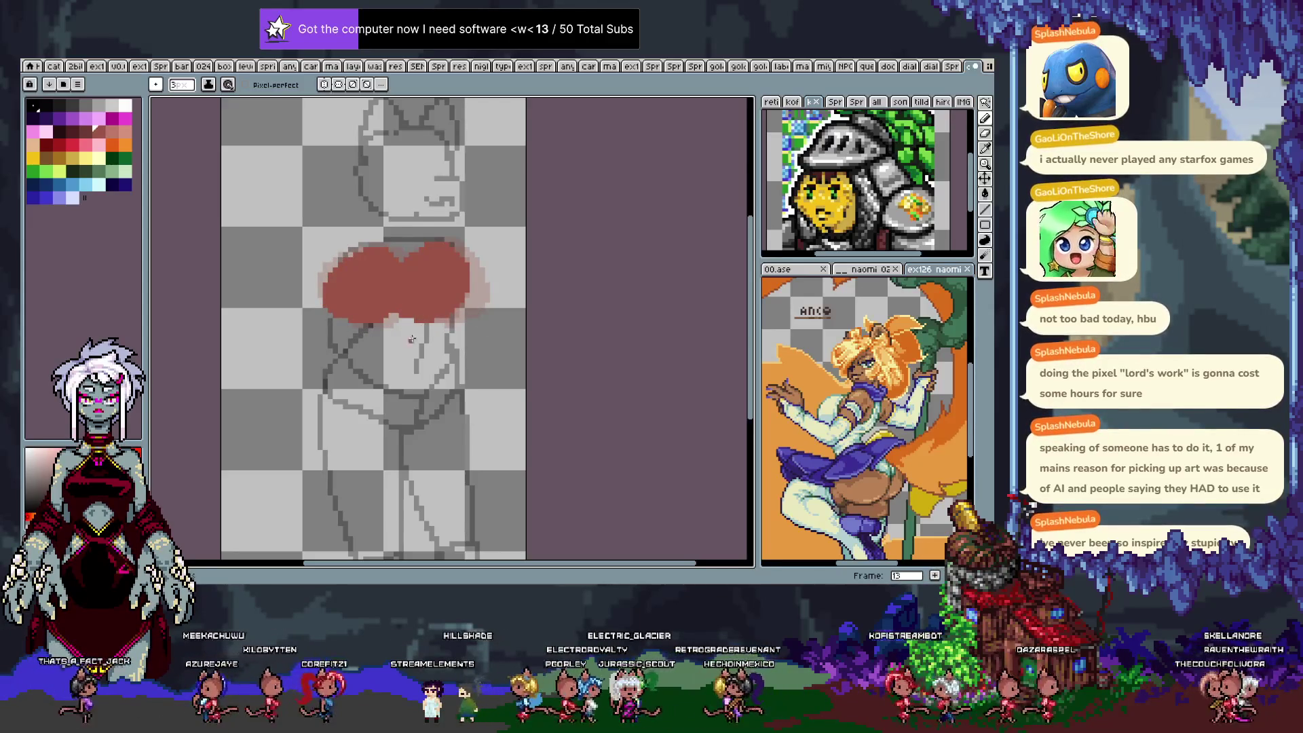
key(Left)
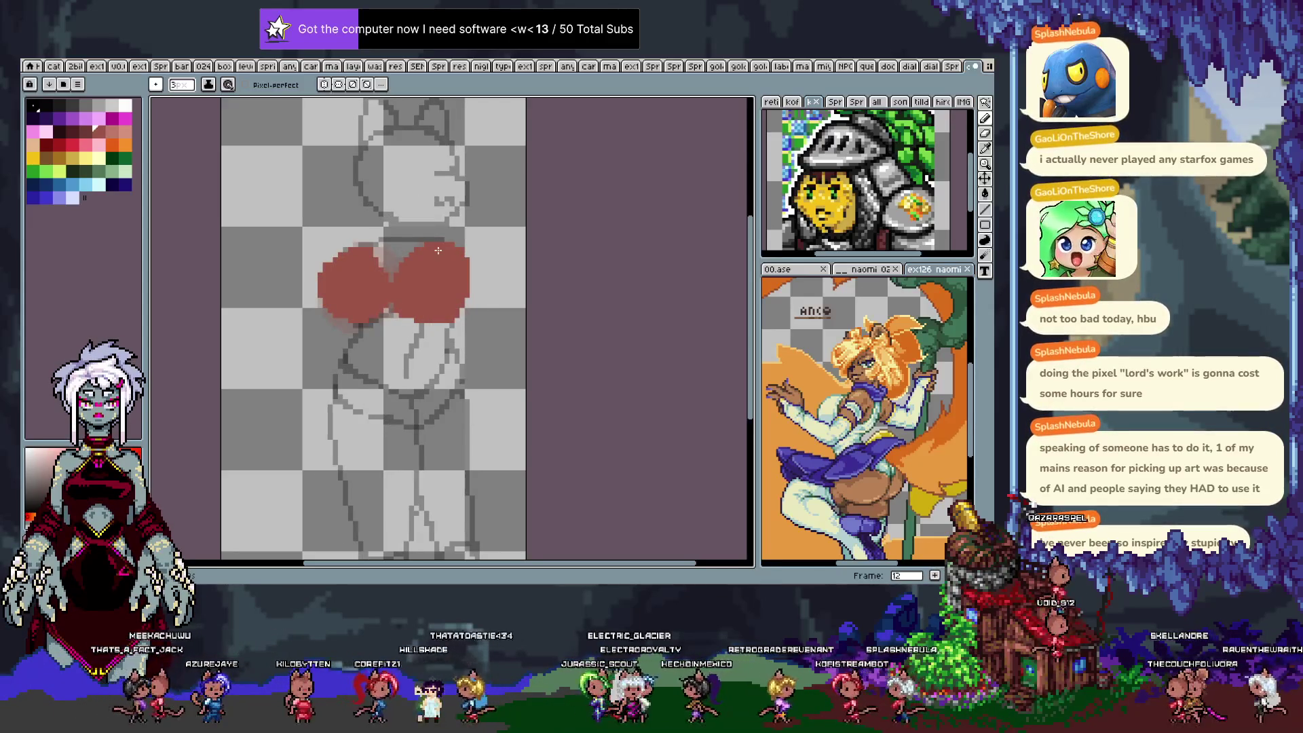
key(Left)
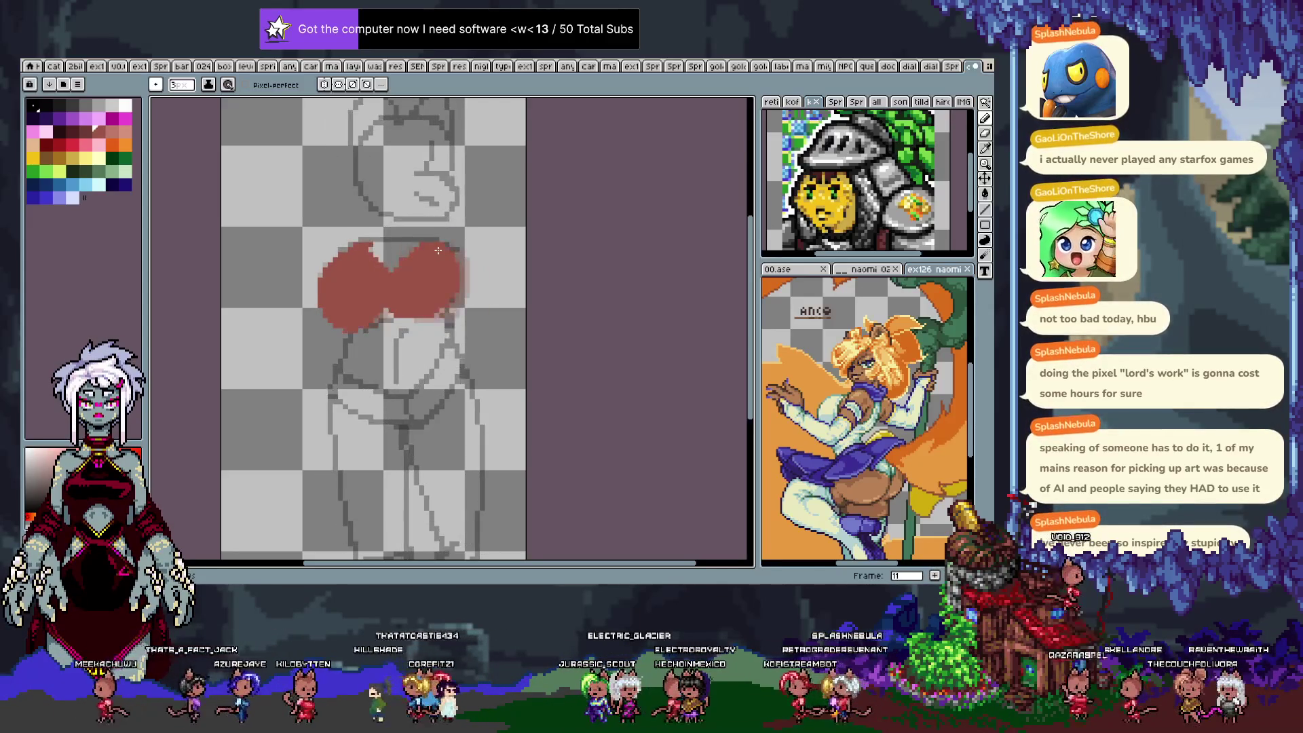
key(Left)
key(Left)
key(Left)
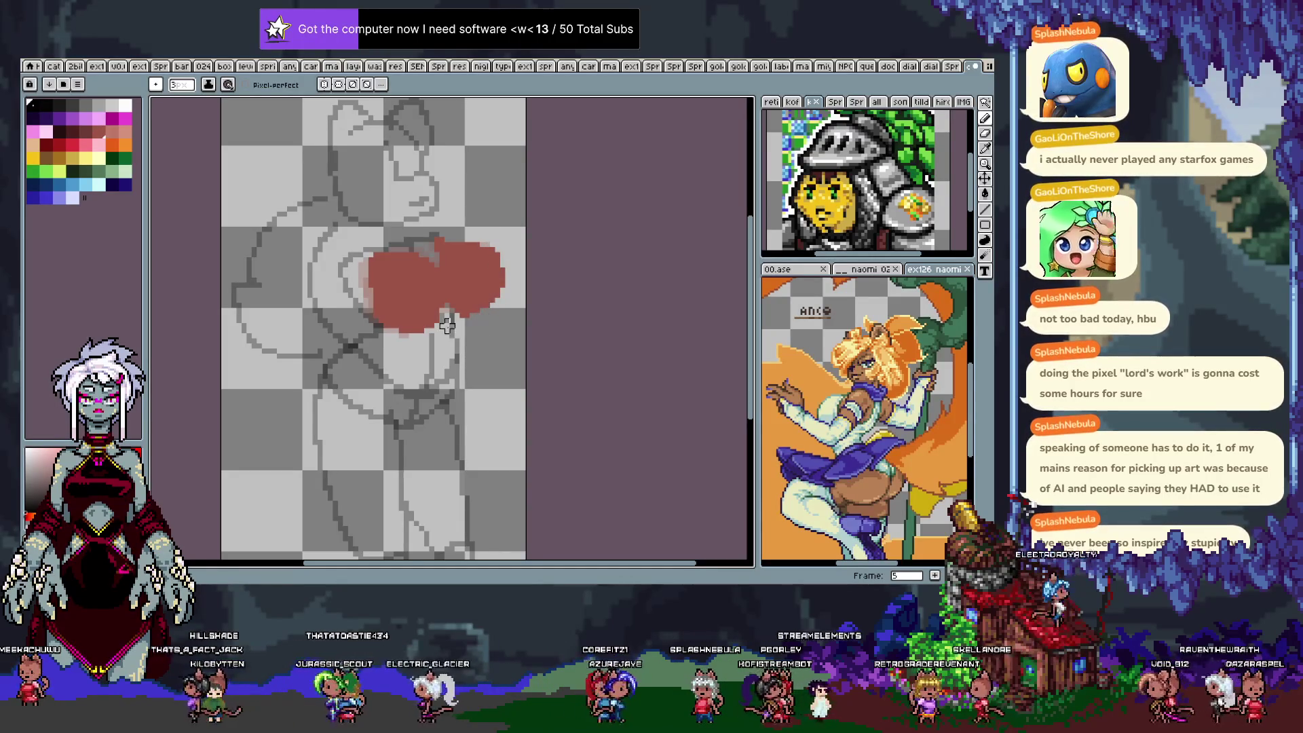
key(Right)
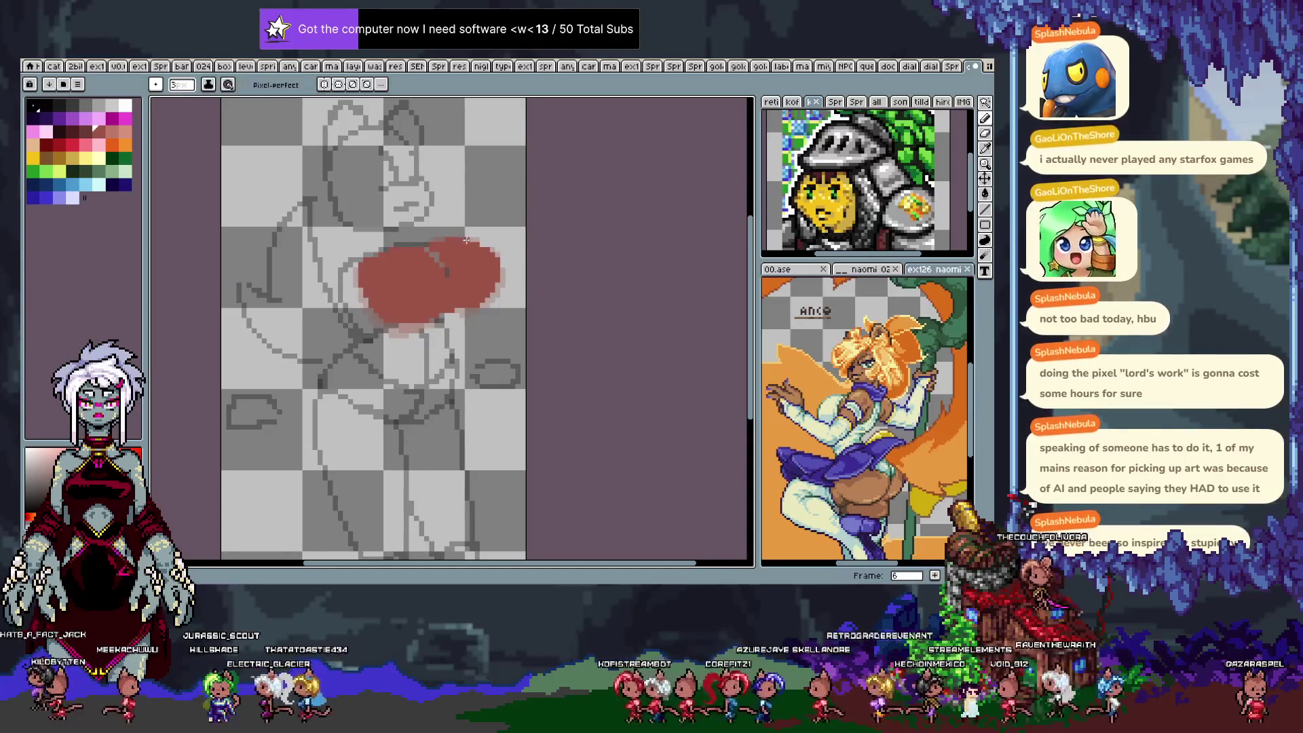
key(Right)
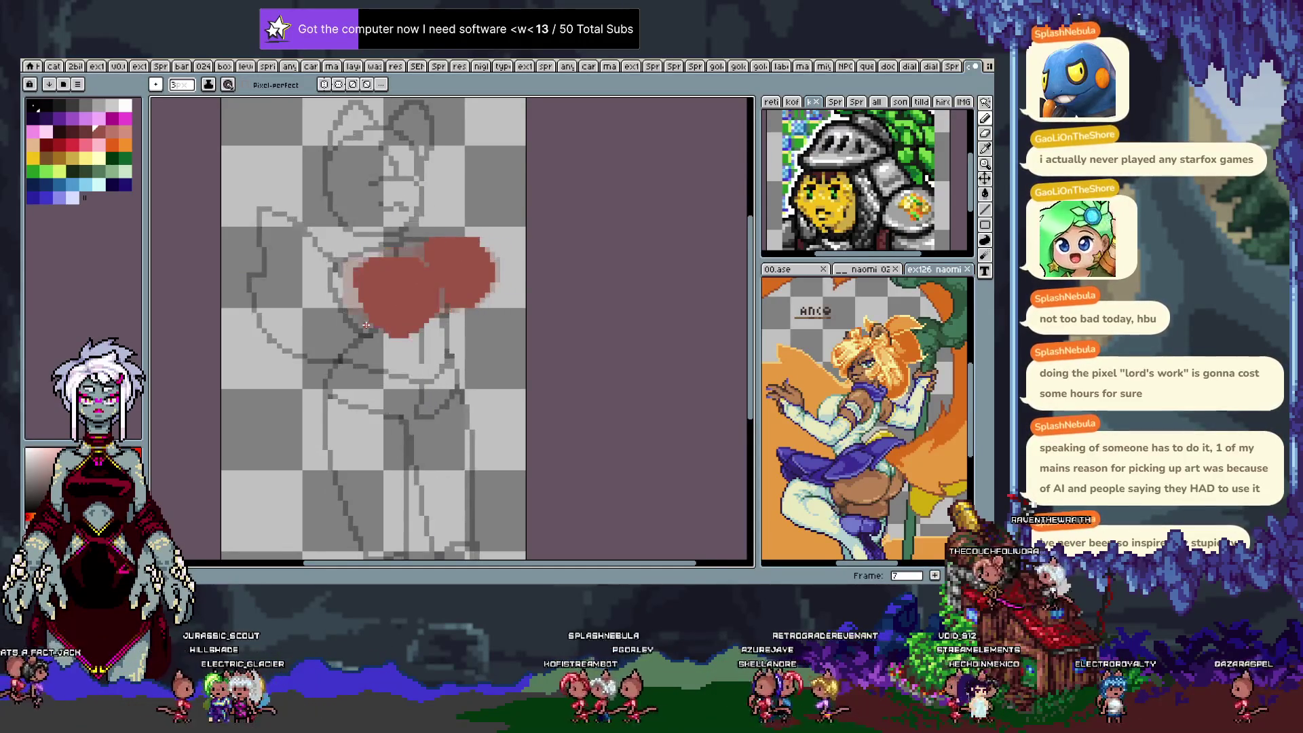
key(Right)
key(Right)
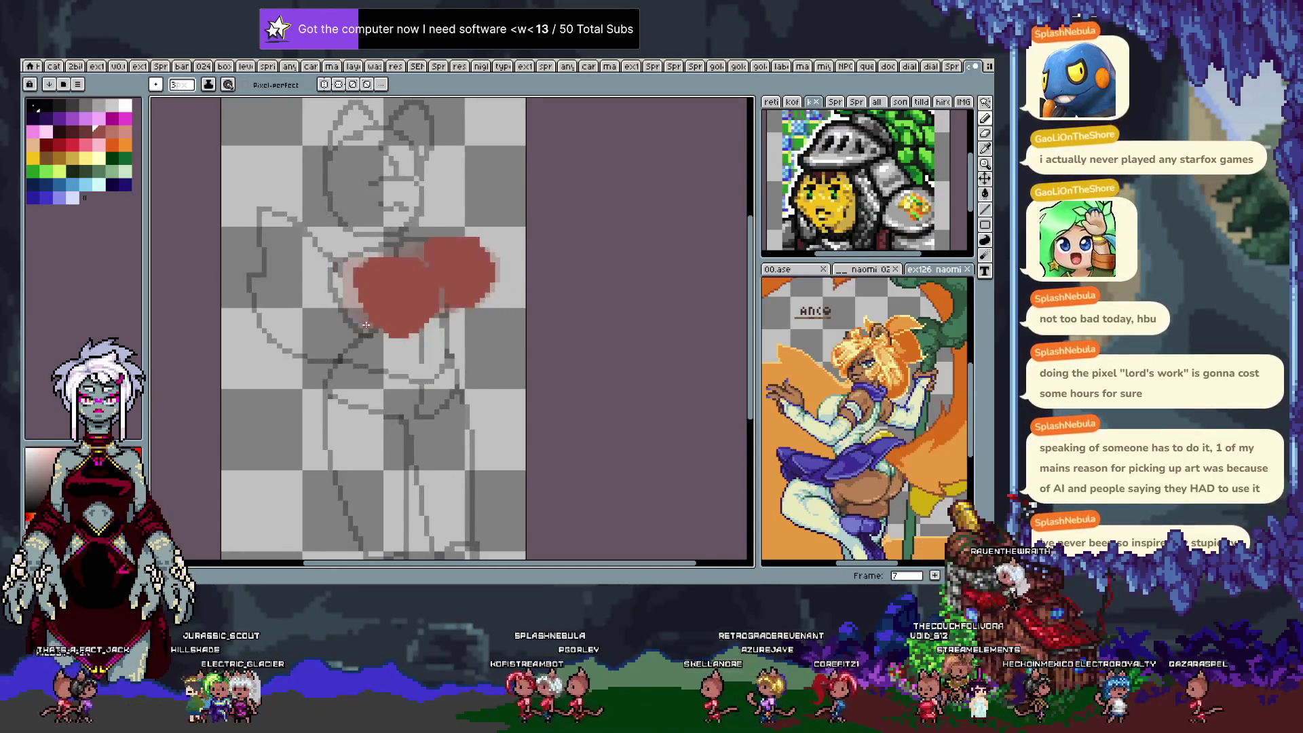
key(Right)
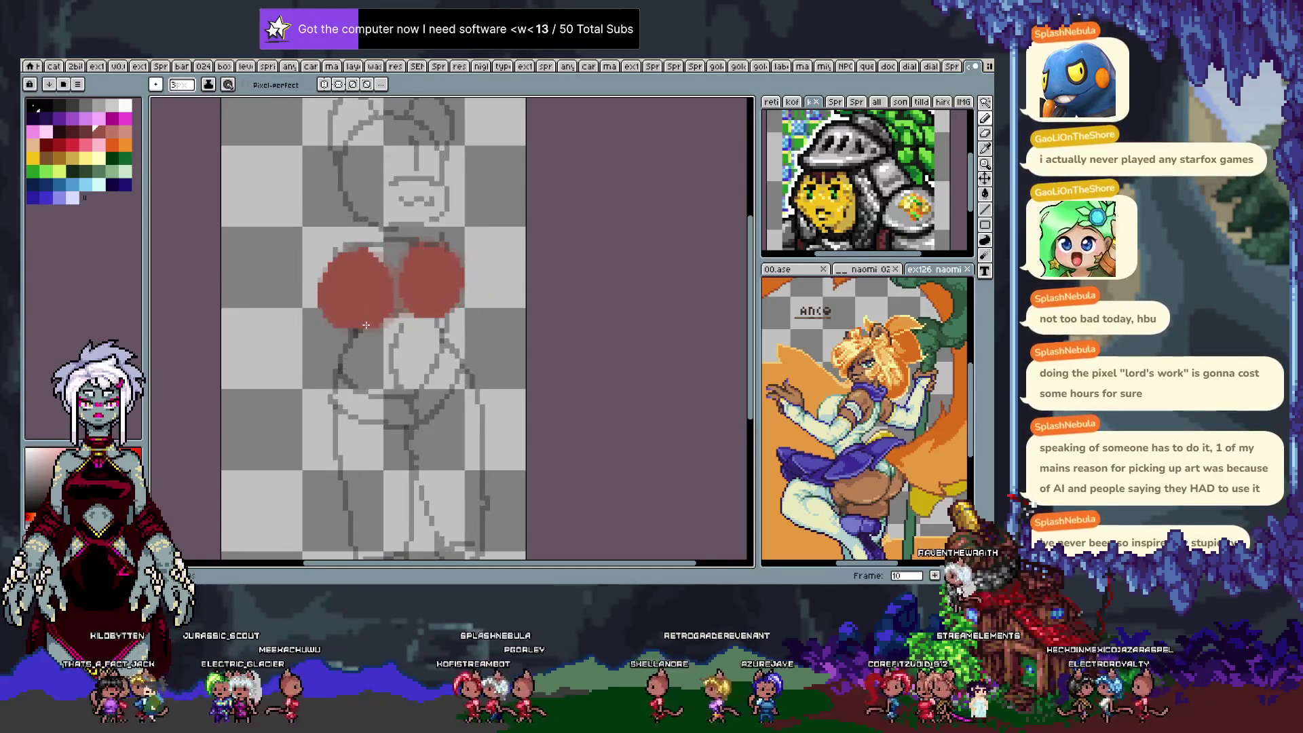
key(Right)
key(Left)
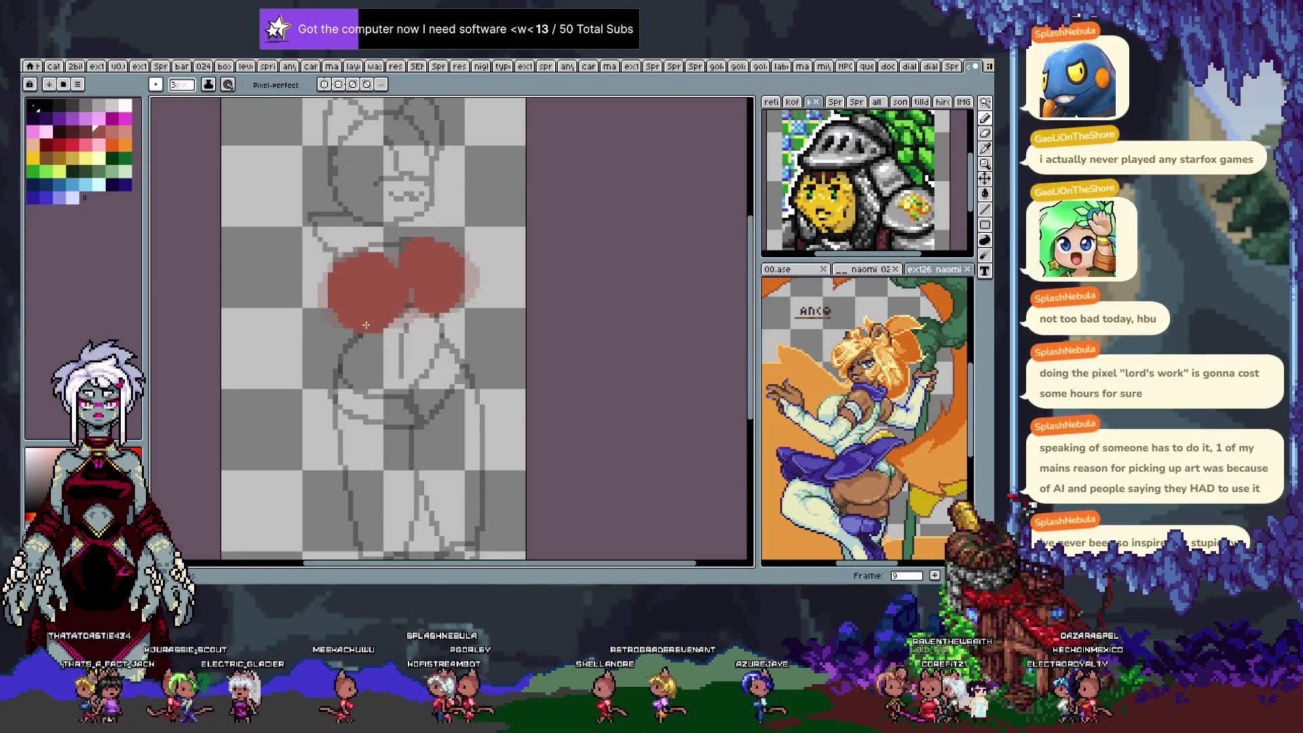
Magic-wand the right red circle on frame 10, deselect, and move to frame 12.
key(w)
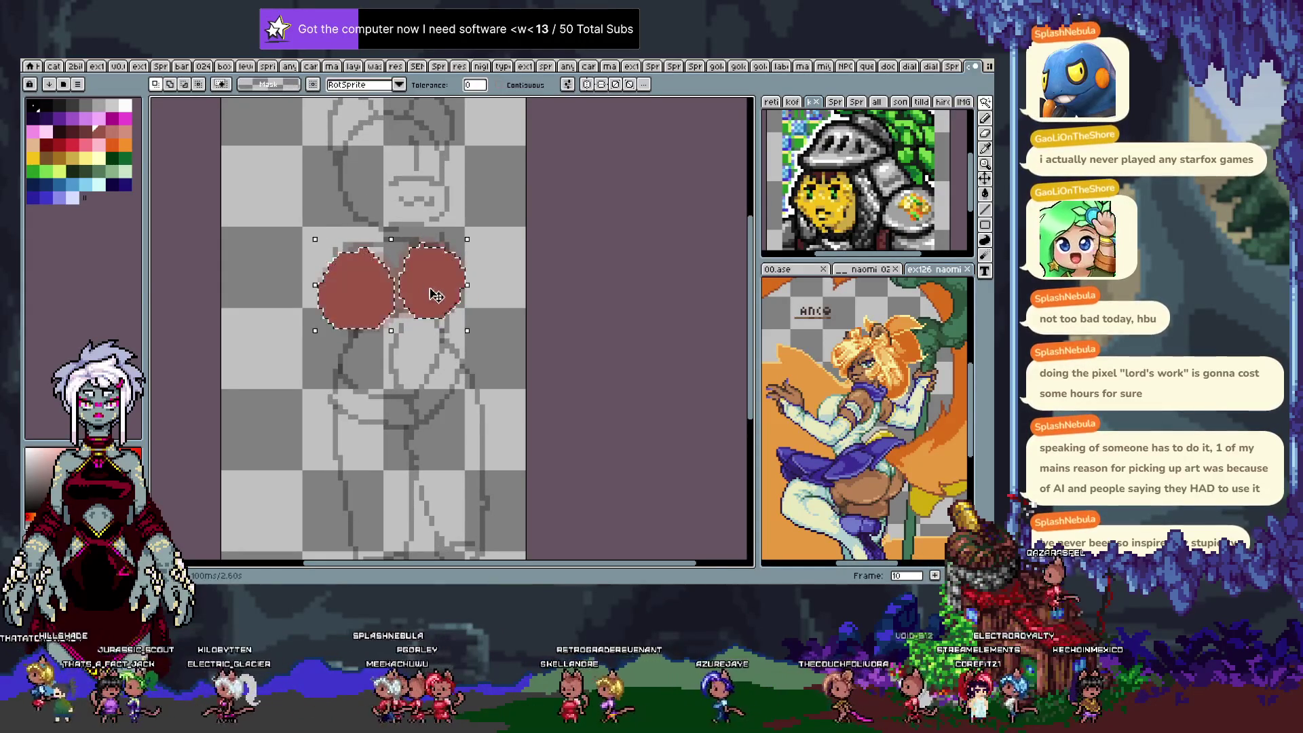
click(426, 279)
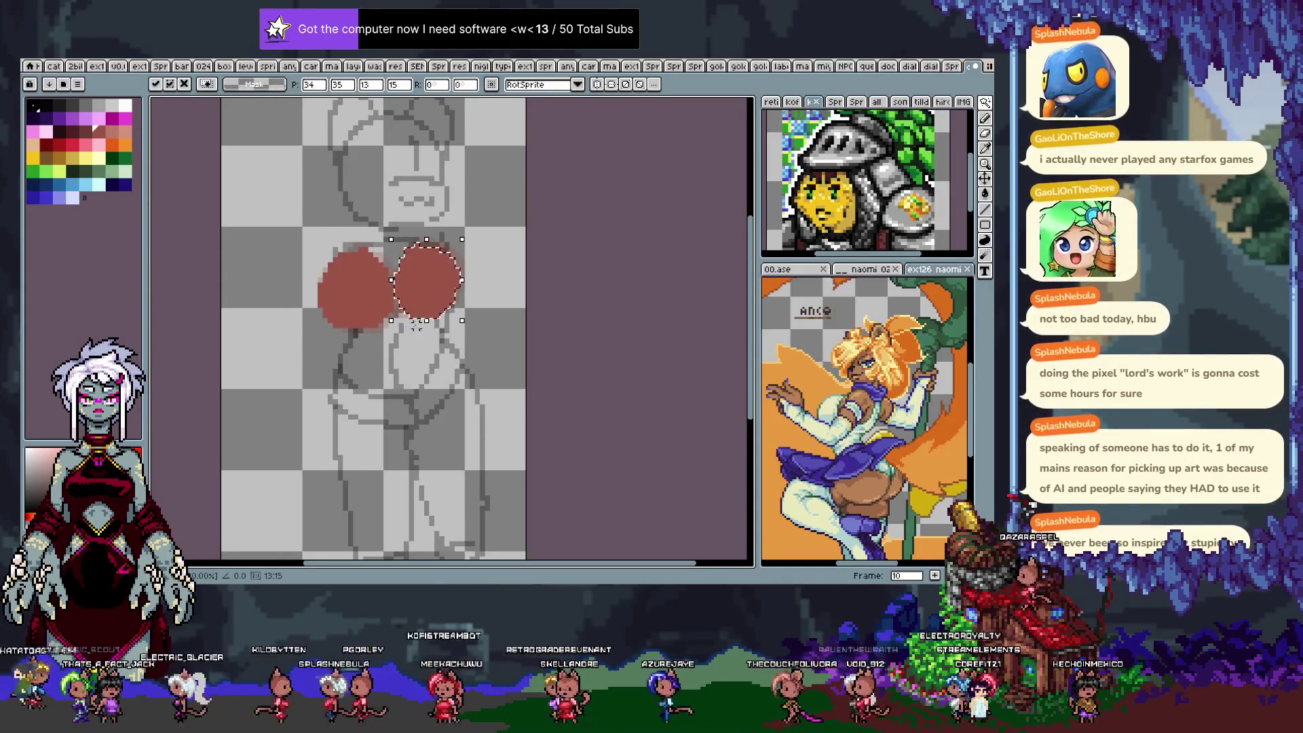
key(ctrl+d)
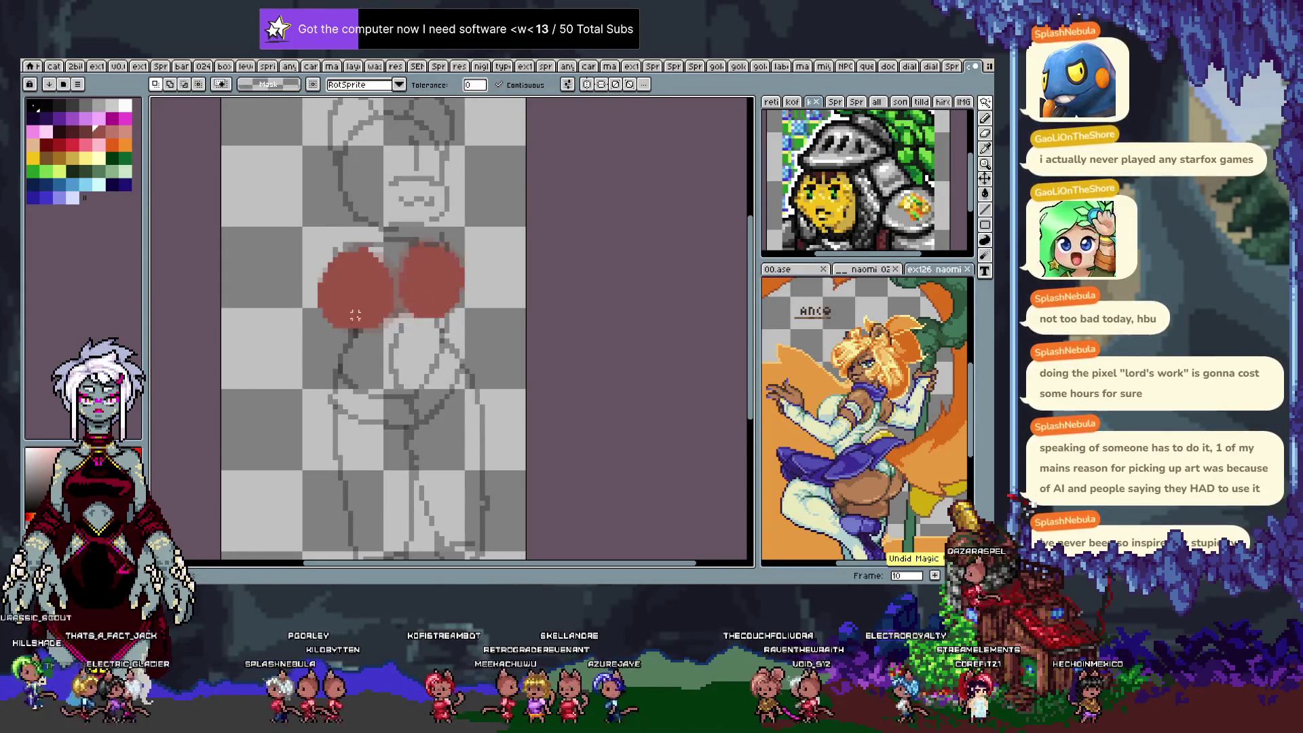
key(Right)
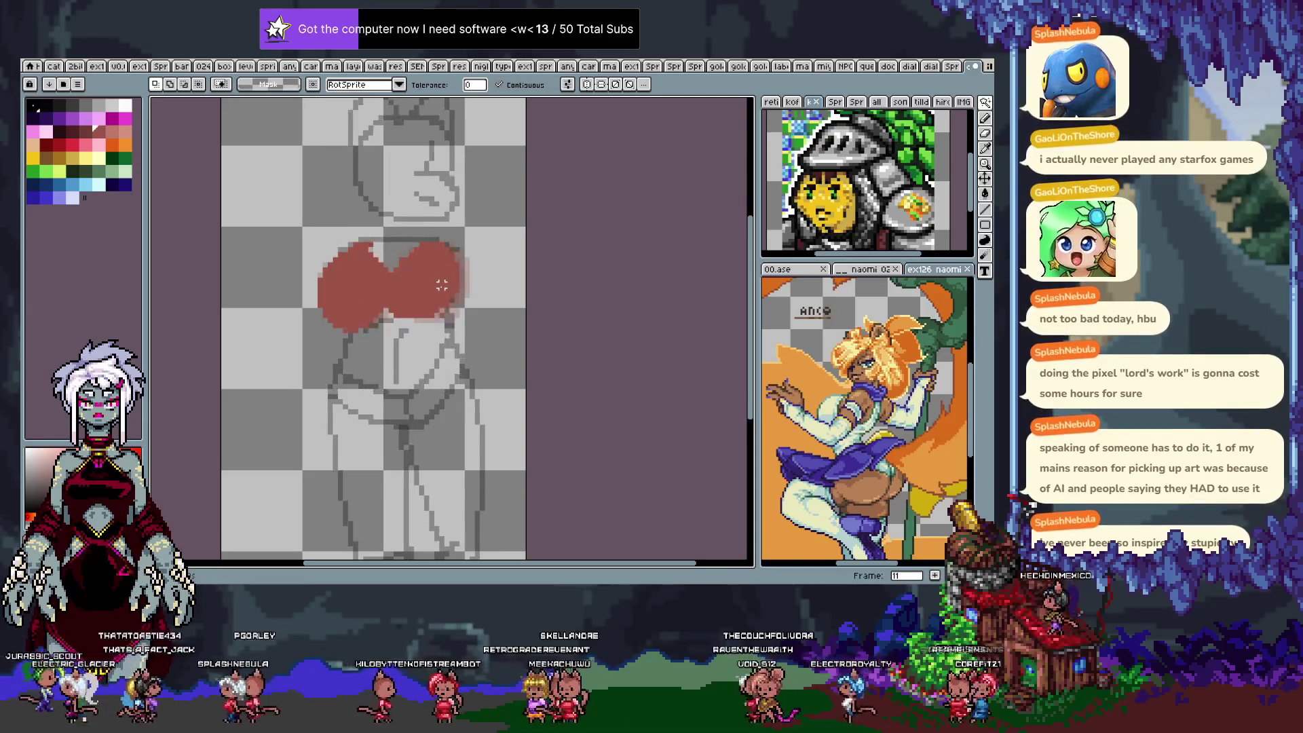
key(Right)
key(Left)
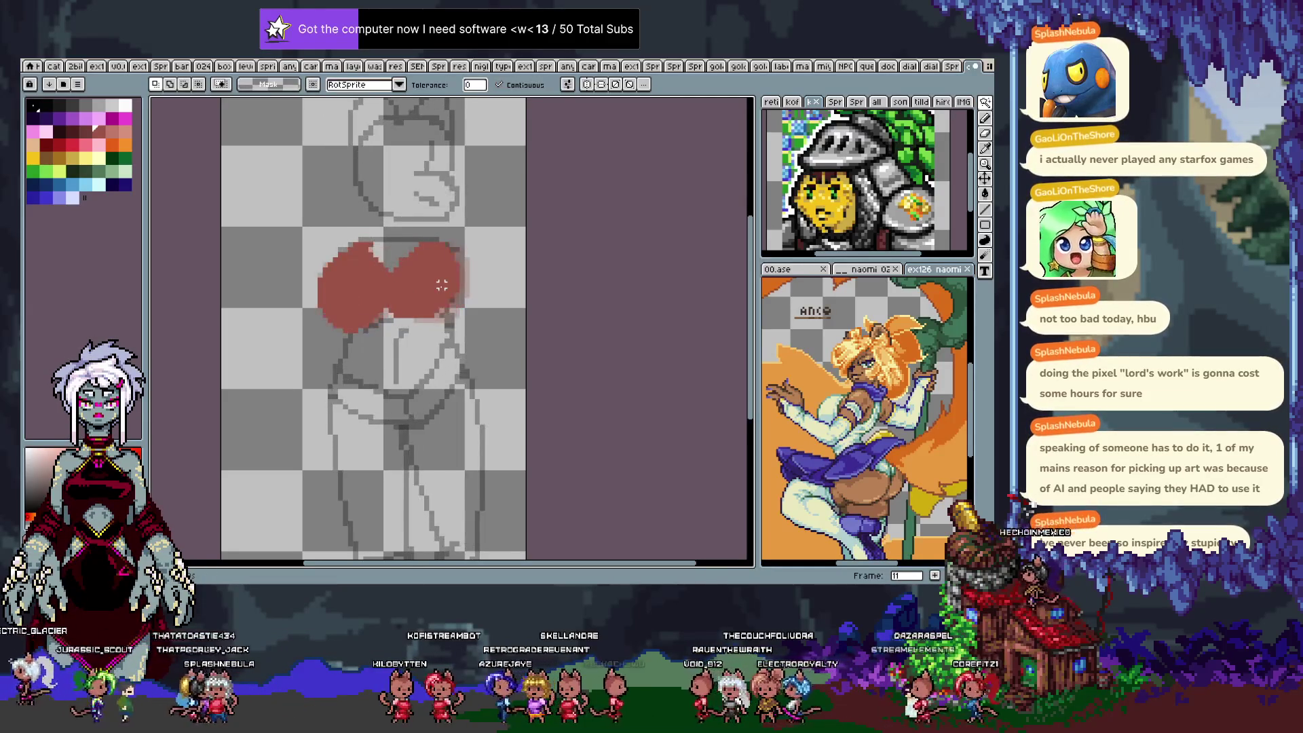
key(Right)
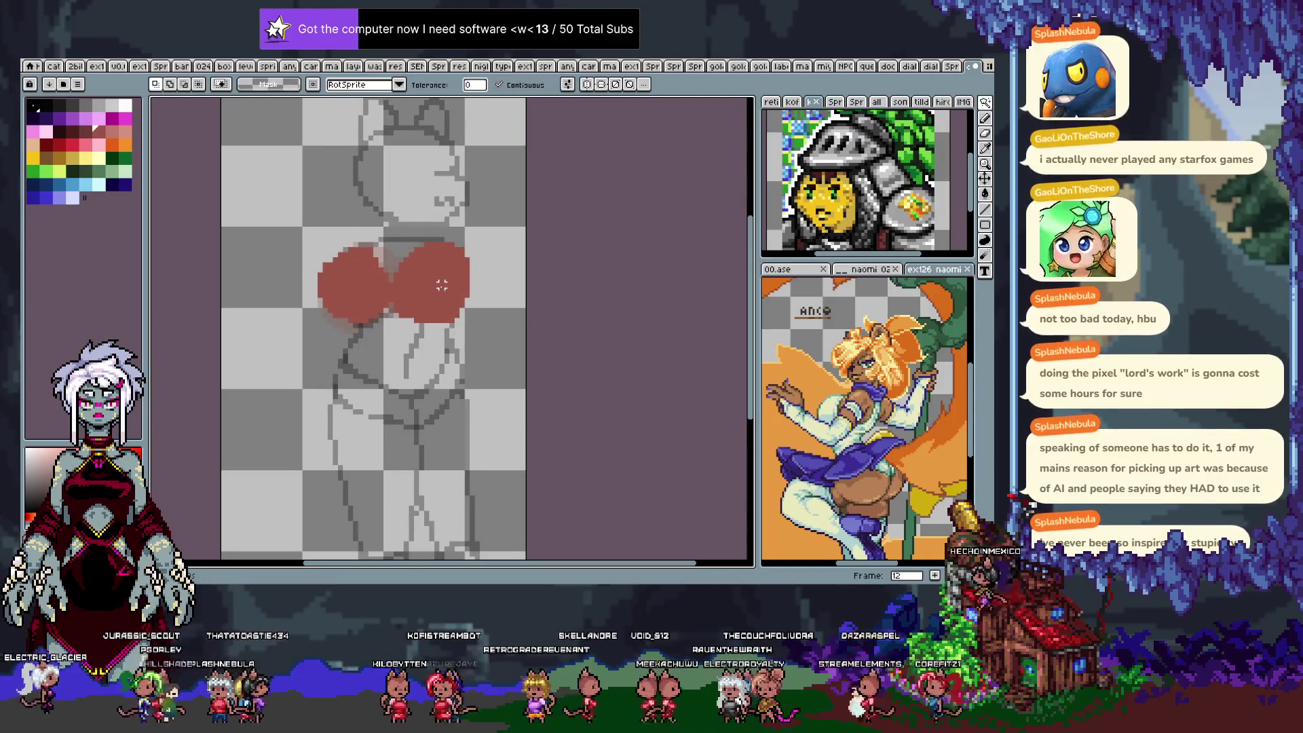
Lasso frame 12's right red circle and shift it closer to the left one.
key(b)
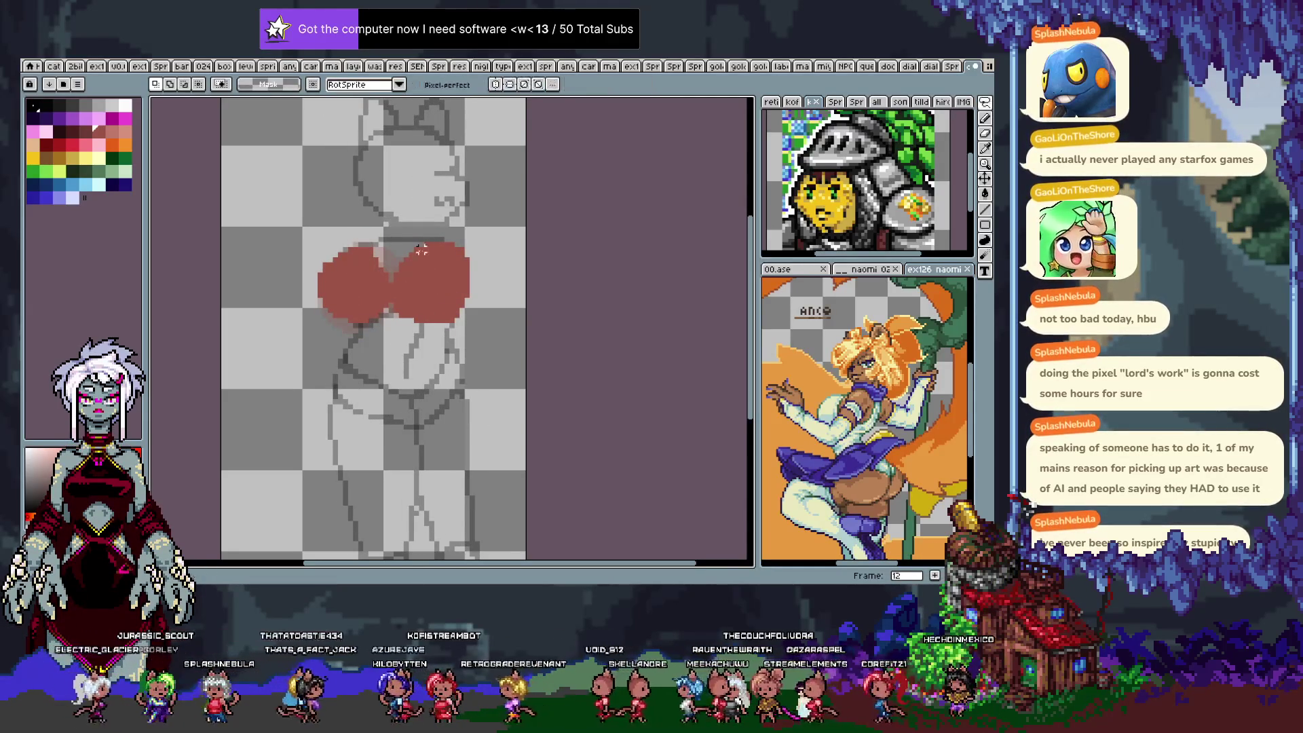
drag(462, 320, 478, 221)
click(442, 290)
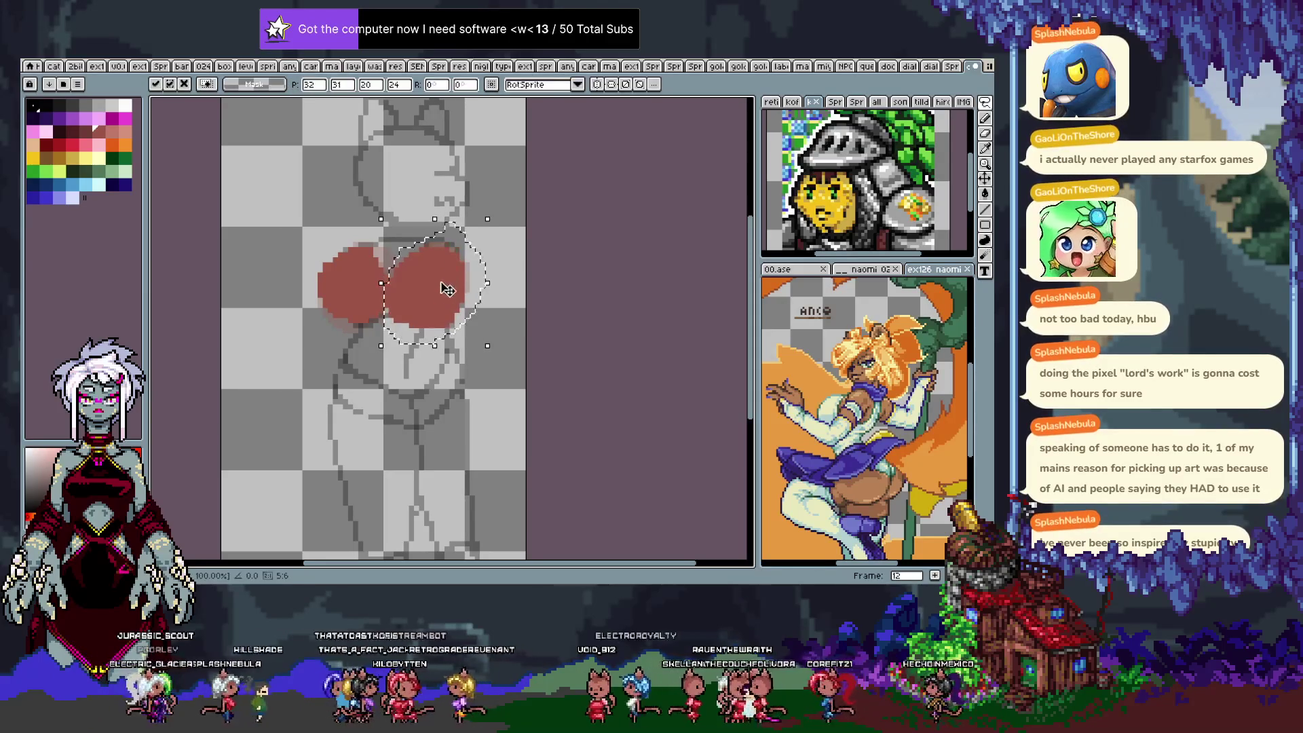
key(ctrl+d)
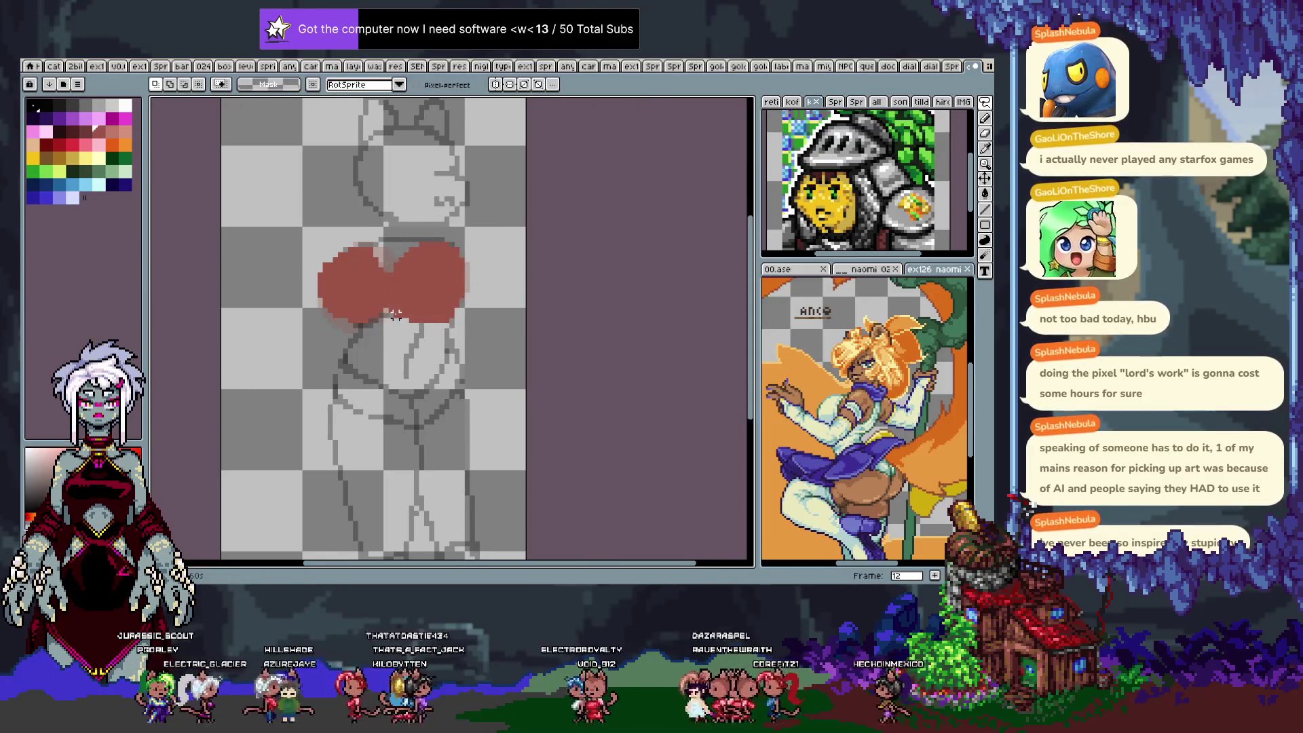
Scrub through frames 13 to 15 and back to frame 5.
key(period)
key(period)
key(period)
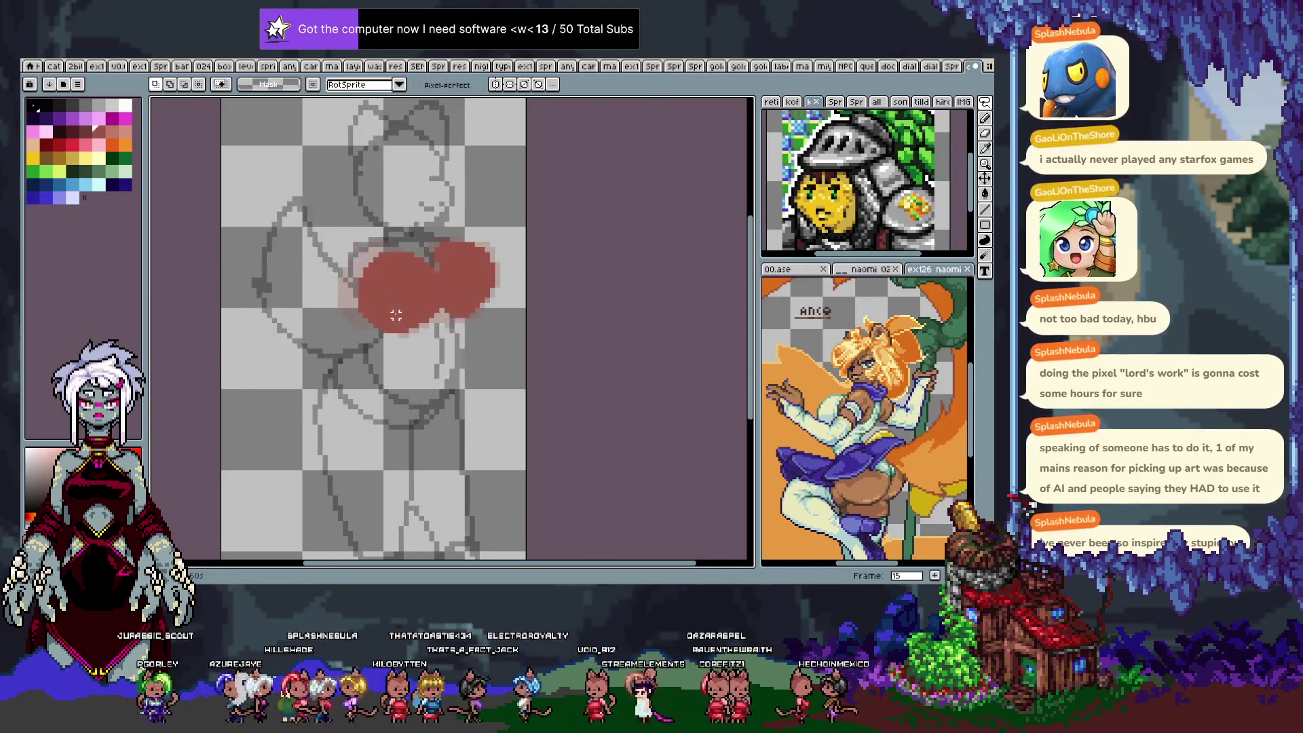
key(period)
key(comma)
key(comma)
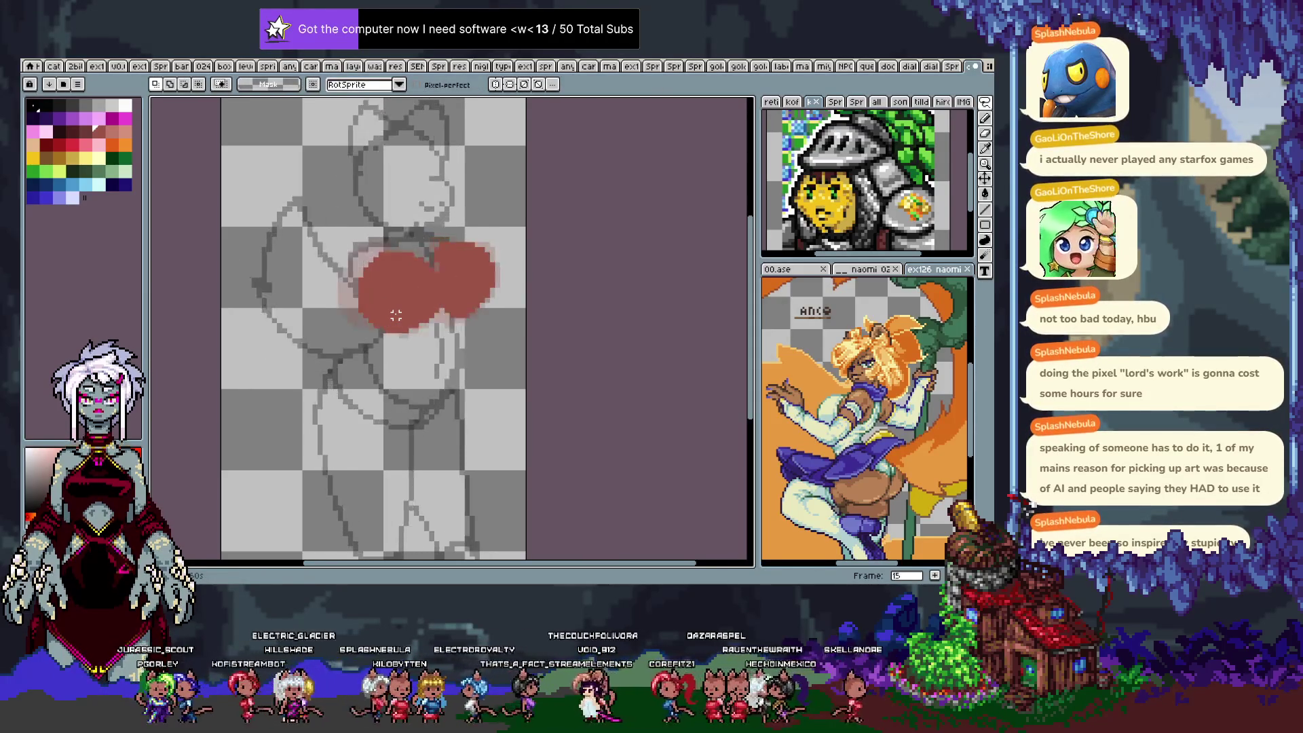
key(period)
key(period)
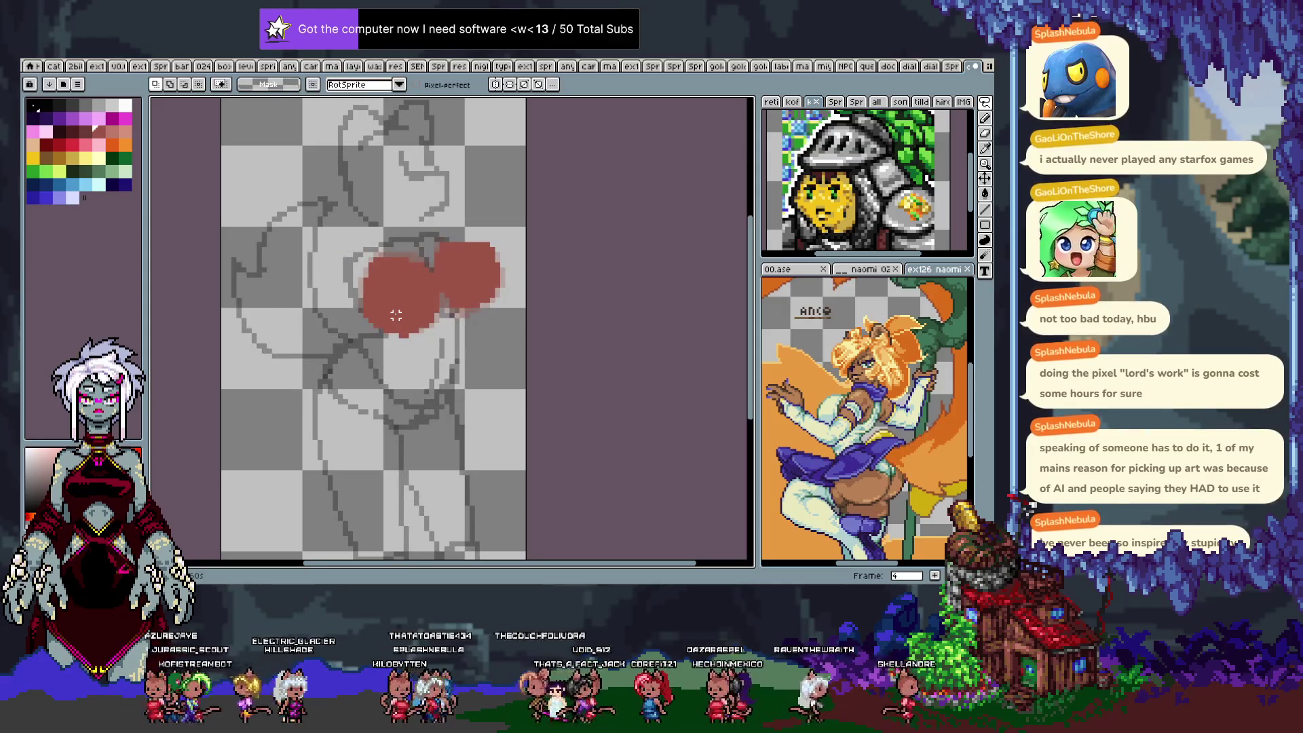
key(period)
key(period)
key(period)
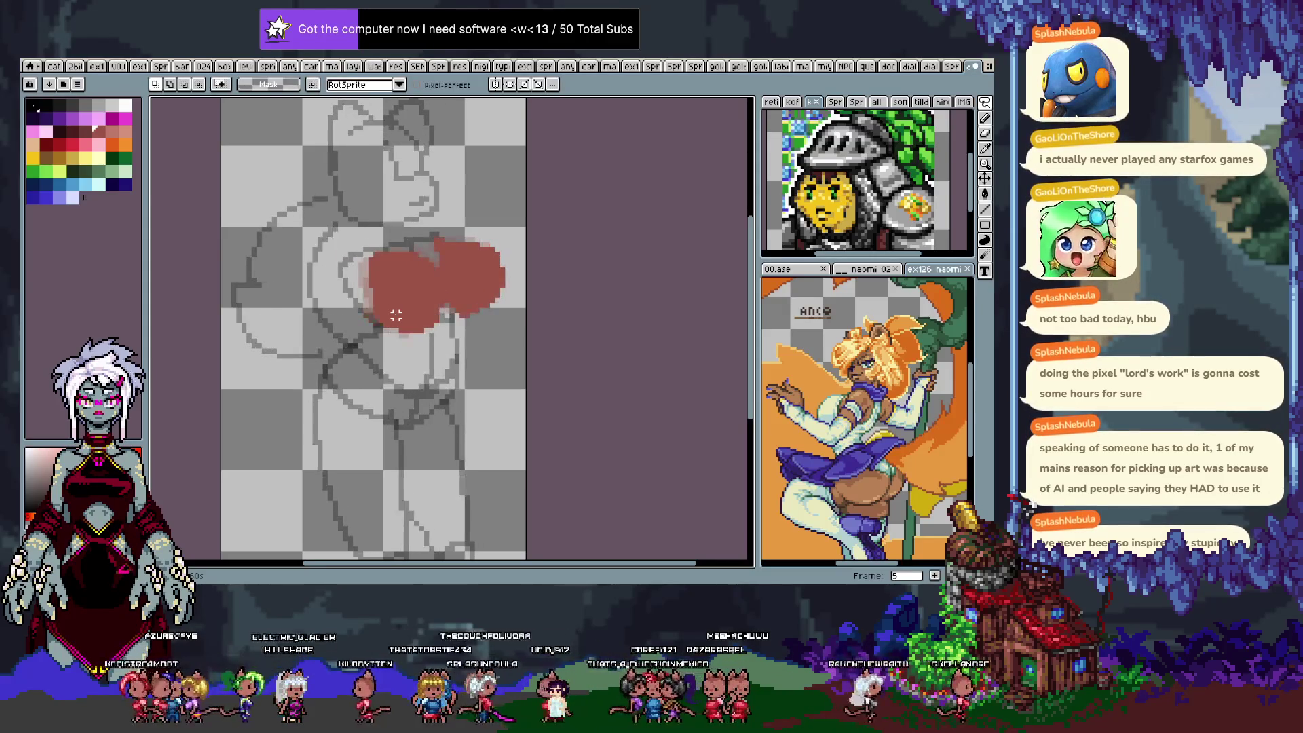
key(period)
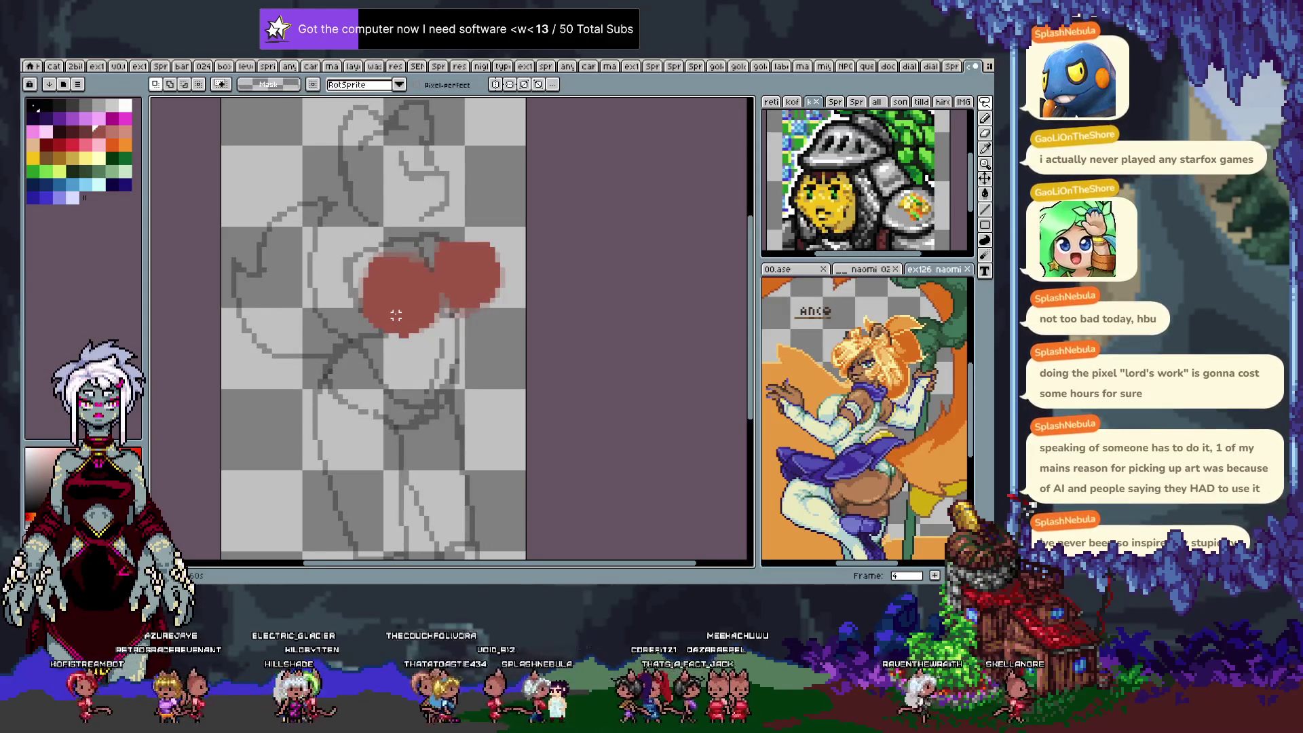
Stretch frame 4's red blob a few pixels wider to the right.
key(m)
drag(458, 346, 512, 220)
drag(519, 287, 524, 287)
key(ctrl+d)
key(b)
alt+click(483, 239)
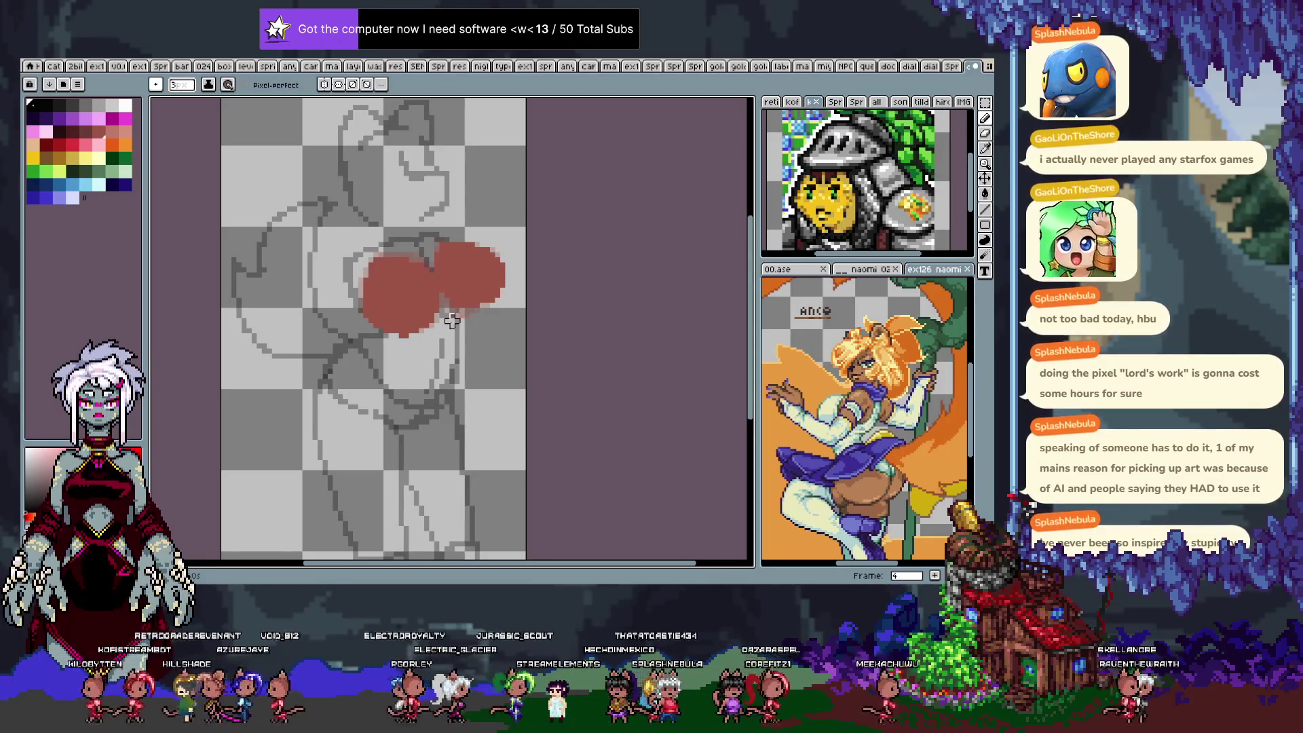
Move frame 8's red blob one pixel left, then advance to frame 9.
key(Right)
key(Right)
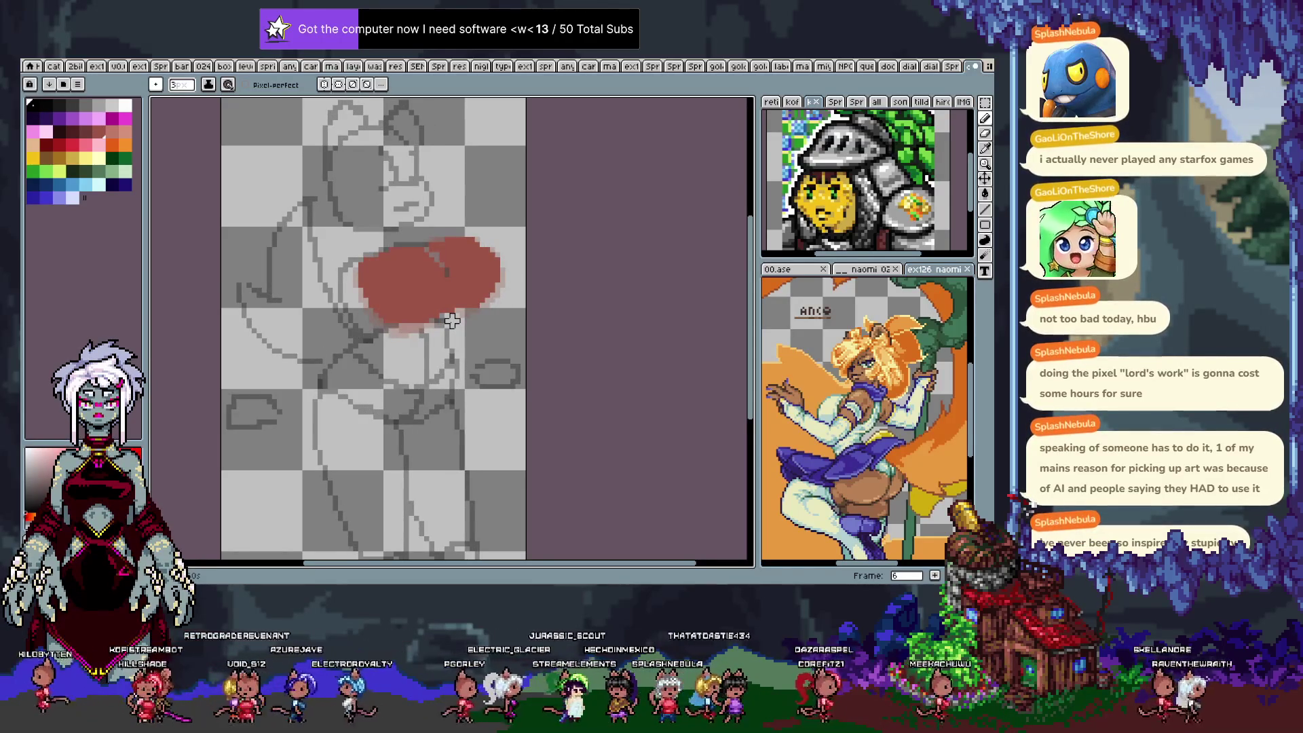
key(Right)
key(Right)
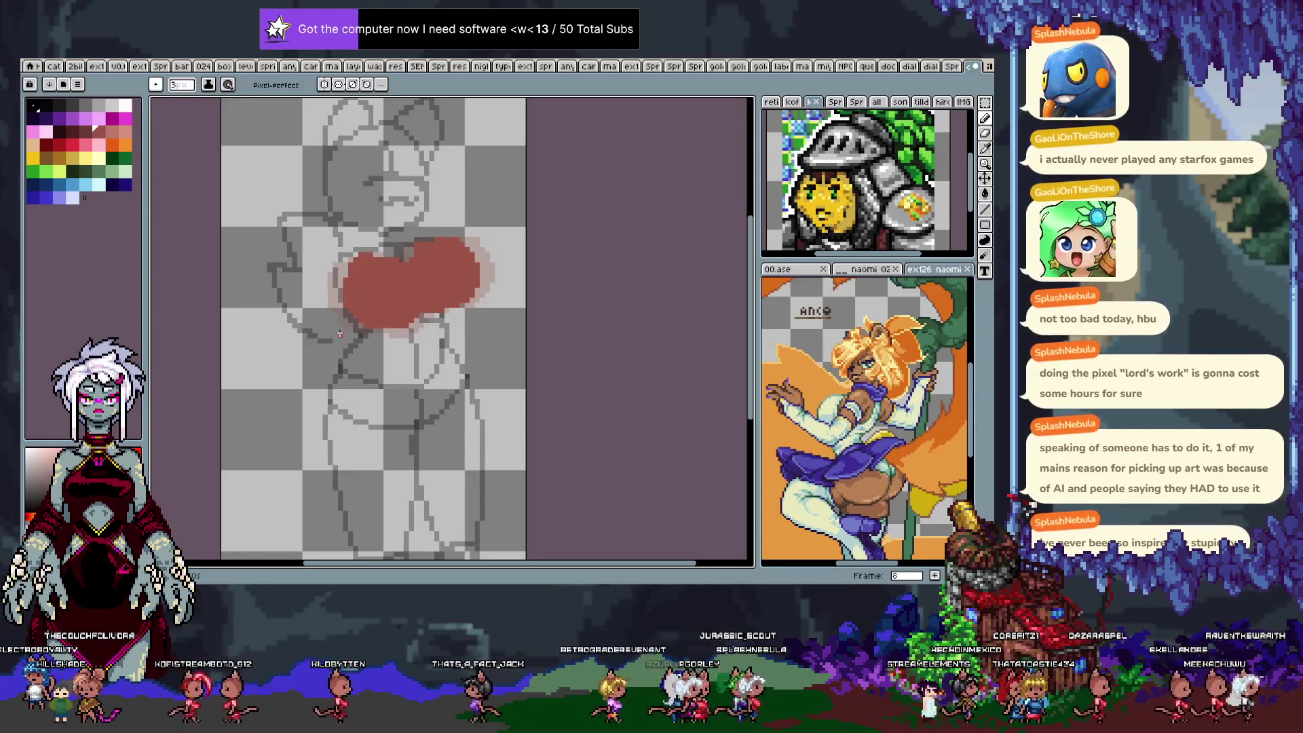
key(period)
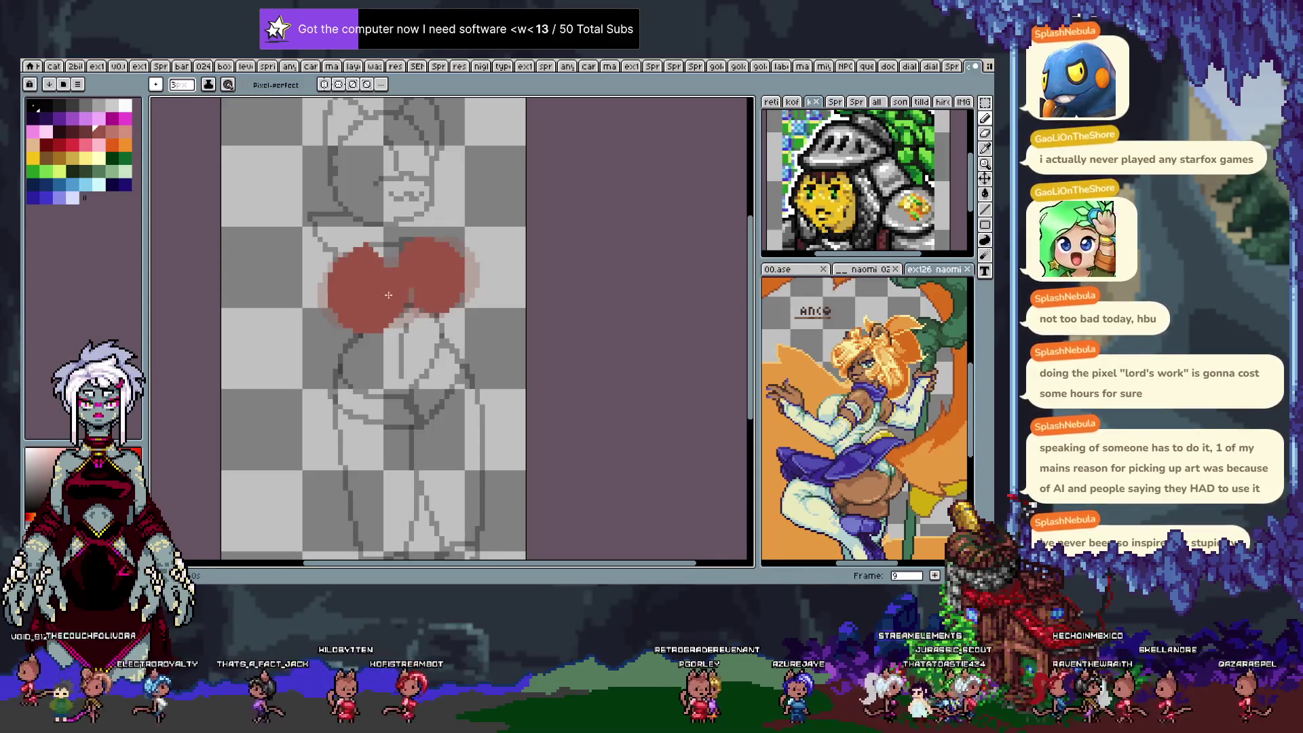
key(period)
key(period)
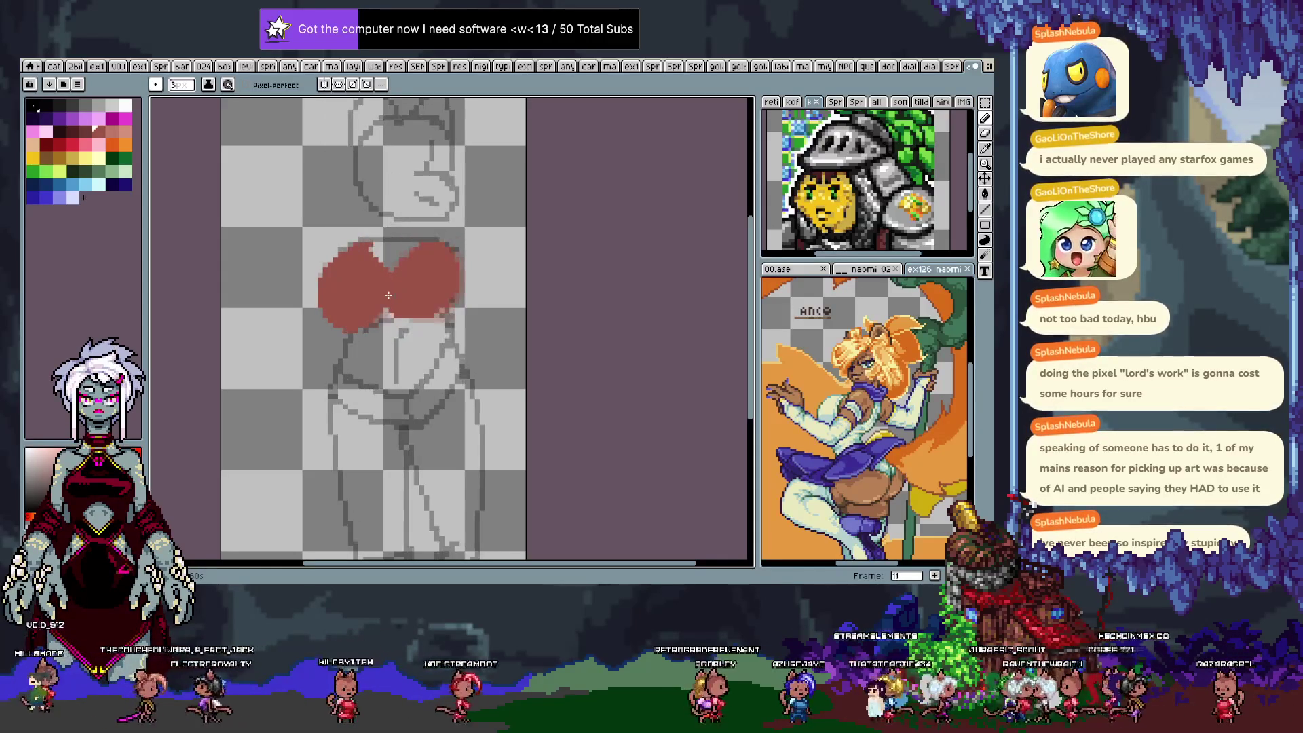
key(comma)
key(comma)
key(comma)
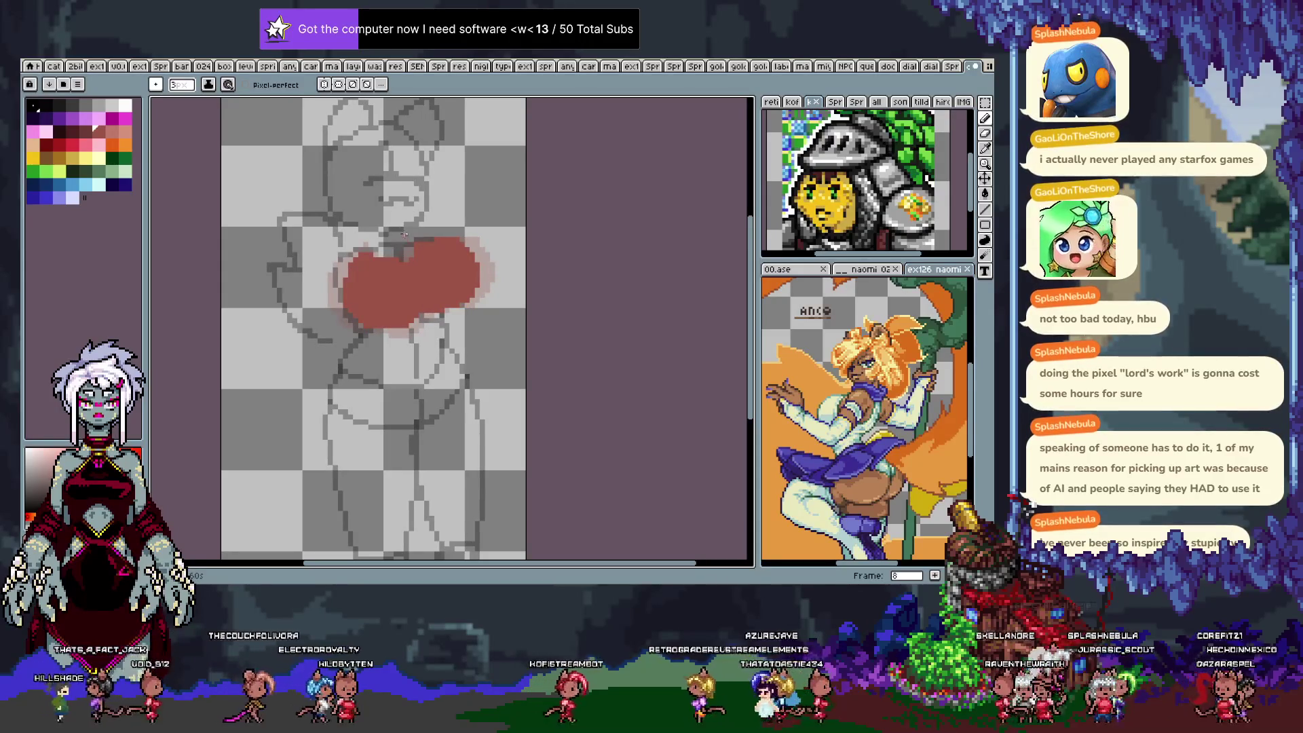
drag(414, 279, 379, 269)
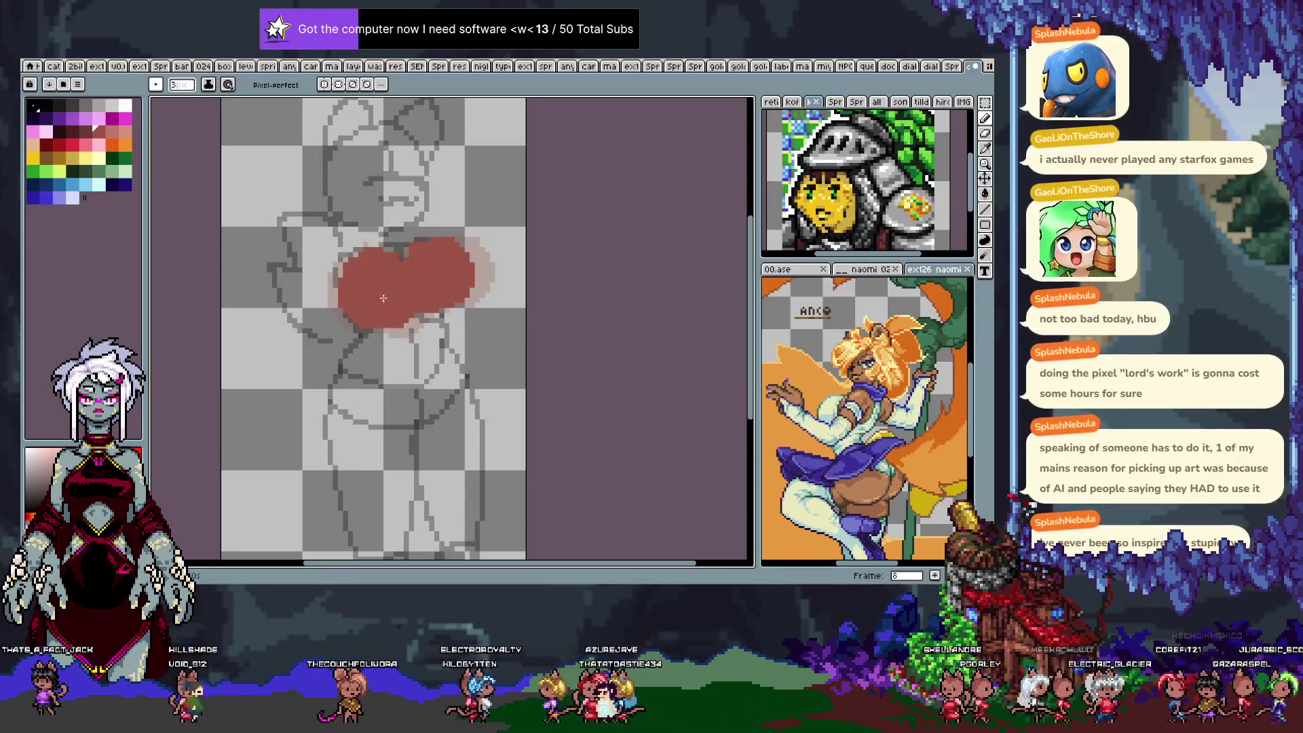
key(period)
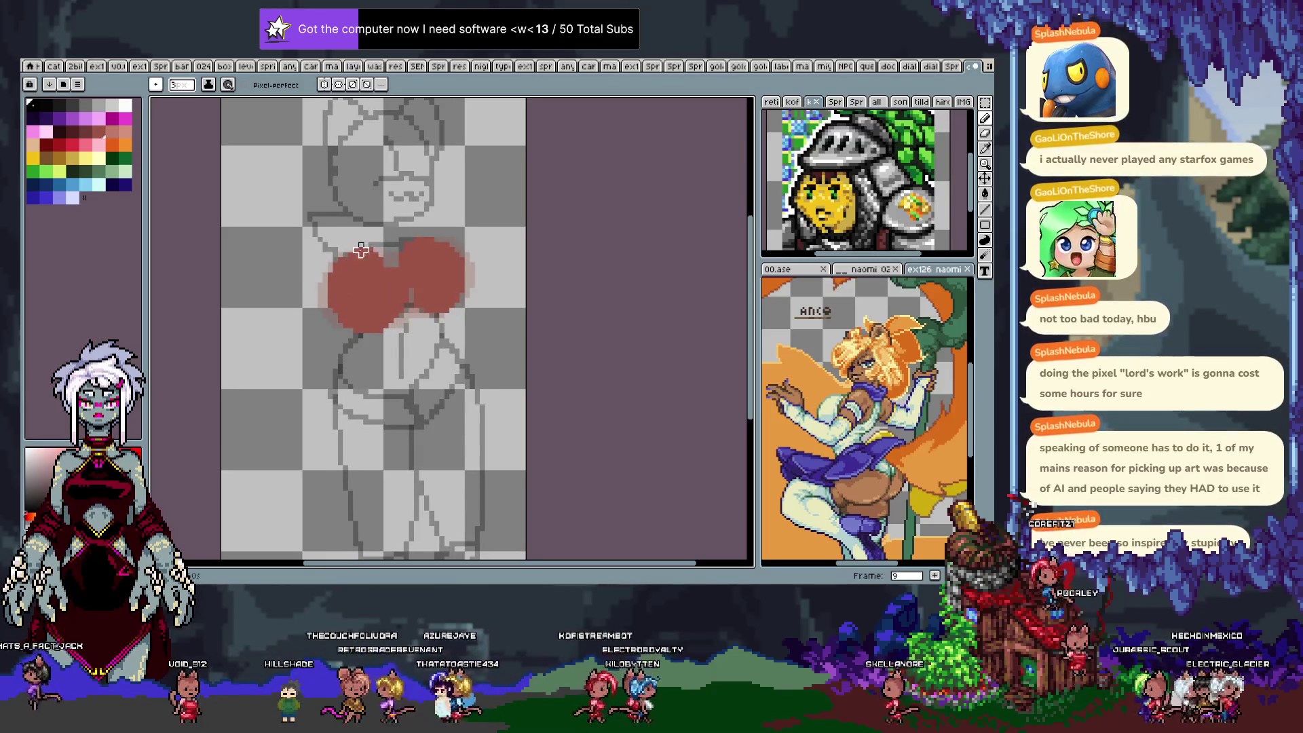
key(period)
Nudge frame 10's red circles slightly up and to the left.
key(comma)
key(period)
key(v)
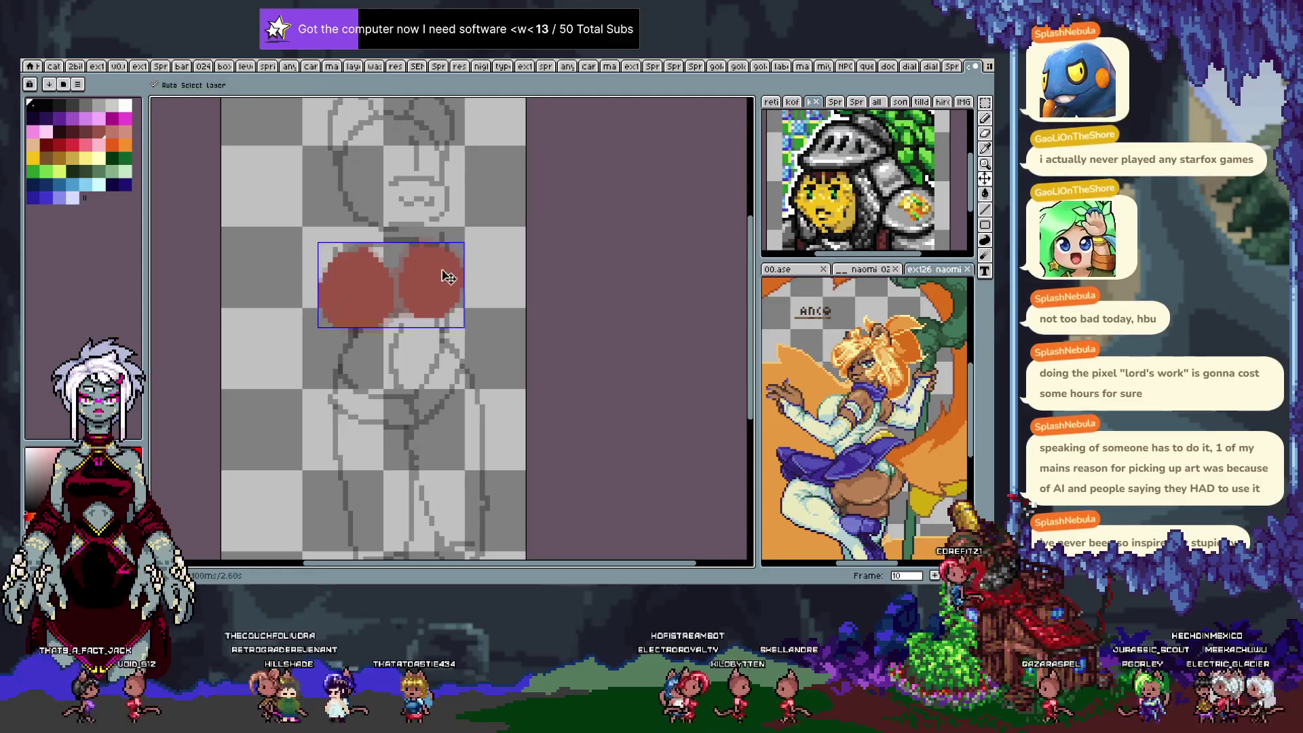
key(b)
key(comma)
key(period)
Shift the red shape to fit the sketch on frame 11, then slightly down on the next frame.
key(period)
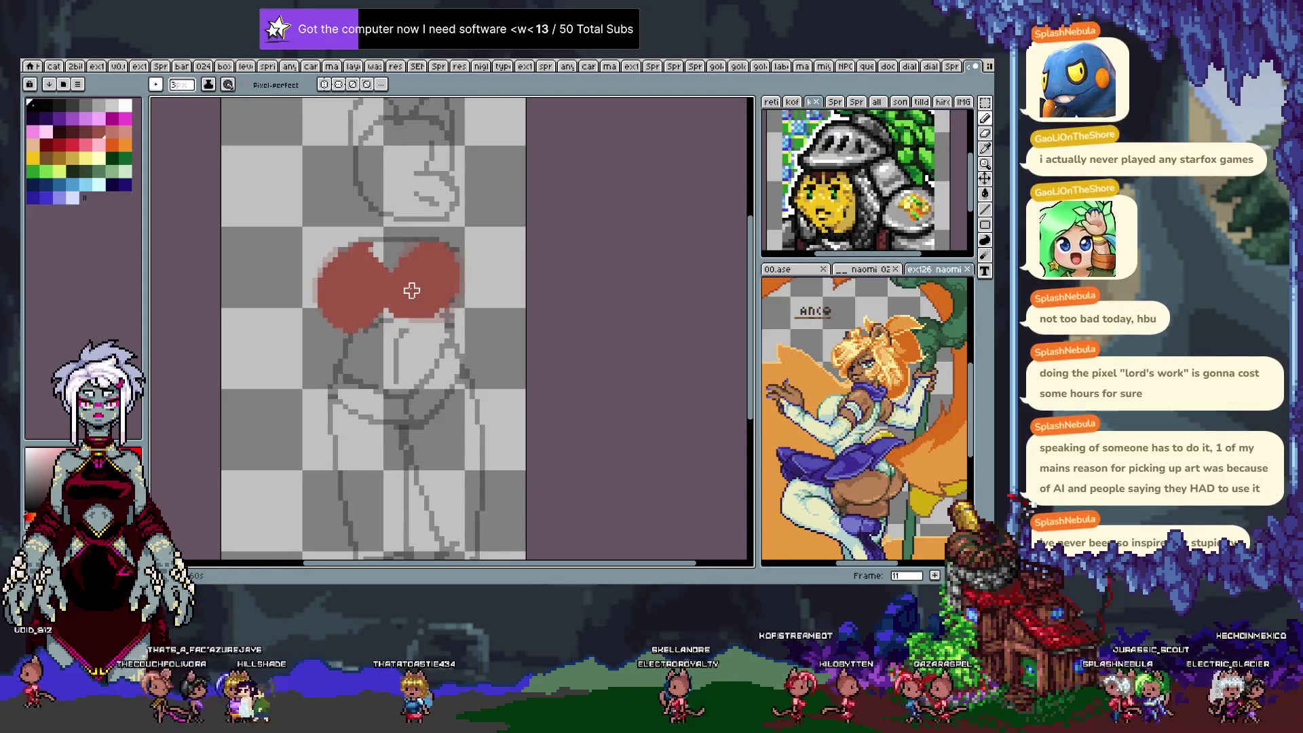
key(v)
drag(428, 282, 422, 275)
key(b)
key(period)
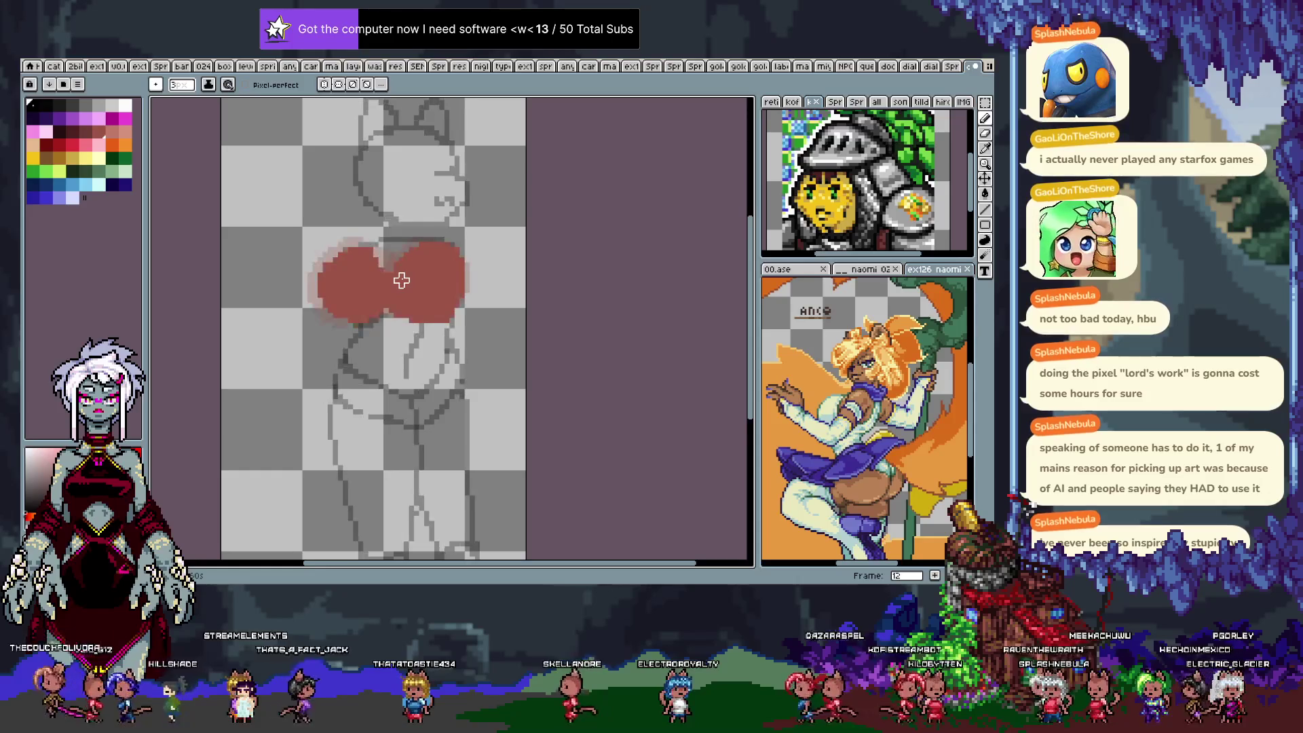
key(v)
drag(407, 282, 431, 276)
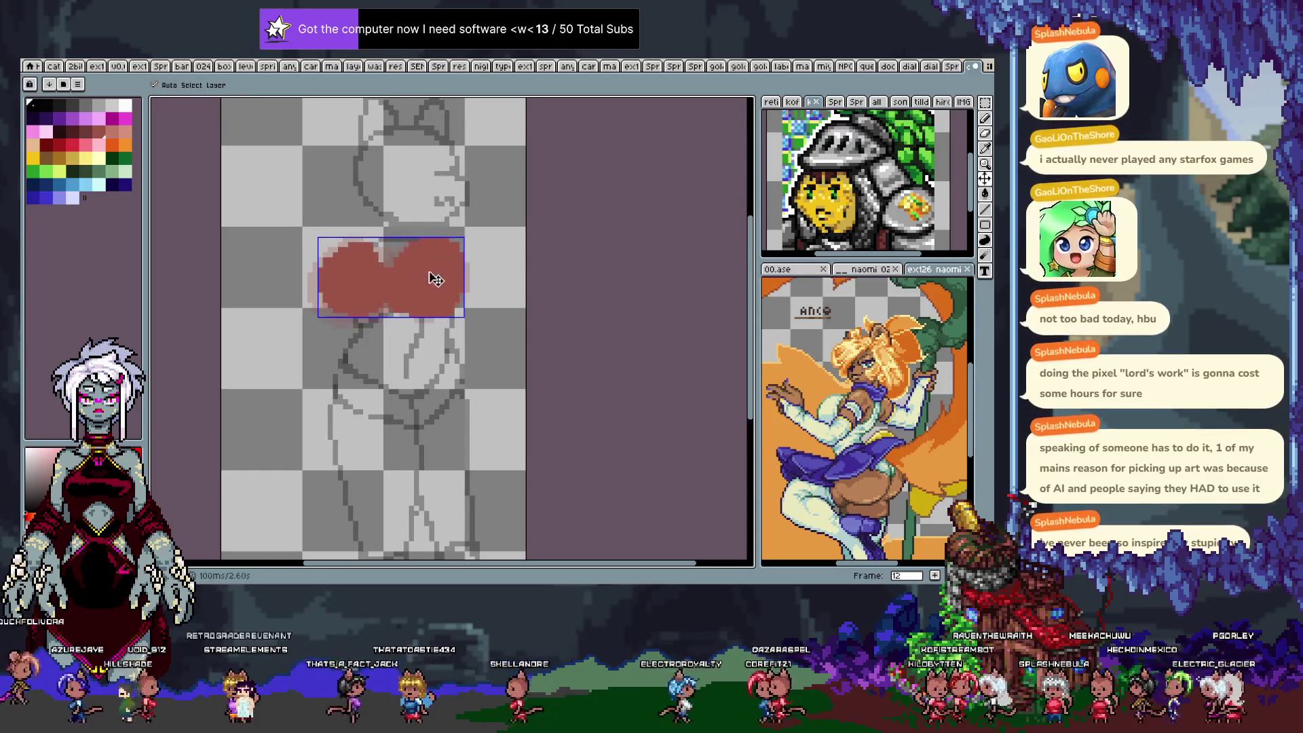
key(b)
key(period)
key(period)
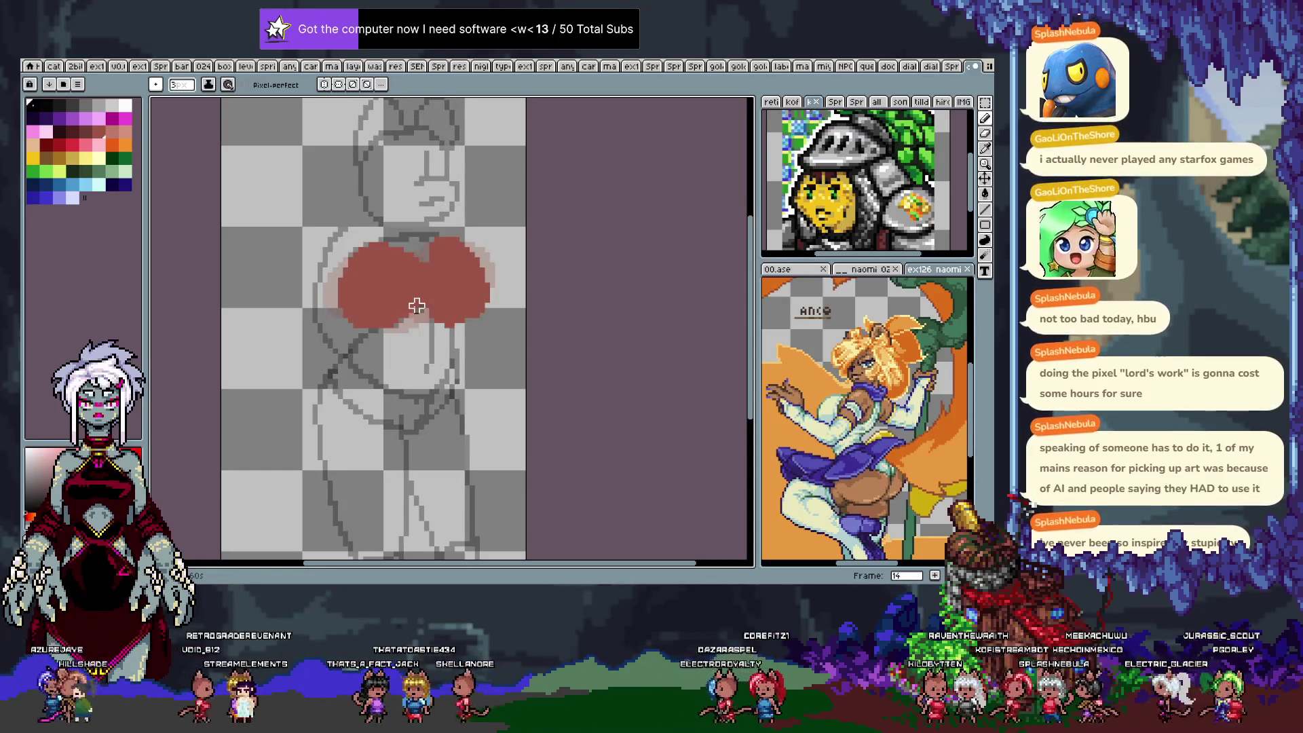
key(comma)
Reposition the red shape on frames 14 and 15, raising it a few pixels.
key(period)
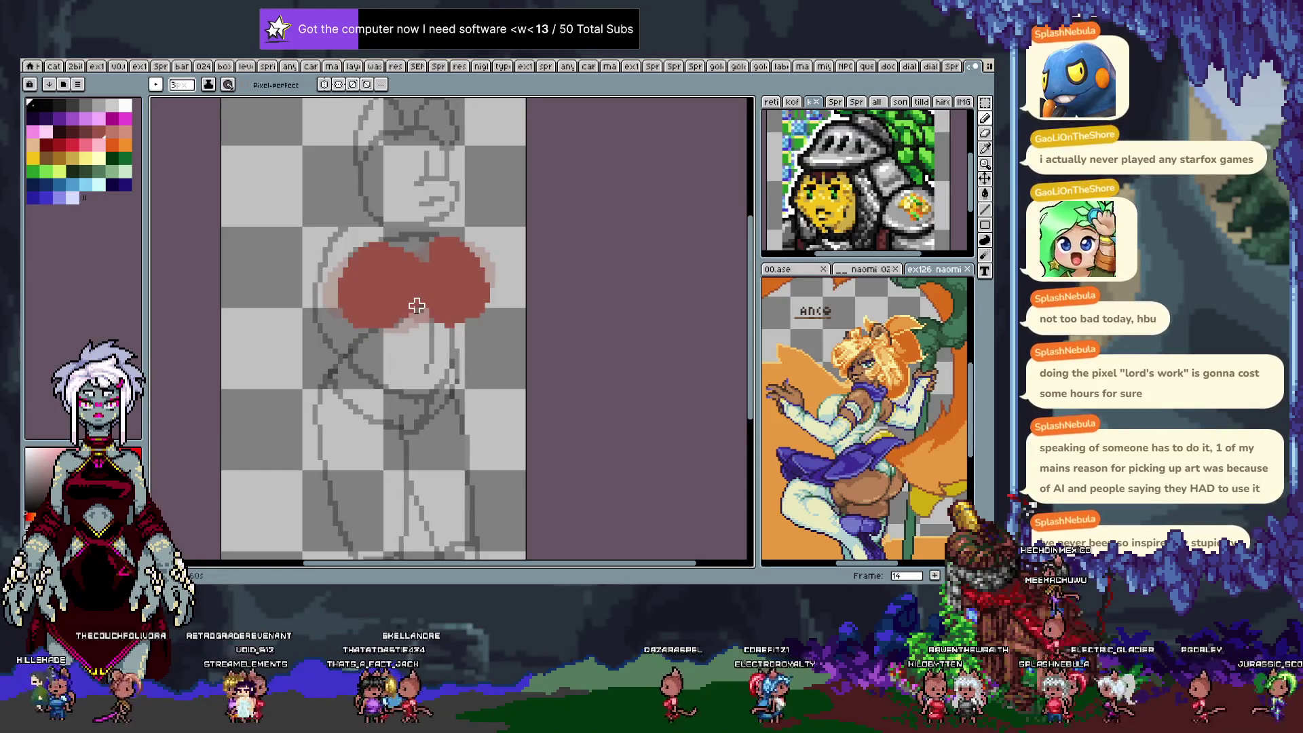
key(v)
drag(439, 319, 442, 329)
key(b)
key(period)
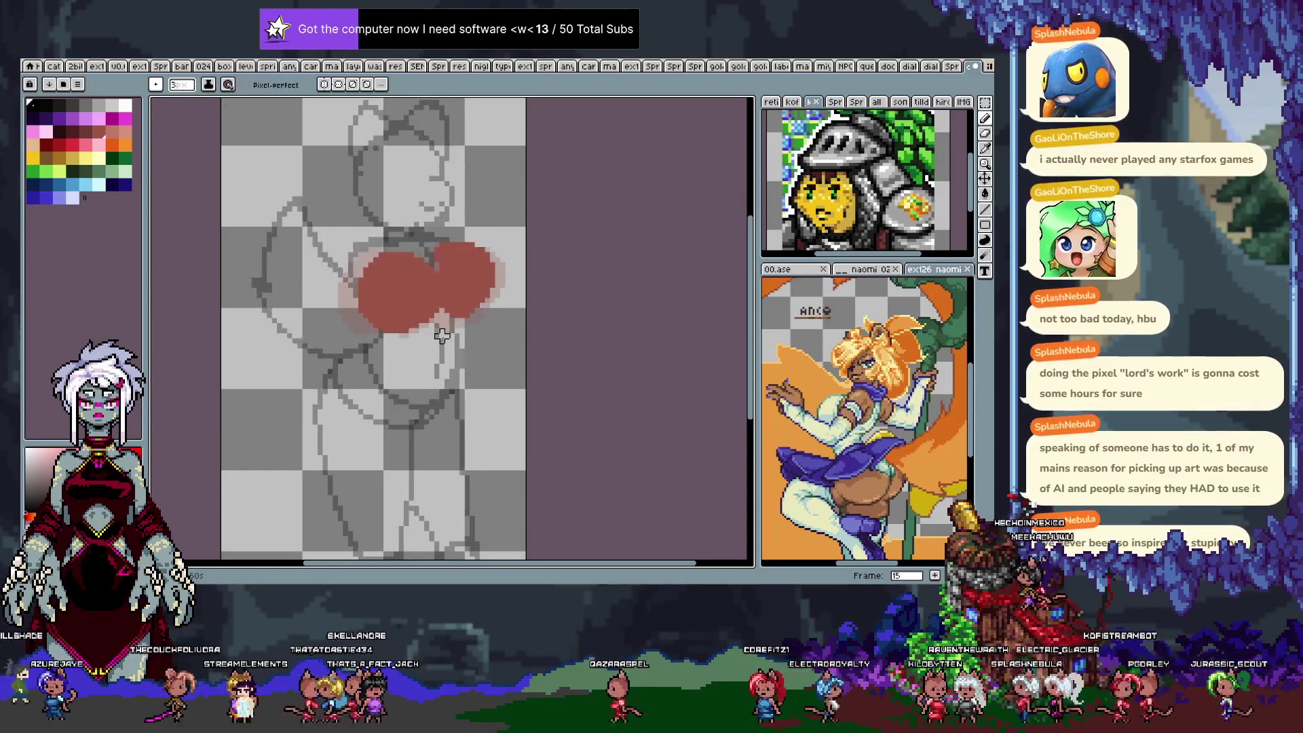
key(v)
drag(442, 329, 435, 321)
key(b)
key(period)
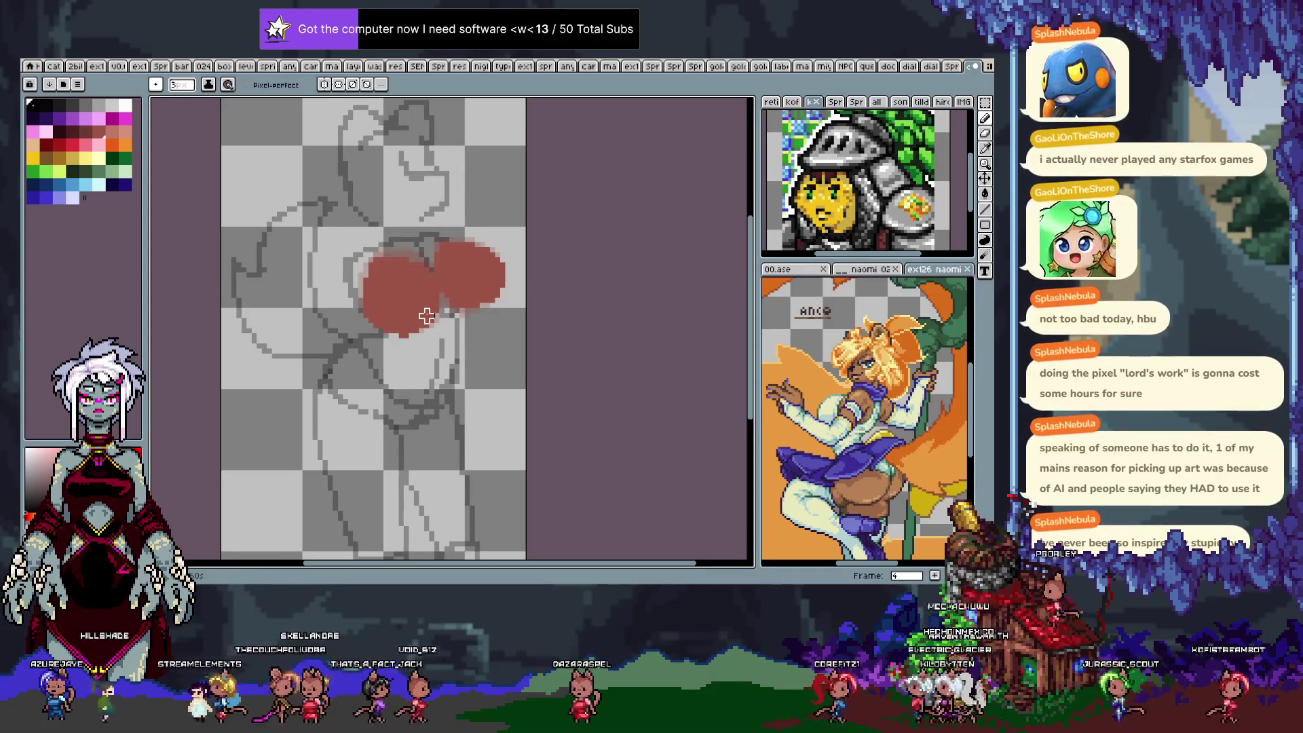
key(v)
drag(441, 306, 442, 300)
key(b)
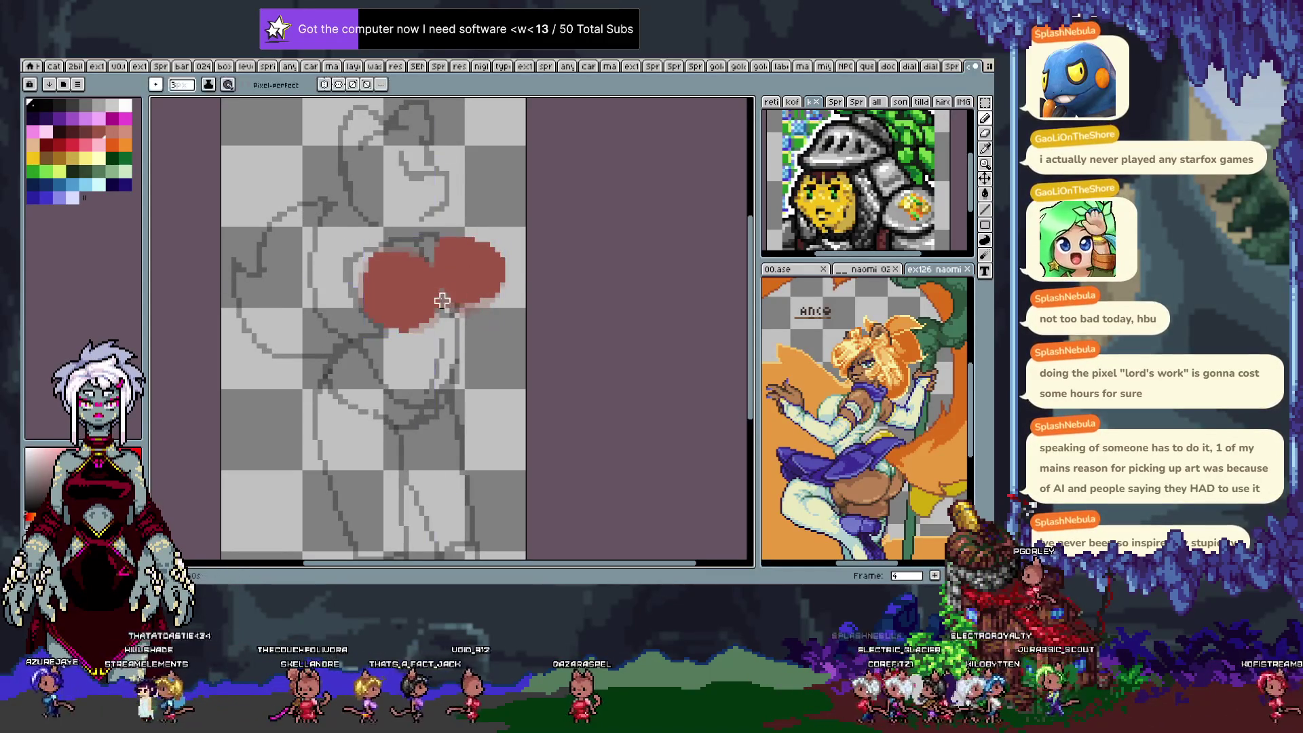
Shift the red shape up on frame 5, advance to frame 7, and play the animation.
key(period)
key(v)
drag(442, 300, 448, 282)
key(b)
key(period)
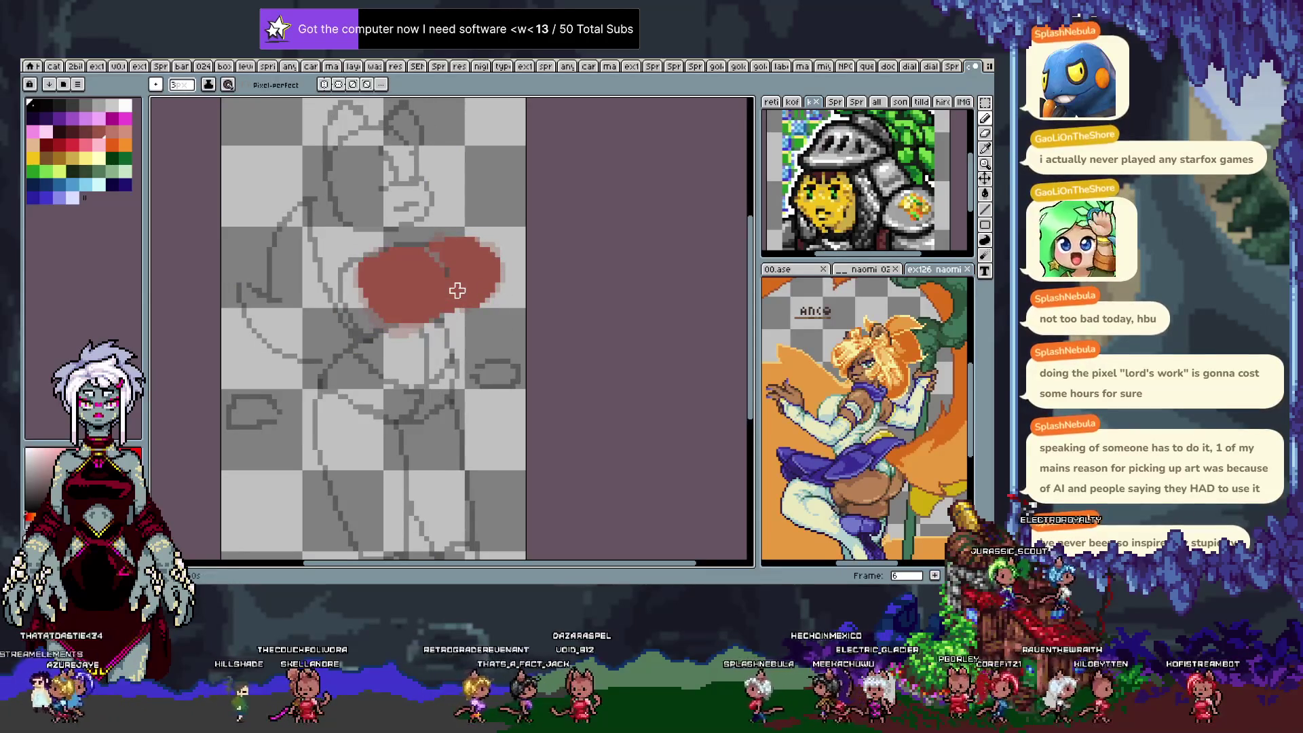
key(period)
key(Return)
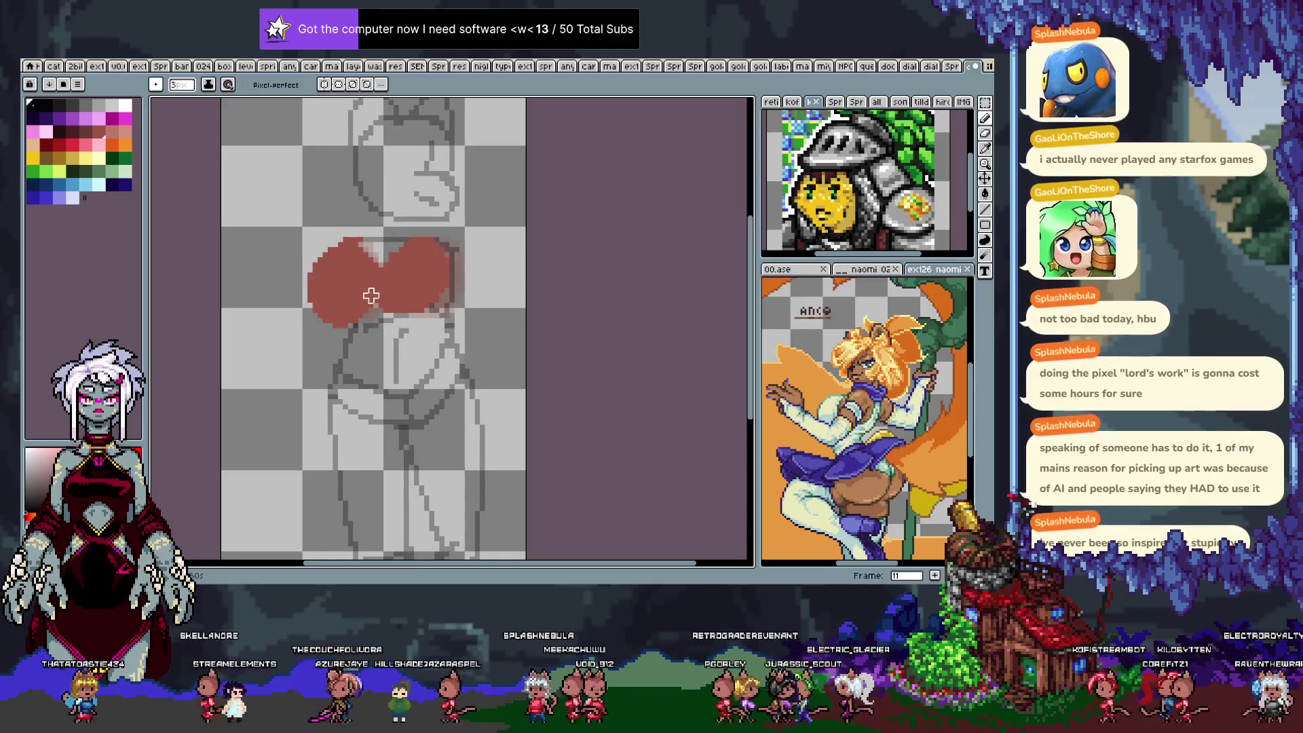
Add Layer 6 holding a pasted copy of the red shape, and hide it.
key(v)
key(b)
key(Tab)
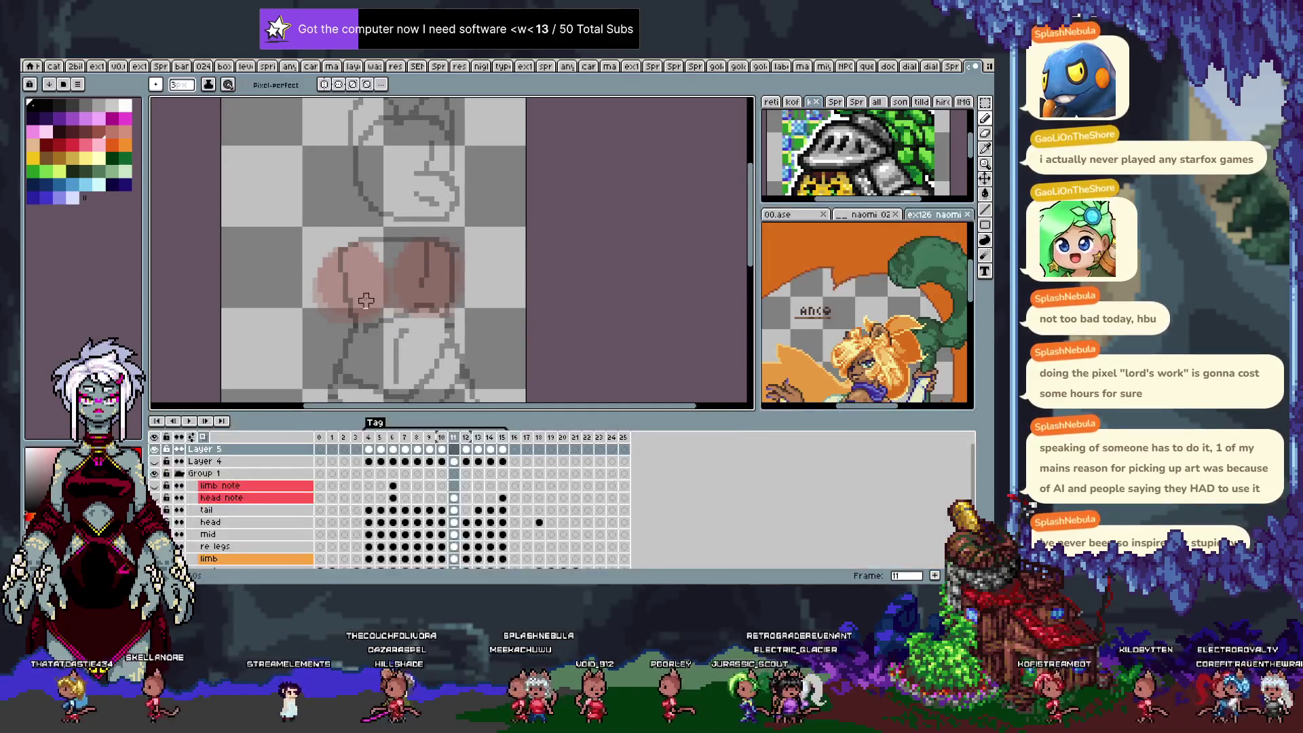
key(shift+n)
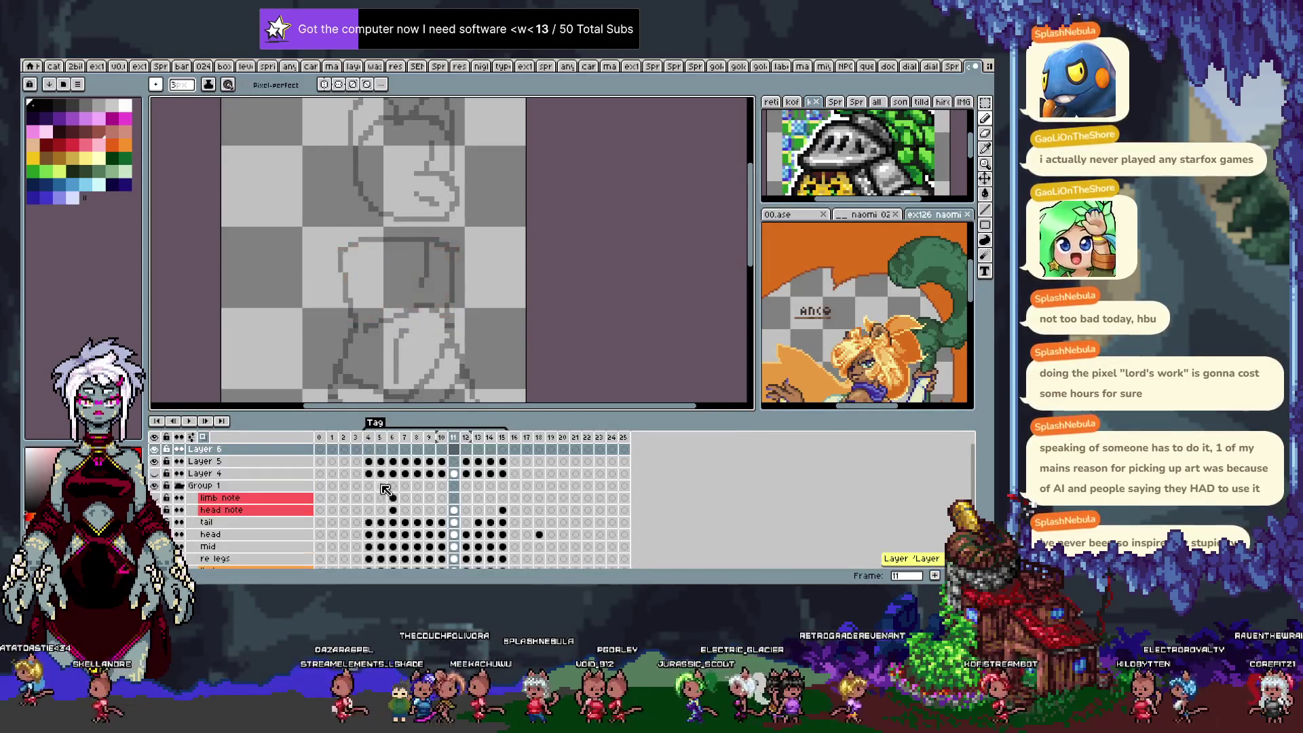
key(ctrl+v)
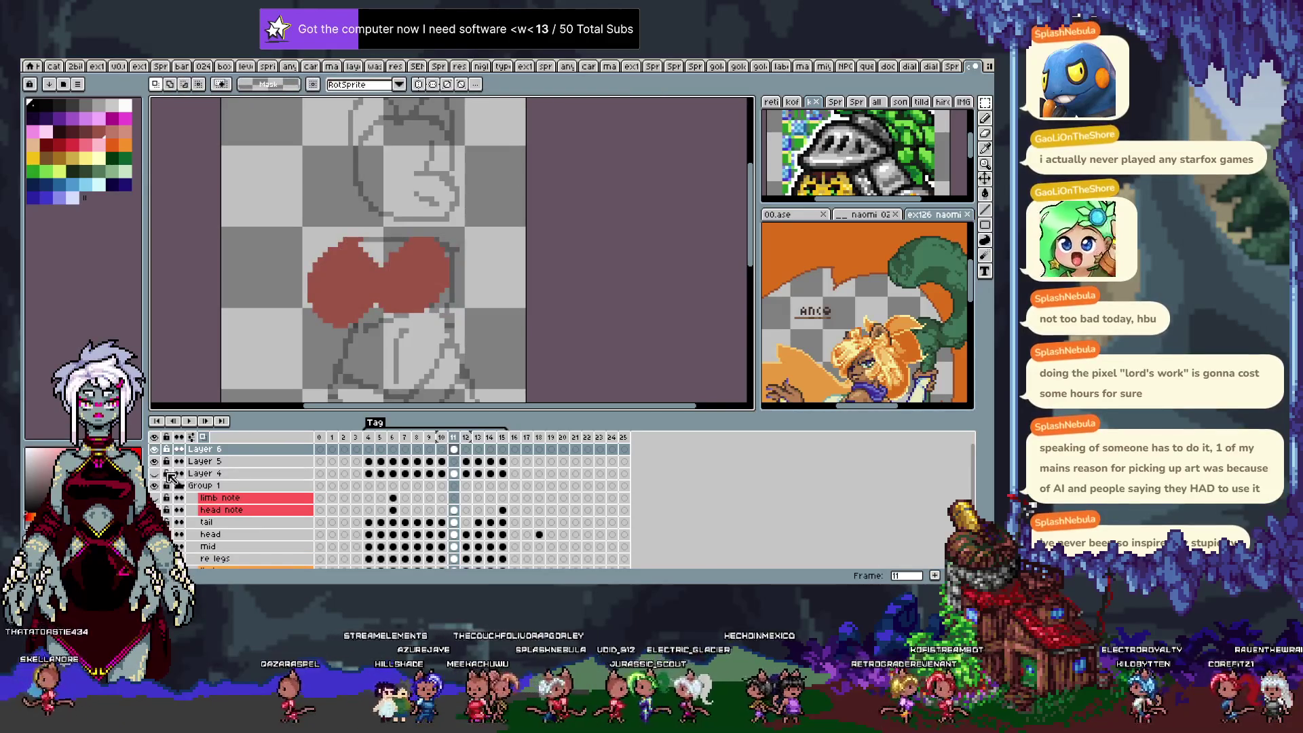
click(155, 452)
On Layer 5 at frame 11, redraw the red chest mark as a wide swoosh.
click(455, 461)
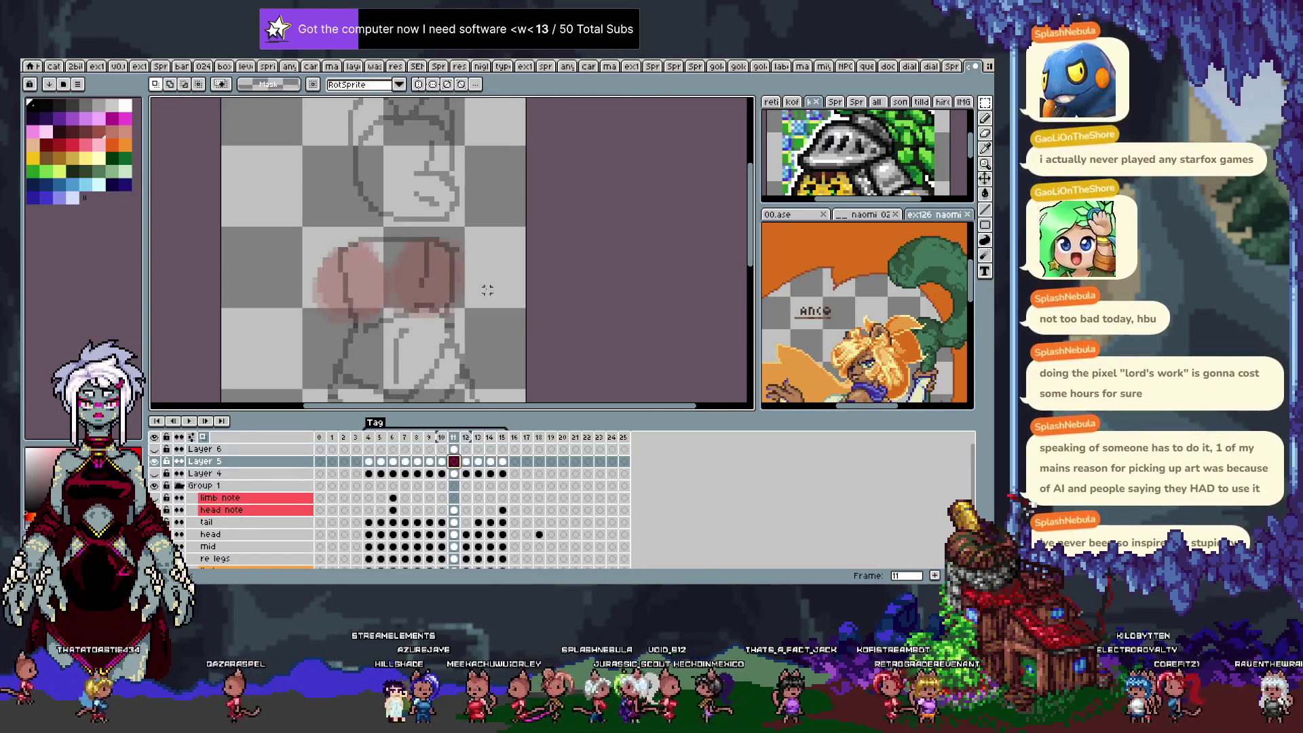
key(b)
key(Tab)
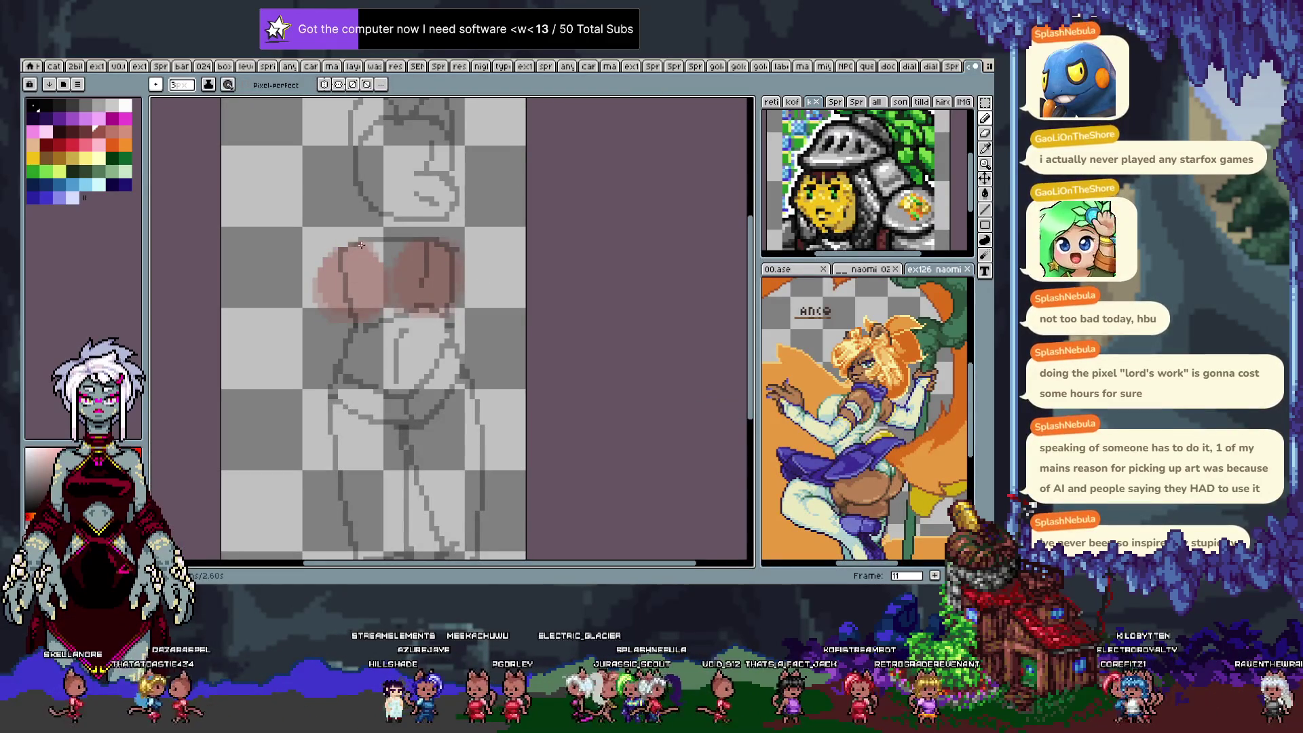
key(ctrl+z)
drag(355, 251, 329, 267)
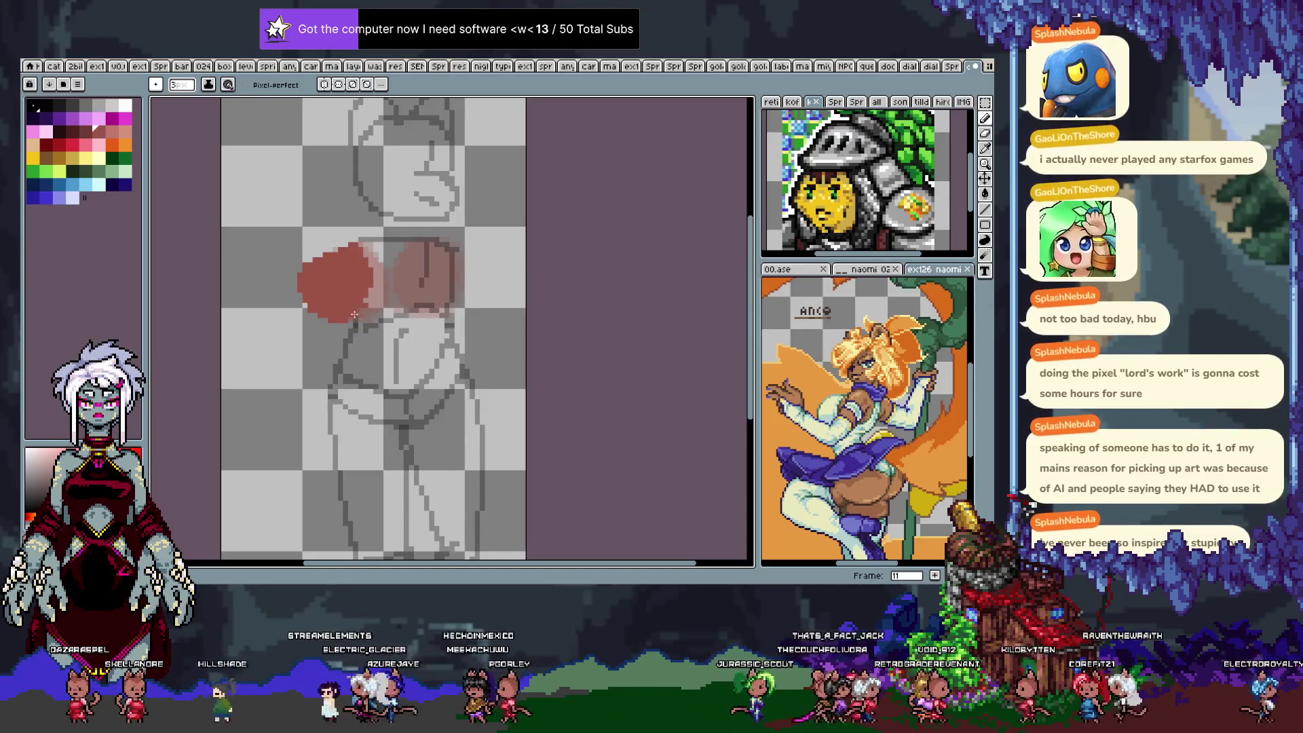
drag(414, 248, 433, 294)
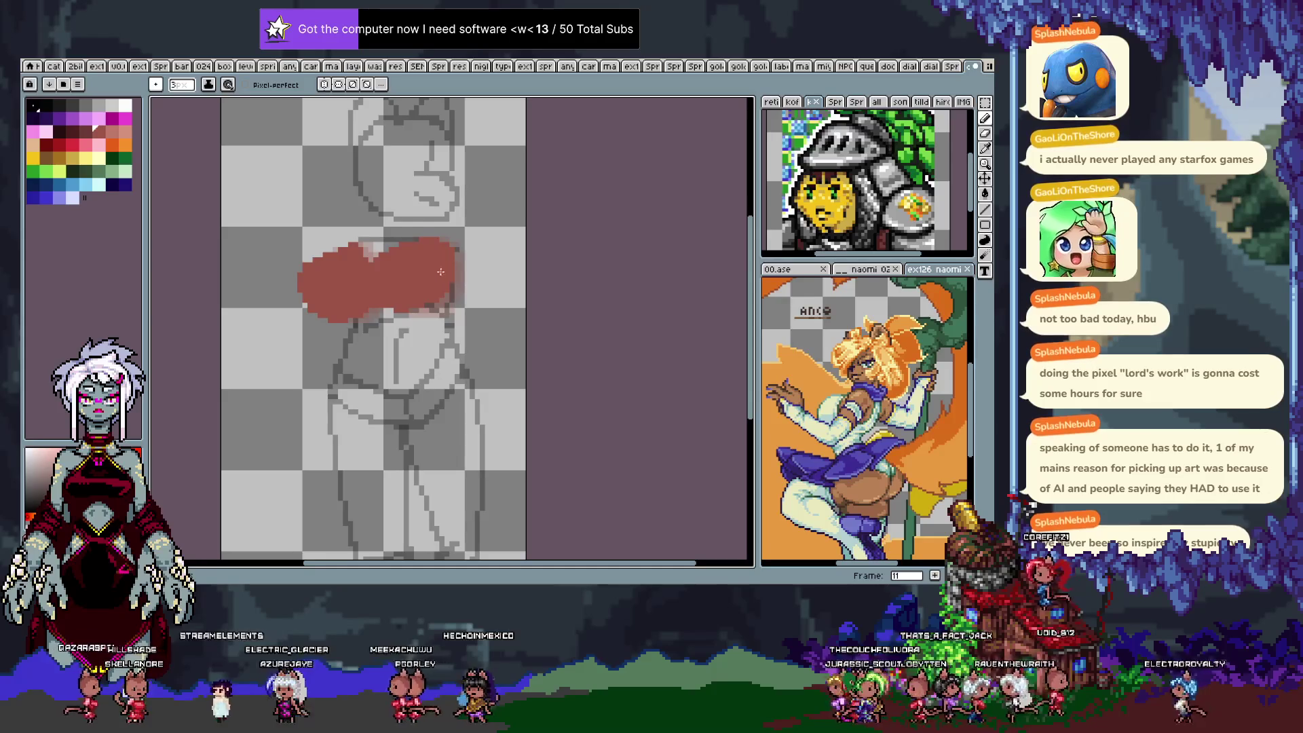
alt+click(437, 294)
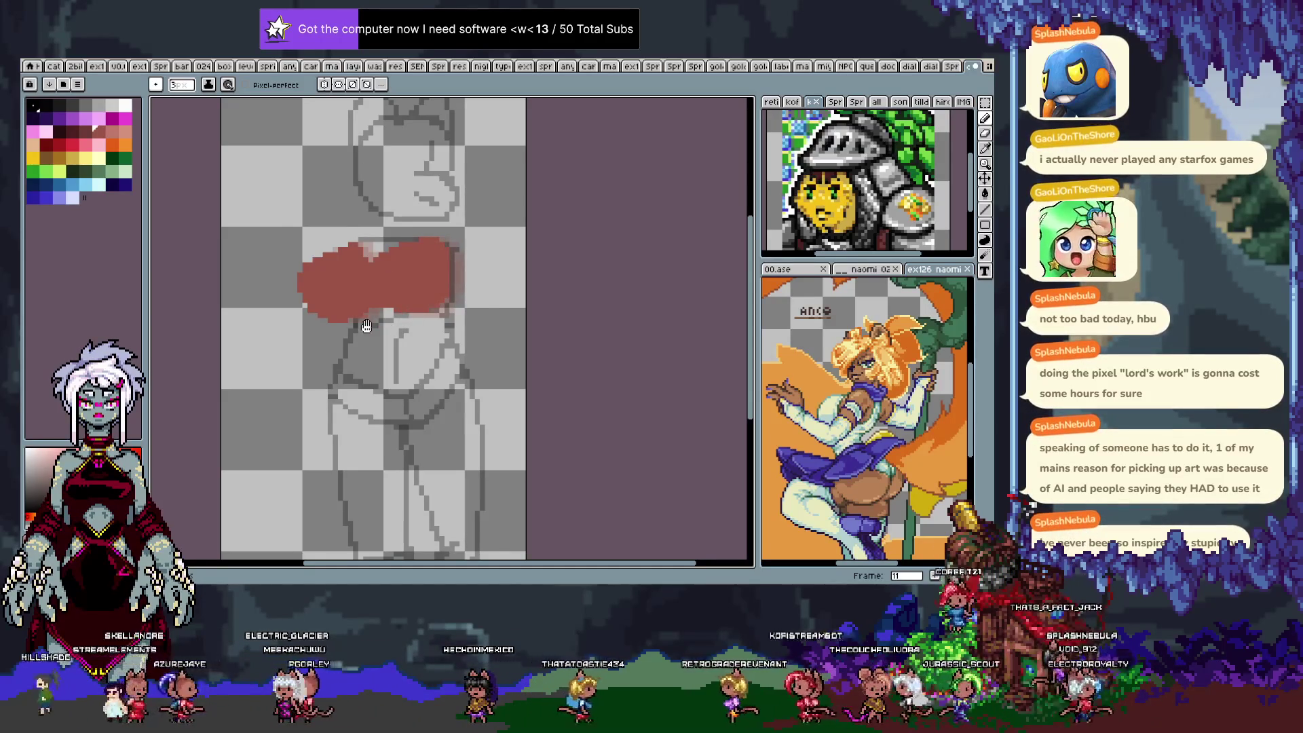
Review playback, then nudge the red shape up one pixel and commit a free transform.
key(Return)
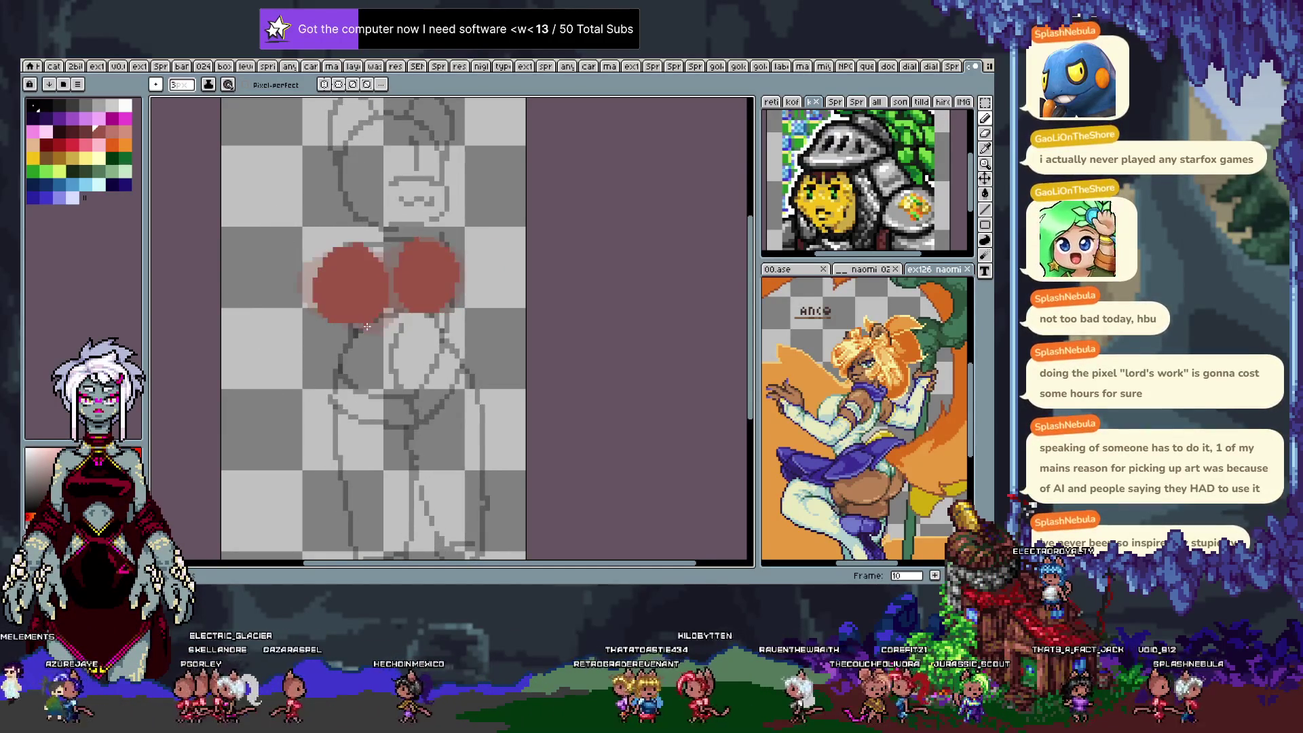
key(Return)
key(v)
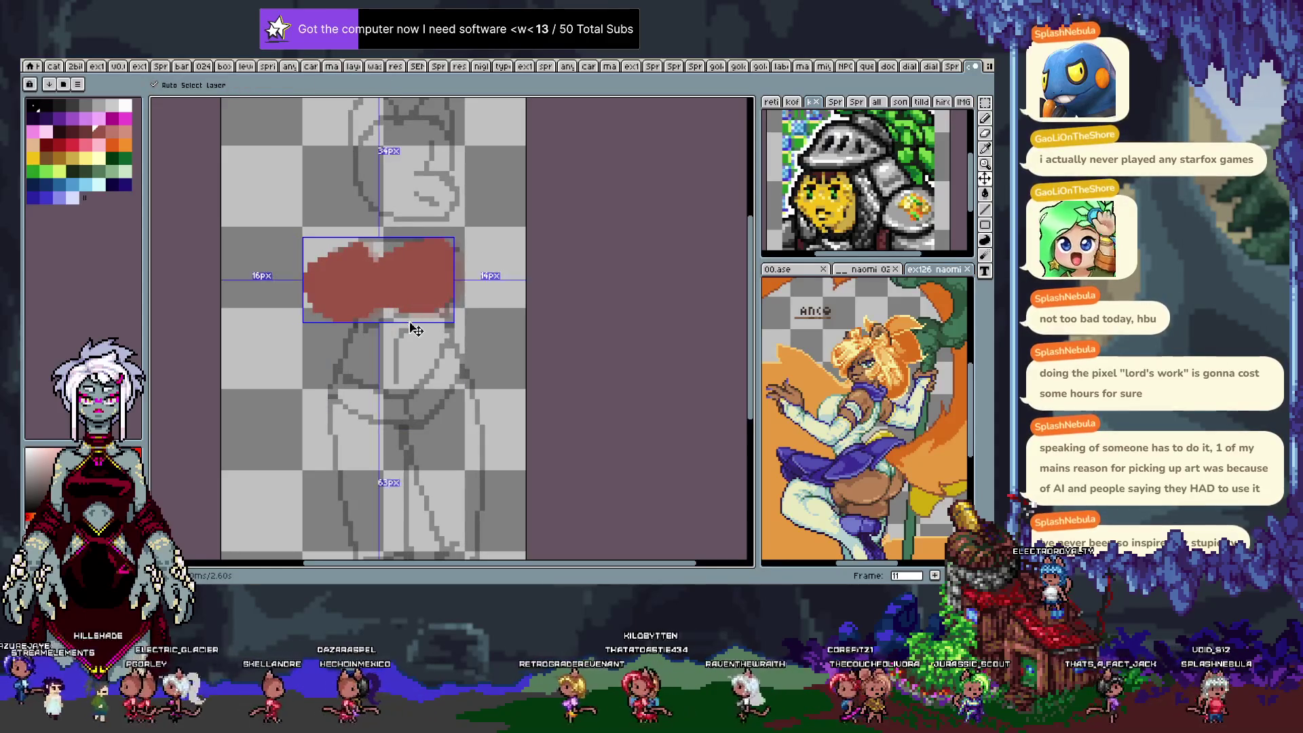
key(Return)
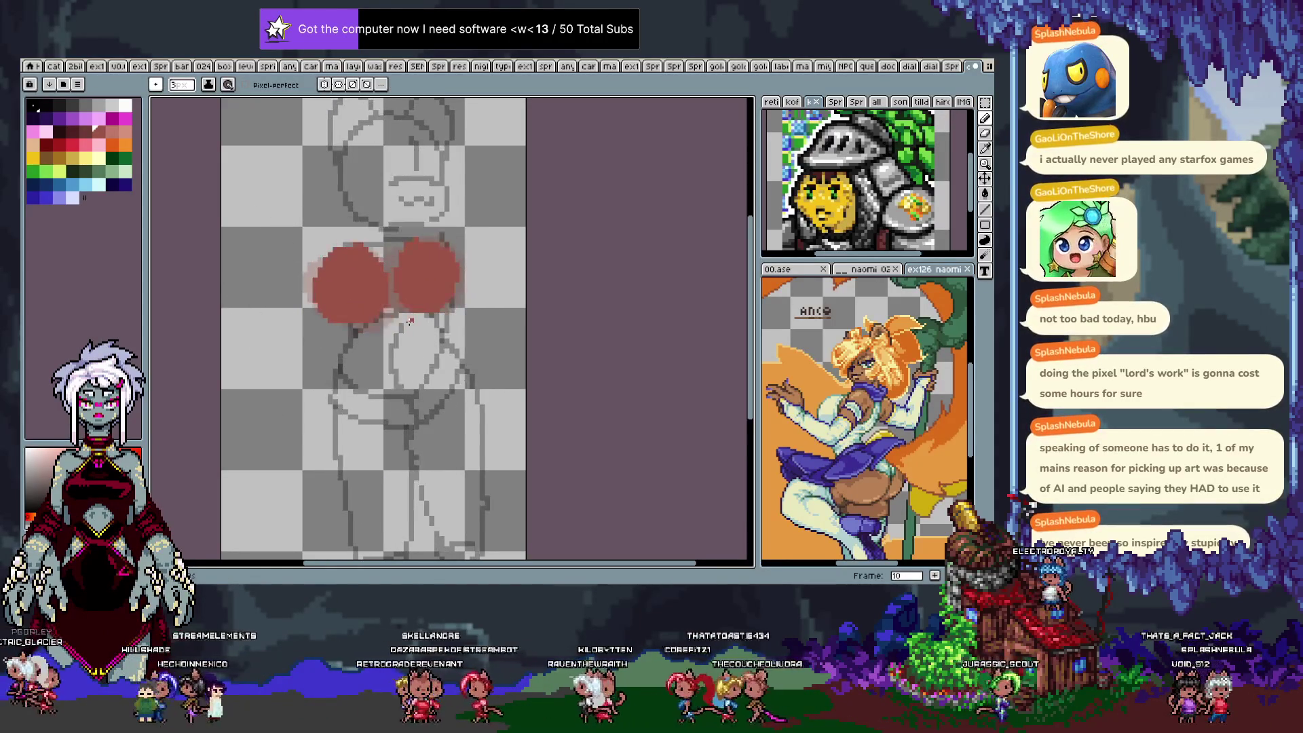
key(v)
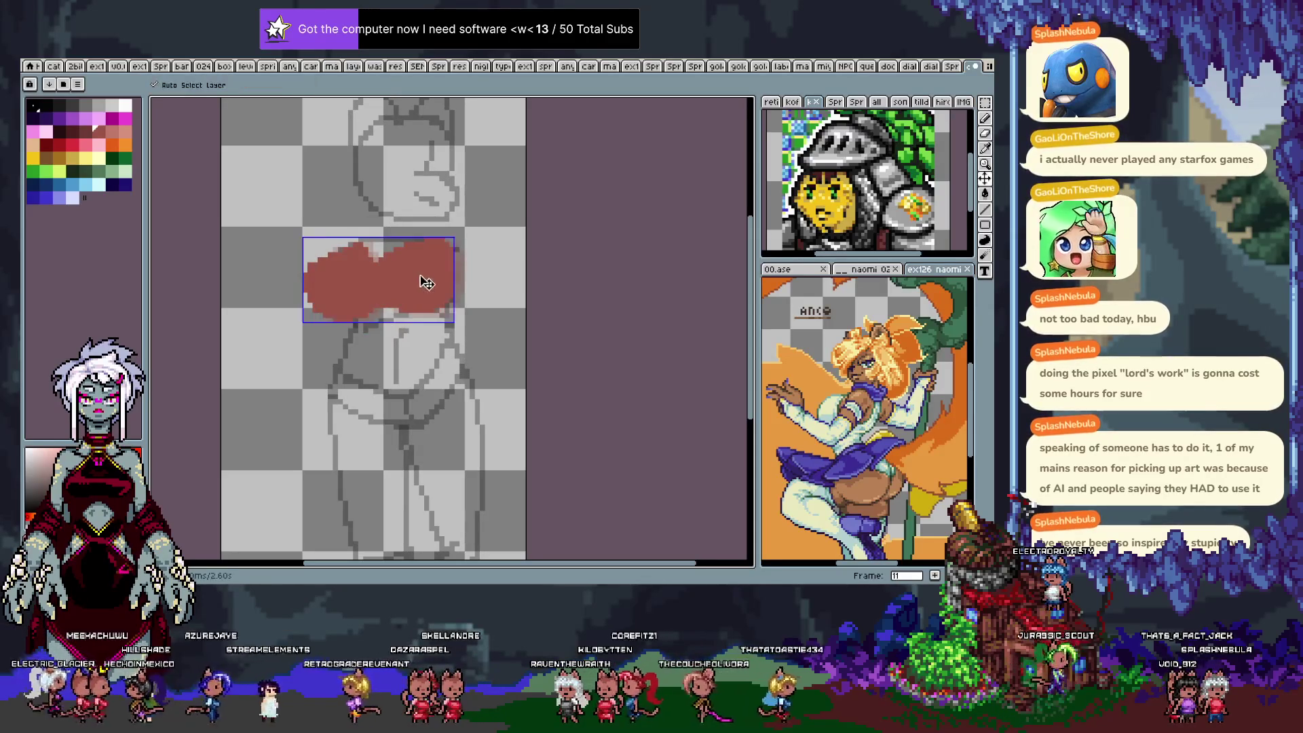
key(Up)
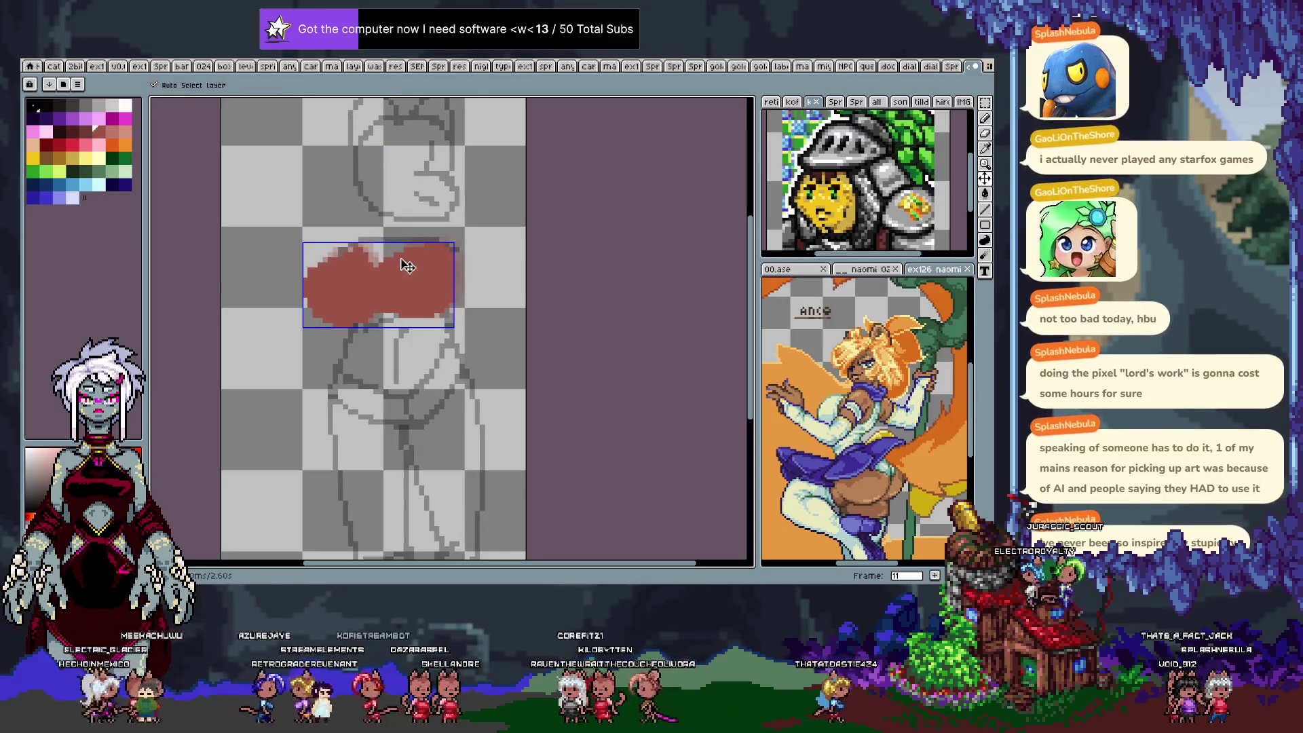
key(ctrl+t)
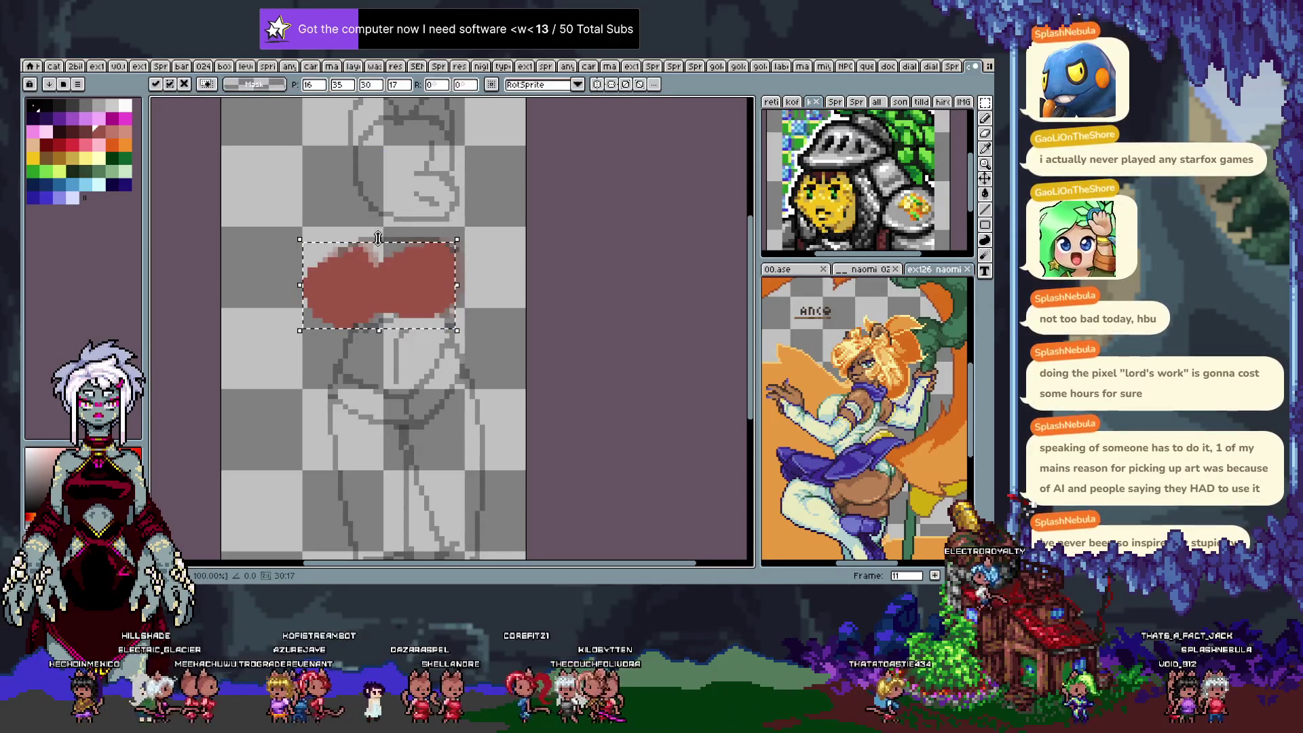
key(Return)
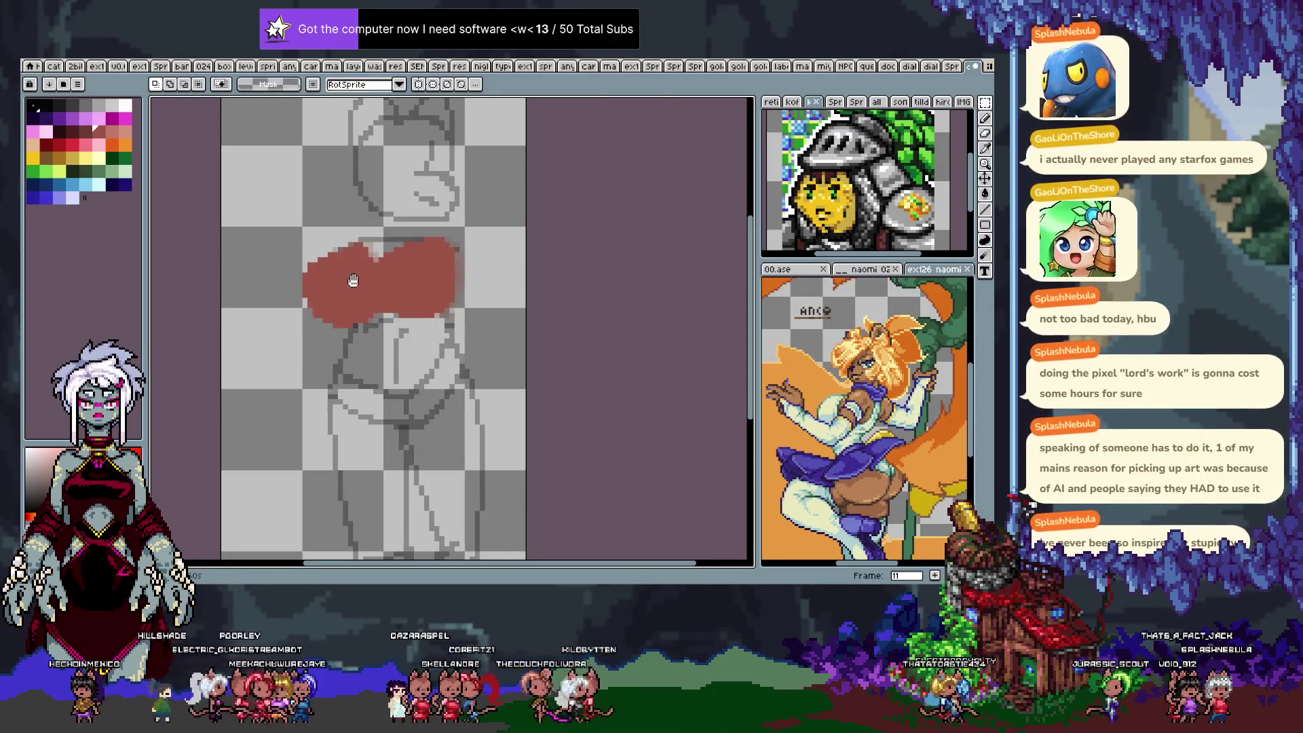
Preview the animation, then lasso-fill the gap in the red heart on frame 15.
key(Return)
key(Return)
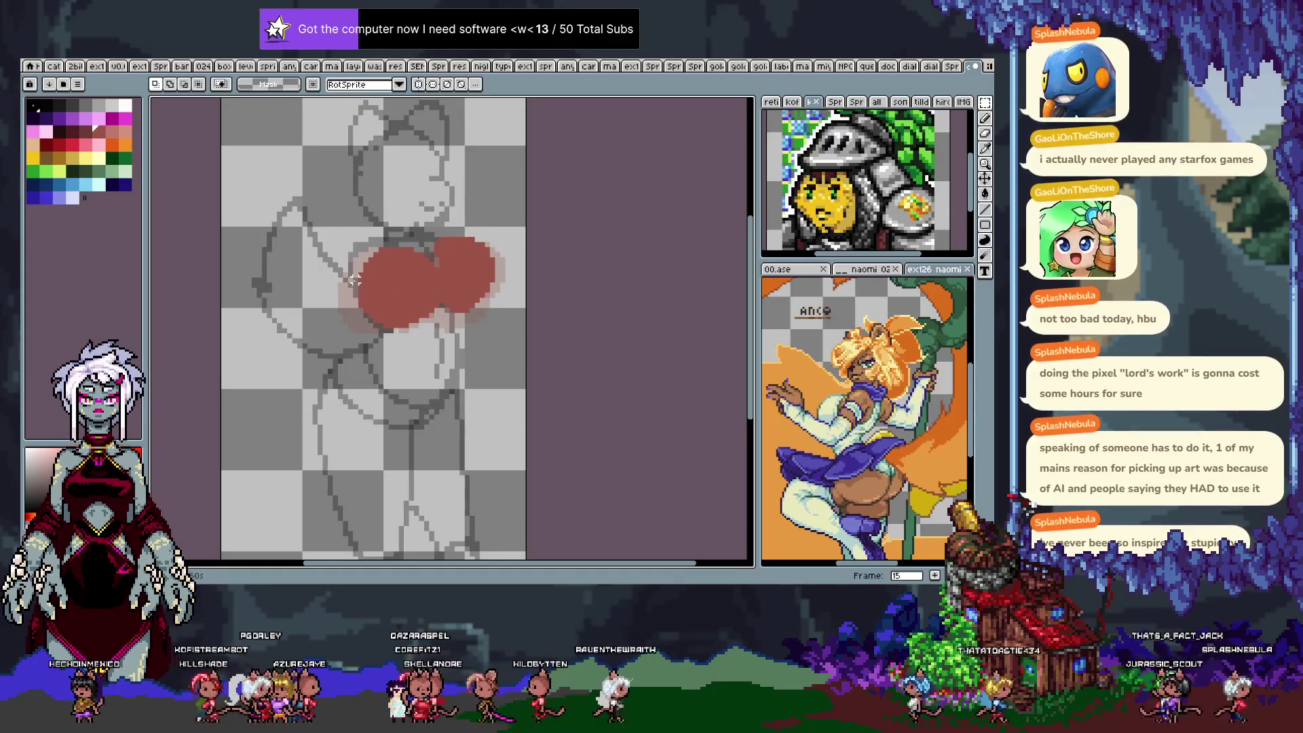
key(comma)
key(comma)
key(period)
key(period)
key(b)
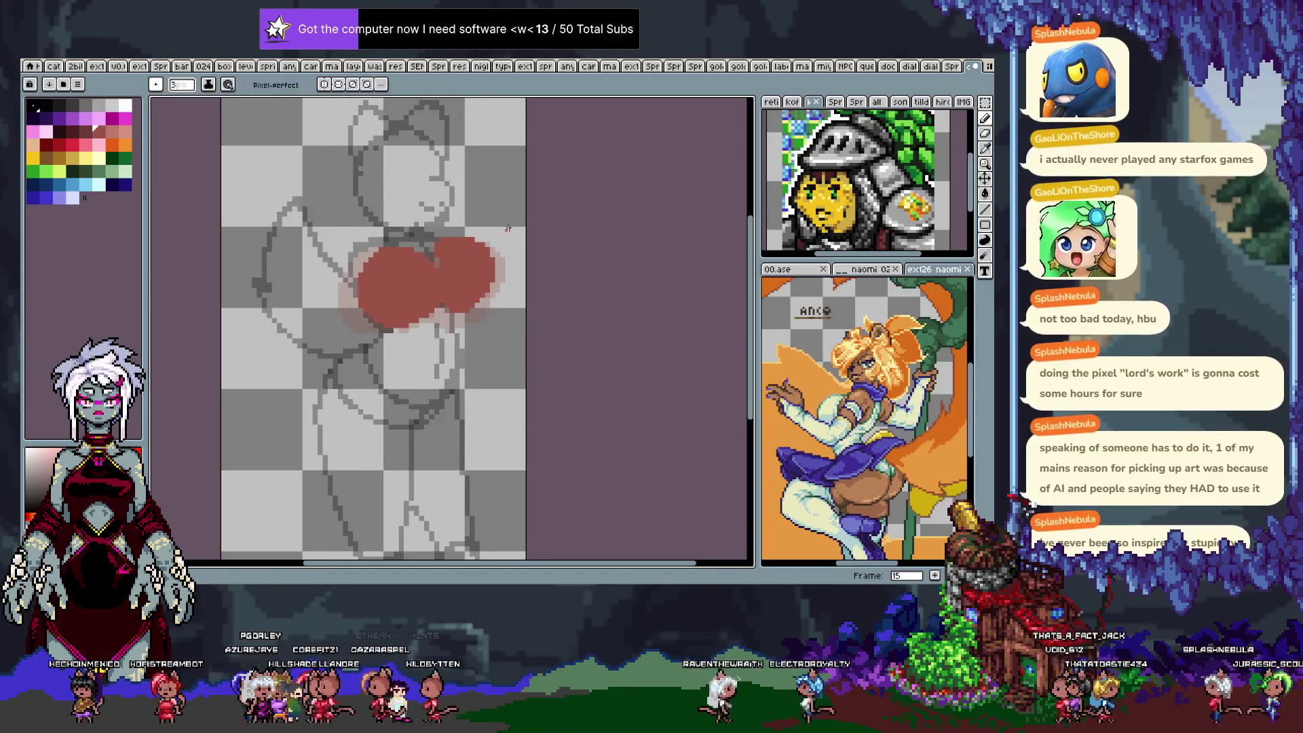
key(q)
drag(508, 309, 466, 272)
key(f)
key(ctrl+d)
key(b)
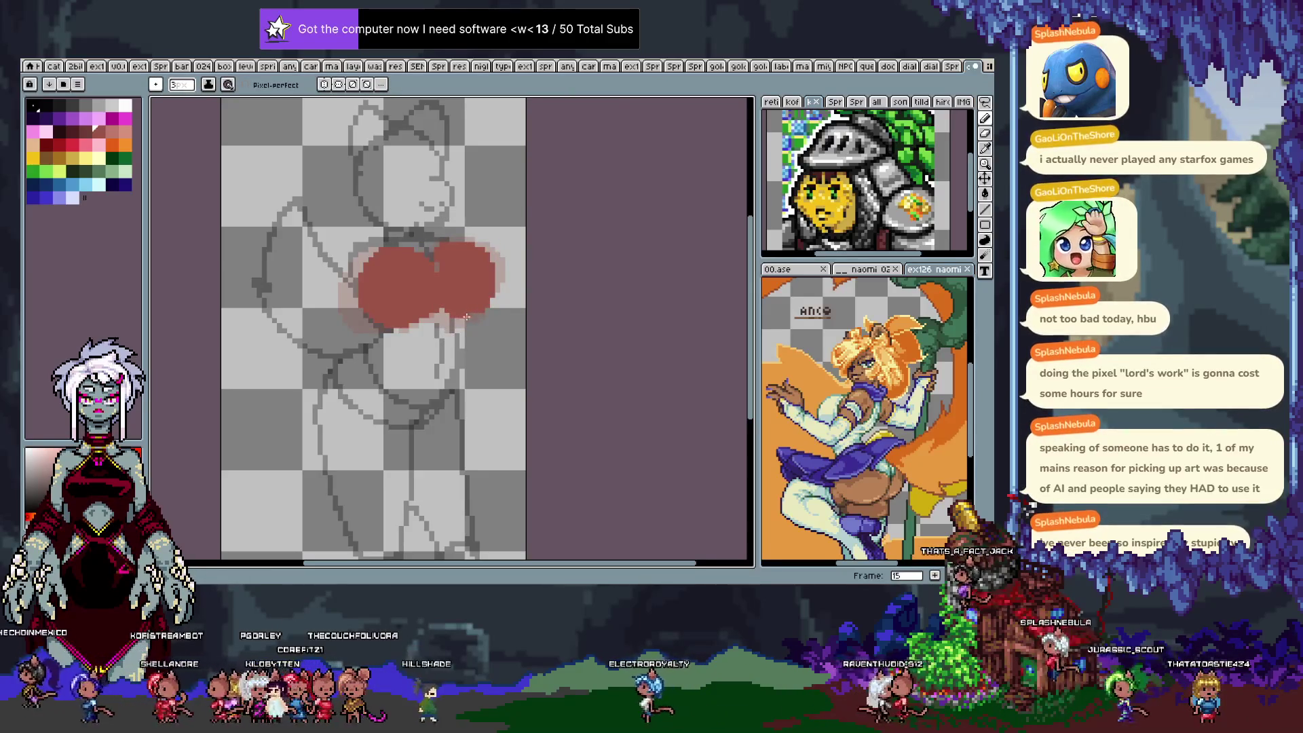
Fill in the red heart's lower-right edge on frame 4 and shift it left on frame 7.
key(Right)
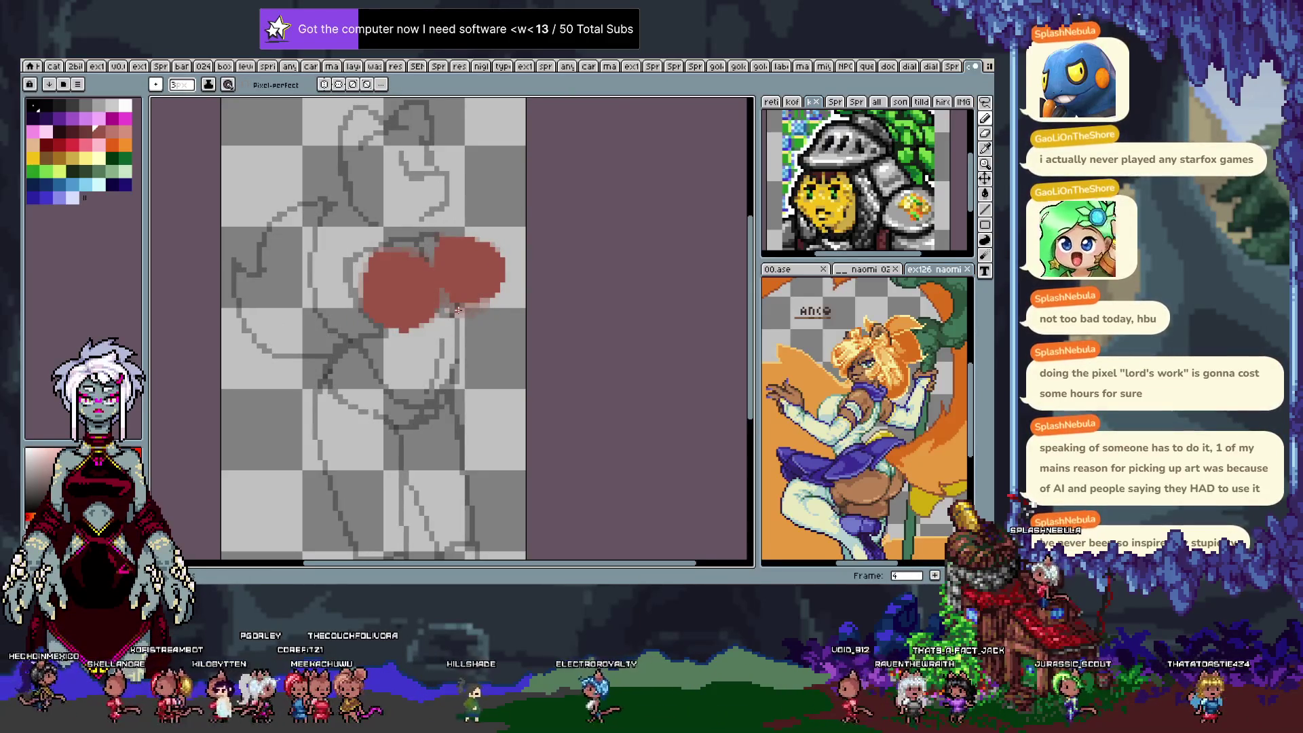
drag(458, 309, 503, 299)
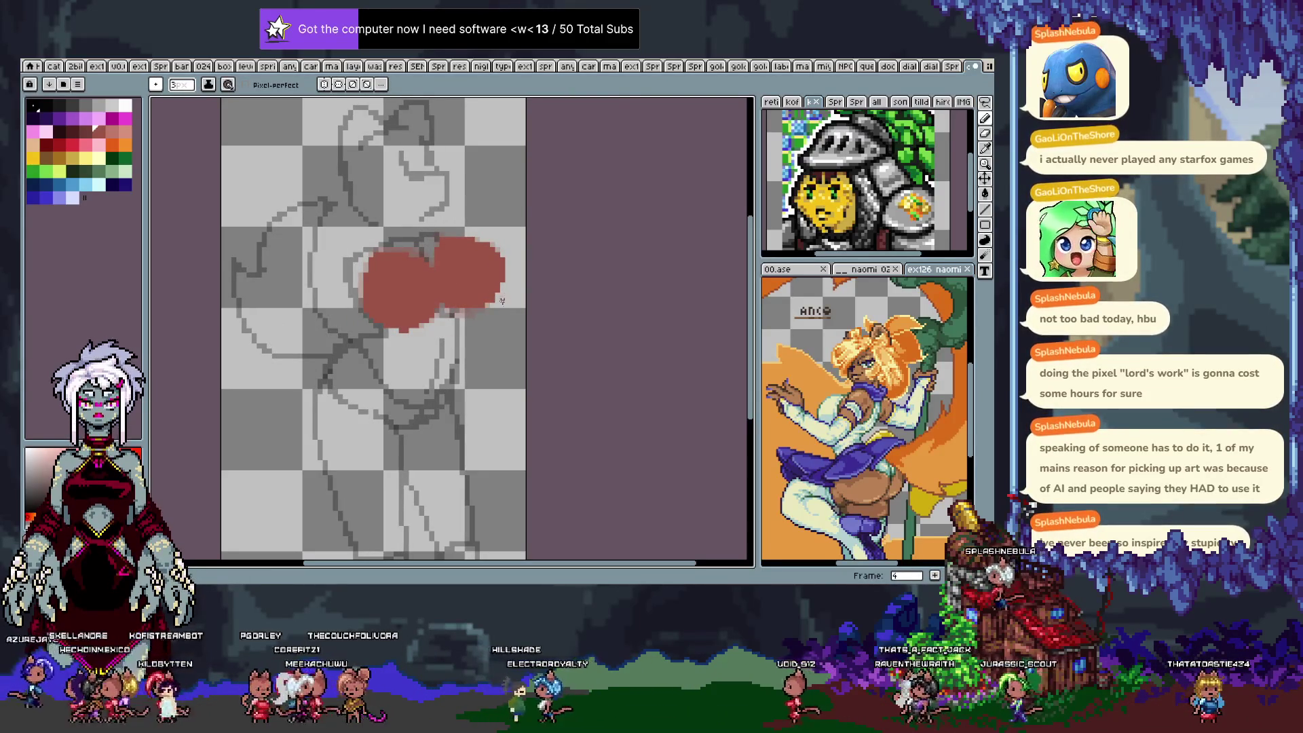
key(Right)
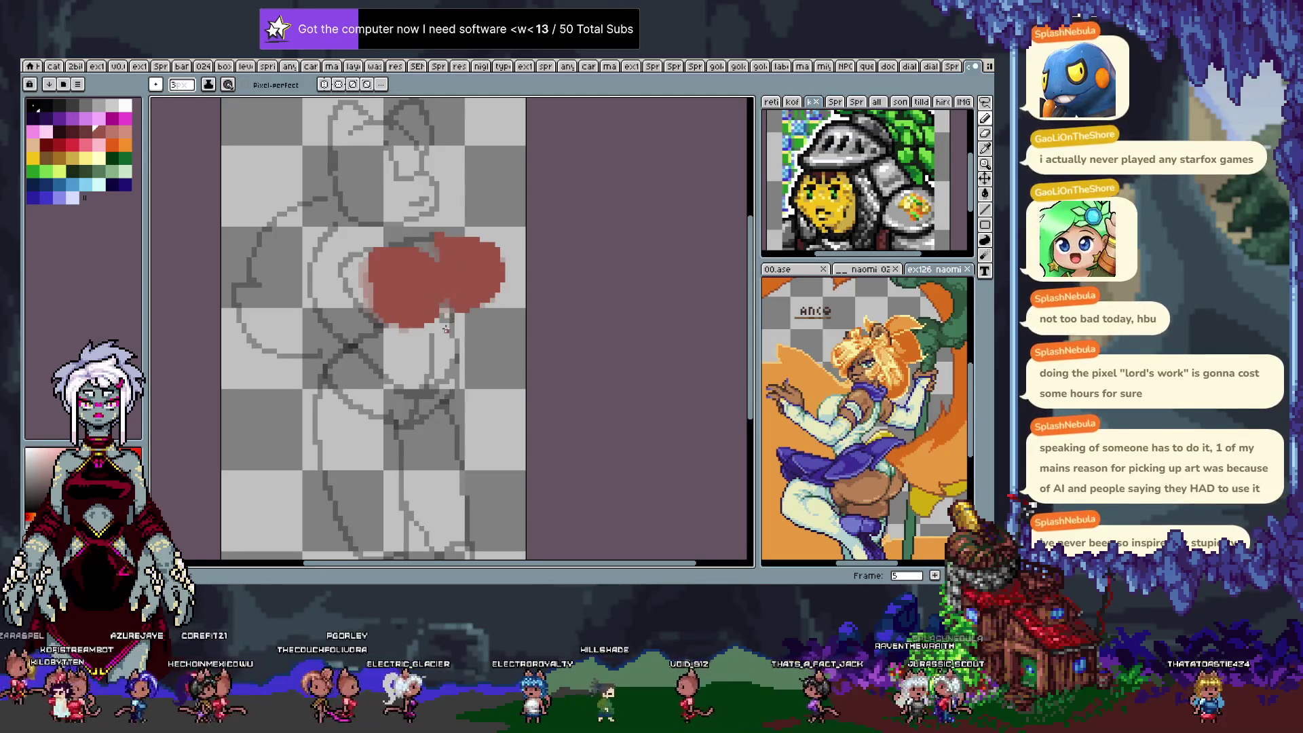
key(Right)
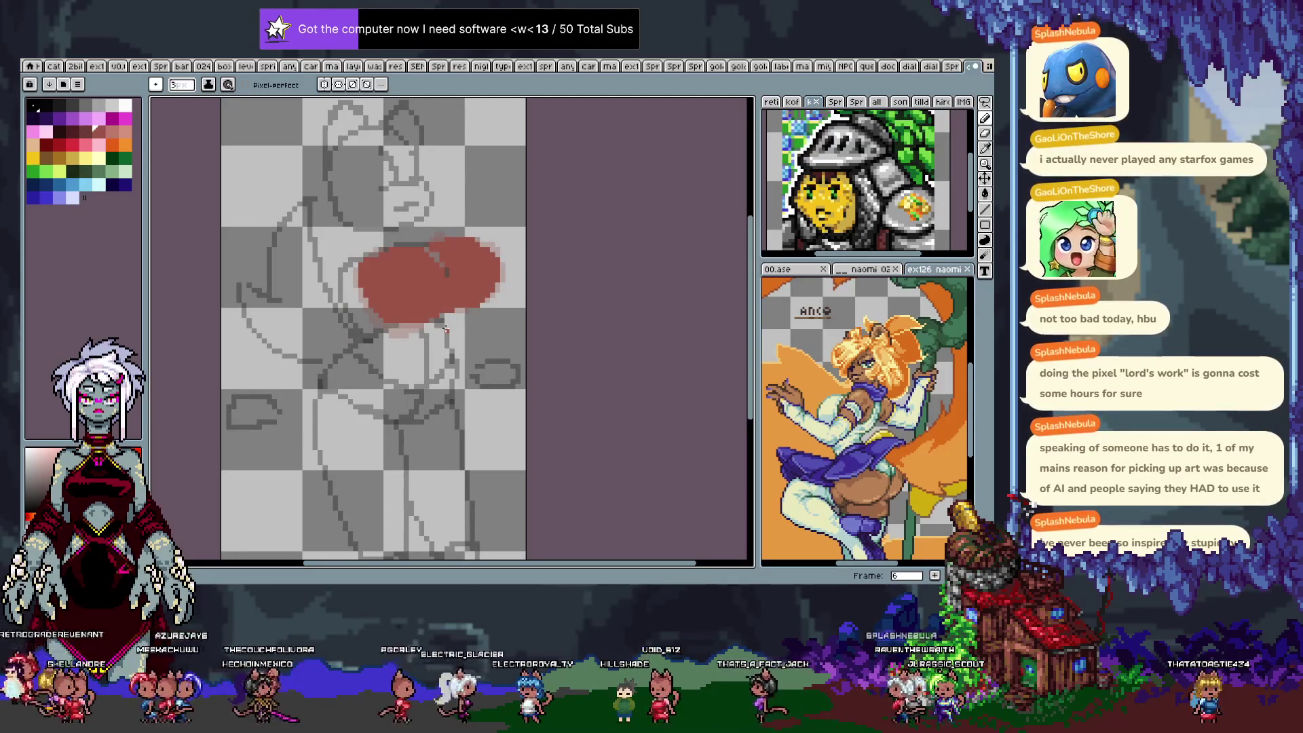
key(Right)
drag(446, 330, 427, 326)
Fill out the red heart's edges on frames 8 and 9 and merge the two red circles on frame 10.
key(Right)
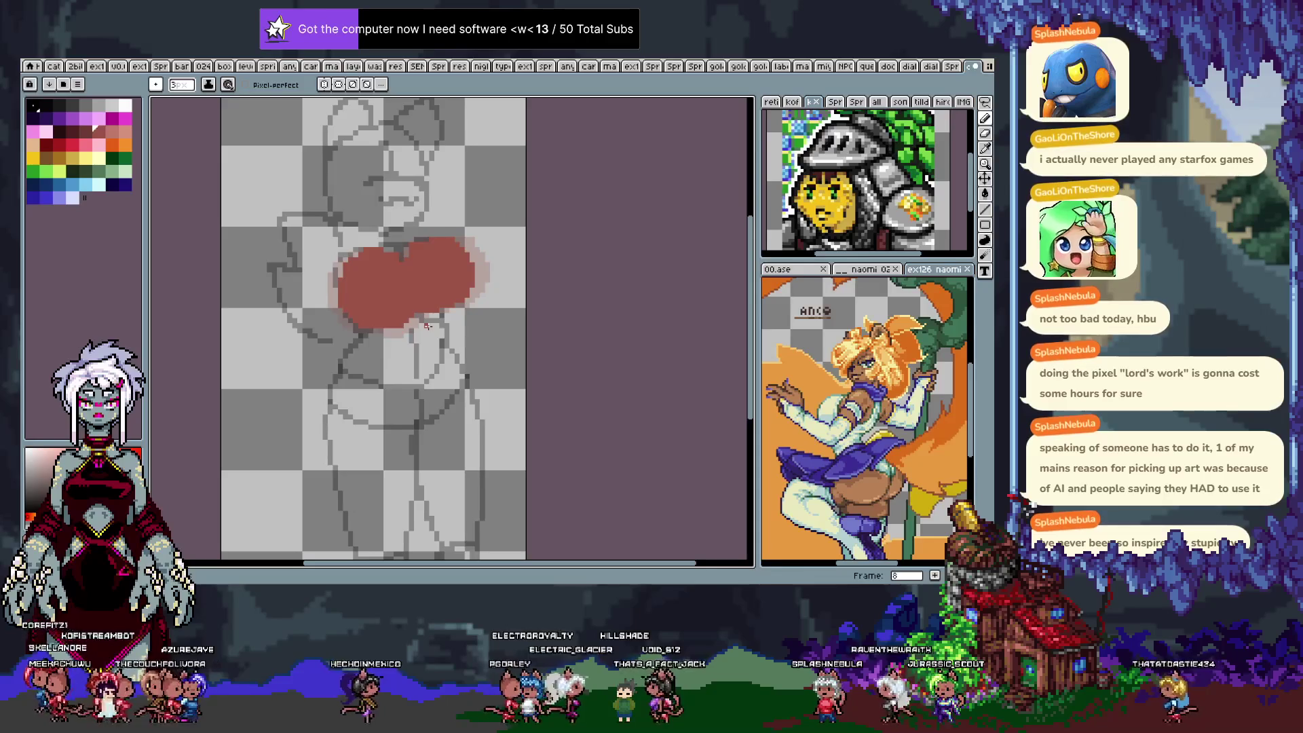
key(x)
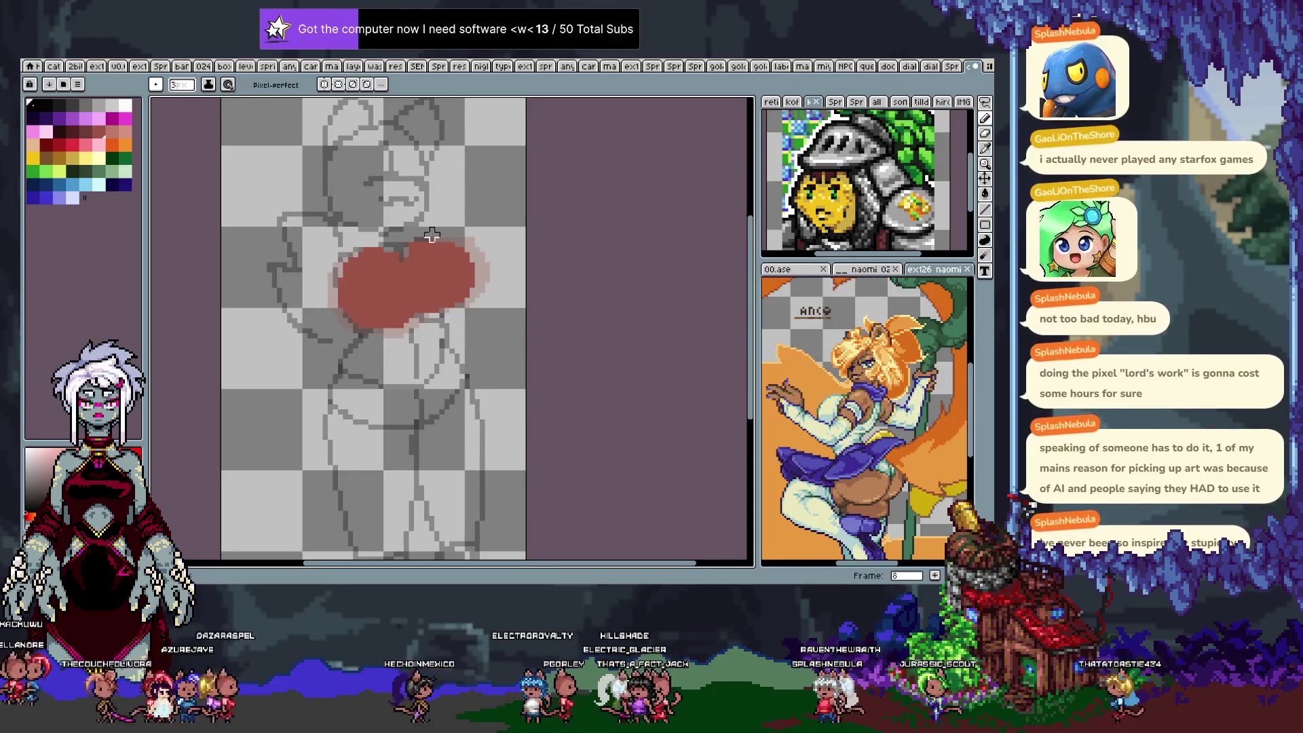
alt+click(438, 255)
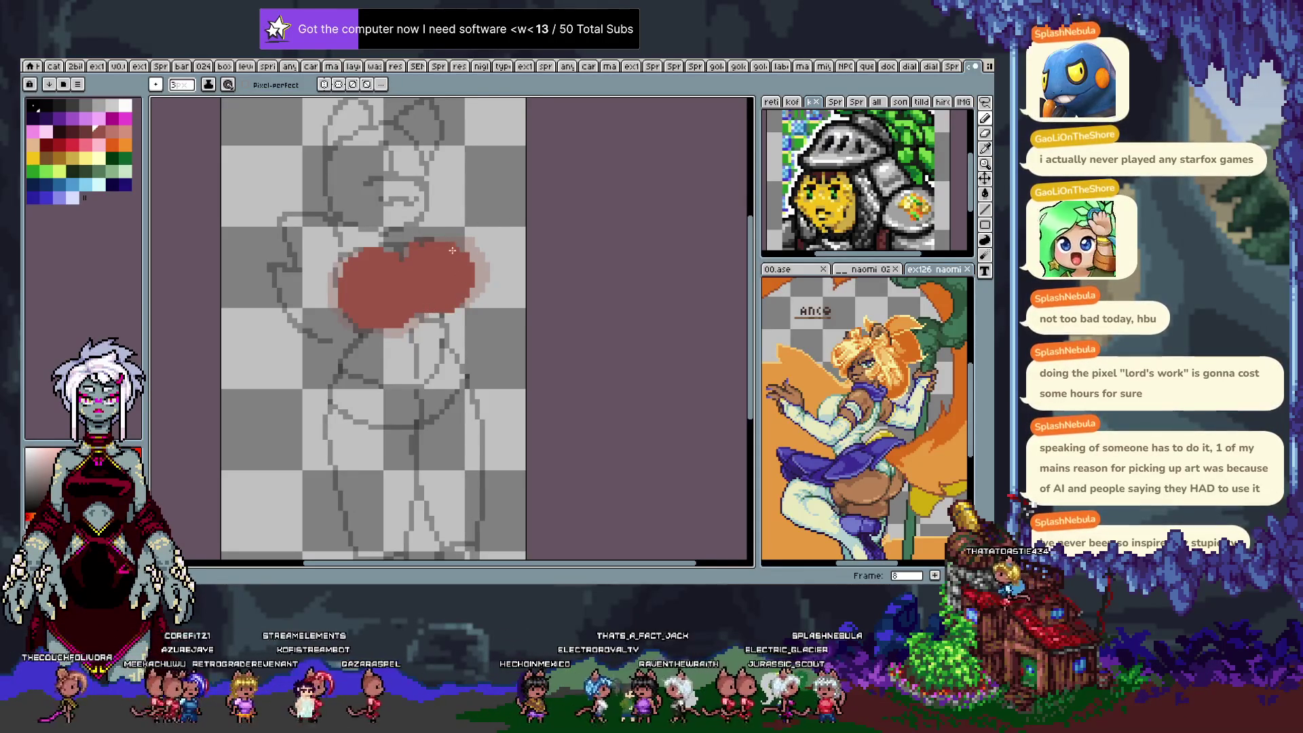
click(480, 270)
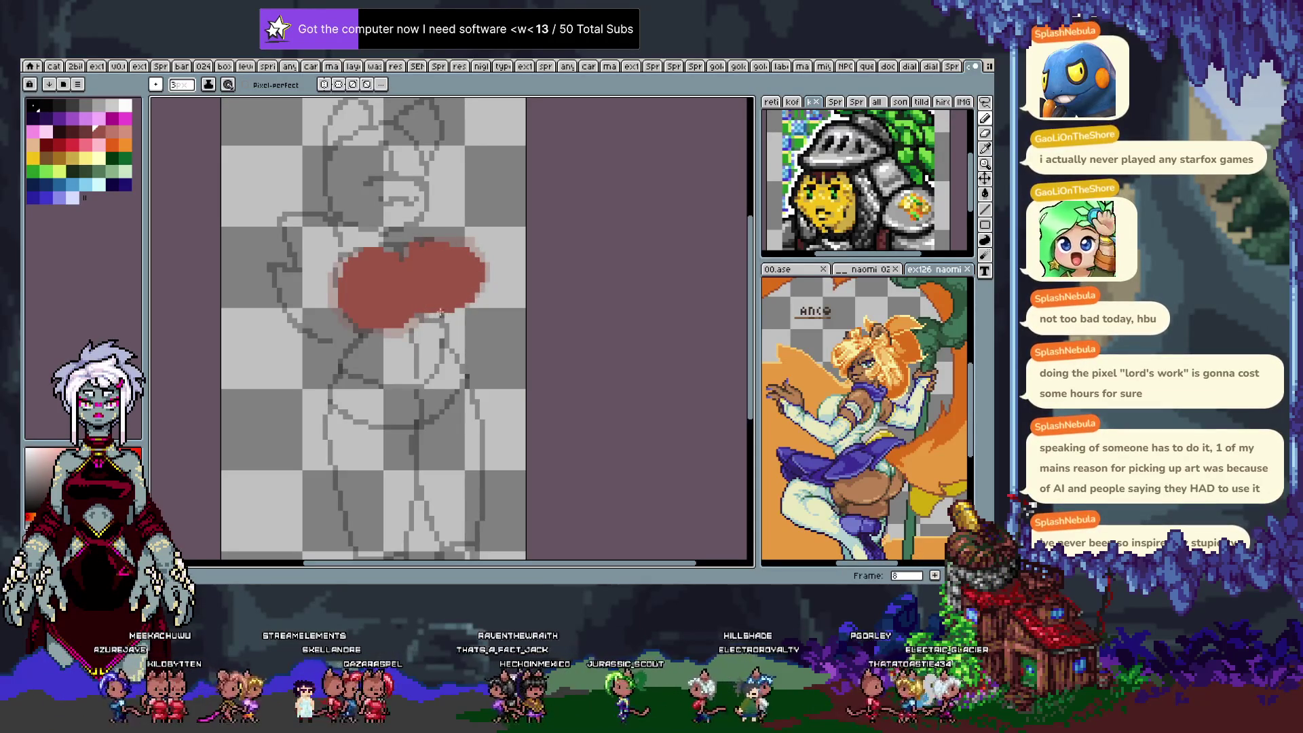
drag(449, 308, 412, 306)
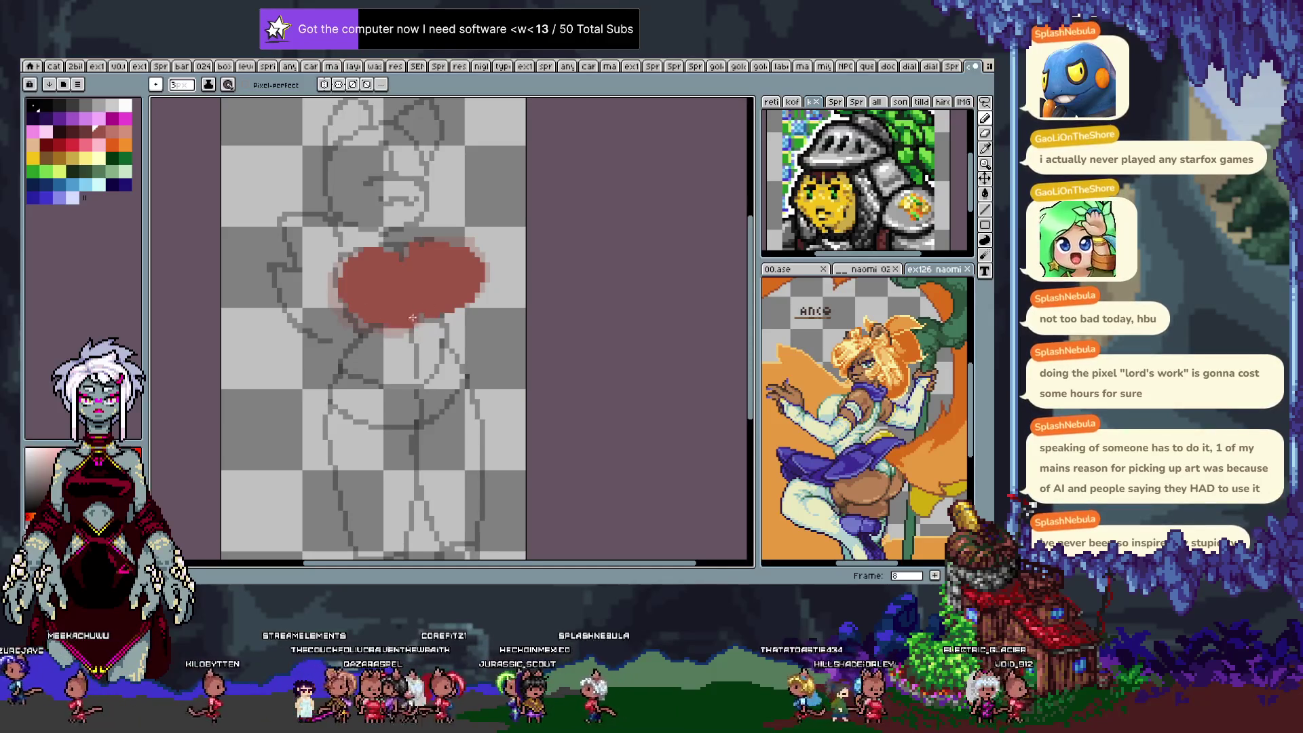
key(period)
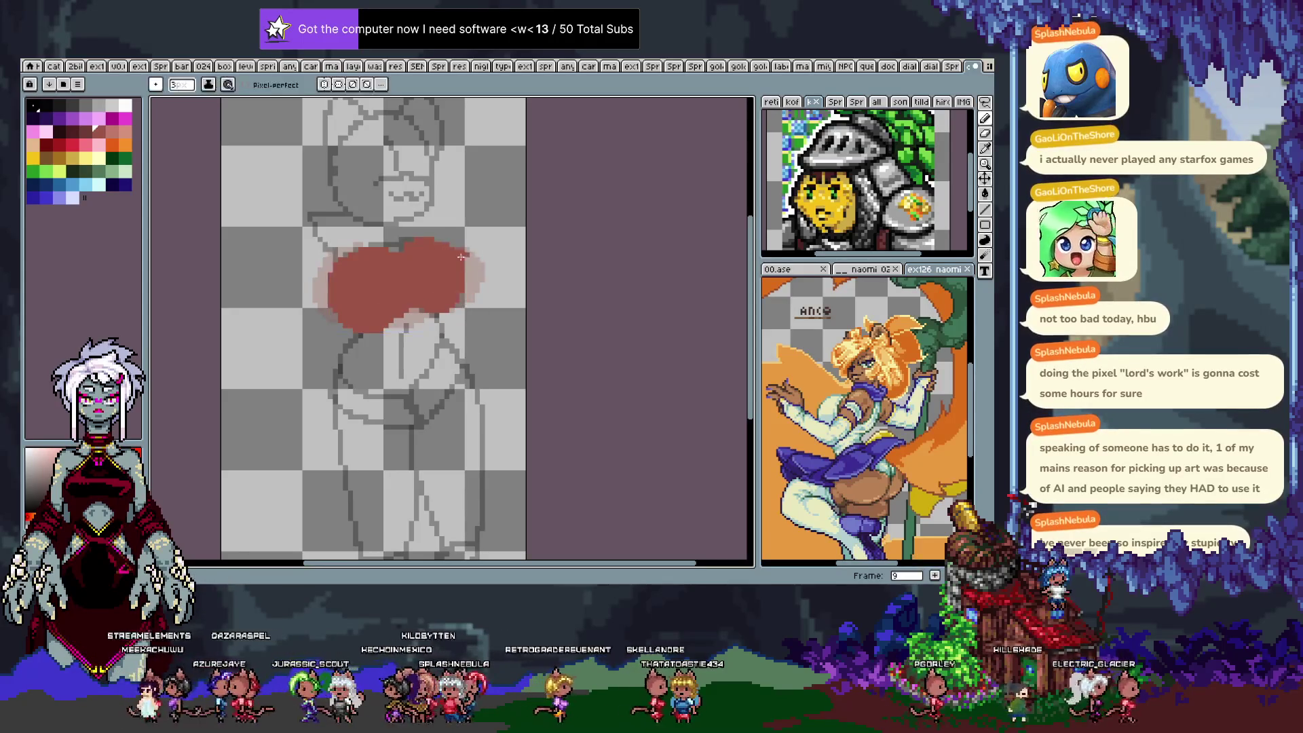
drag(467, 247, 475, 279)
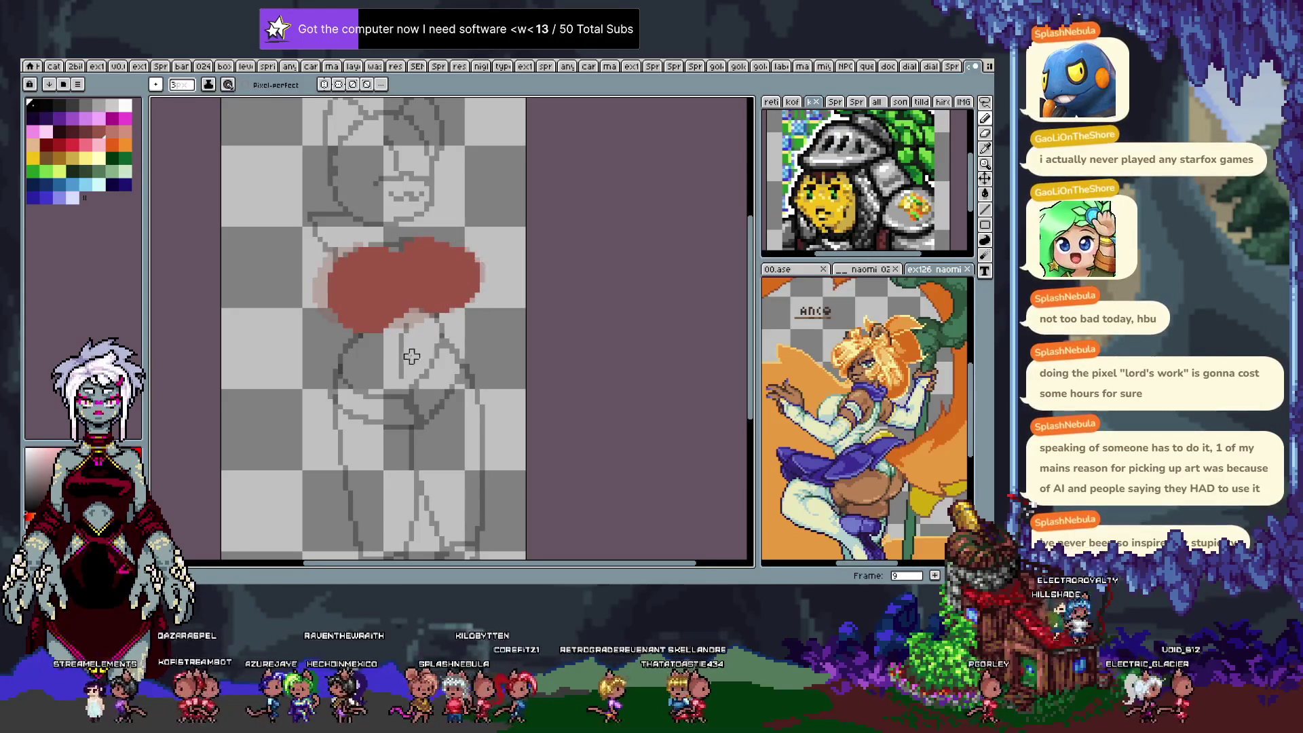
key(period)
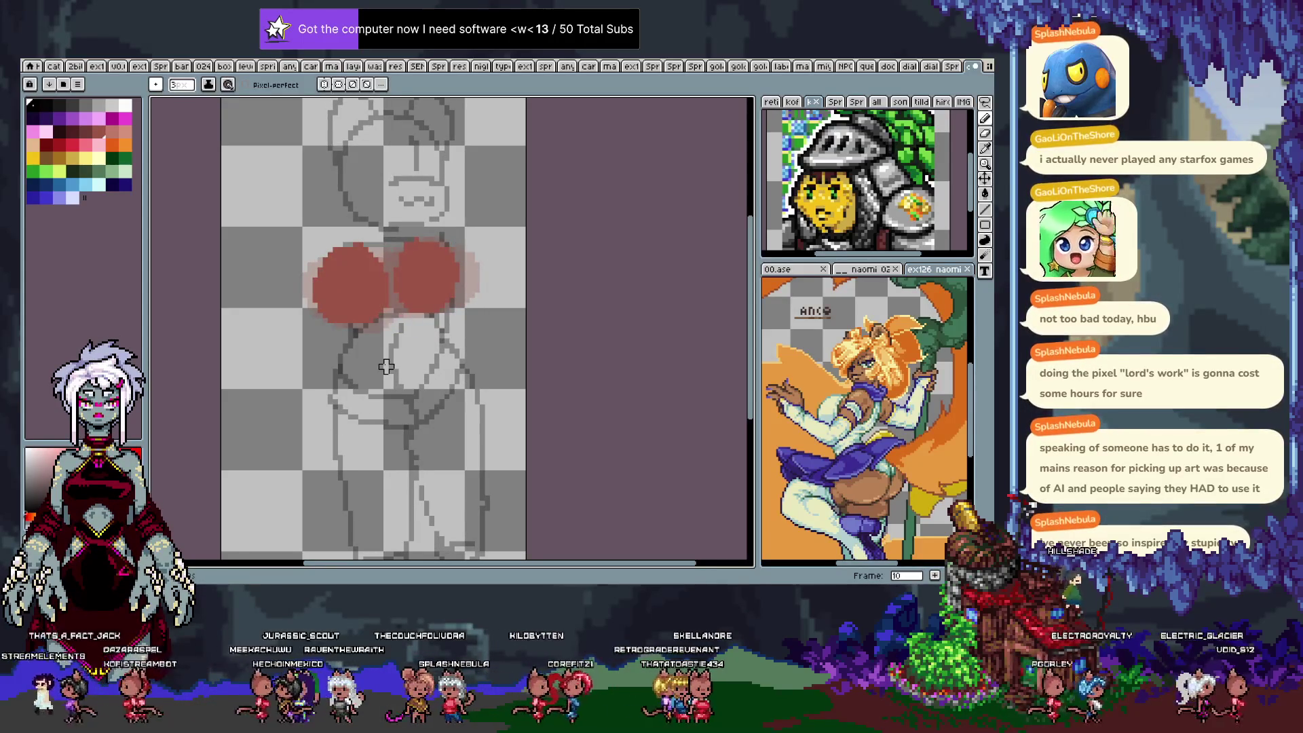
drag(397, 316, 400, 264)
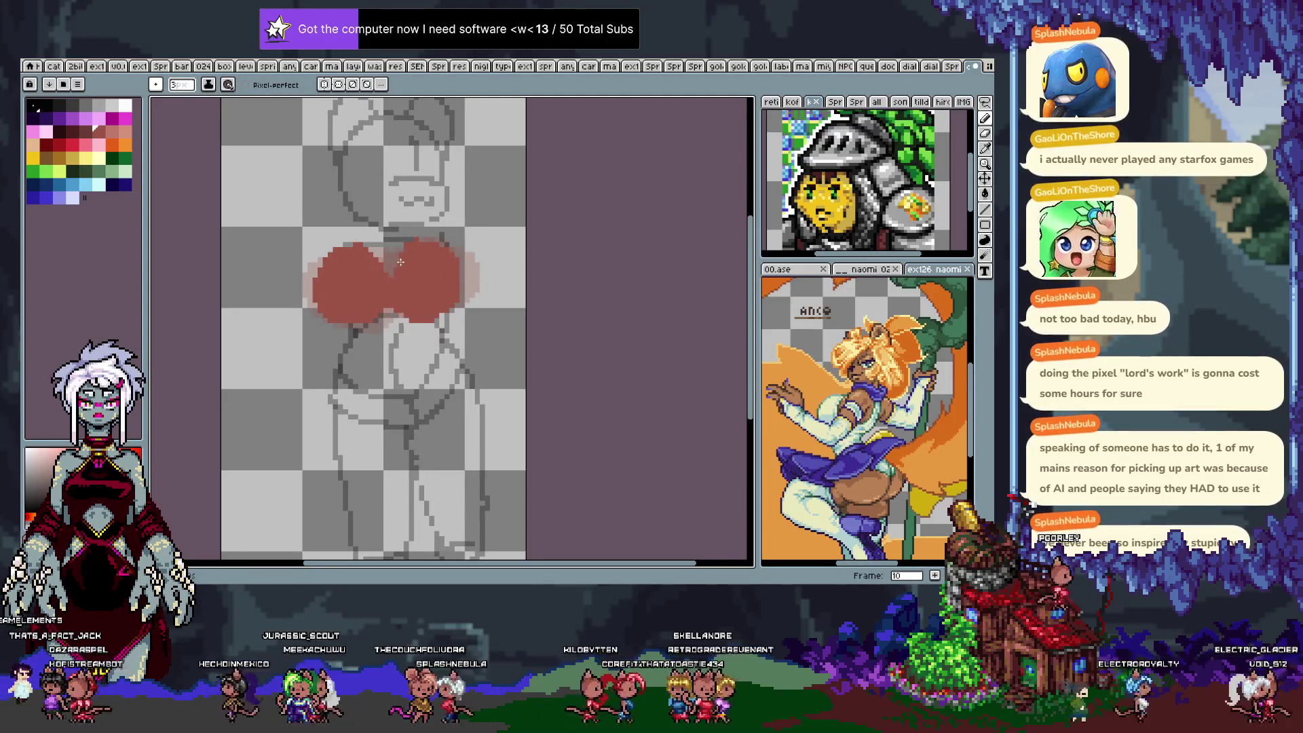
Preview the animation, then stop playback and show the layer timeline.
key(period)
key(Return)
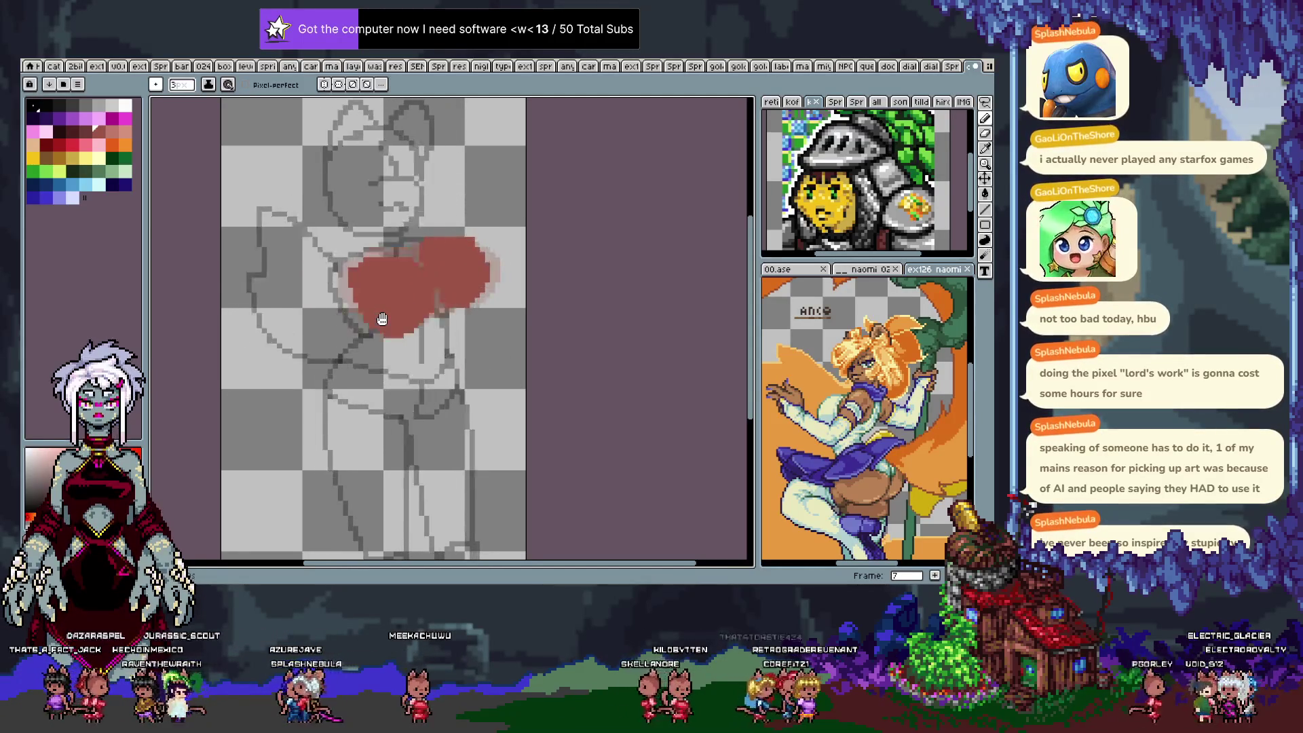
key(Return)
key(Tab)
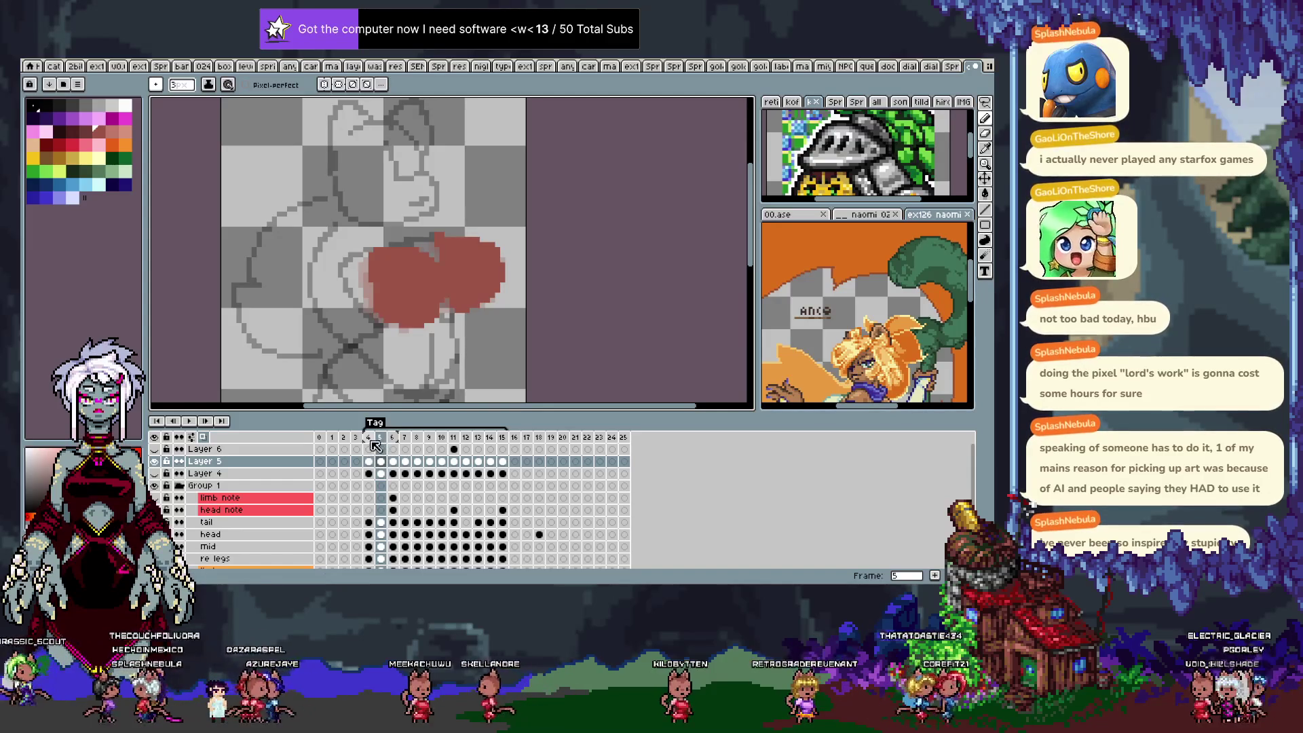
Group Layers 4, 5 and 6 into Group 2, then collapse and hide it.
click(224, 473)
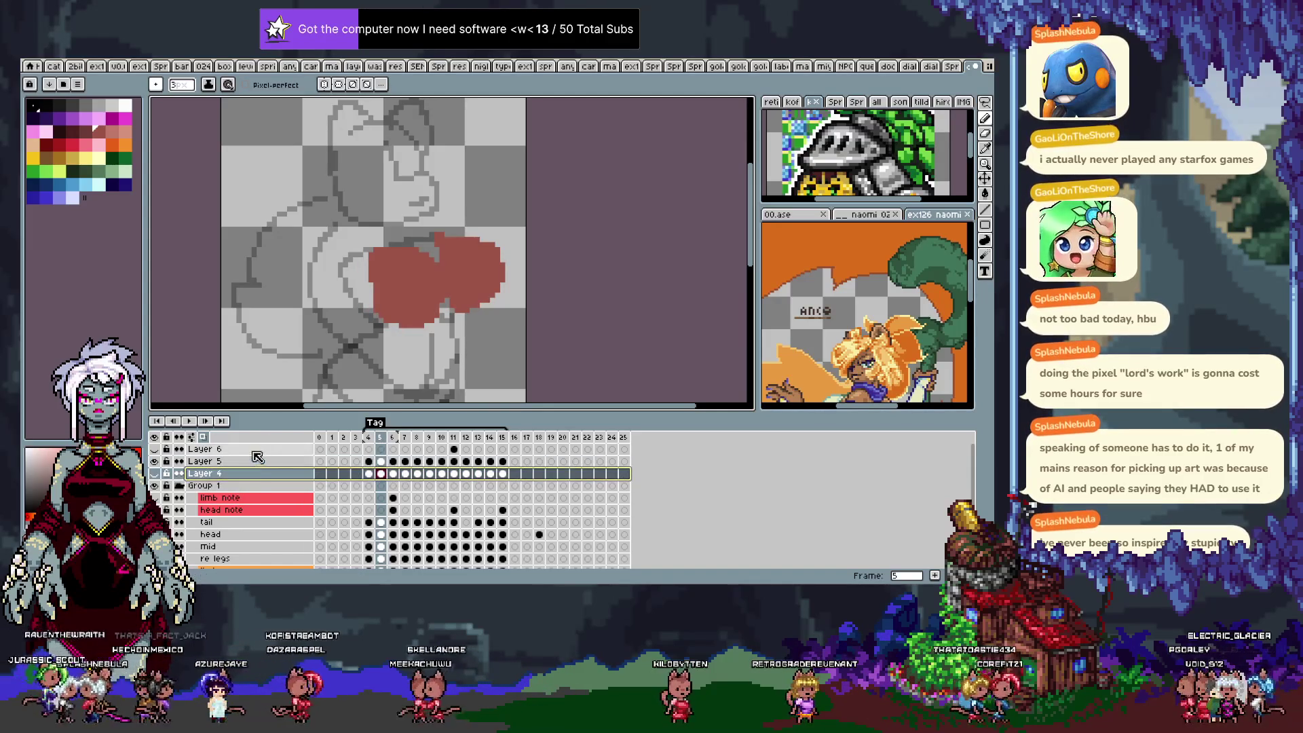
shift+click(256, 452)
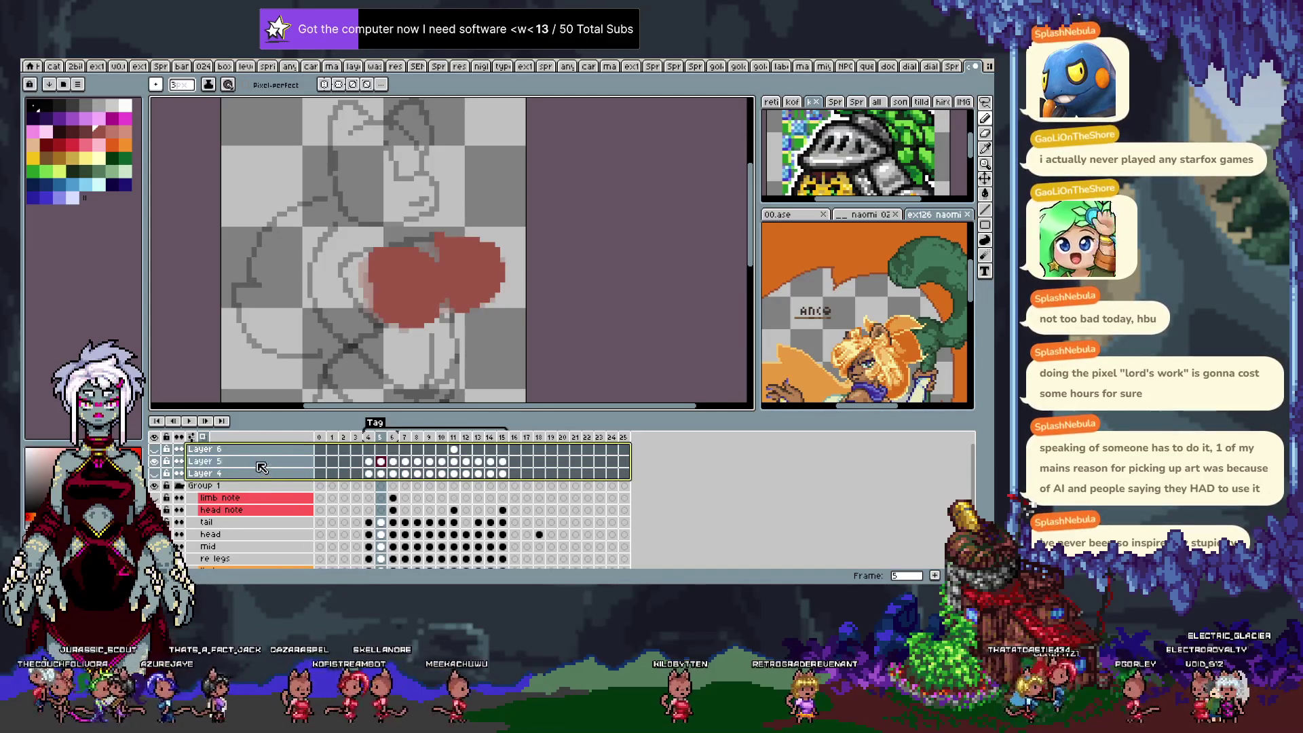
right_click(261, 468)
click(292, 529)
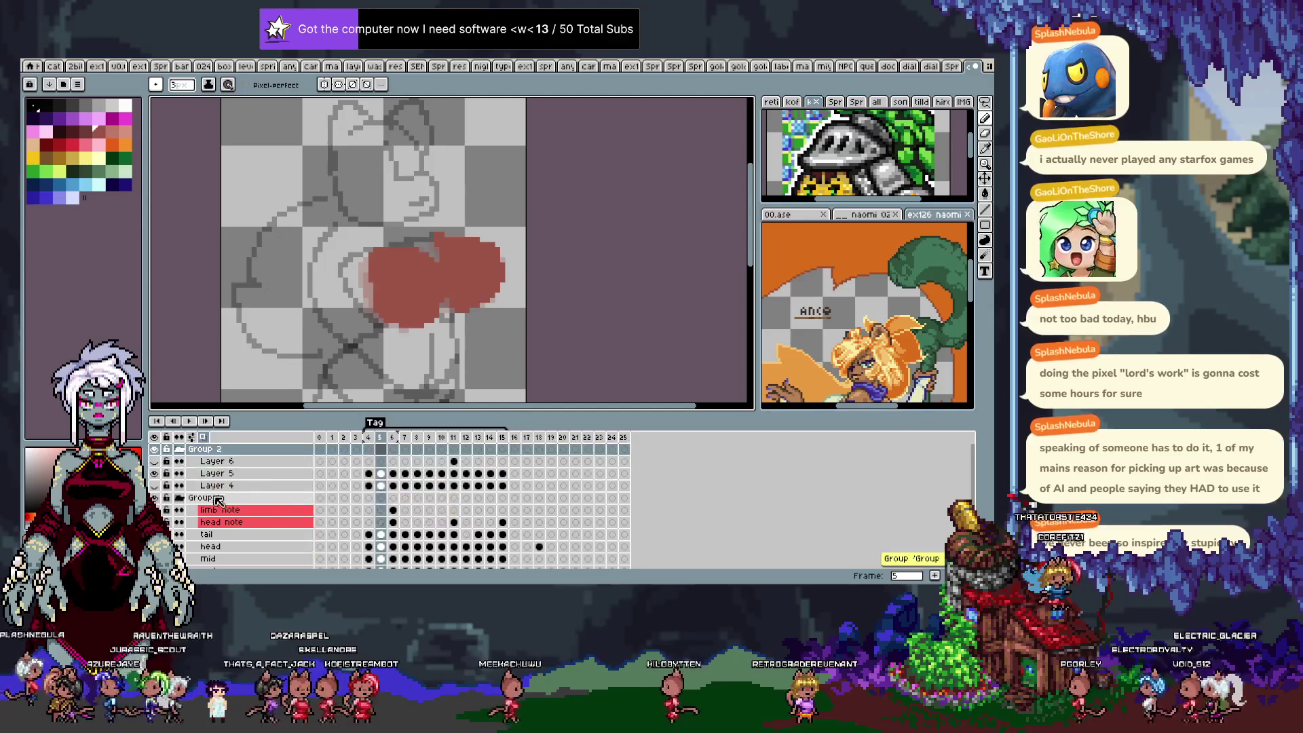
click(179, 448)
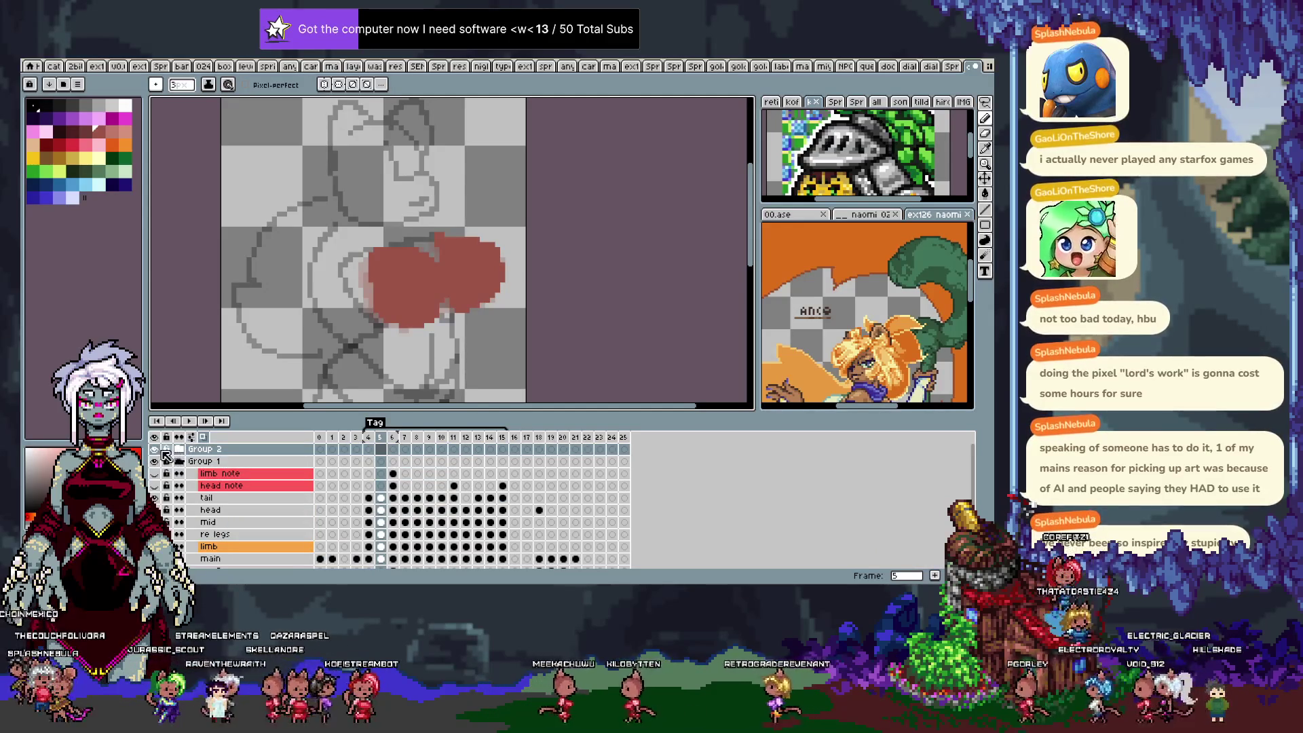
click(156, 450)
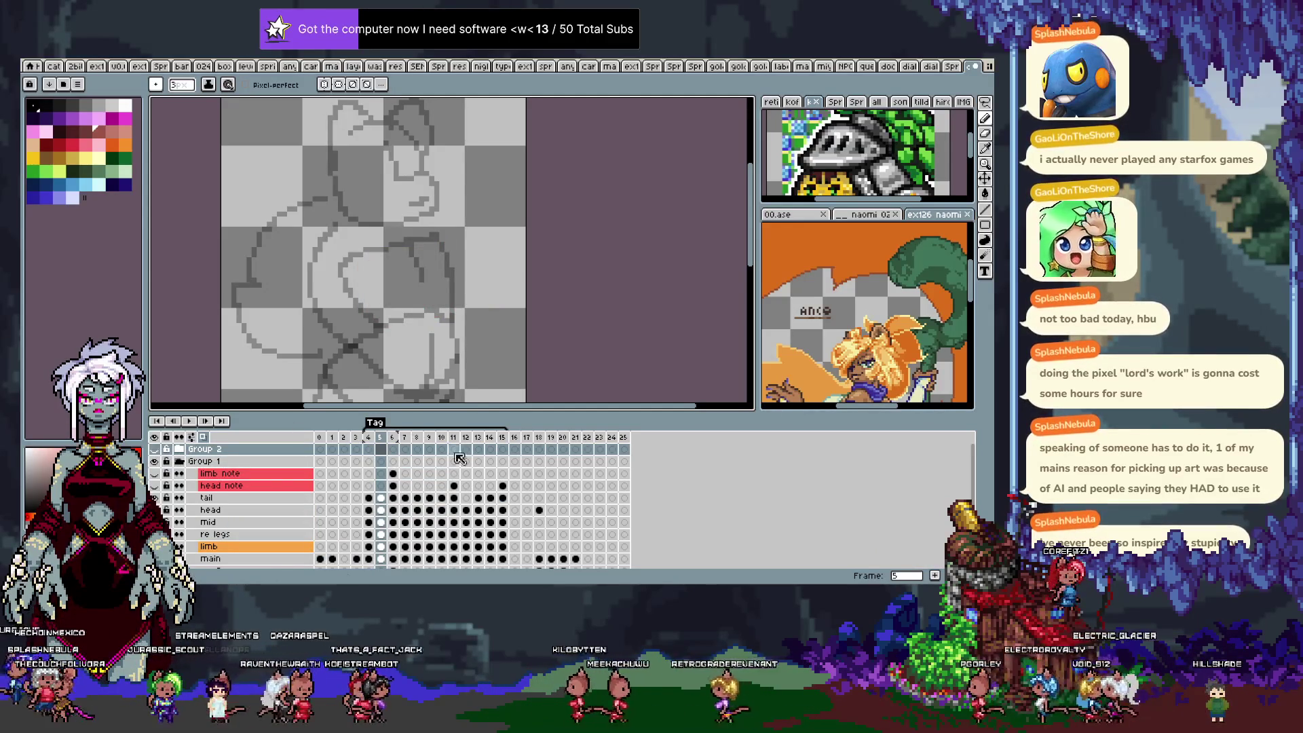
click(157, 449)
click(157, 449)
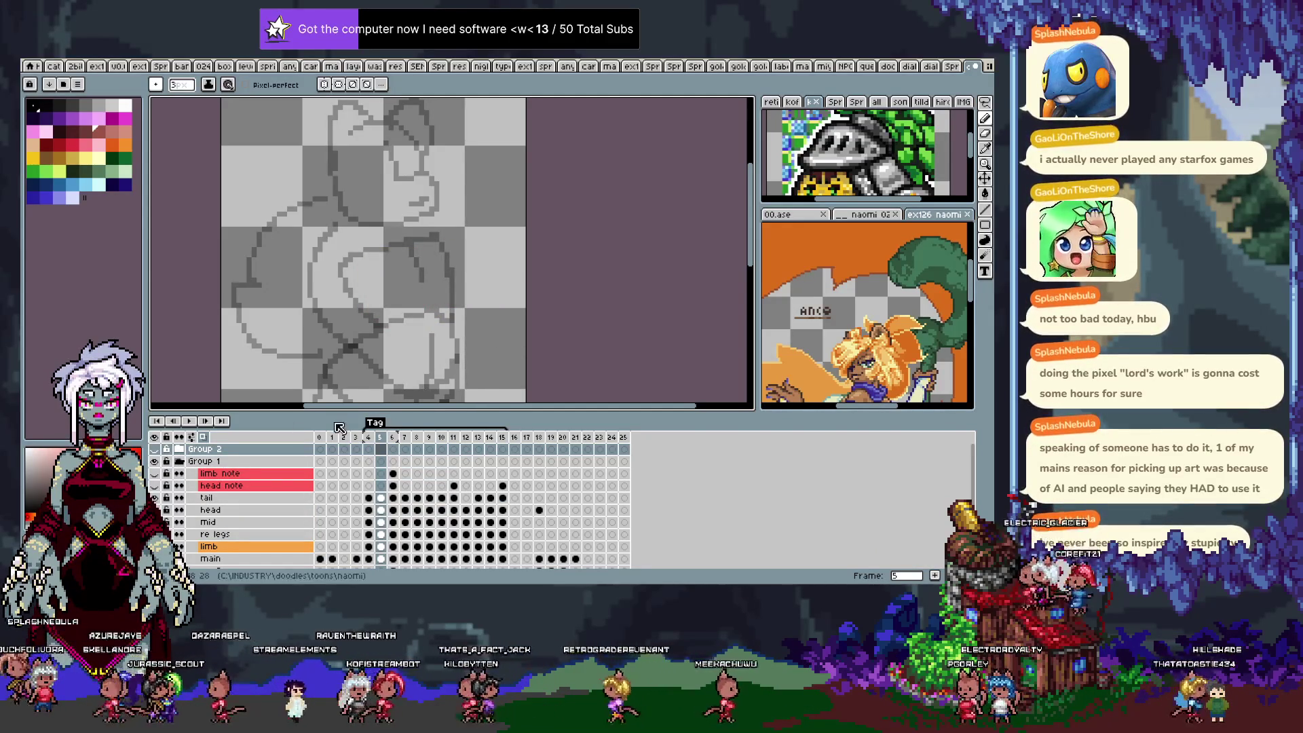
Add a new empty Layer 7 and hide the timeline for more canvas room.
key(shift+n)
key(Tab)
scroll(389, 345, up, 3)
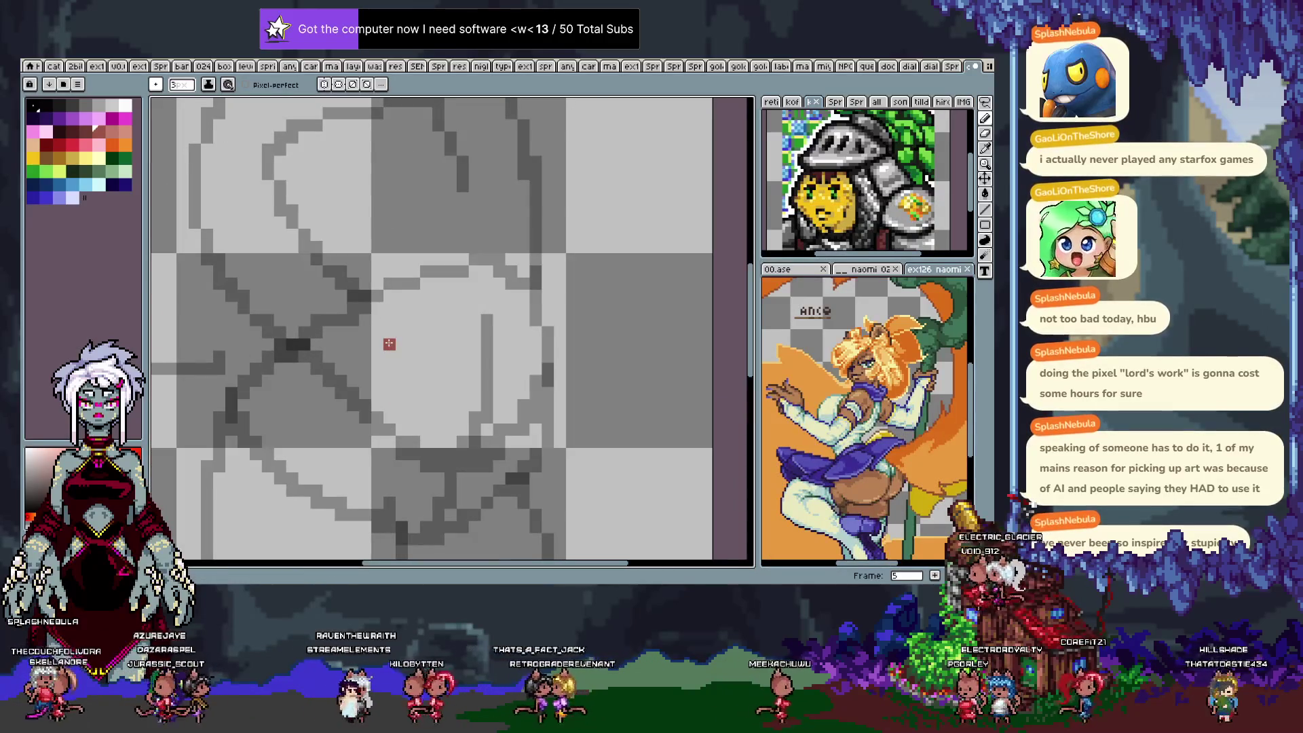
Pick dark blue and draw the left hip curve on frame 7.
key(space)
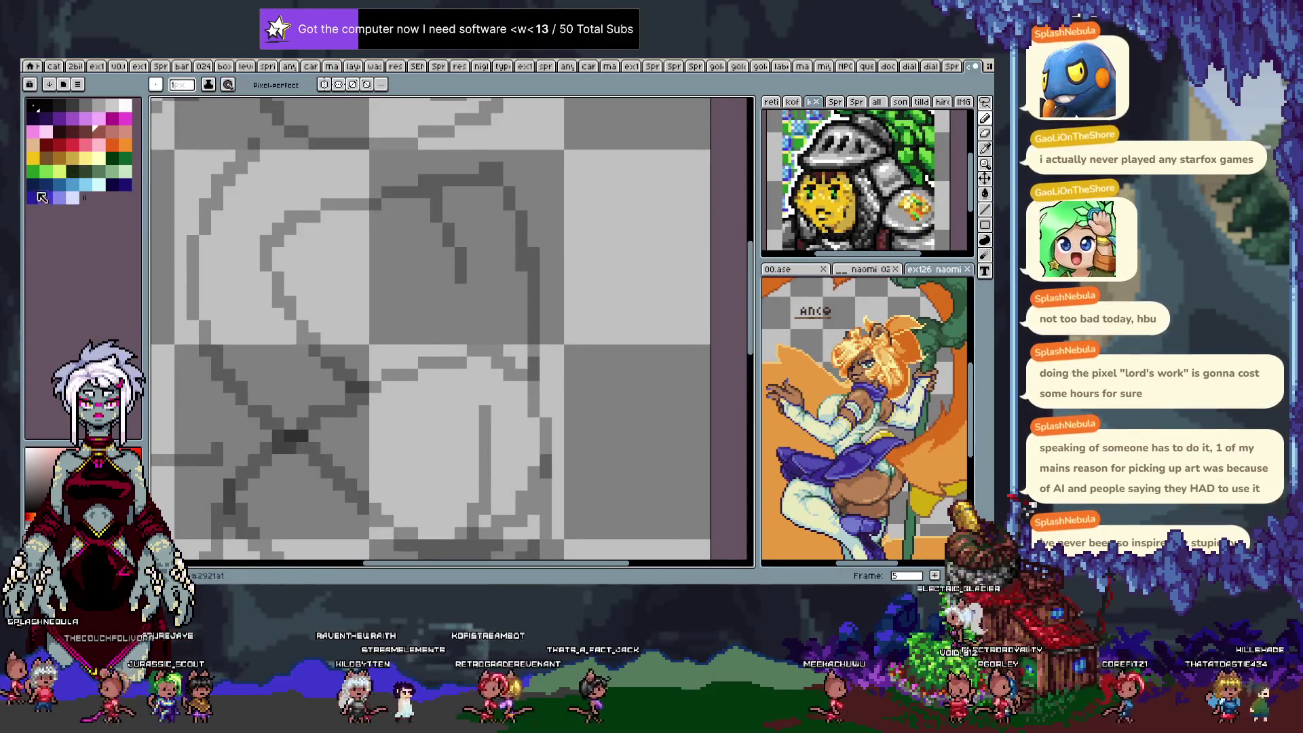
scroll(399, 258, down, 3)
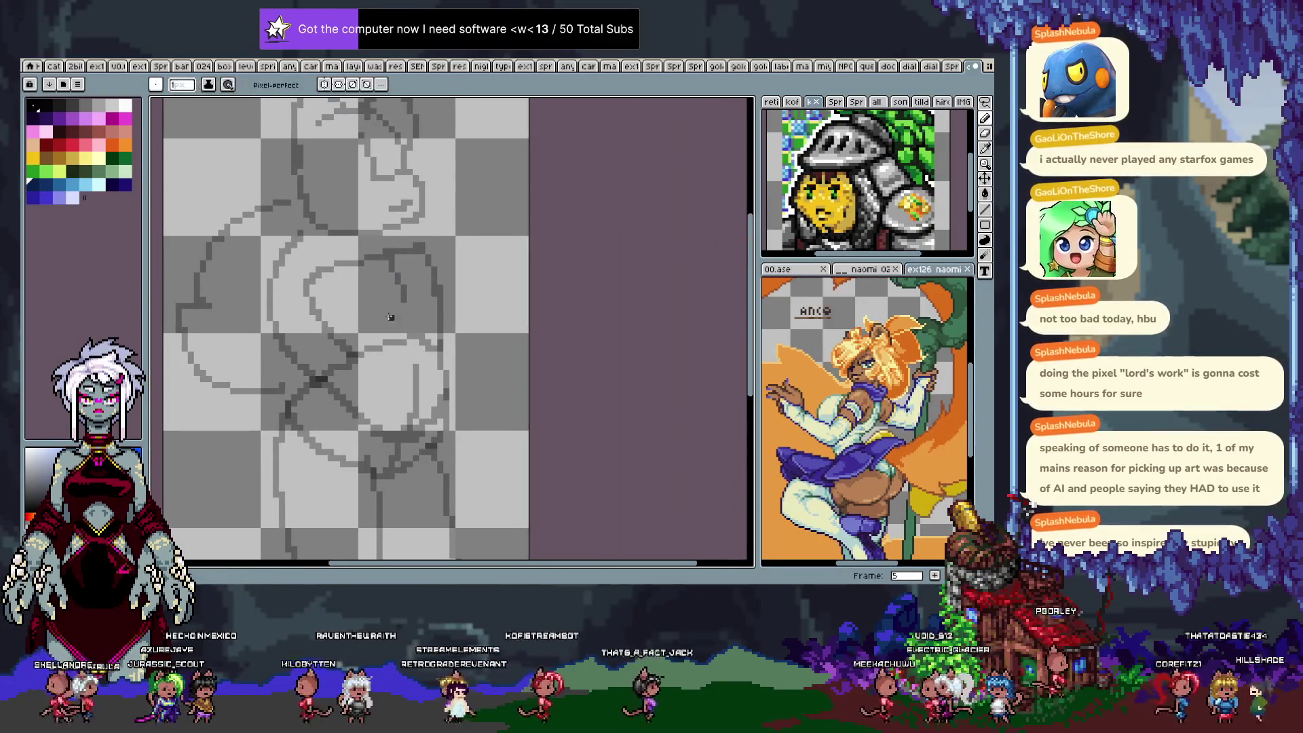
click(51, 187)
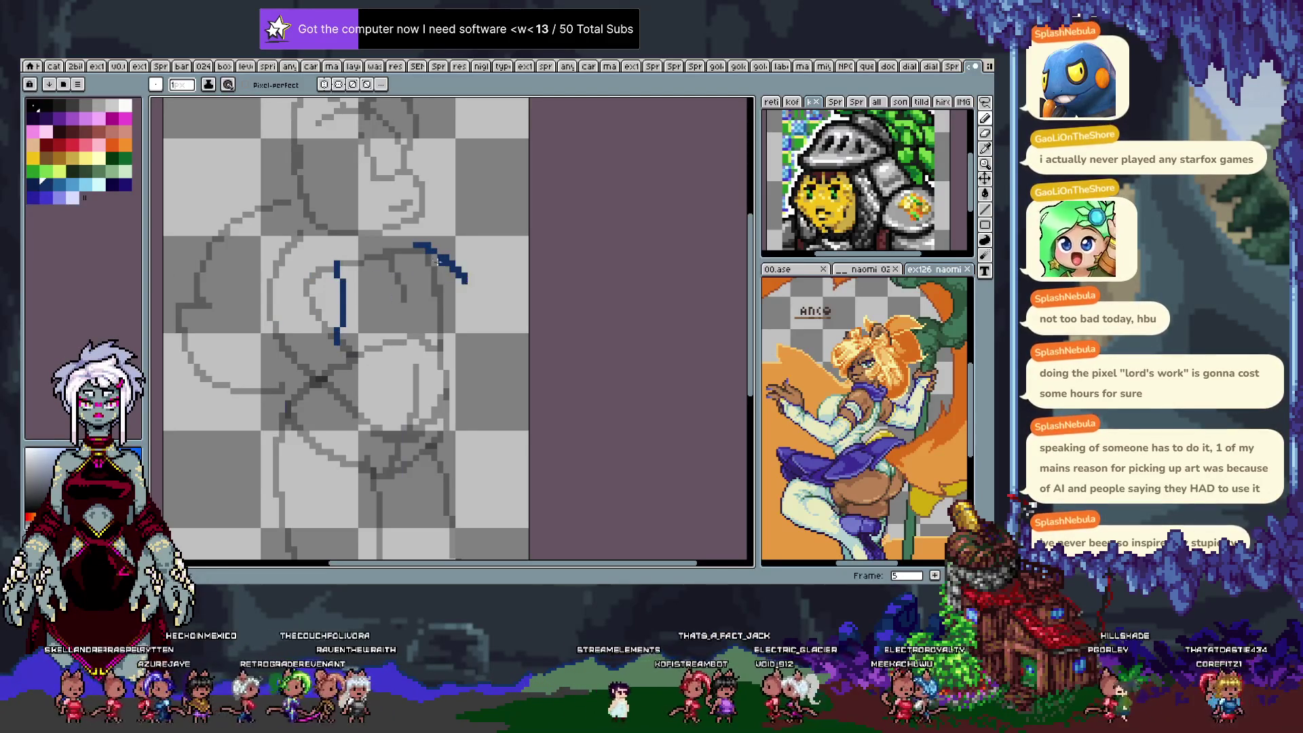
key(ctrl+z)
key(period)
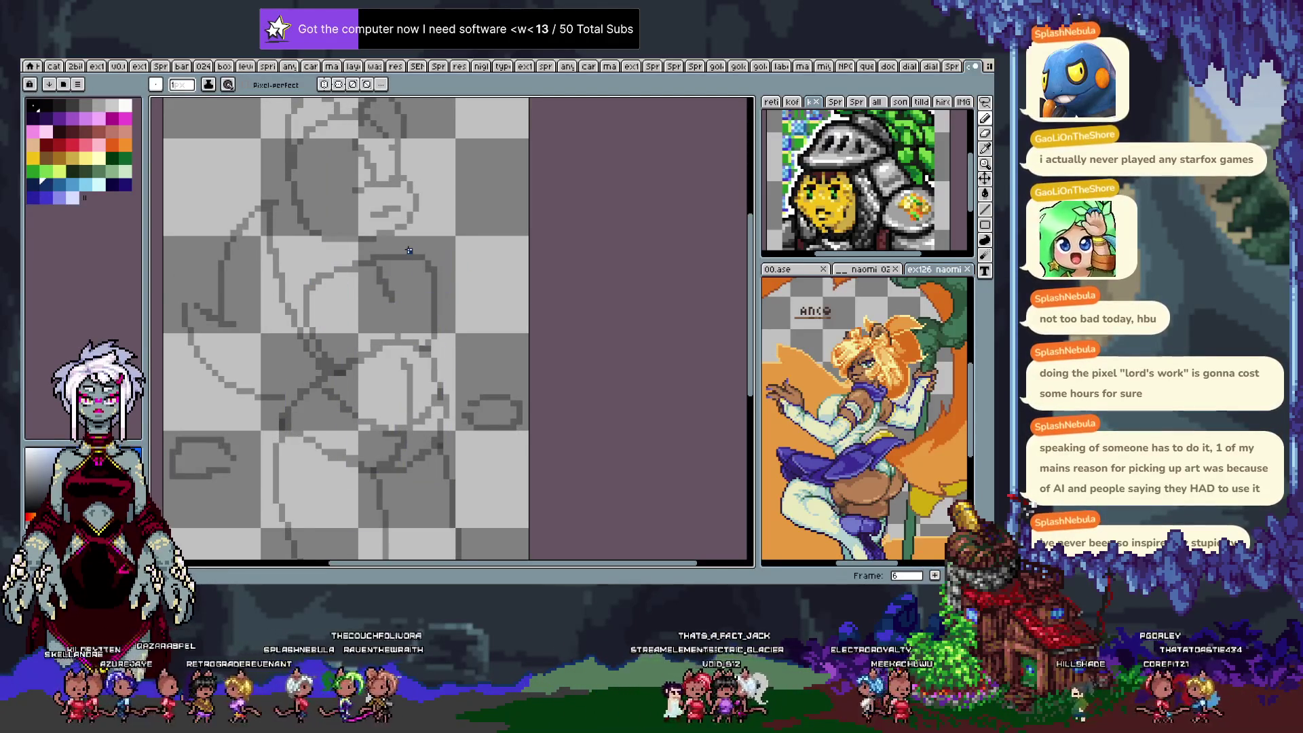
key(period)
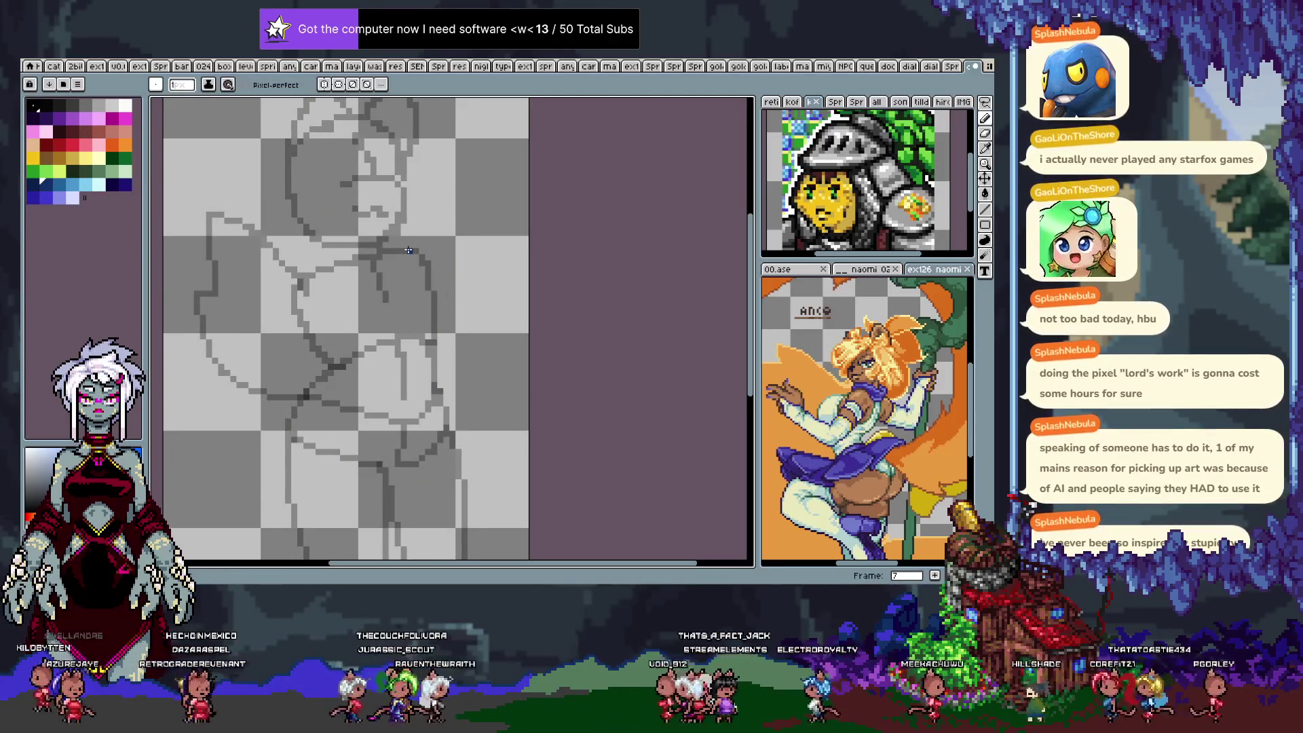
drag(319, 269, 386, 324)
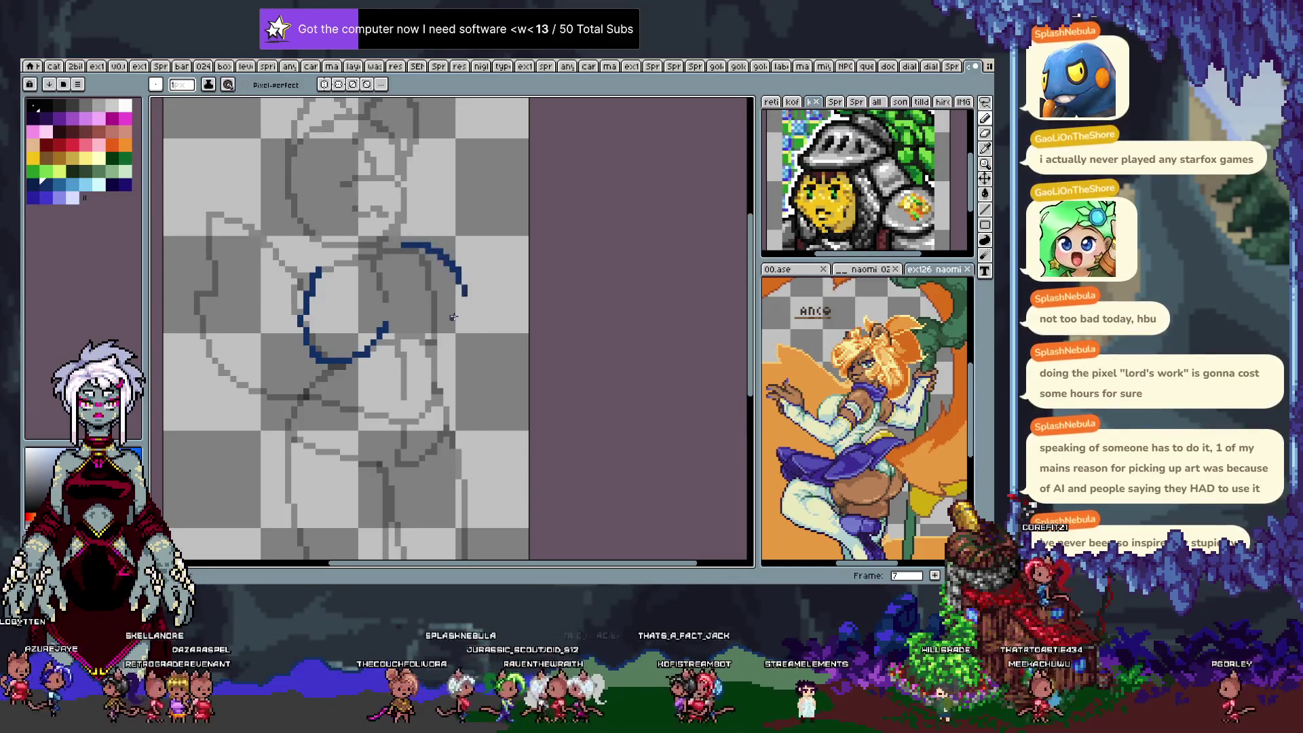
Draw the right hip curve, redrawing it until the lower-right part dips lower.
drag(407, 251, 479, 282)
key(ctrl+z)
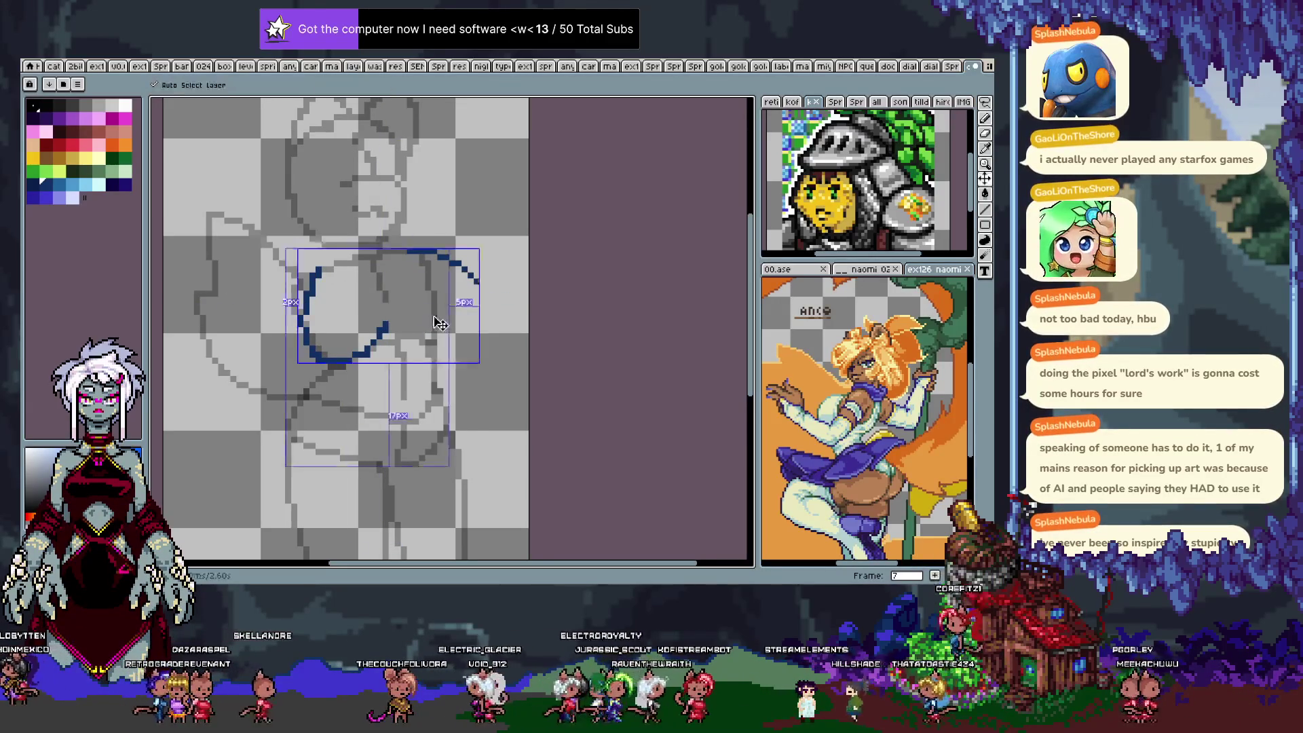
key(ctrl+z)
mouse_move(402, 250)
mouse_down()
mouse_move(465, 270)
mouse_move(473, 290)
mouse_up()
key(ctrl+z)
mouse_move(402, 250)
mouse_down()
mouse_move(458, 251)
mouse_move(415, 330)
mouse_move(436, 326)
mouse_move(436, 250)
mouse_up()
key(ctrl+z)
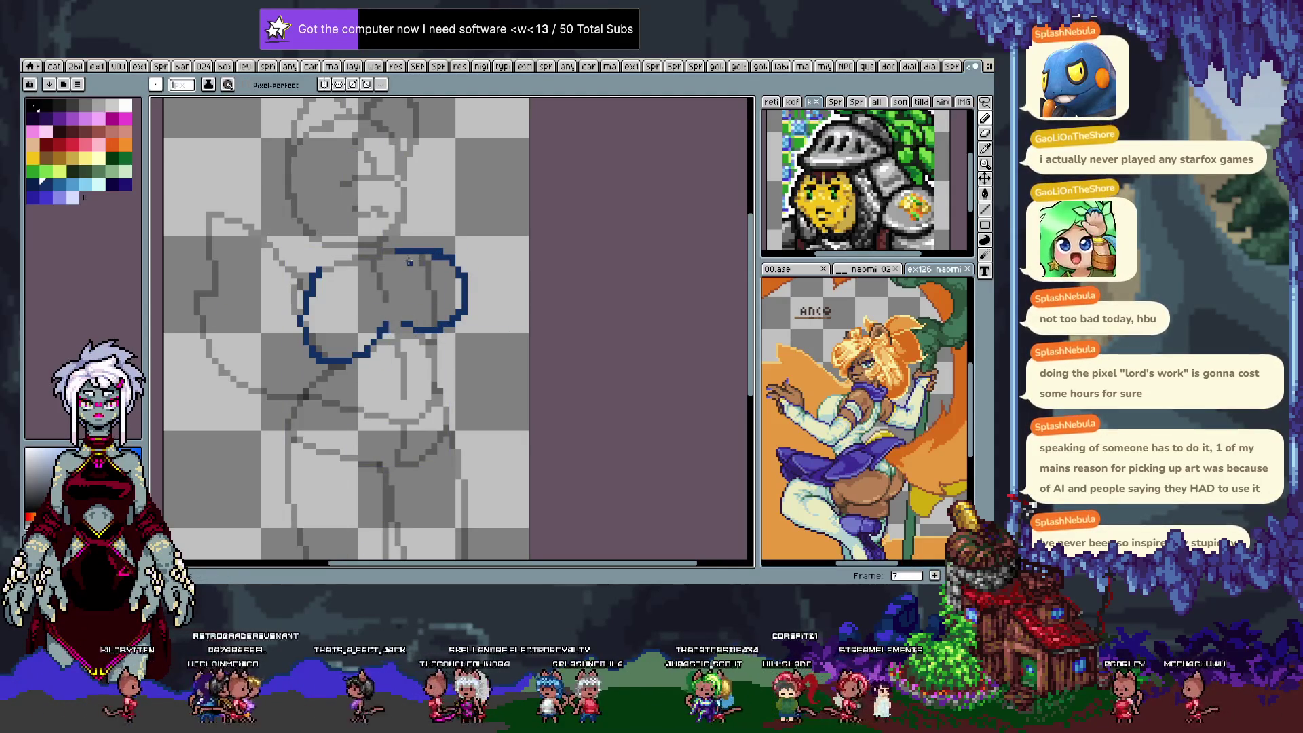
key(ctrl+z)
mouse_move(402, 331)
mouse_down()
mouse_move(474, 305)
mouse_move(467, 324)
mouse_move(392, 294)
mouse_up()
Nudge the lower-right part of the blue hip curve up one pixel.
key(m)
drag(450, 324, 451, 319)
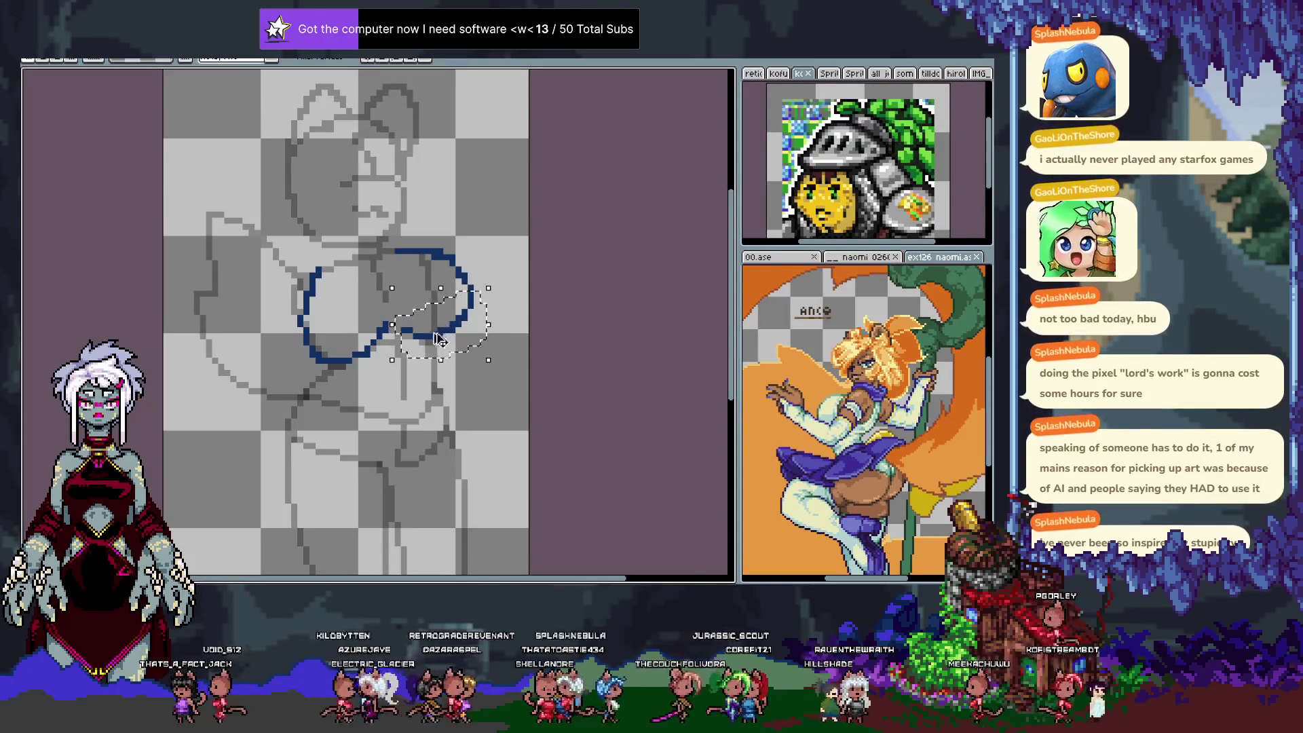
key(ctrl+d)
key(b)
key(i)
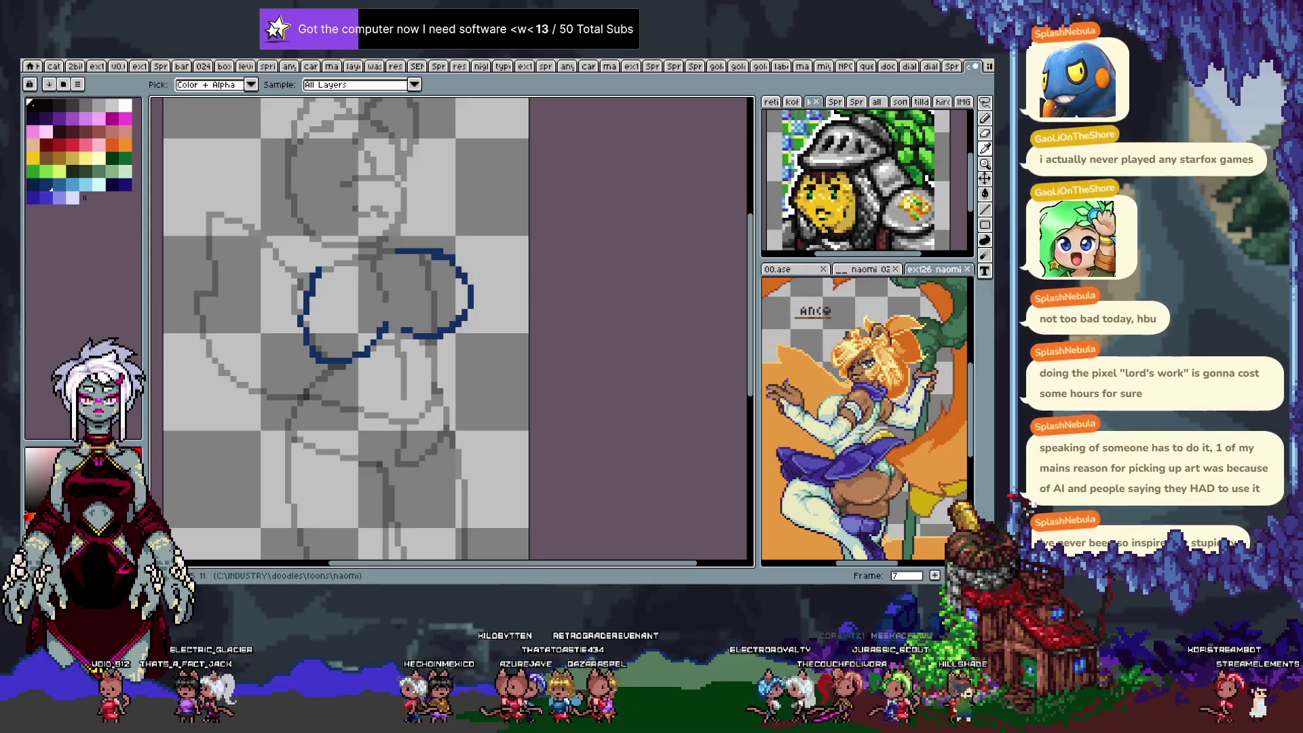
Redraw the left hip arc several times, finally undoing the last dark-blue stroke.
key(b)
key(ctrl+z)
drag(319, 270, 310, 336)
key(ctrl+z)
drag(325, 269, 322, 343)
key(ctrl+z)
drag(332, 268, 307, 326)
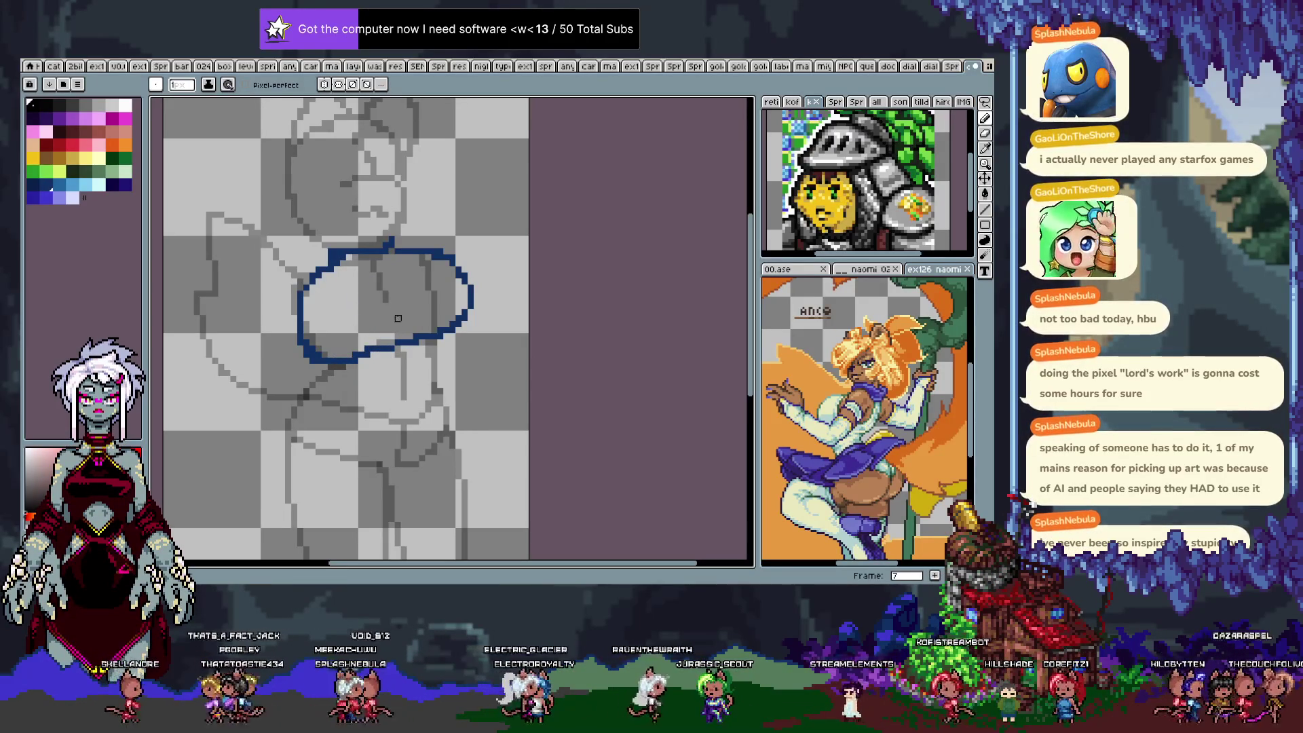
key(ctrl+z)
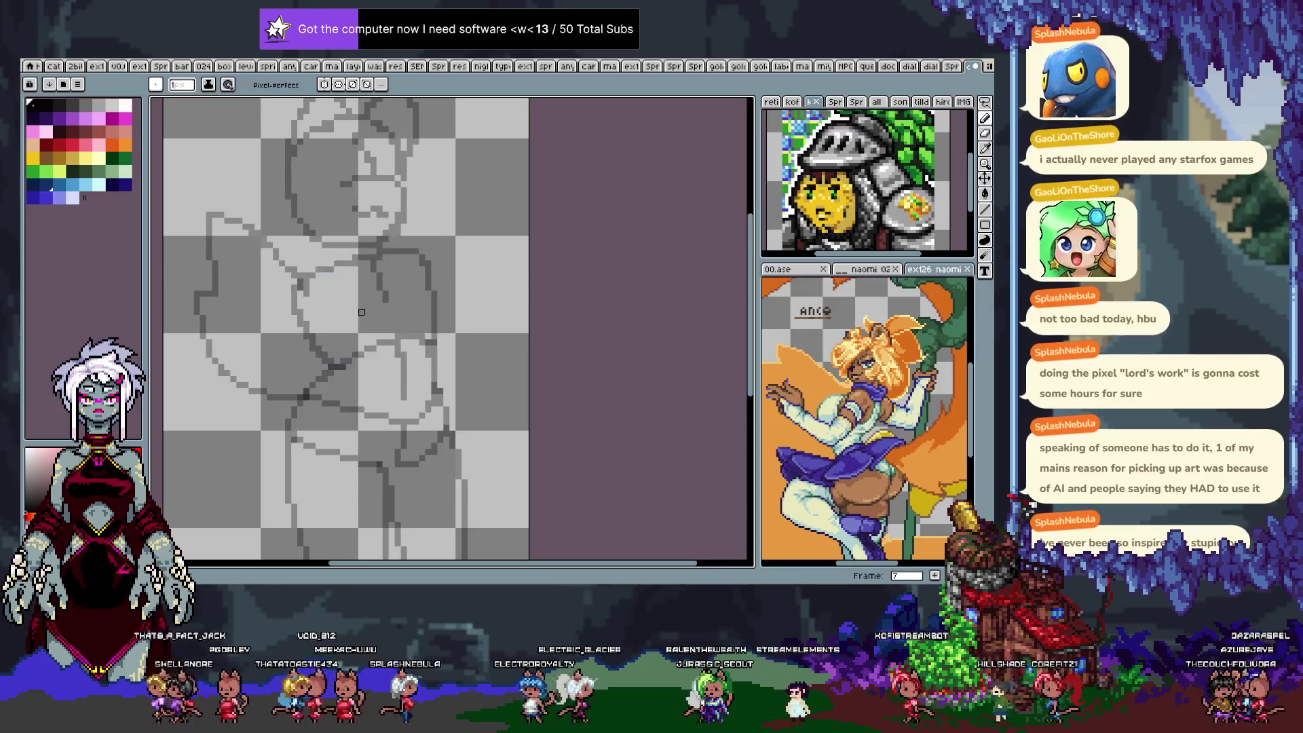
Draw a short dark navy hip mark on frame 7.
drag(349, 329, 383, 287)
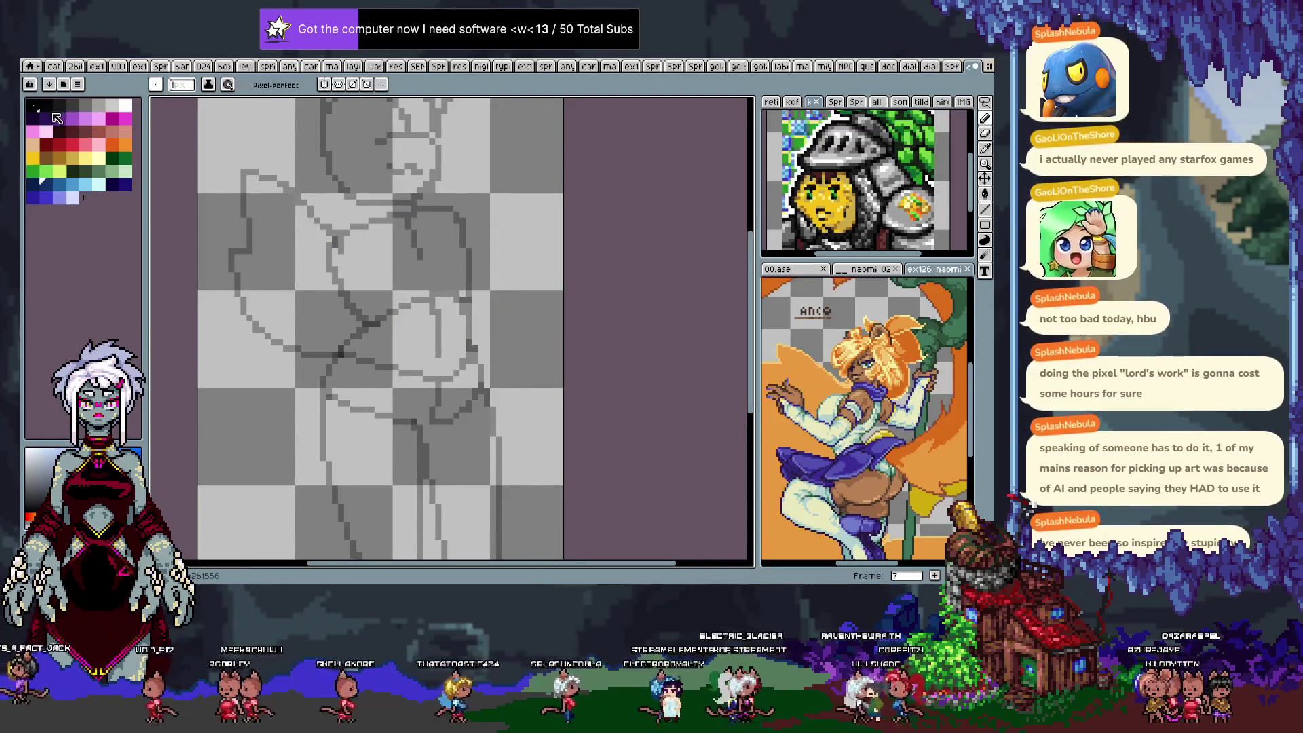
click(126, 187)
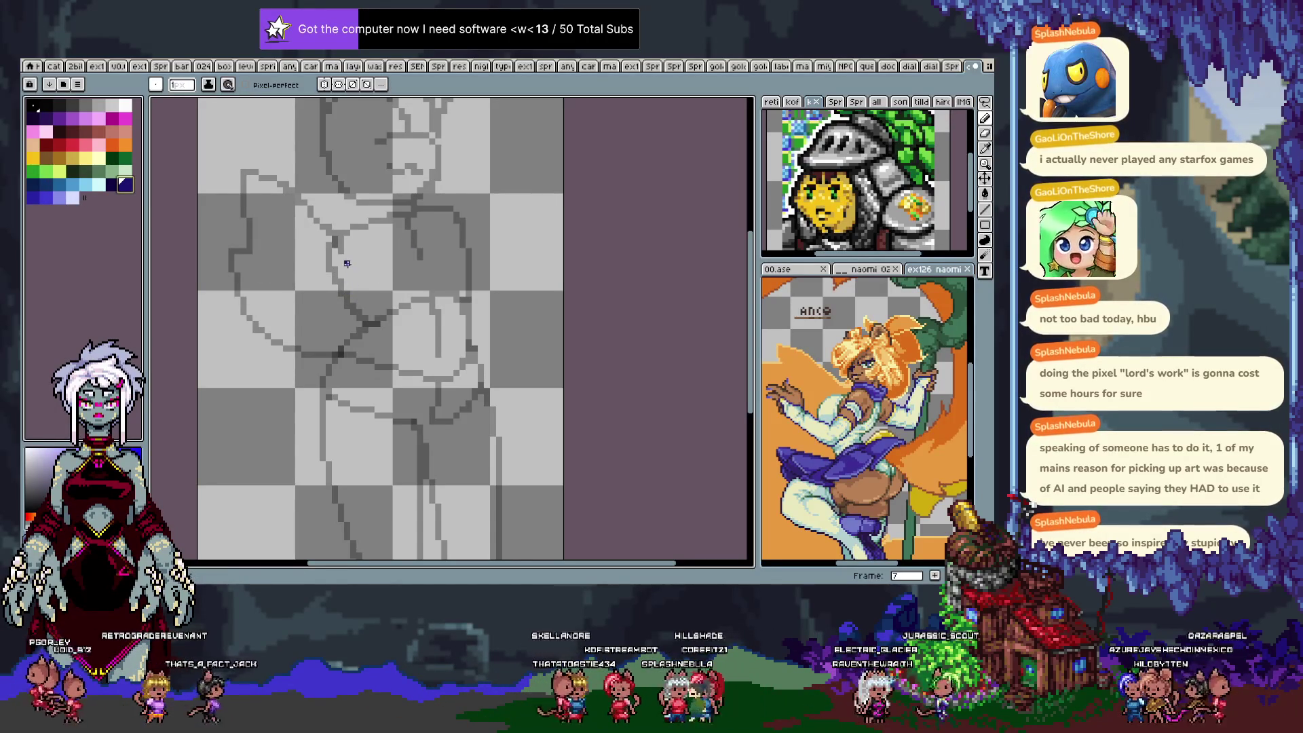
drag(334, 353, 272, 411)
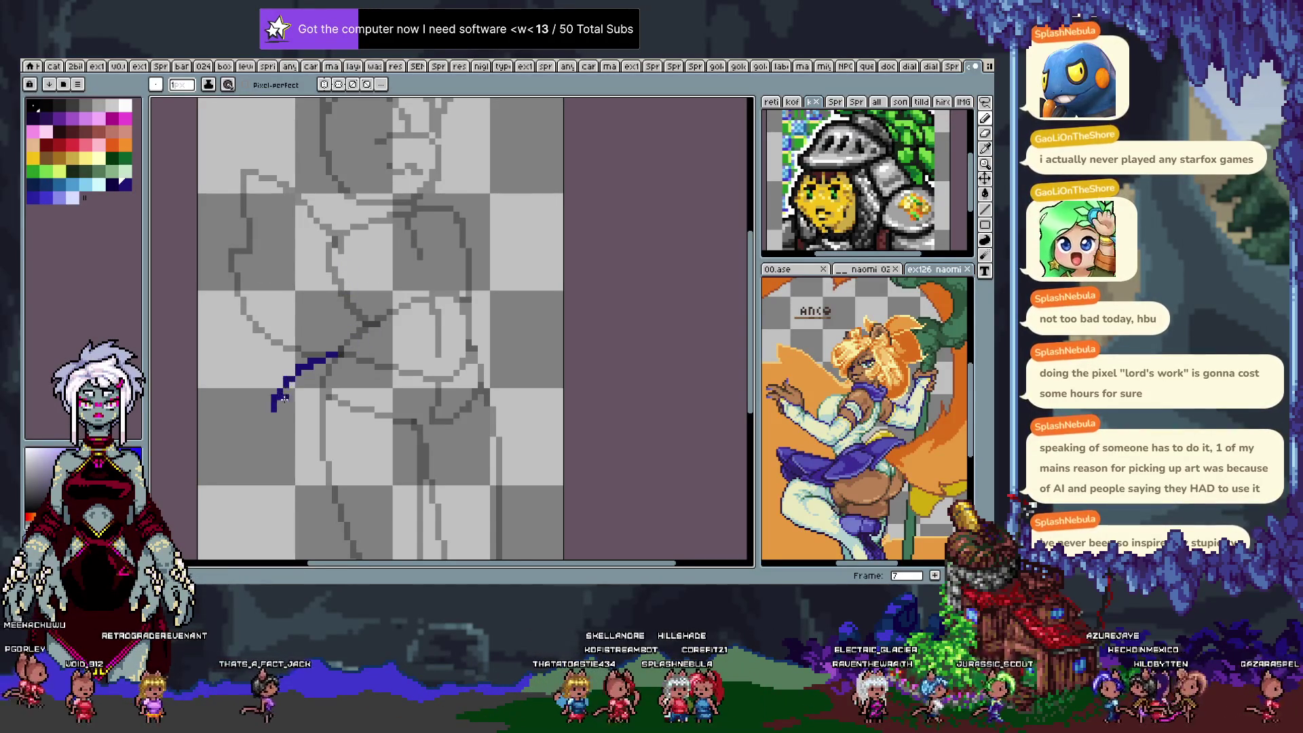
key(space)
drag(370, 422, 396, 458)
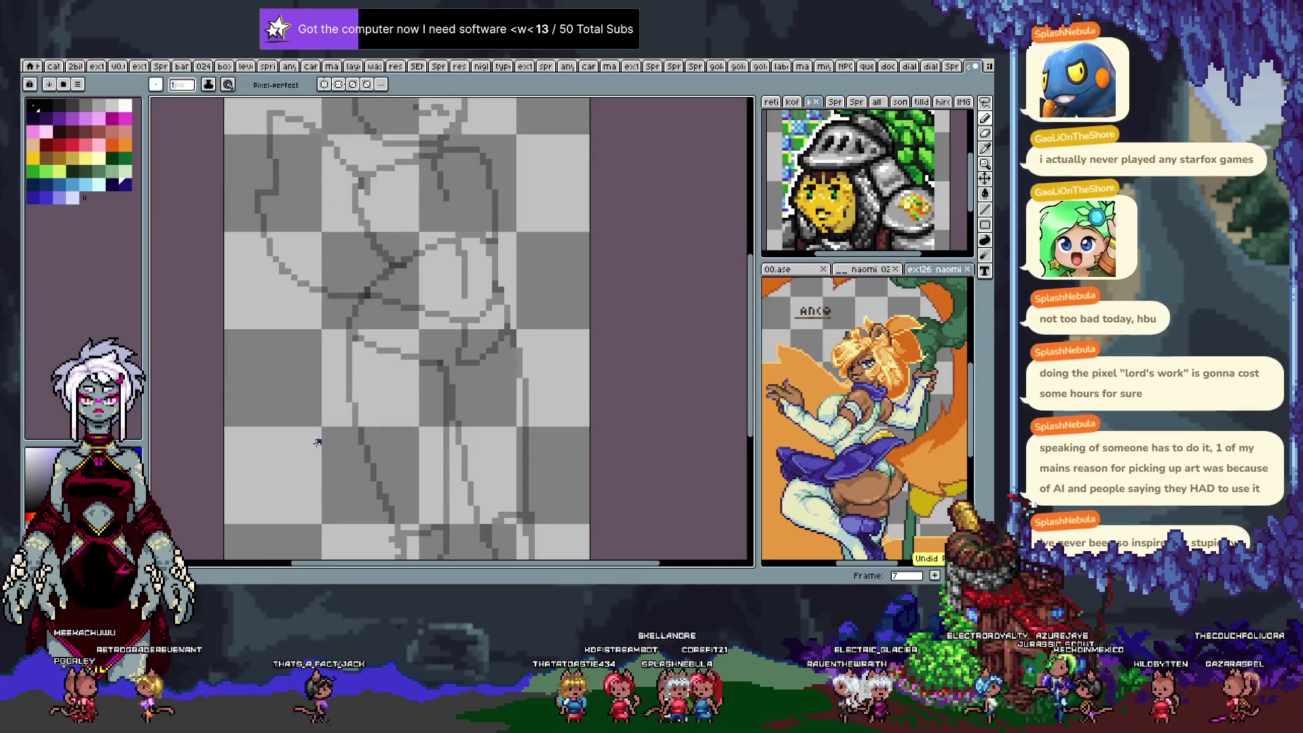
Move to frame 9 and bring up the Canvas Size settings.
key(Right)
key(Right)
key(Right)
key(Left)
key(Left)
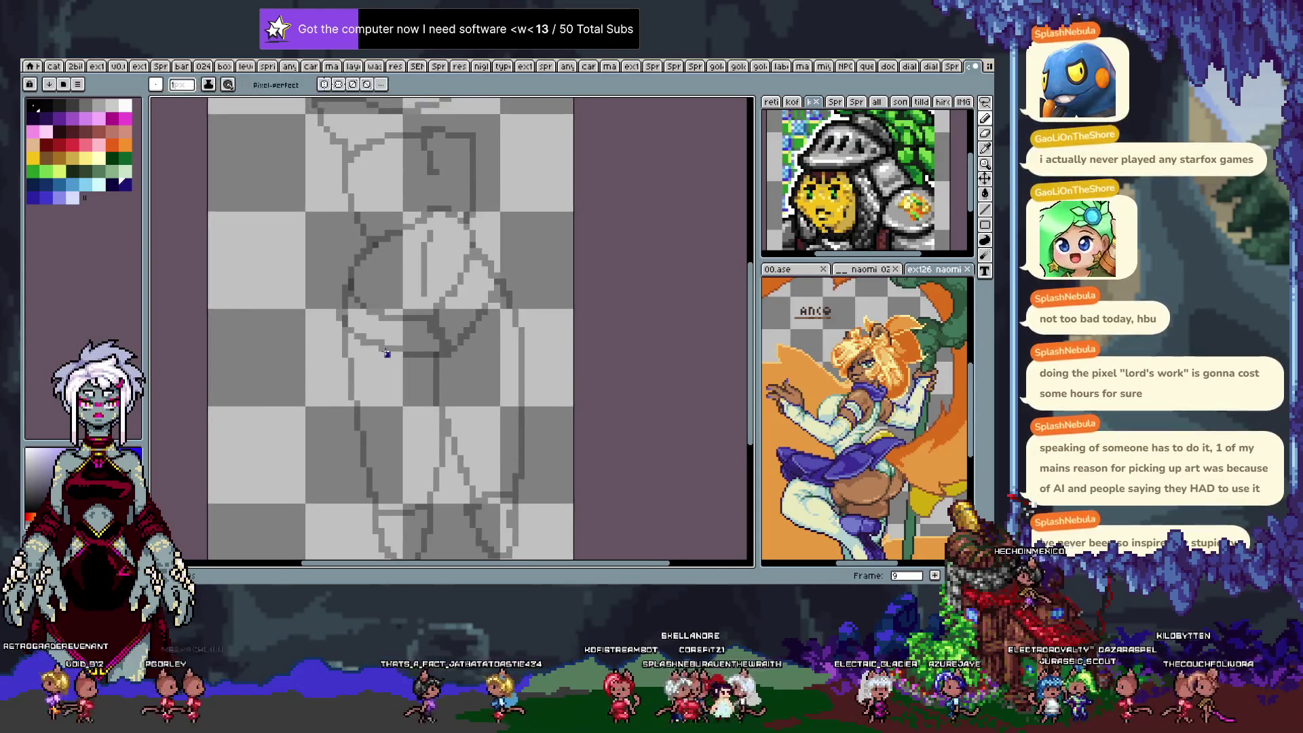
key(ctrl+alt+c)
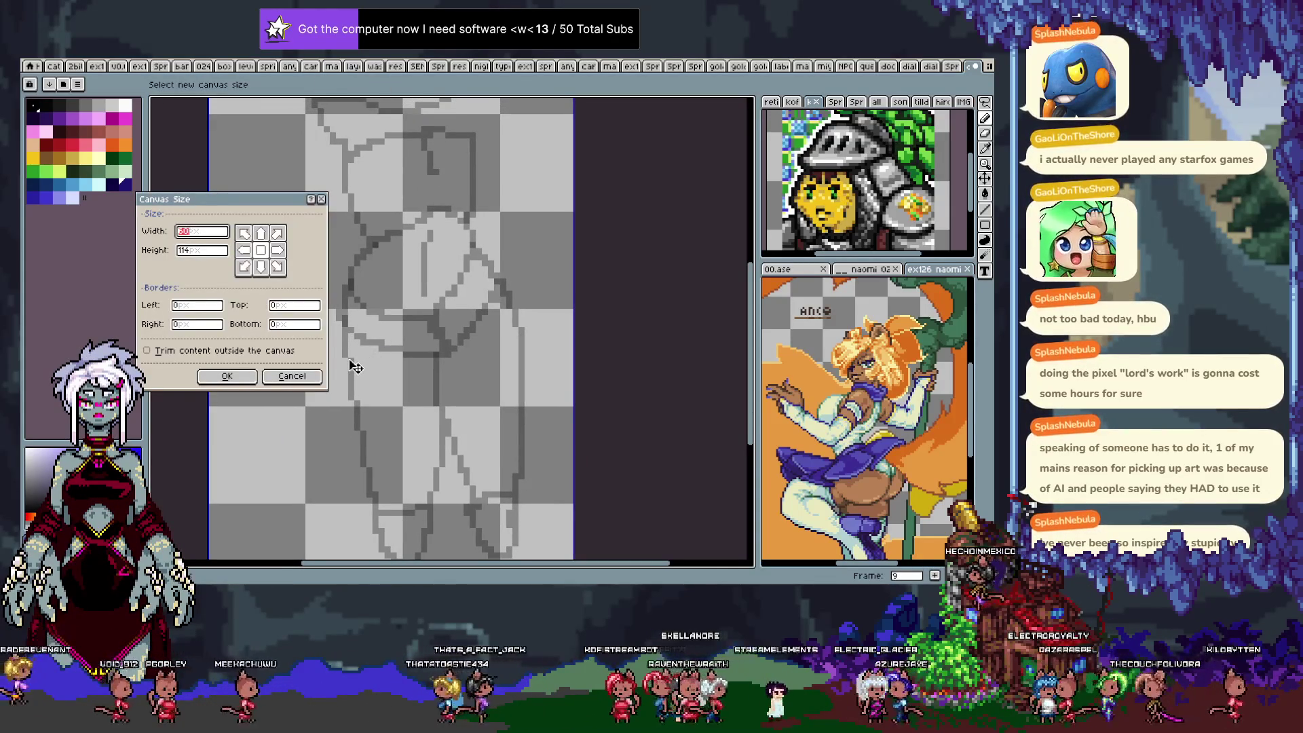
Set the canvas width to 80 pixels.
text(80)
key(Return)
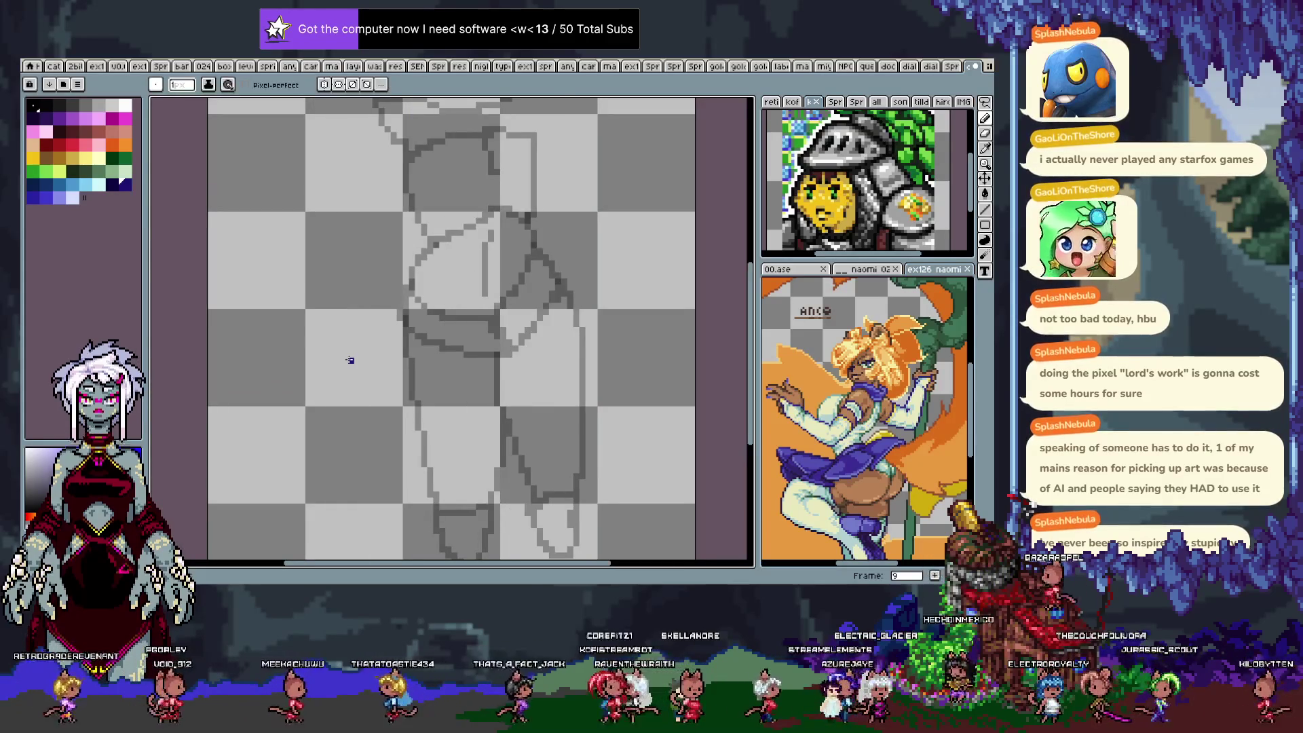
key(Tab)
key(Tab)
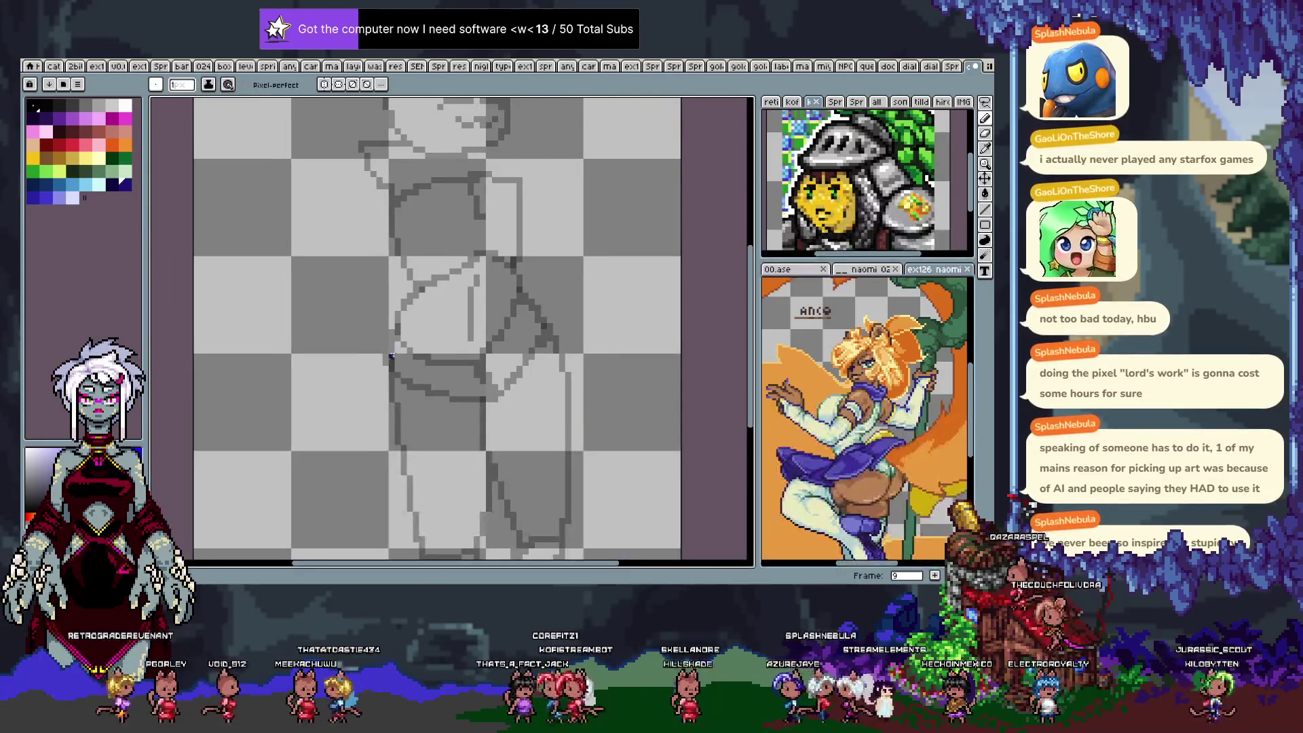
drag(397, 350, 384, 334)
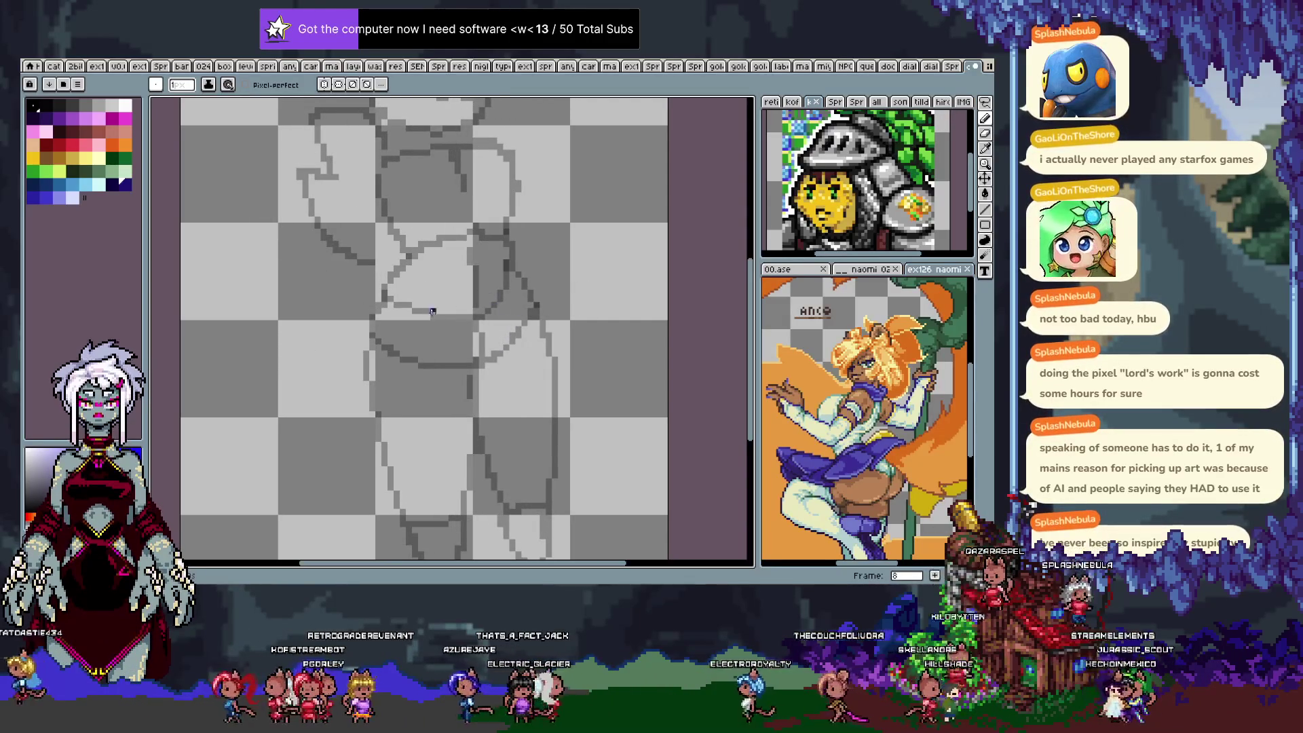
Draw dark blue hip curves on frames 8, 9, 10 and 11.
drag(402, 310, 556, 258)
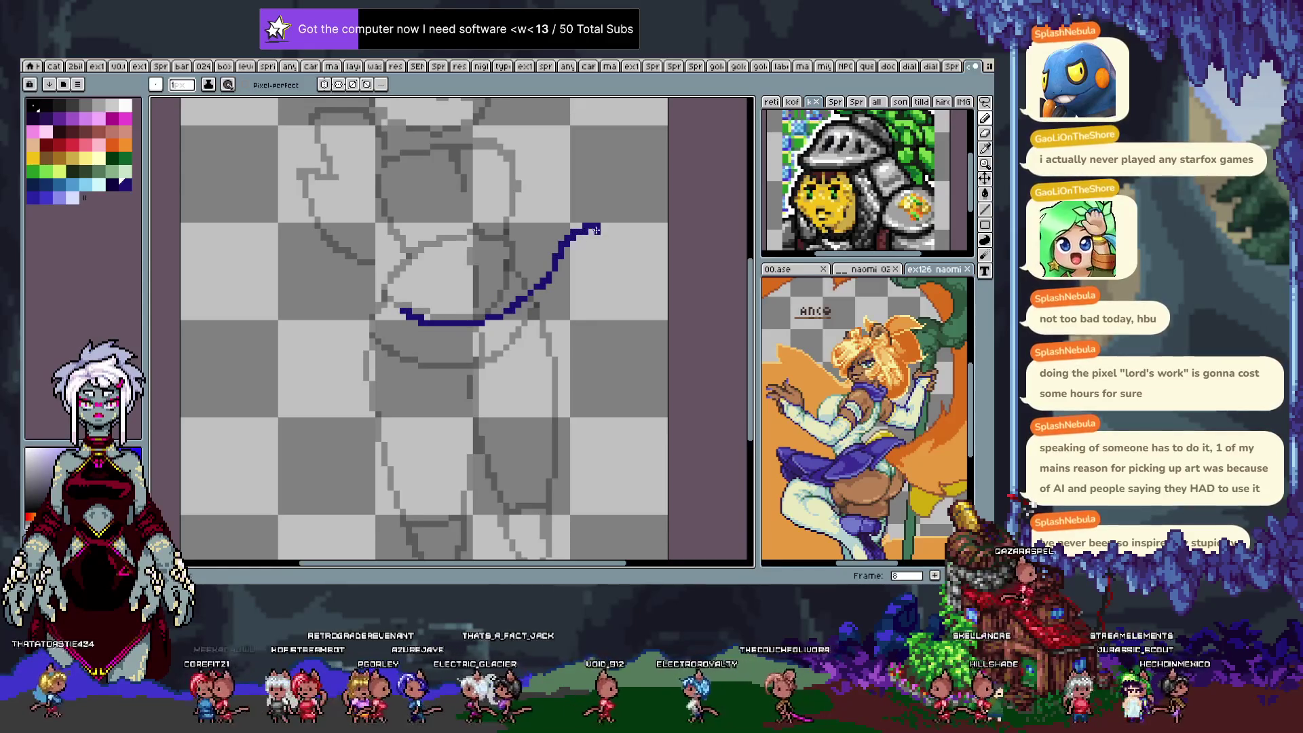
key(Right)
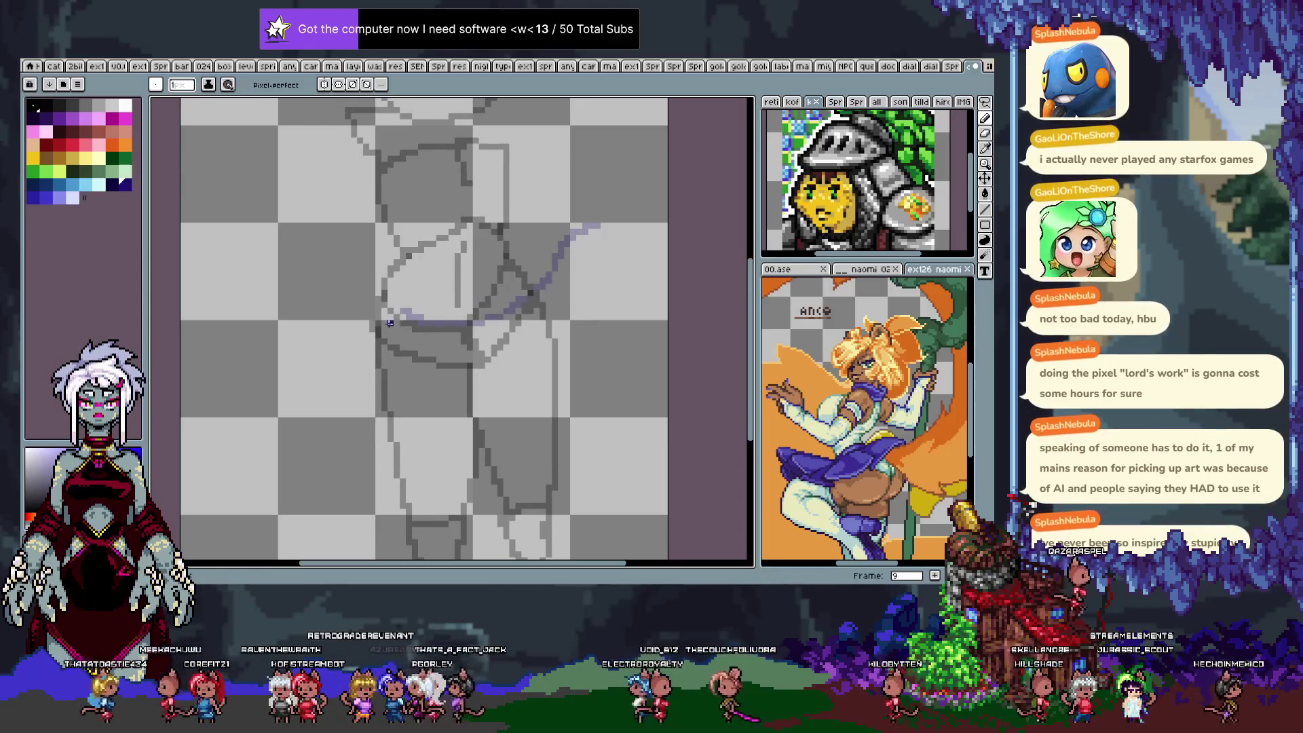
mouse_move(403, 323)
mouse_down()
mouse_move(470, 325)
mouse_move(556, 231)
mouse_up()
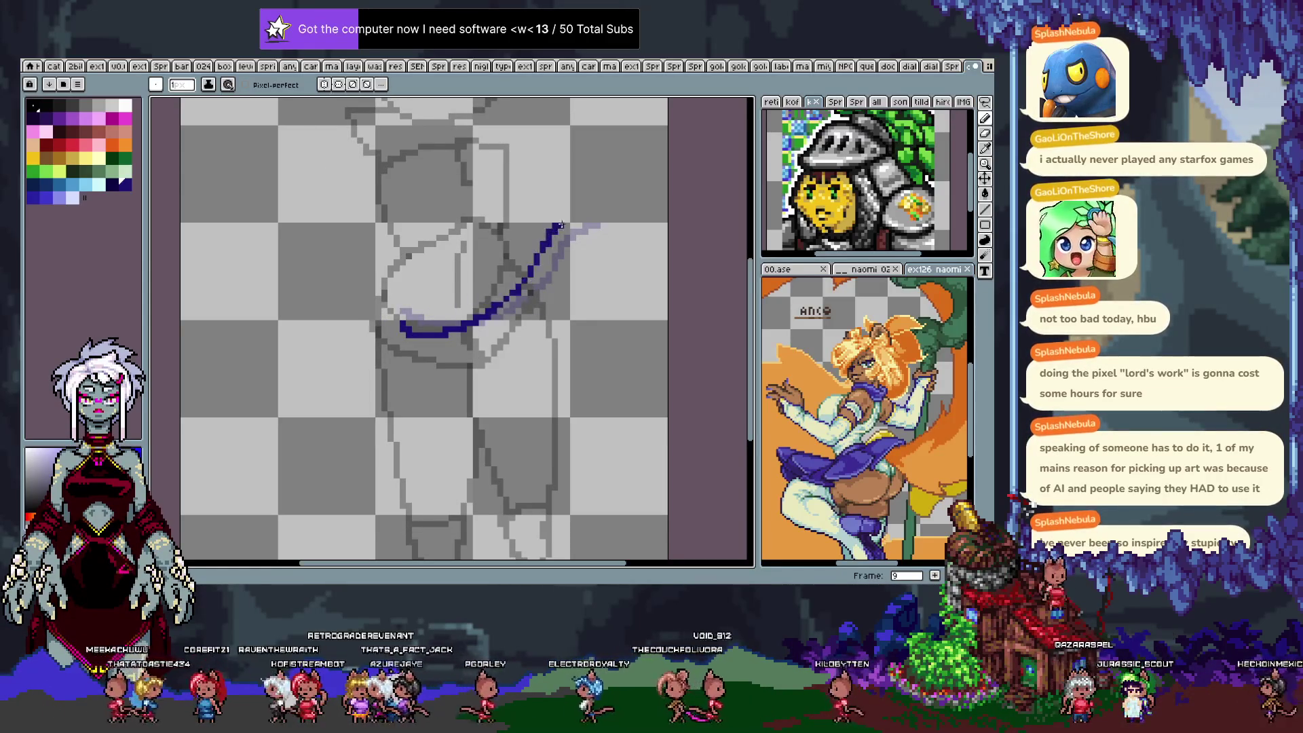
key(Right)
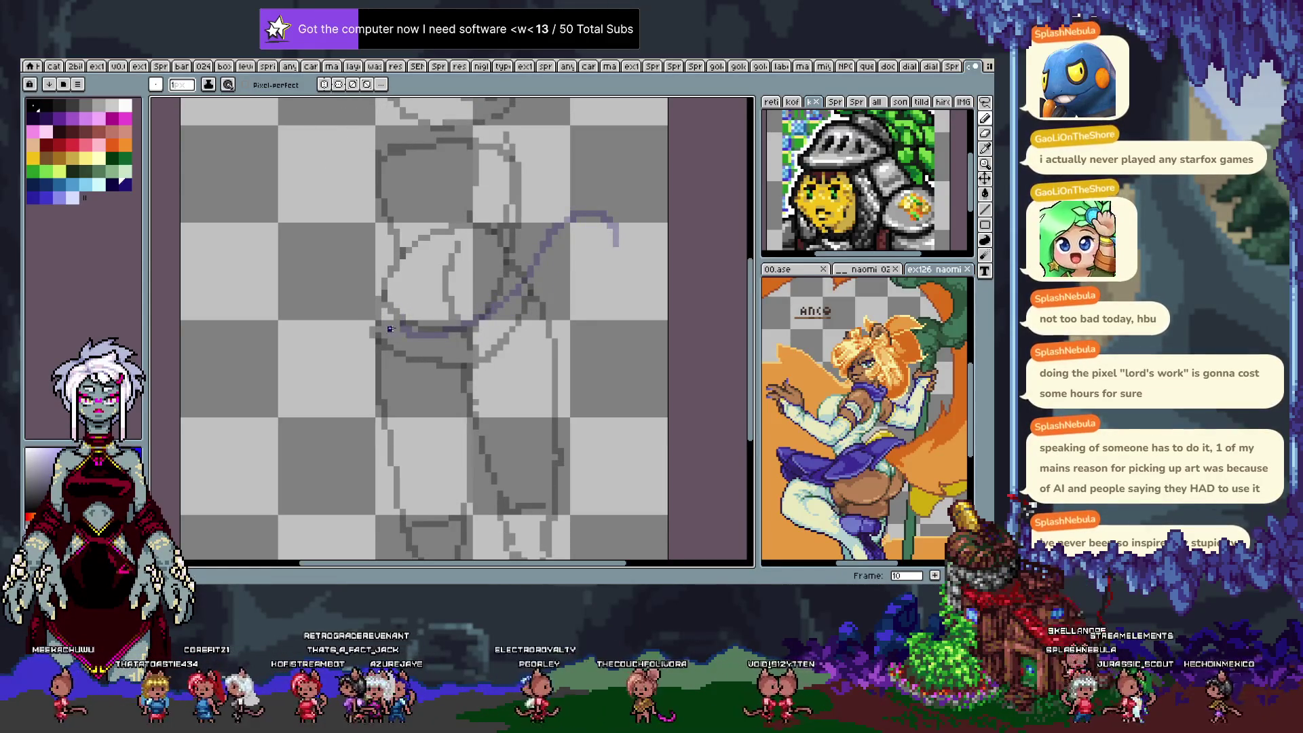
drag(390, 329, 555, 266)
drag(647, 254, 553, 316)
key(Right)
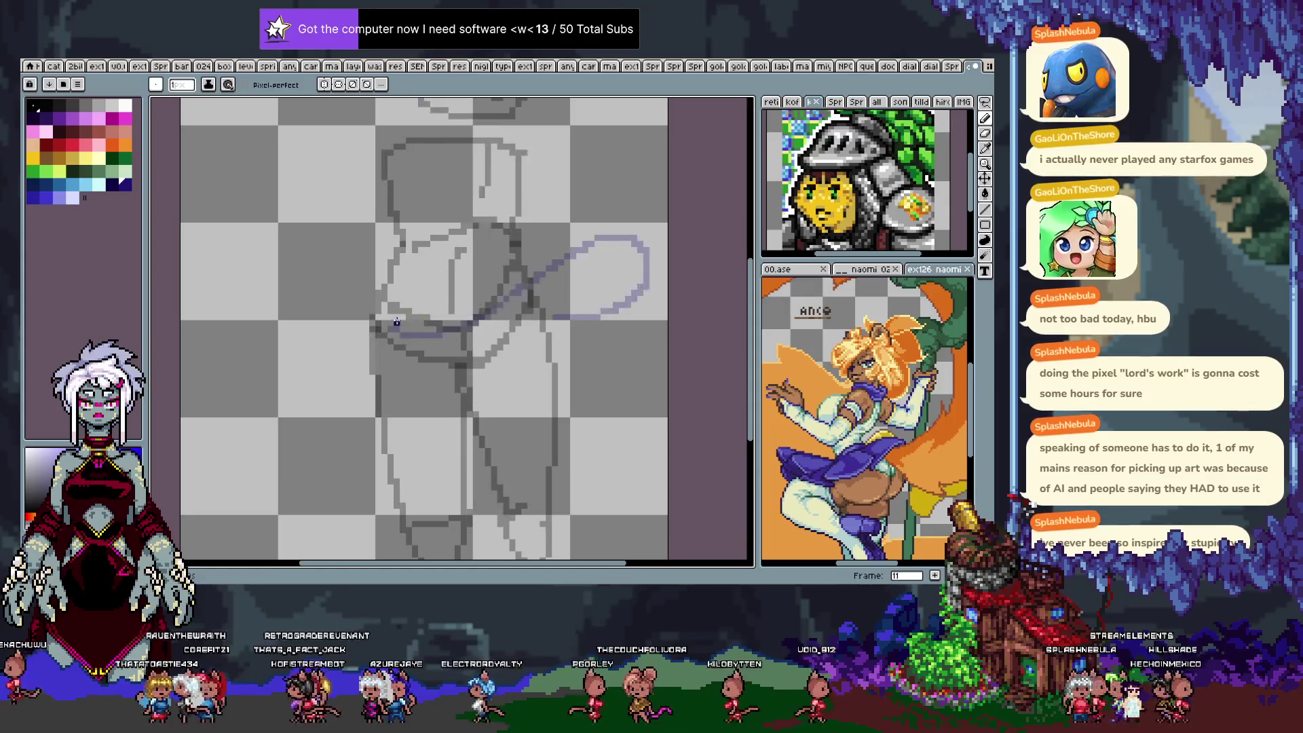
mouse_move(364, 324)
mouse_down()
mouse_move(461, 306)
mouse_move(558, 351)
mouse_up()
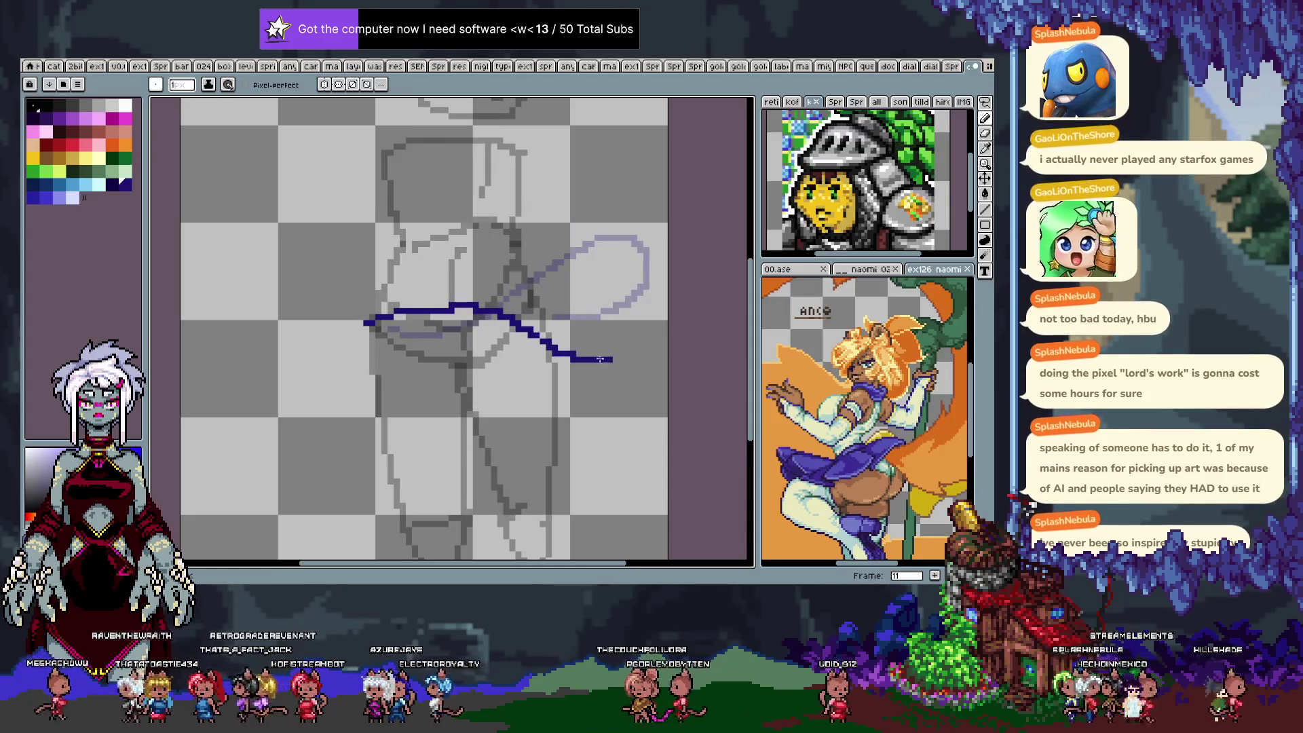
Return to frame 8 and draw a blue curve across the hips.
key(Left)
key(Left)
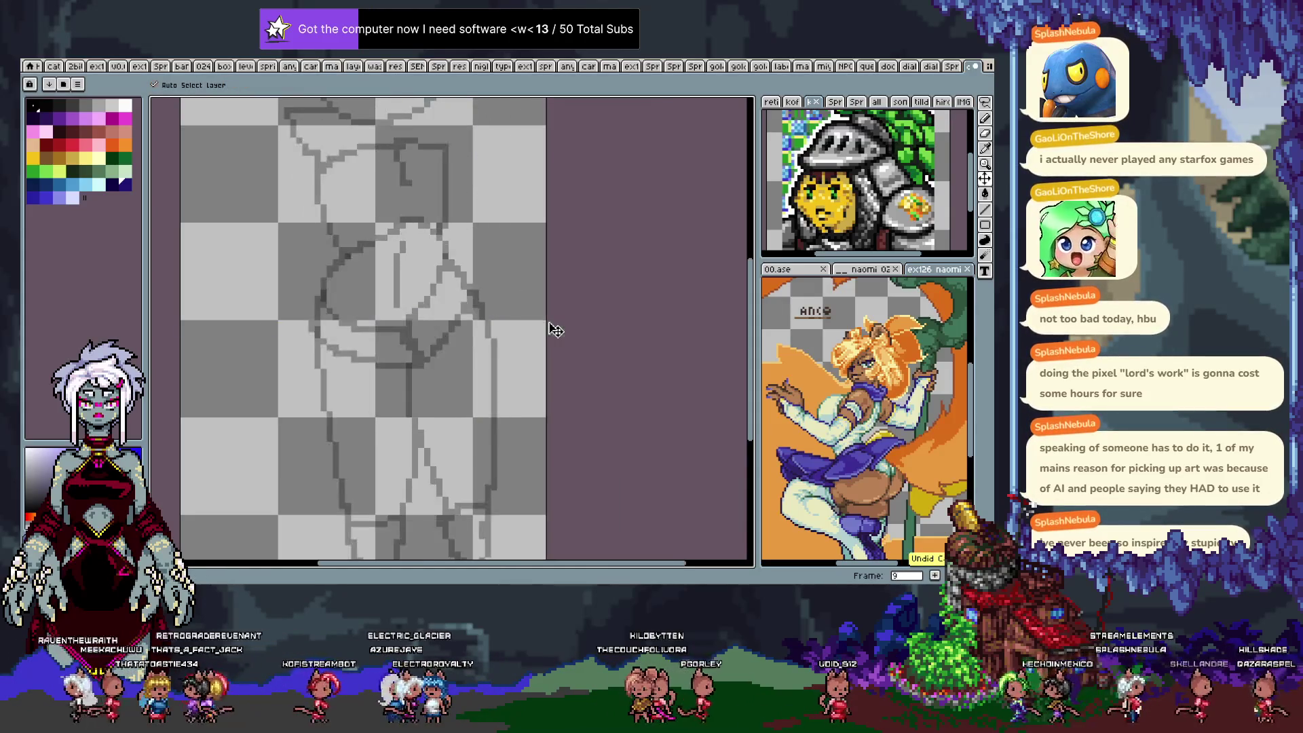
key(Left)
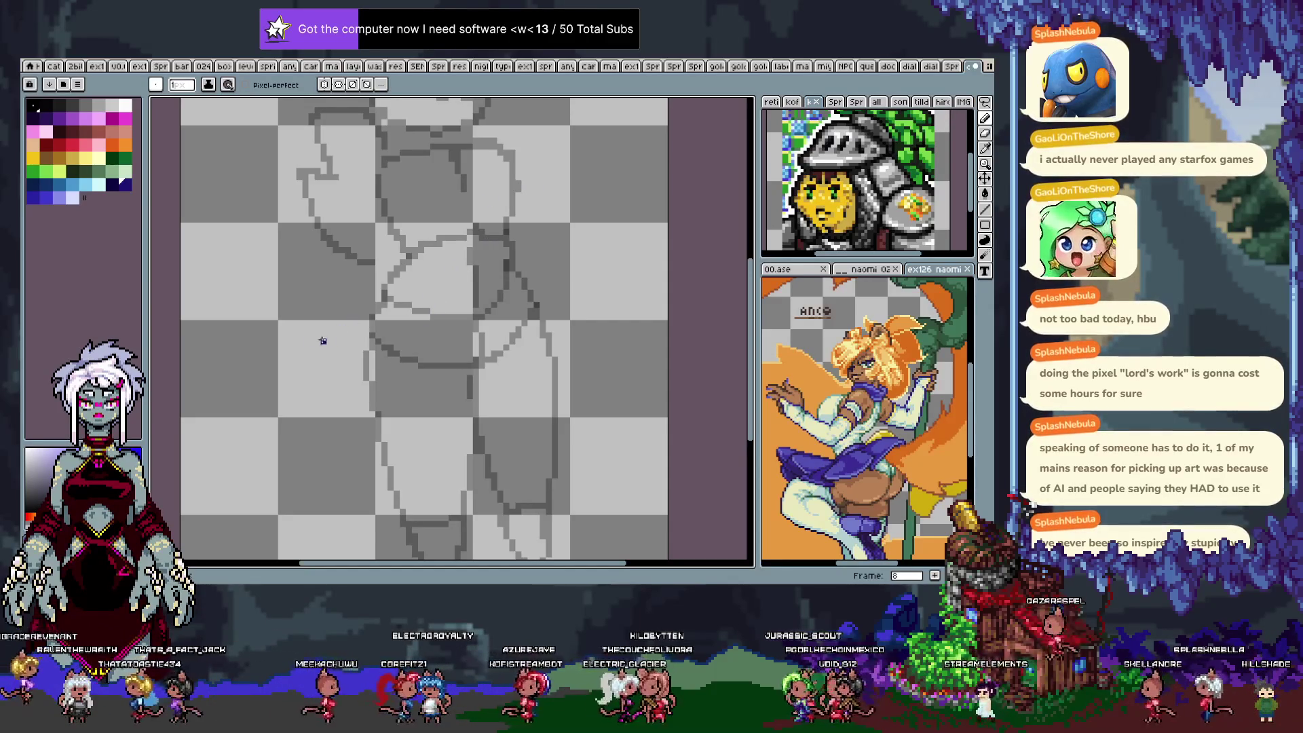
mouse_move(267, 379)
mouse_down()
mouse_move(578, 325)
mouse_move(611, 280)
mouse_up()
Undo the blue hip curve and flip between frames 7 and 15 to review the motion.
key(ctrl+z)
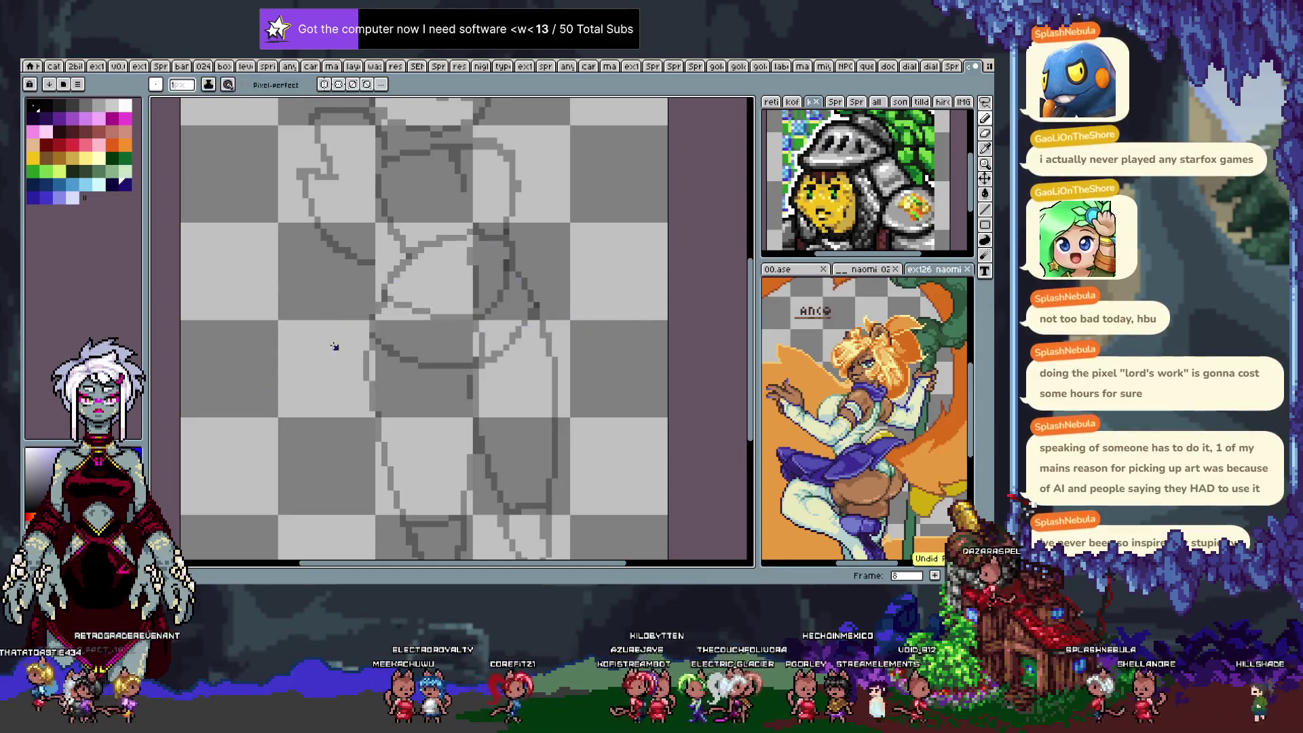
key(comma)
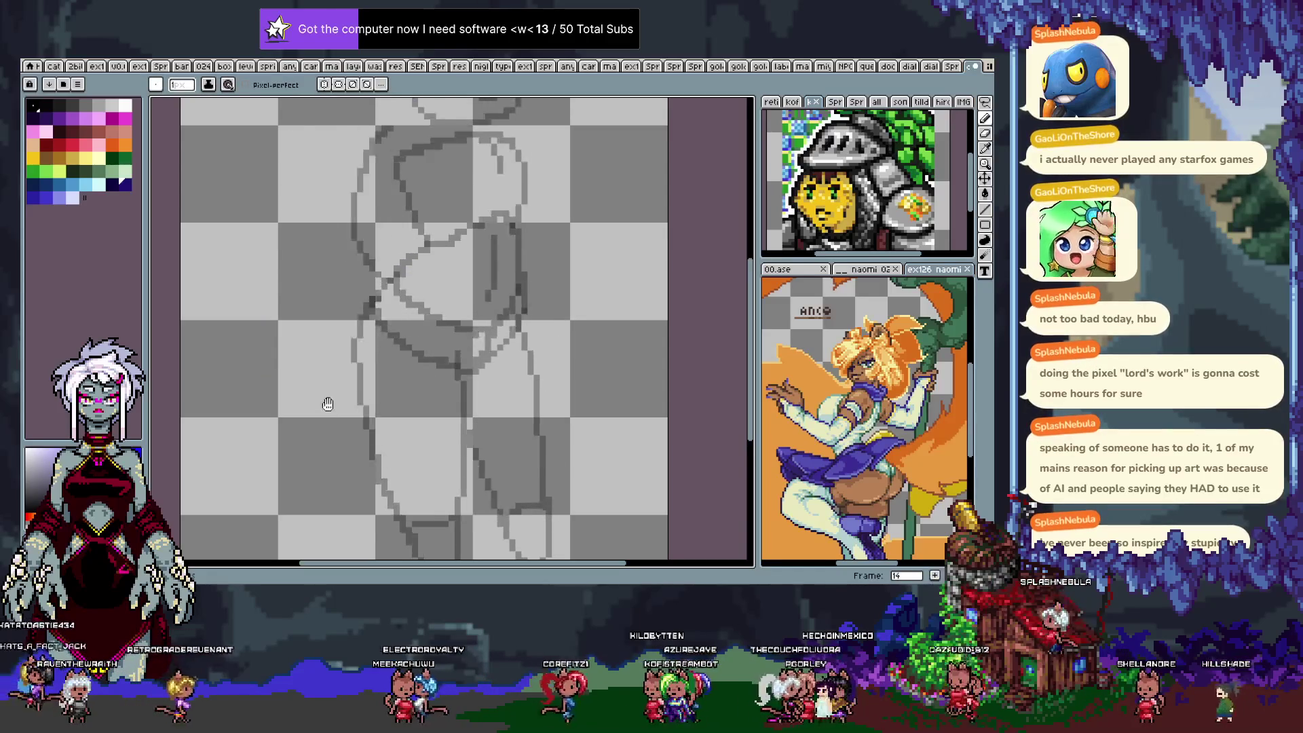
key(period)
key(period)
key(period)
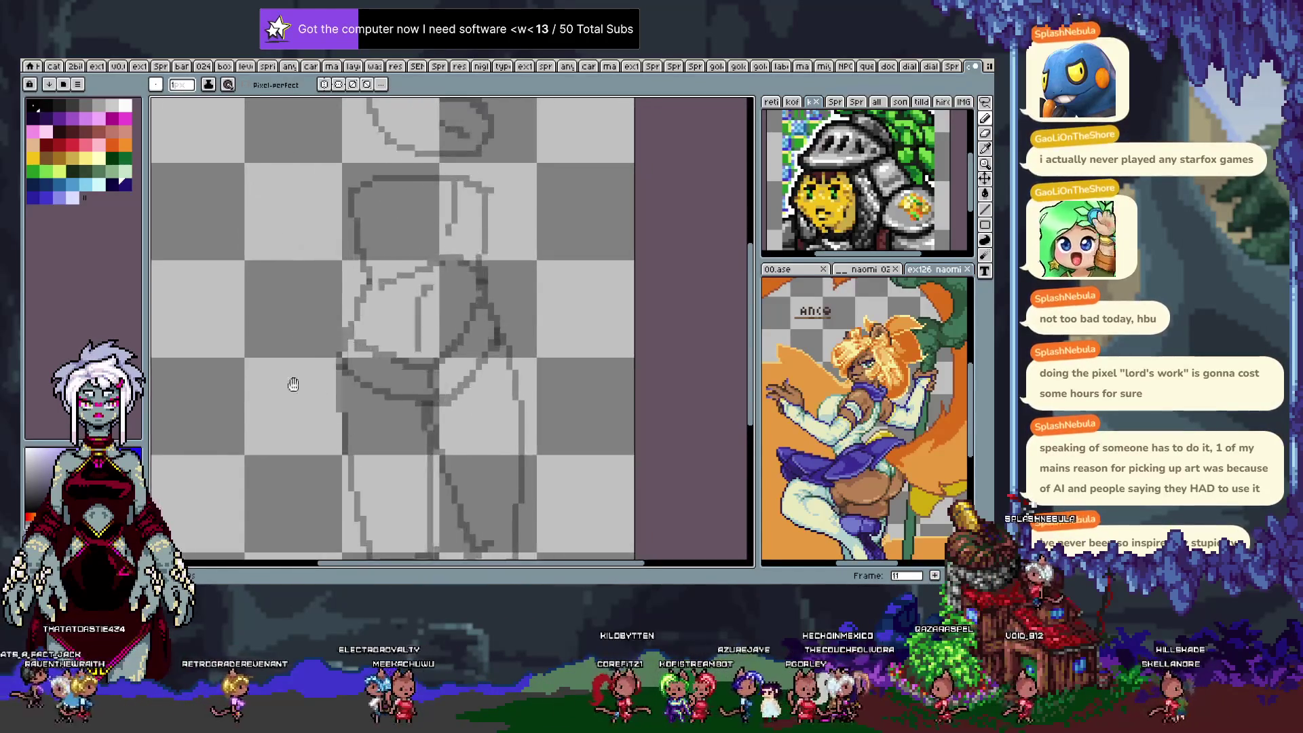
key(comma)
key(comma)
key(comma)
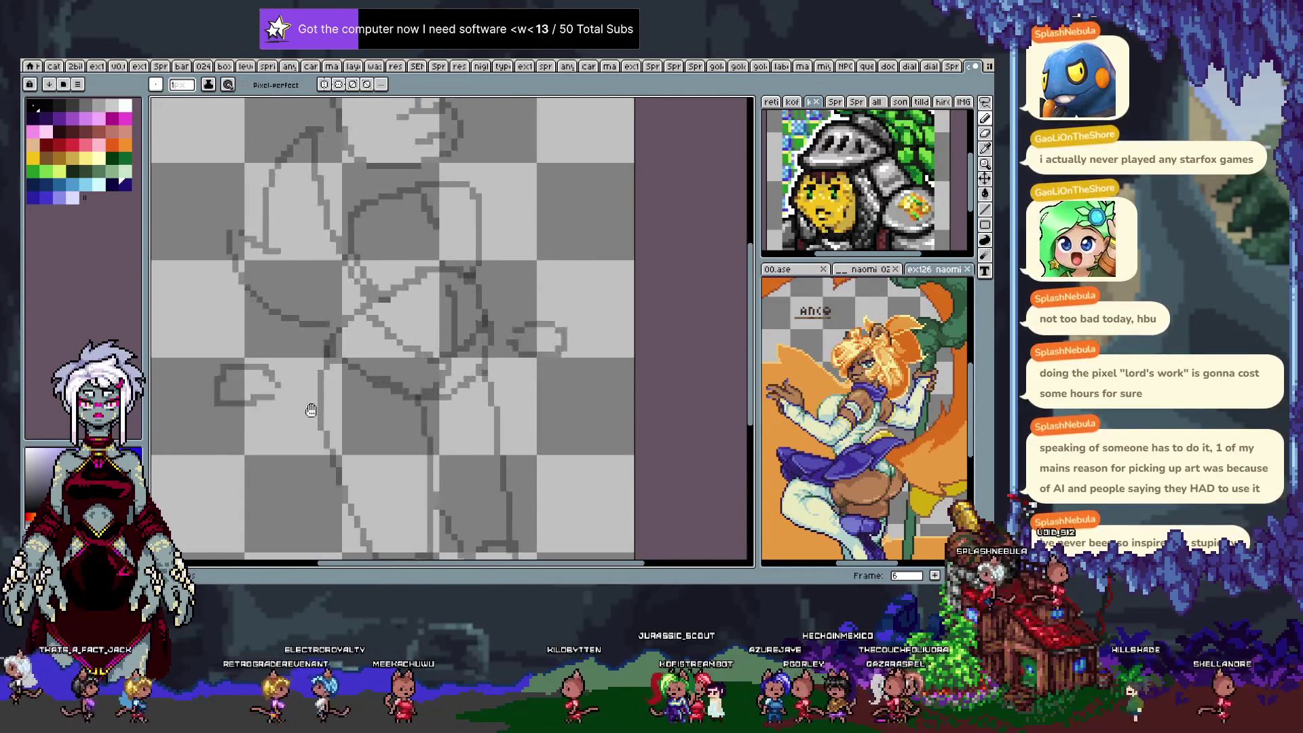
key(comma)
key(comma)
key(comma)
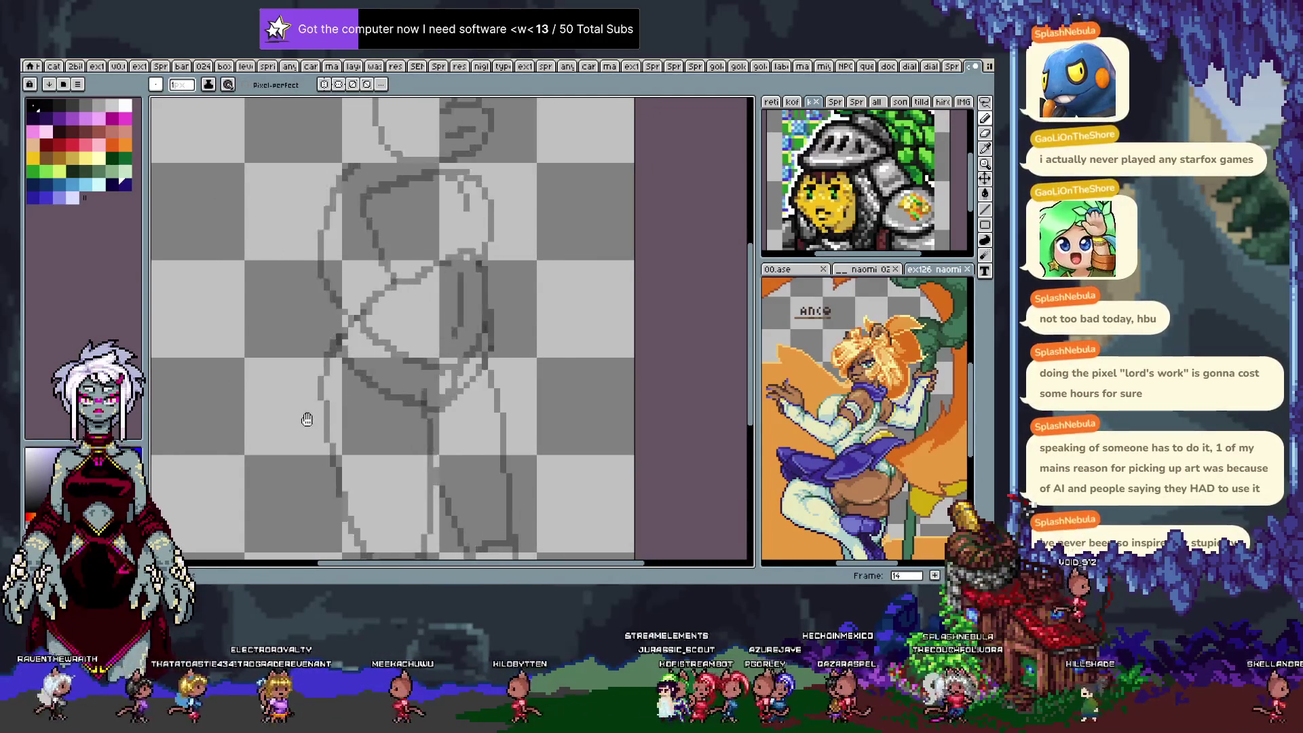
key(period)
key(period)
key(period)
Draw a dark blue outline down the left leg on frame 4.
drag(410, 374, 430, 344)
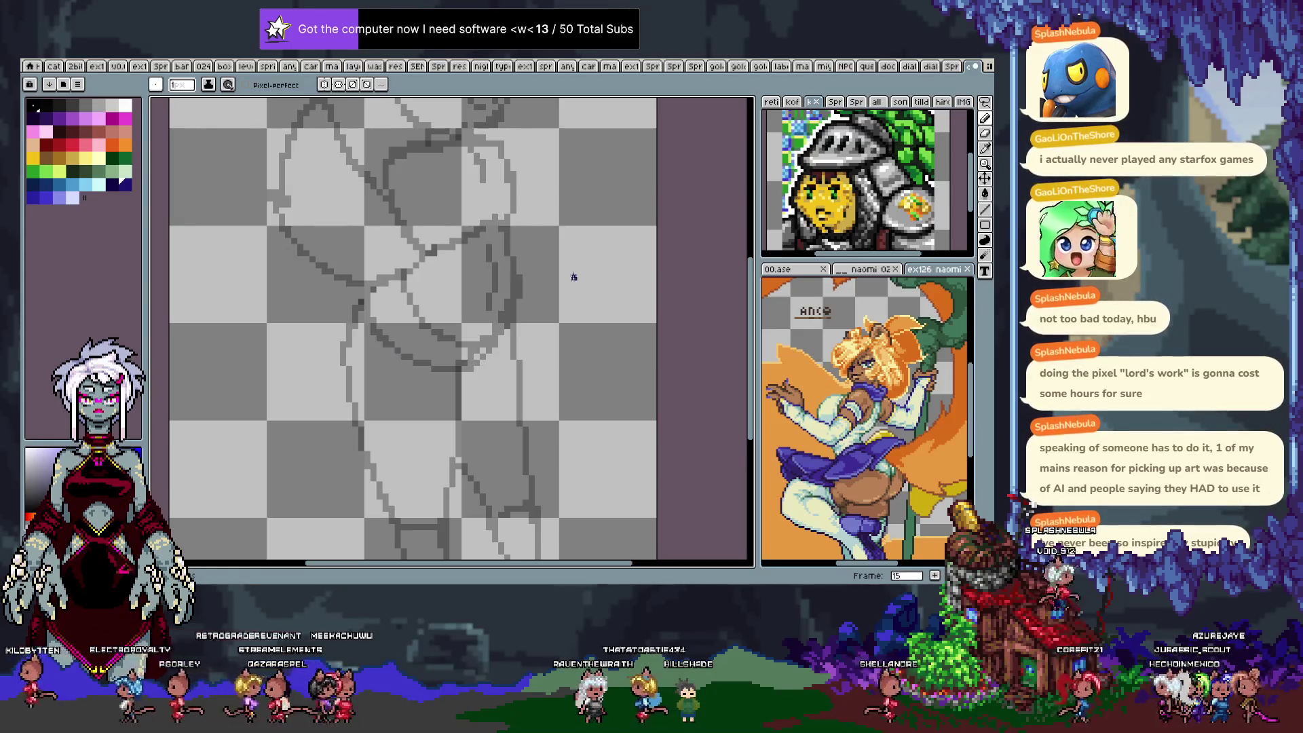
drag(448, 338, 479, 360)
key(Return)
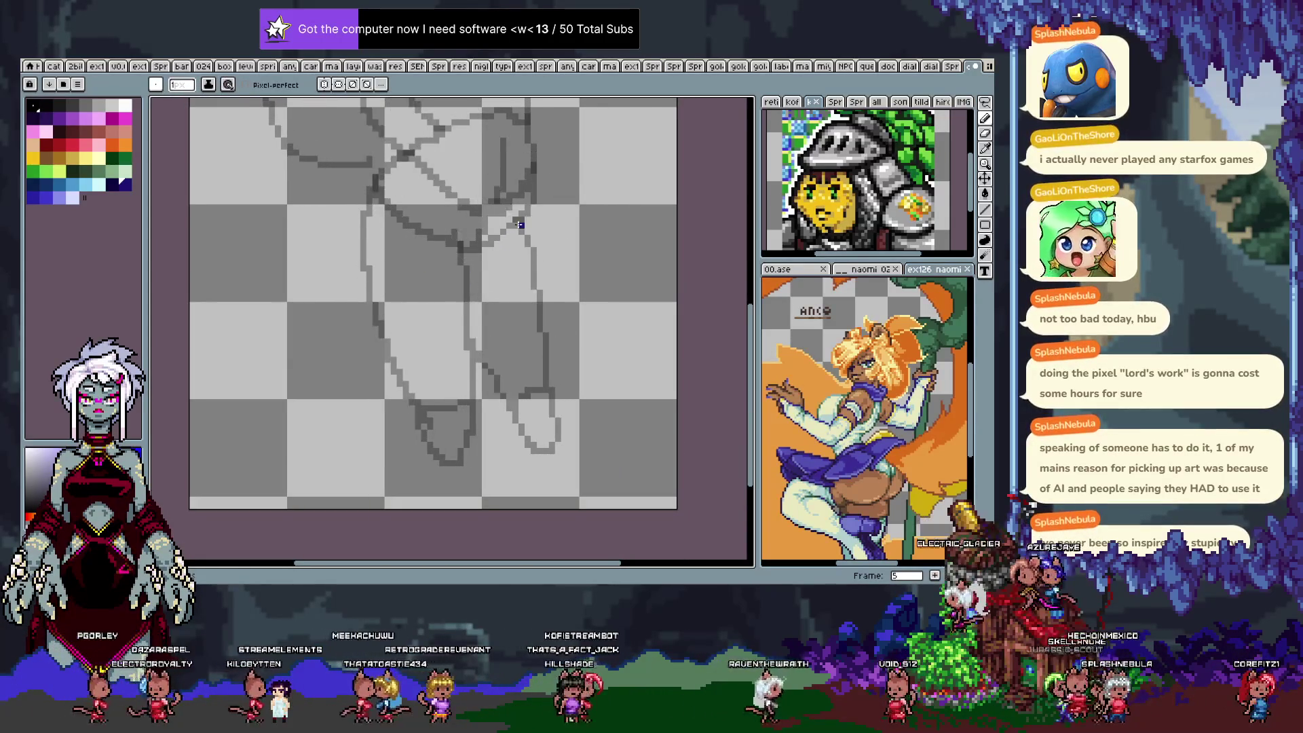
drag(514, 218, 473, 424)
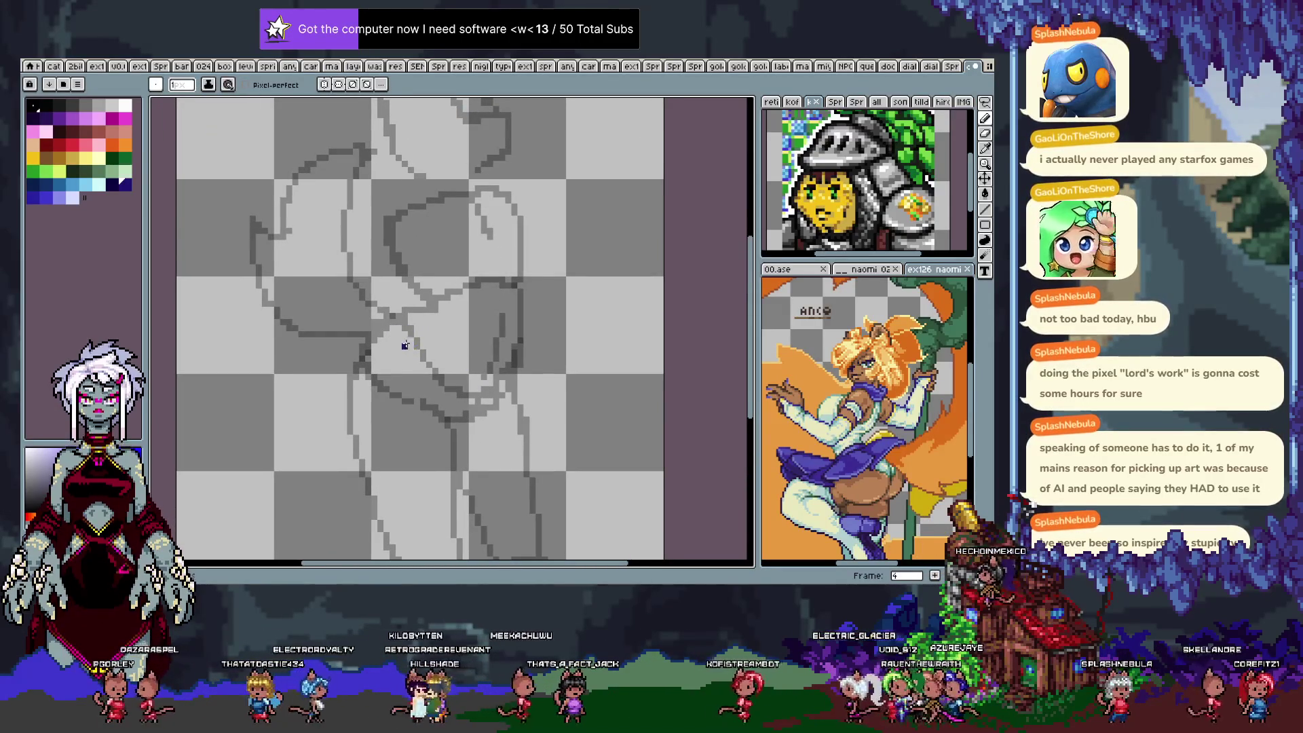
mouse_move(405, 315)
mouse_down()
mouse_move(282, 444)
mouse_move(309, 478)
mouse_move(407, 536)
mouse_move(485, 405)
mouse_up()
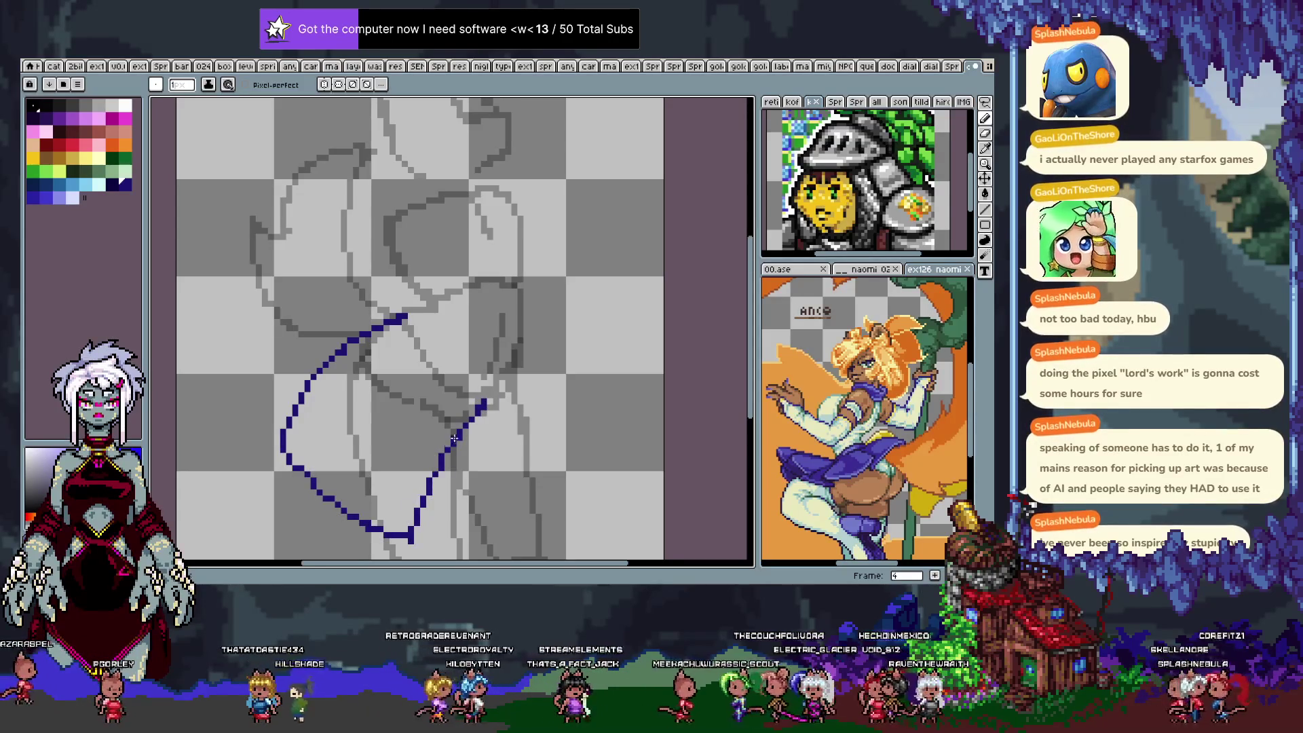
Redraw the blue leg guides on frame 4, straightening the right-leg line.
scroll(449, 444, down, 2)
key(ctrl+z)
drag(410, 468, 461, 324)
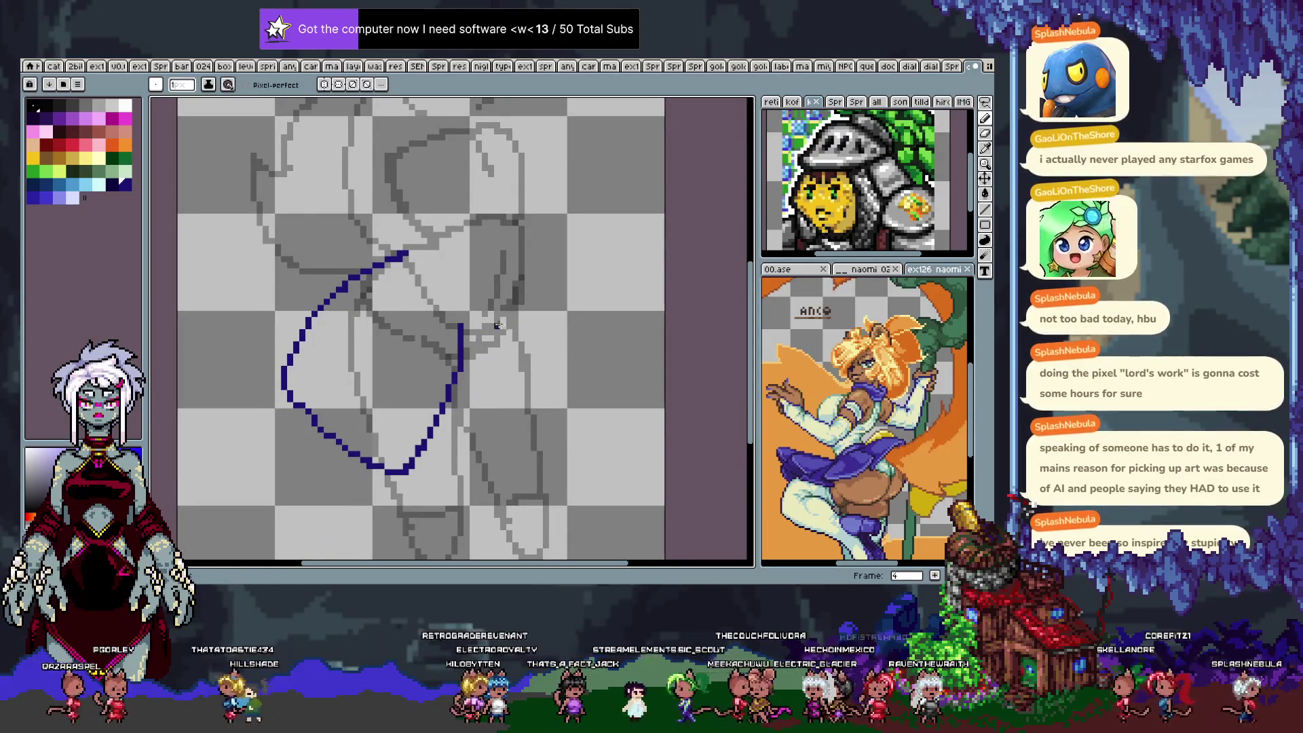
drag(522, 437, 486, 323)
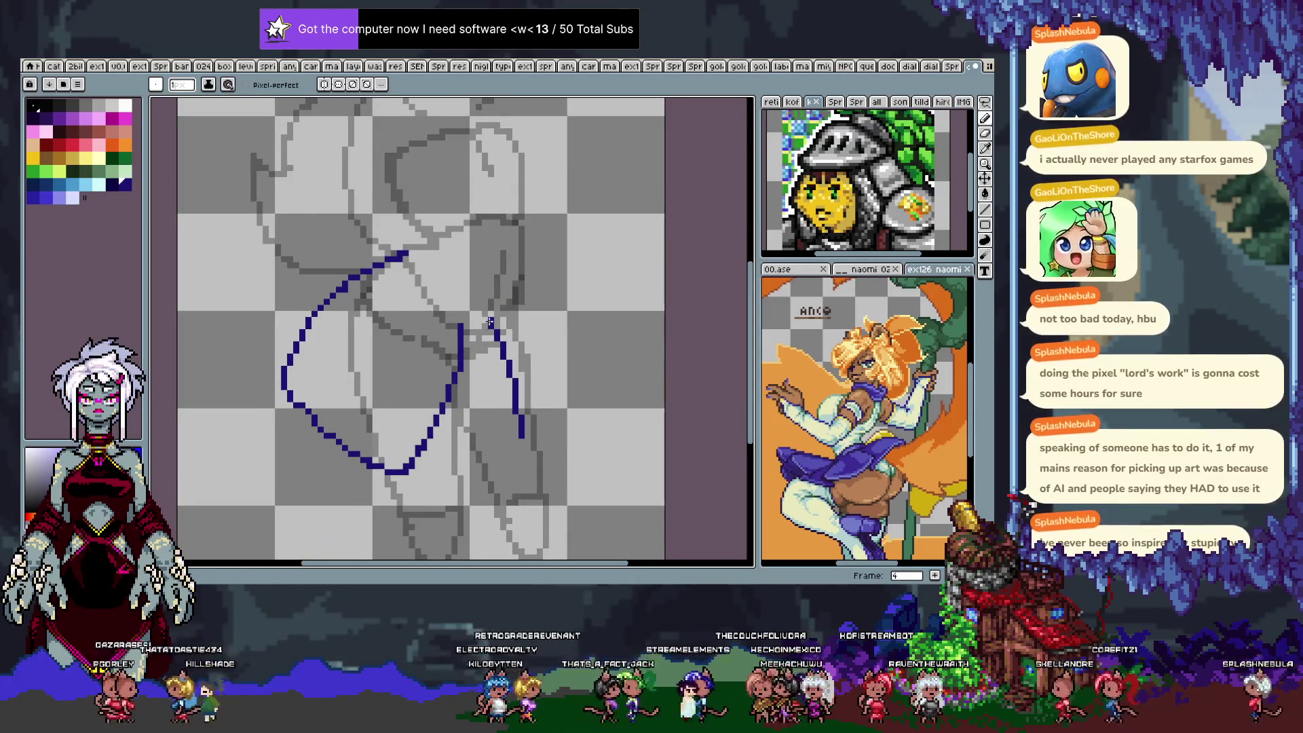
key(ctrl+z)
mouse_move(489, 318)
mouse_down()
mouse_move(514, 449)
mouse_move(569, 393)
mouse_move(520, 265)
mouse_up()
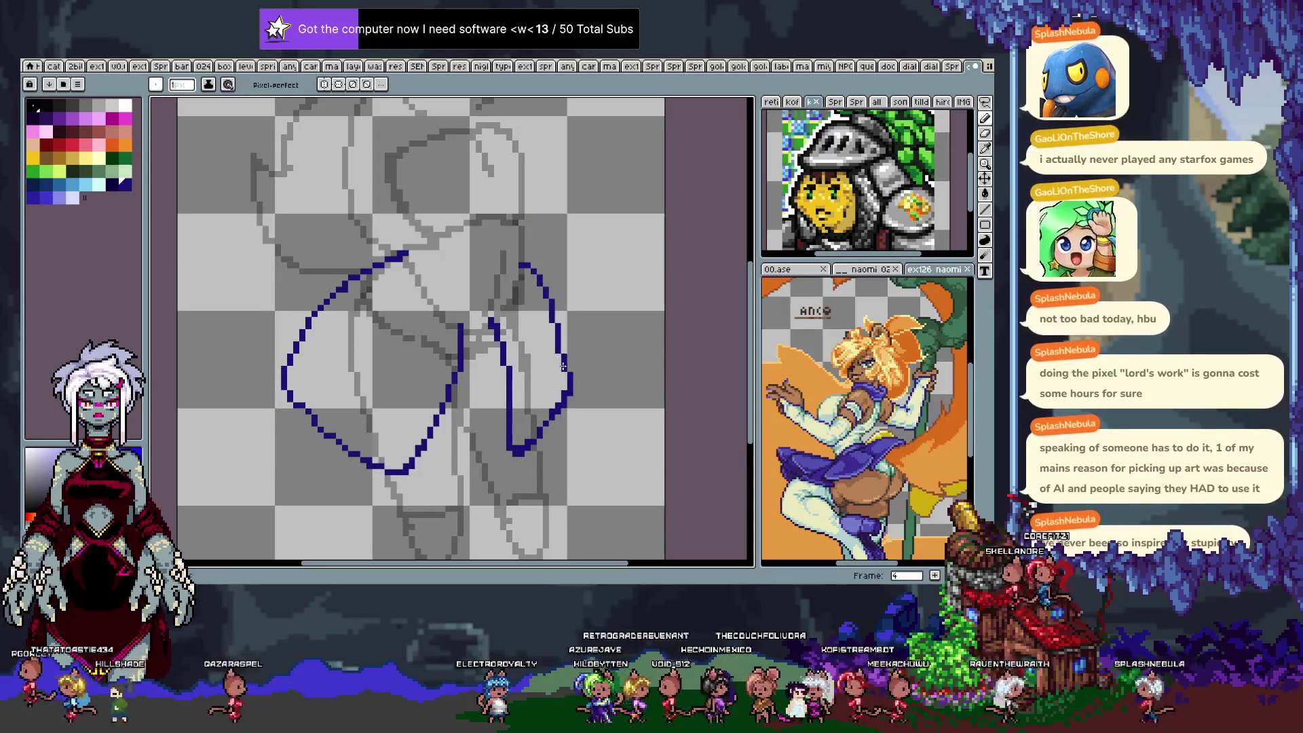
Outline the left thigh and right leg in dark blue on frame 5.
key(Right)
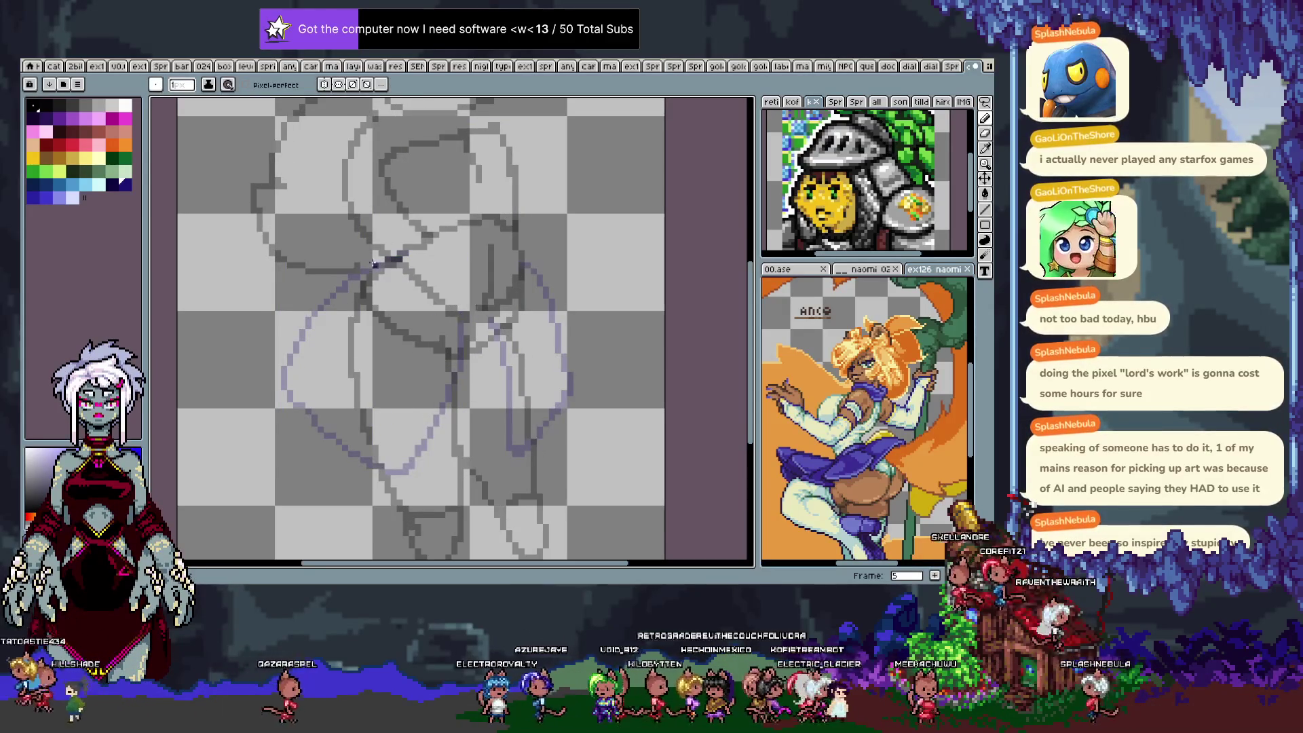
mouse_move(403, 257)
mouse_down()
mouse_move(285, 333)
mouse_move(293, 397)
mouse_move(390, 462)
mouse_move(473, 324)
mouse_up()
drag(526, 263, 559, 390)
mouse_move(495, 313)
mouse_down()
mouse_move(534, 438)
mouse_move(533, 266)
mouse_move(537, 421)
mouse_move(517, 256)
mouse_move(543, 367)
mouse_up()
key(e)
key(b)
Compare frames 4 and 5, then step ahead to frame 7.
key(Right)
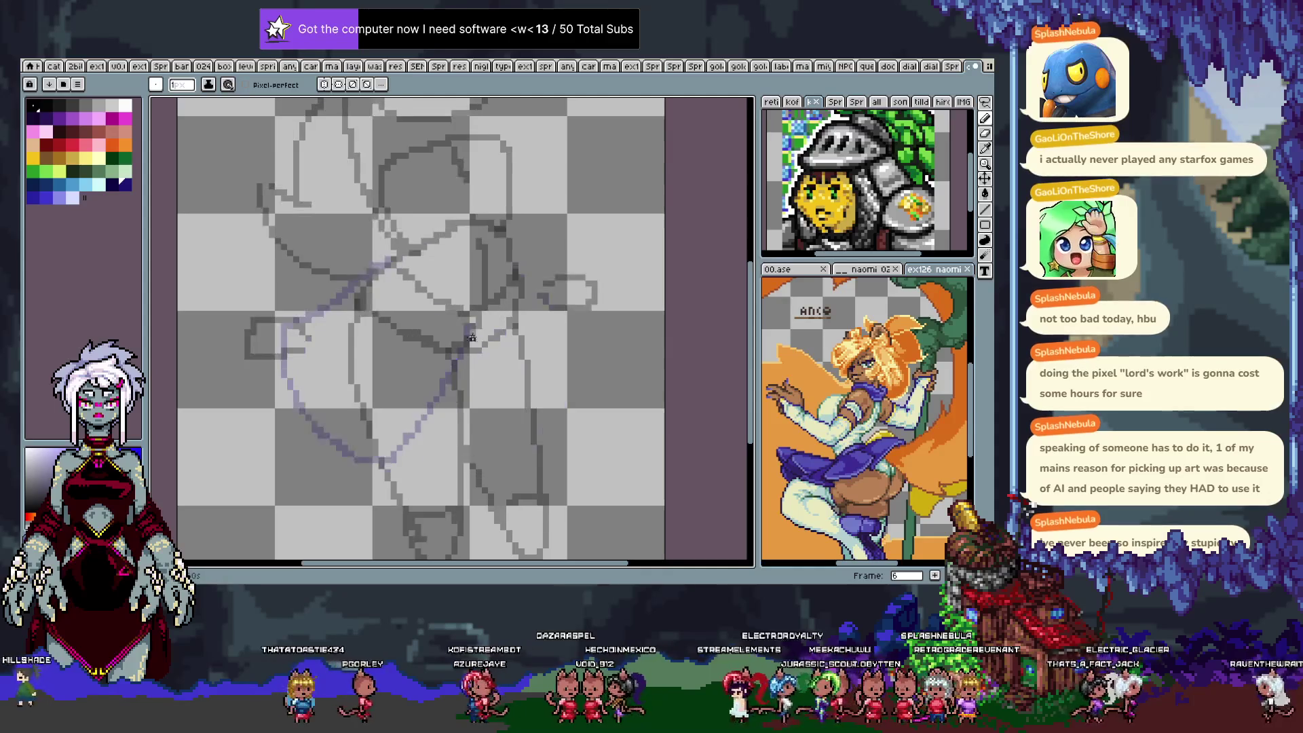
key(Left)
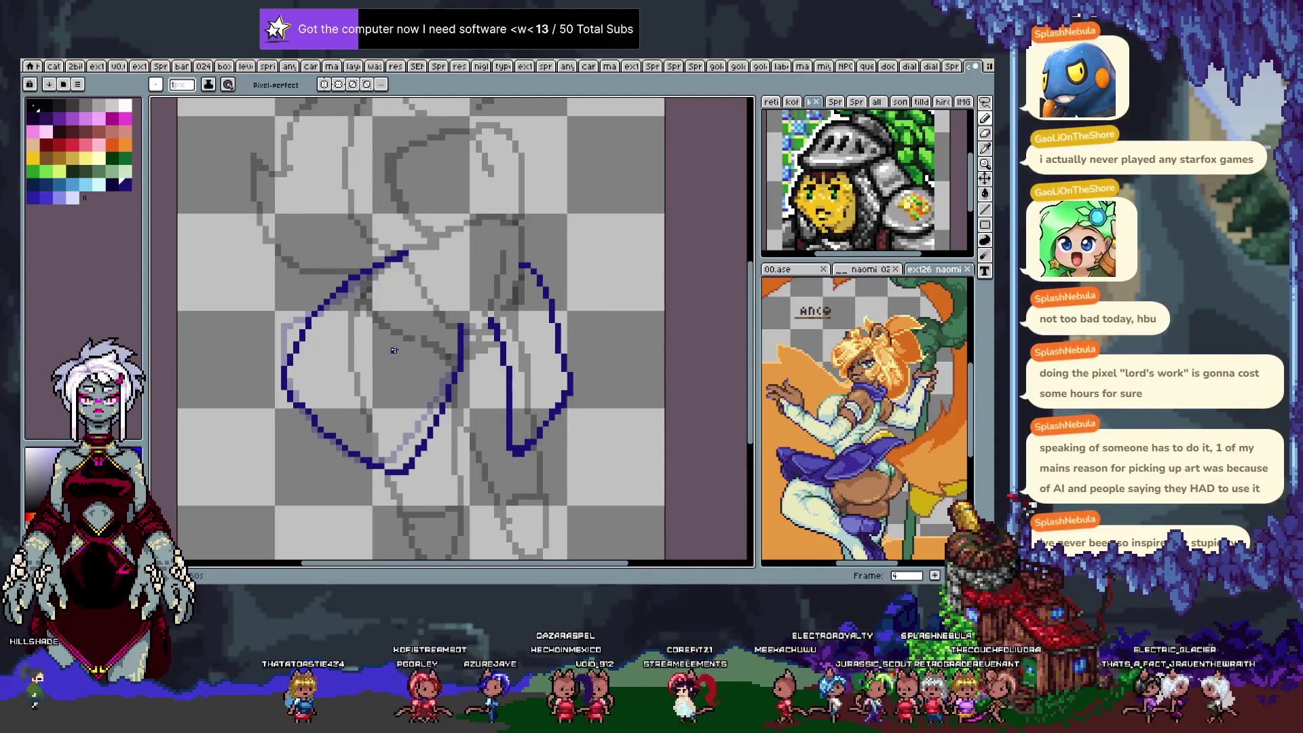
key(Right)
key(Left)
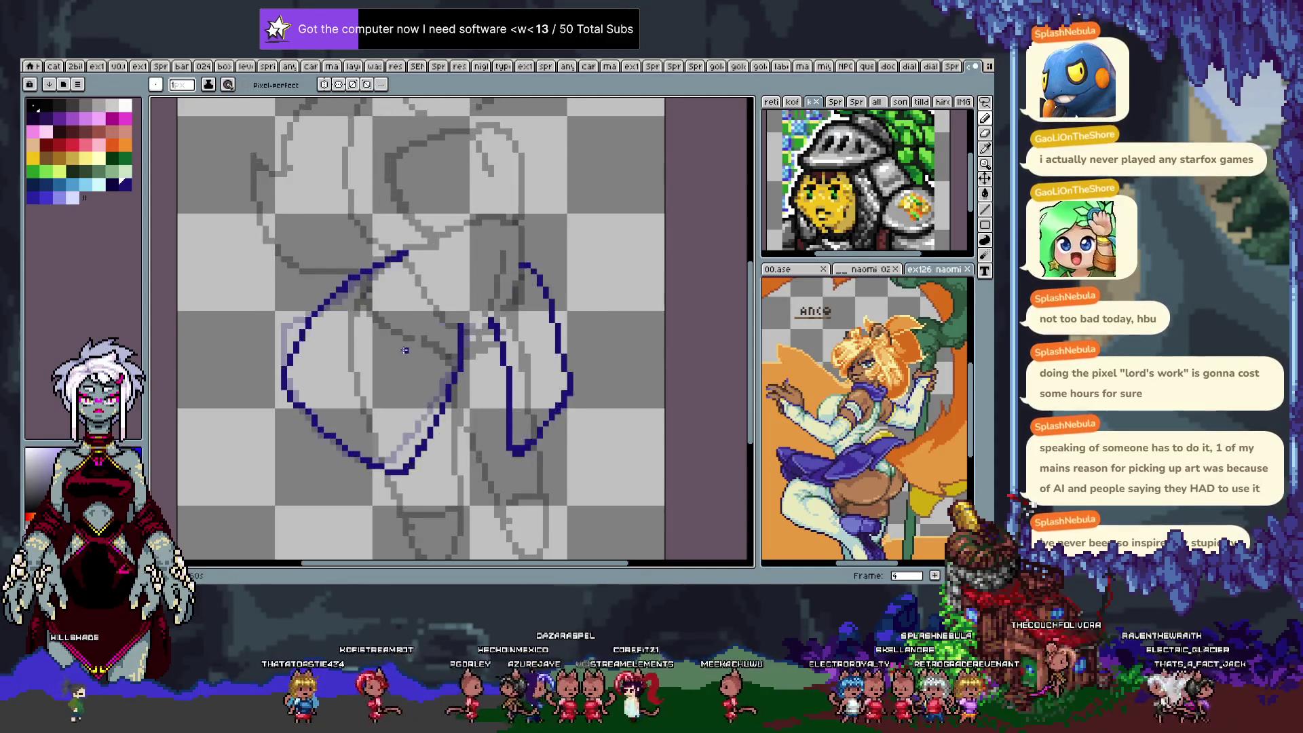
key(Right)
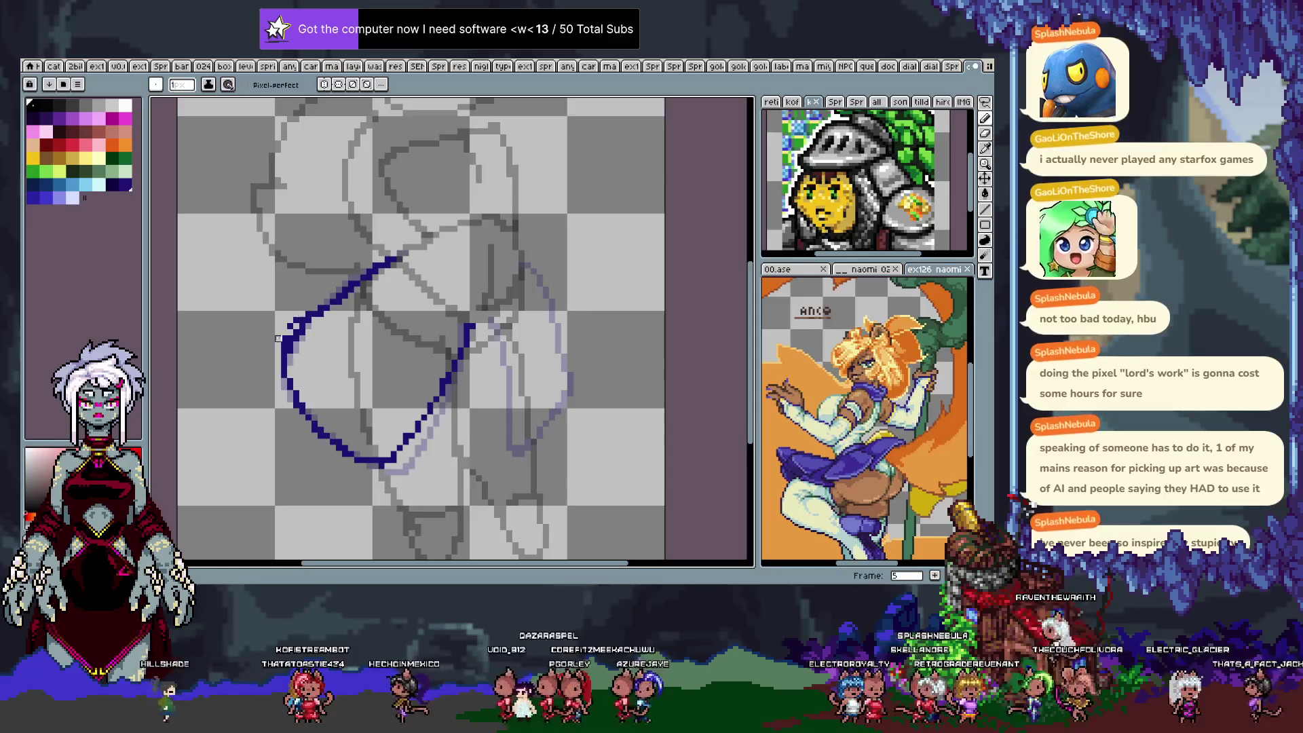
key(Left)
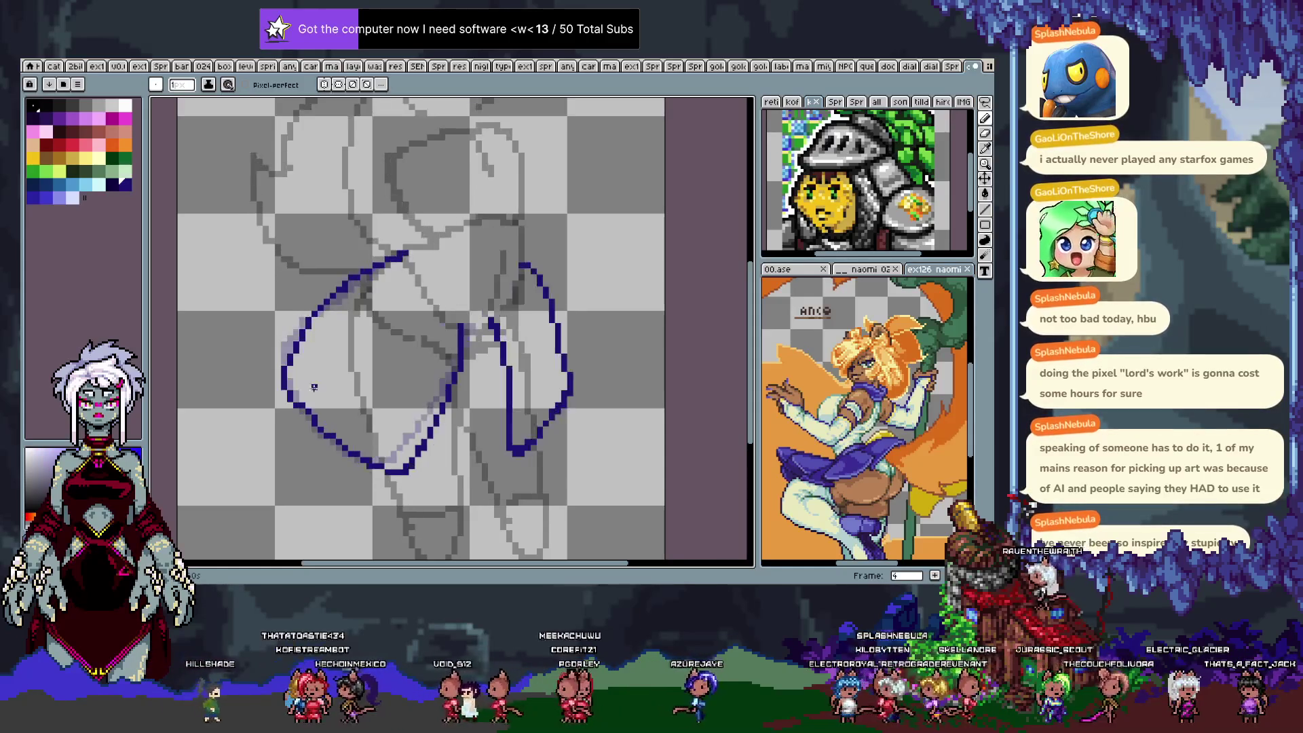
key(Right)
key(Right)
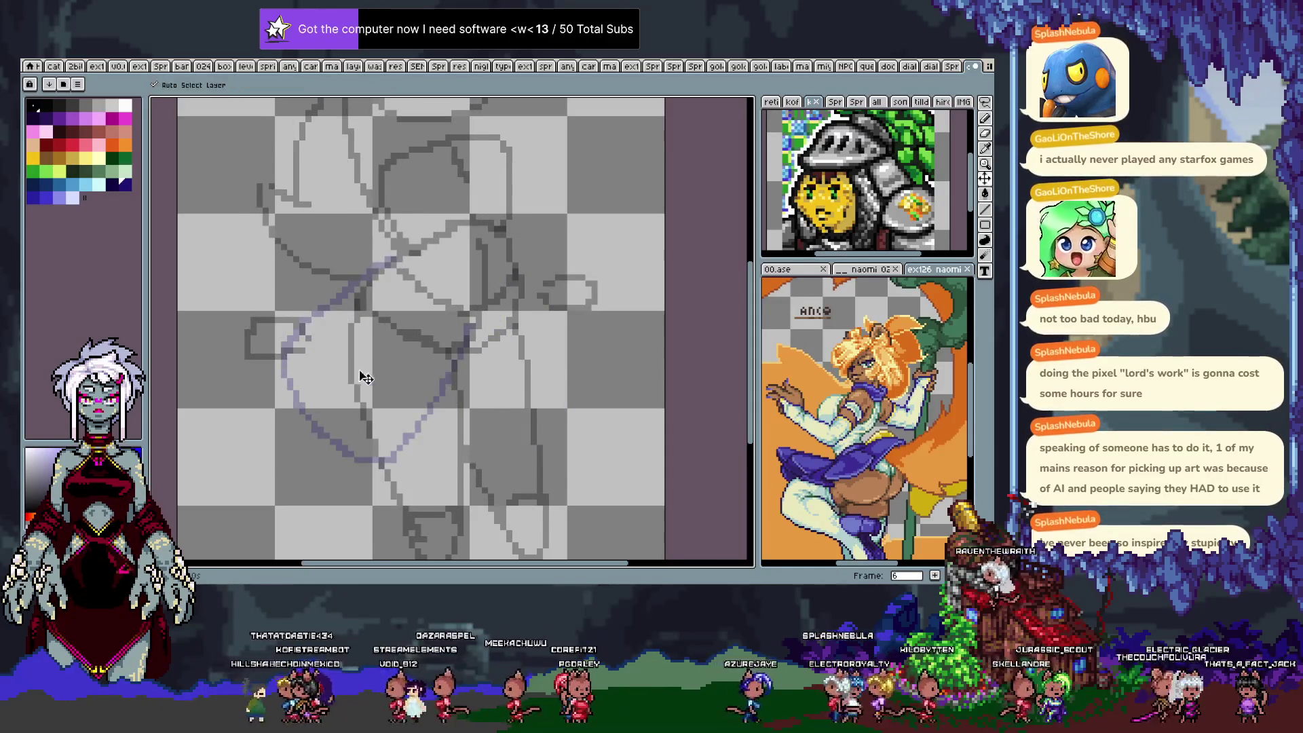
key(Left)
key(Right)
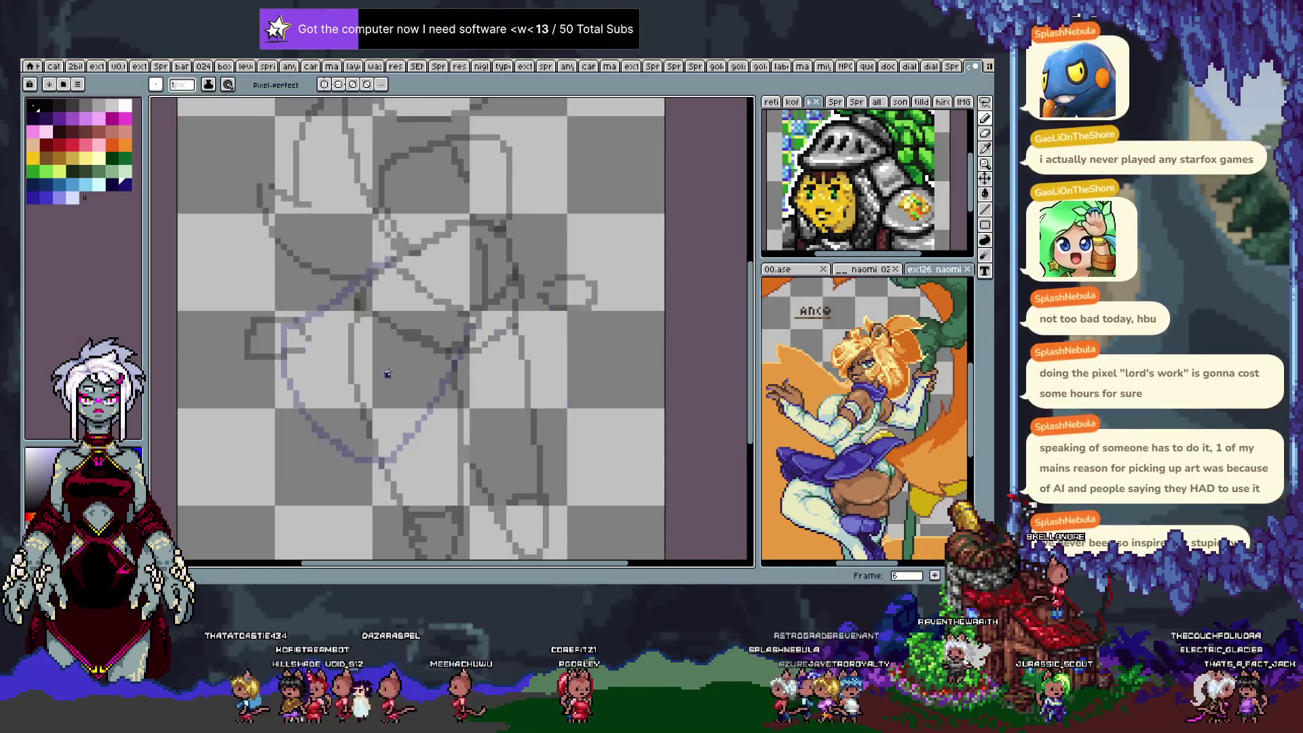
key(Right)
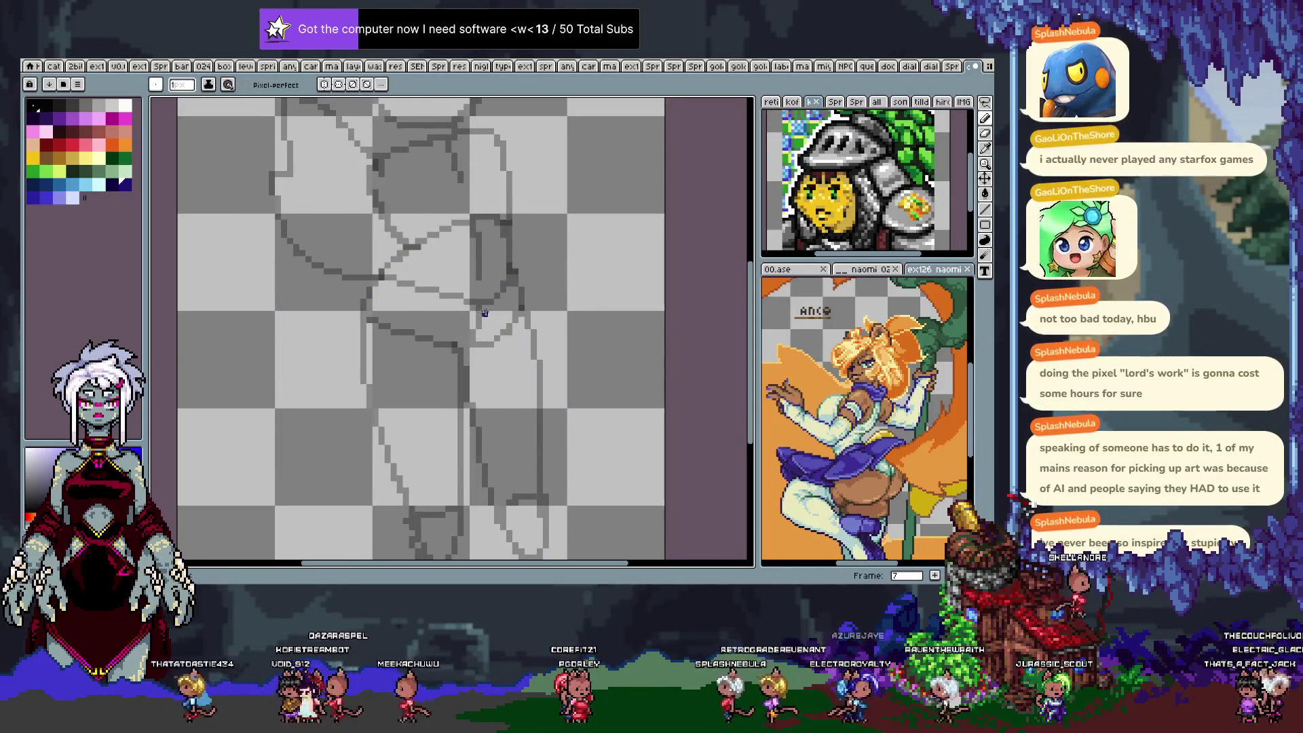
key(Right)
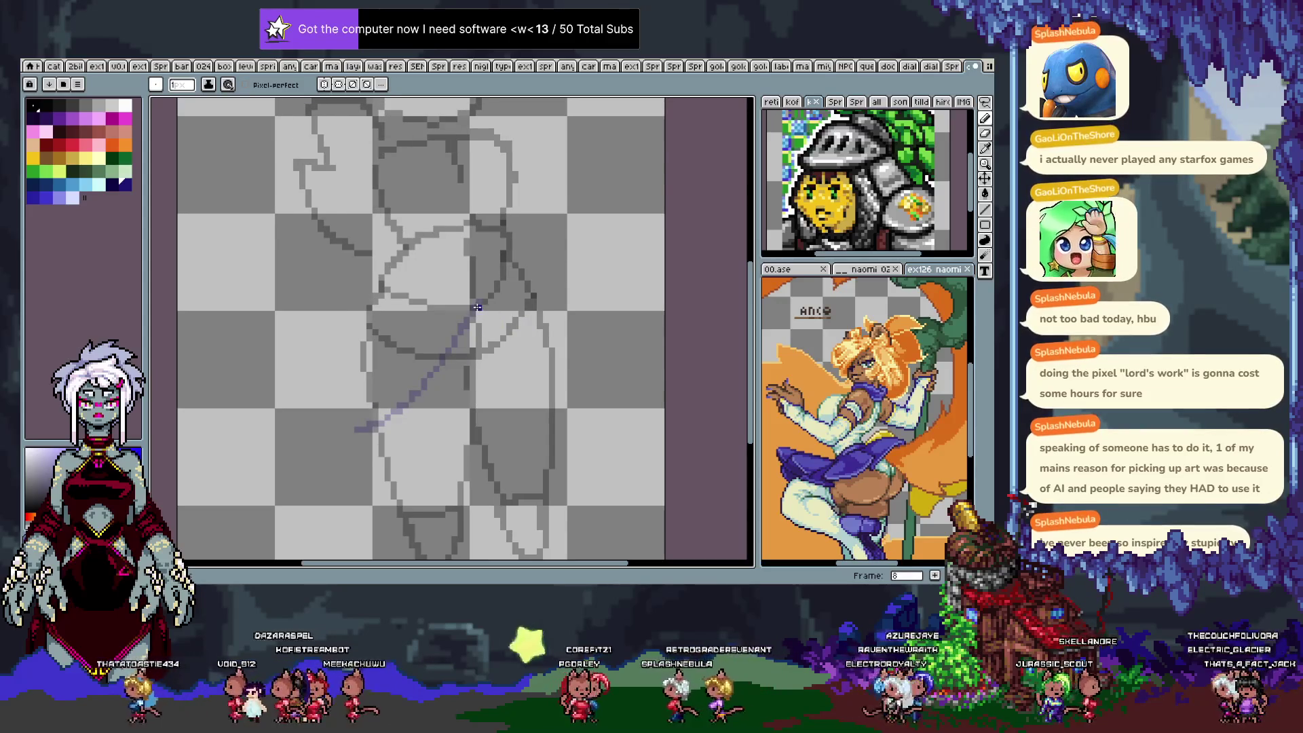
Try a blue leg stroke on frame 7, undo it and redo the earlier strokes.
drag(448, 339, 427, 395)
key(ctrl+z)
key(ctrl+z)
key(ctrl+y)
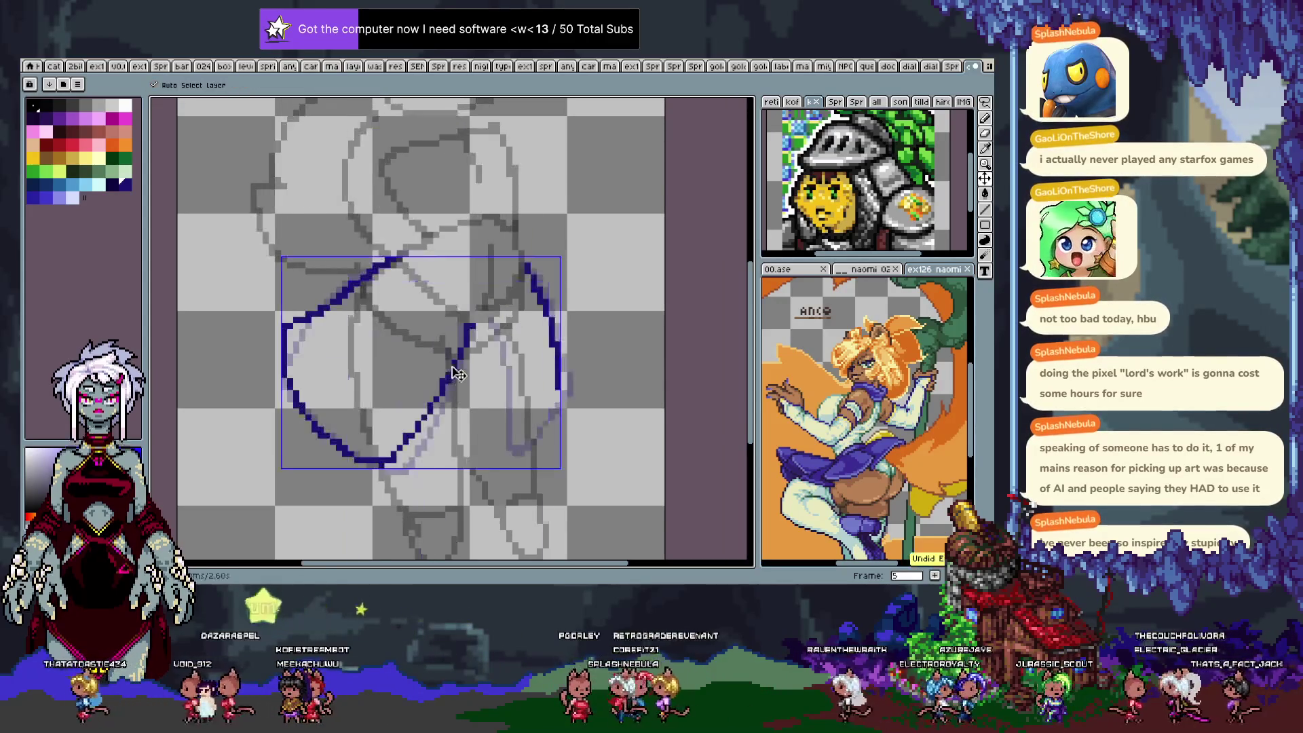
key(ctrl+y)
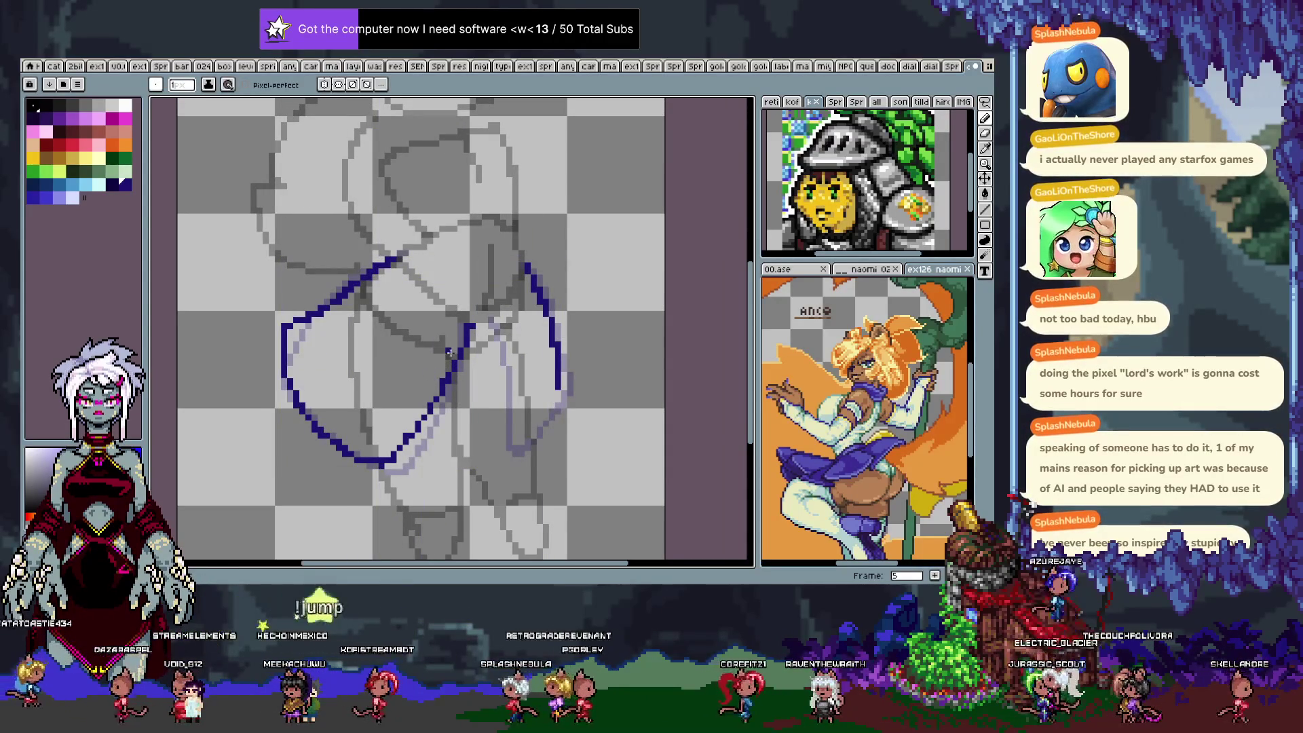
Flip back and forth around frame 4 to preview the leg motion.
key(Left)
key(Left)
key(Left)
key(Left)
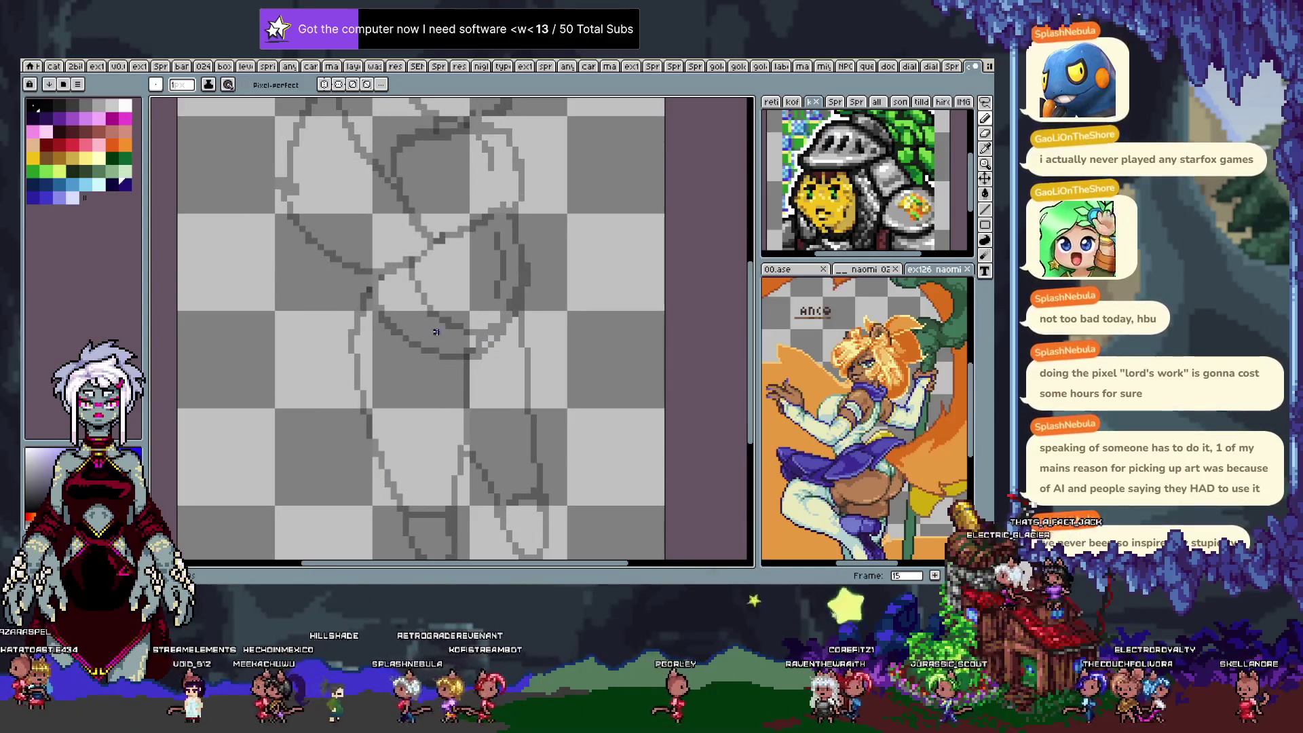
key(Right)
key(Right)
key(Right)
key(Left)
key(Right)
key(Right)
key(Left)
key(Left)
key(Right)
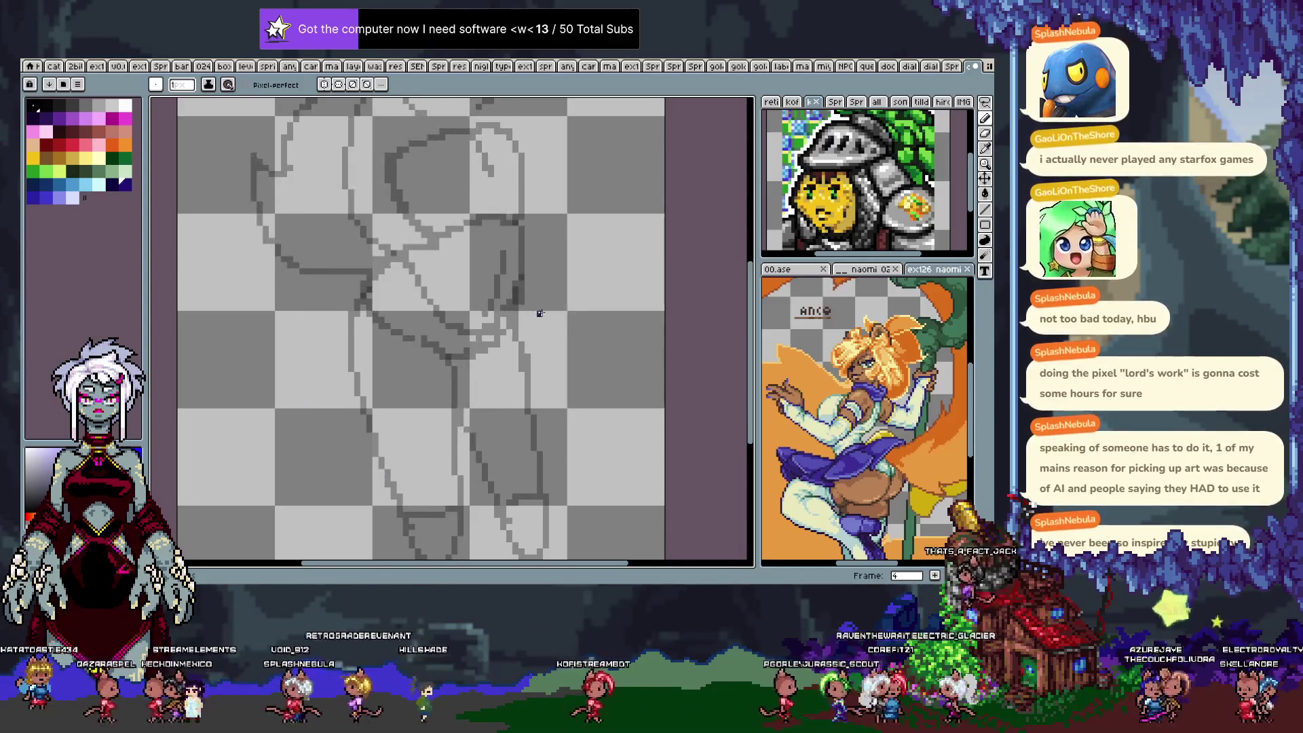
key(Right)
key(Right)
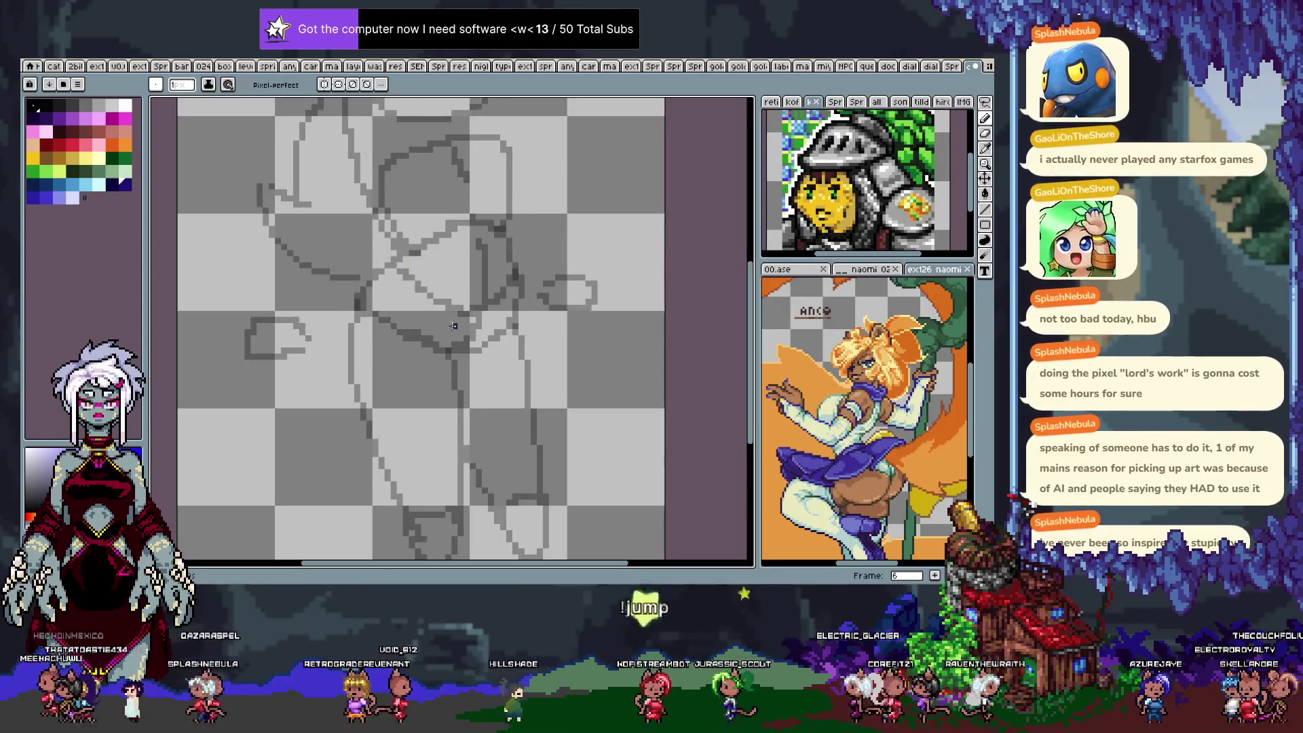
Compare frames 7 and 8, then draw dark-blue leg guide lines on frames 9 and 10.
key(Right)
key(Left)
key(Right)
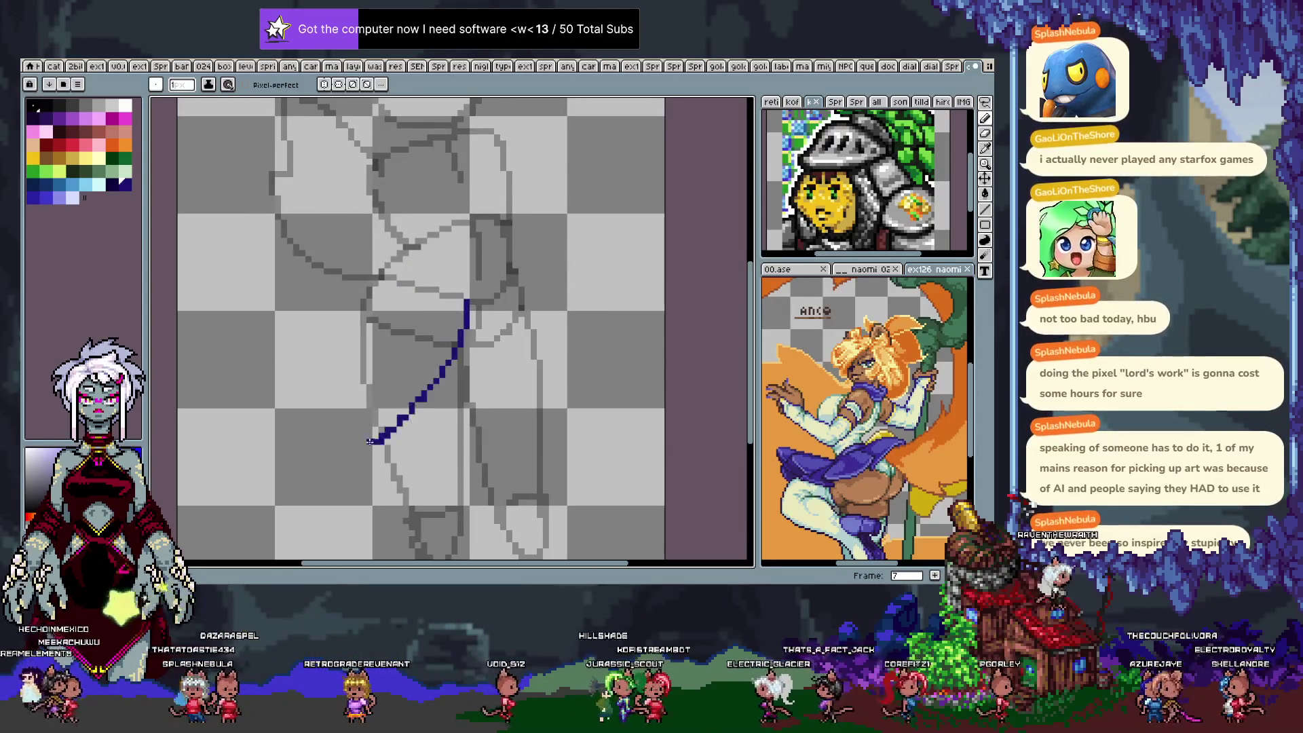
key(Right)
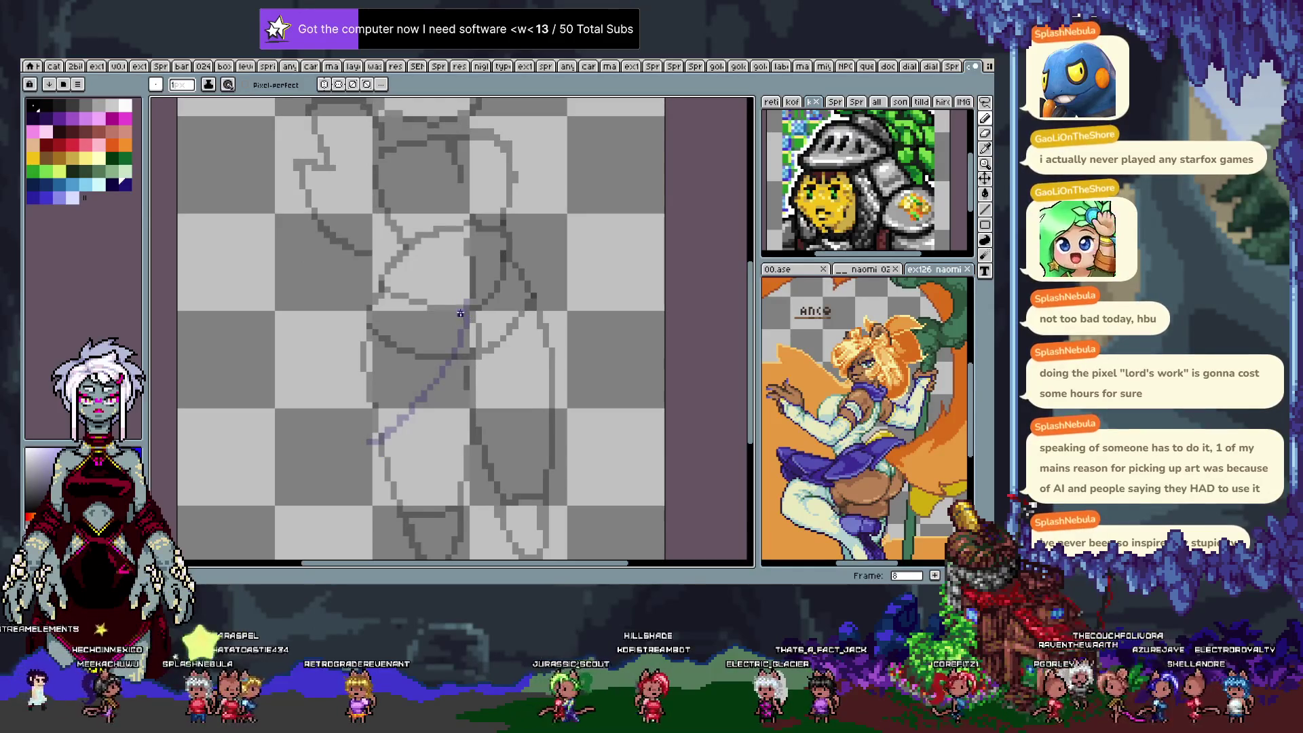
key(Left)
key(Right)
key(Left)
key(Right)
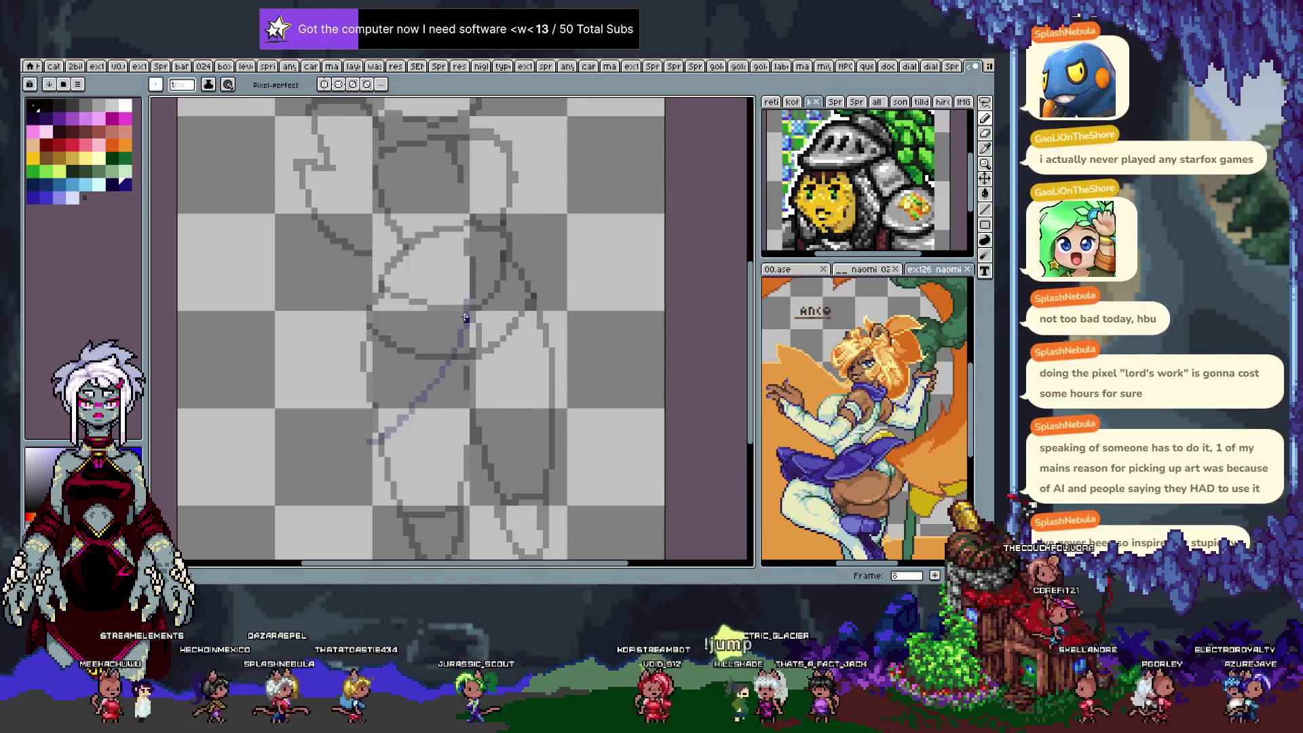
key(Right)
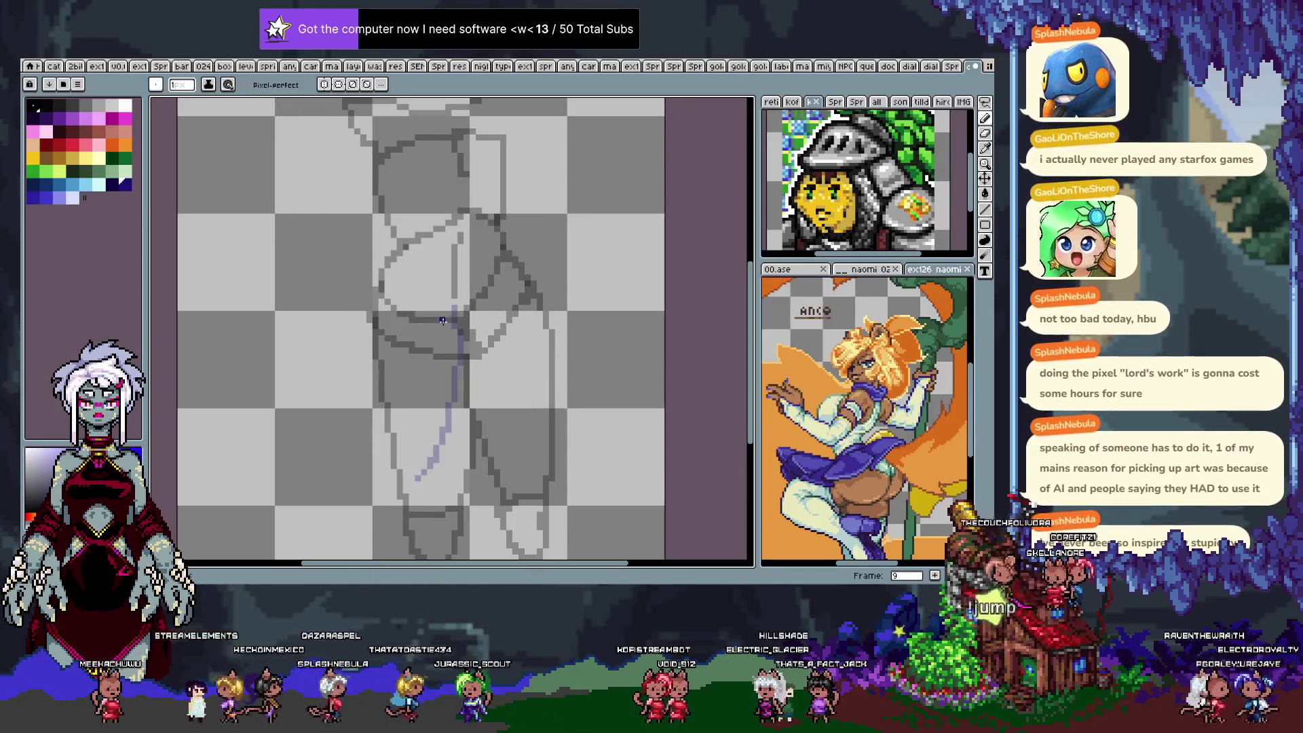
drag(449, 319, 511, 451)
key(Right)
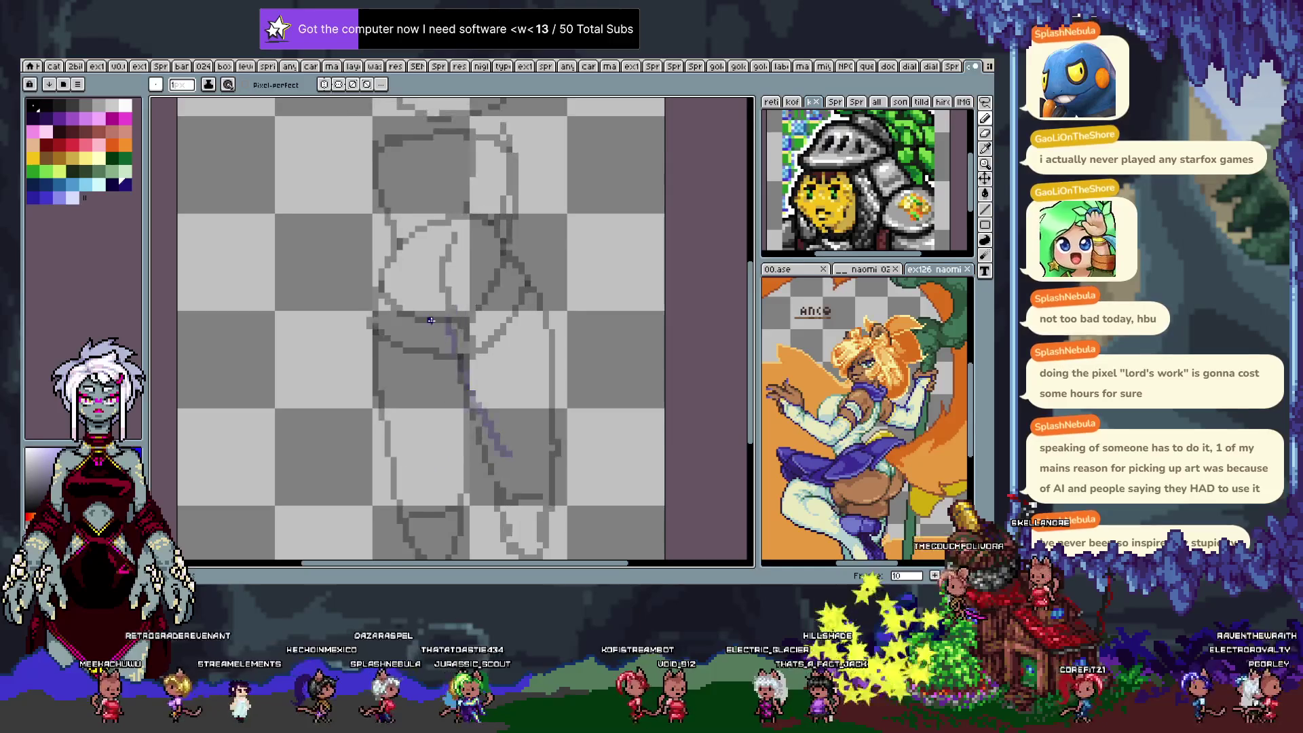
drag(449, 336, 510, 479)
Draw dark-blue leg guide lines on frames 11, 12, 14 and 15.
key(Right)
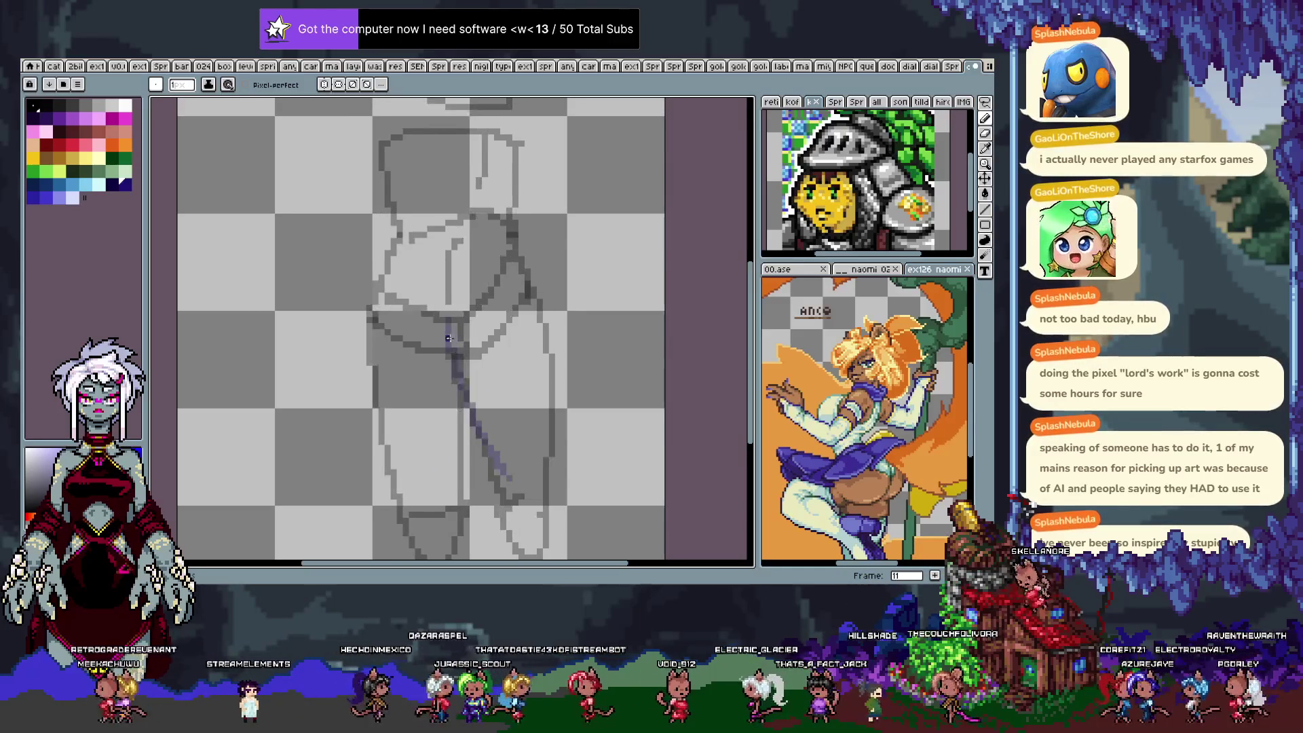
drag(449, 317, 459, 504)
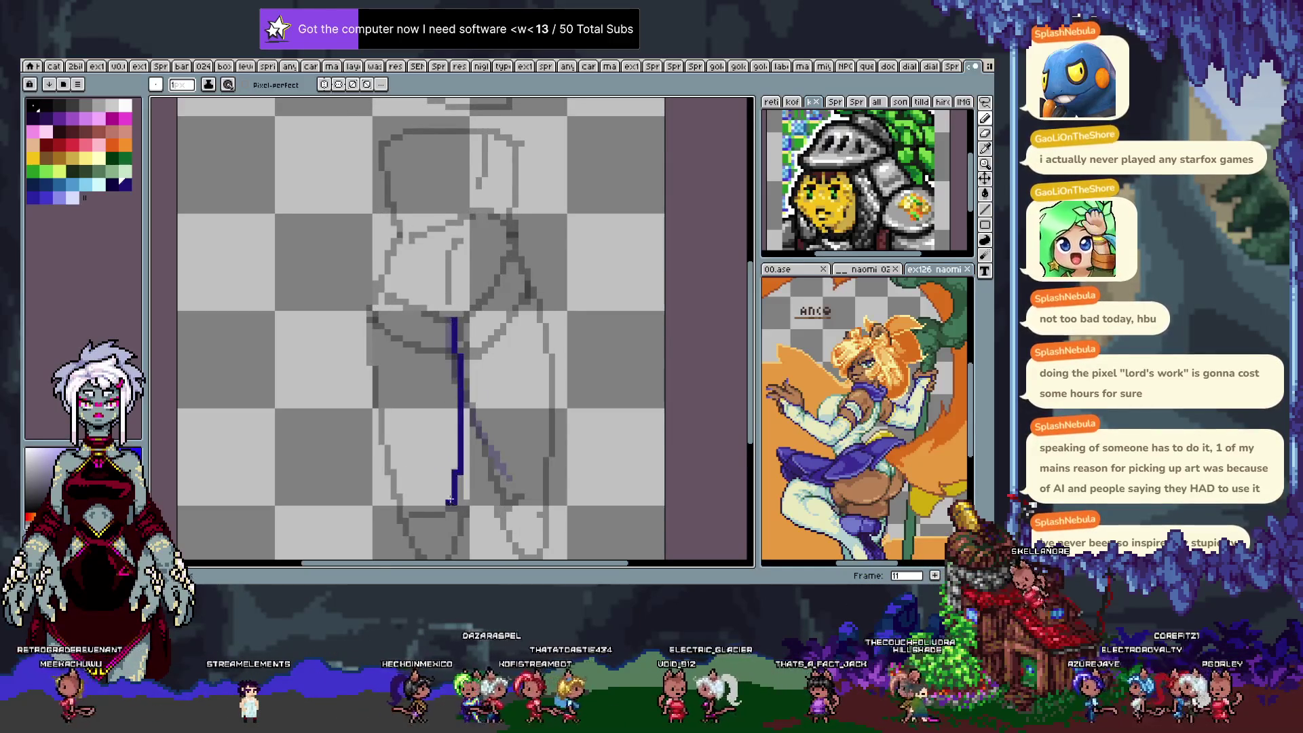
key(Right)
mouse_move(460, 331)
mouse_down()
mouse_move(429, 508)
mouse_move(380, 509)
mouse_up()
key(Right)
key(Right)
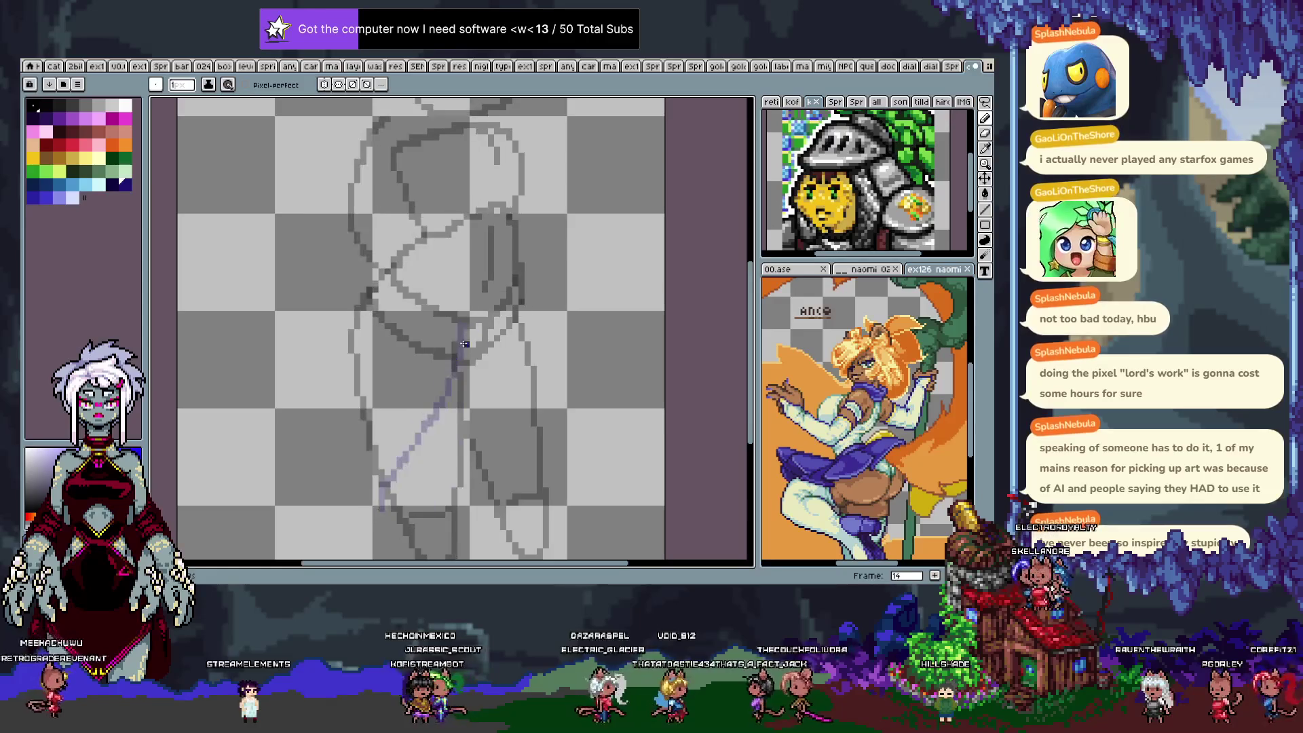
key(Right)
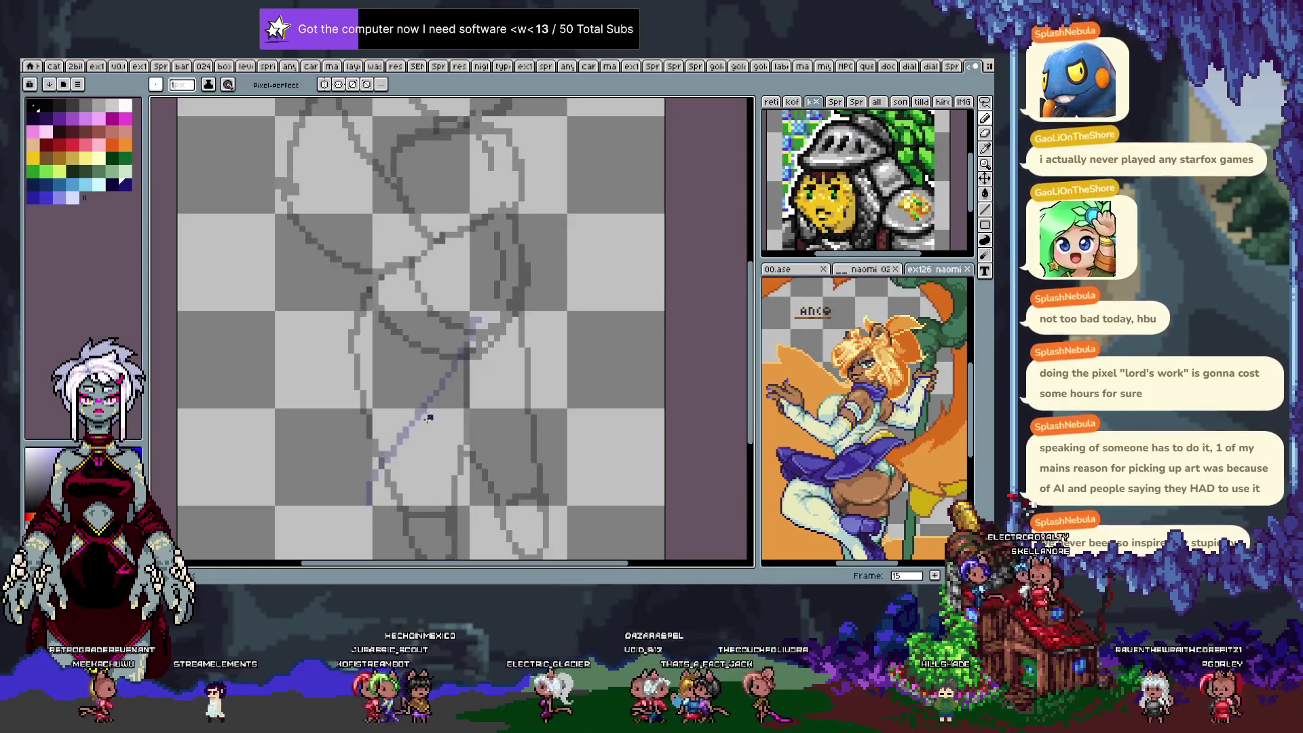
mouse_move(375, 508)
mouse_down()
mouse_move(471, 343)
mouse_move(420, 490)
mouse_up()
key(Right)
key(Right)
drag(461, 321, 452, 509)
key(Right)
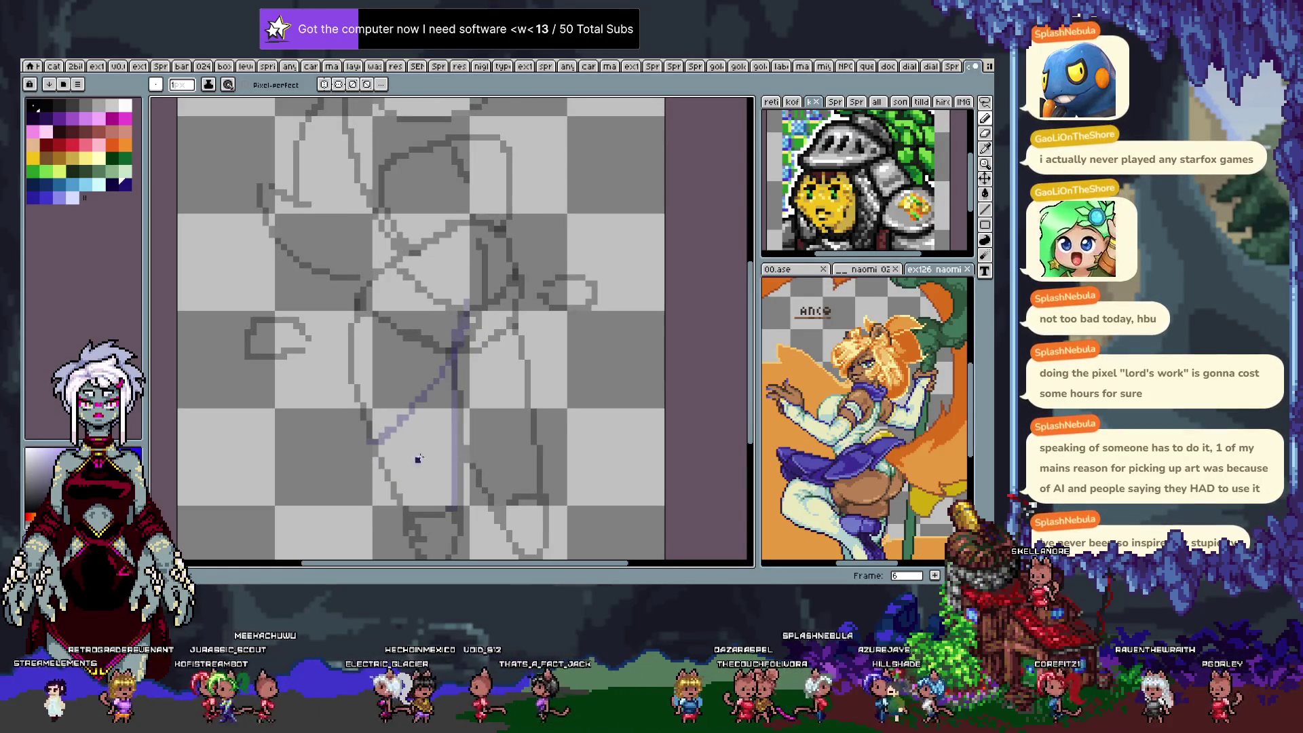
Preview the animation playback, step through the frames, and undo a stray blue stroke.
key(Return)
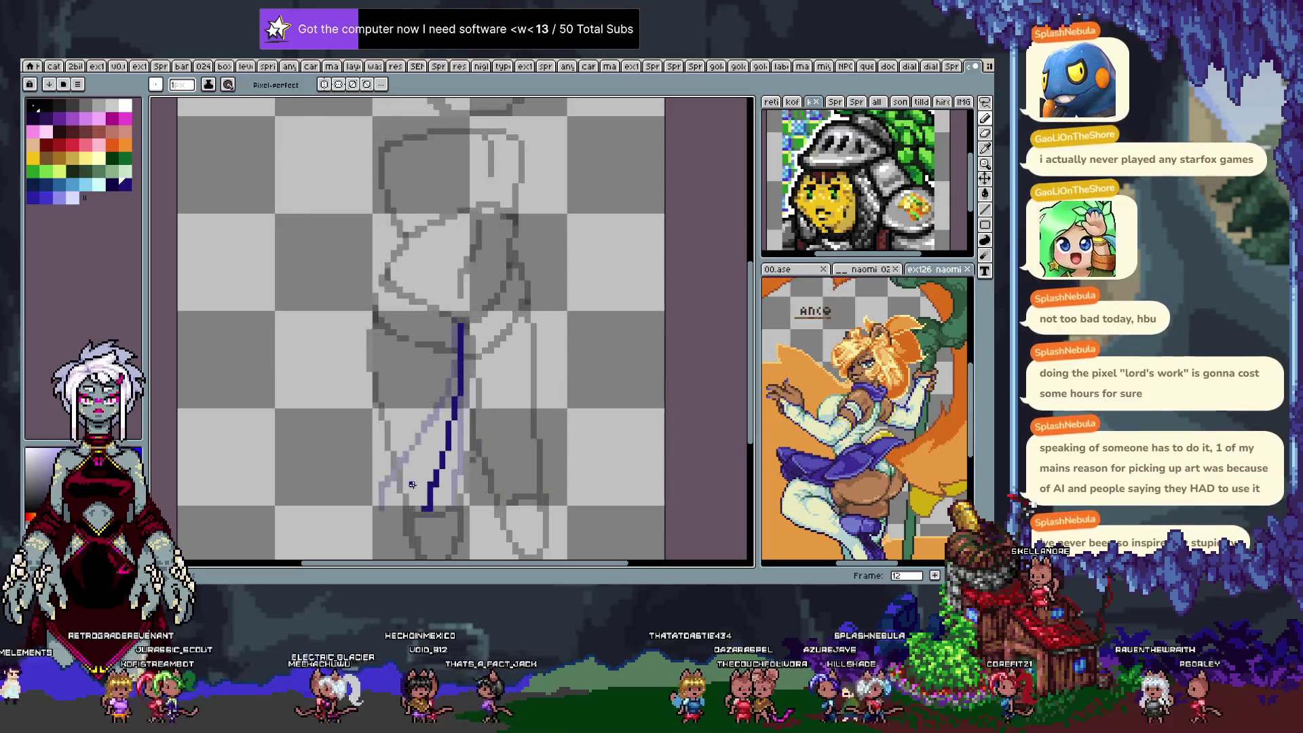
key(Return)
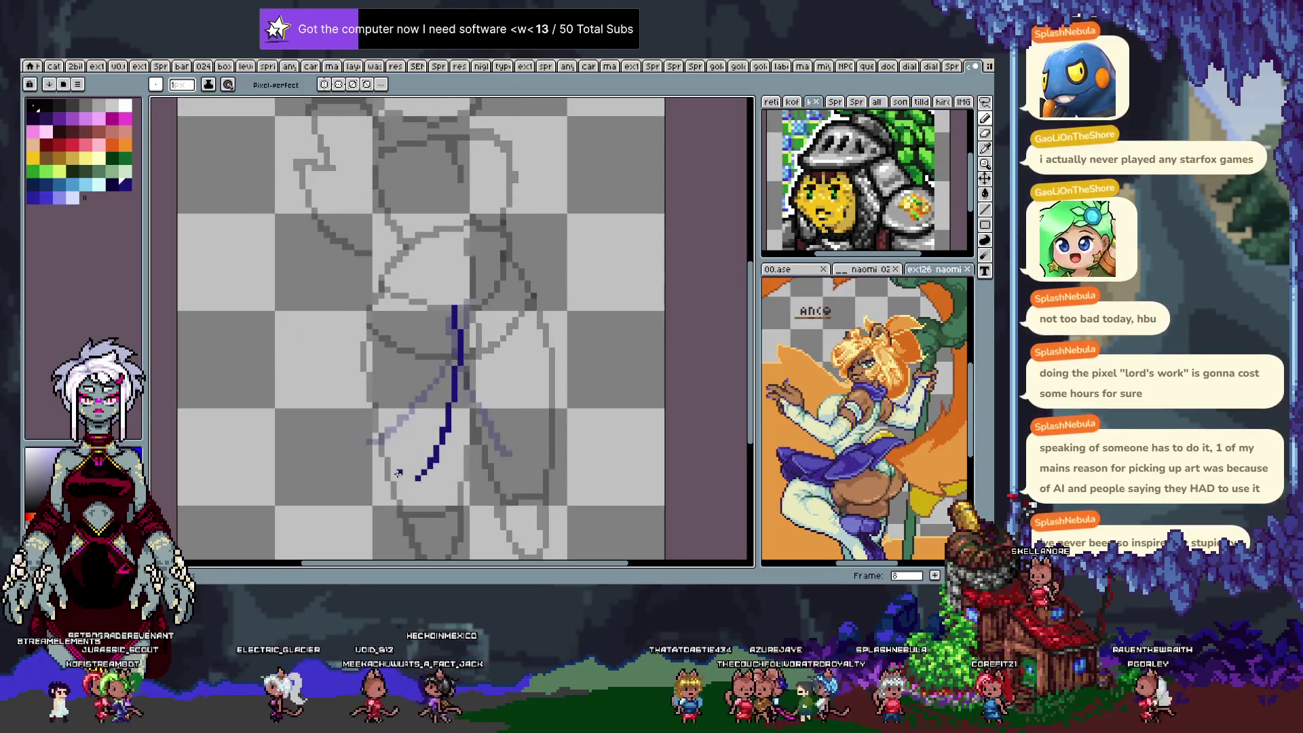
key(Left)
key(Left)
key(Left)
key(b)
key(Right)
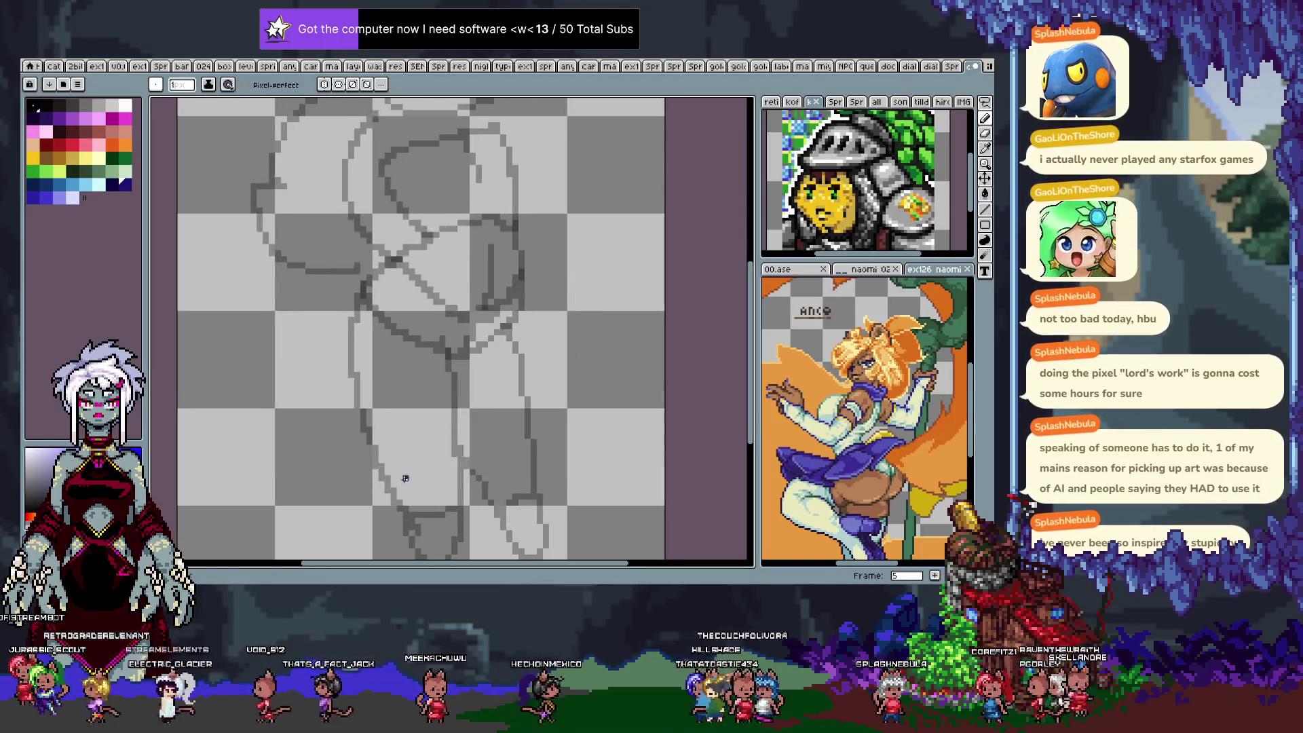
key(Right)
key(Right)
key(Right)
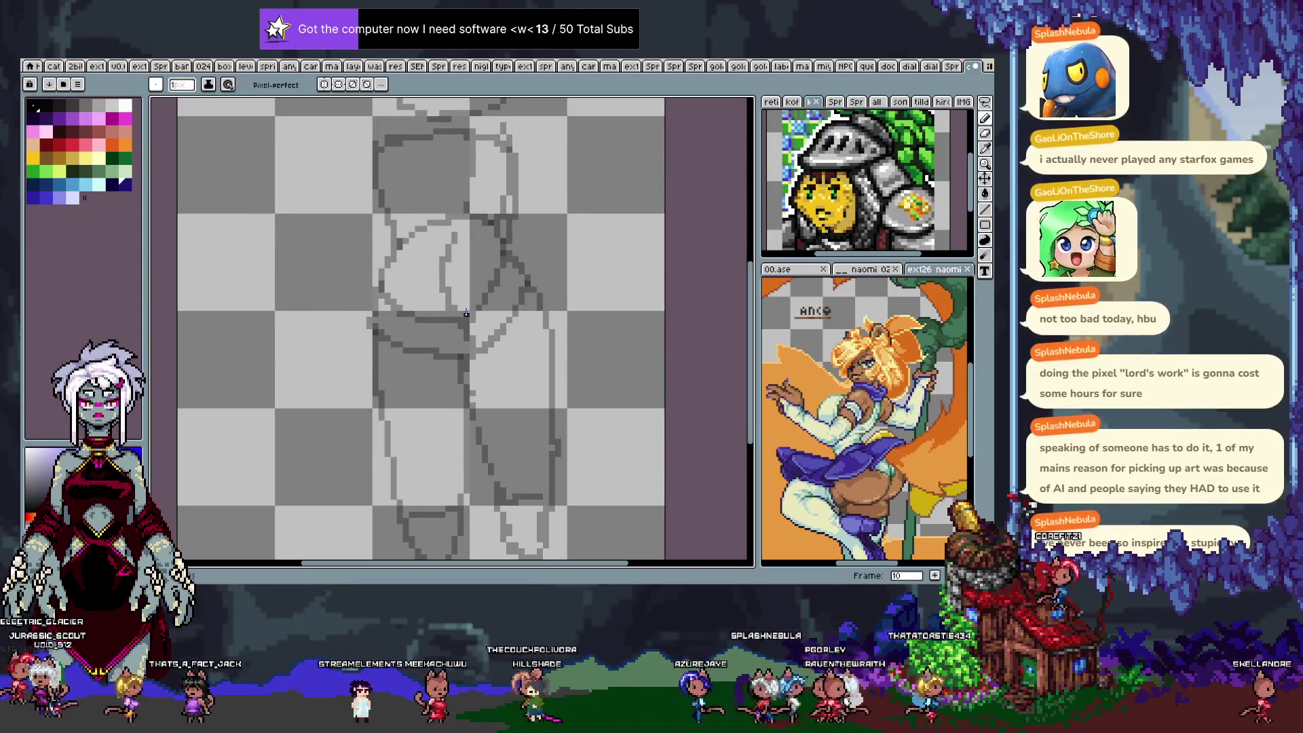
key(ctrl+z)
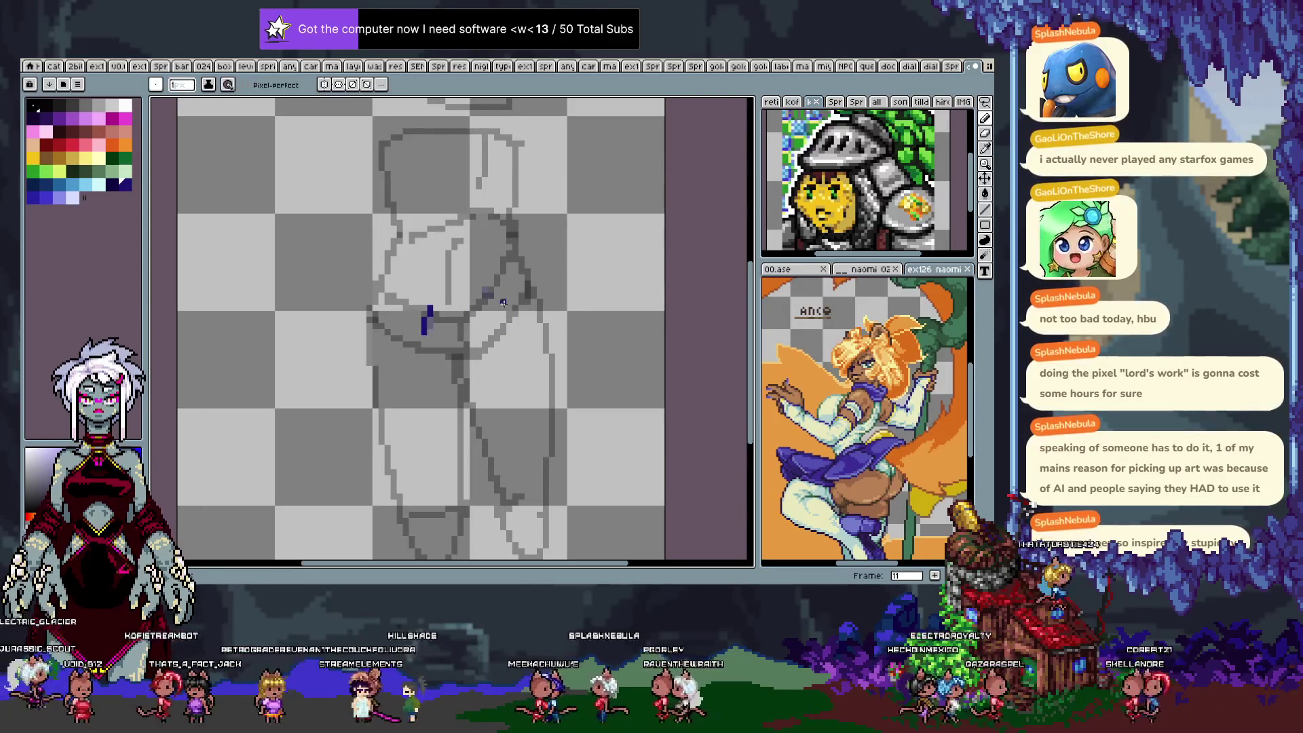
Compare the dark-blue hip marks between frames 12, 13 and 14.
key(period)
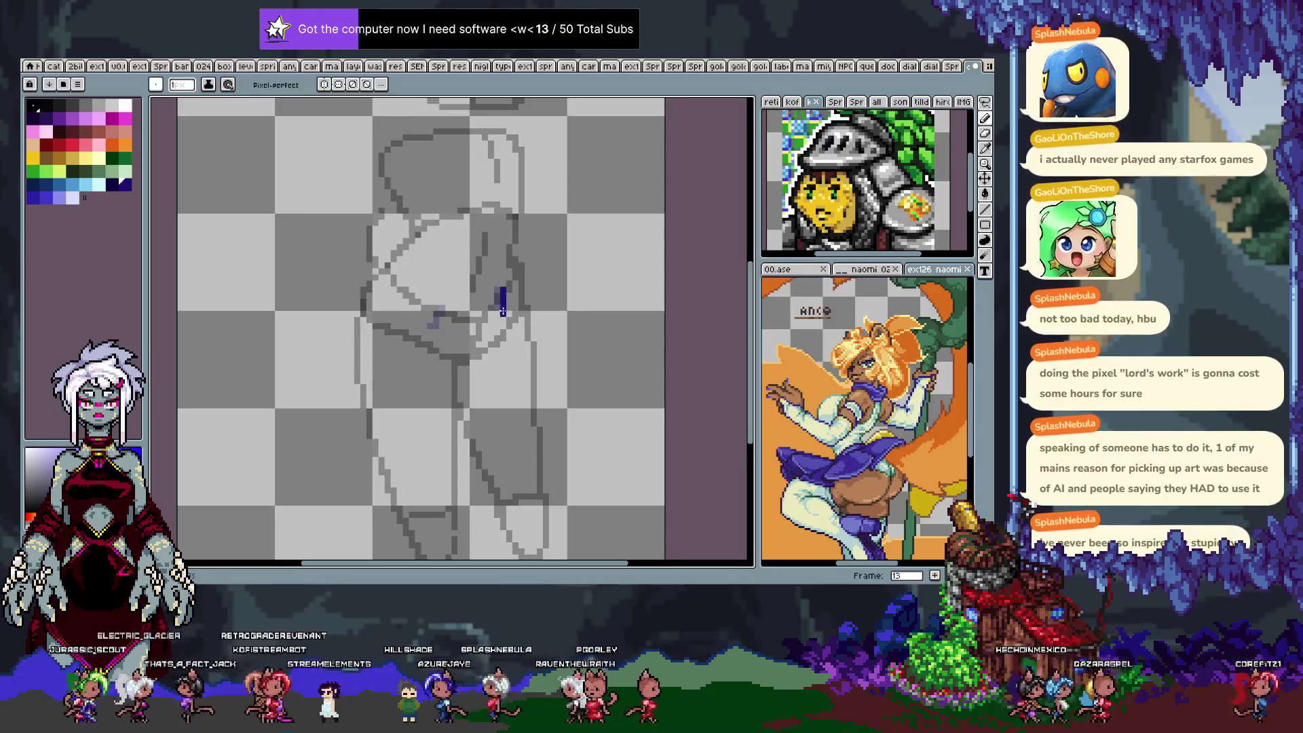
key(period)
key(comma)
key(period)
key(comma)
key(e)
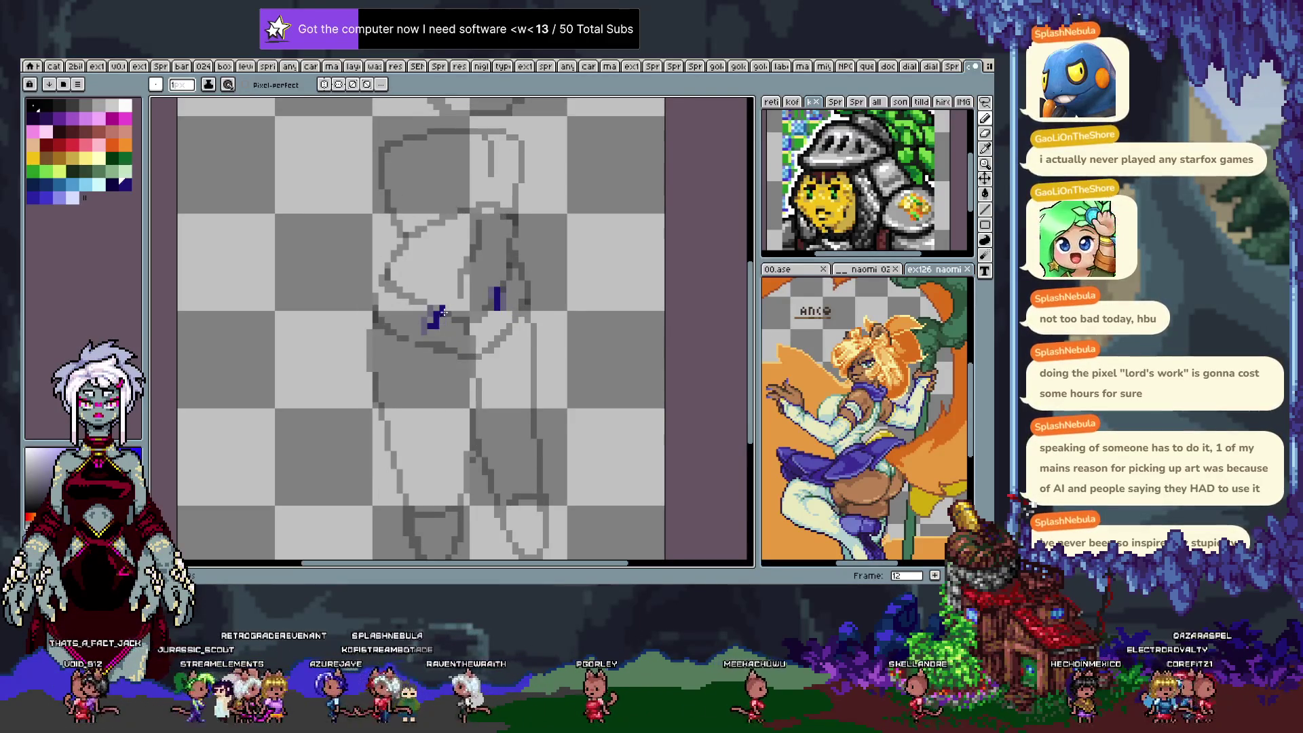
key(b)
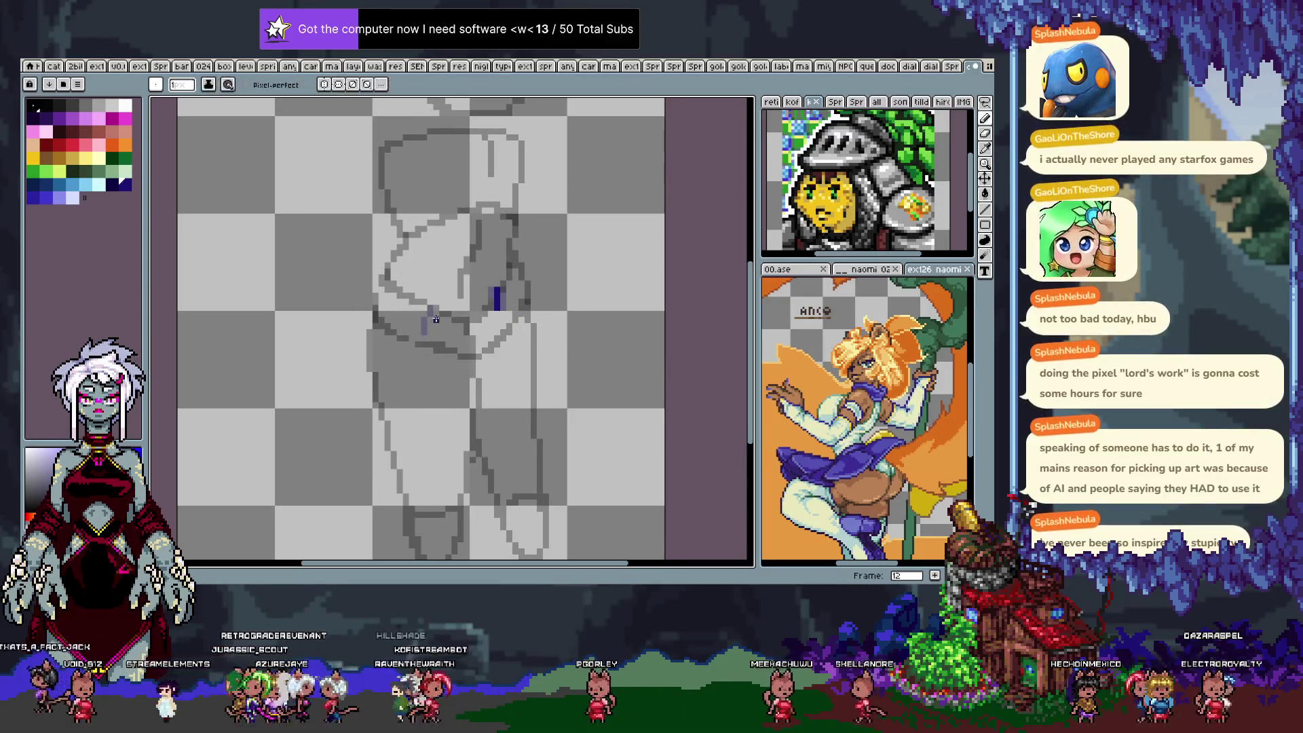
key(period)
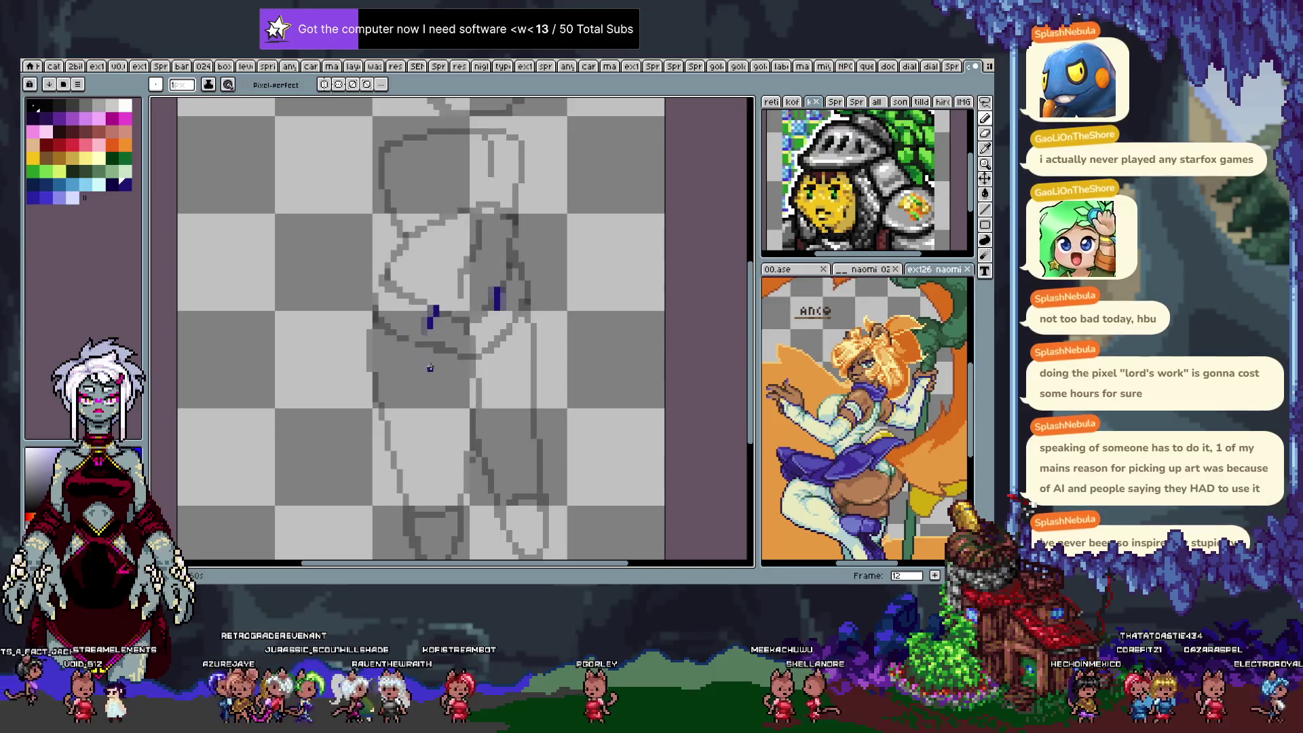
key(comma)
key(period)
key(period)
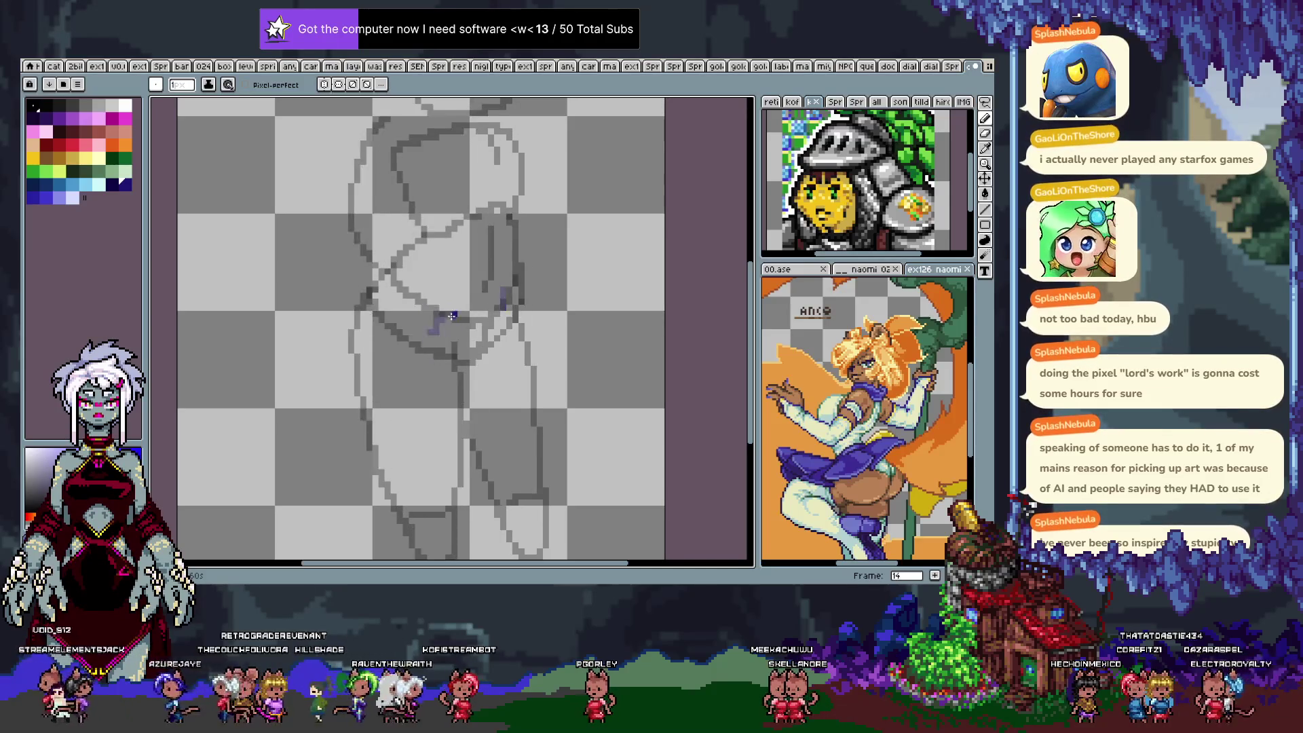
key(period)
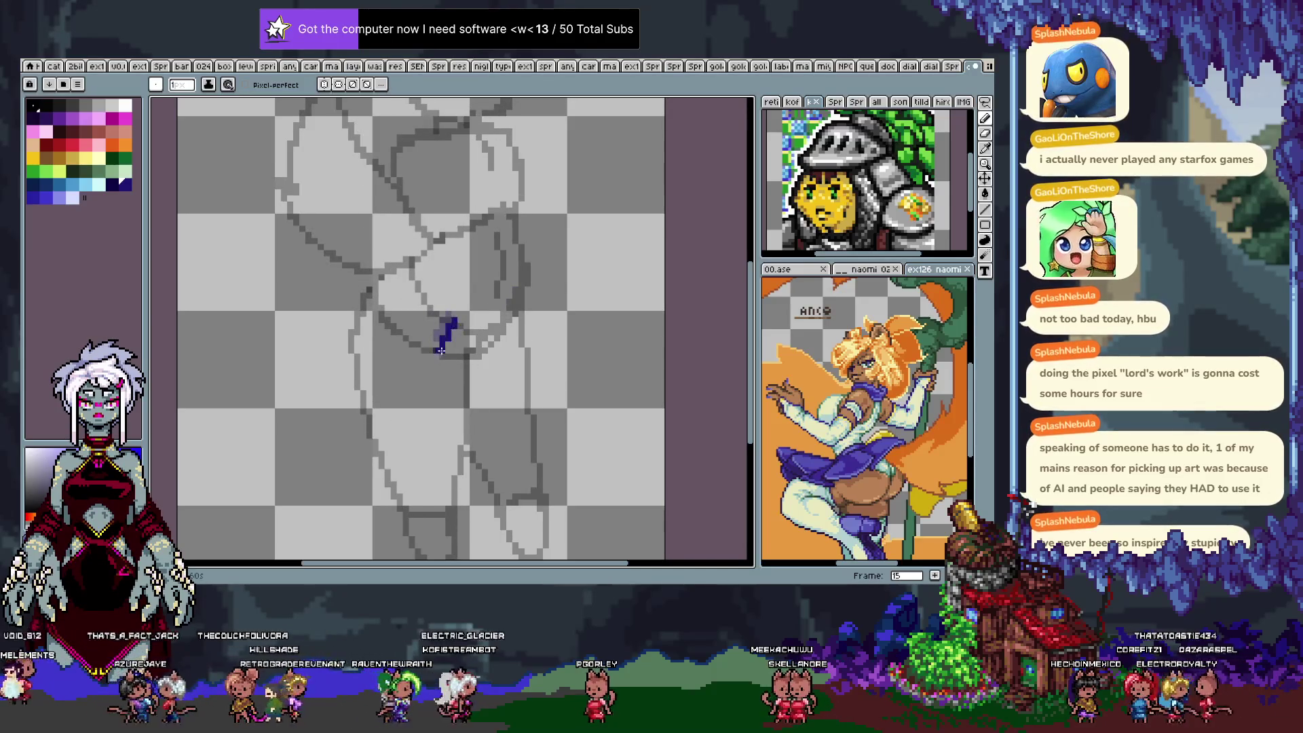
Review the hip marks across frames 4 through 12 and play the loop.
key(period)
key(period)
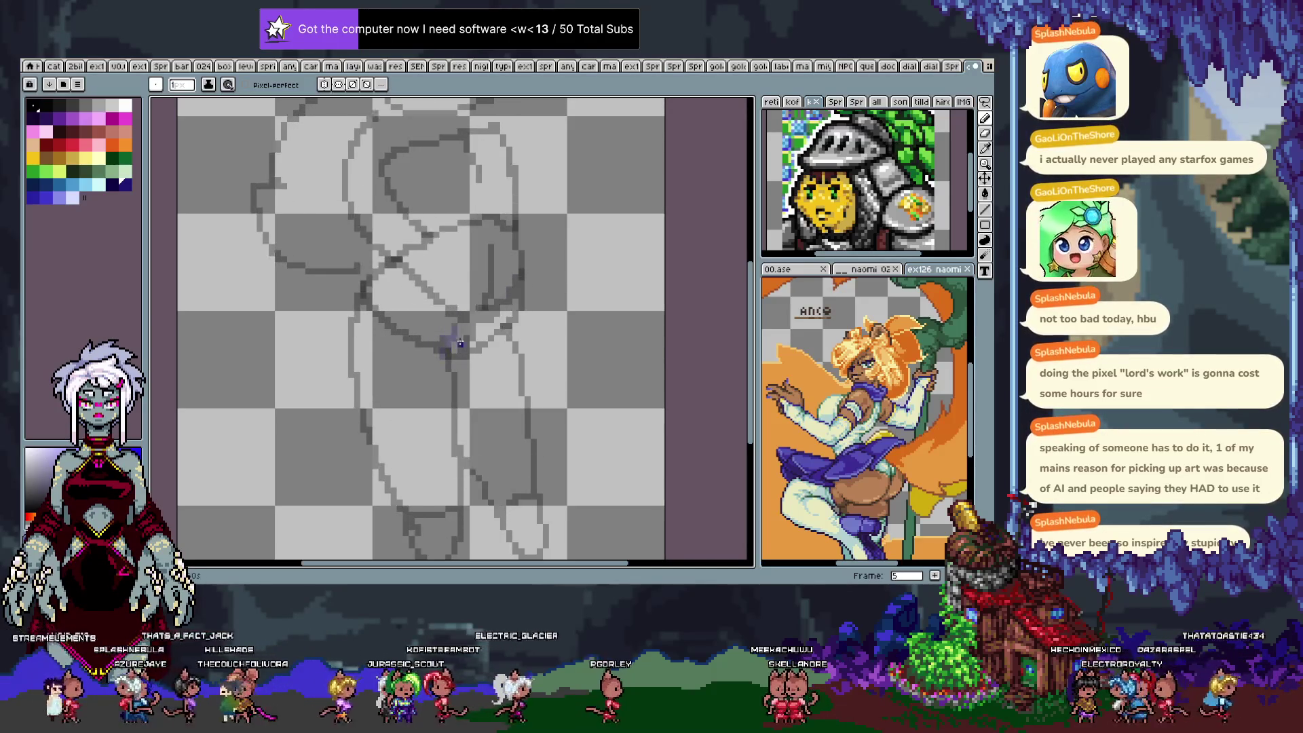
key(period)
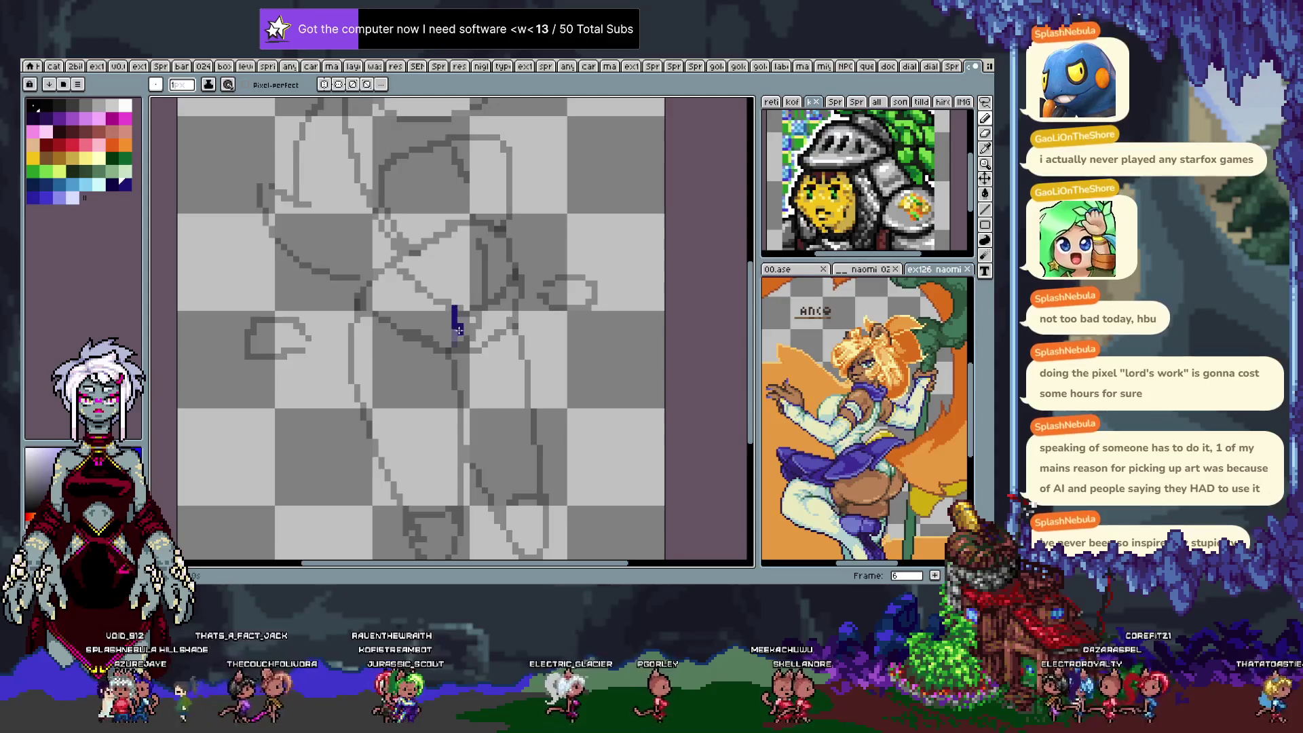
key(period)
key(period)
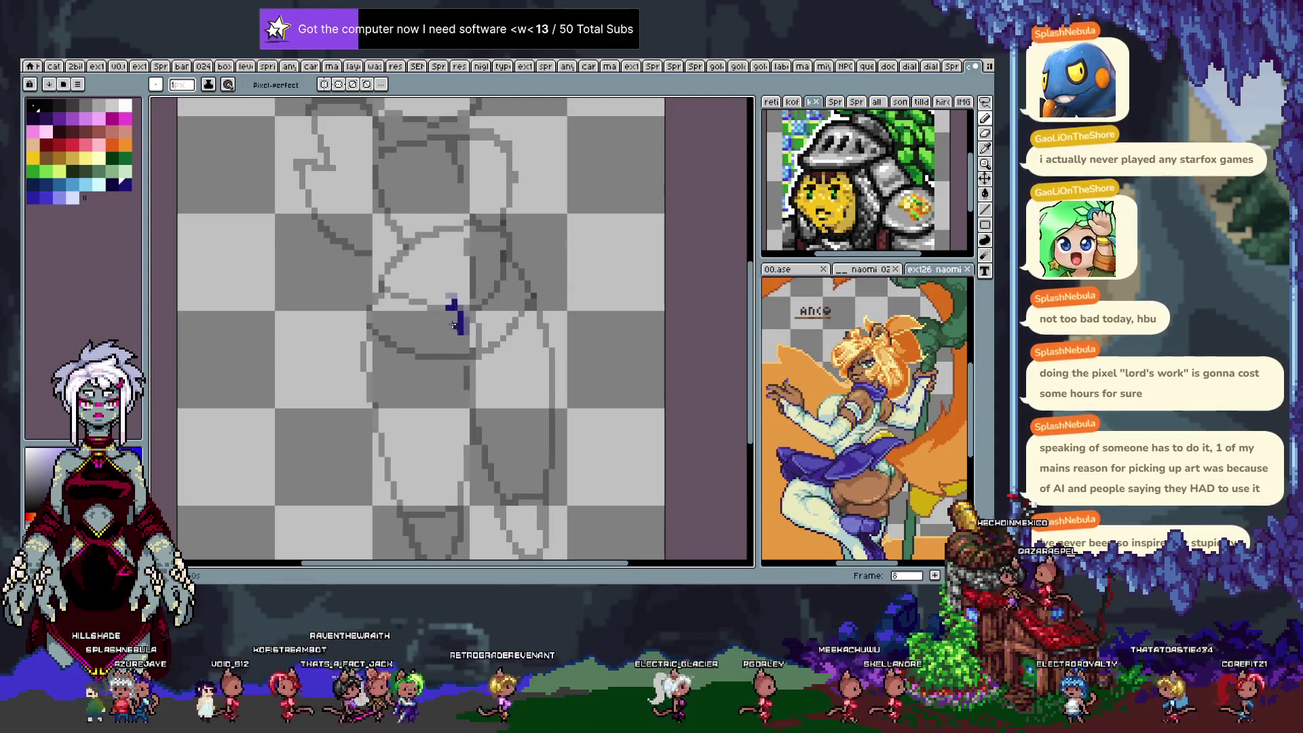
key(period)
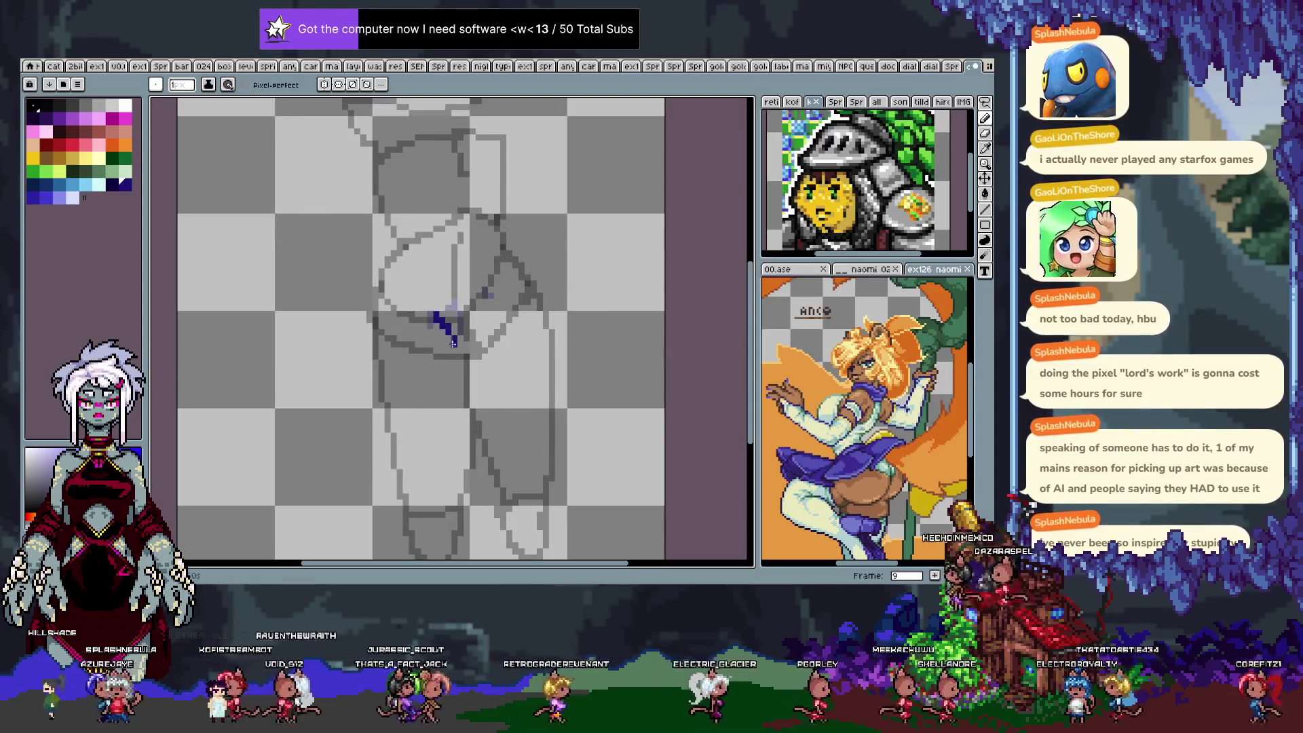
key(period)
key(comma)
key(comma)
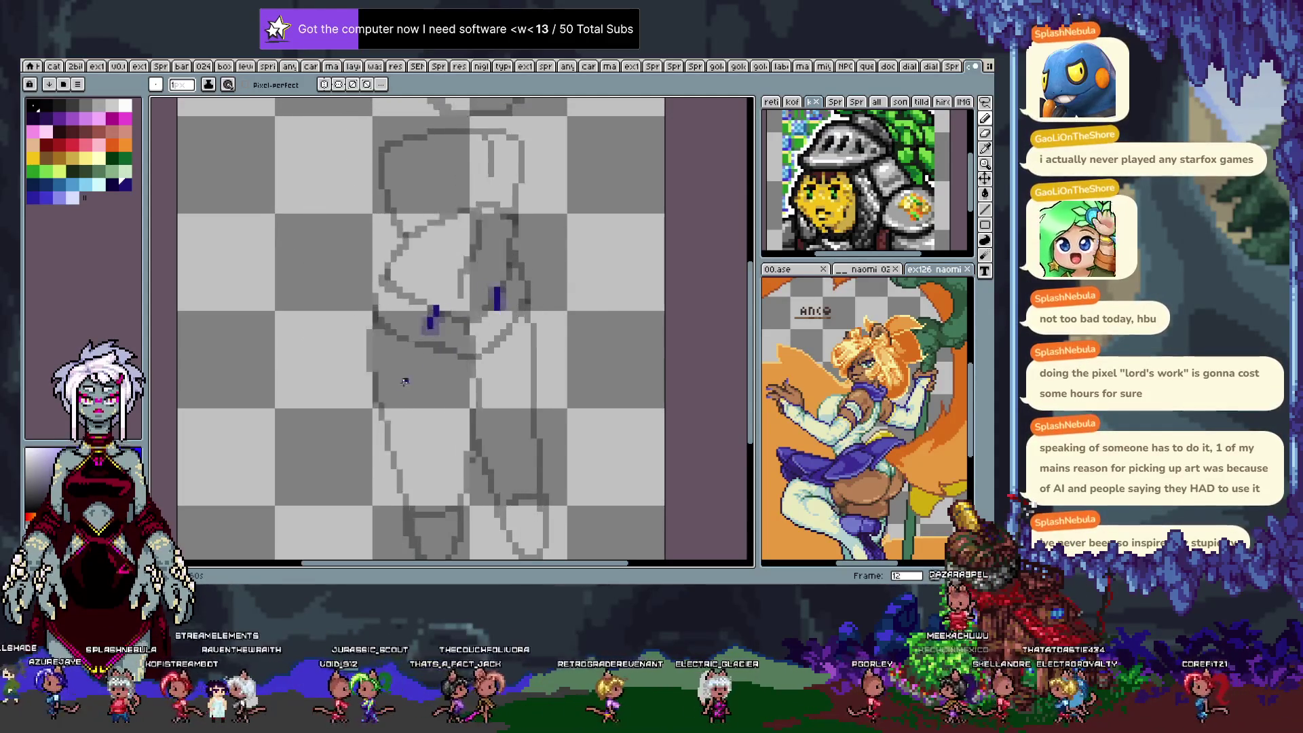
key(comma)
key(comma)
key(comma)
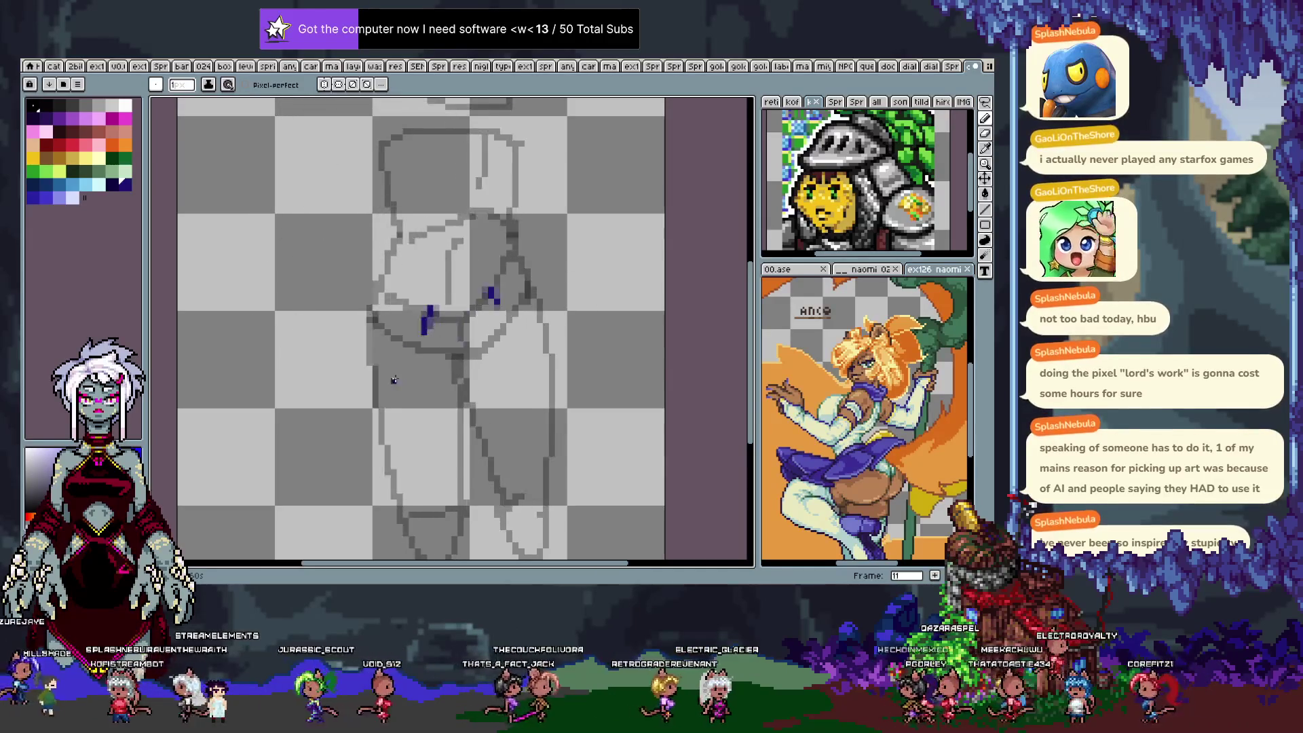
key(period)
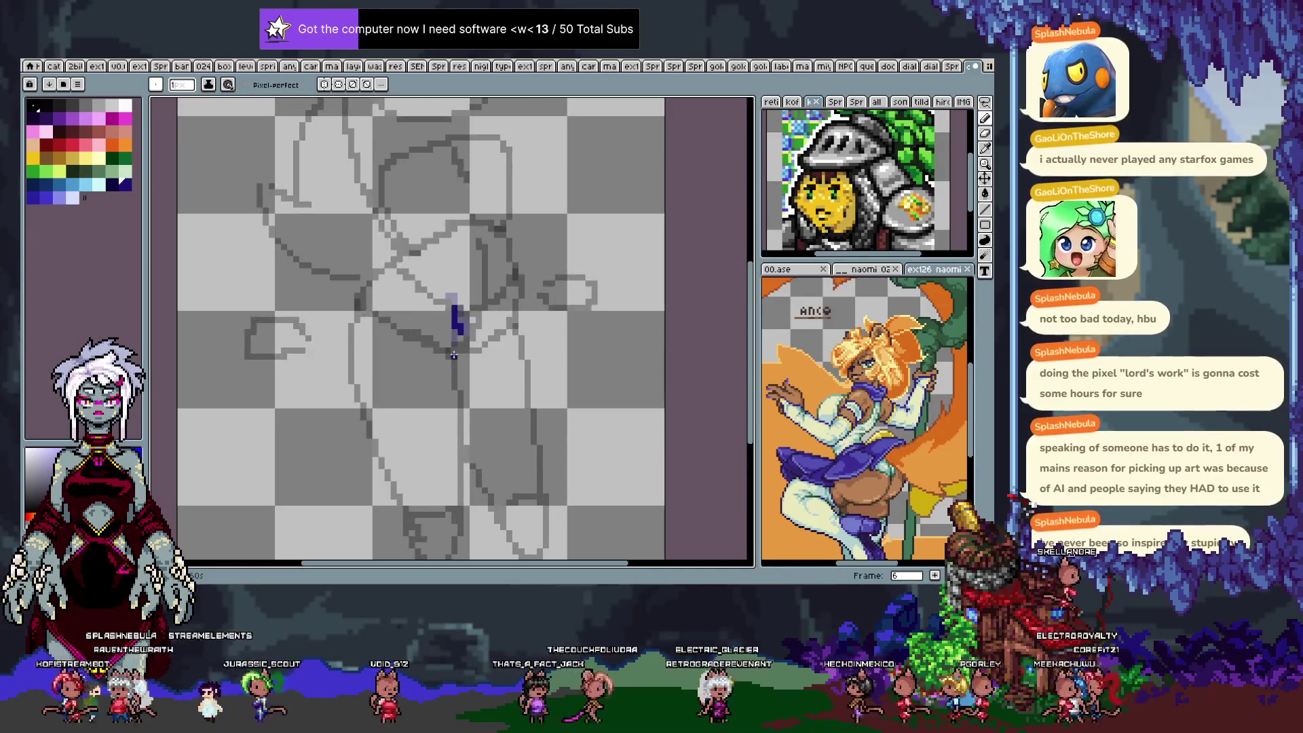
key(period)
key(period)
key(period)
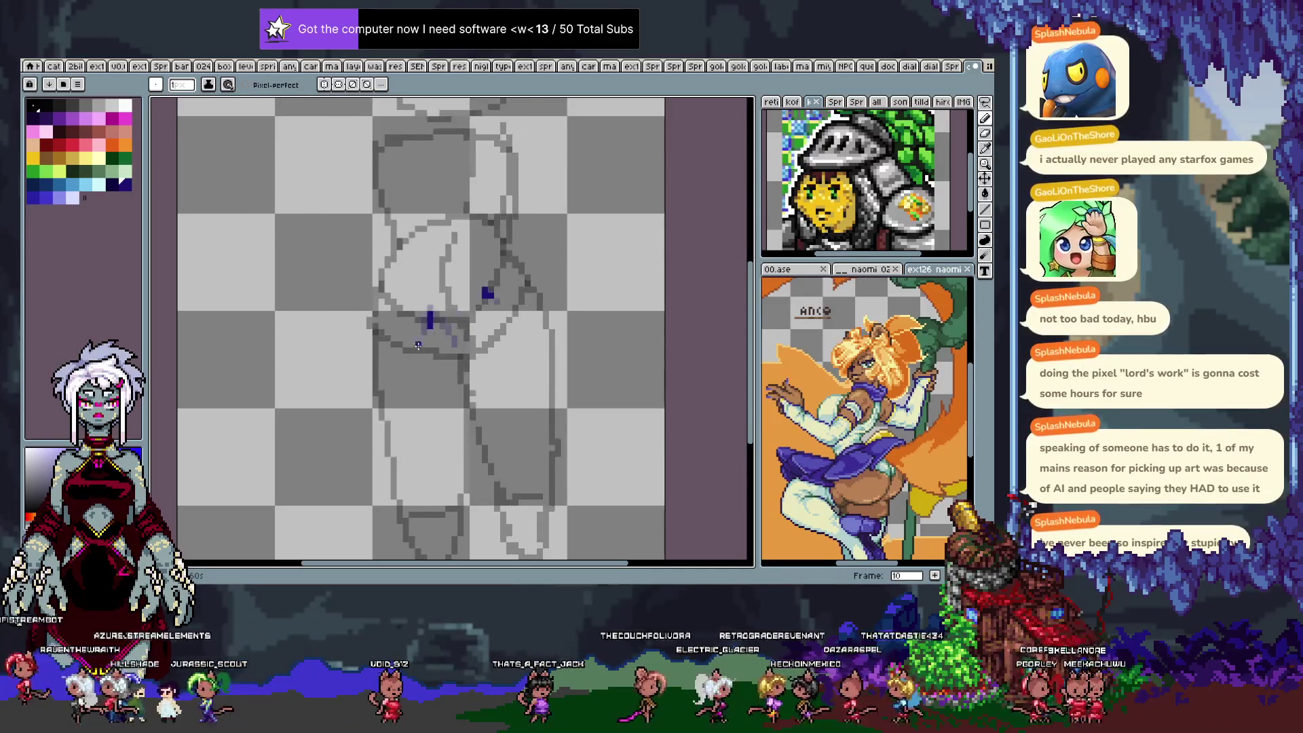
key(period)
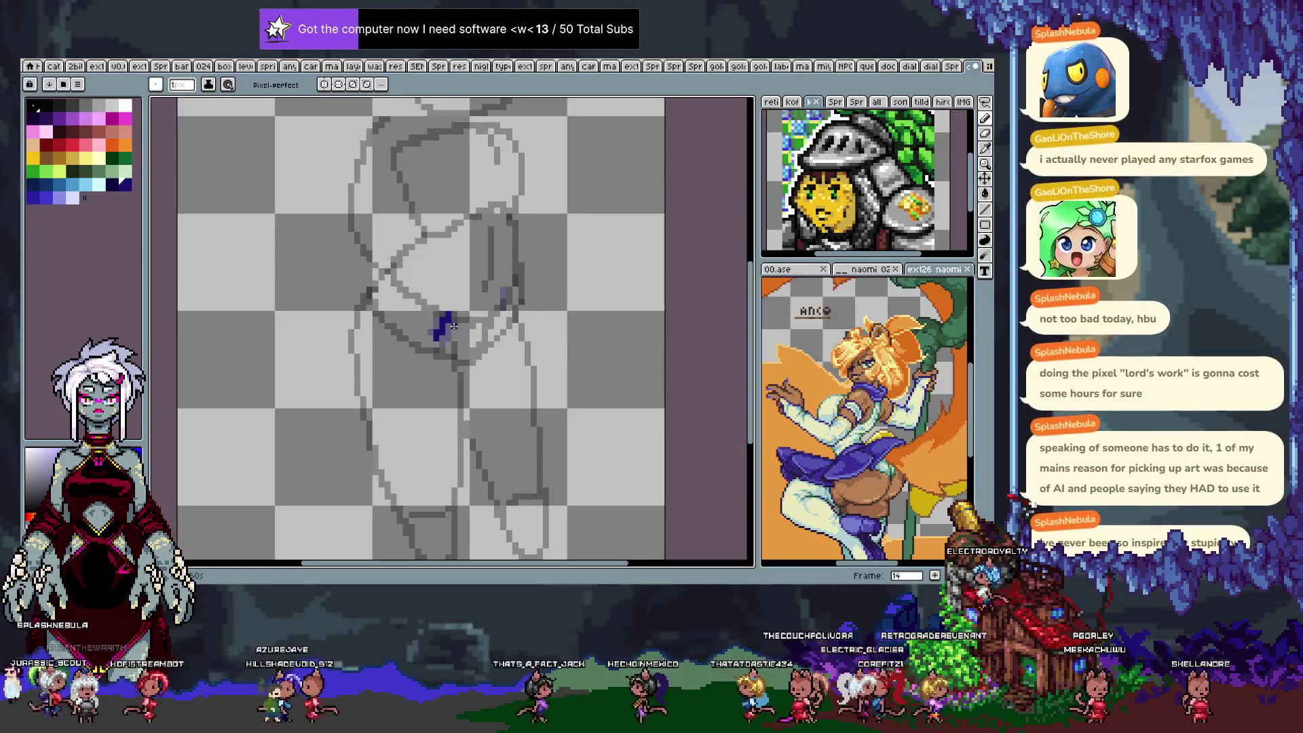
key(Return)
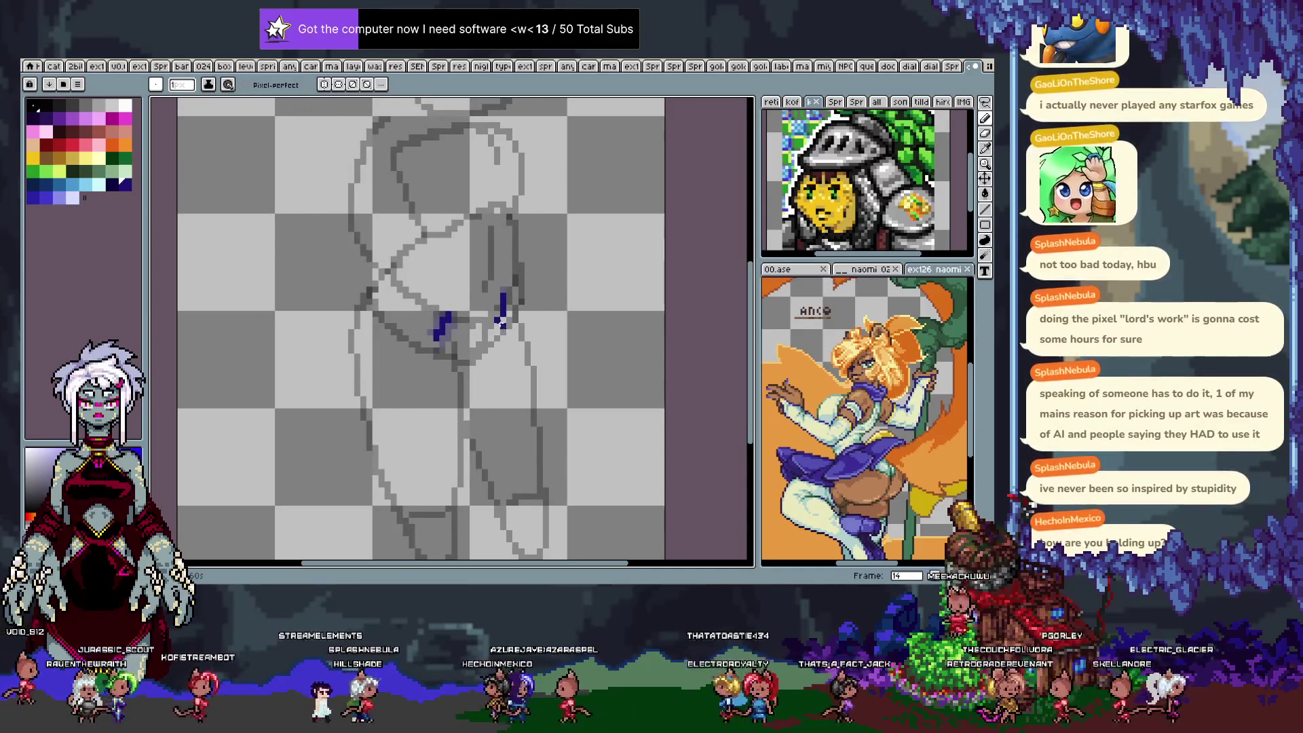
Add a dark-blue mark on the right hip, then check frames 15 and 4 to 9.
drag(503, 301, 503, 311)
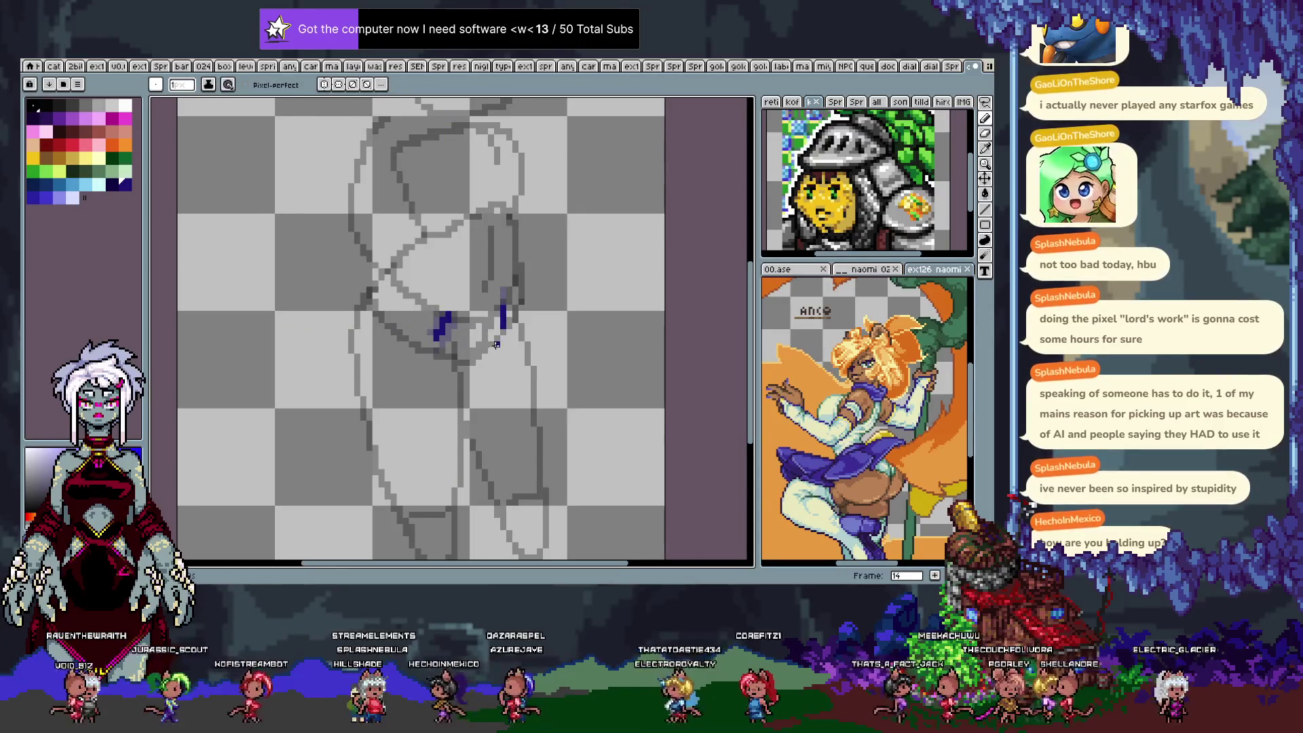
key(period)
key(Return)
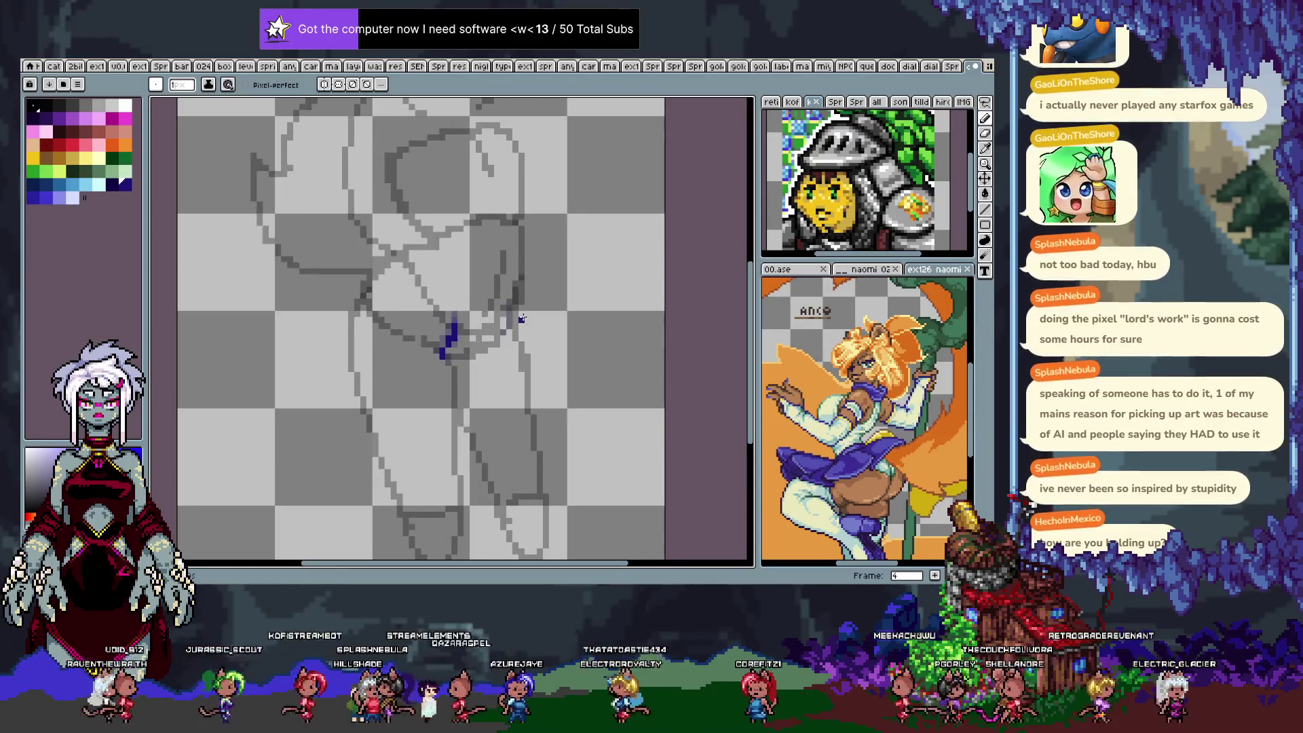
key(period)
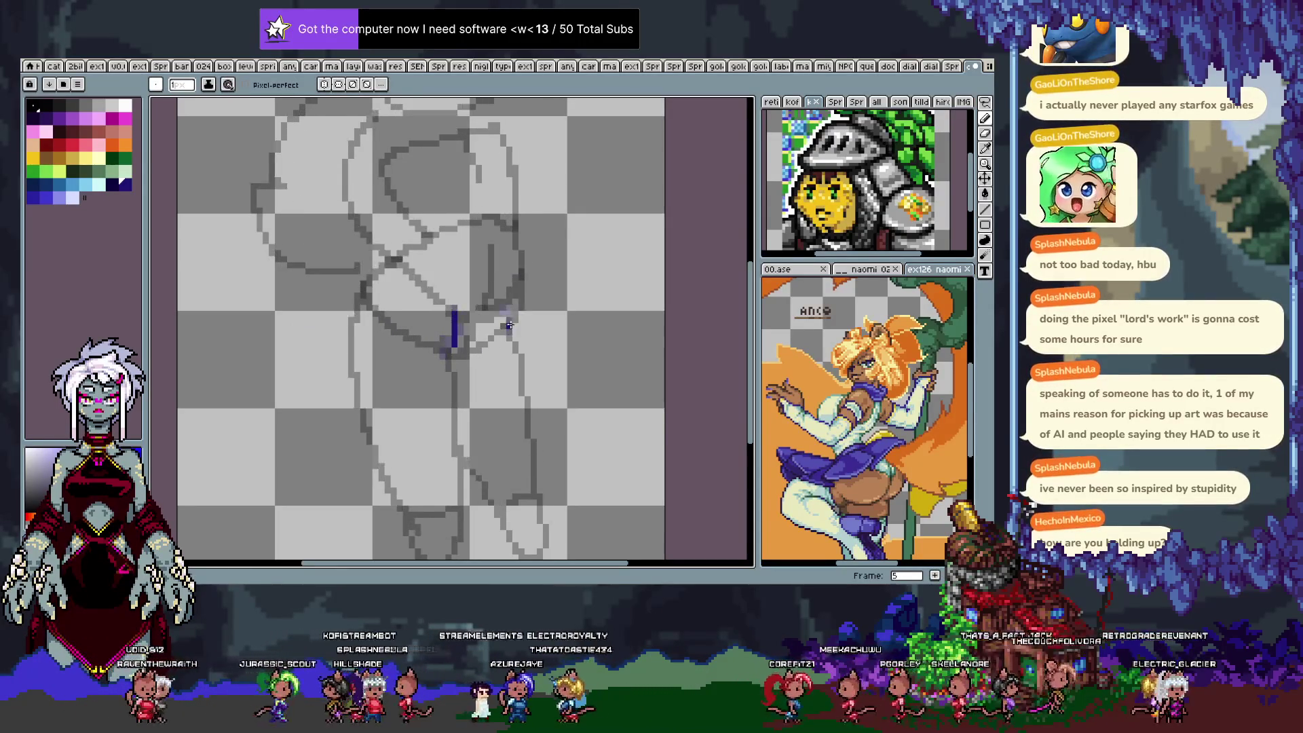
key(period)
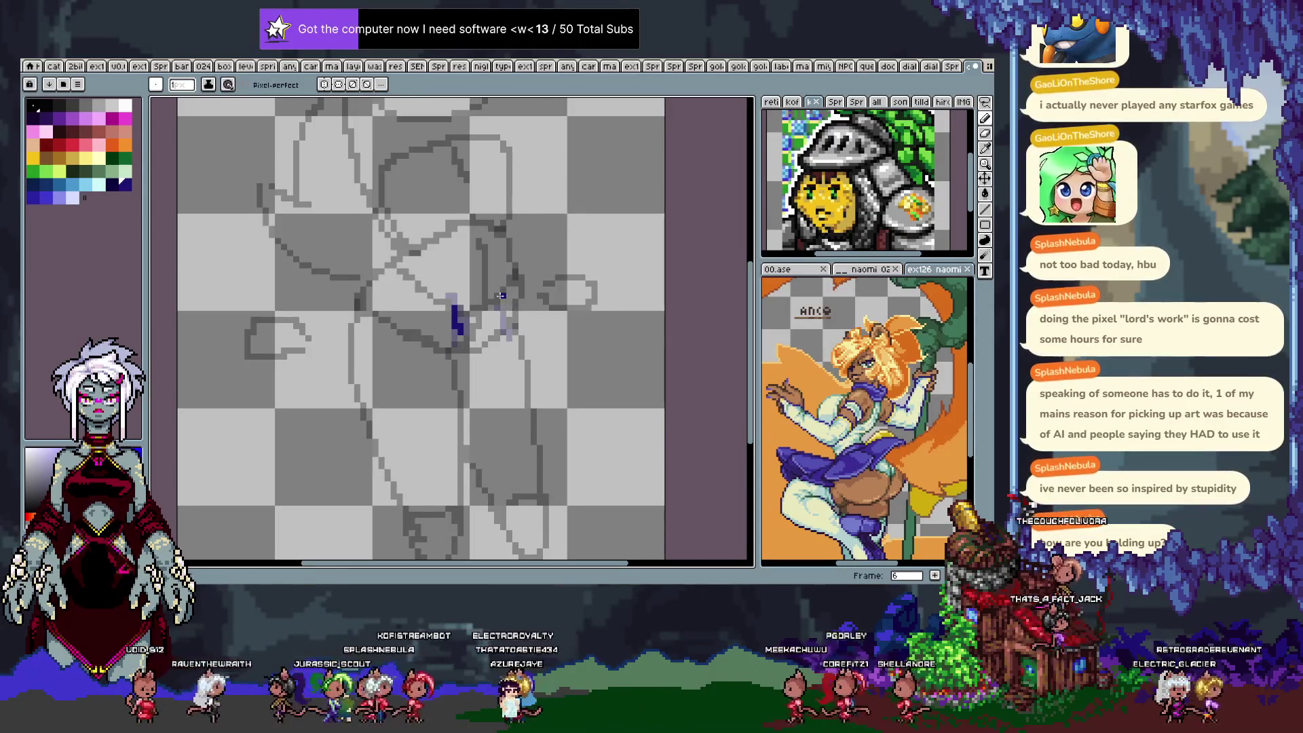
key(period)
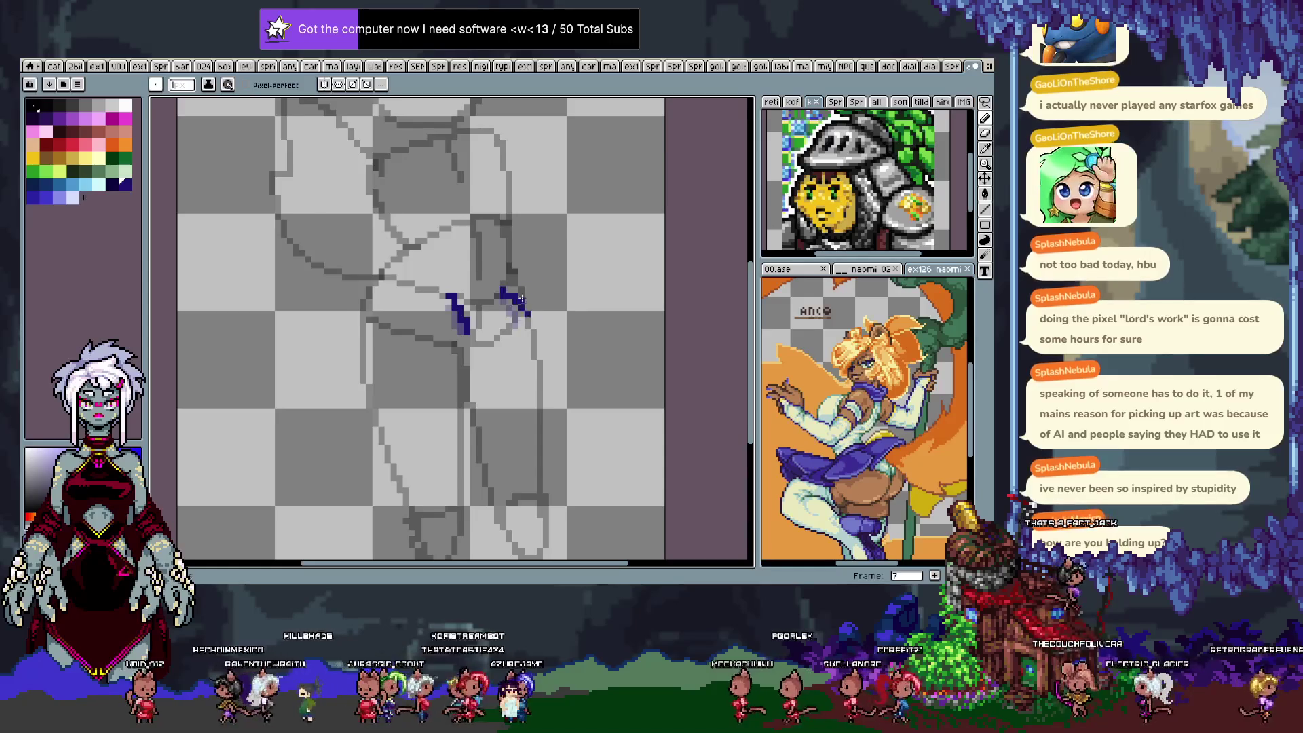
key(period)
key(period)
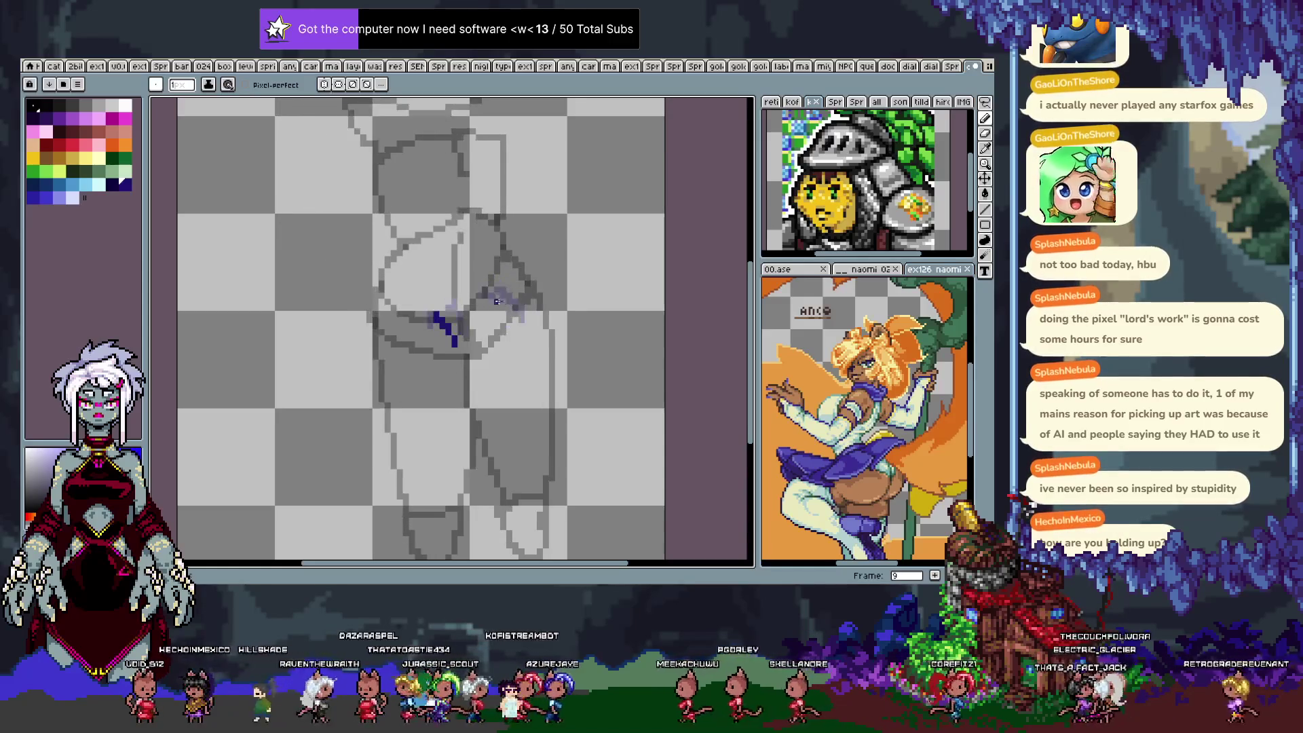
key(period)
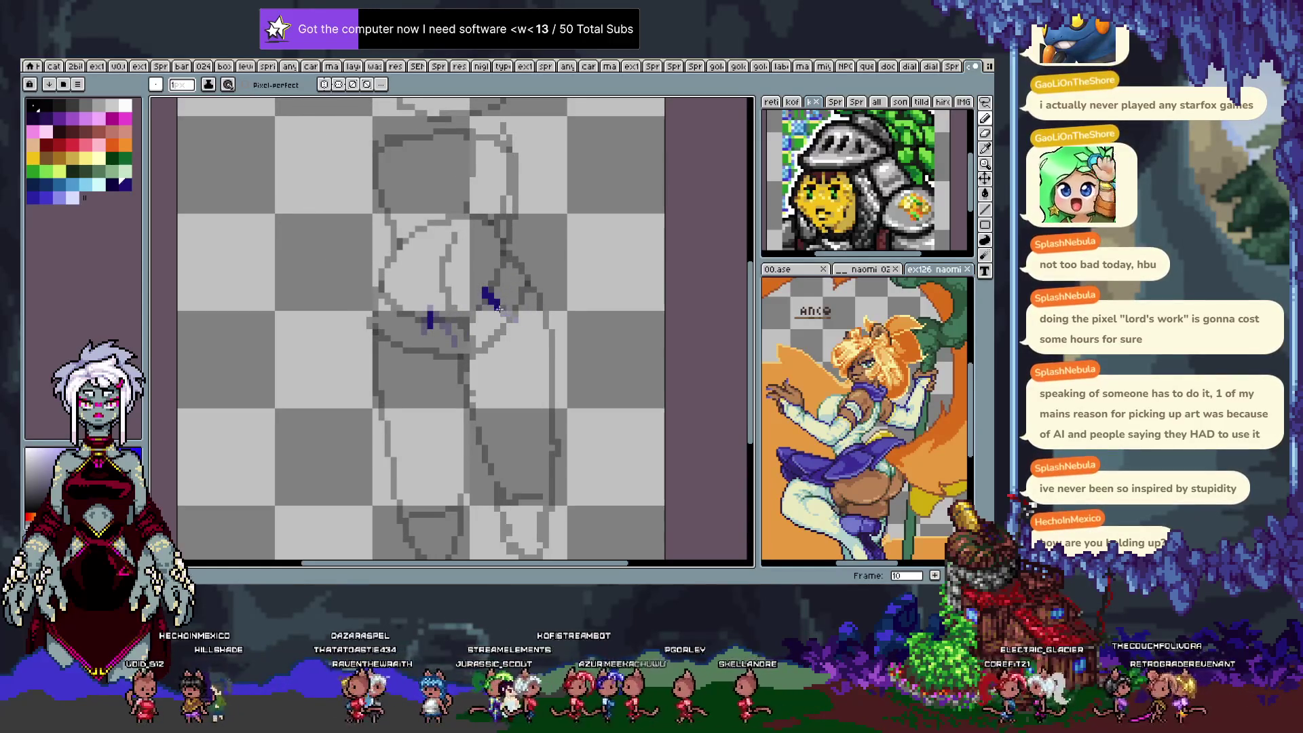
Draw a diagonal dark-blue hip mark on frame 10 and check frames 7 through 14.
drag(491, 299, 503, 308)
key(comma)
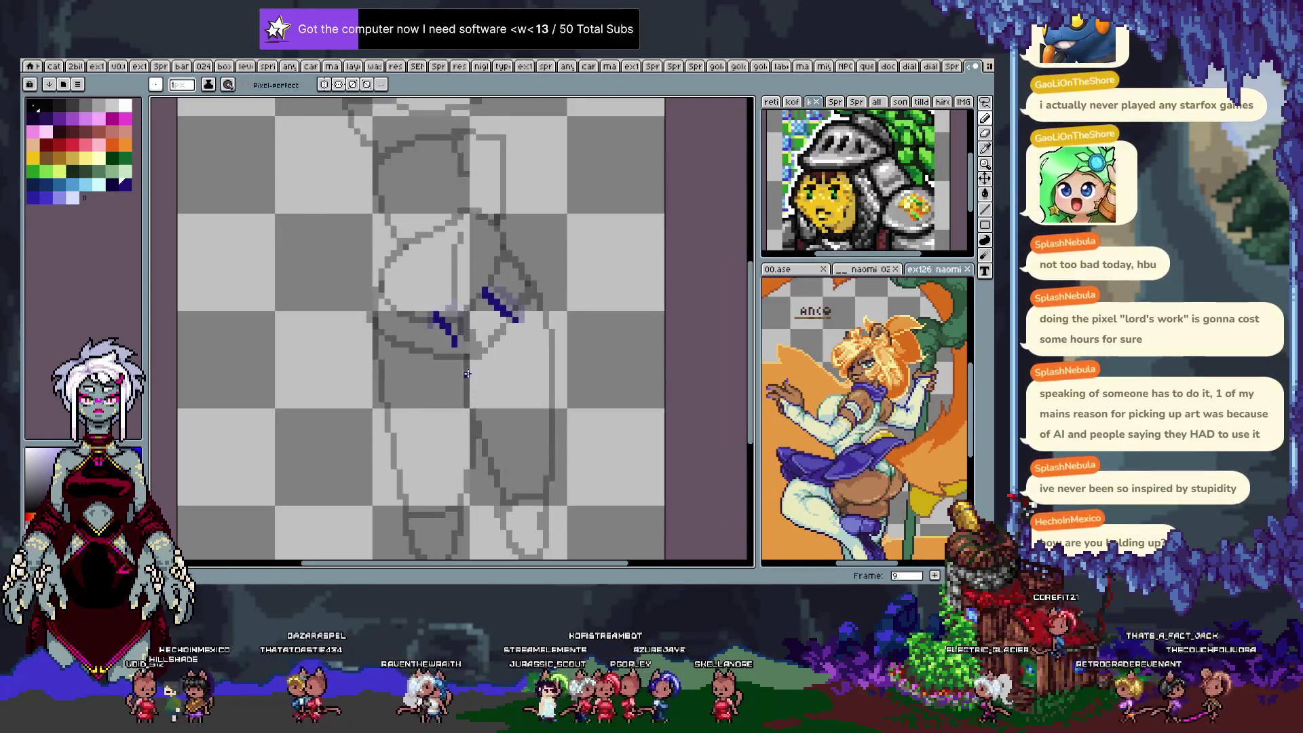
key(period)
key(period)
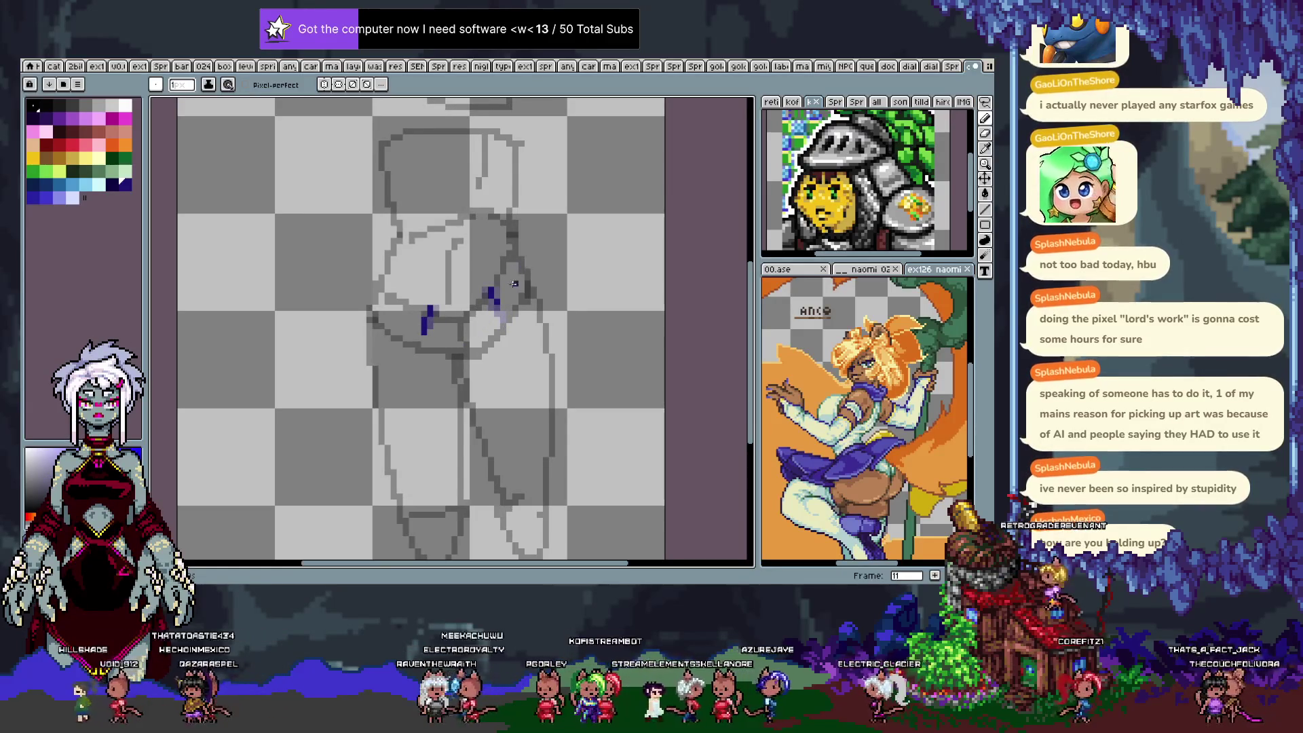
key(comma)
key(comma)
key(comma)
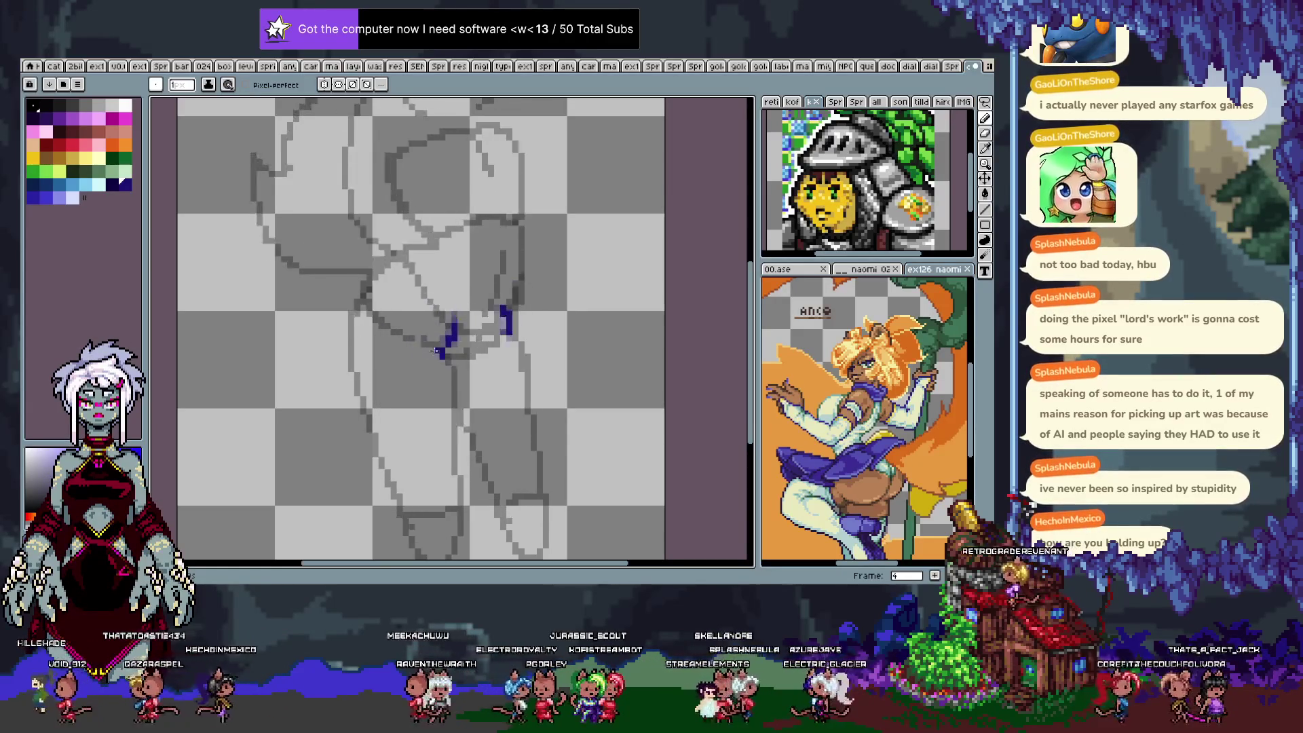
key(period)
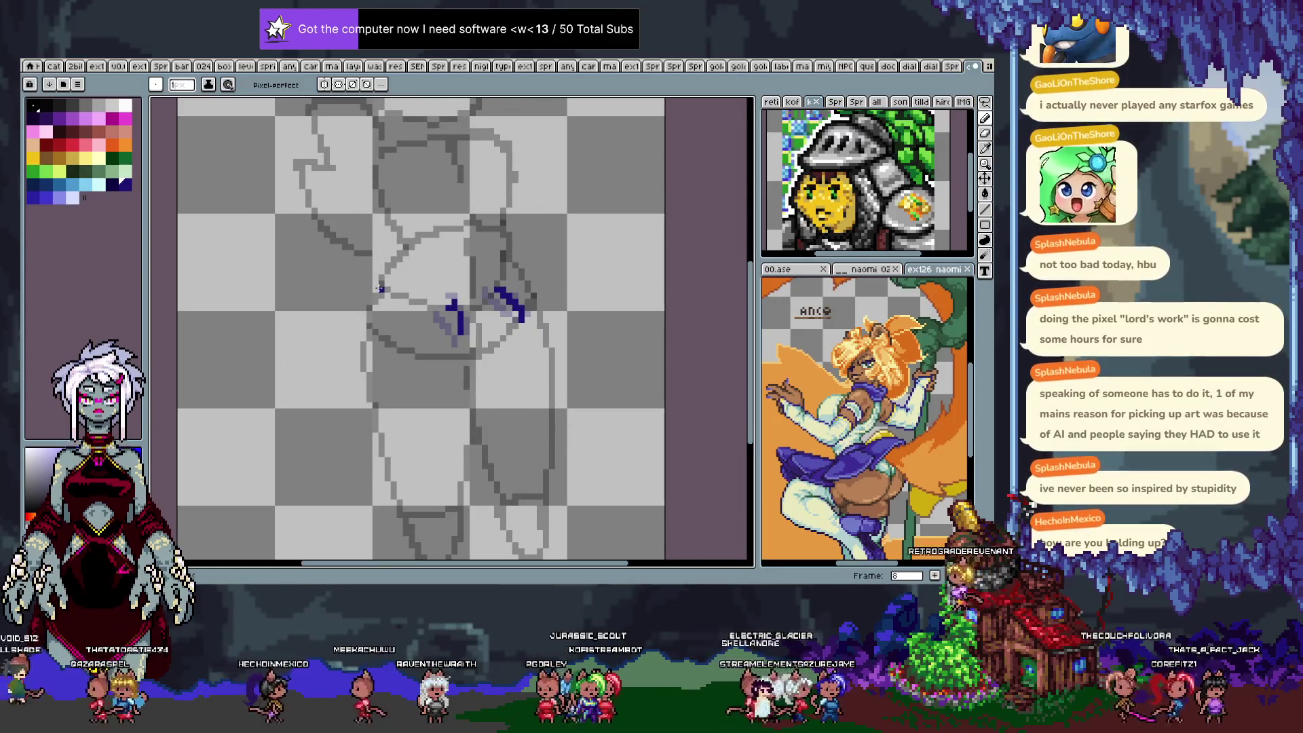
key(period)
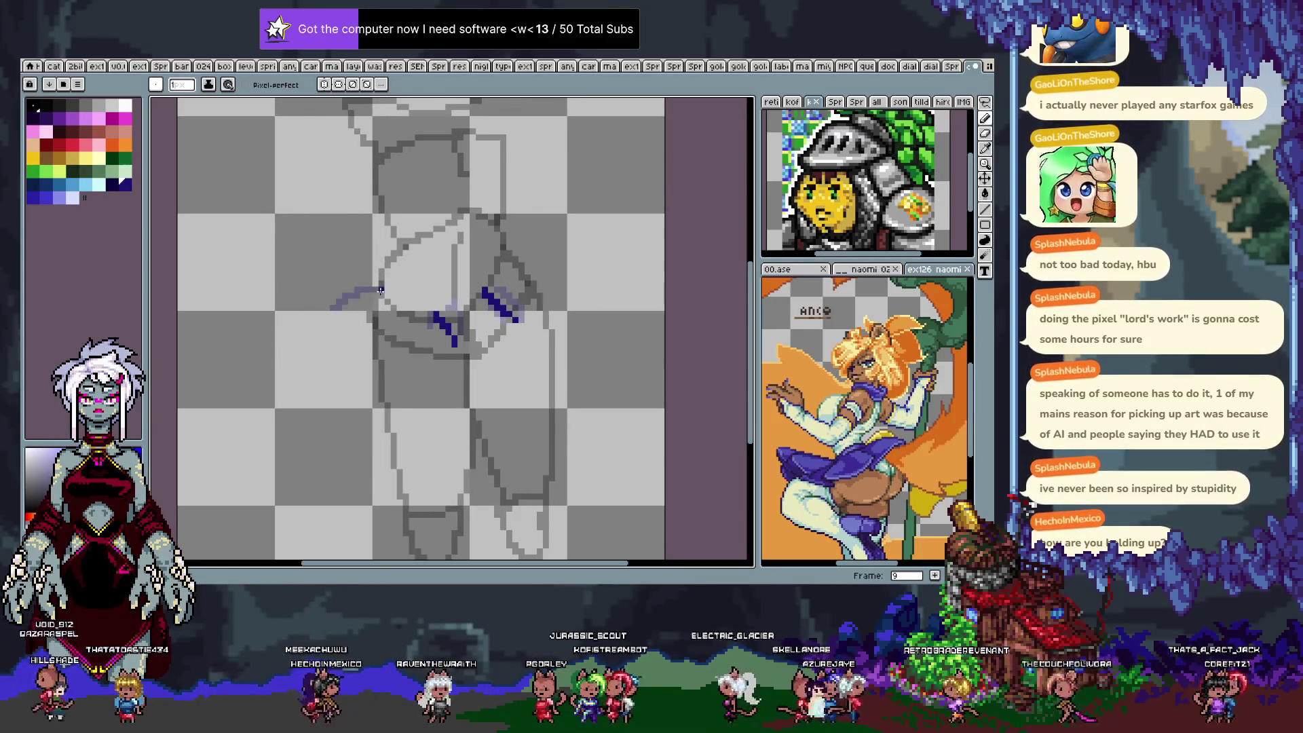
key(period)
key(period)
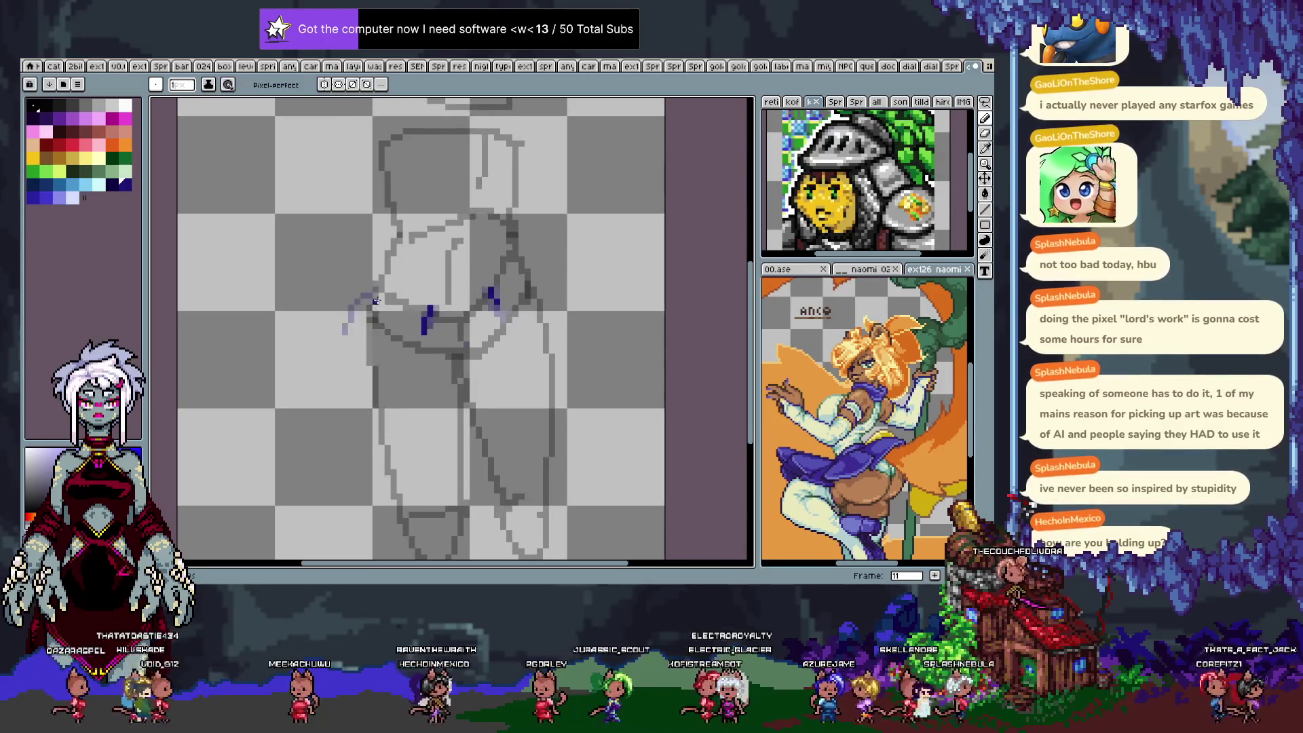
key(period)
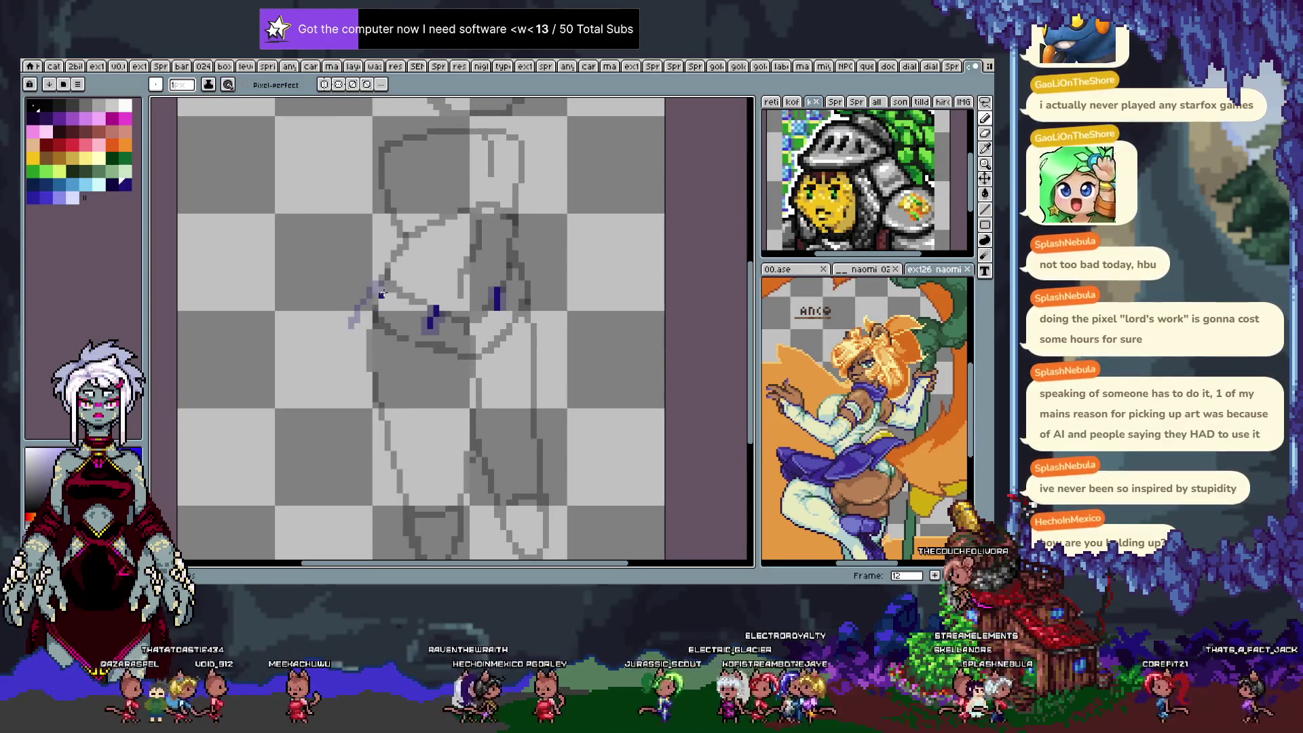
key(period)
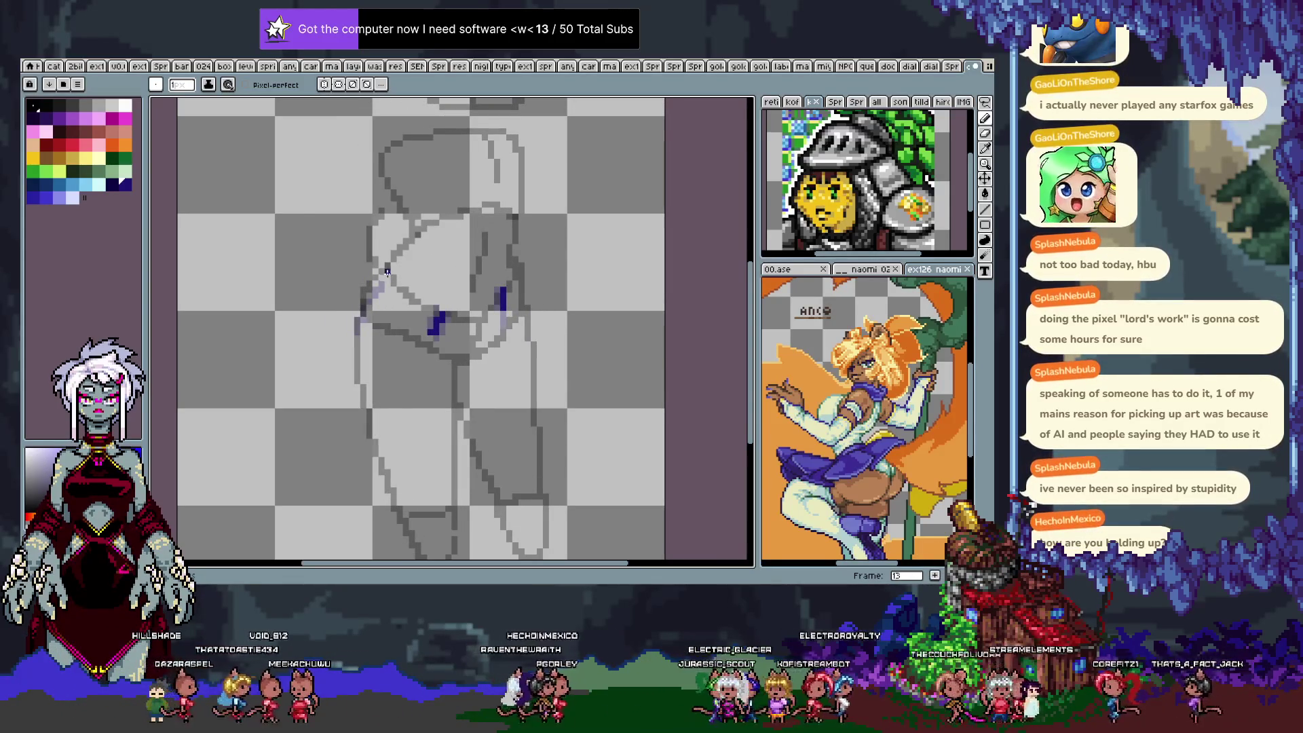
key(period)
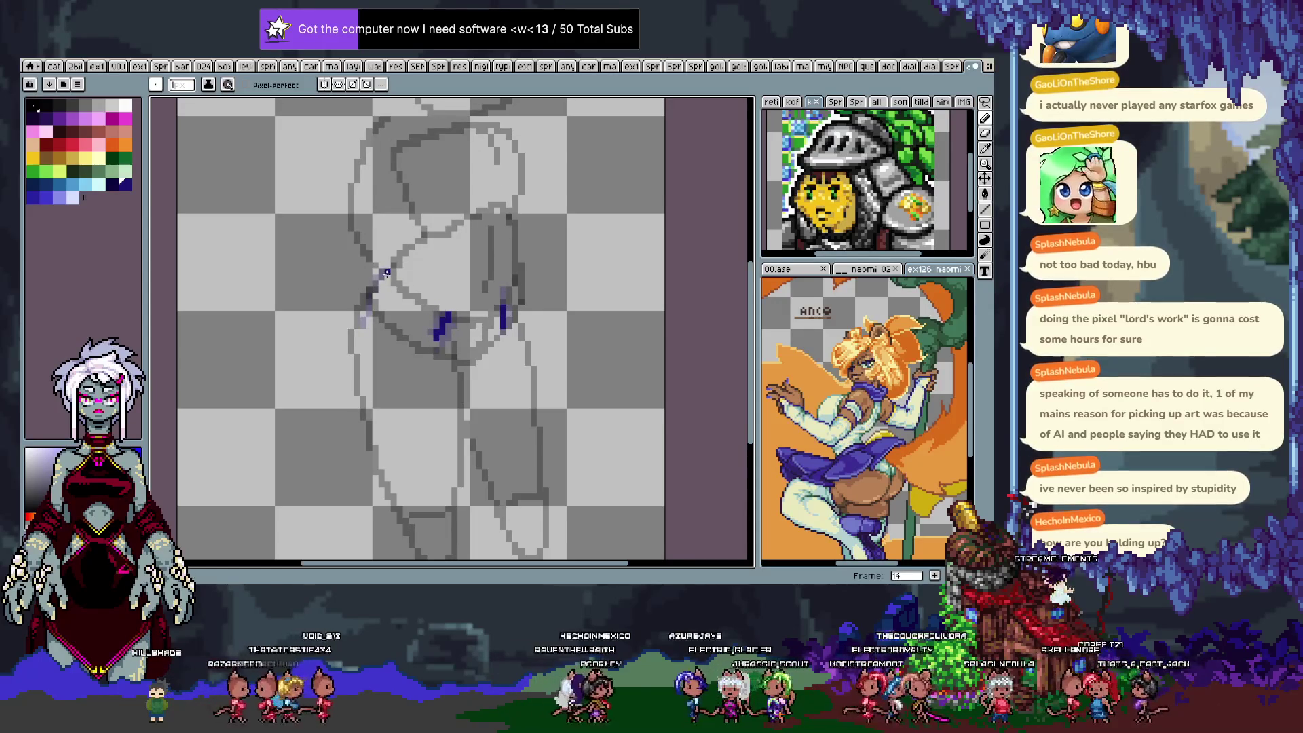
key(period)
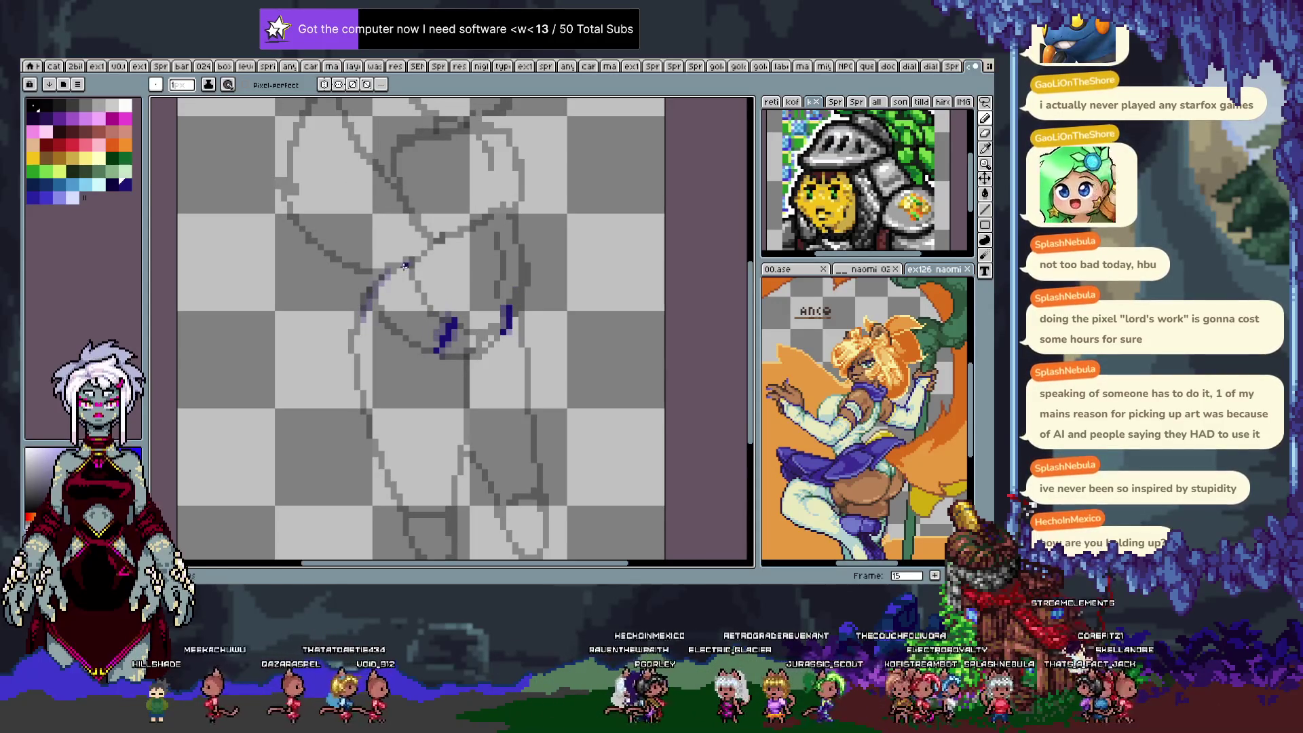
Undo a stray stroke on frame 5, toggle the timeline, and pick light blue as the colour.
key(period)
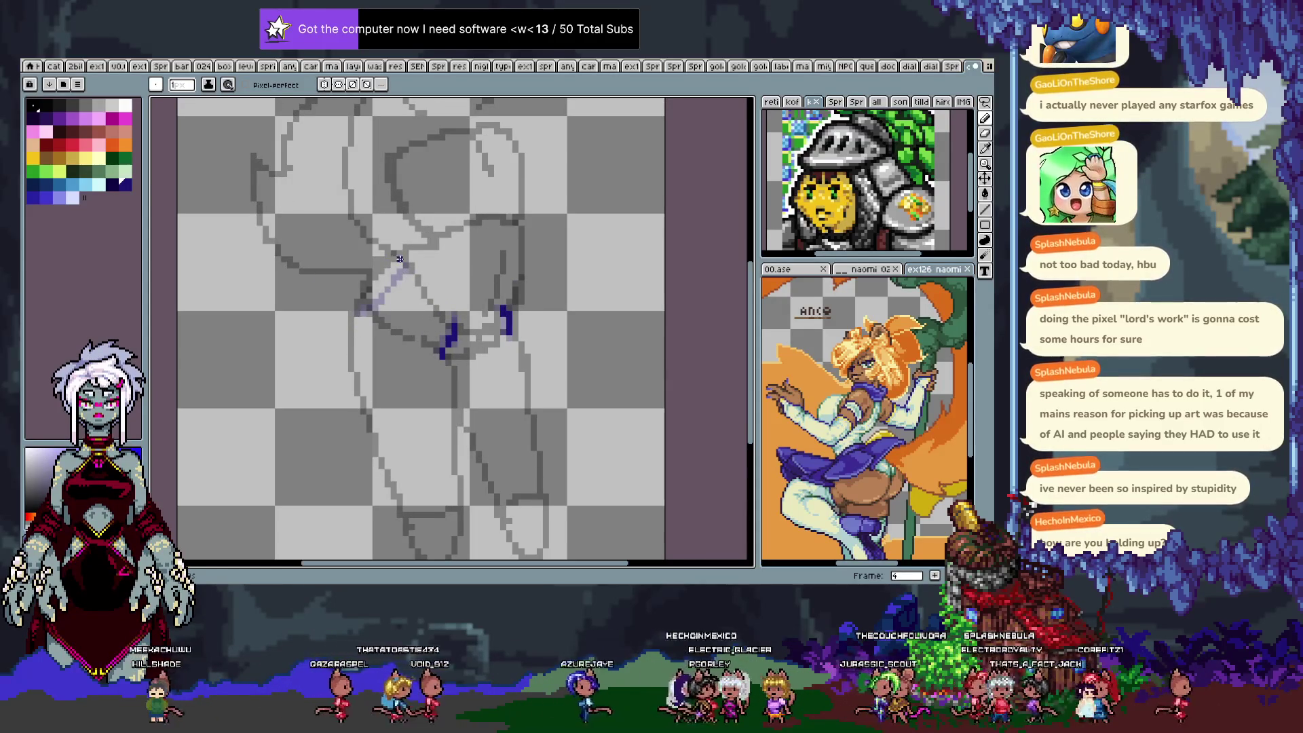
key(period)
mouse_move(381, 264)
mouse_down()
mouse_move(357, 292)
mouse_move(370, 319)
mouse_up()
key(ctrl+z)
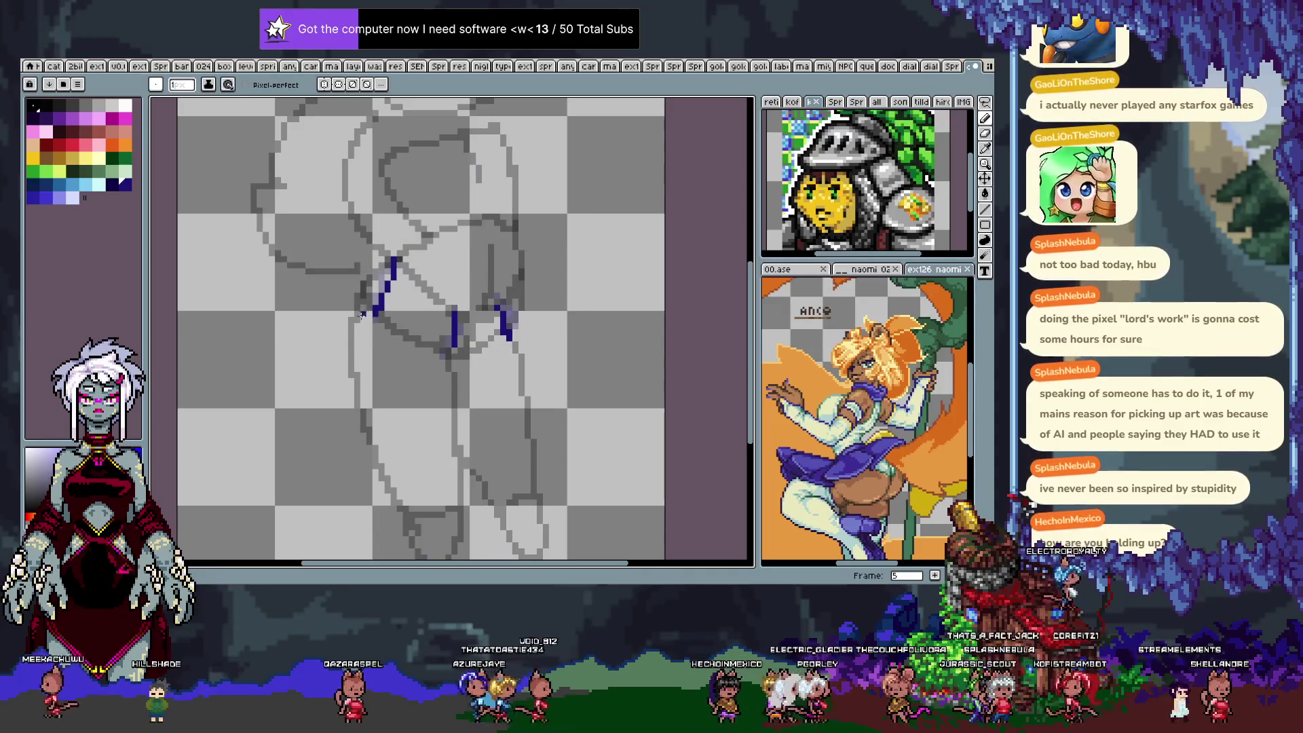
key(period)
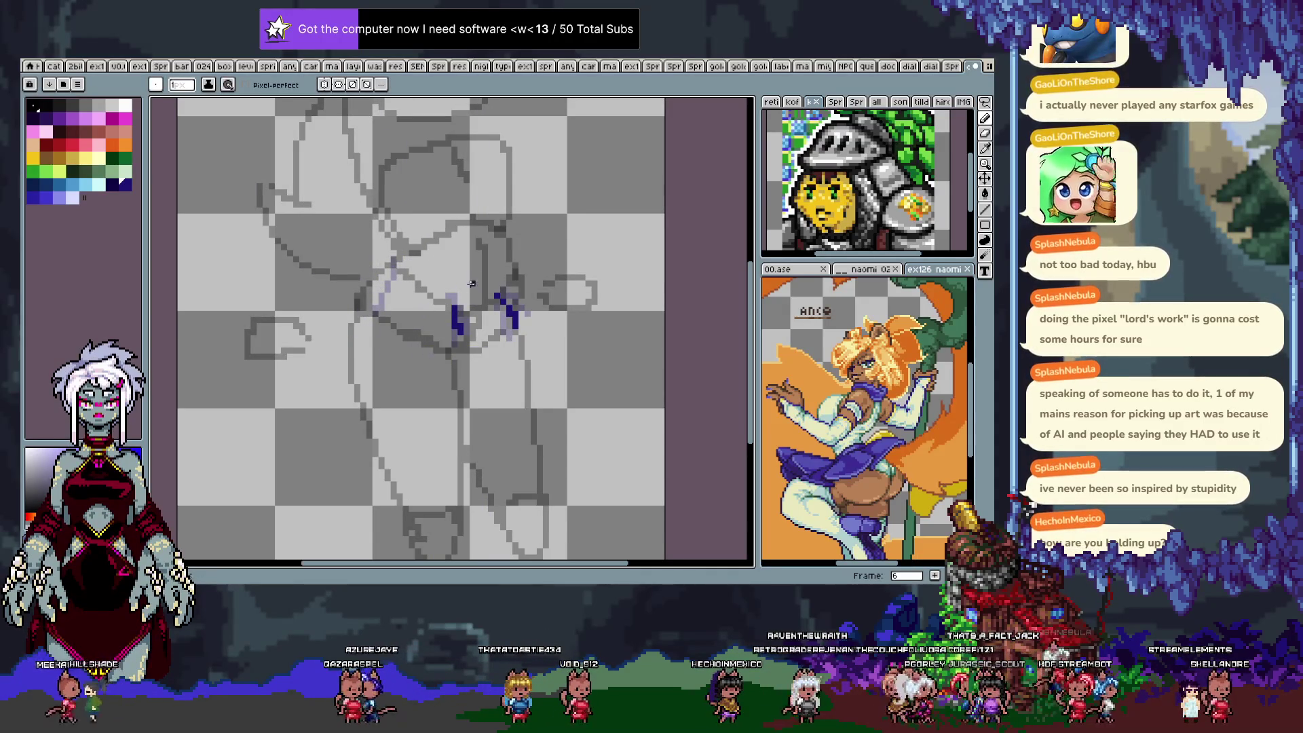
key(Tab)
key(Tab)
key(Right)
key(Right)
key(Right)
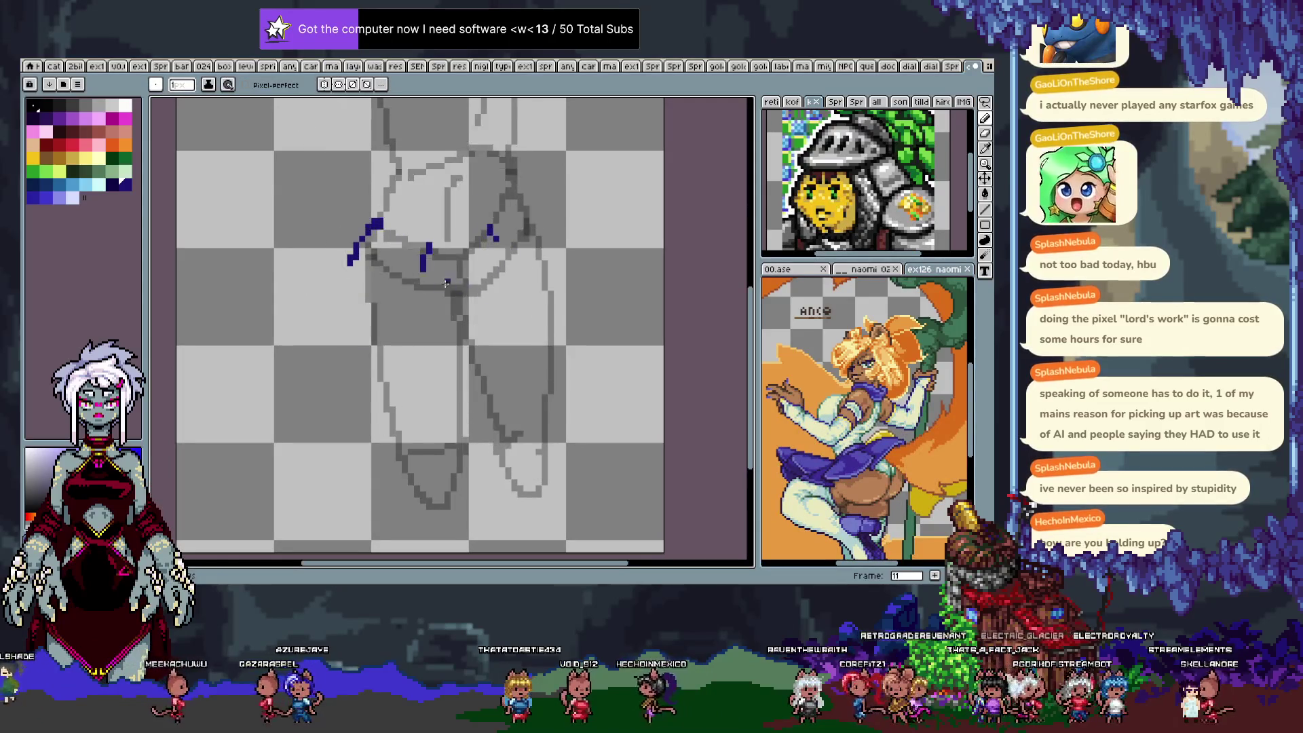
key(Right)
click(72, 184)
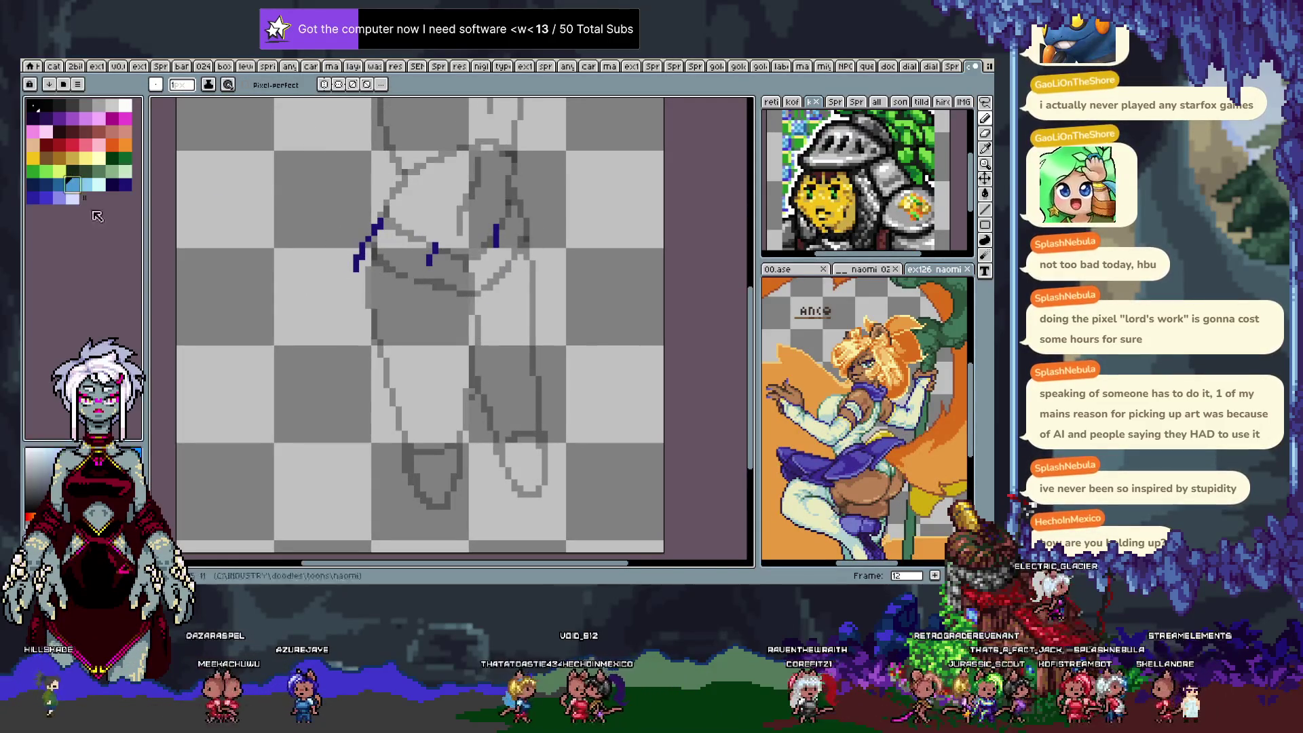
Try several light-blue leg guide lines on frame 5, undoing the misplaced ones.
key(Right)
key(Right)
key(Right)
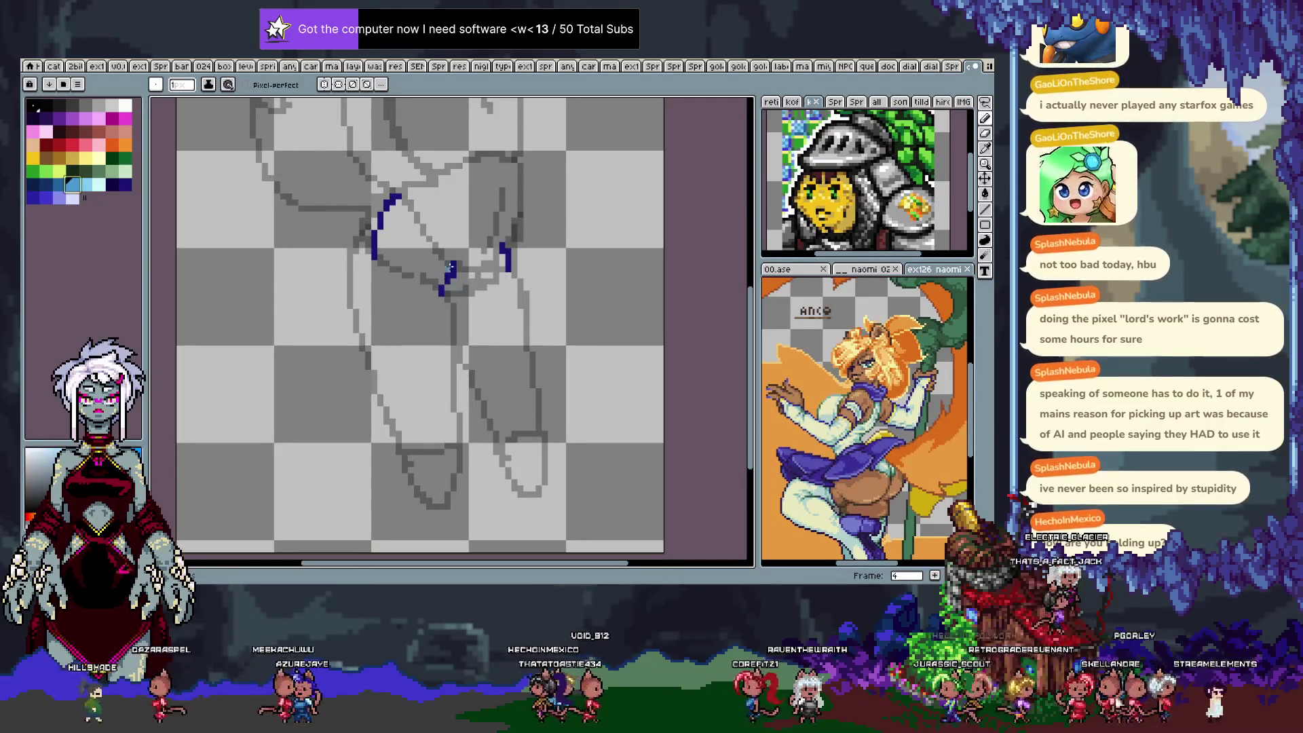
key(Right)
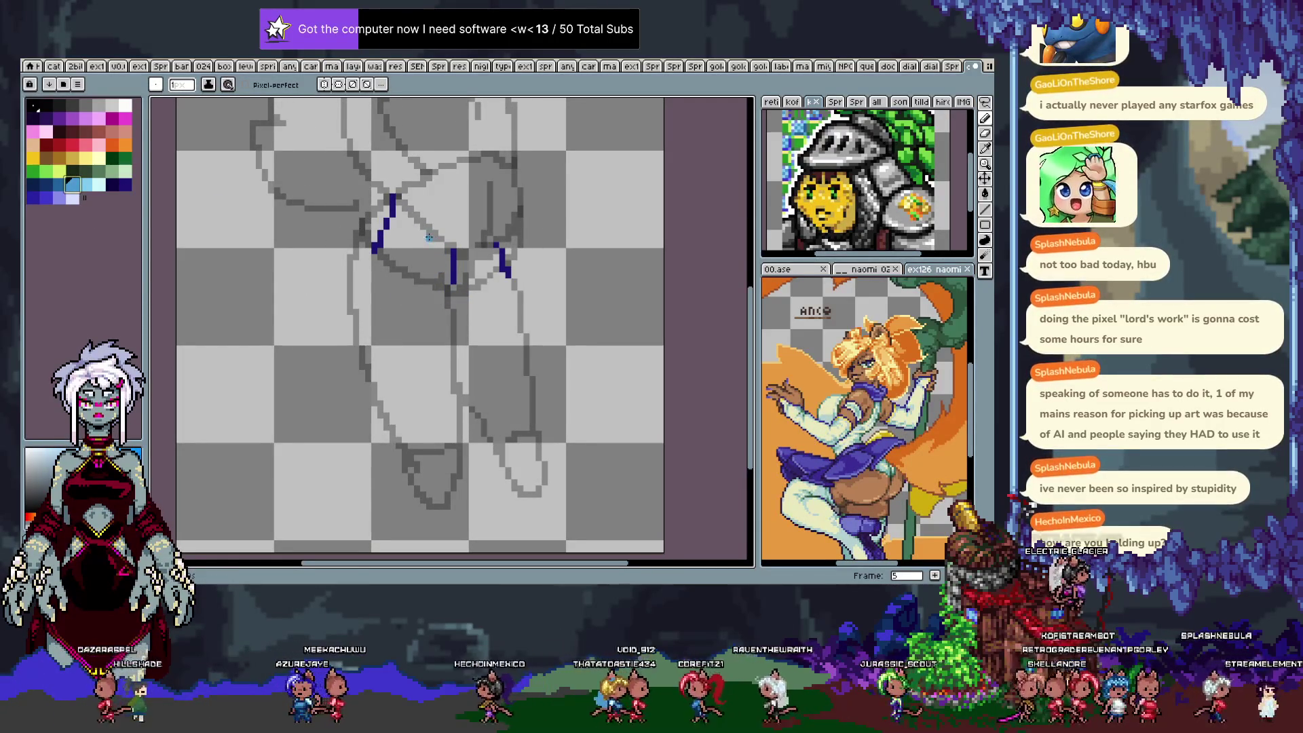
key(ctrl+z)
drag(448, 249, 445, 433)
key(ctrl+z)
drag(422, 187, 429, 392)
key(ctrl+z)
mouse_move(415, 183)
mouse_down()
mouse_move(434, 393)
mouse_move(505, 398)
mouse_move(554, 235)
mouse_move(488, 399)
mouse_up()
key(ctrl+z)
Draw the right edge of the leg guide and remove a stray light-blue pixel.
key(ctrl+z)
key(ctrl+z)
drag(520, 196, 482, 398)
scroll(502, 340, up, 1)
key(ctrl+z)
scroll(477, 360, up, 2)
click(478, 361)
scroll(478, 360, down, 2)
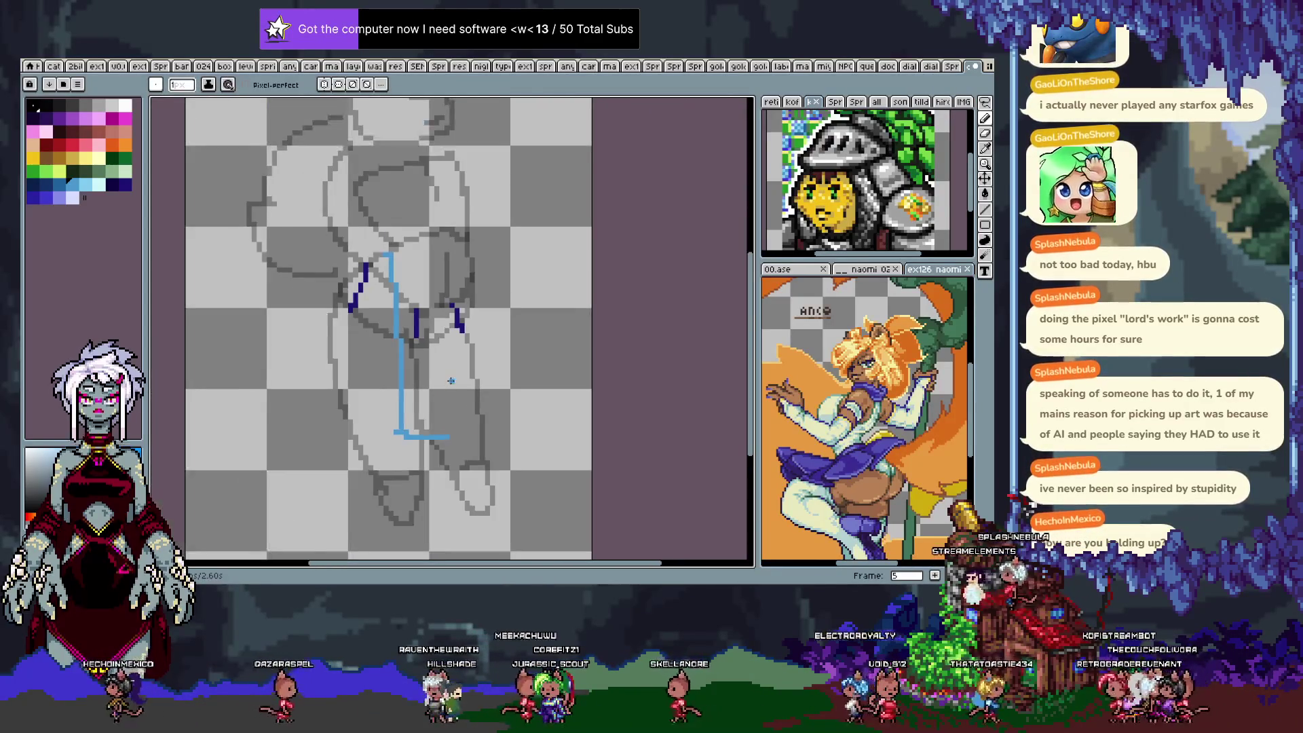
key(ctrl+z)
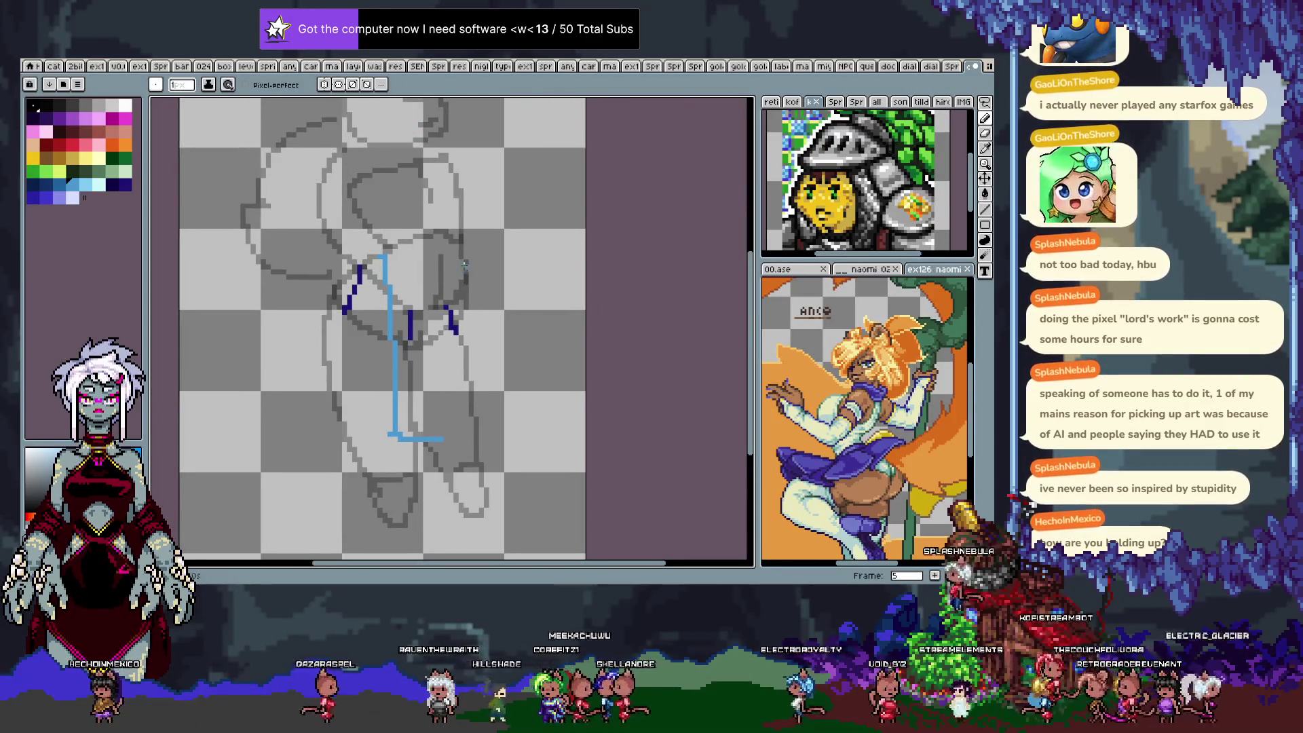
key(v)
key(b)
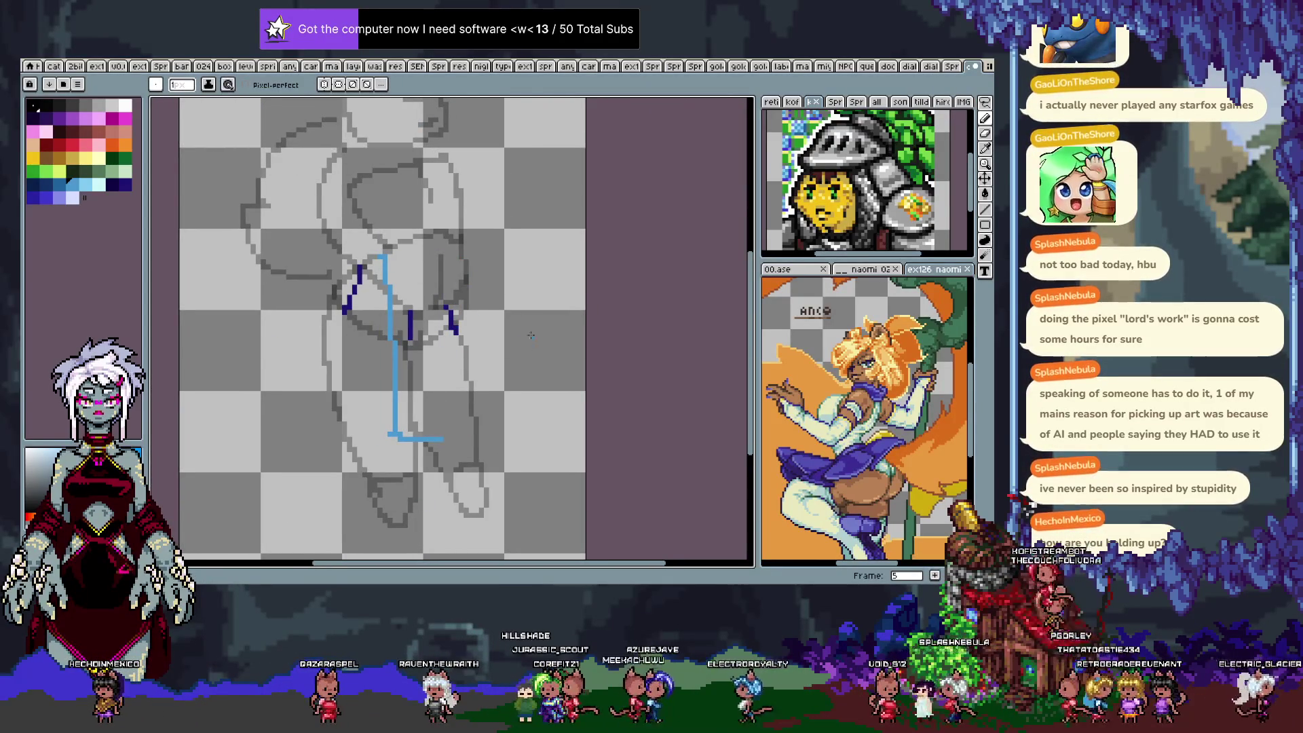
Redraw the right leg edge up toward the hip and erase the guide's bottom-left corner.
drag(465, 257, 469, 438)
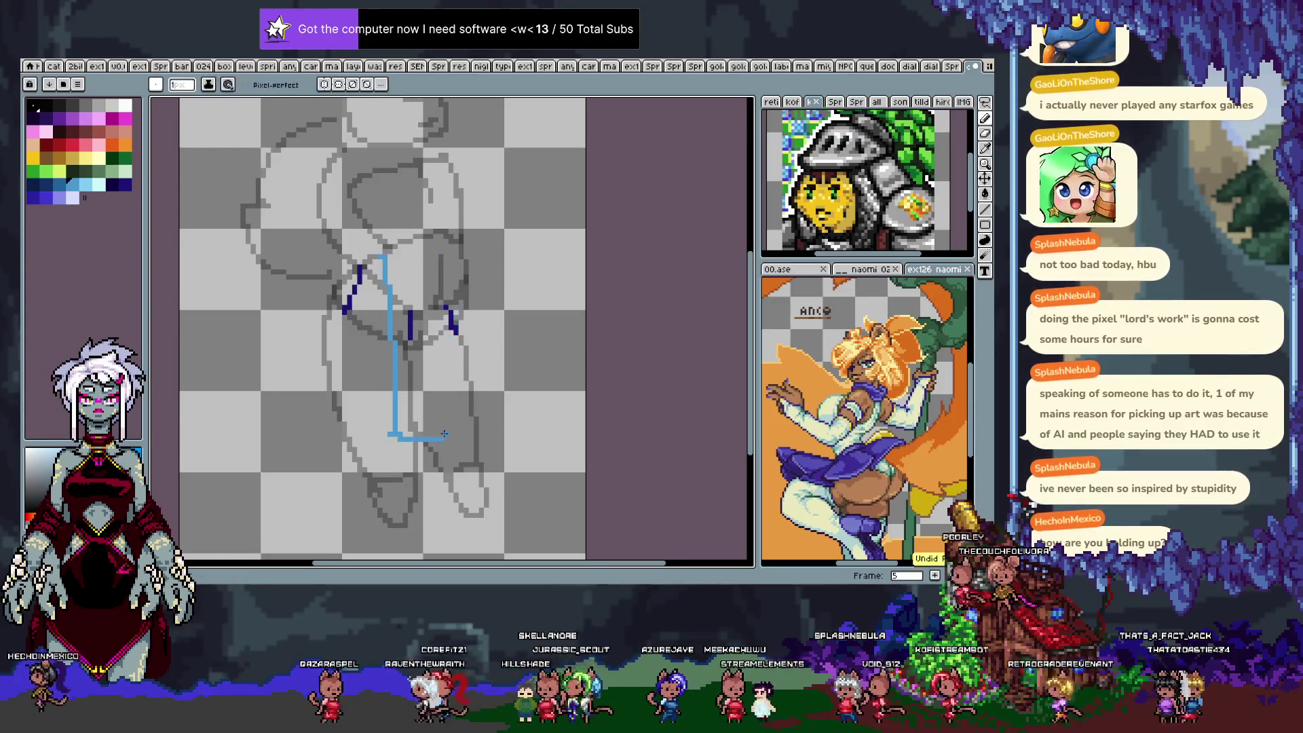
key(v)
key(b)
drag(448, 438, 456, 293)
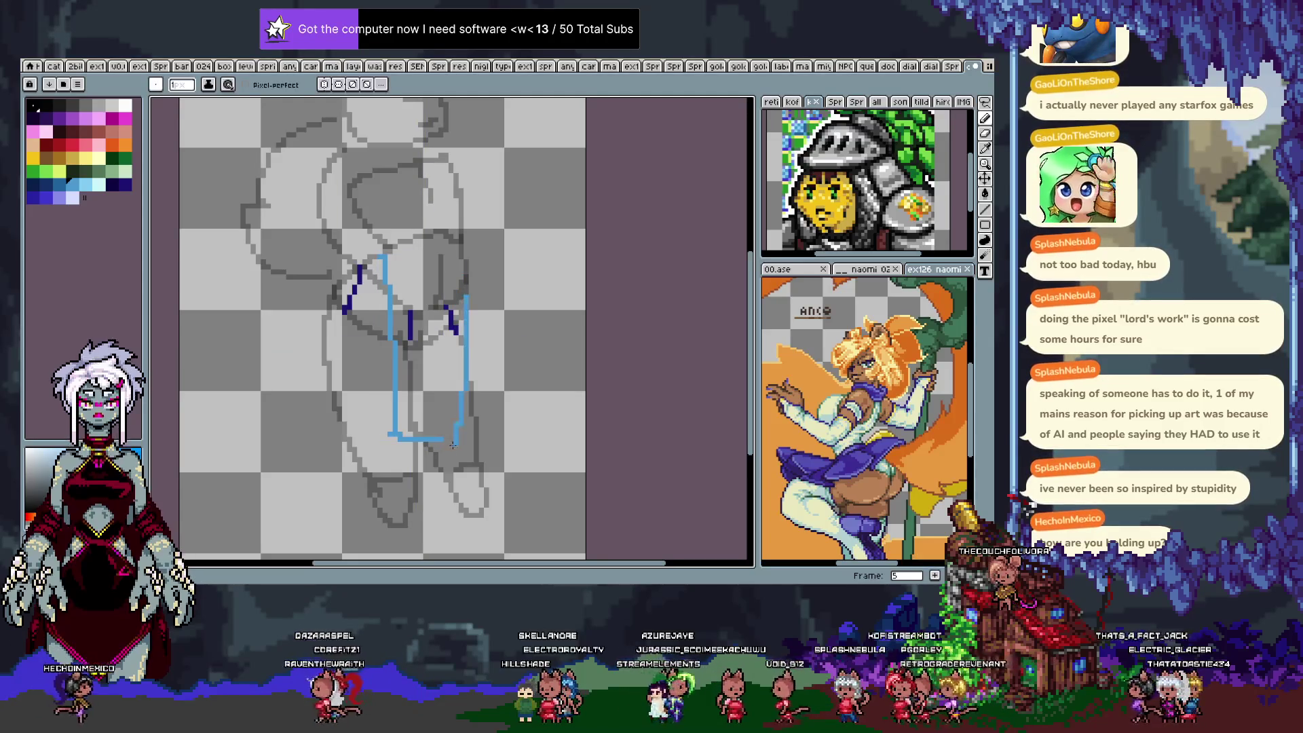
drag(459, 306, 462, 279)
key(e)
mouse_move(417, 438)
mouse_down()
mouse_move(385, 434)
mouse_move(418, 429)
mouse_up()
key(b)
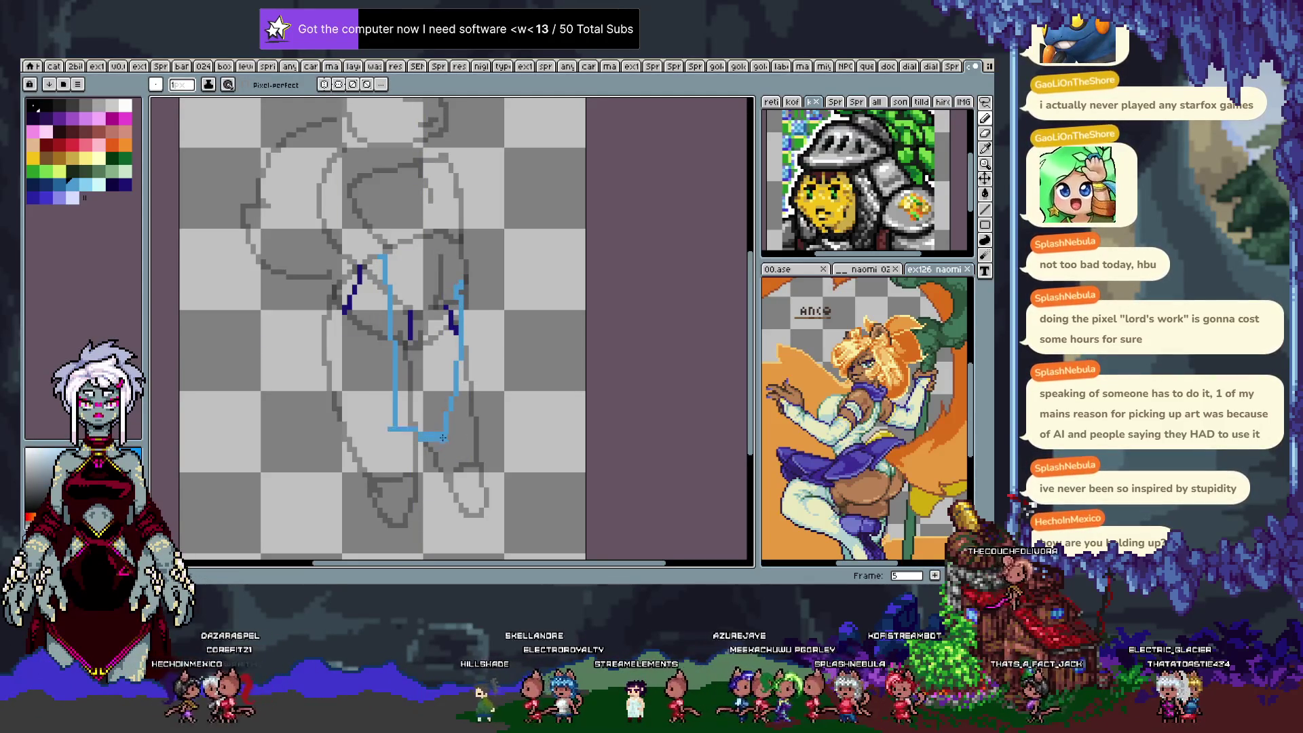
key(period)
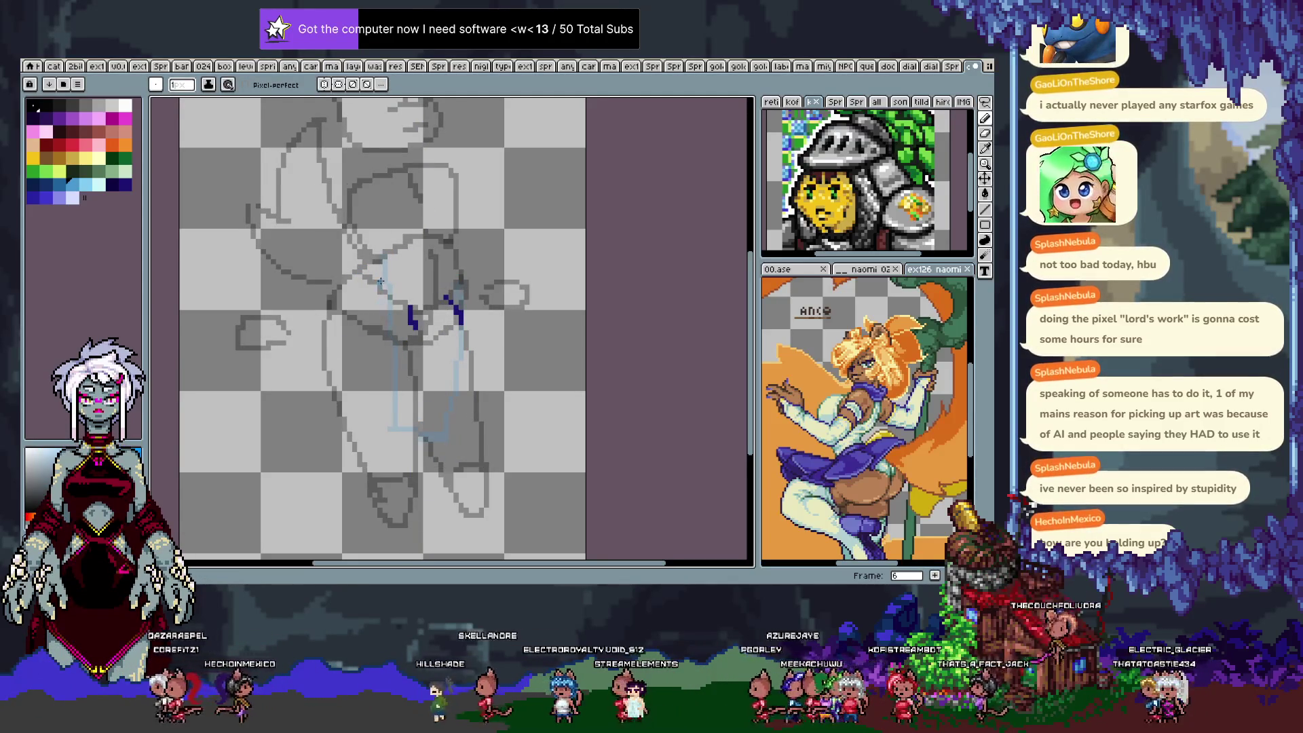
key(comma)
Add diagonal light-blue guide segments from the hip at the upper left of frame 5.
drag(360, 266, 345, 311)
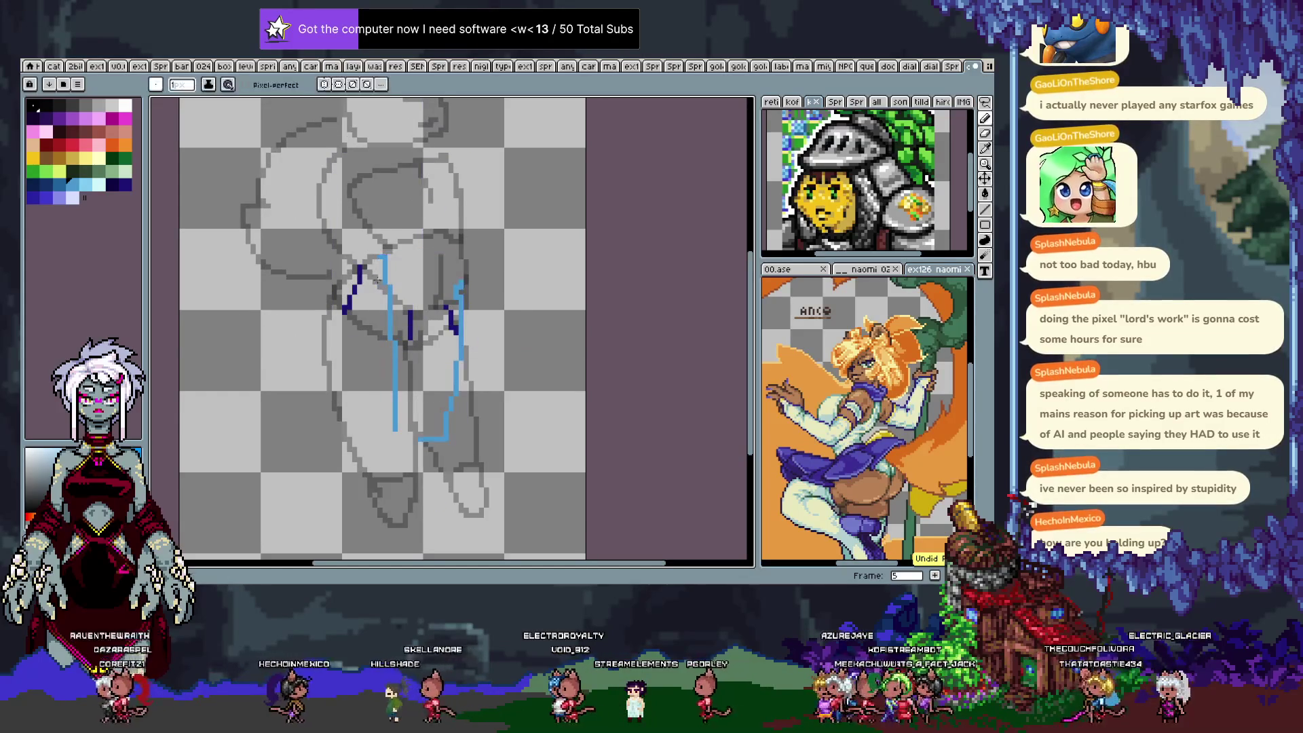
key(e)
key(b)
drag(376, 262, 392, 298)
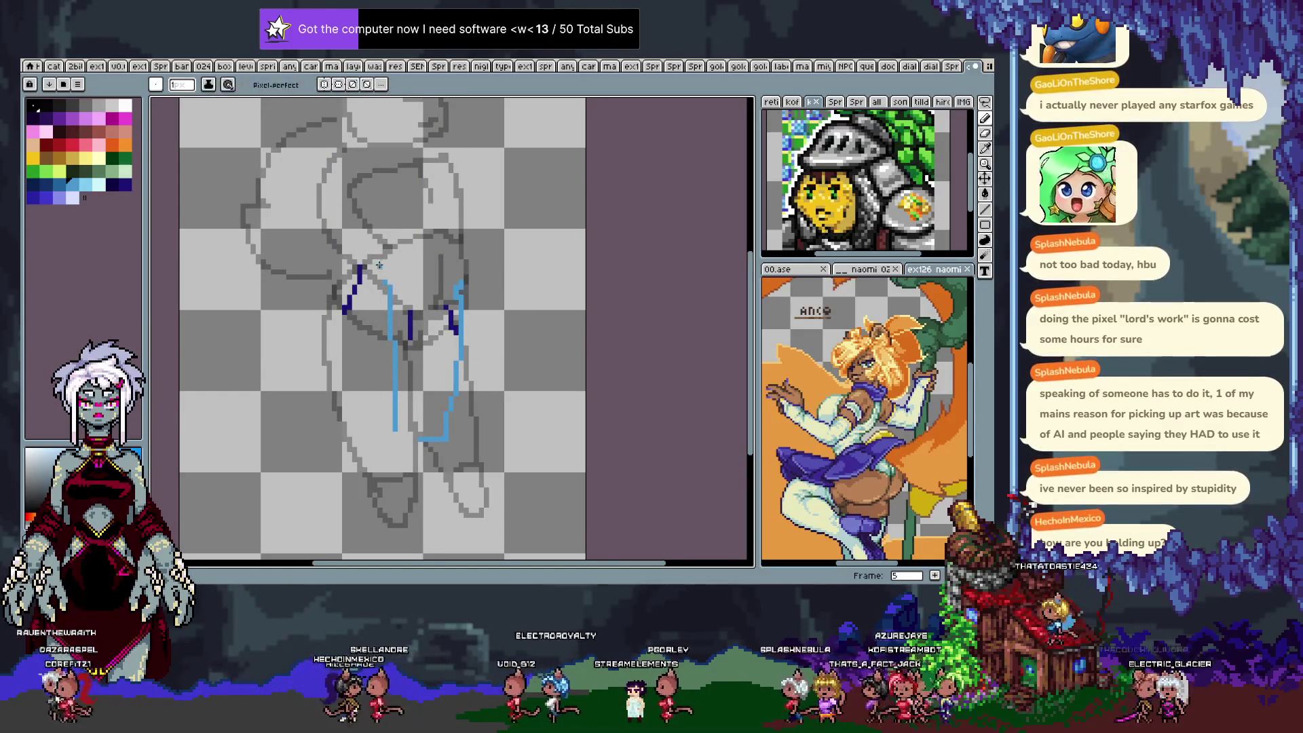
Draw left and right leg guides on frame 6, then undo those strokes.
key(period)
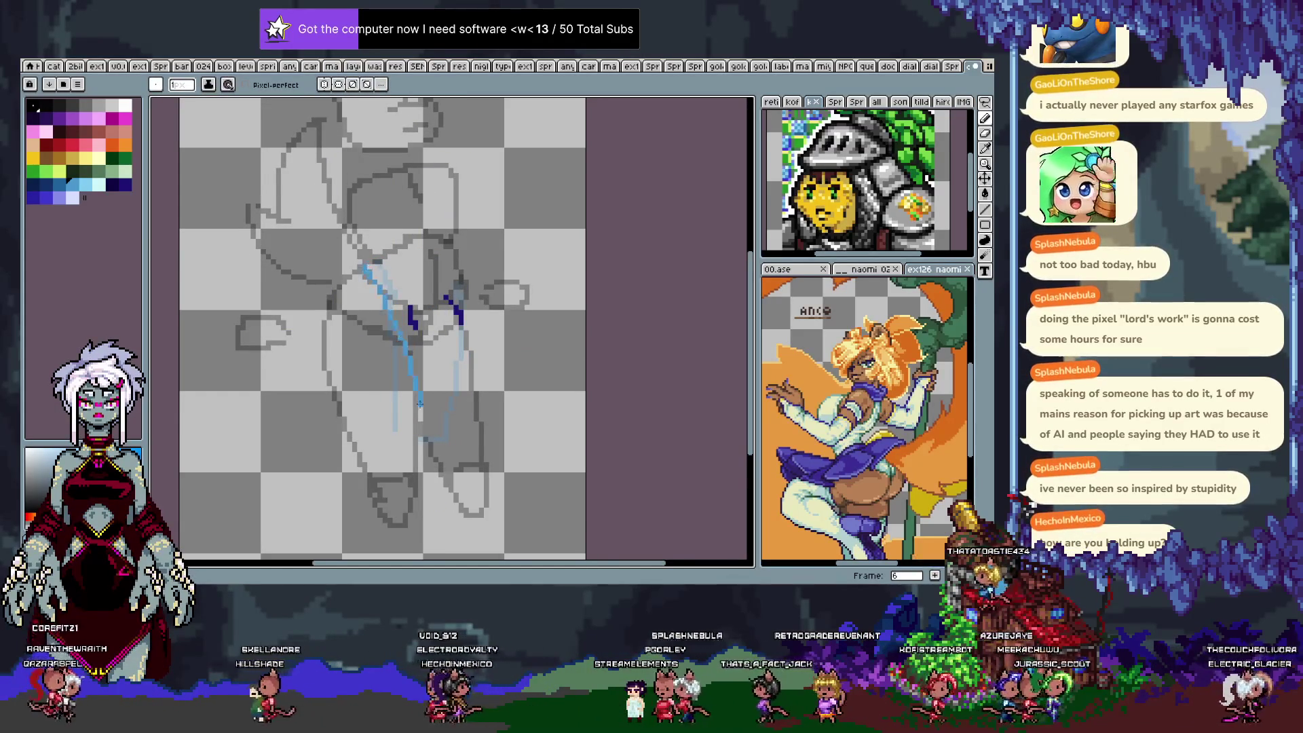
key(ctrl+z)
drag(361, 271, 412, 435)
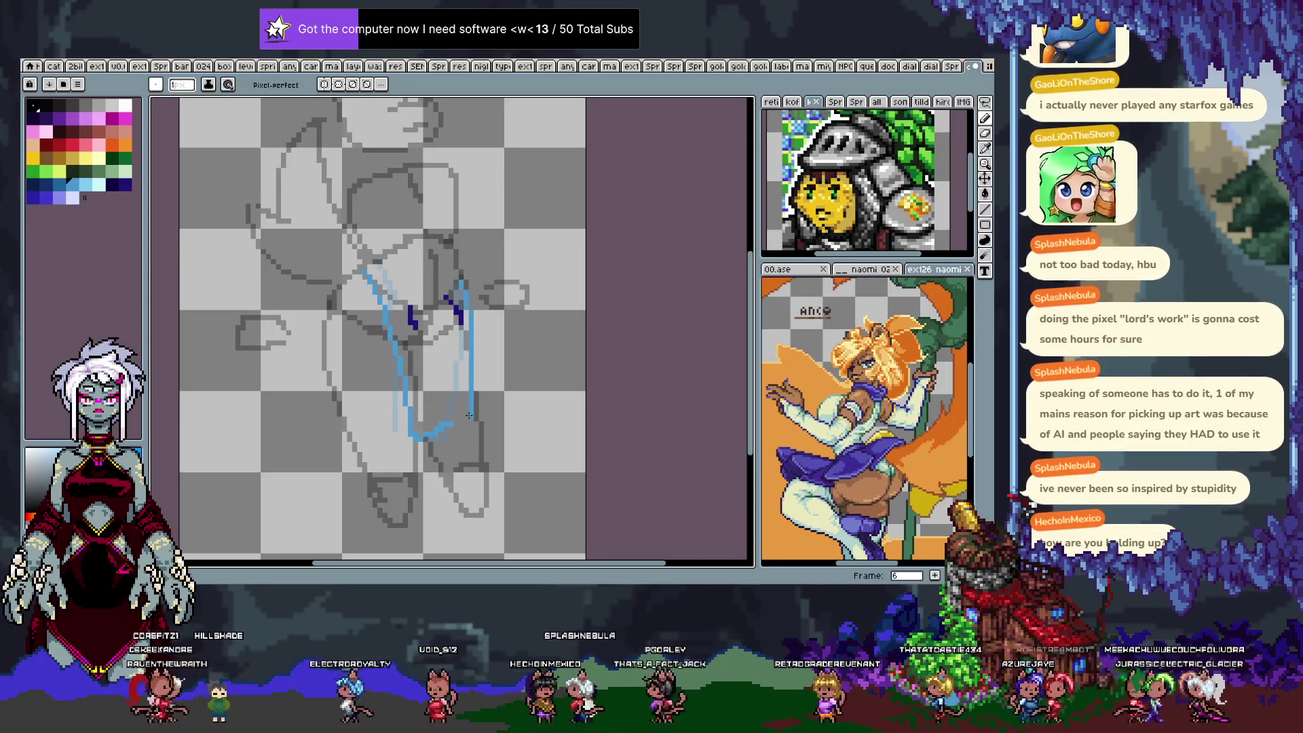
drag(455, 282, 465, 421)
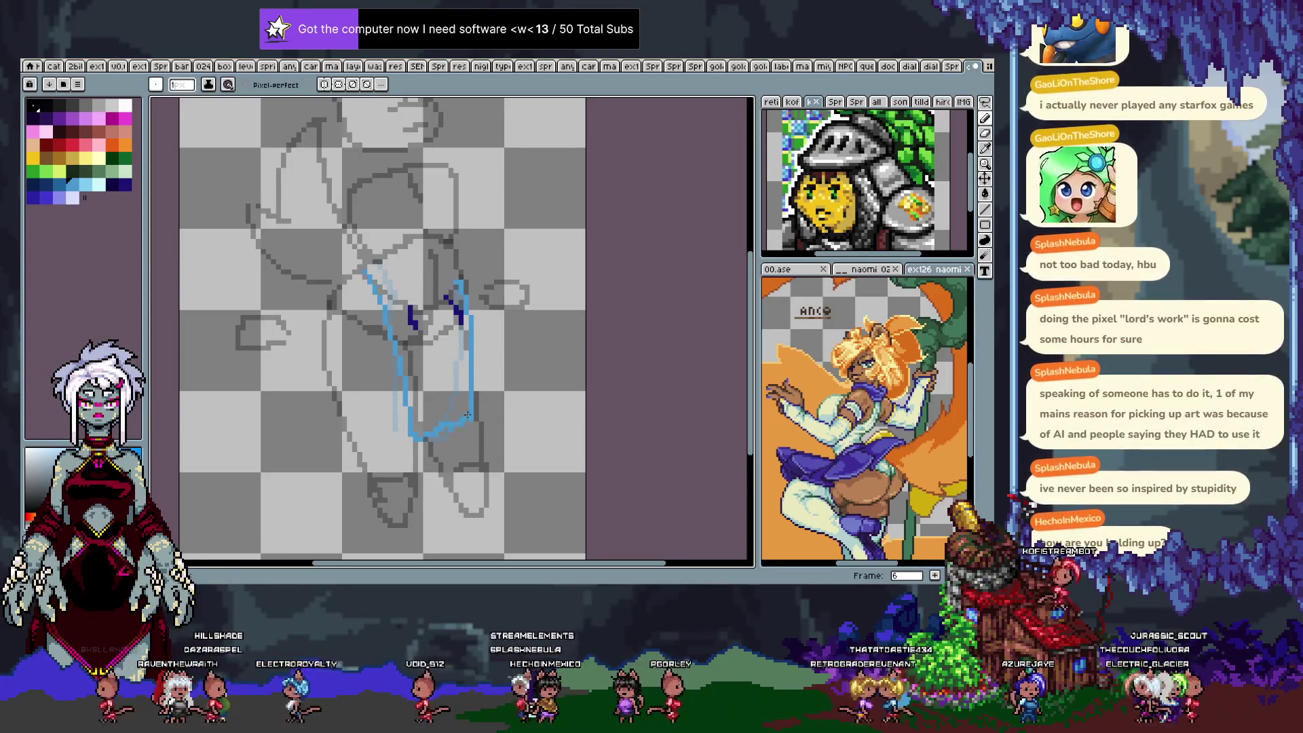
key(comma)
key(period)
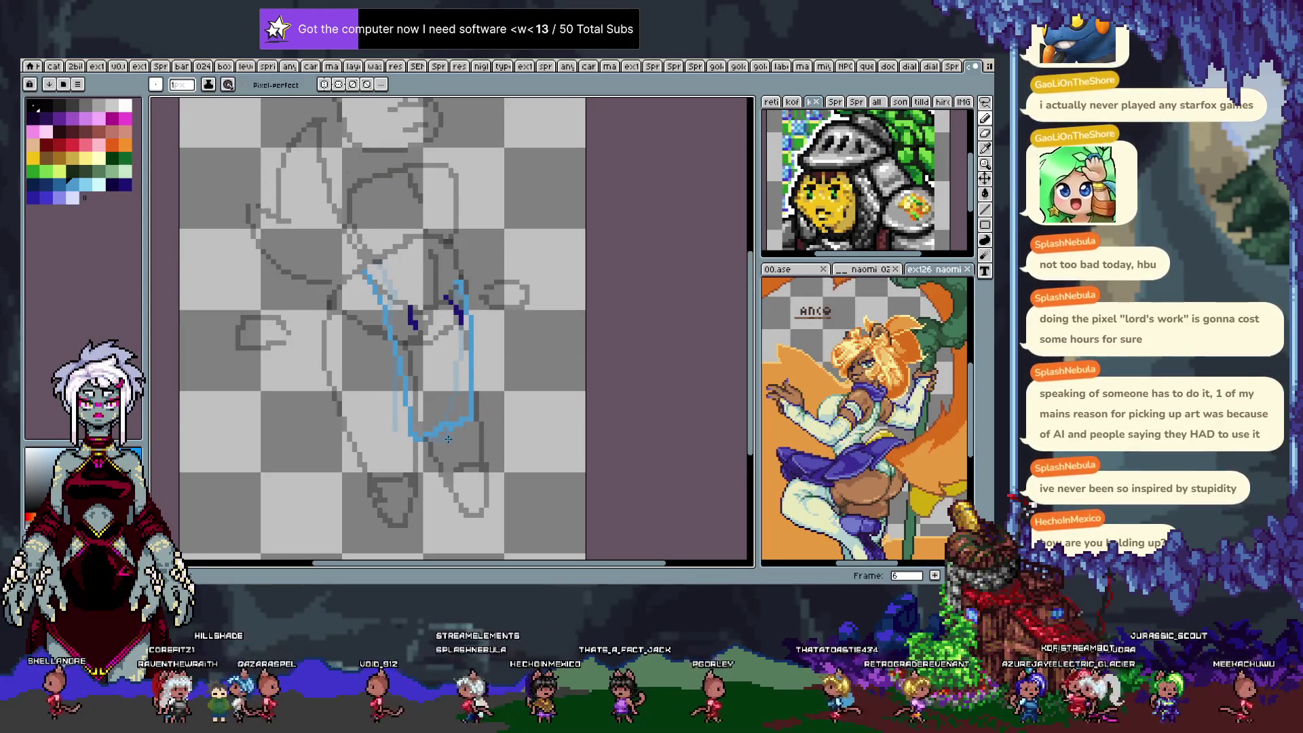
key(v)
key(ctrl+z)
key(ctrl+z)
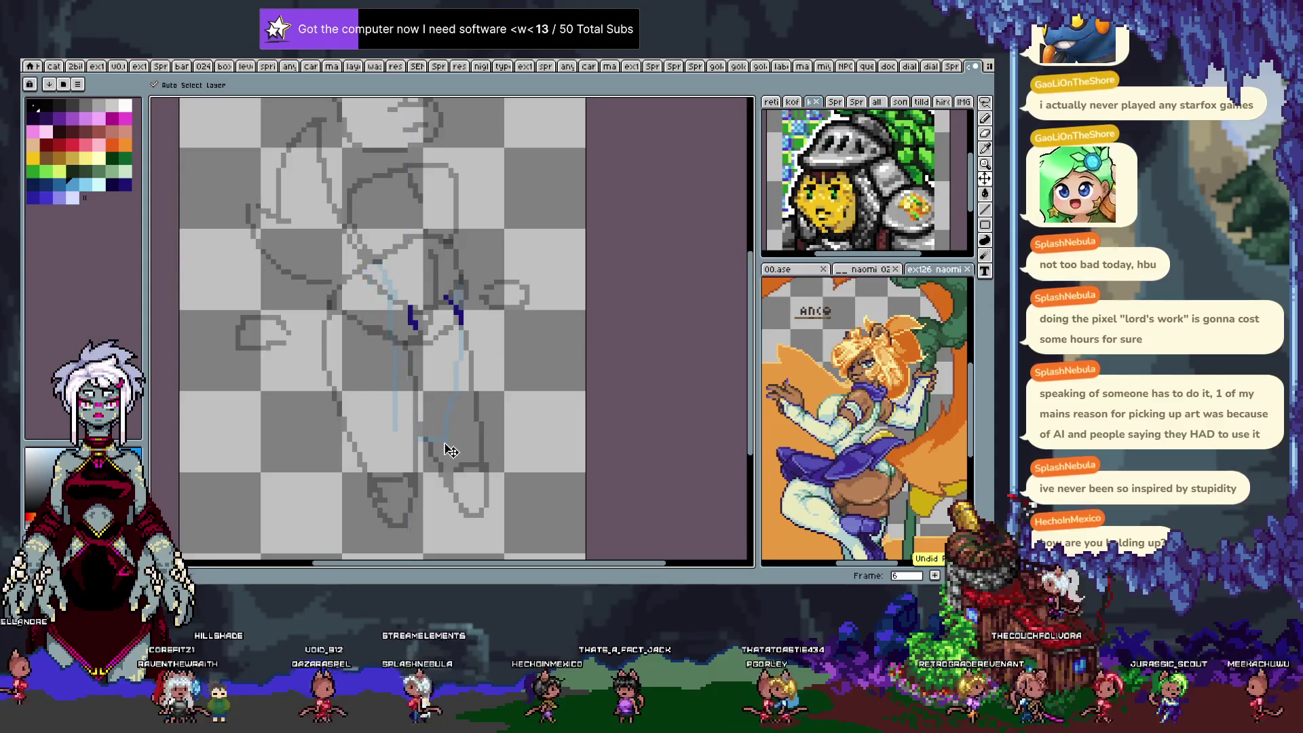
Trace the light-blue leg outline on frame 6, reset the pencil to 1 px, and play the animation.
key(b)
key(period)
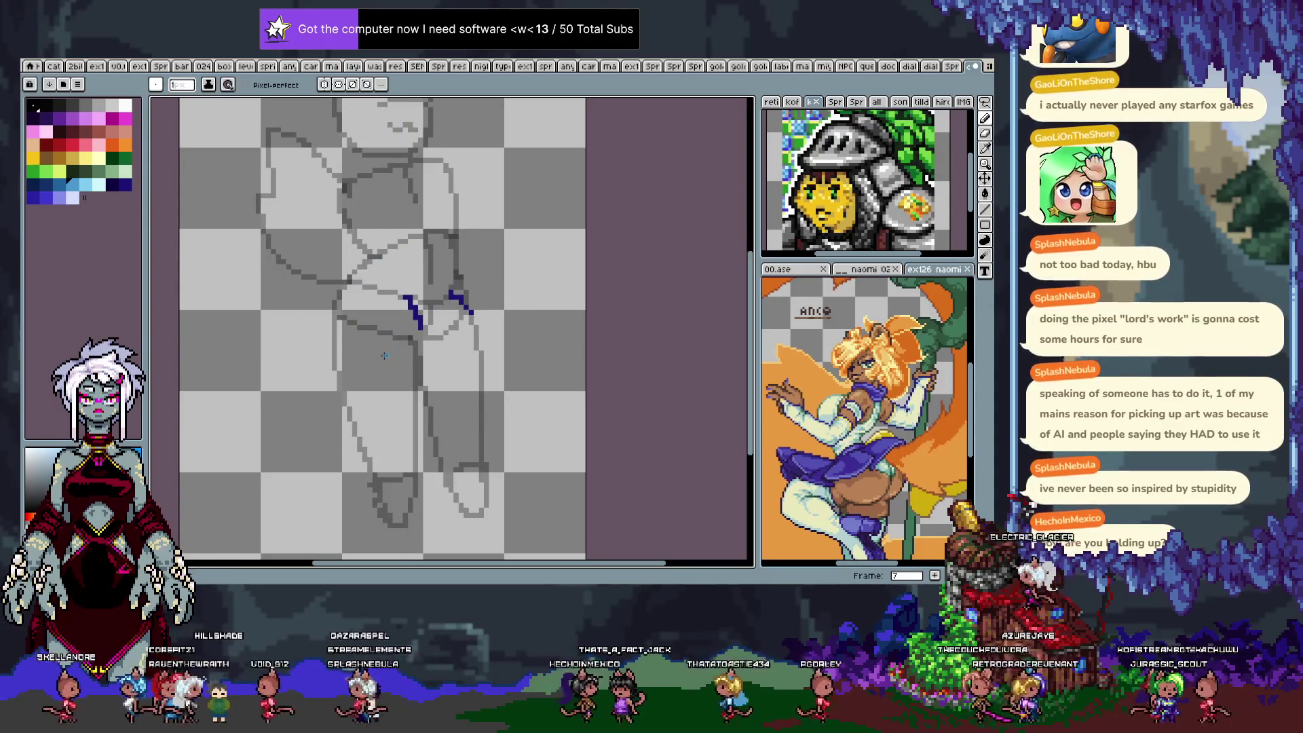
key(comma)
mouse_move(364, 270)
mouse_down()
mouse_move(463, 420)
mouse_move(462, 278)
mouse_up()
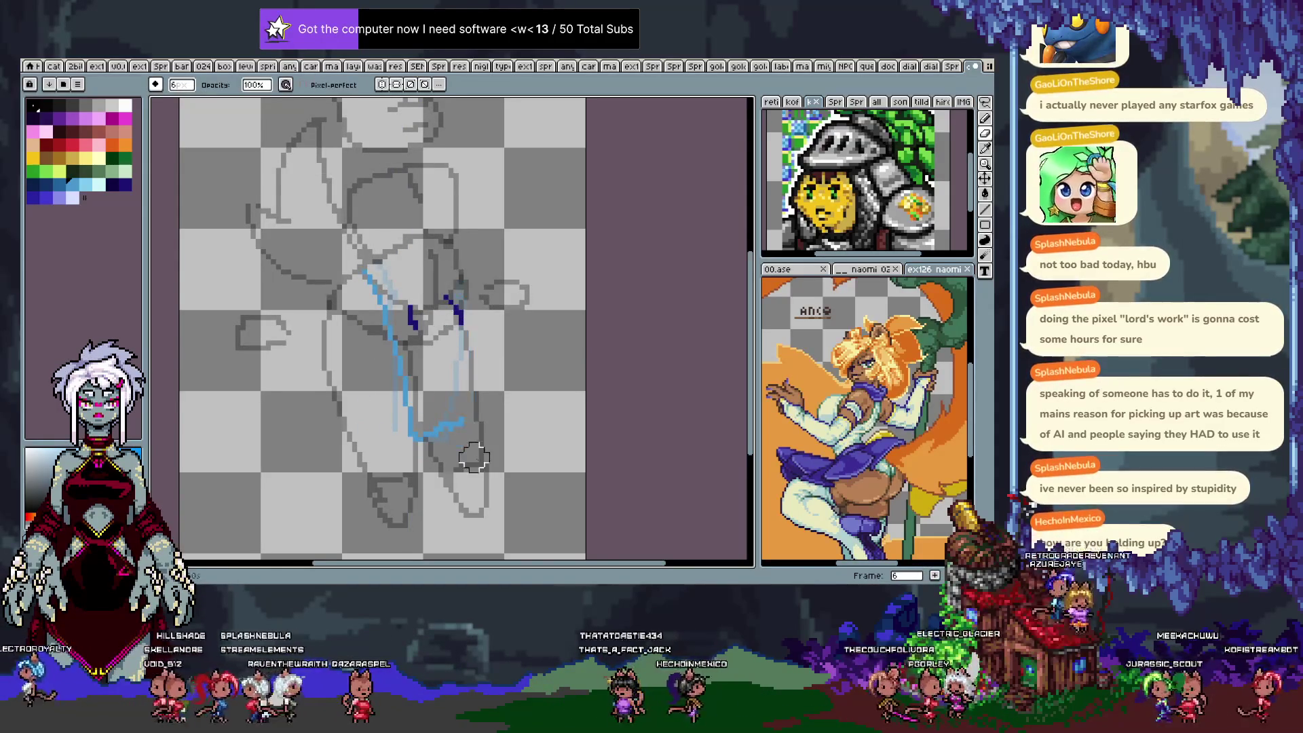
key(period)
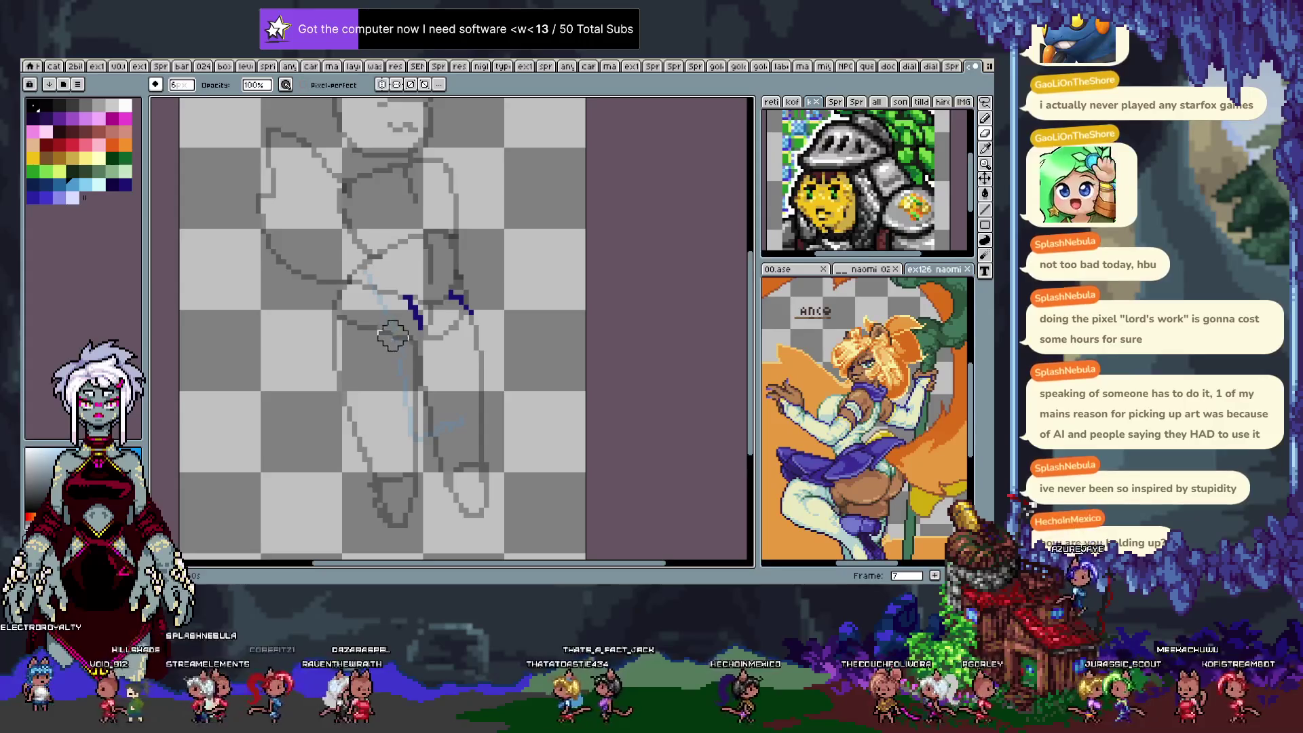
key(b)
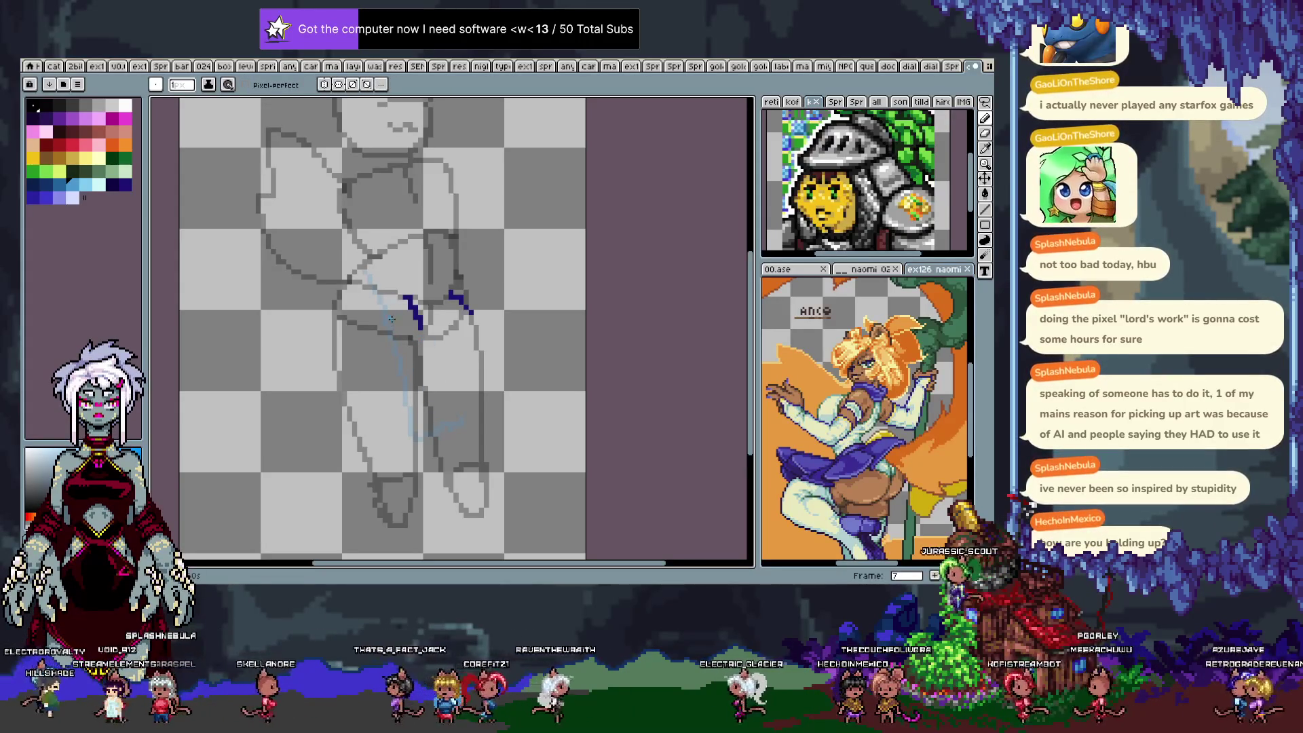
key(Return)
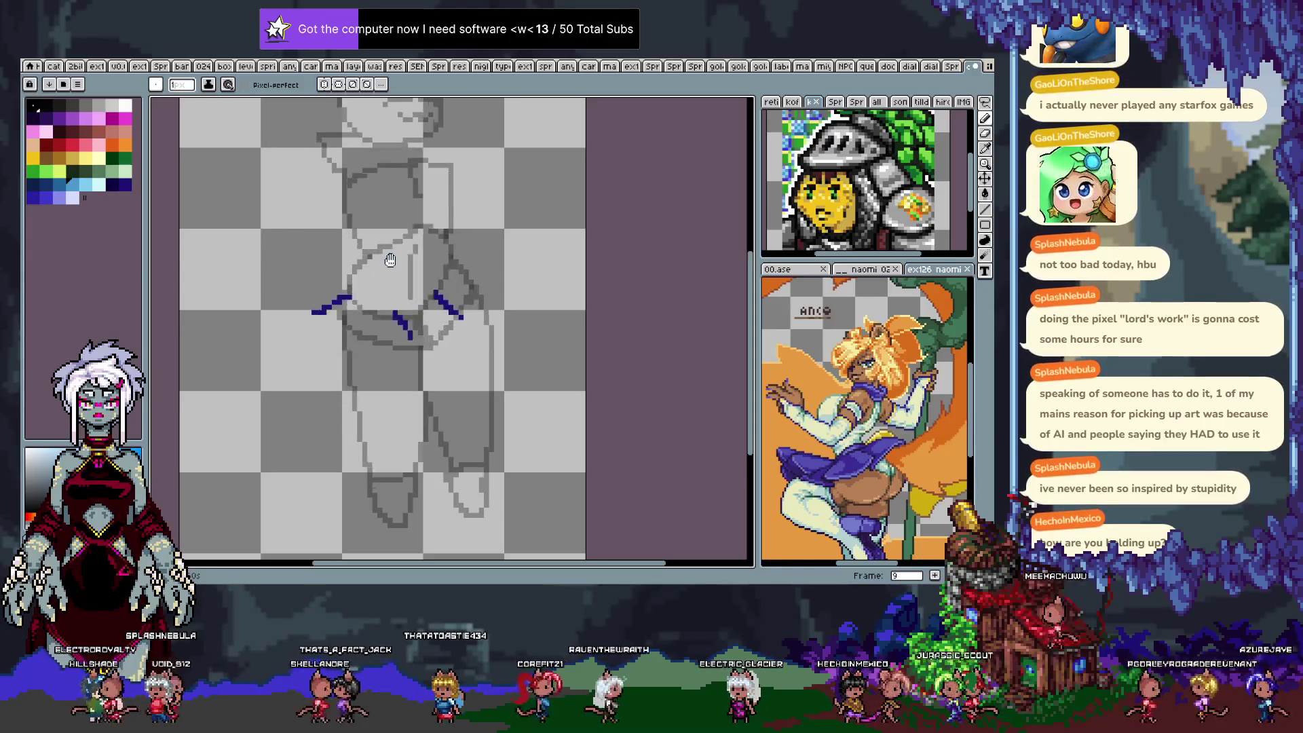
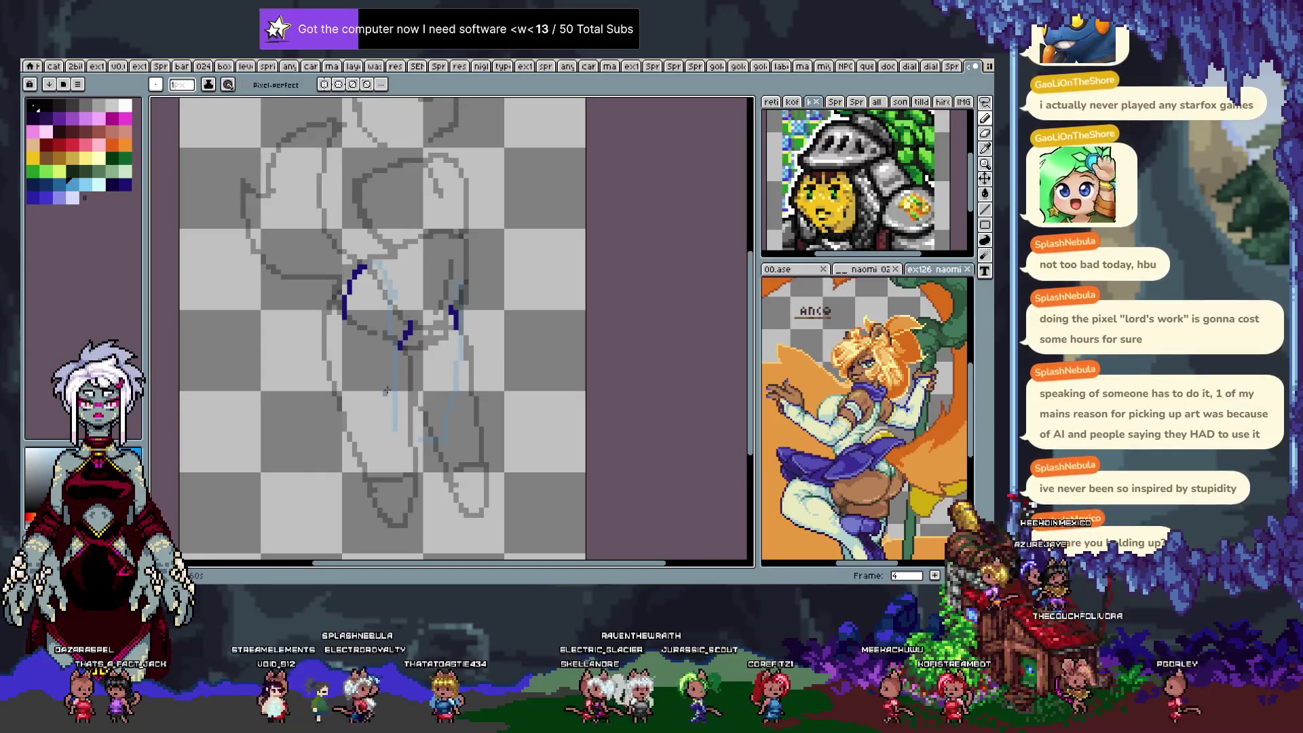
Sketch light-blue leg contours on frames 4 and 5, redrawing frame 5's right leg straighter.
drag(406, 330, 391, 444)
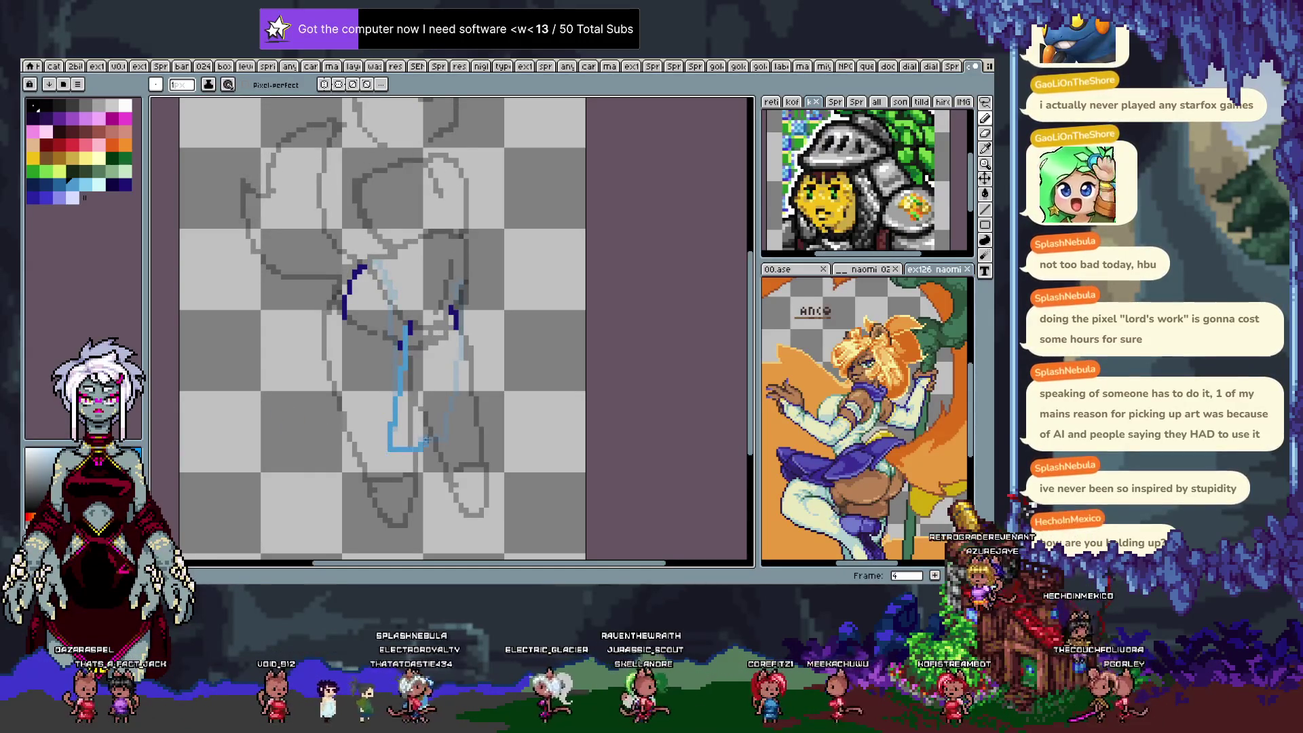
key(Right)
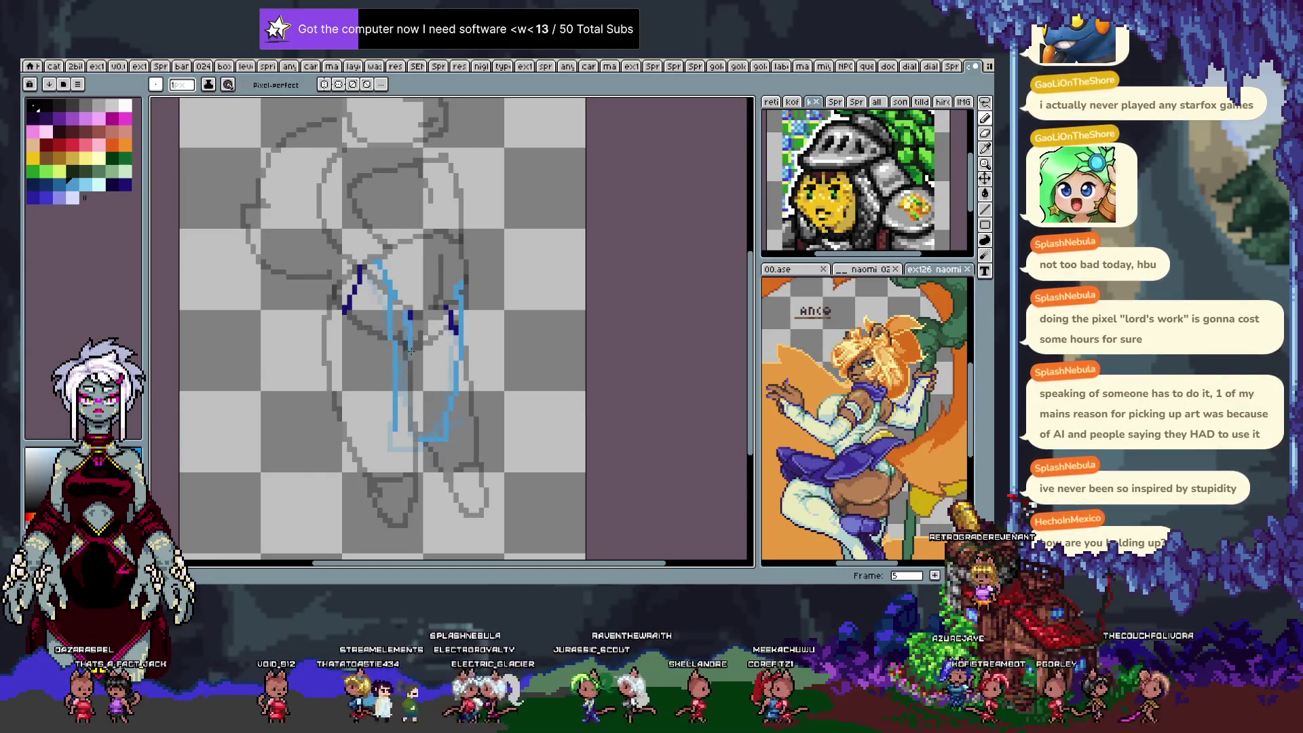
key(ctrl+z)
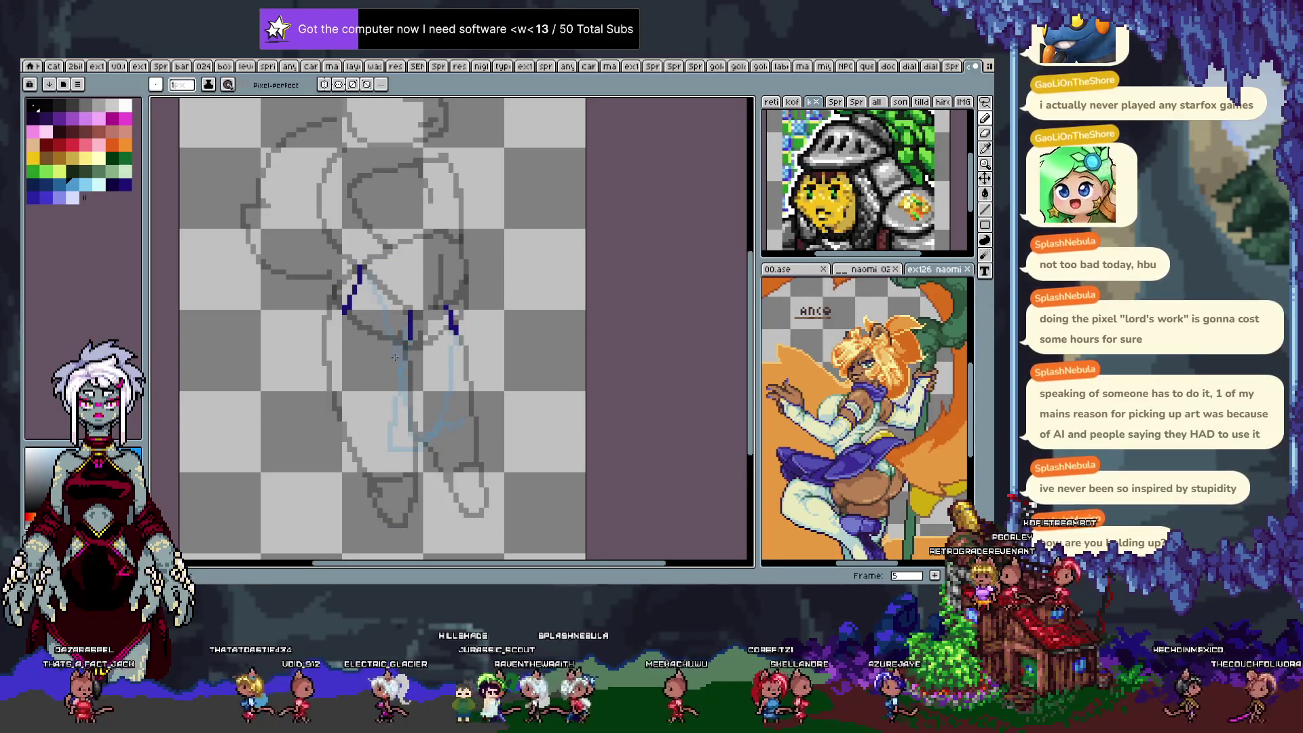
key(Right)
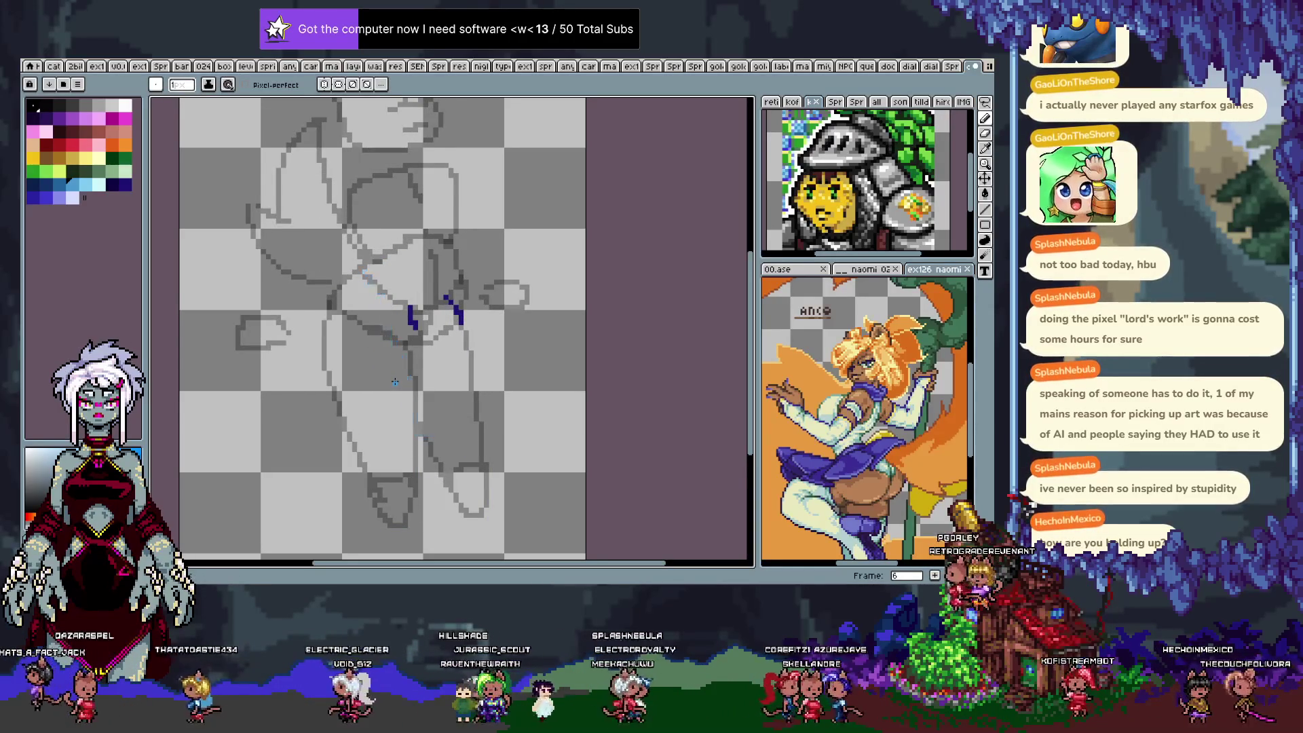
key(Left)
key(Left)
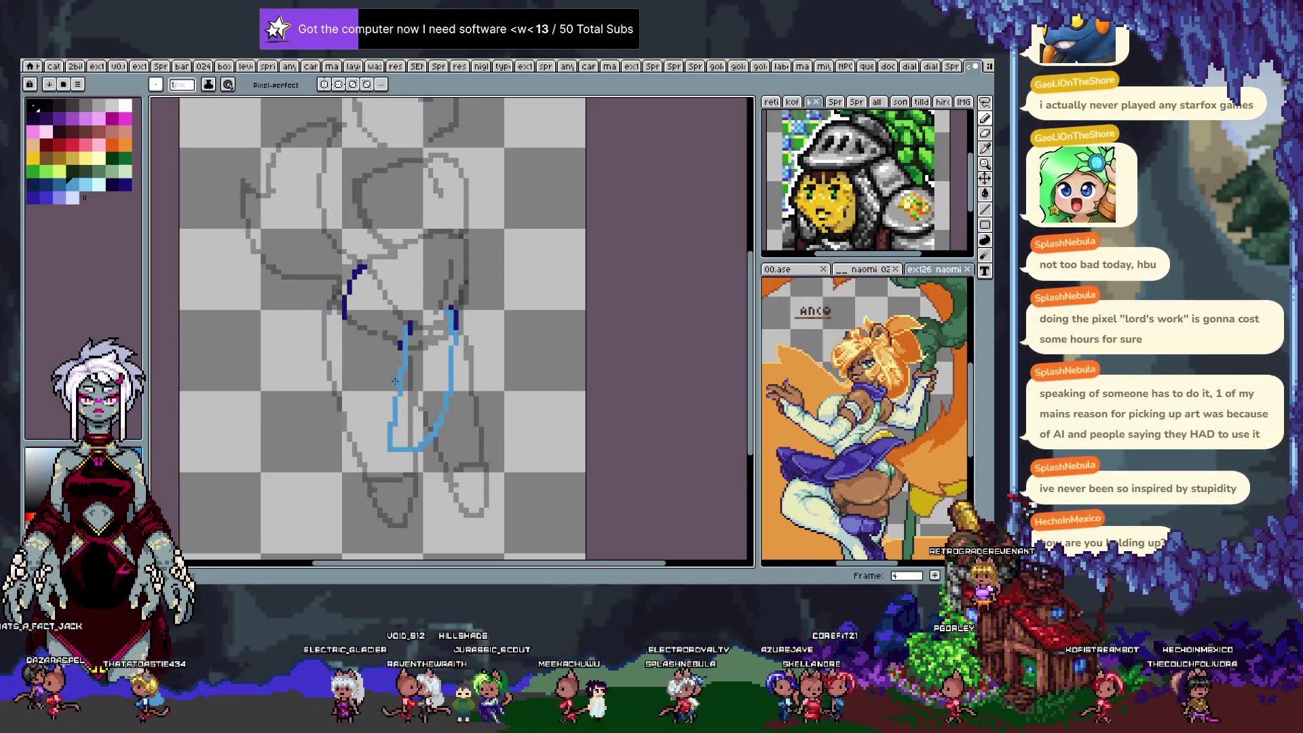
key(Right)
mouse_move(410, 313)
mouse_down()
mouse_move(414, 437)
mouse_move(452, 420)
mouse_up()
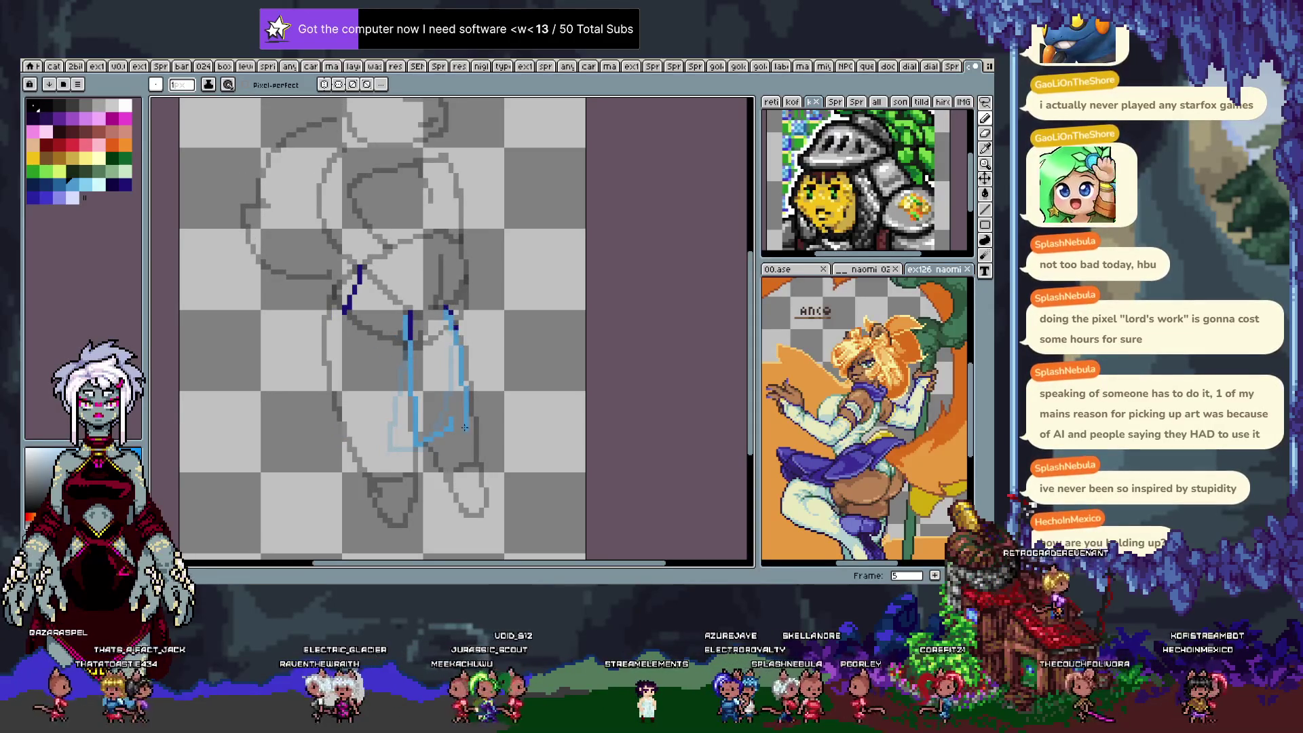
key(ctrl+z)
drag(446, 309, 456, 424)
Sketch light-blue leg lines on frames 6, 7 and 8 with the 1px pencil.
key(Right)
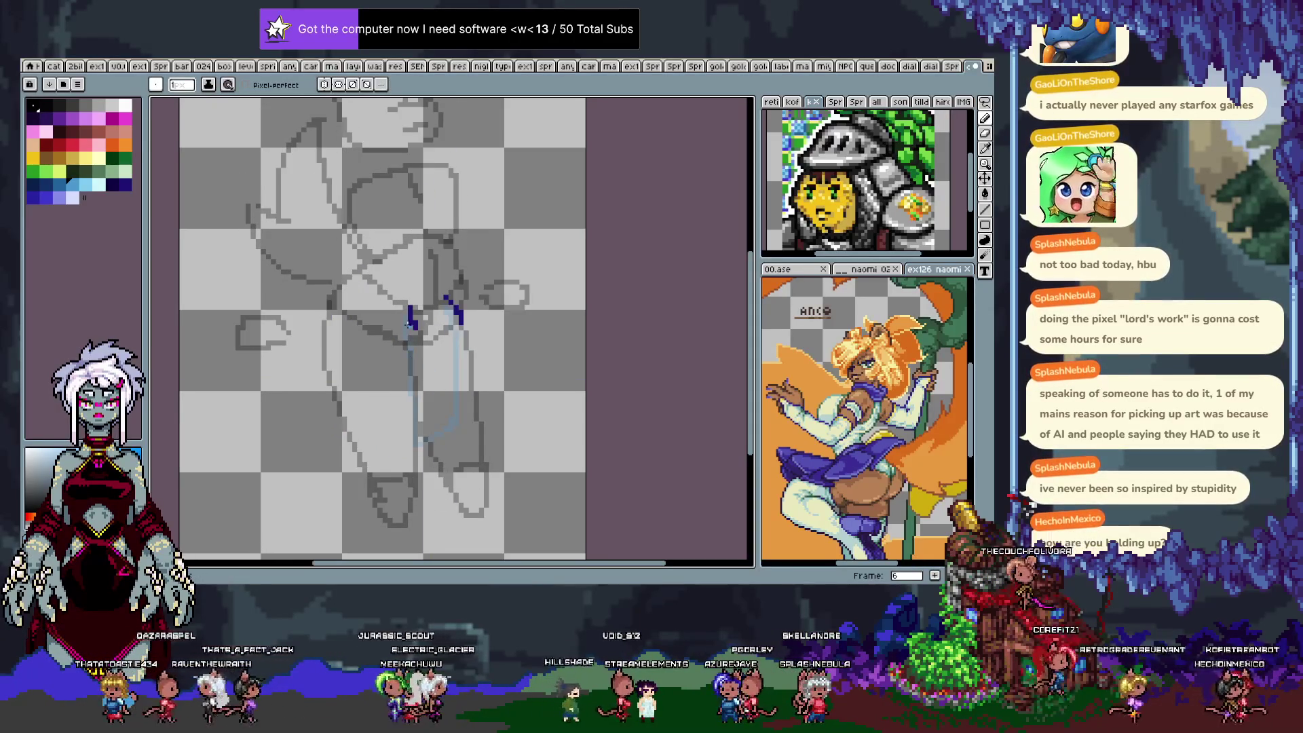
drag(409, 326, 430, 397)
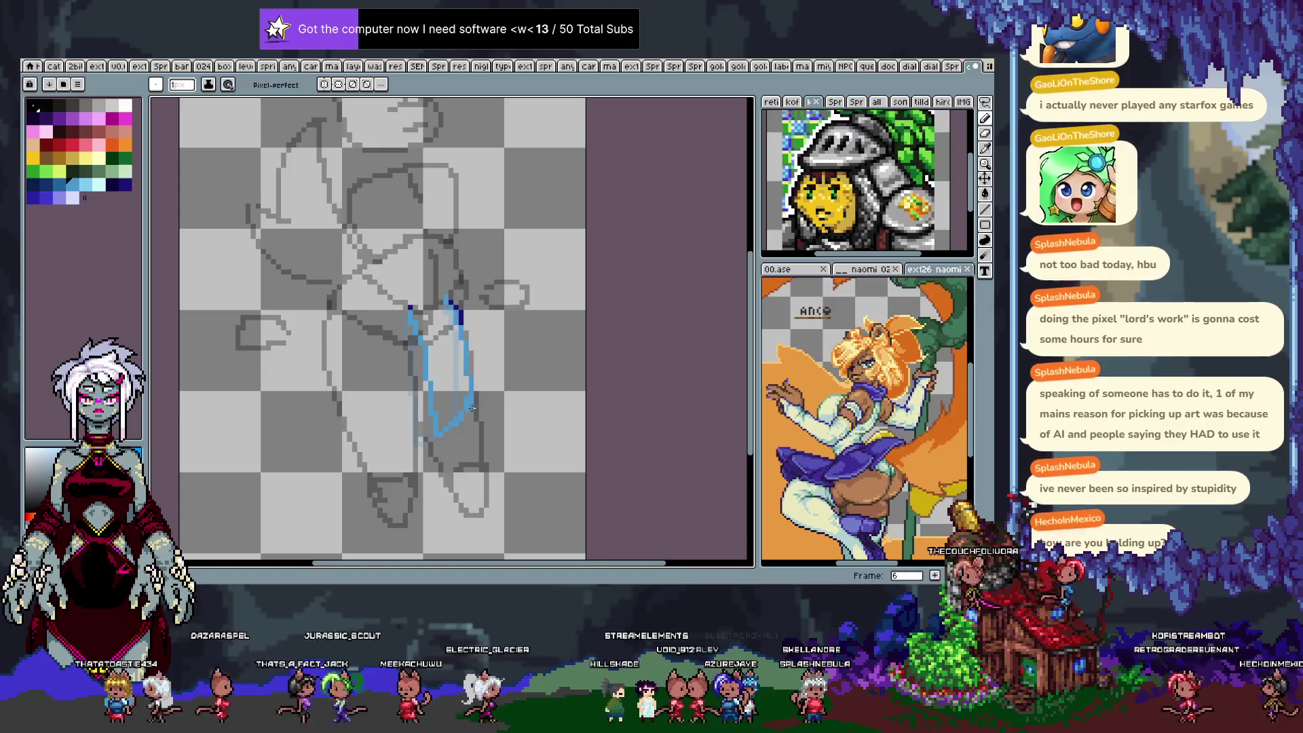
key(Right)
mouse_move(446, 358)
mouse_down()
mouse_move(460, 411)
mouse_move(492, 374)
mouse_up()
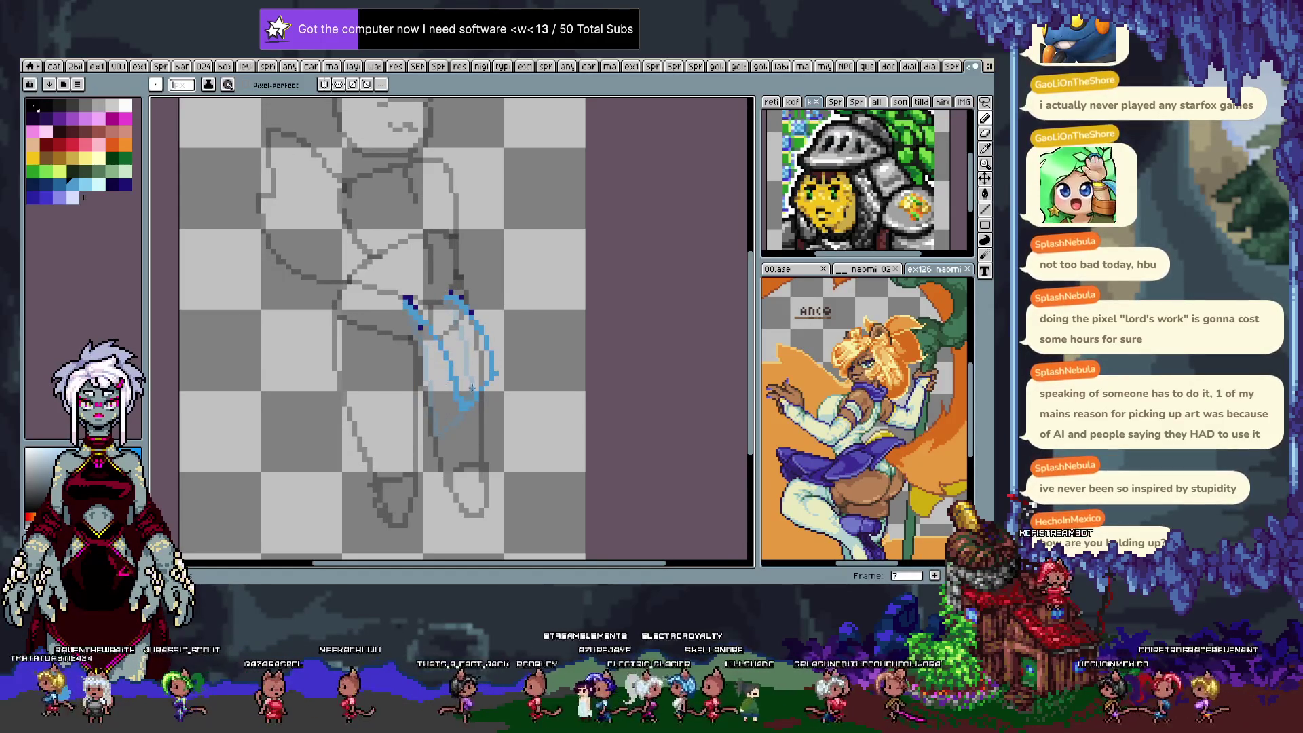
key(e)
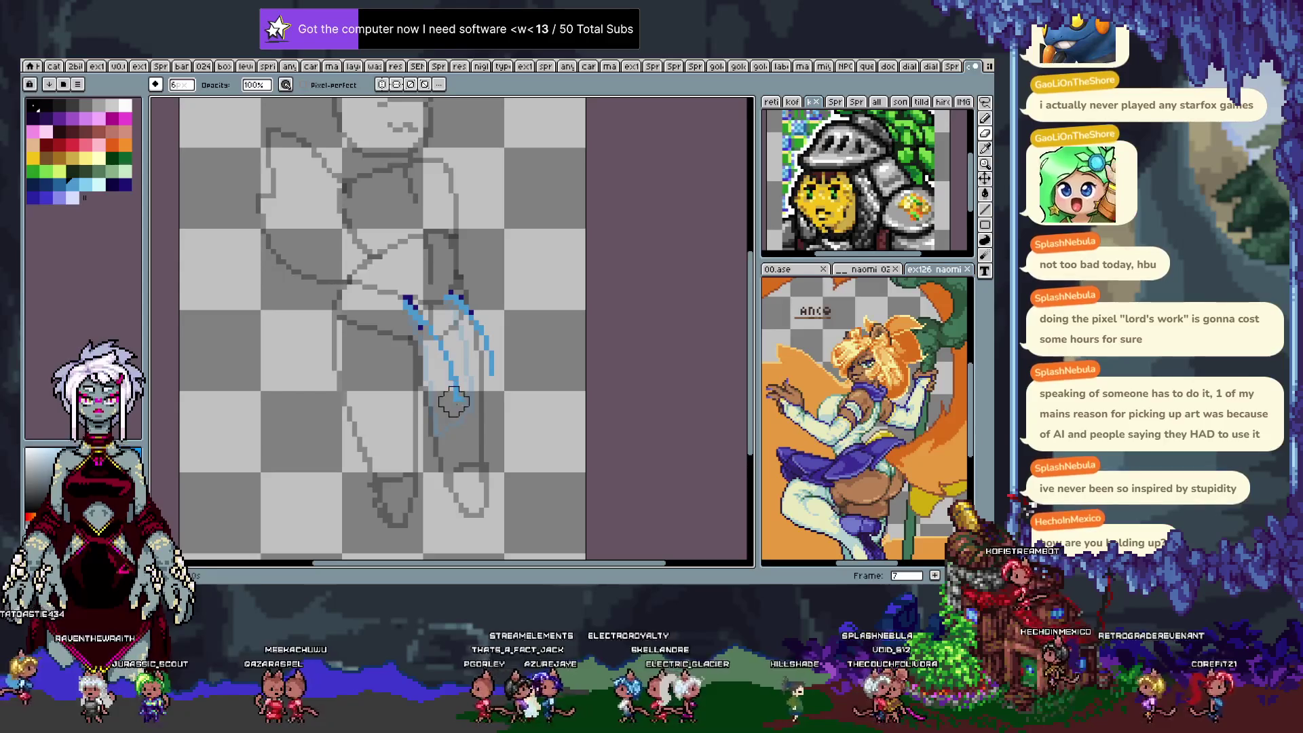
key(b)
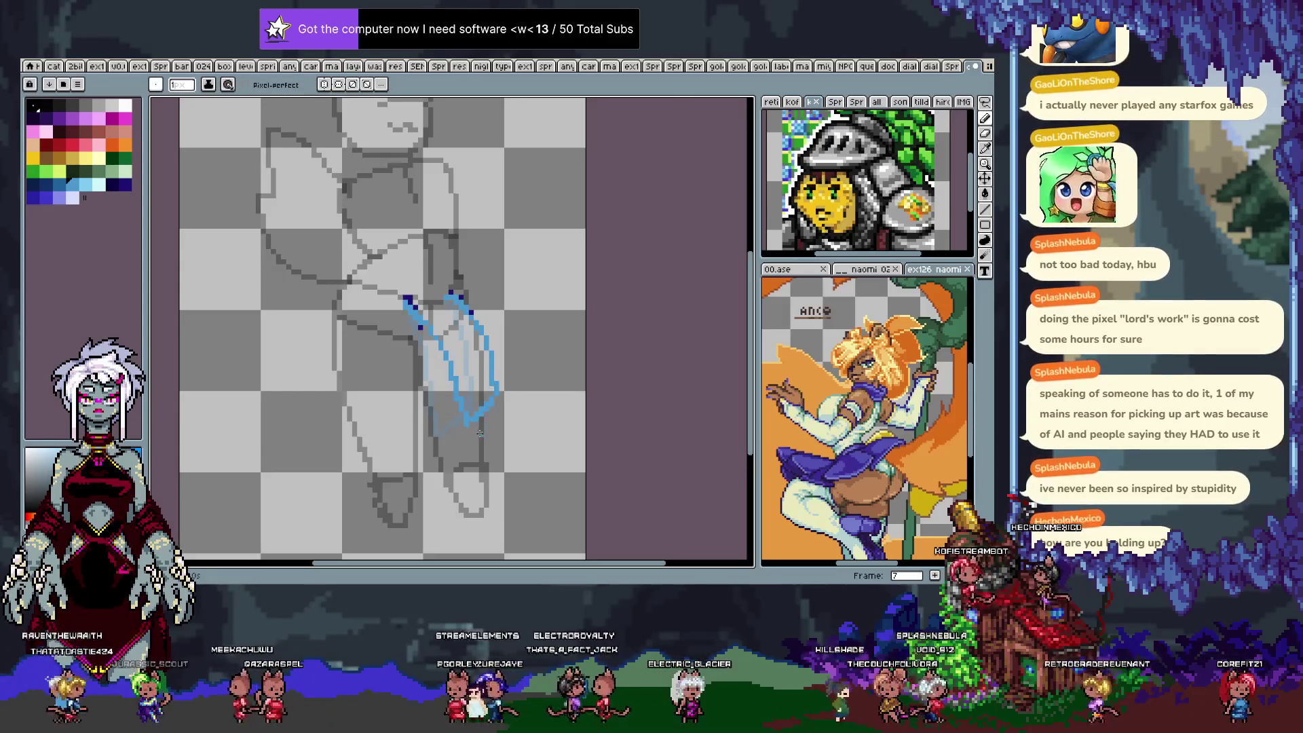
key(period)
drag(422, 337, 480, 406)
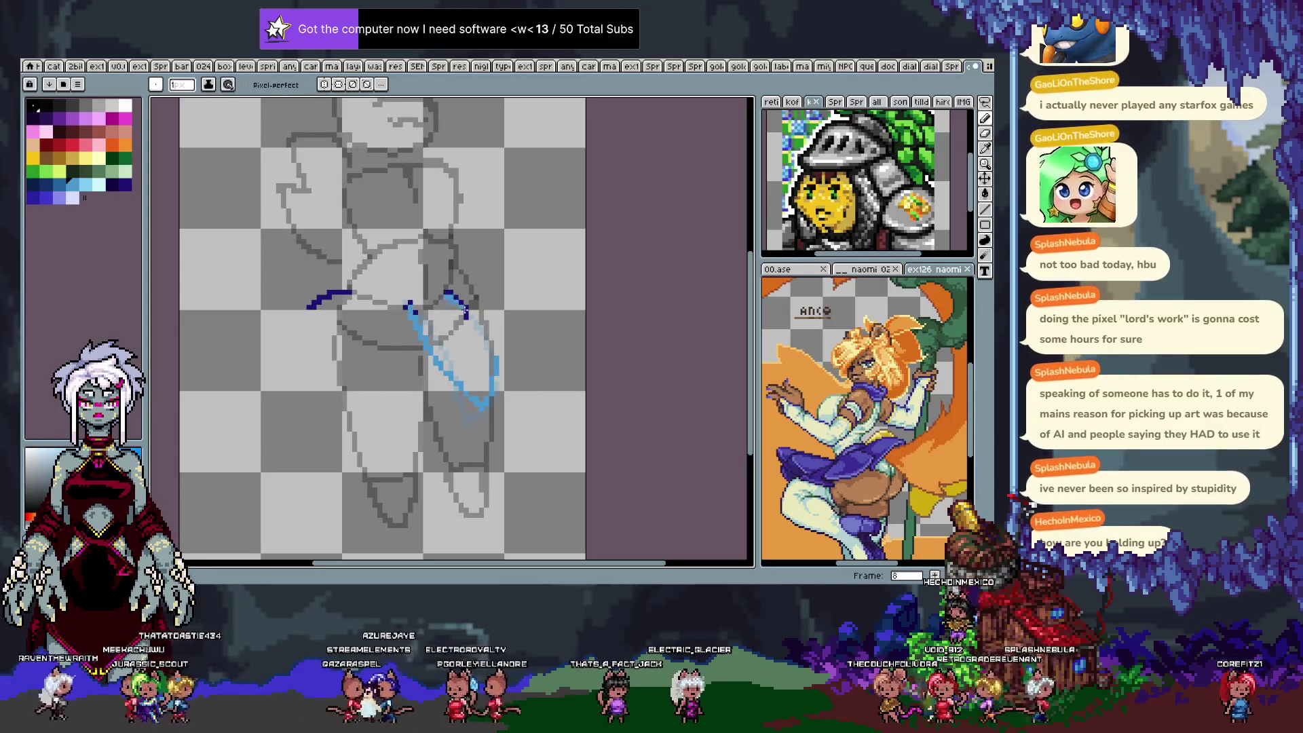
Sketch light-blue hip and leg curves on frames 9, 10 and 11.
key(period)
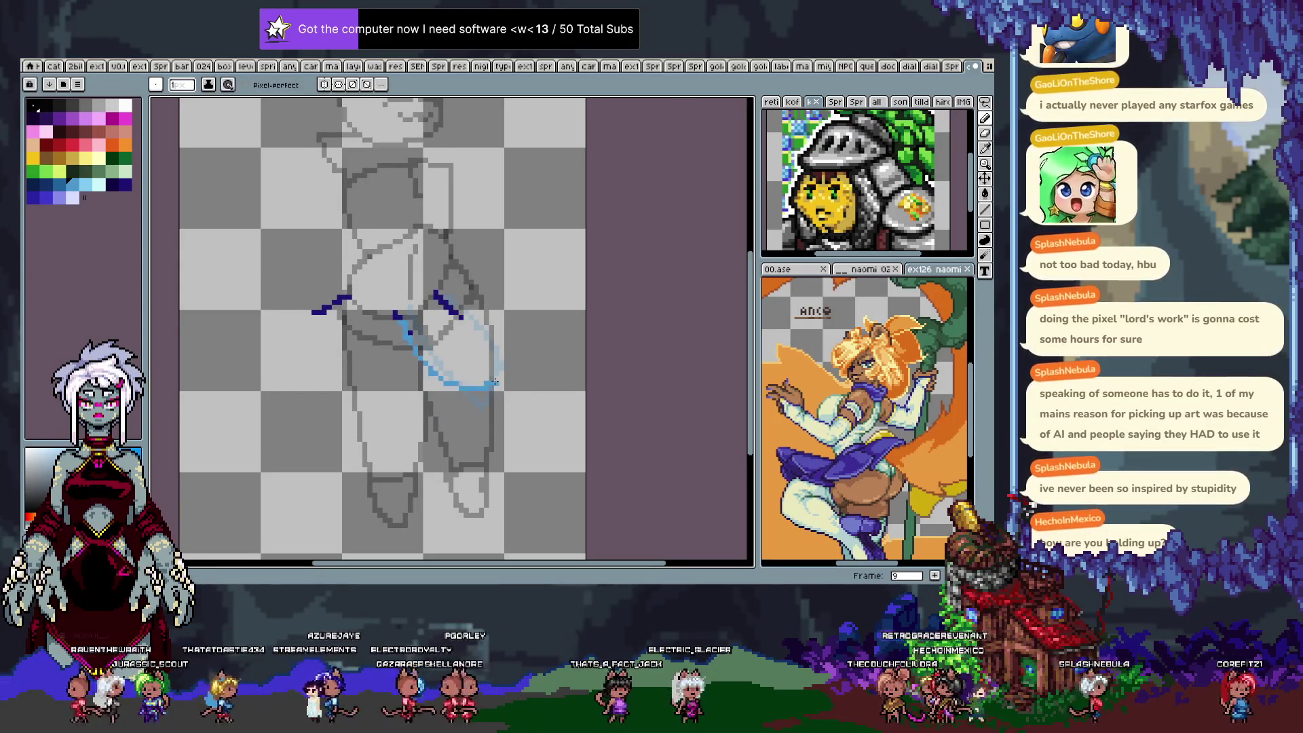
drag(396, 314, 494, 392)
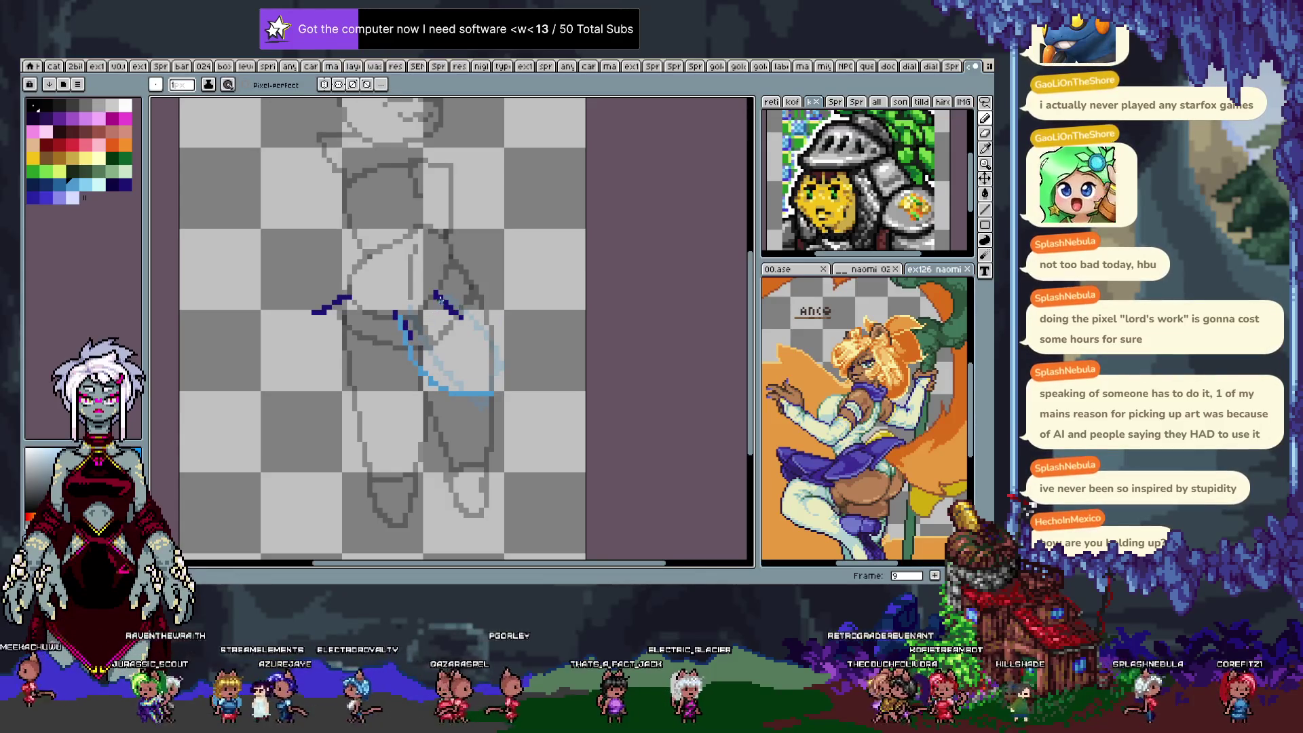
drag(496, 345, 487, 401)
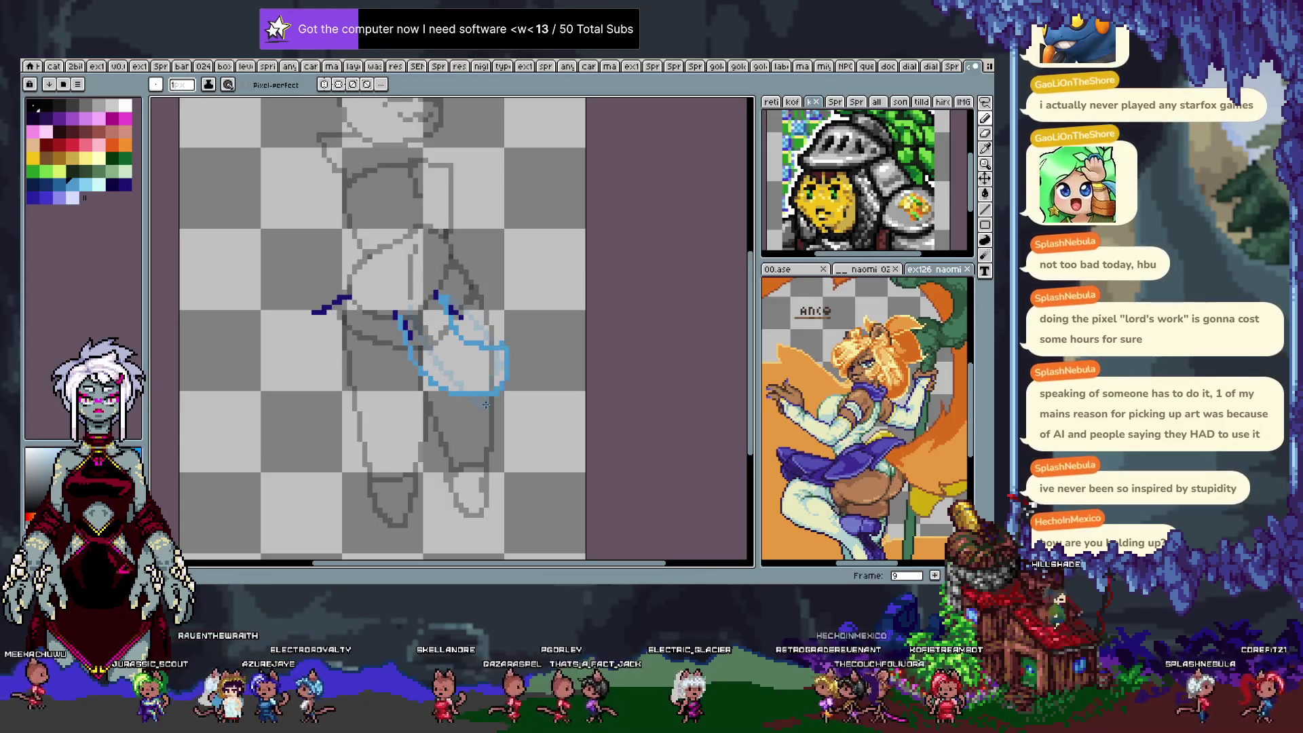
key(period)
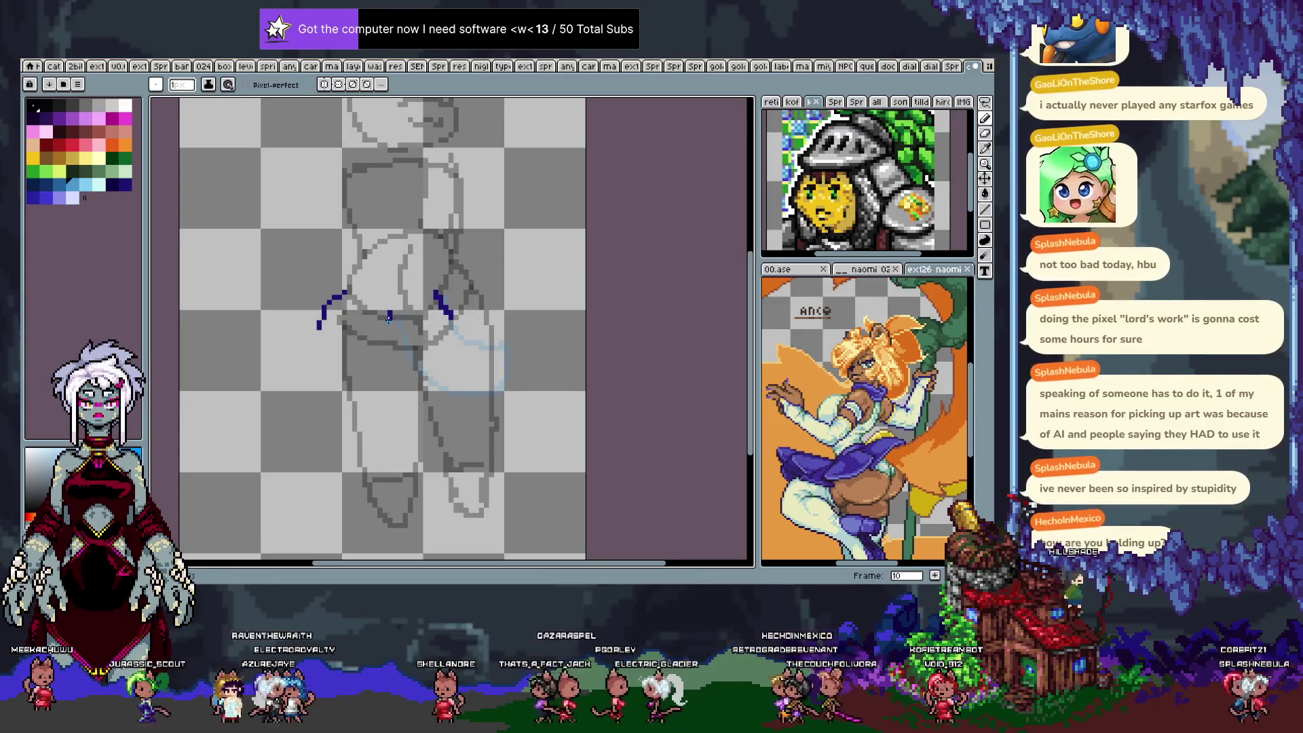
drag(389, 321, 474, 403)
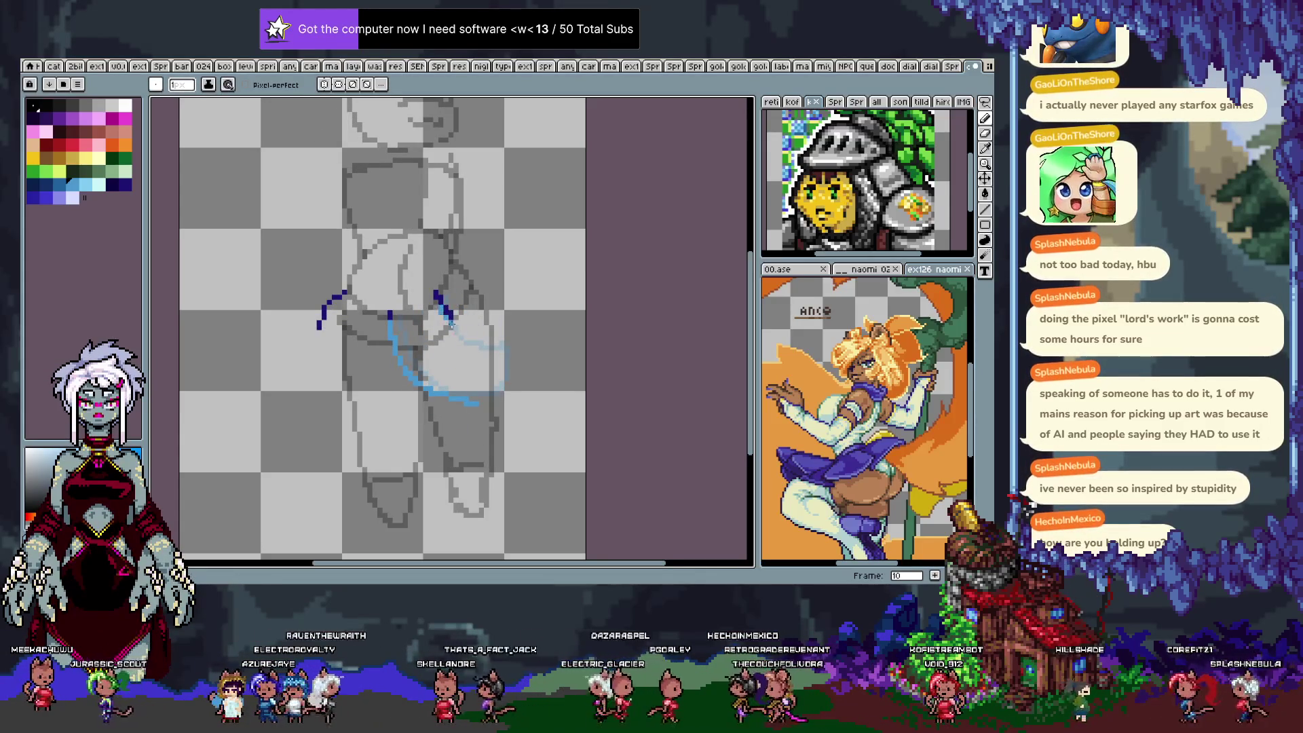
key(period)
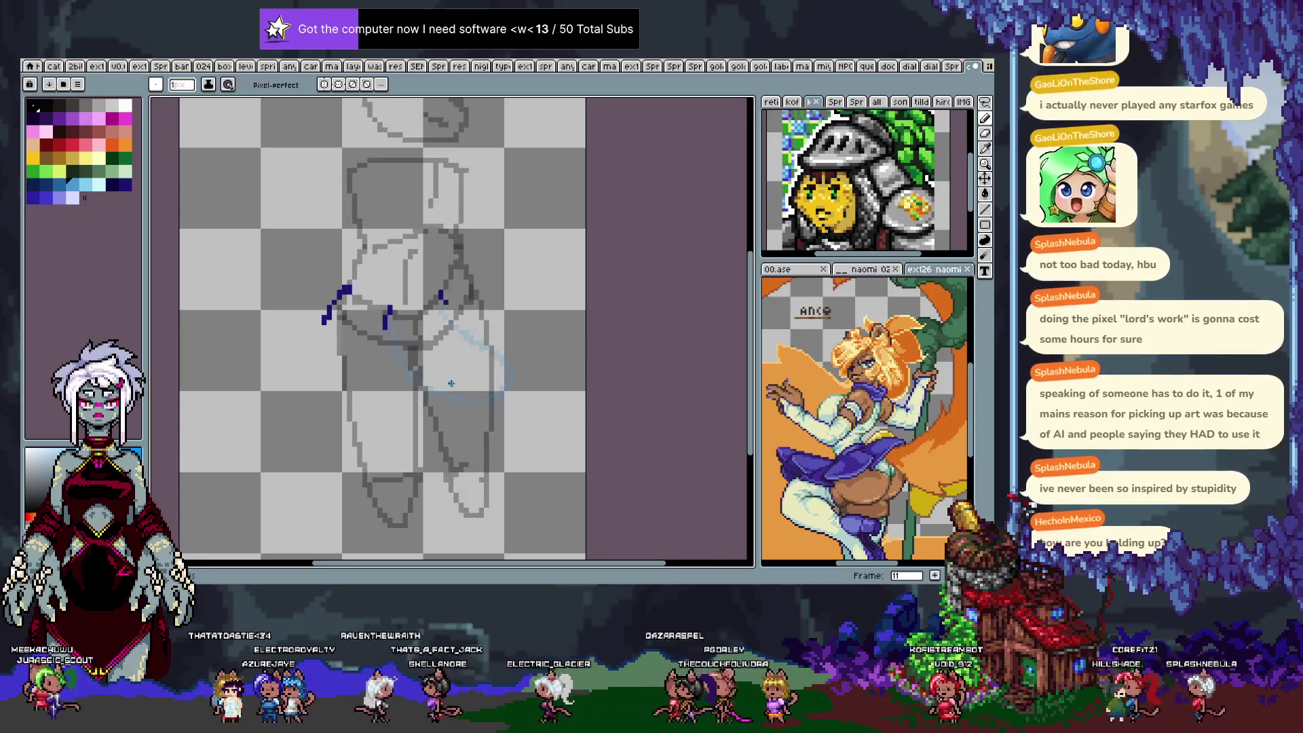
drag(385, 319, 410, 423)
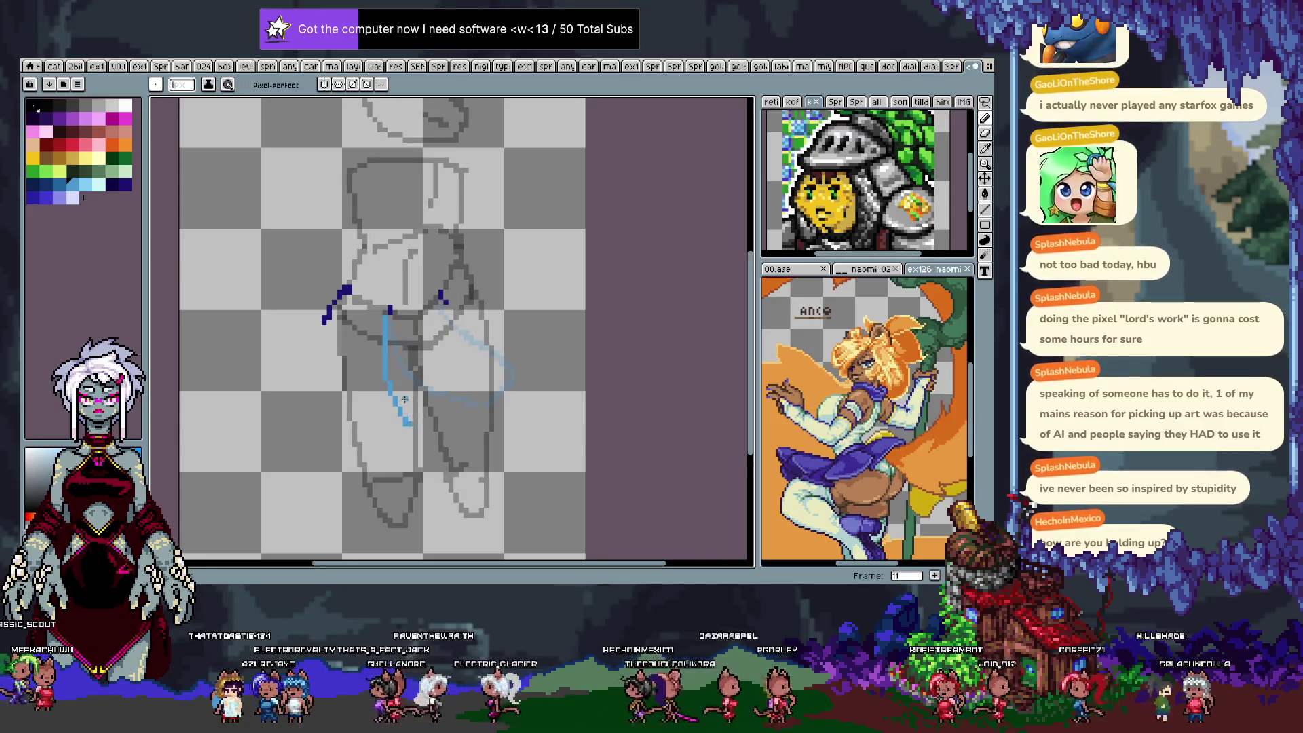
Redraw both light-blue leg contours on frame 11.
key(ctrl+z)
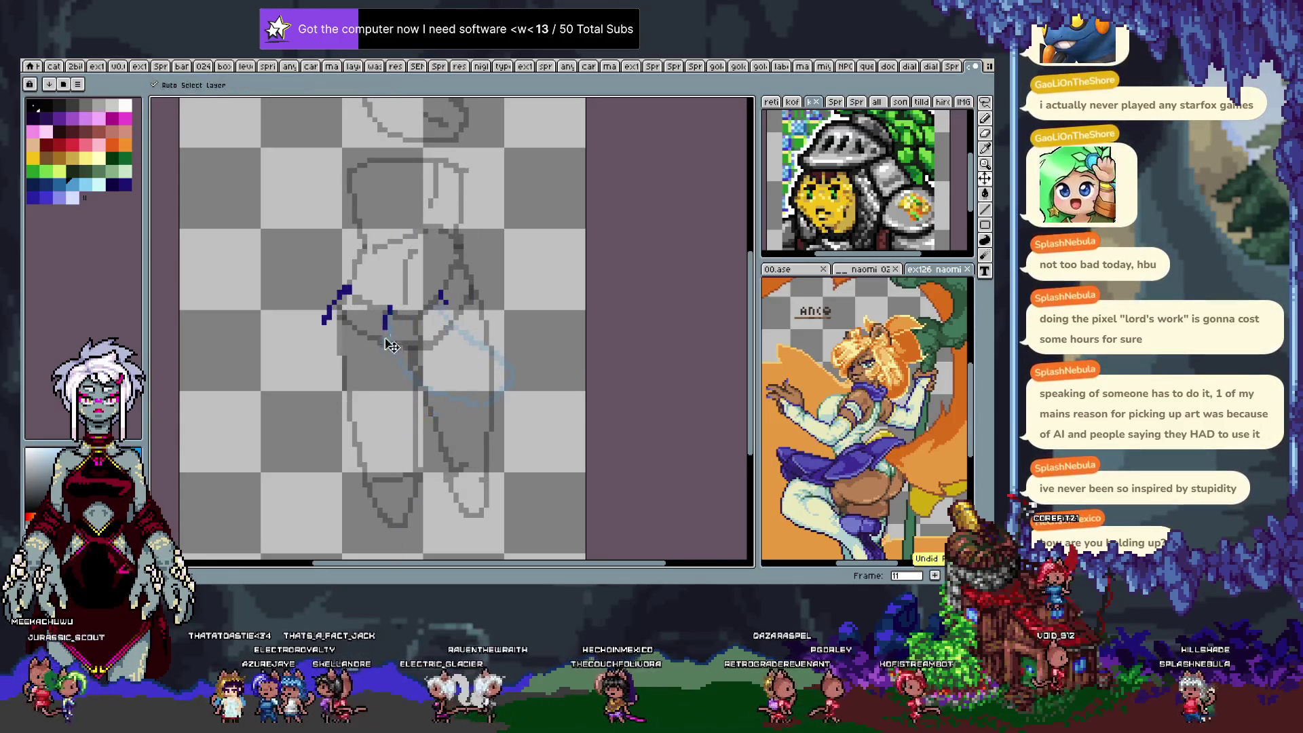
drag(389, 311, 441, 421)
drag(443, 297, 456, 405)
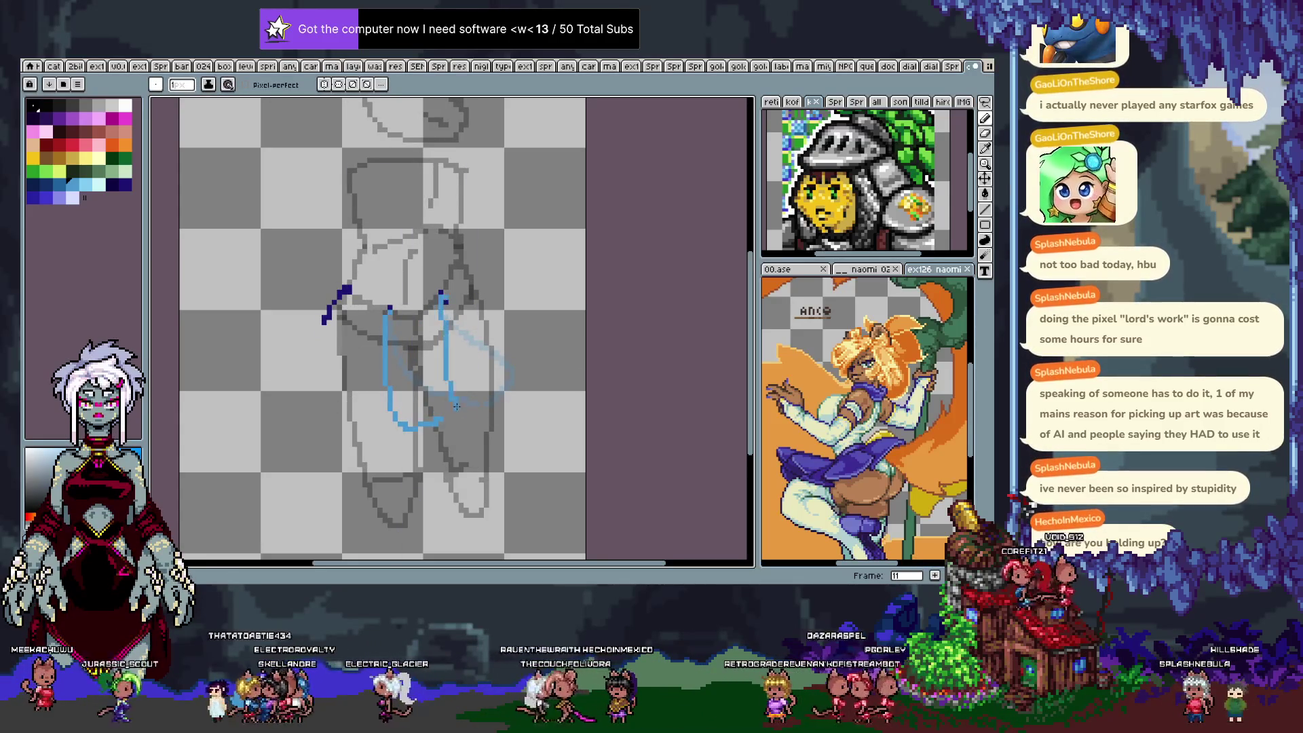
key(ctrl+z)
drag(441, 293, 457, 421)
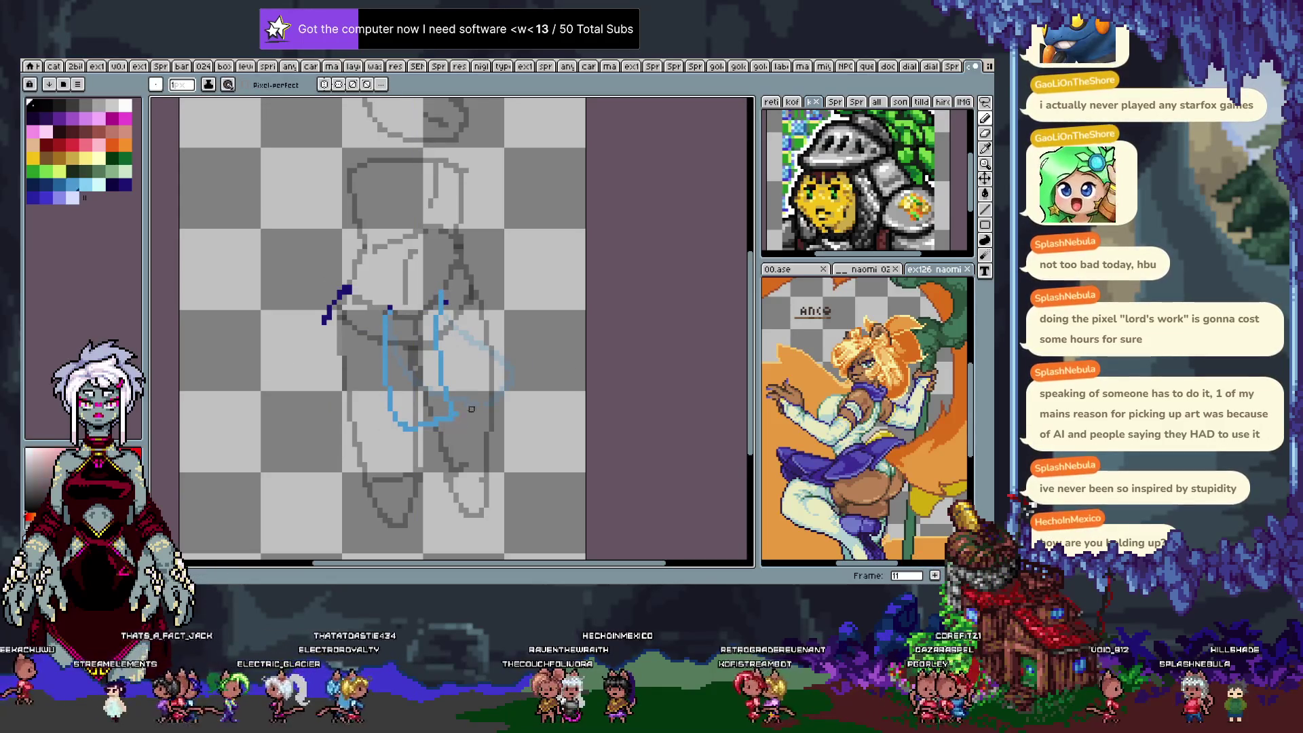
On frame 12, redraw the light-blue leg as a straight vertical line.
key(period)
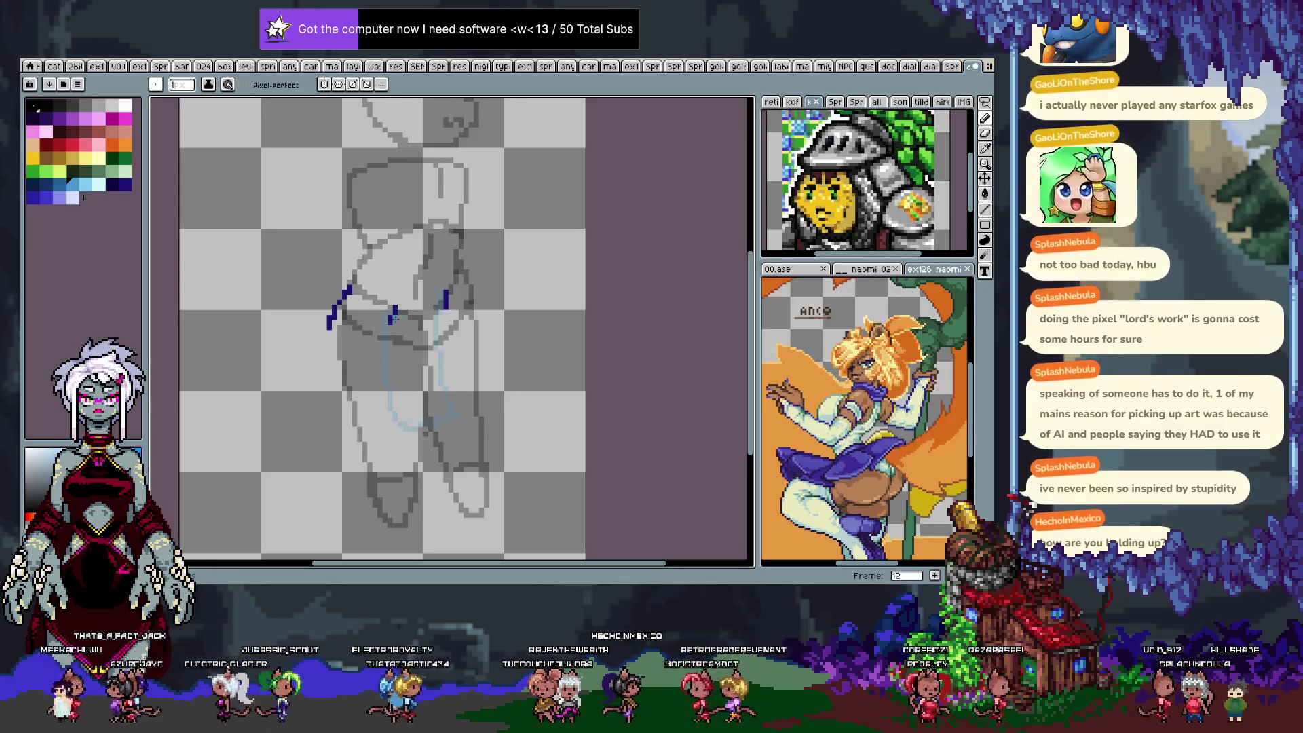
key(ctrl+z)
drag(394, 387, 397, 436)
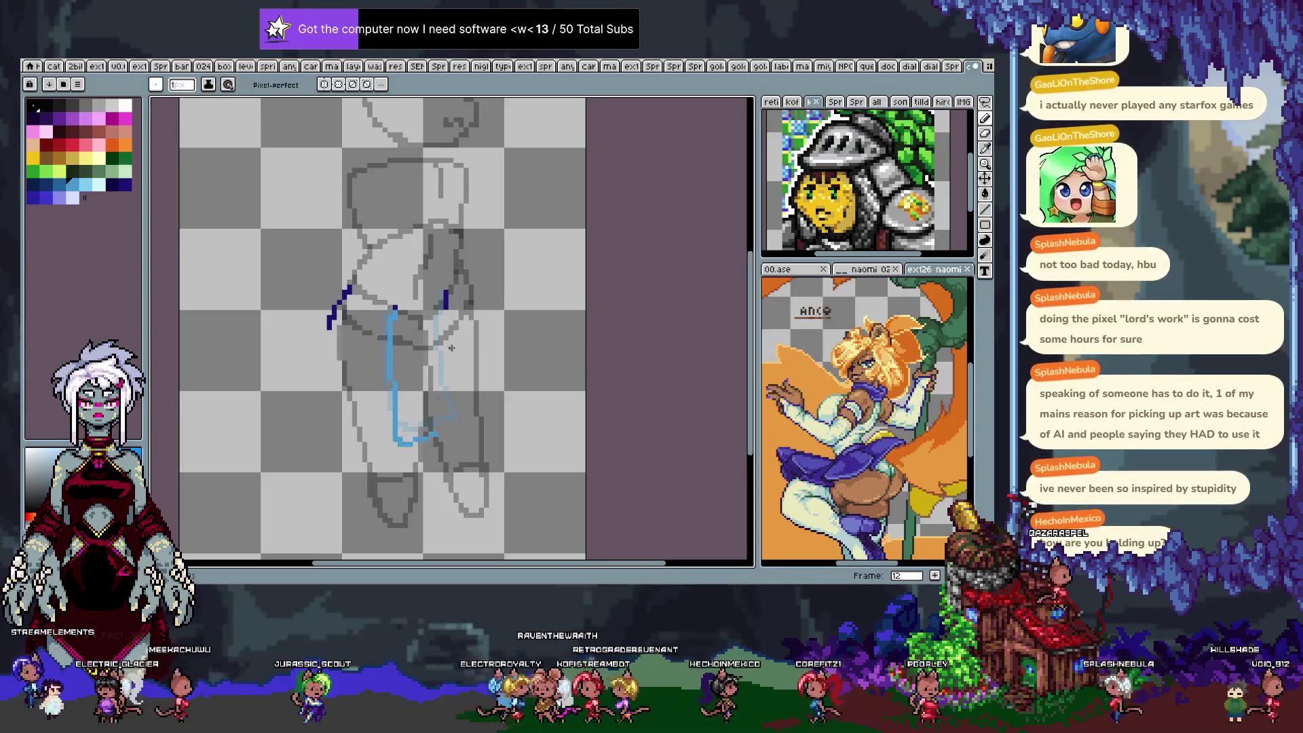
key(ctrl+z)
mouse_move(391, 331)
mouse_down()
mouse_move(391, 432)
mouse_move(434, 436)
mouse_up()
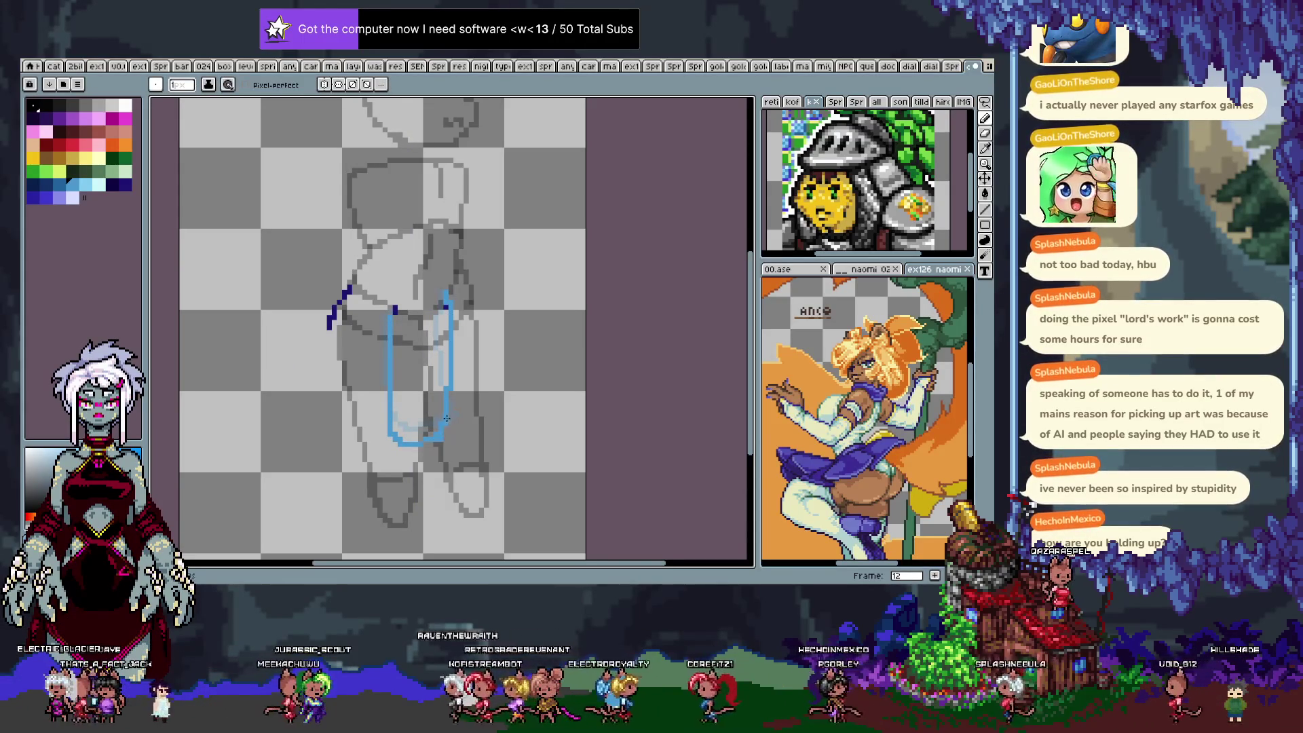
key(ctrl+z)
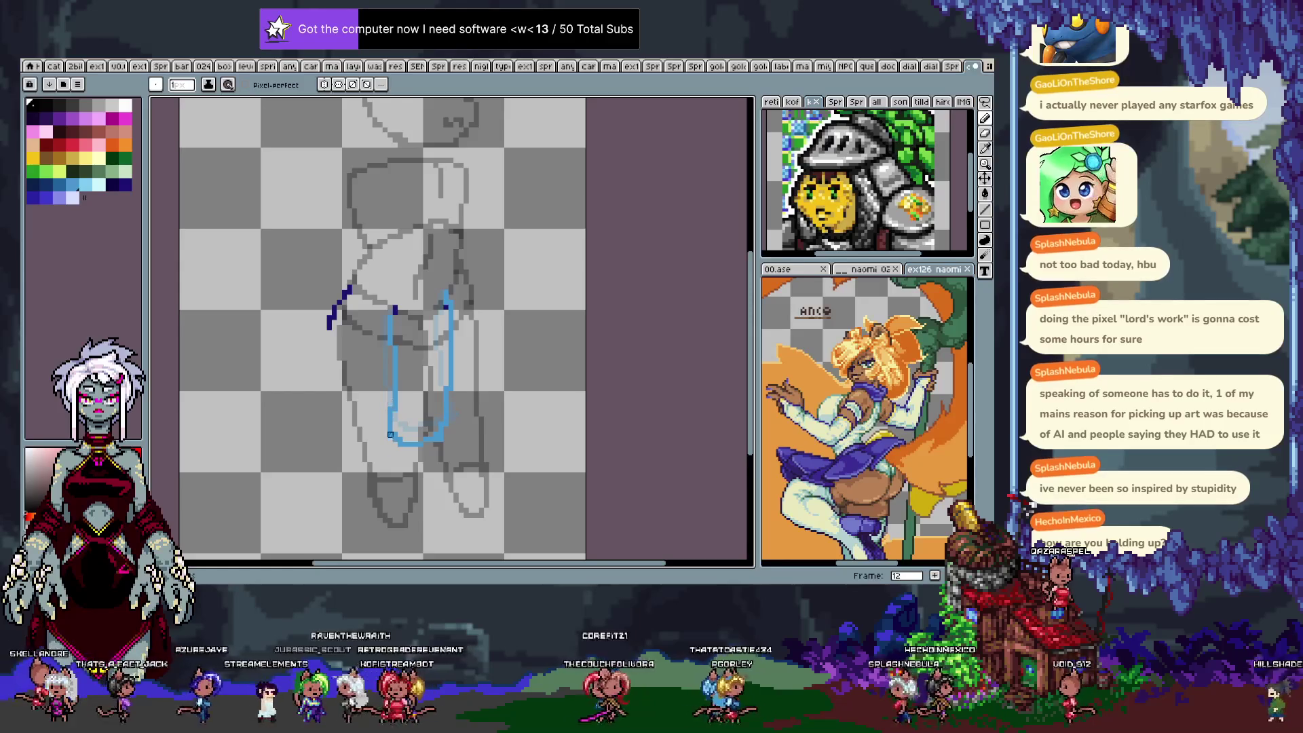
Sketch the leg outlines on frames 13 and 14, with a shorter leg stroke on frame 14.
key(period)
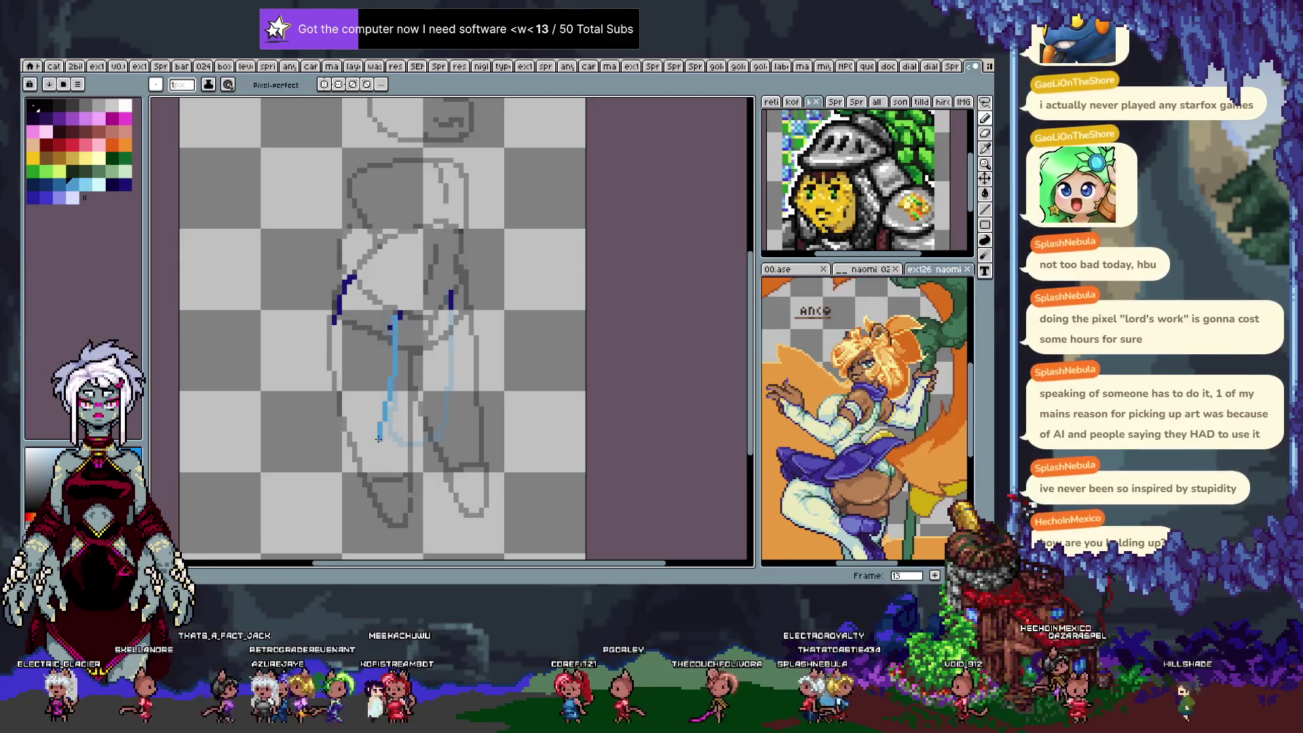
mouse_move(396, 315)
mouse_down()
mouse_move(391, 407)
mouse_move(438, 404)
mouse_up()
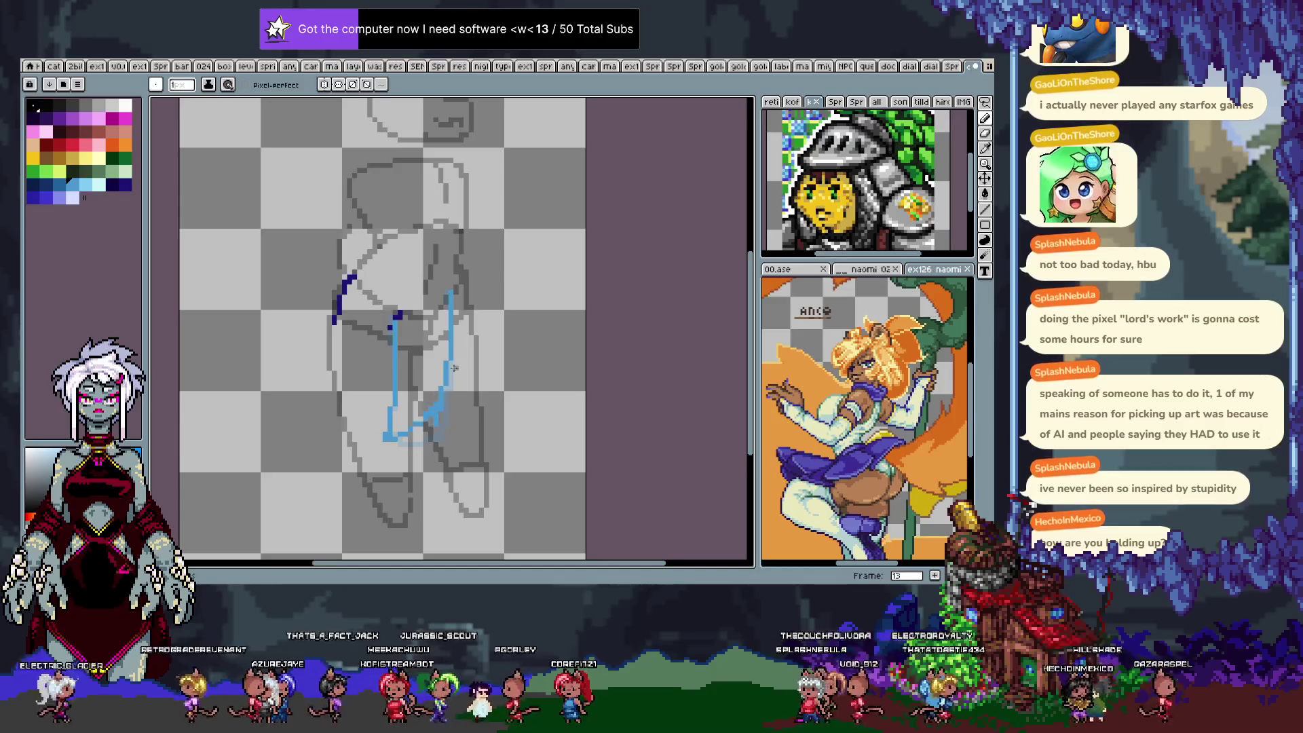
key(period)
drag(399, 317, 398, 435)
key(ctrl+z)
drag(402, 314, 384, 387)
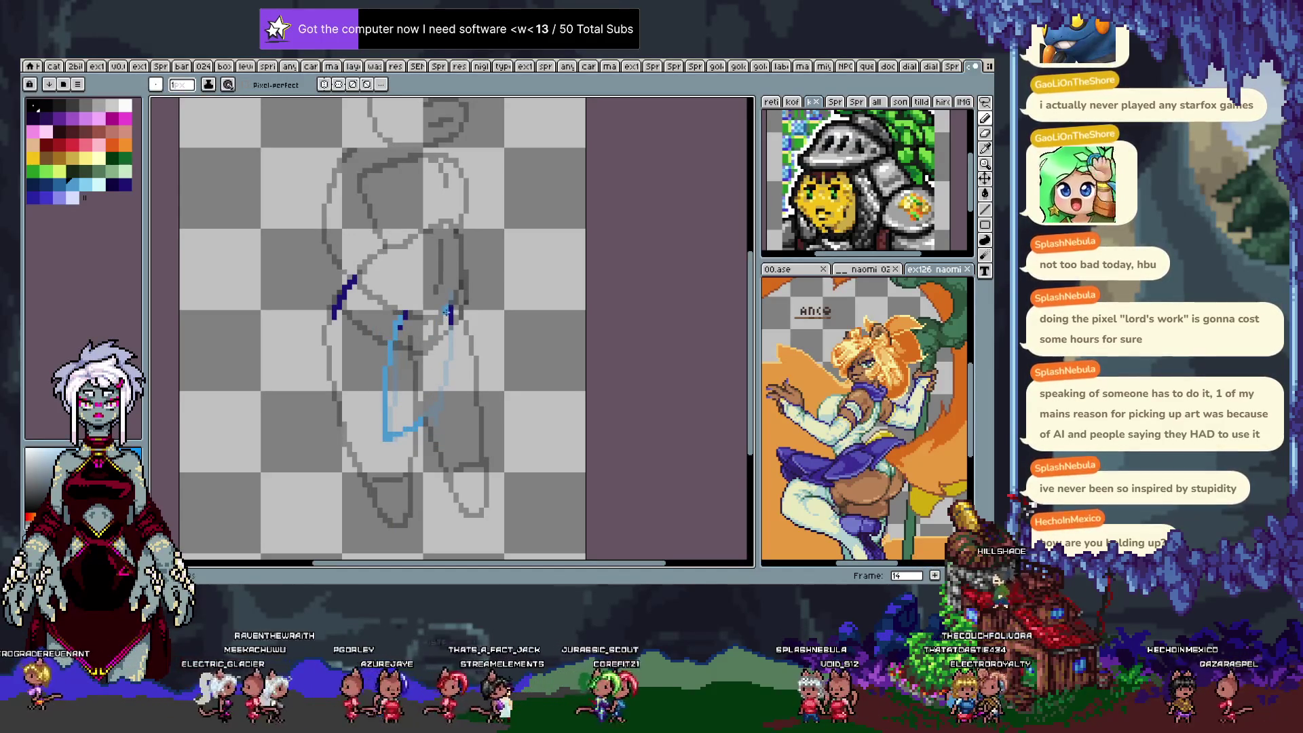
mouse_move(405, 320)
mouse_down()
mouse_move(388, 437)
mouse_move(433, 433)
mouse_move(449, 300)
mouse_up()
key(ctrl+z)
drag(448, 305, 451, 374)
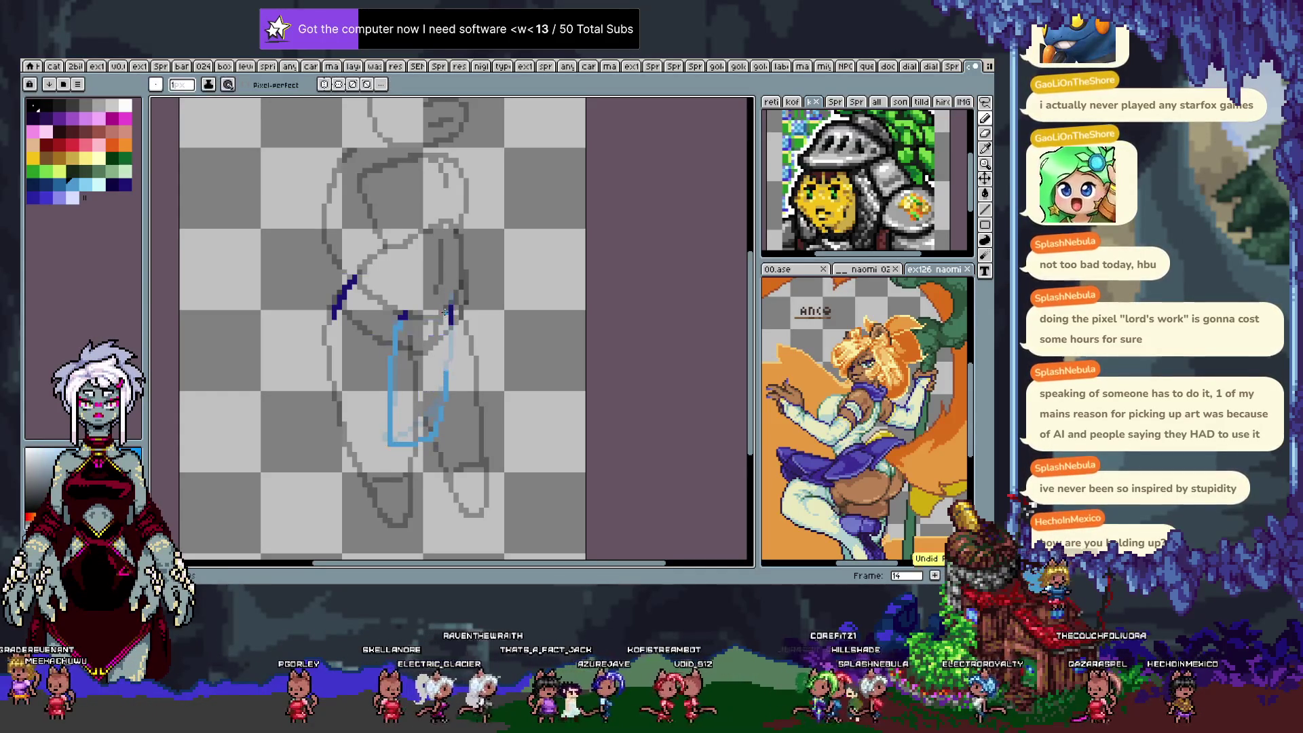
Extend frame 15's leg sketch at the bottom and play the animation to review it.
key(period)
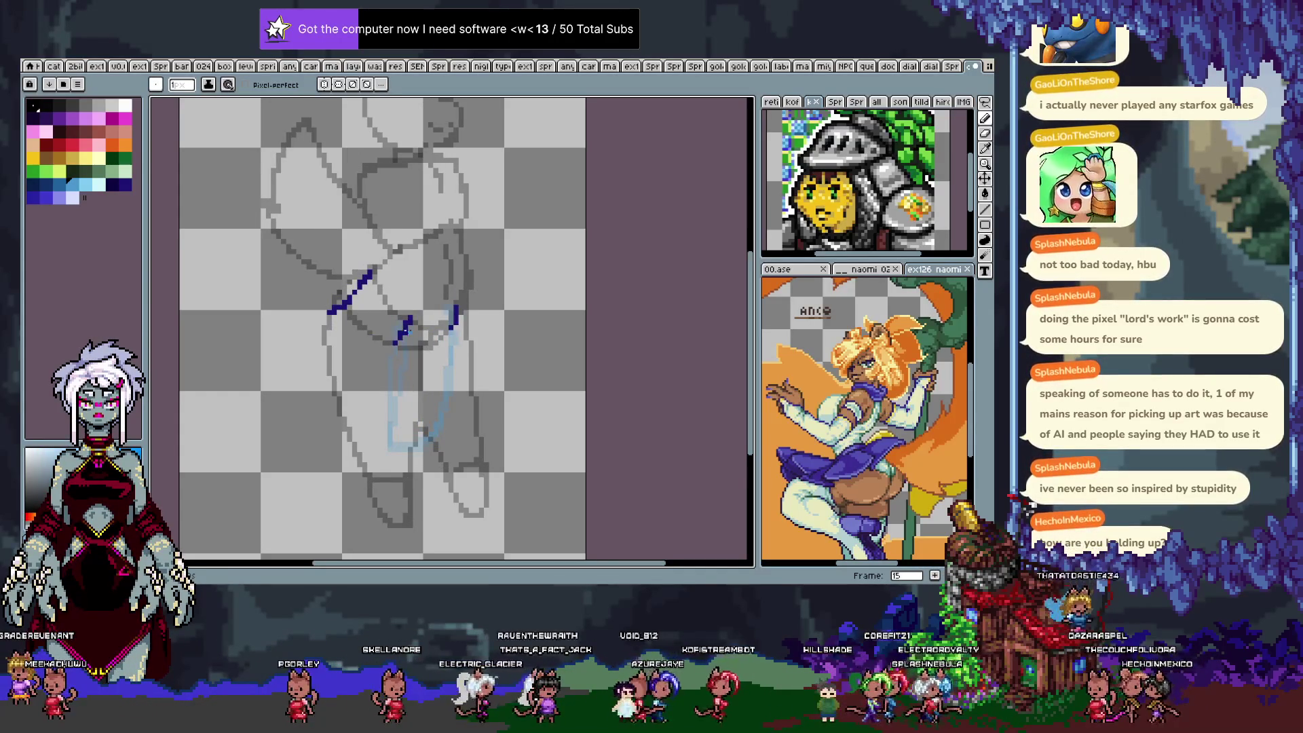
drag(385, 433, 406, 447)
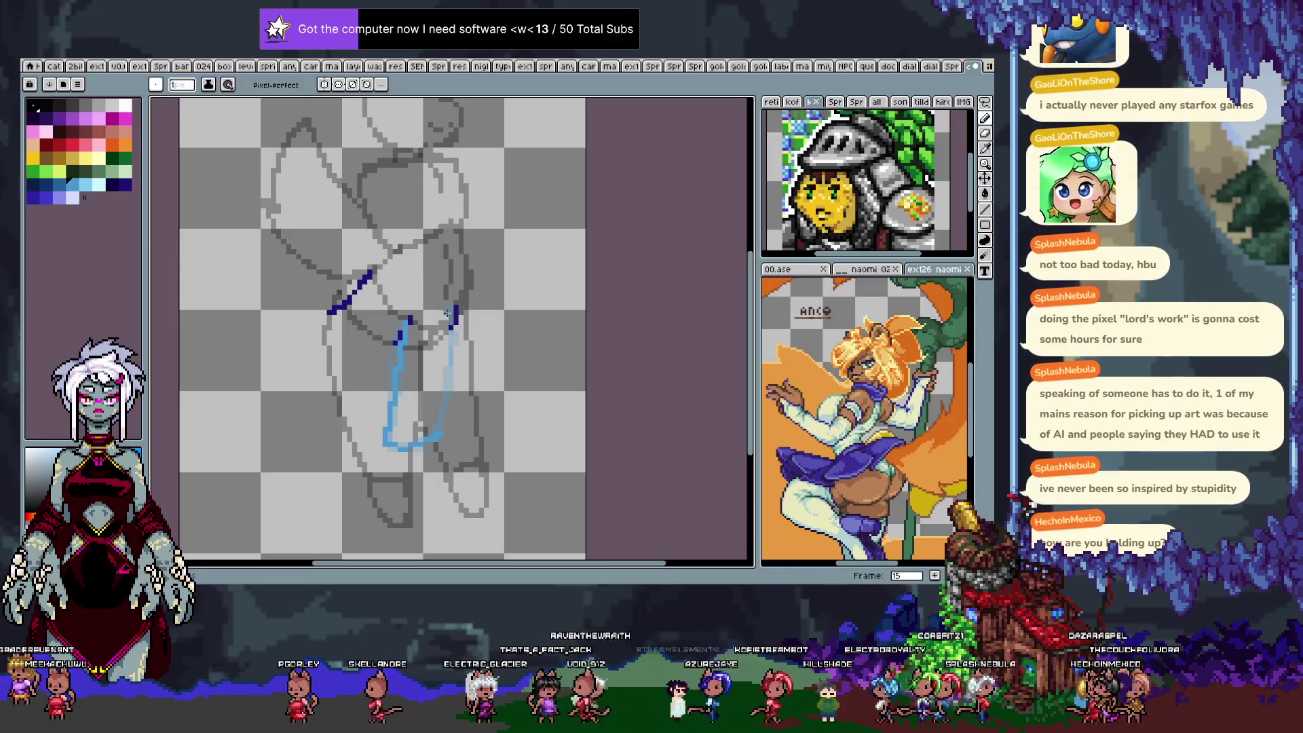
key(Return)
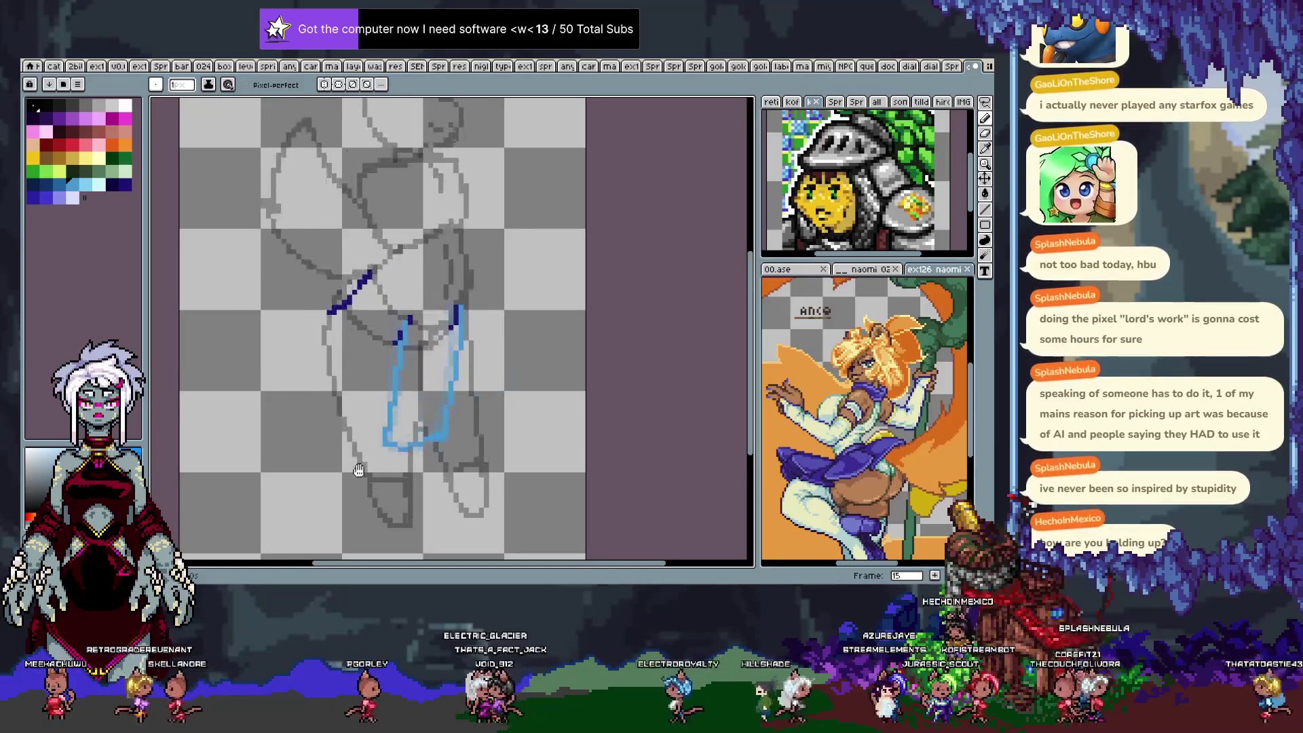
Clear the light-blue sketch from frames 4–15 of Layer 8.
key(Tab)
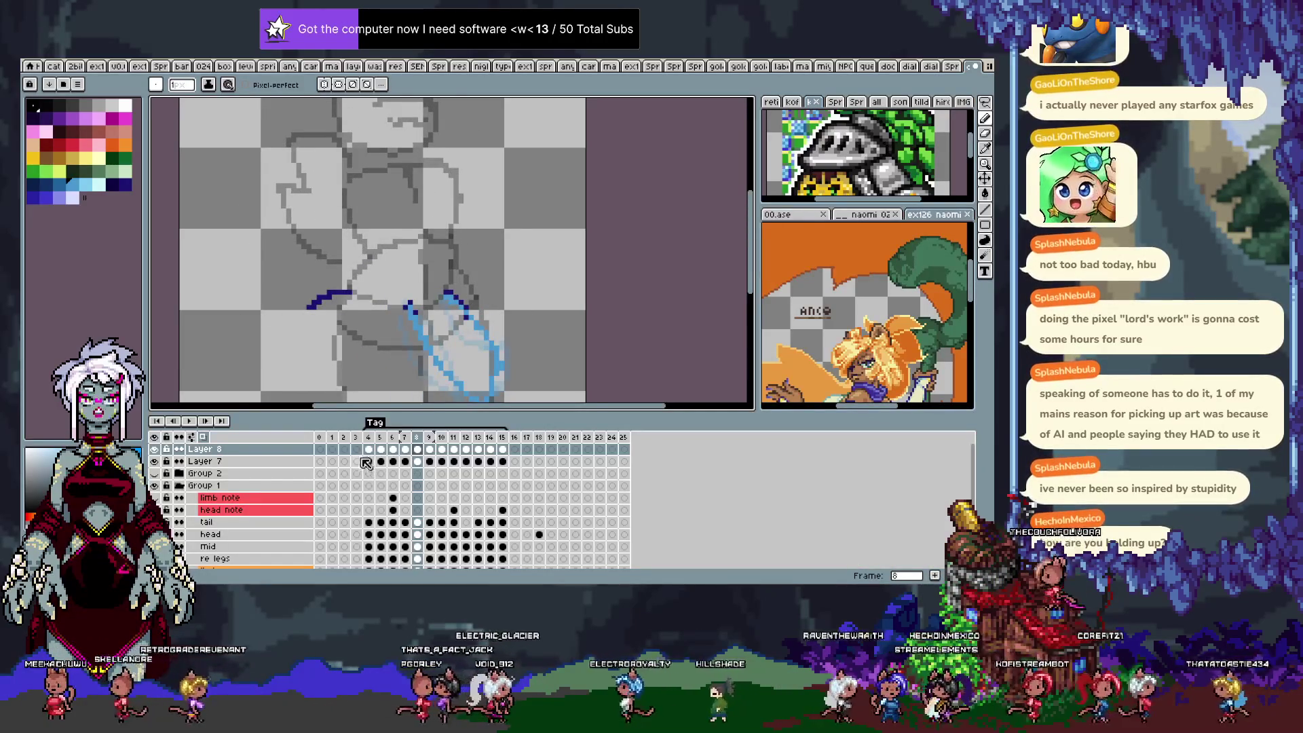
drag(368, 453, 507, 437)
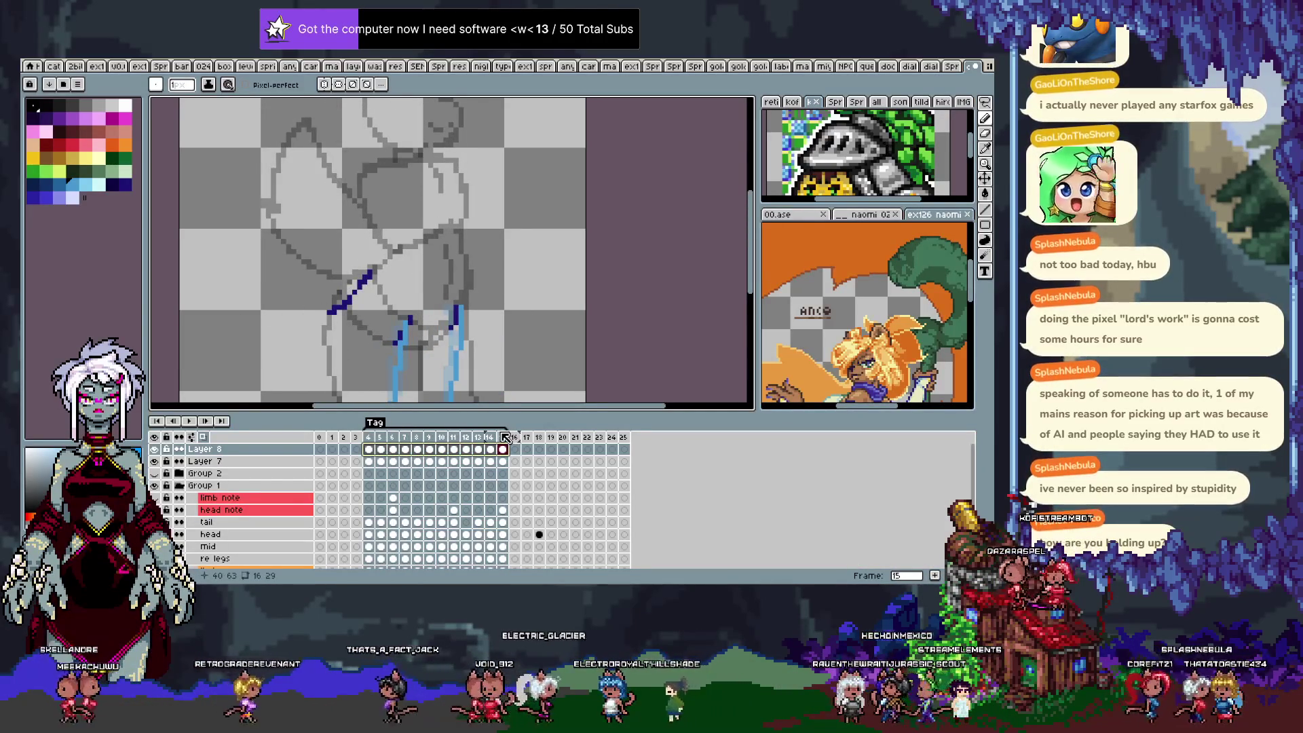
key(Delete)
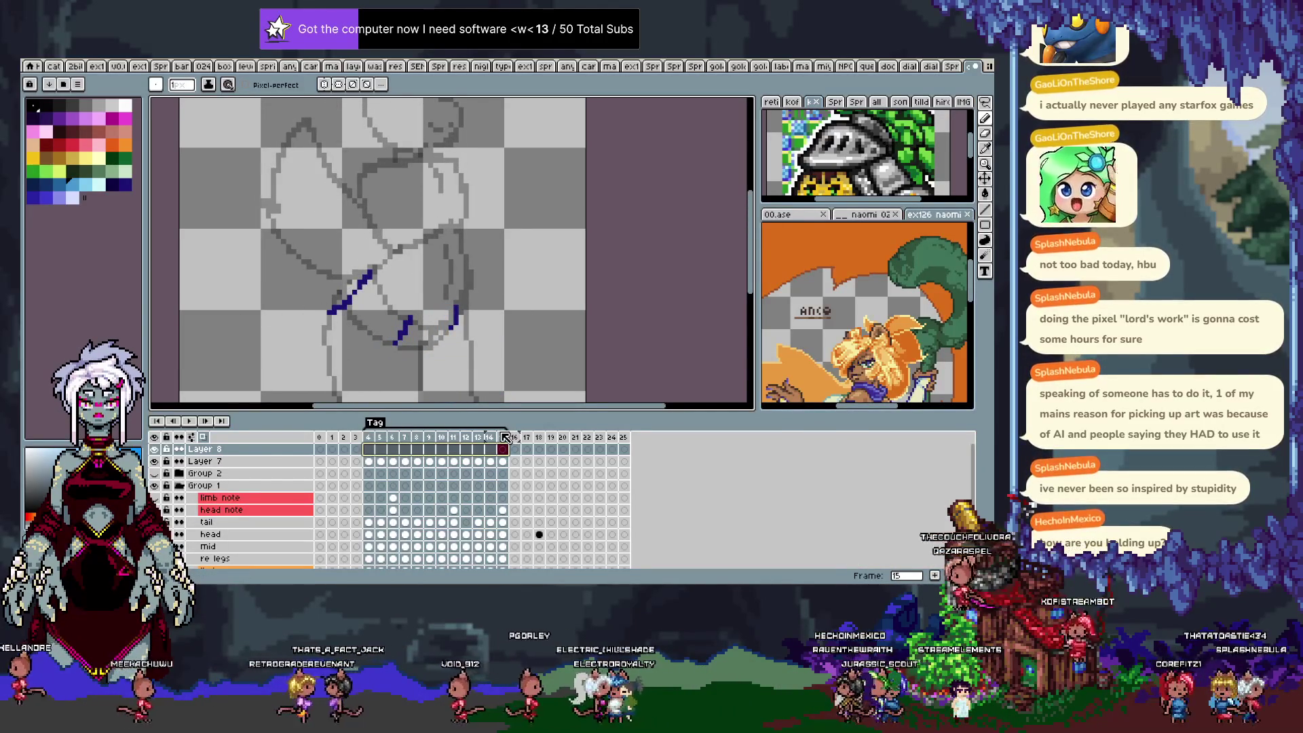
key(Tab)
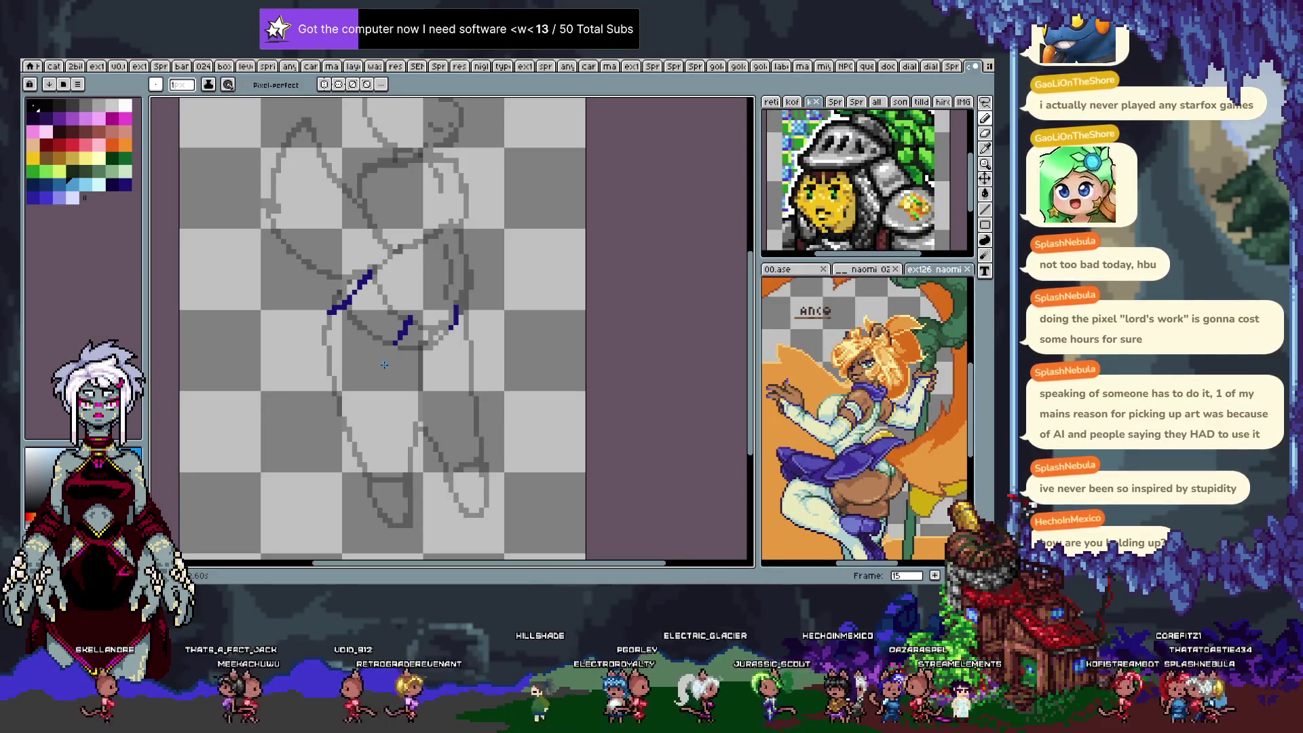
Hide the dark-blue and light-blue line layers and pick dark red as the drawing colour.
key(Tab)
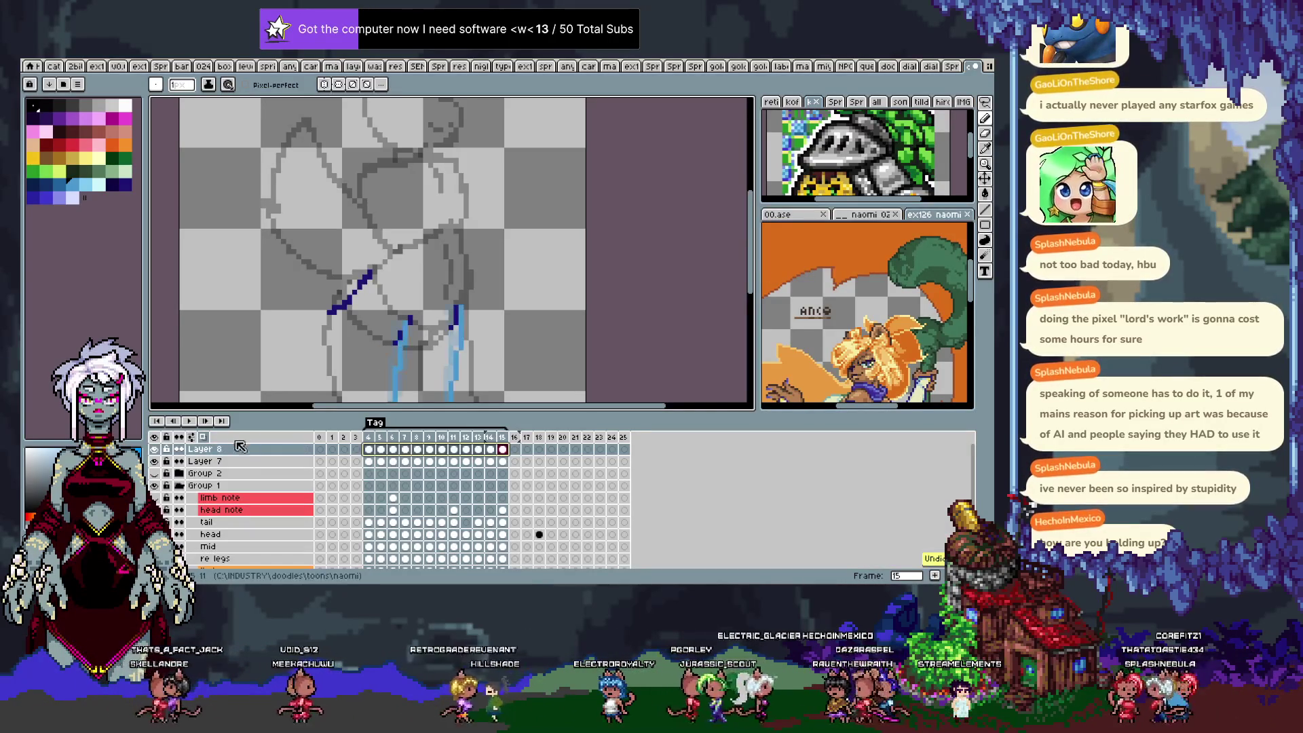
click(154, 462)
click(154, 450)
key(Tab)
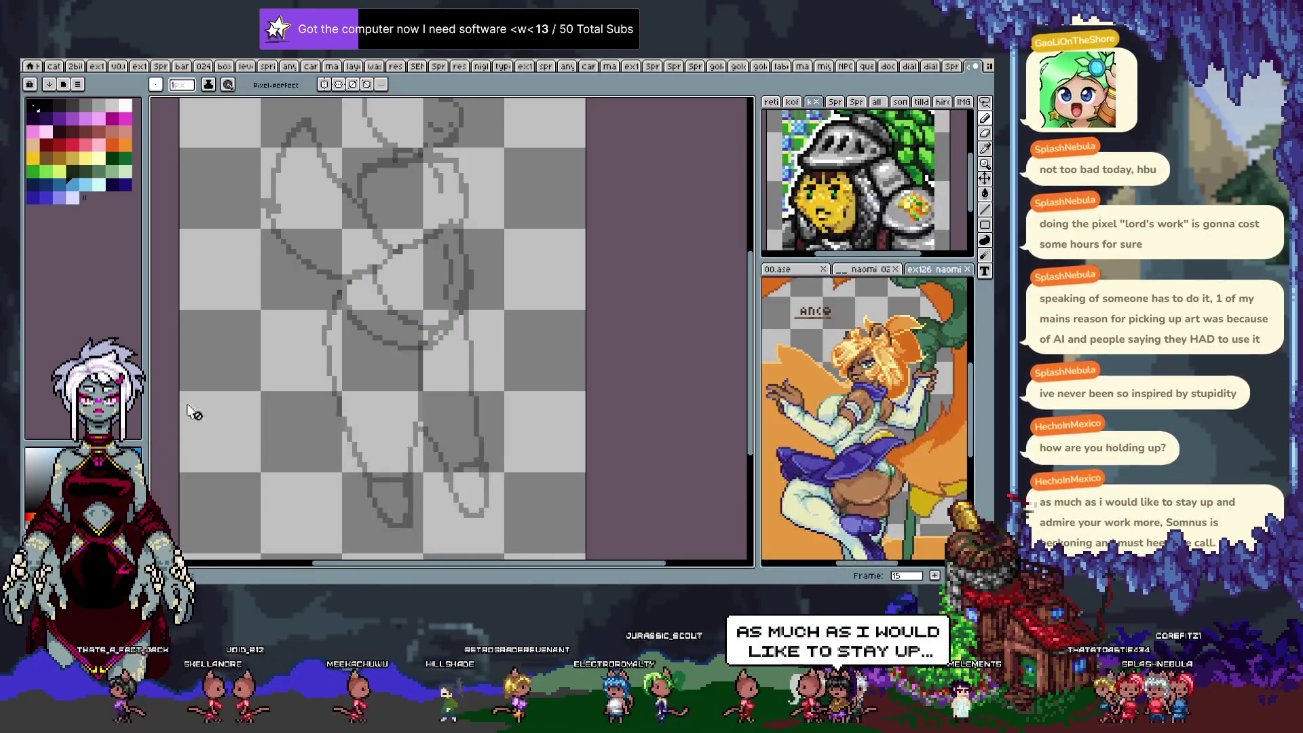
drag(319, 343, 335, 375)
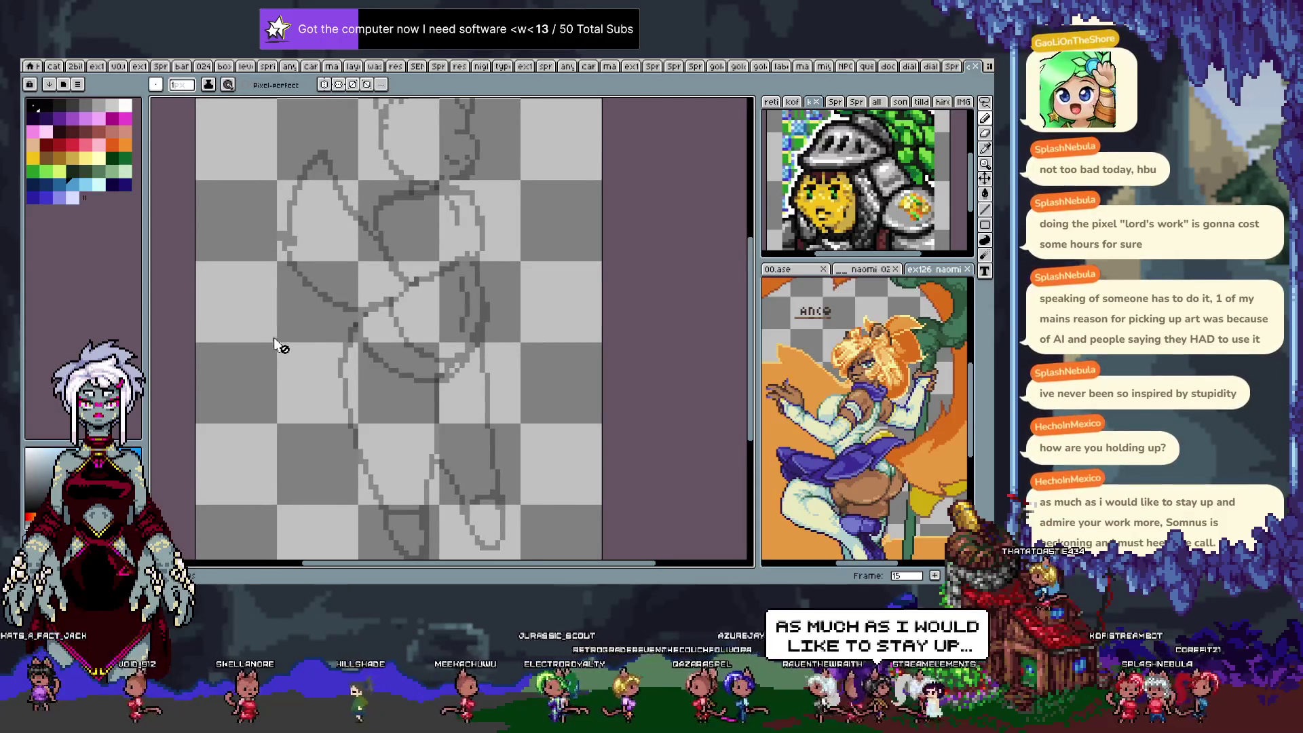
click(59, 145)
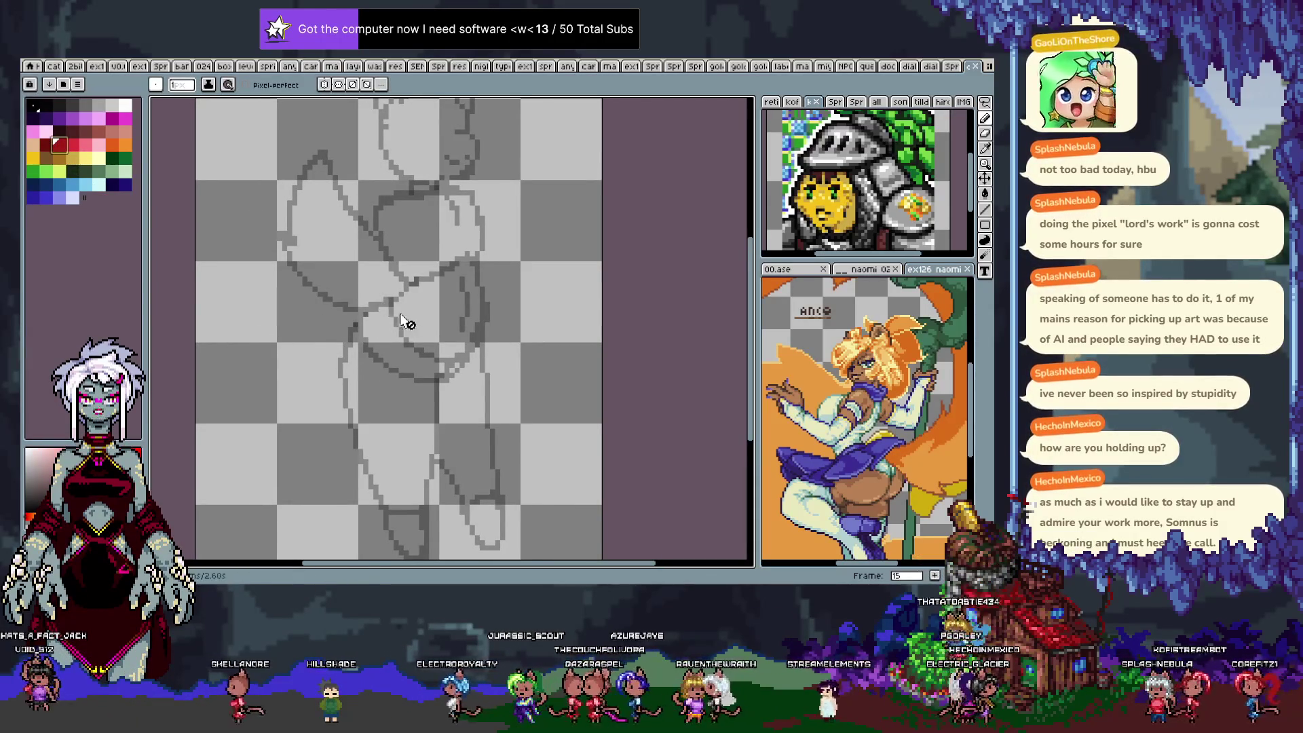
key(Tab)
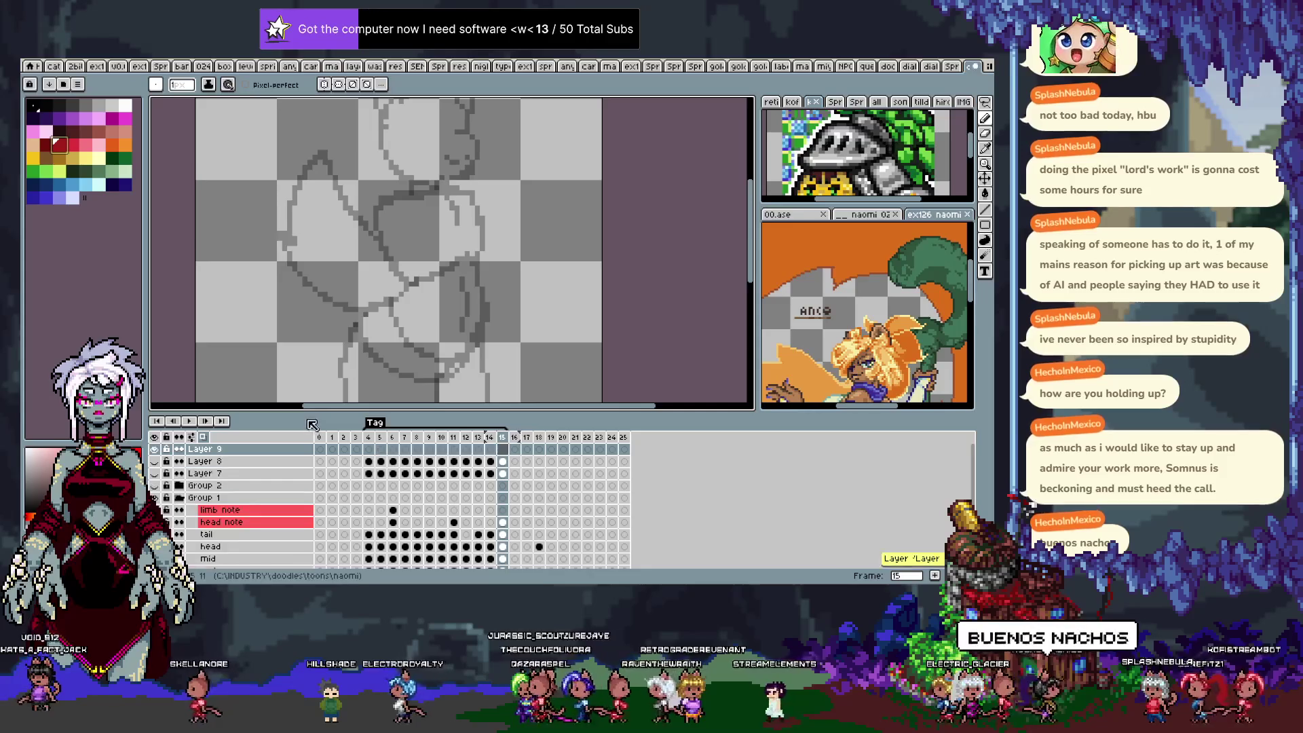
Draw the red hip outline's left side, top and right side on frame 15.
key(Tab)
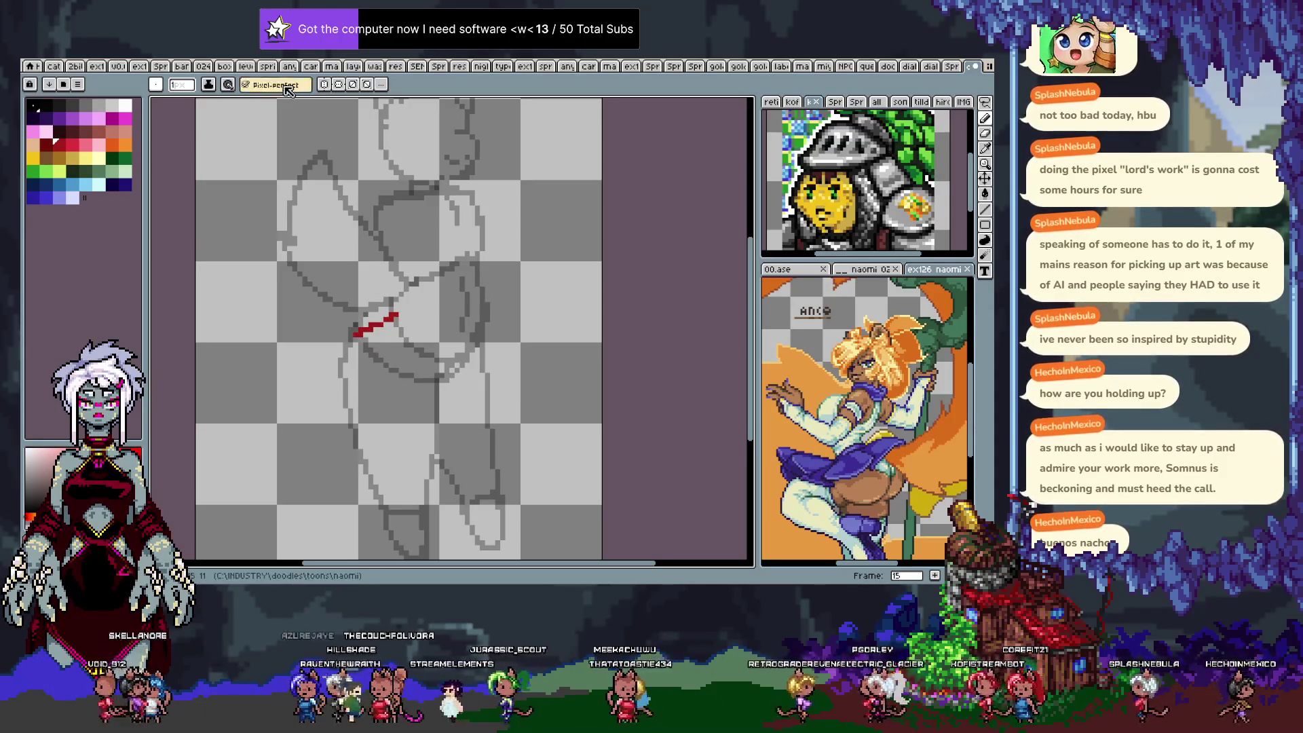
key(ctrl+z)
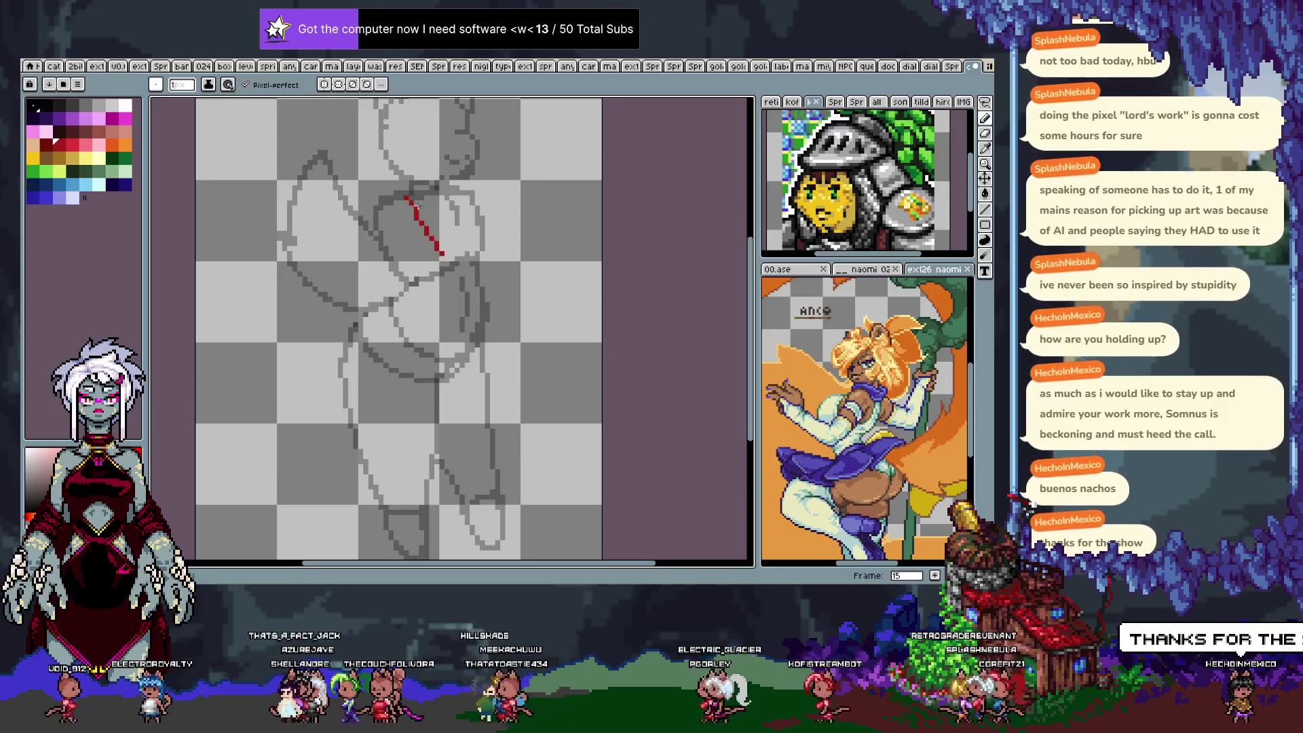
mouse_move(407, 197)
mouse_down()
mouse_move(420, 244)
mouse_move(406, 273)
mouse_up()
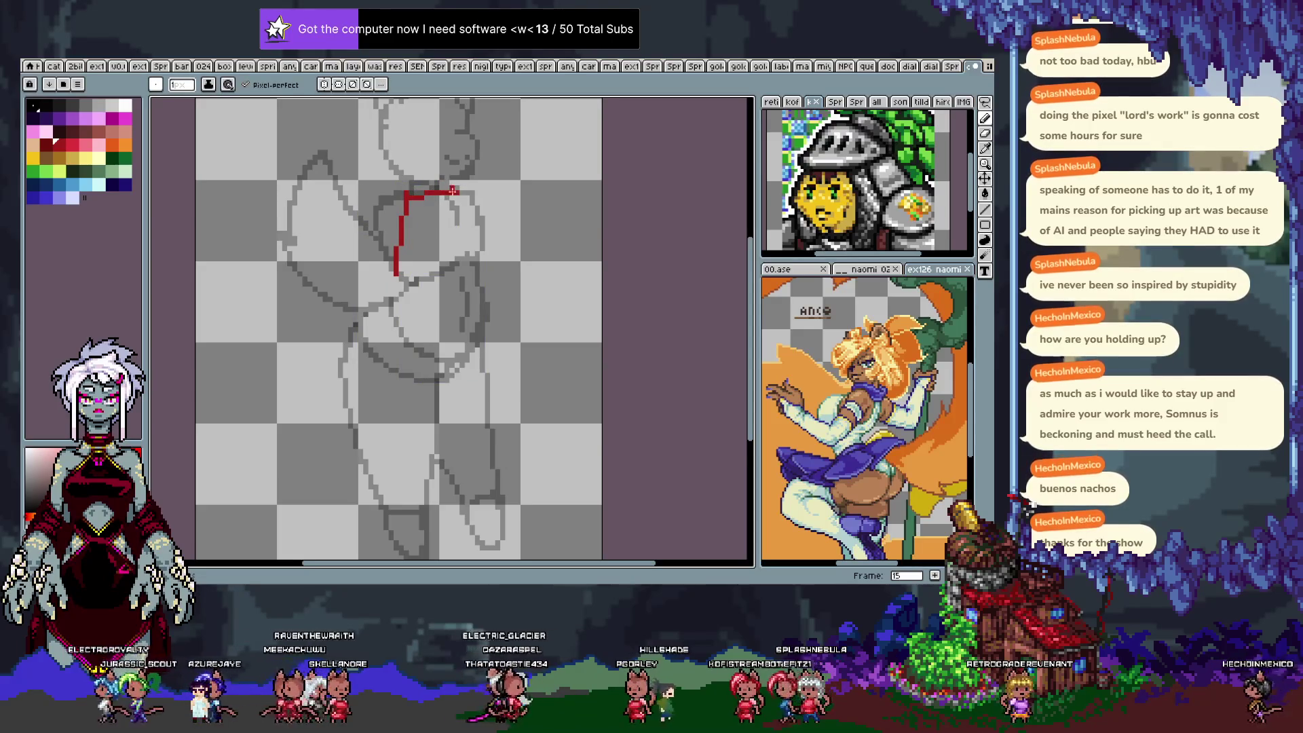
mouse_move(453, 190)
mouse_down()
mouse_move(504, 246)
mouse_move(467, 258)
mouse_up()
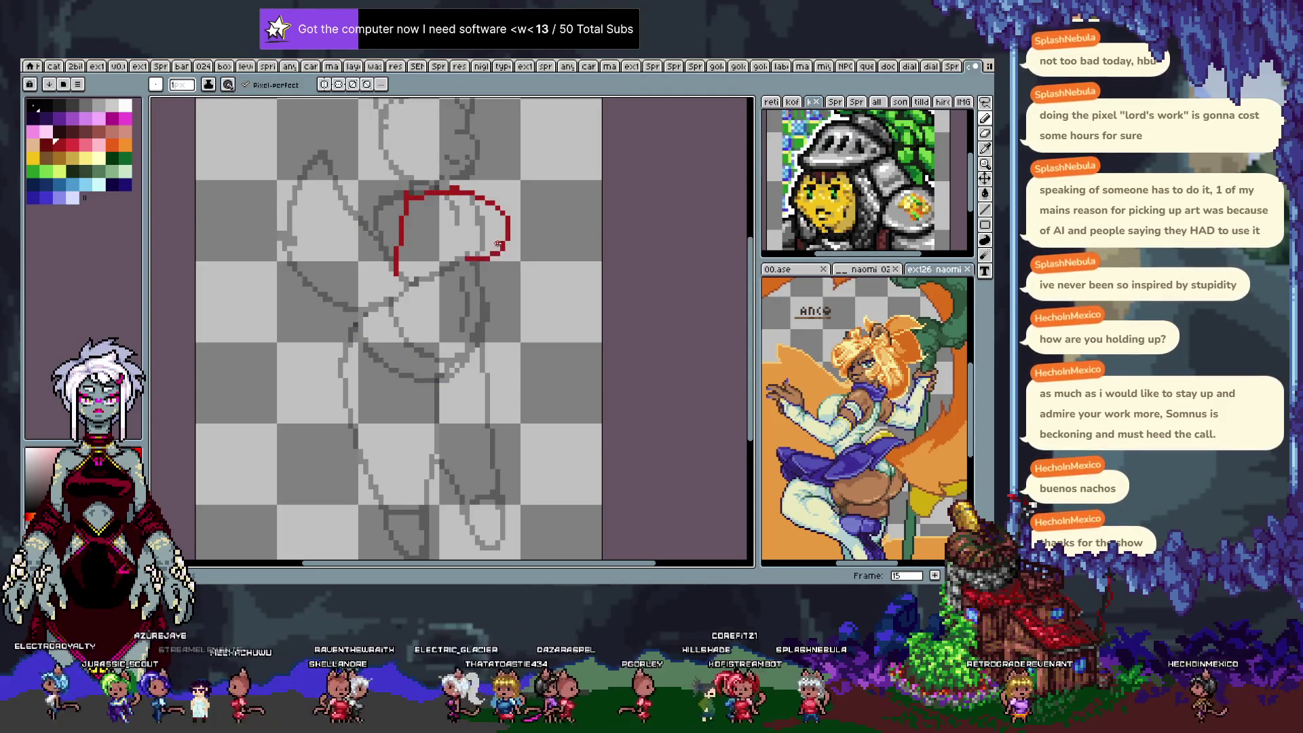
key(ctrl+z)
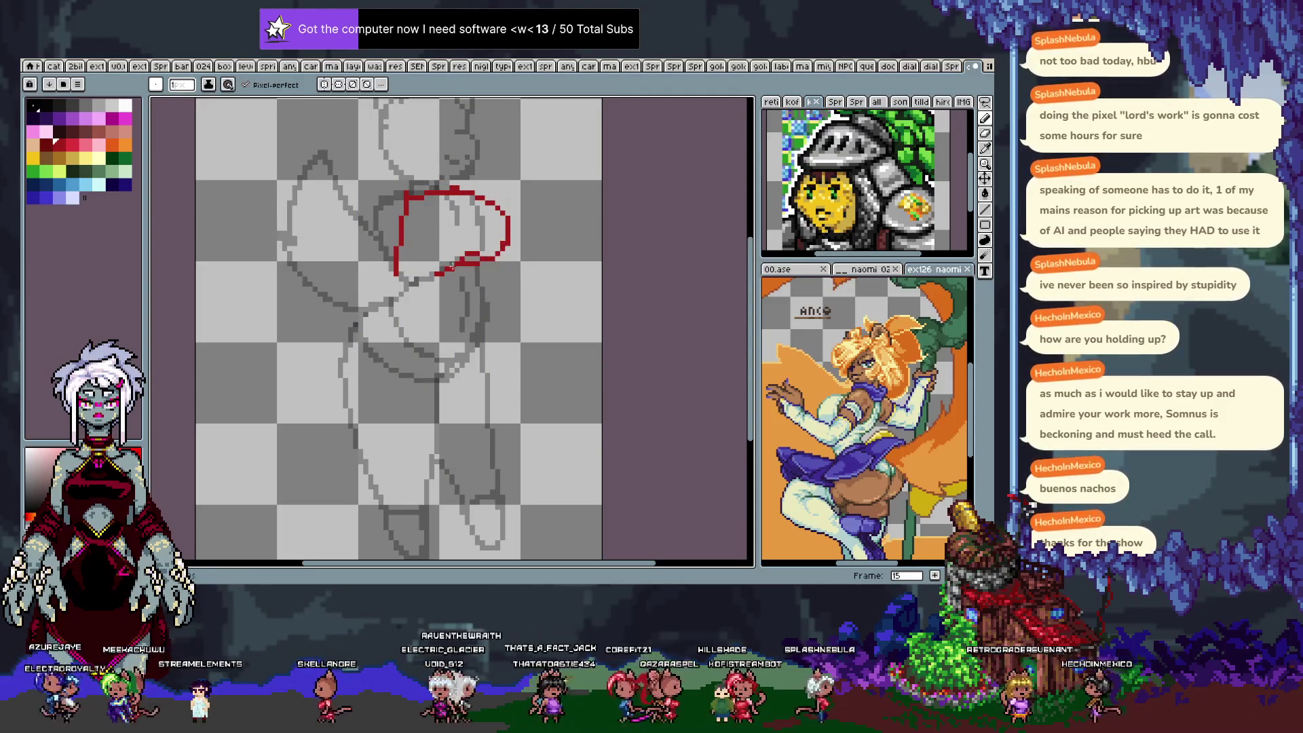
mouse_move(507, 242)
mouse_down()
mouse_move(441, 272)
mouse_move(402, 265)
mouse_up()
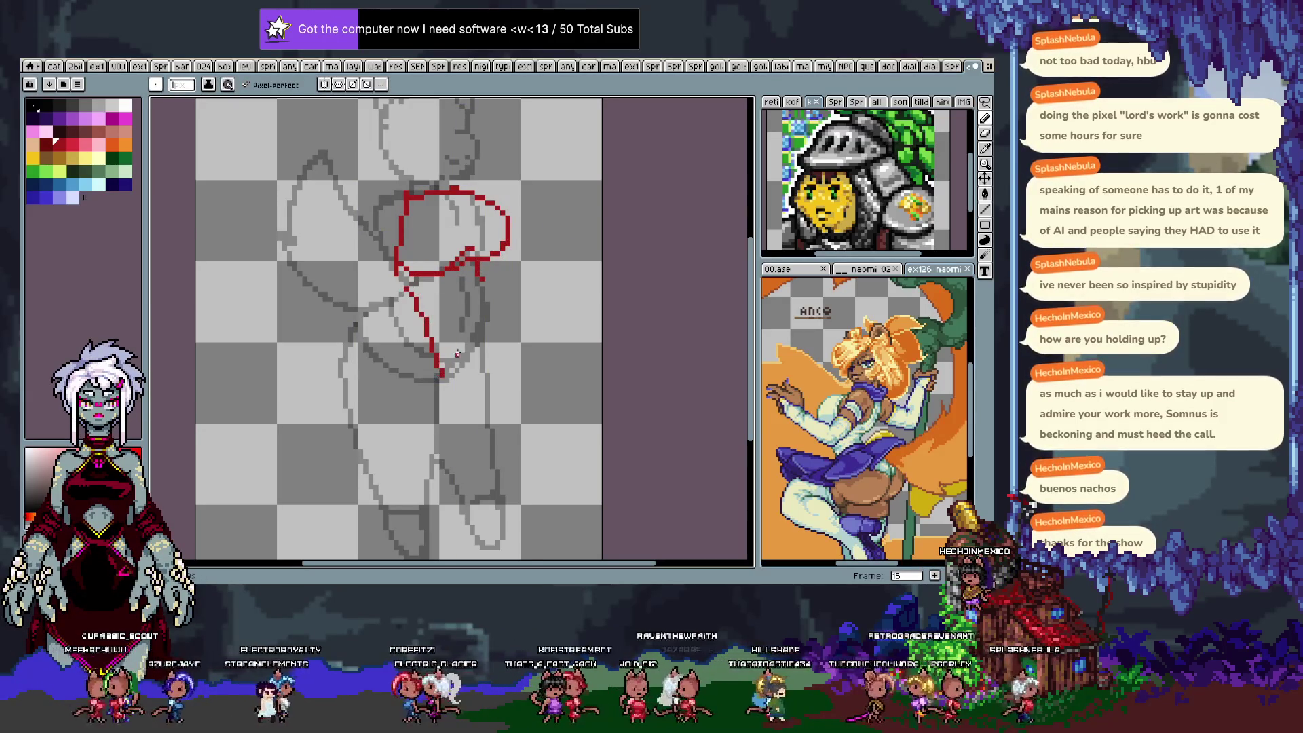
Redraw the red thigh edge joined up to the hip outline, then move to frame 4.
key(ctrl+z)
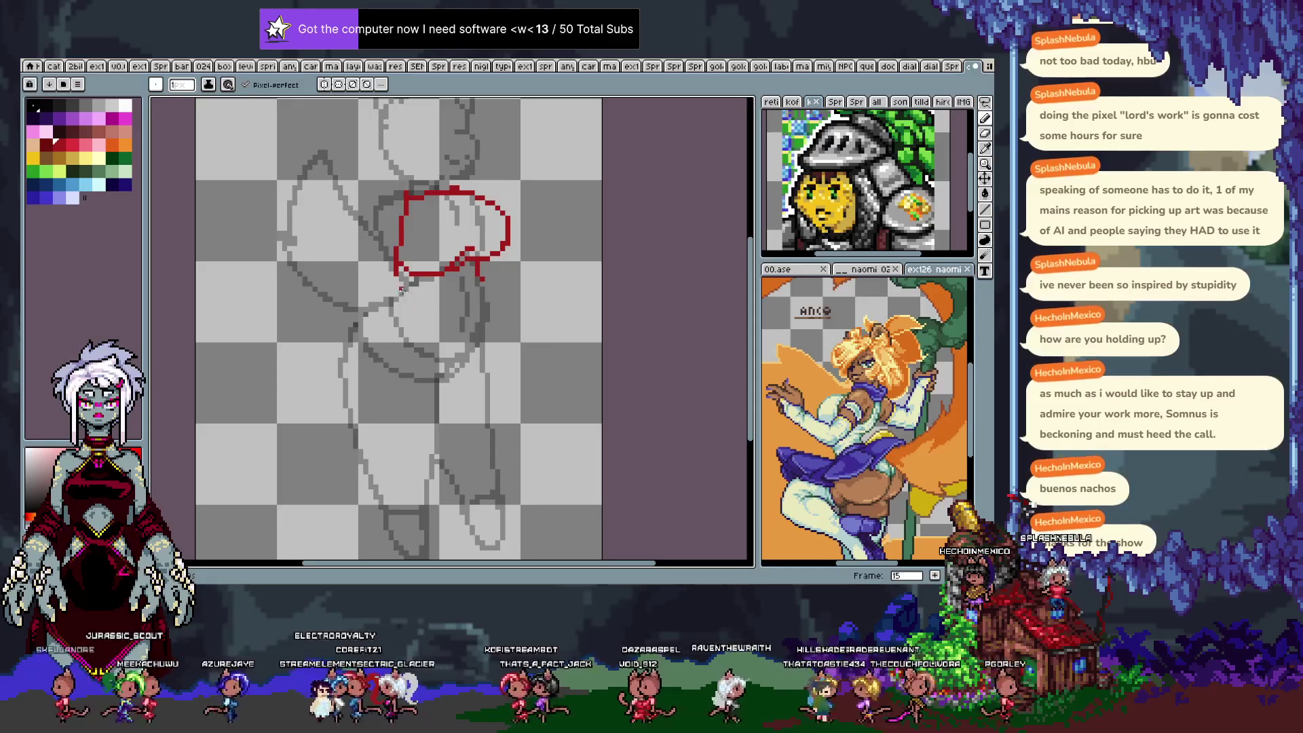
key(ctrl+z)
mouse_move(402, 291)
mouse_down()
mouse_move(439, 377)
mouse_move(481, 264)
mouse_up()
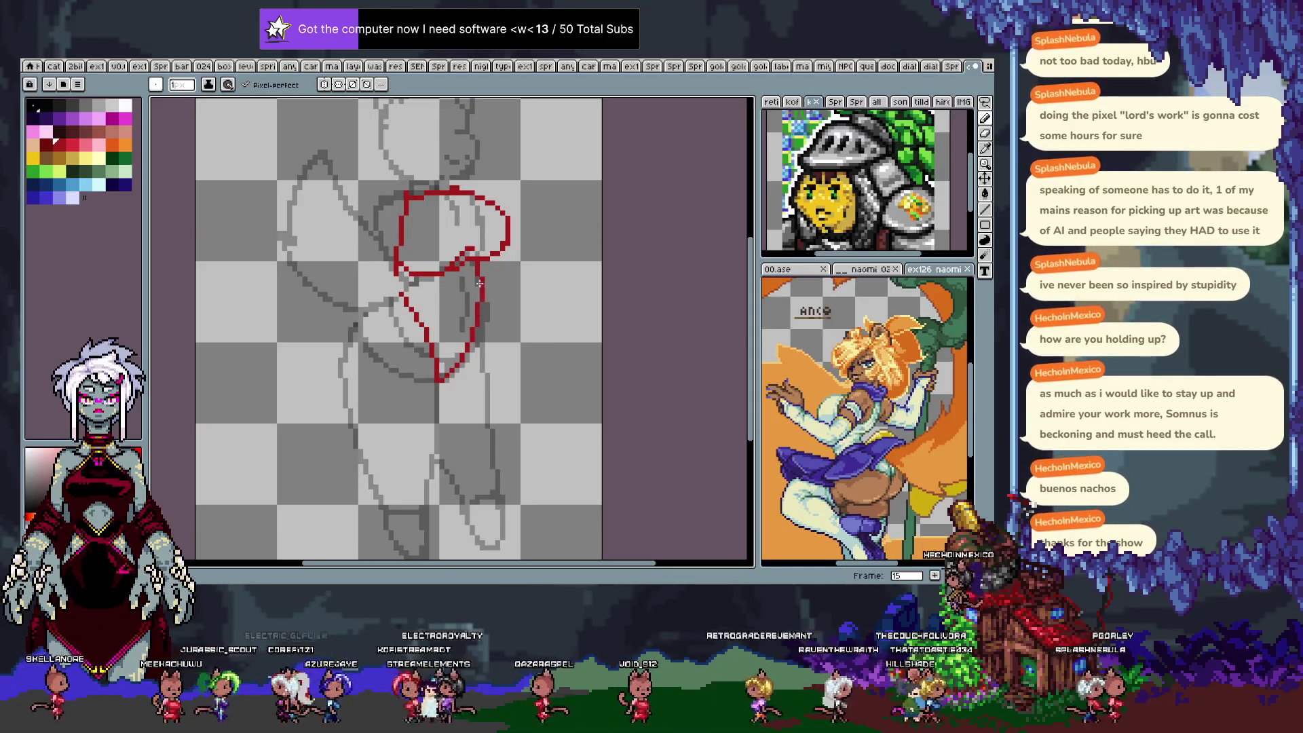
drag(401, 296, 427, 286)
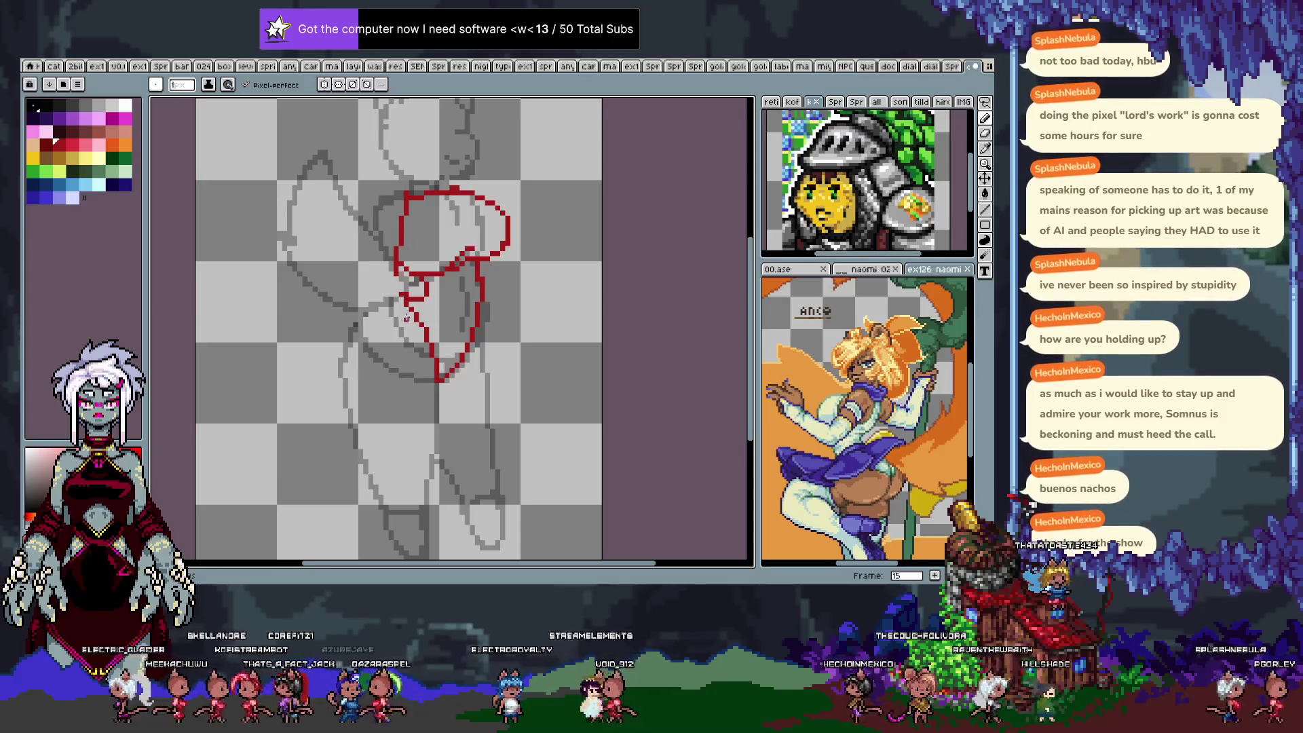
key(Right)
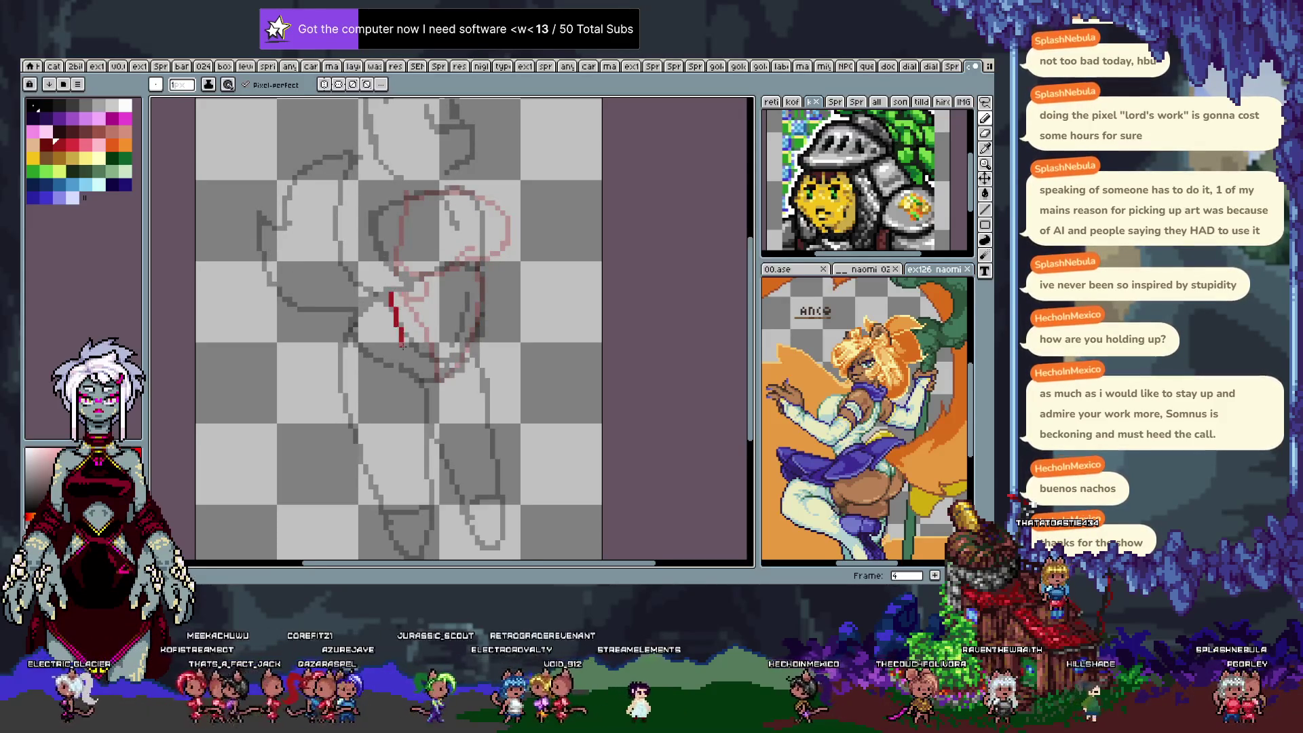
key(ctrl+z)
On frame 4, trace the red thigh line, hip arc and a tighter right side, closing the thigh bottom.
drag(392, 291, 426, 377)
key(ctrl+z)
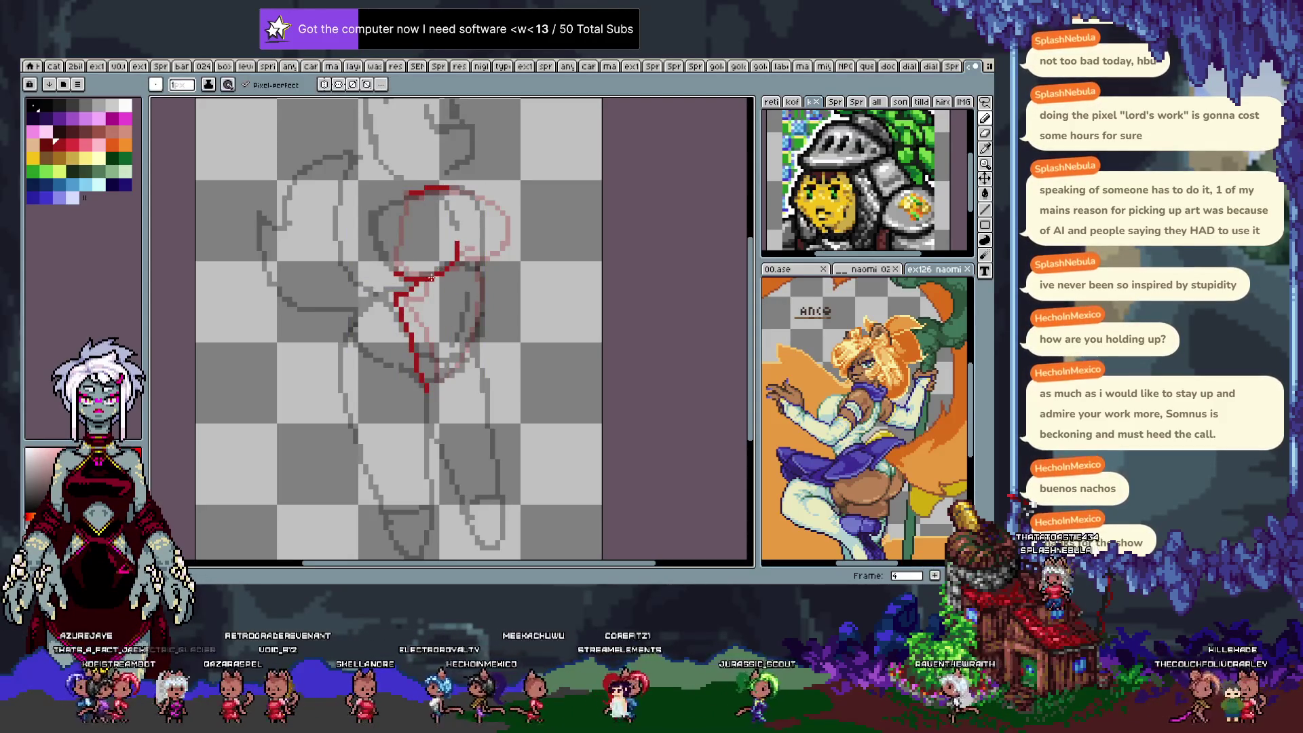
drag(393, 273, 475, 248)
drag(462, 191, 485, 198)
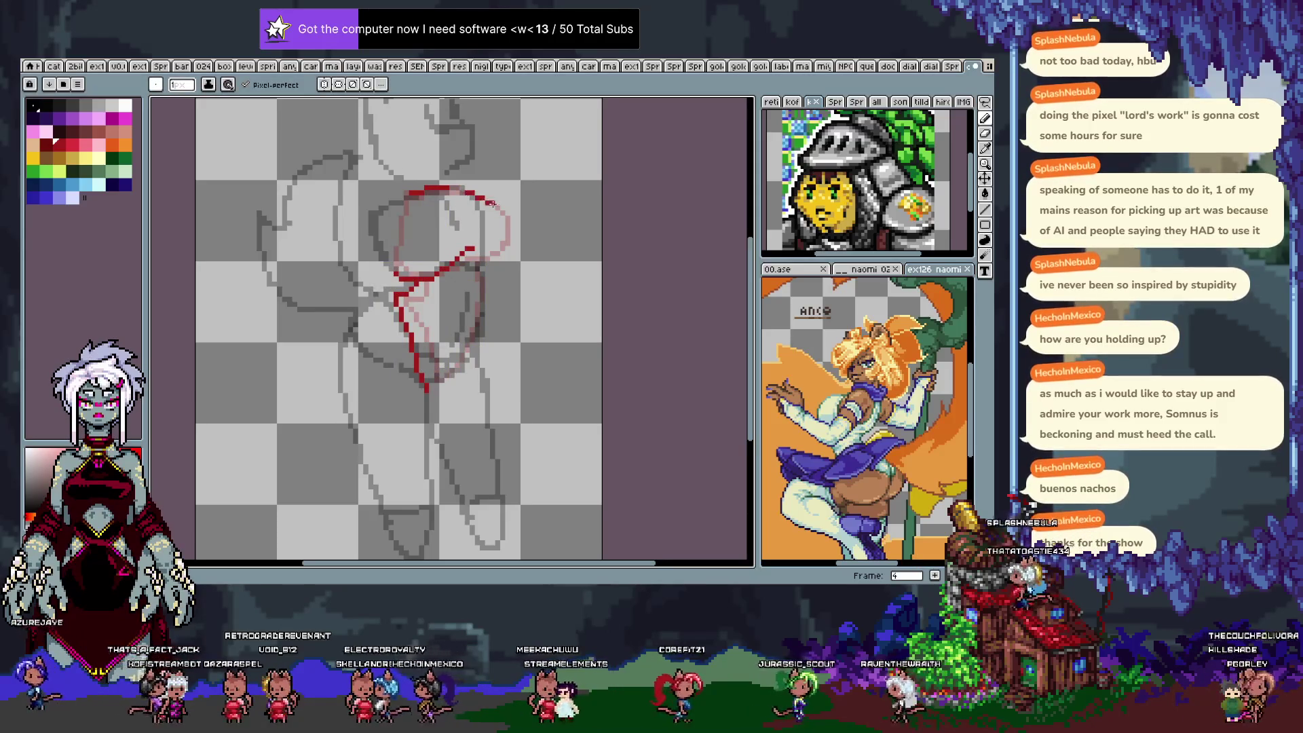
key(ctrl+z)
mouse_move(506, 257)
mouse_down()
mouse_move(463, 191)
mouse_move(505, 216)
mouse_up()
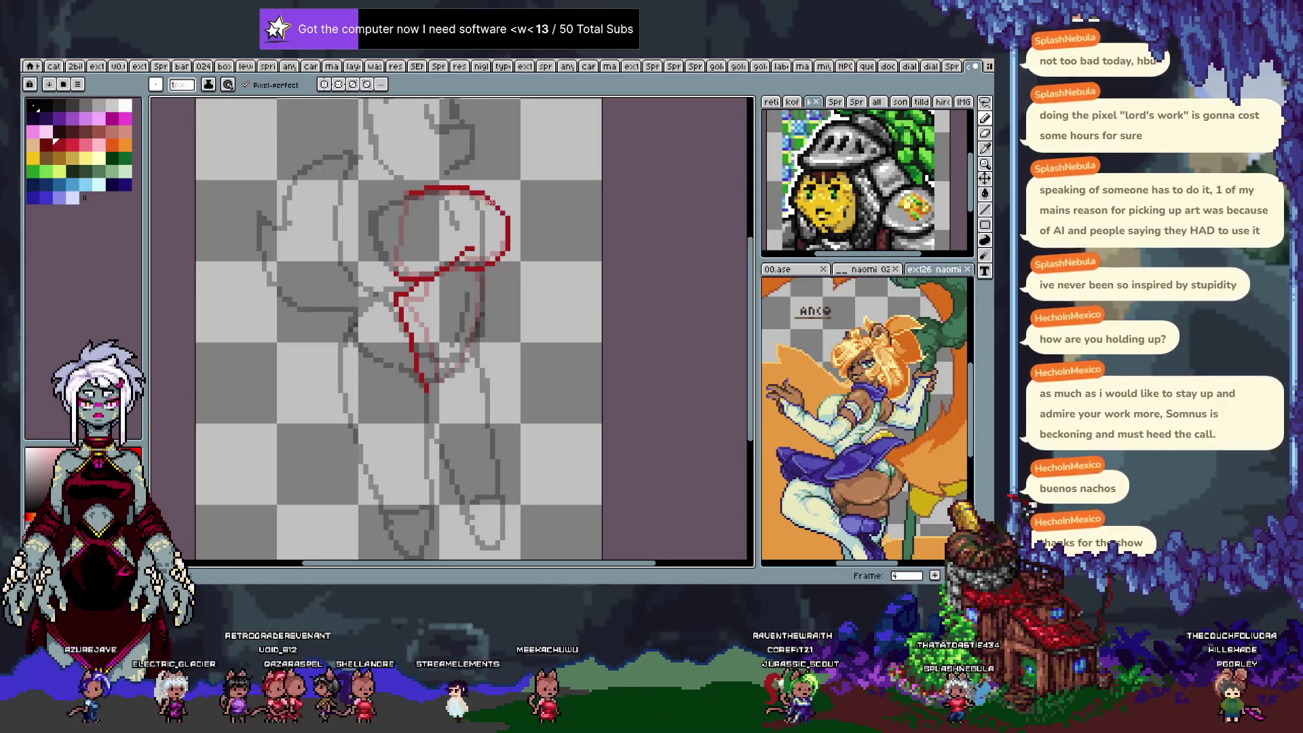
key(ctrl+z)
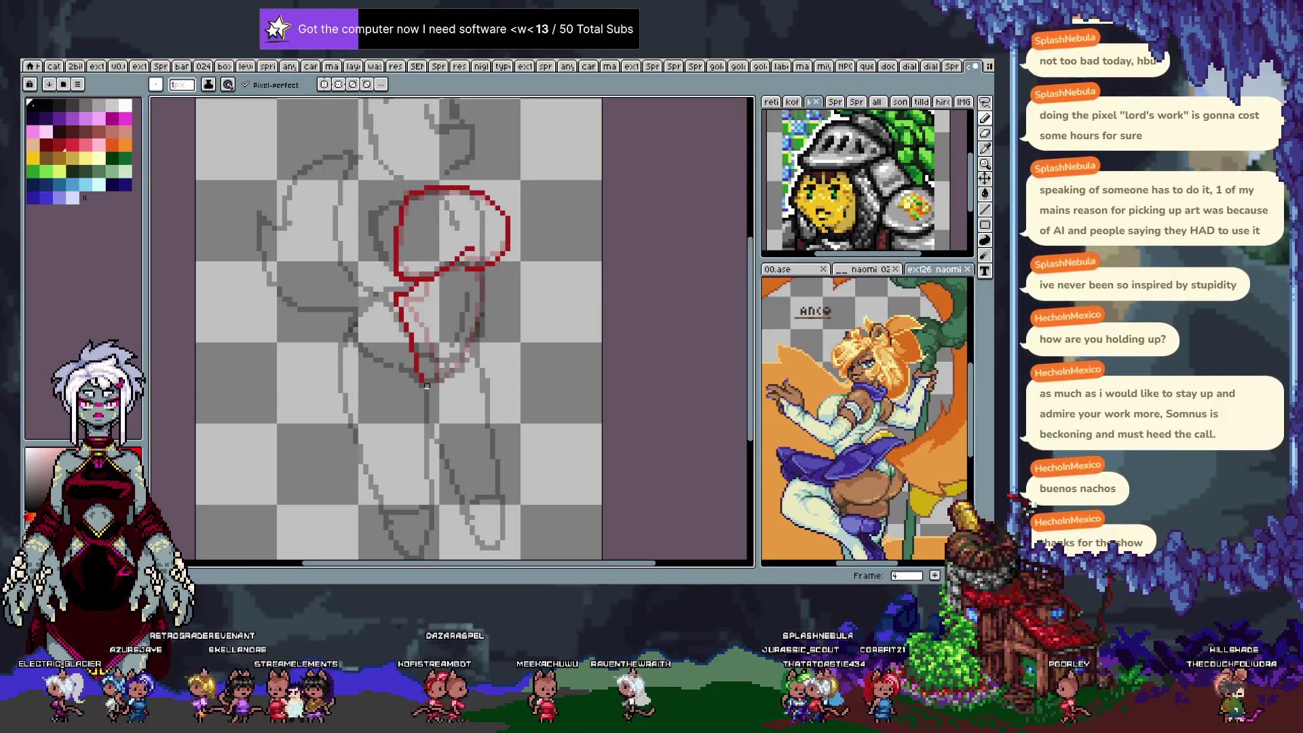
drag(425, 383, 471, 336)
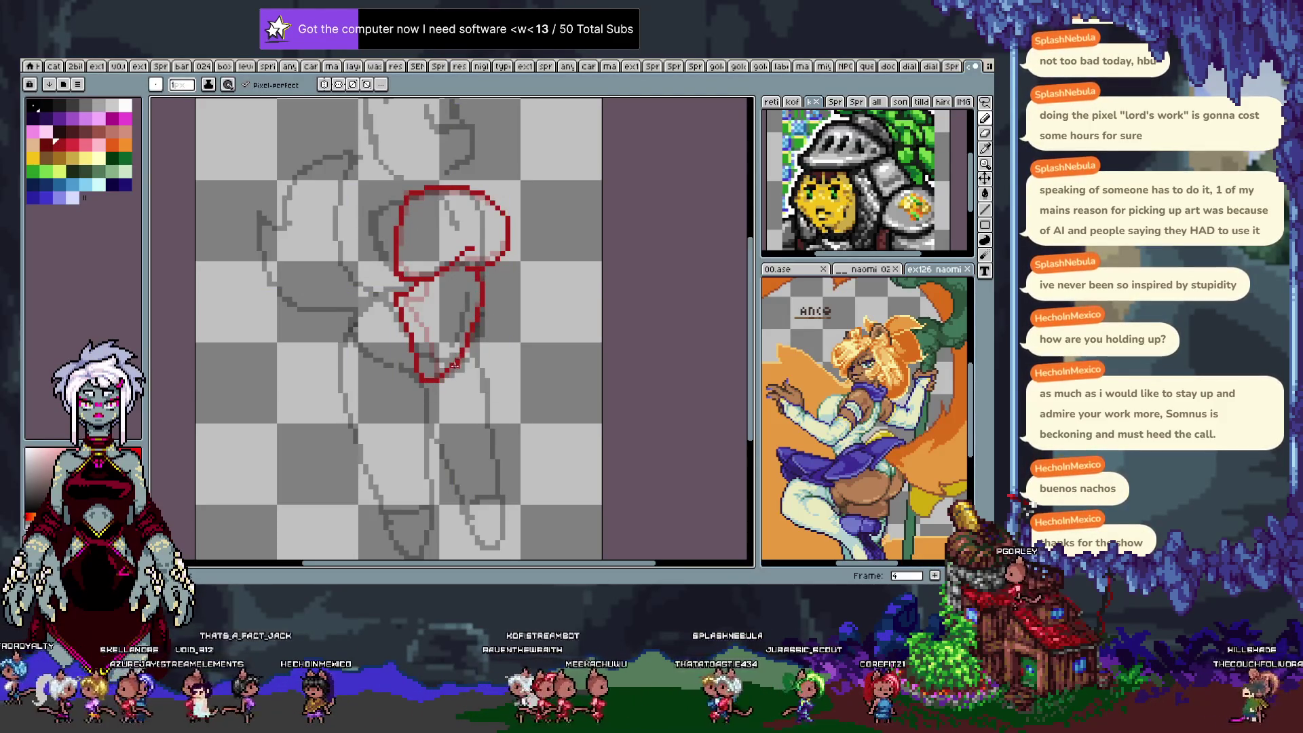
key(period)
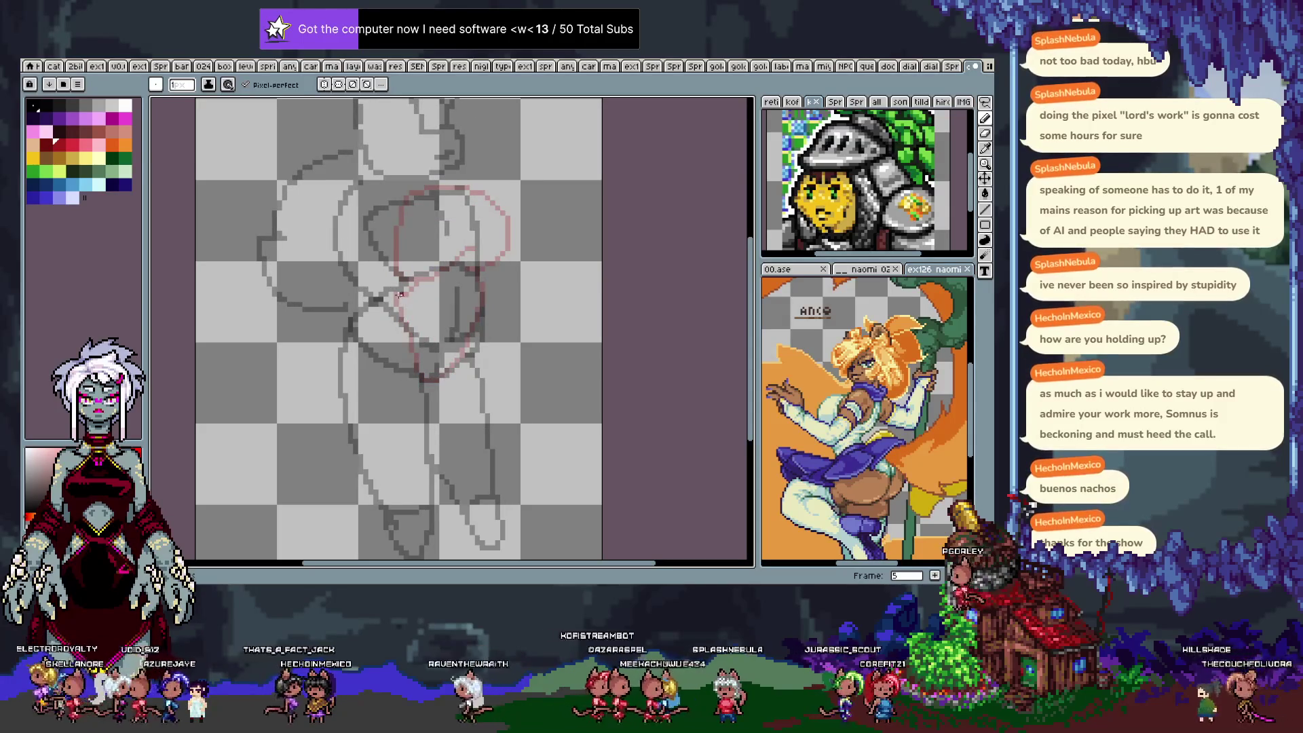
On frame 5, draw the red thigh line and hip arcs, closing the top of the hip outline.
drag(392, 290, 426, 384)
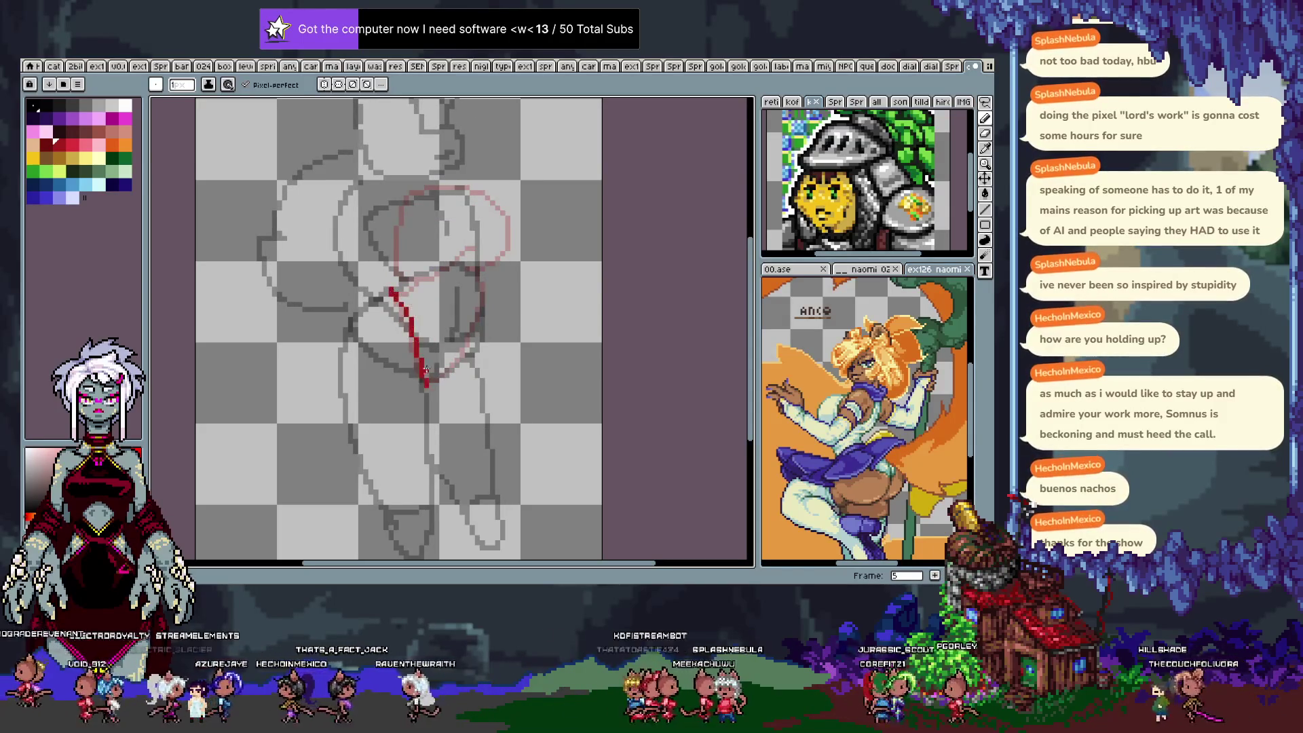
key(ctrl+z)
mouse_move(395, 293)
mouse_down()
mouse_move(421, 382)
mouse_move(439, 375)
mouse_up()
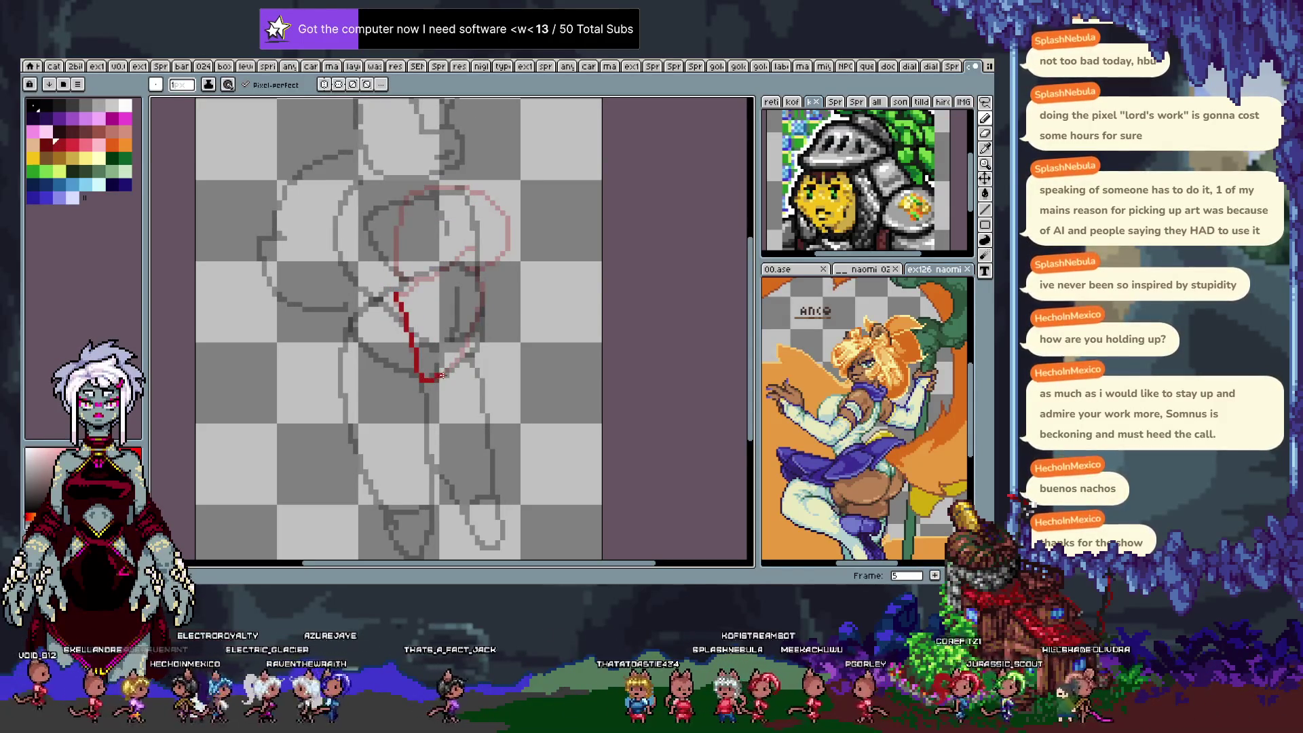
key(ctrl+z)
mouse_move(422, 381)
mouse_down()
mouse_move(438, 377)
mouse_move(479, 282)
mouse_up()
key(ctrl+z)
mouse_move(408, 198)
mouse_down()
mouse_move(397, 267)
mouse_move(432, 278)
mouse_move(459, 239)
mouse_move(464, 266)
mouse_up()
key(ctrl+z)
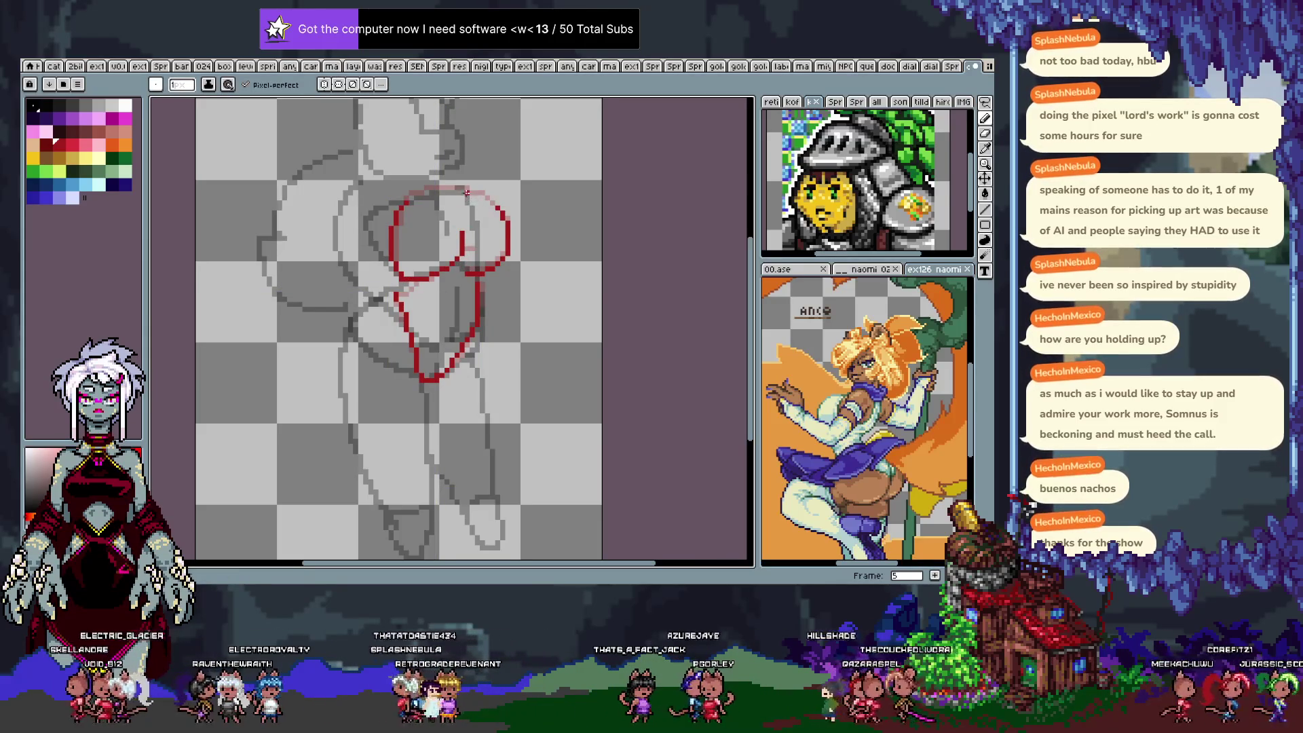
drag(412, 201, 442, 193)
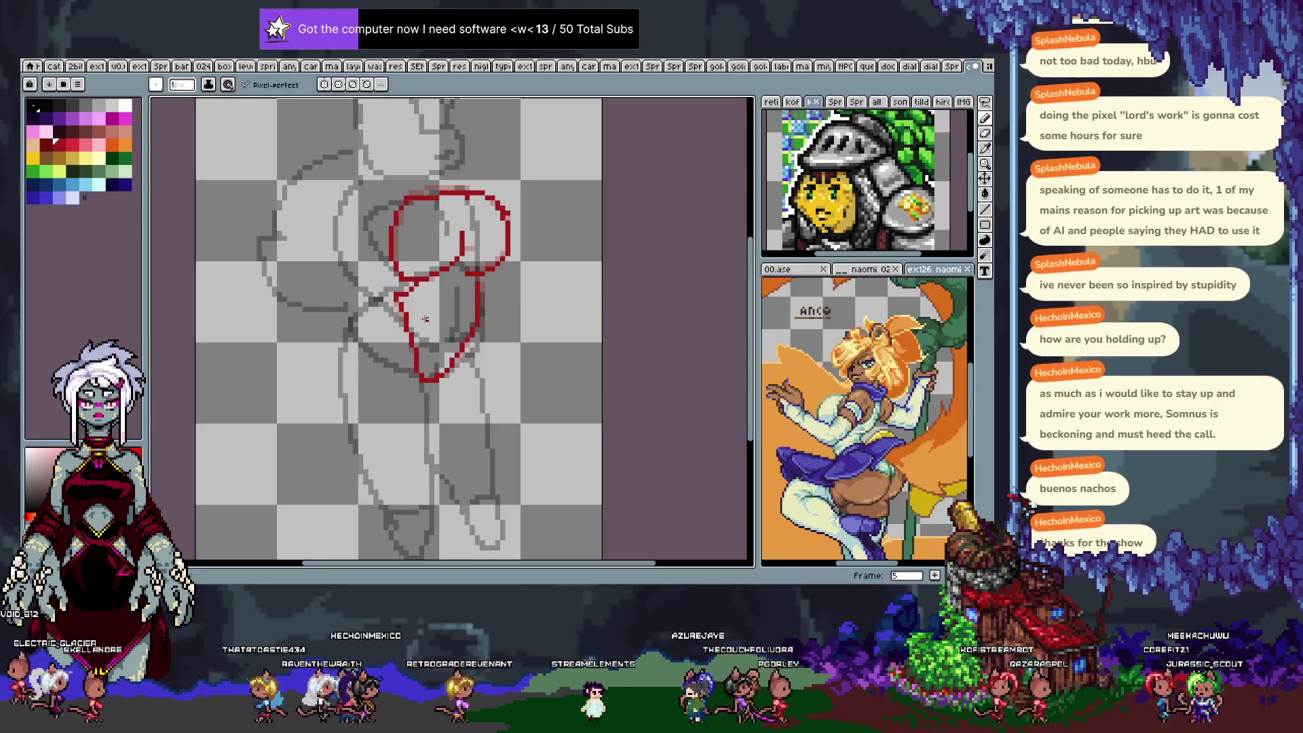
key(Right)
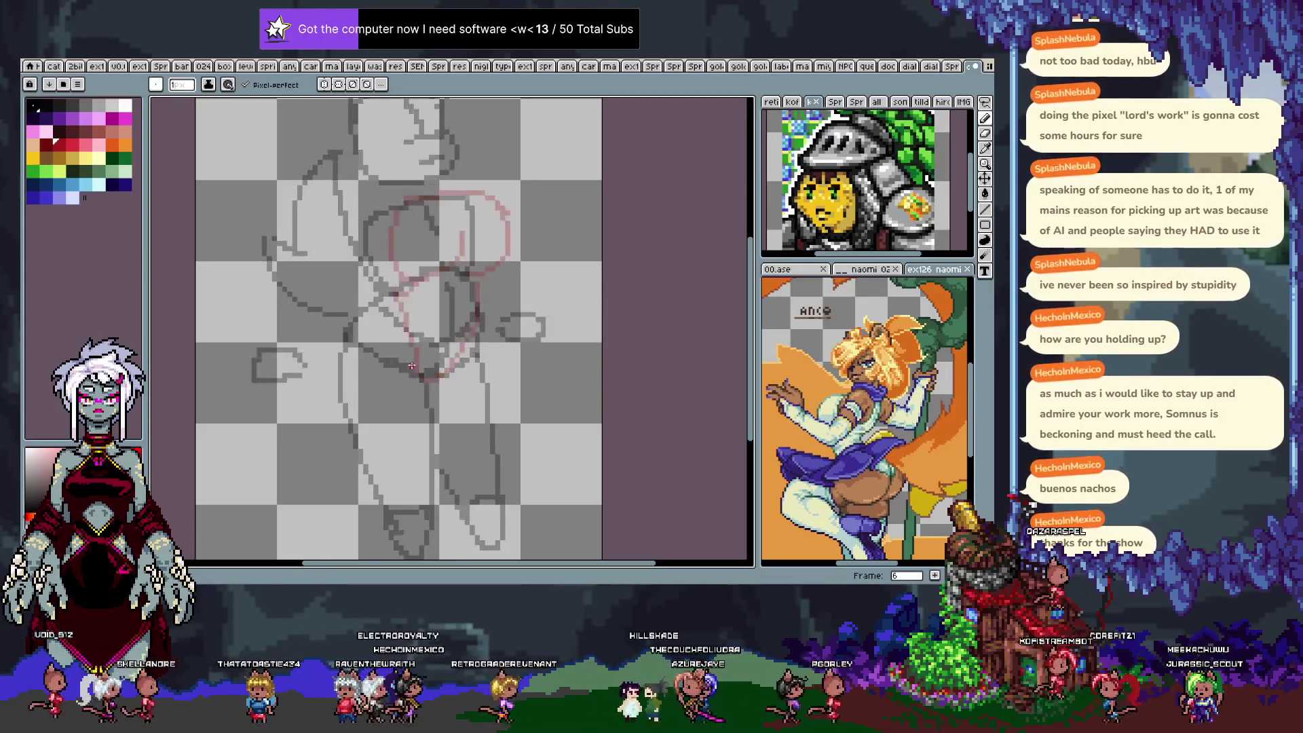
Start frame 6's red outline with a short hip line after discarding stray strokes.
drag(404, 319, 428, 370)
key(ctrl+z)
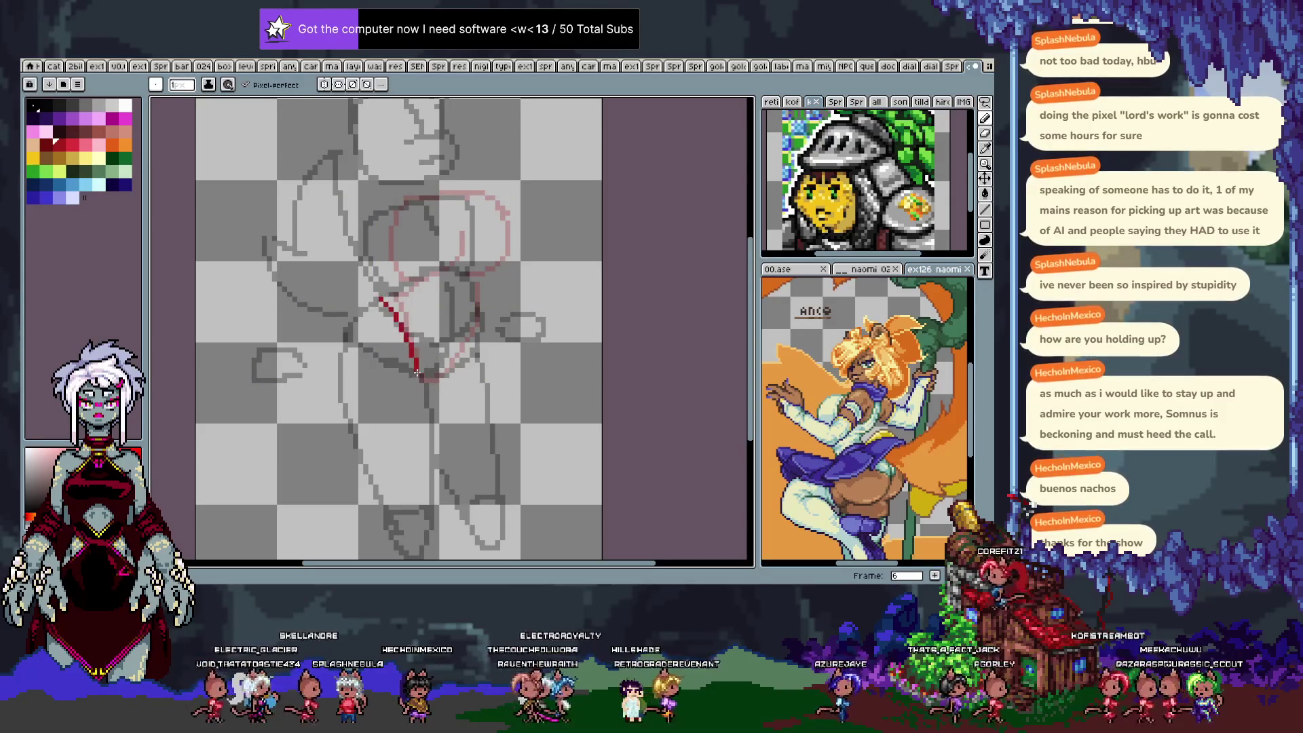
mouse_move(466, 314)
mouse_down()
mouse_move(420, 272)
mouse_move(469, 305)
mouse_up()
key(ctrl+z)
key(ctrl+z)
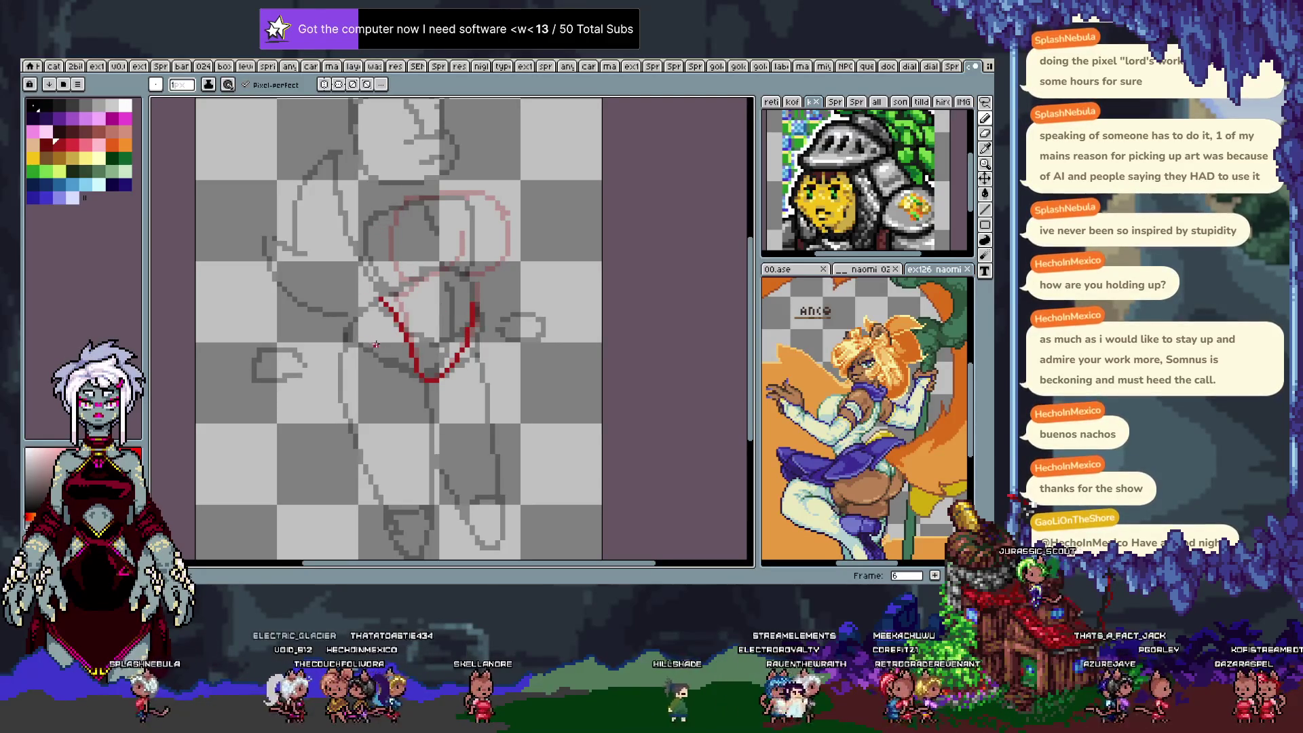
key(Left)
key(Right)
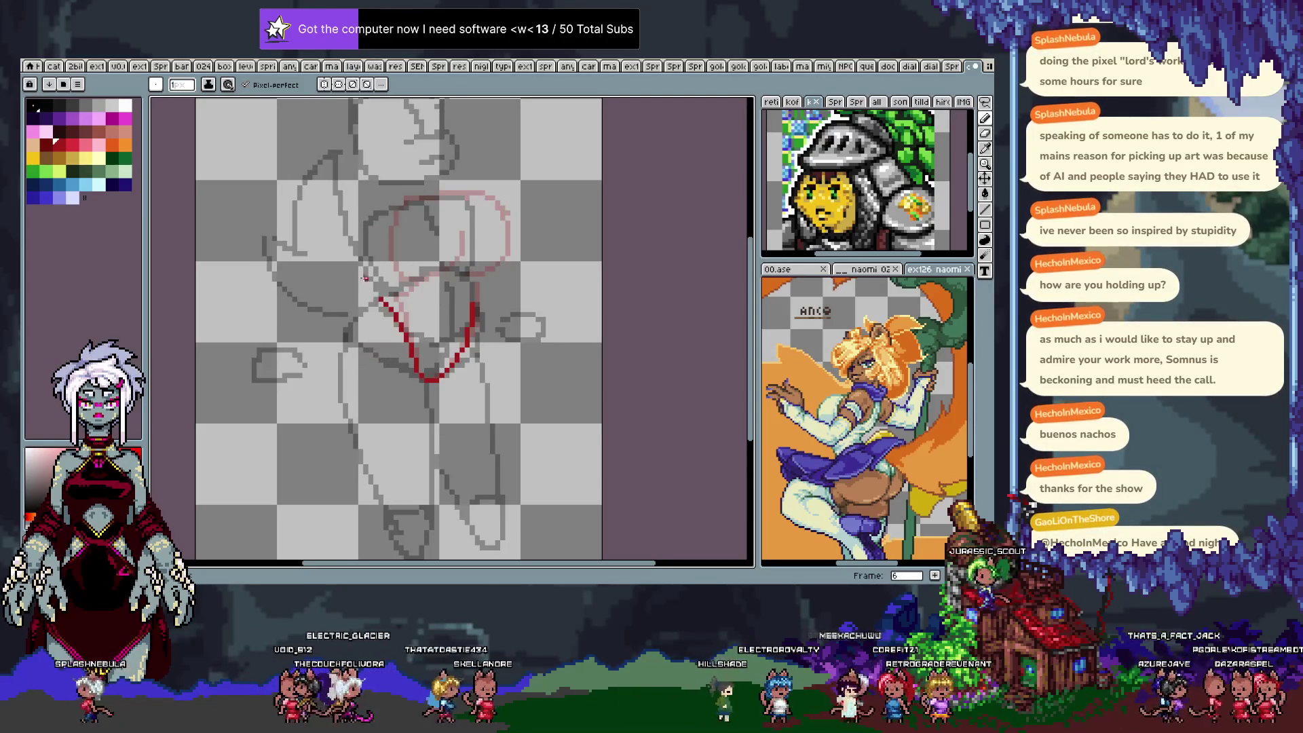
mouse_move(384, 206)
mouse_down()
mouse_move(416, 196)
mouse_move(486, 243)
mouse_up()
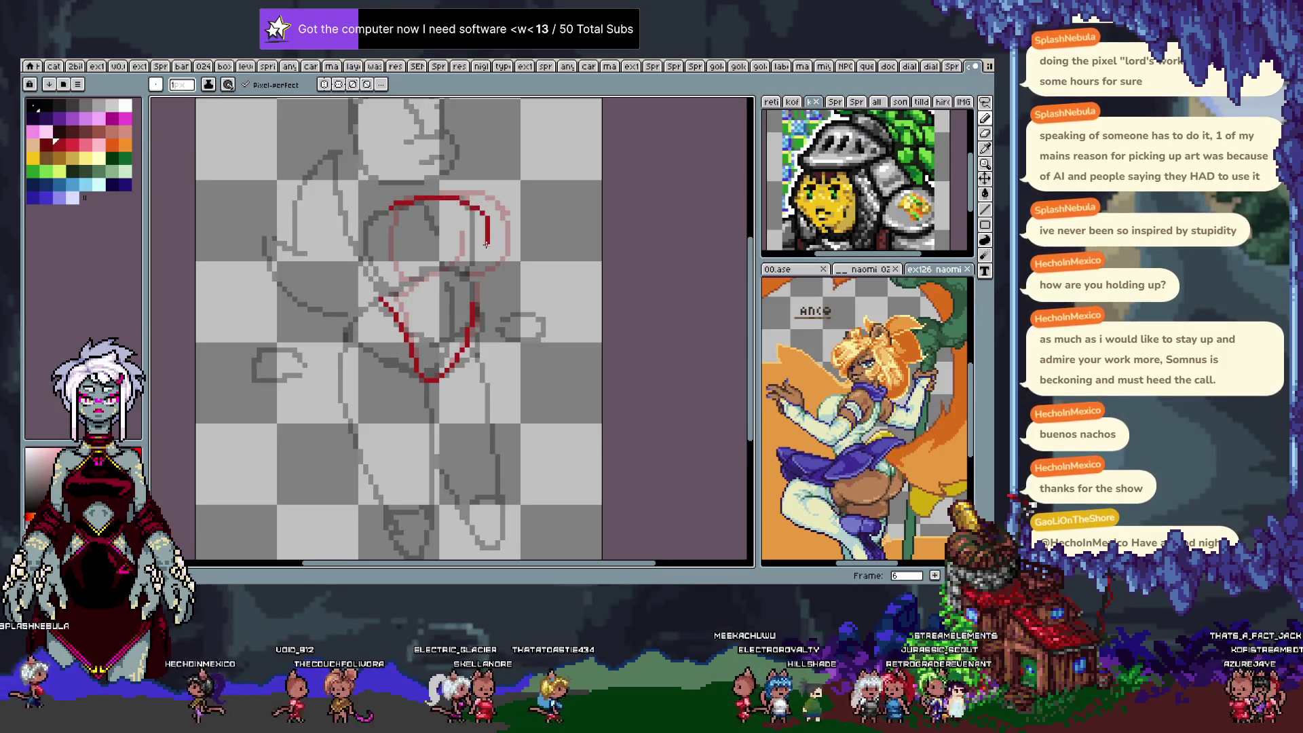
Back on frame 5, redraw the faint top-right of the red circle.
key(Left)
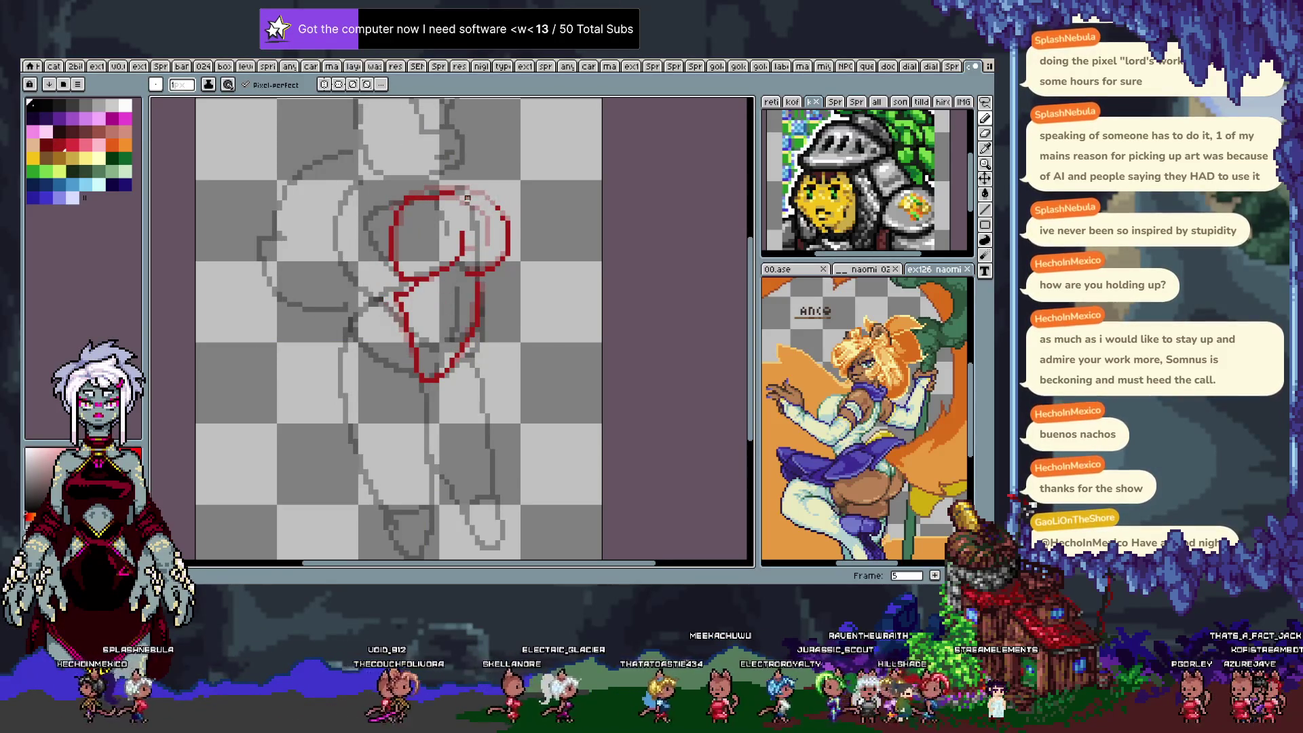
drag(467, 198, 504, 224)
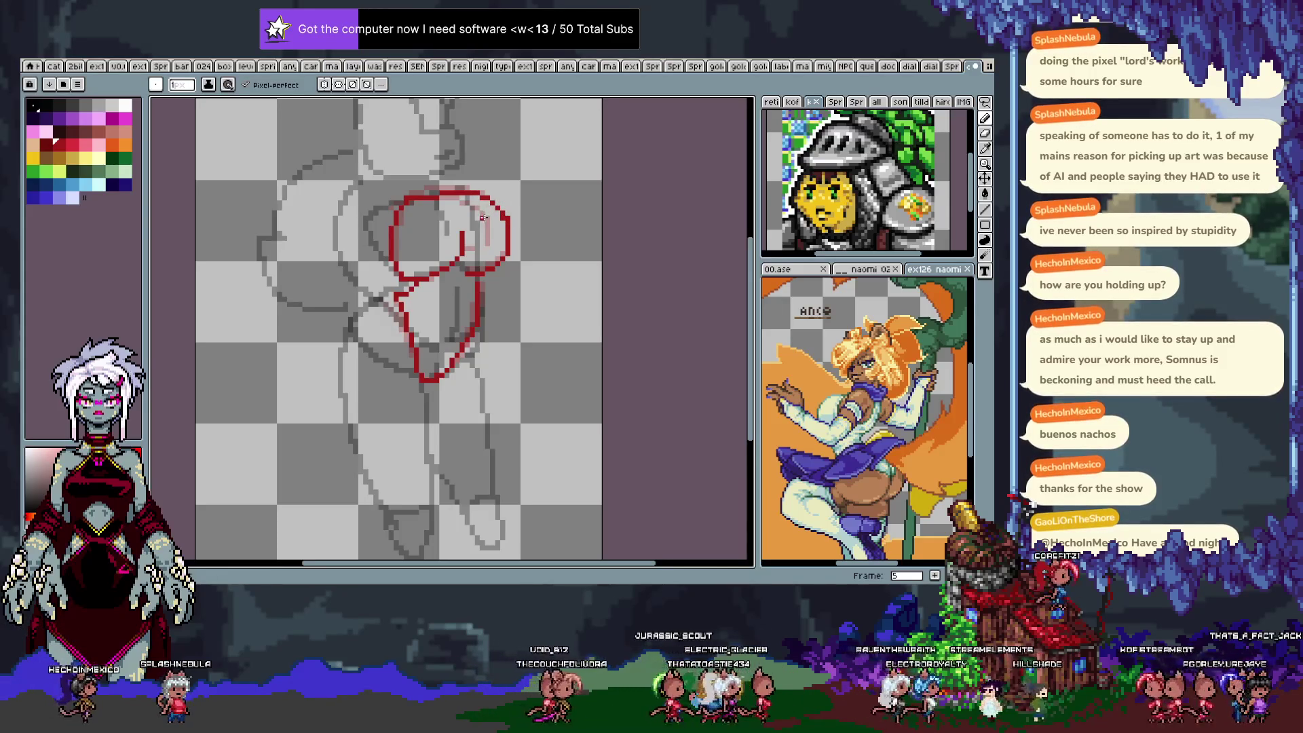
key(Right)
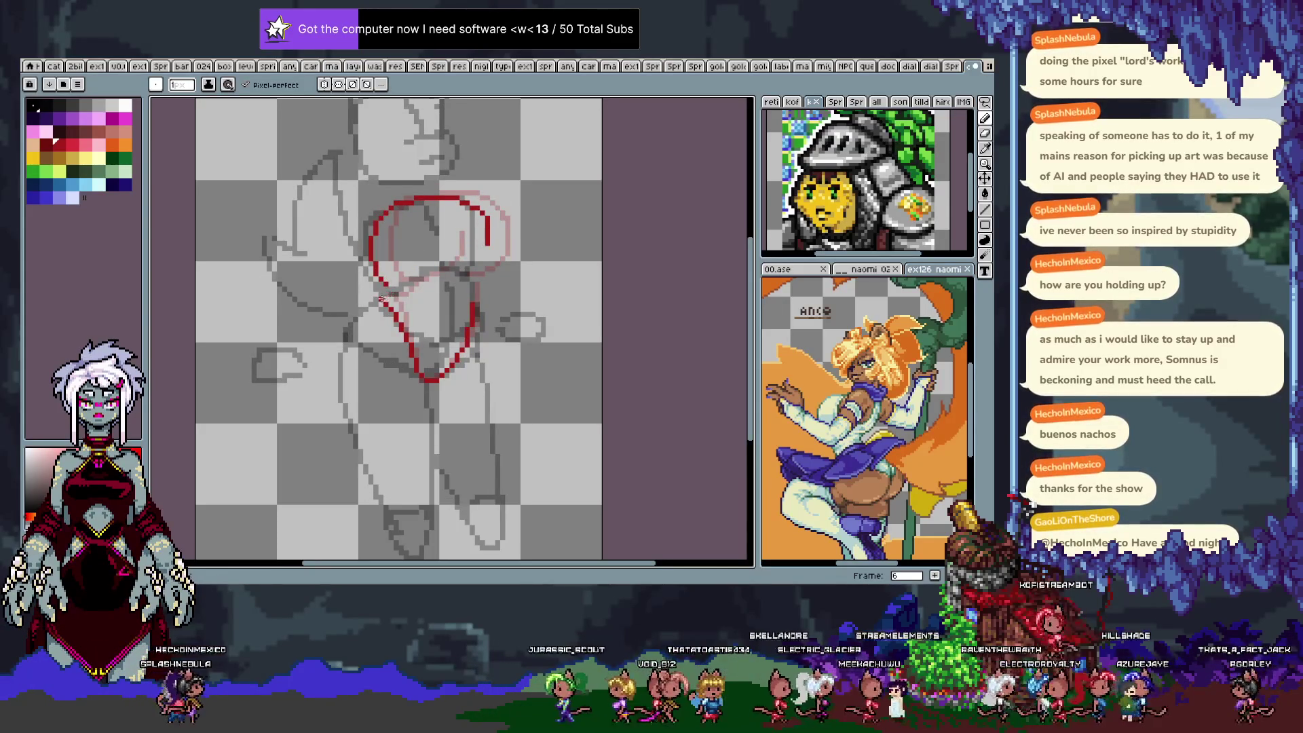
On frame 6, try the red hip curve and upper loop's top-right, undoing the attempts.
drag(385, 295, 446, 266)
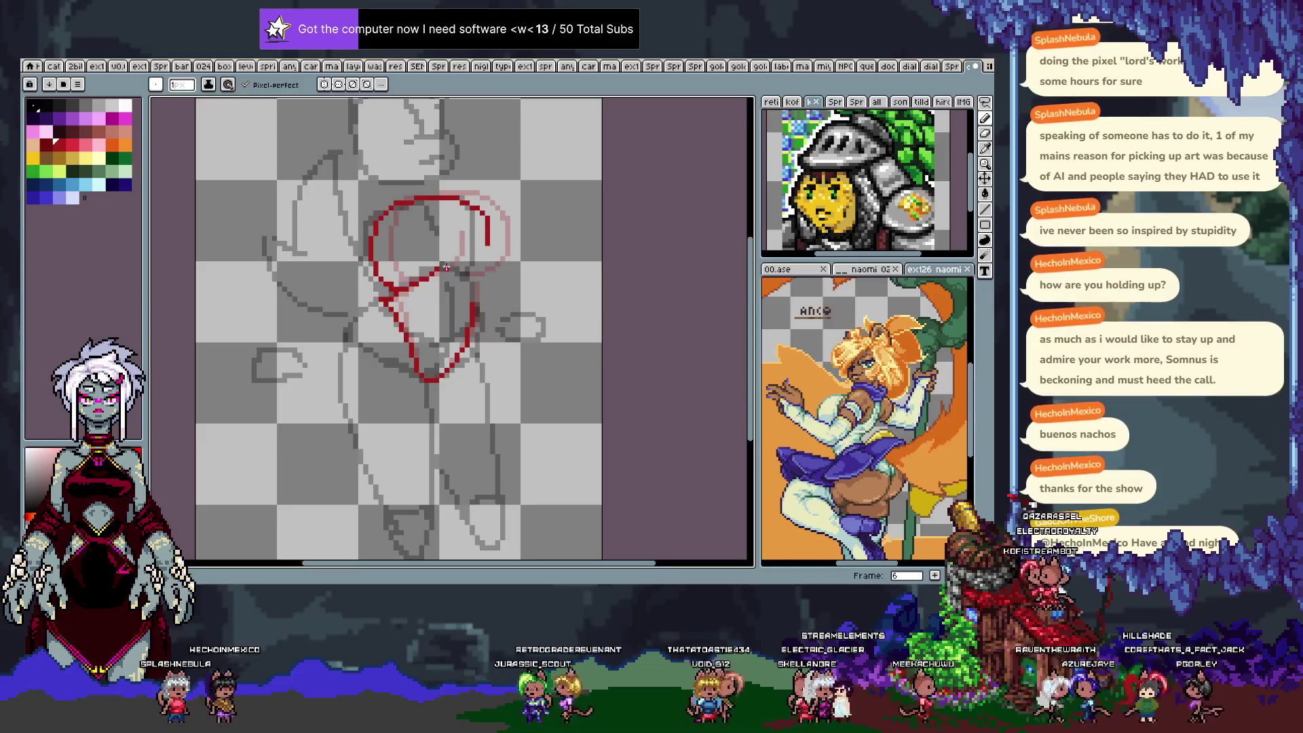
key(ctrl+z)
key(ctrl+z)
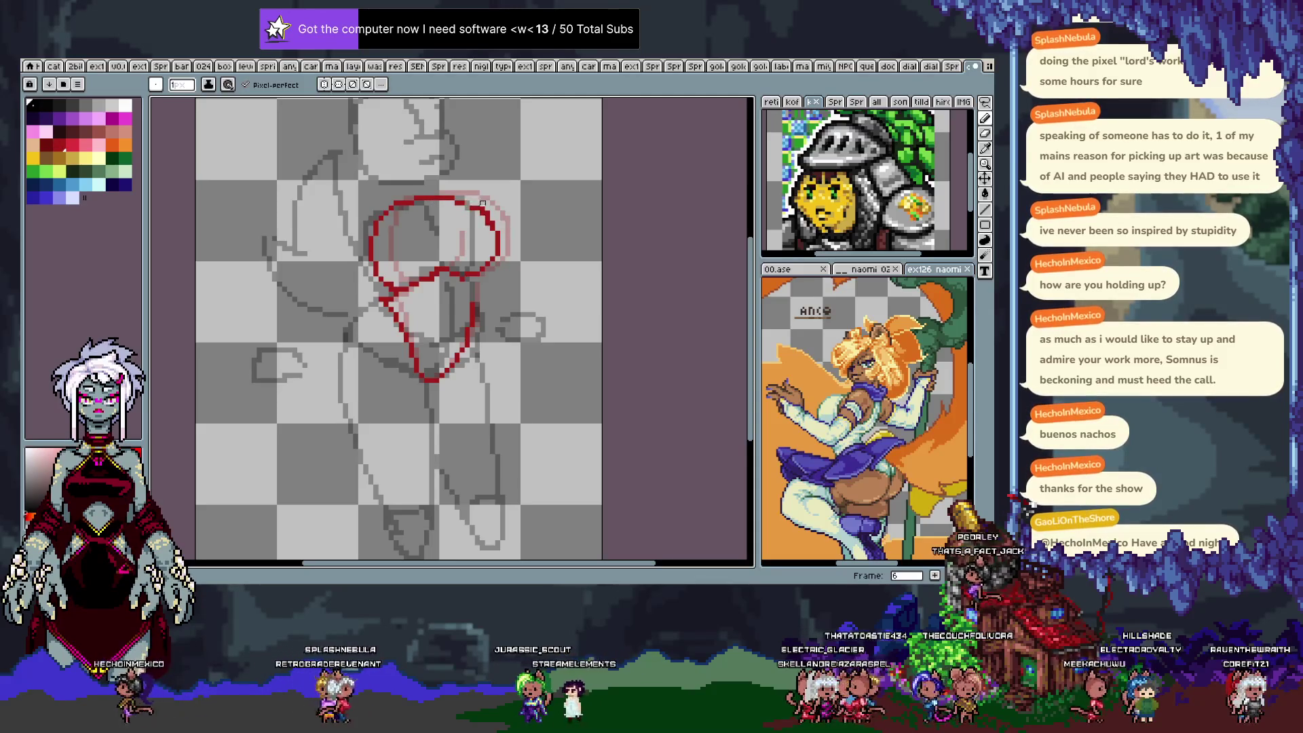
key(ctrl+d)
drag(479, 200, 500, 243)
key(ctrl+z)
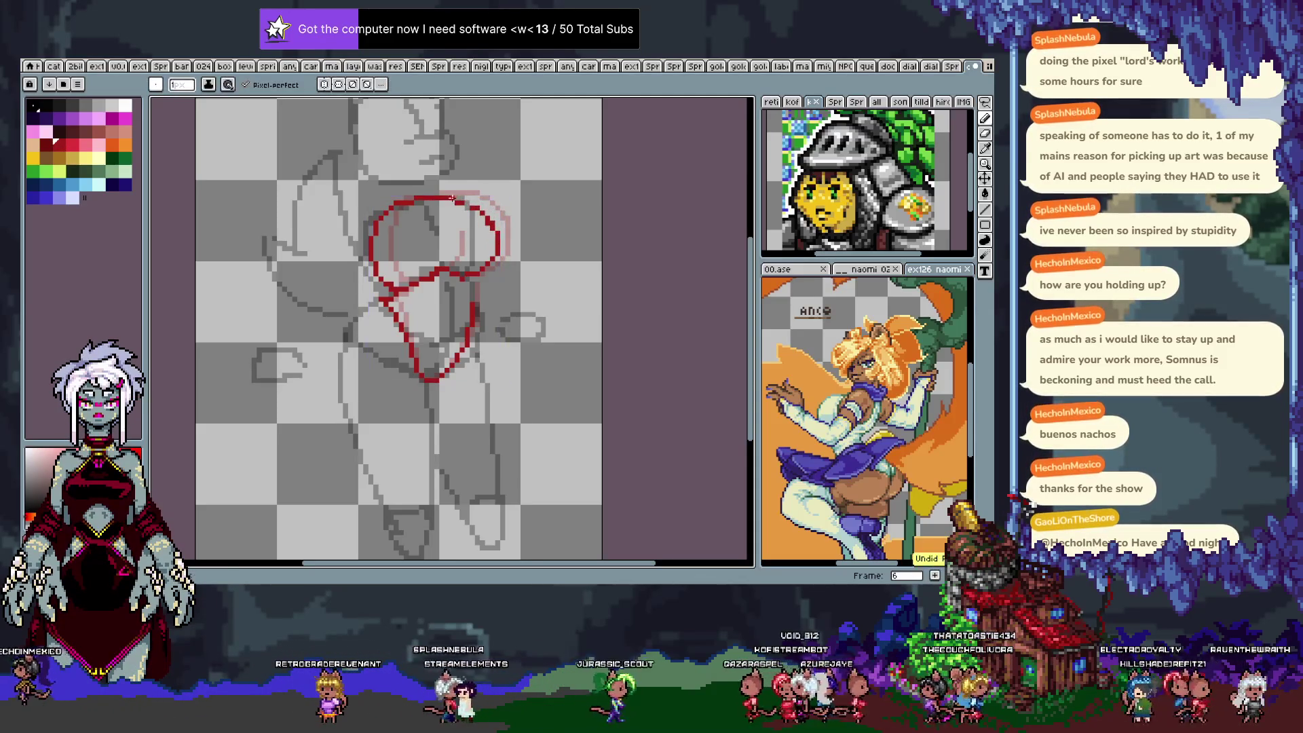
key(ctrl+z)
key(ctrl+d)
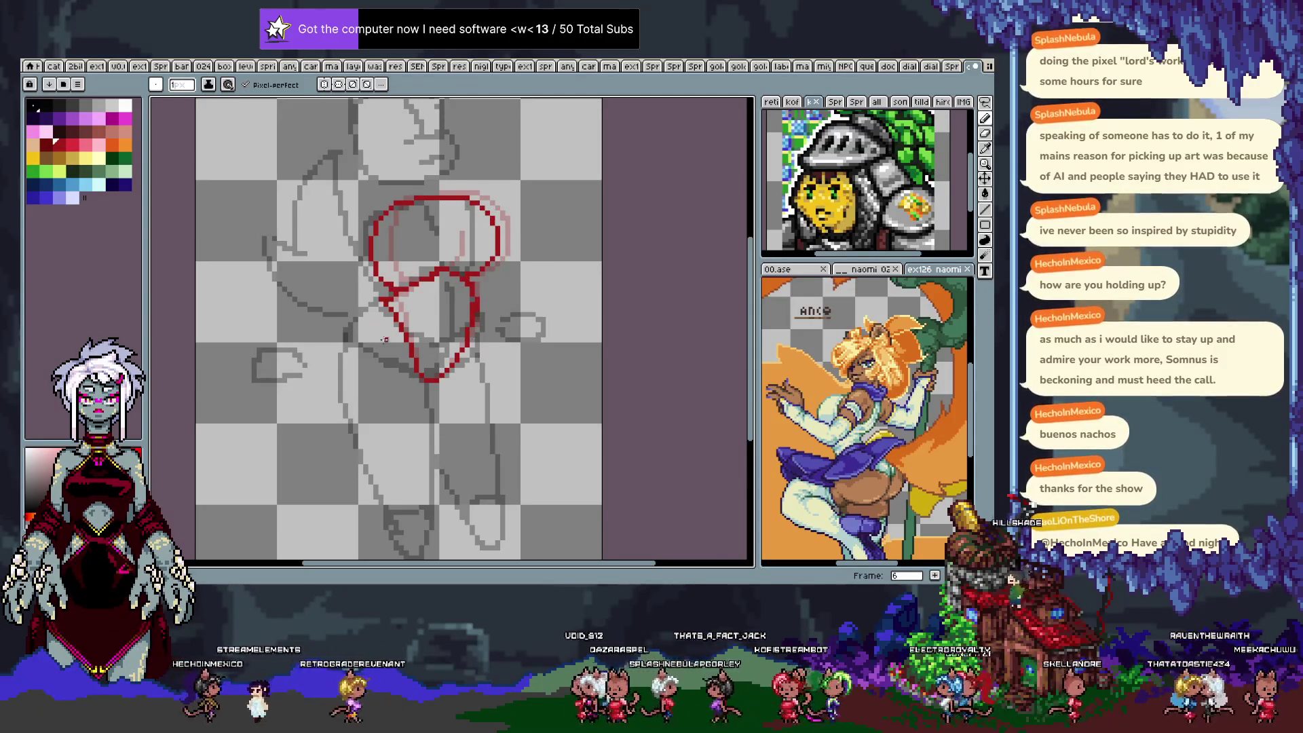
key(Right)
On frame 7, draw the red hip circle, the lower hip line and a stroke along the circle's top.
mouse_move(372, 219)
mouse_down()
mouse_move(385, 281)
mouse_move(435, 202)
mouse_up()
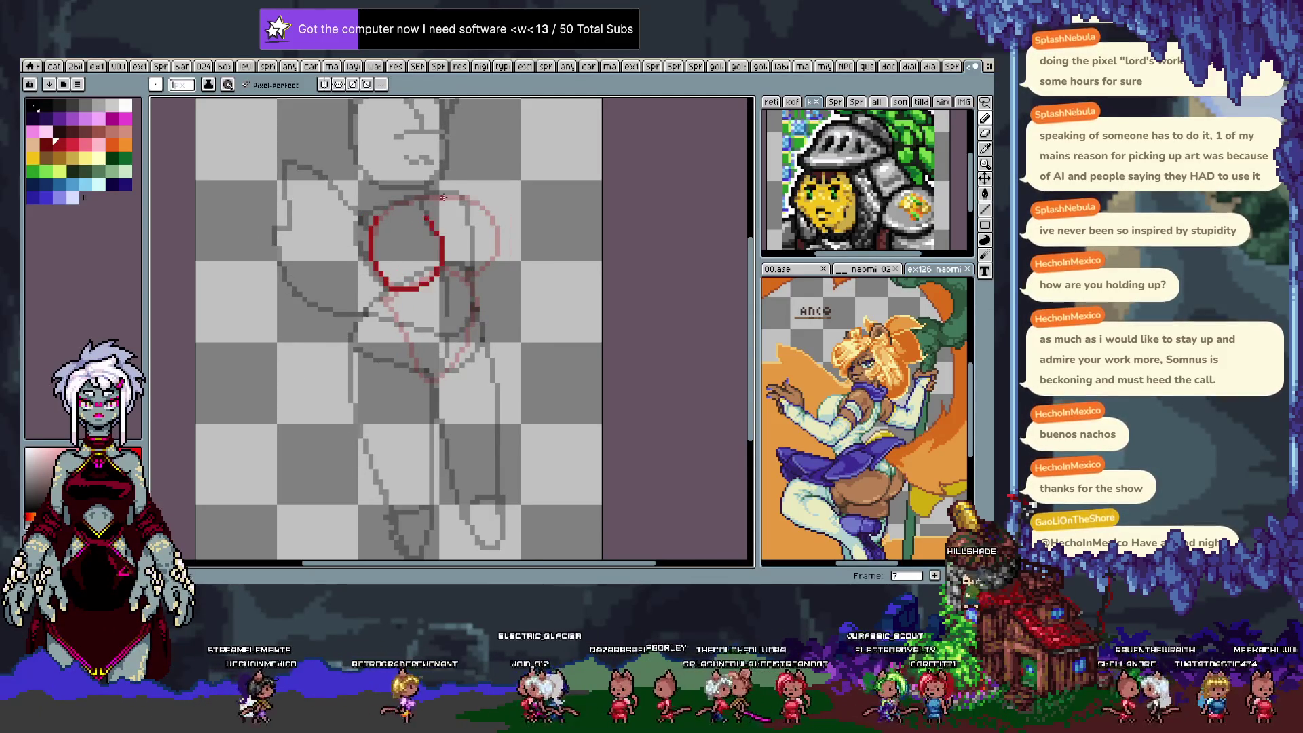
key(ctrl+z)
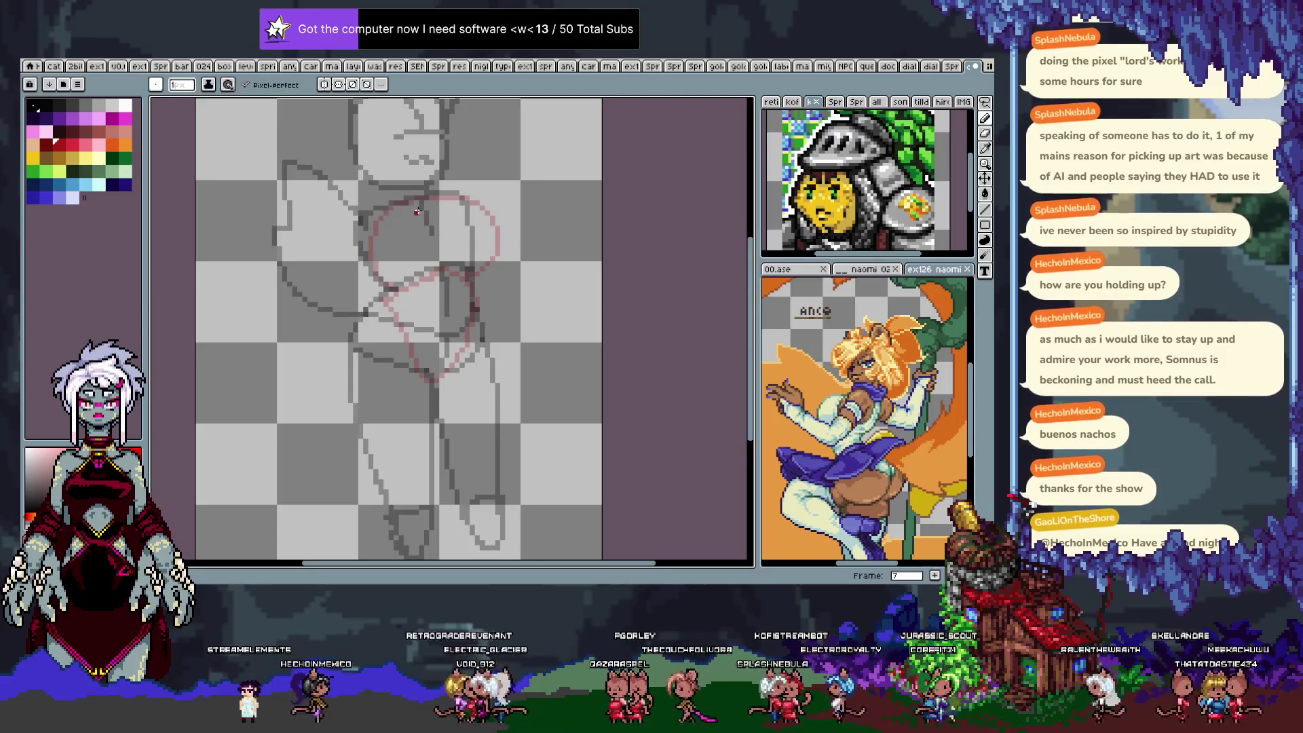
drag(456, 193, 498, 252)
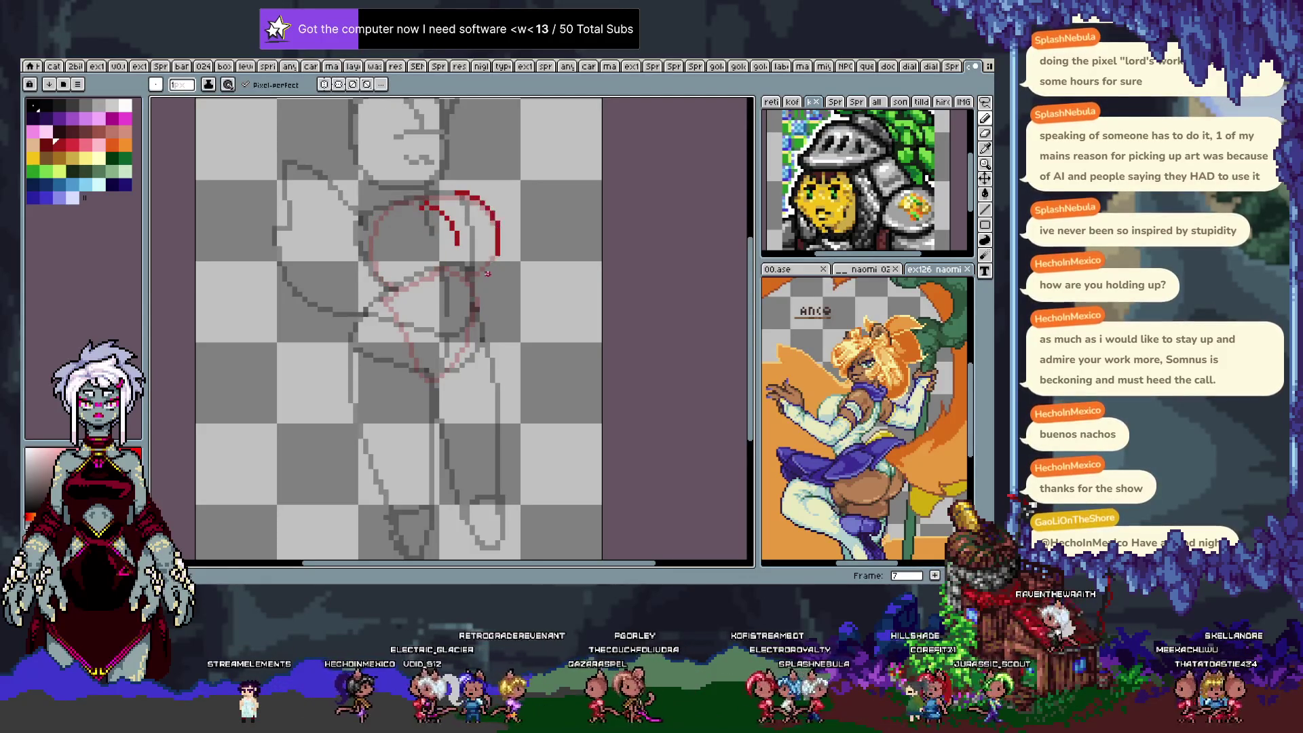
key(ctrl+z)
drag(457, 197, 497, 253)
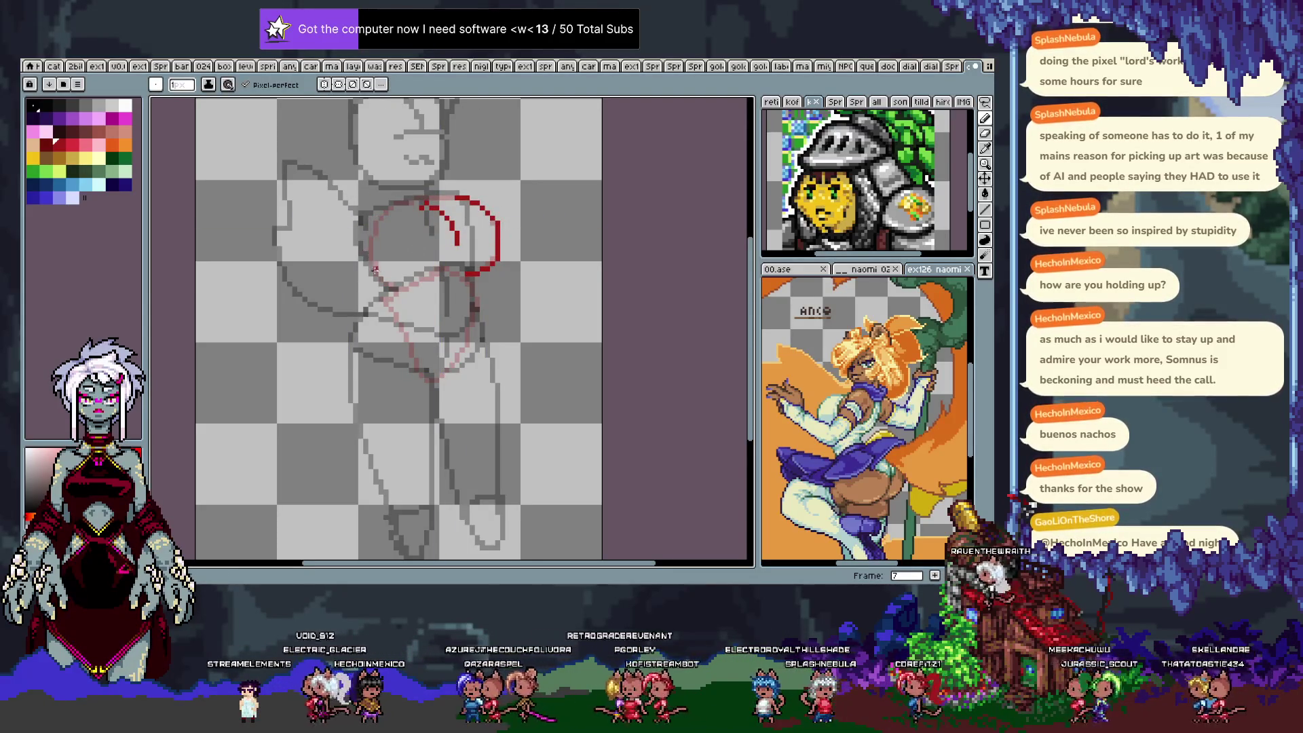
mouse_move(424, 202)
mouse_down()
mouse_move(375, 251)
mouse_move(458, 243)
mouse_up()
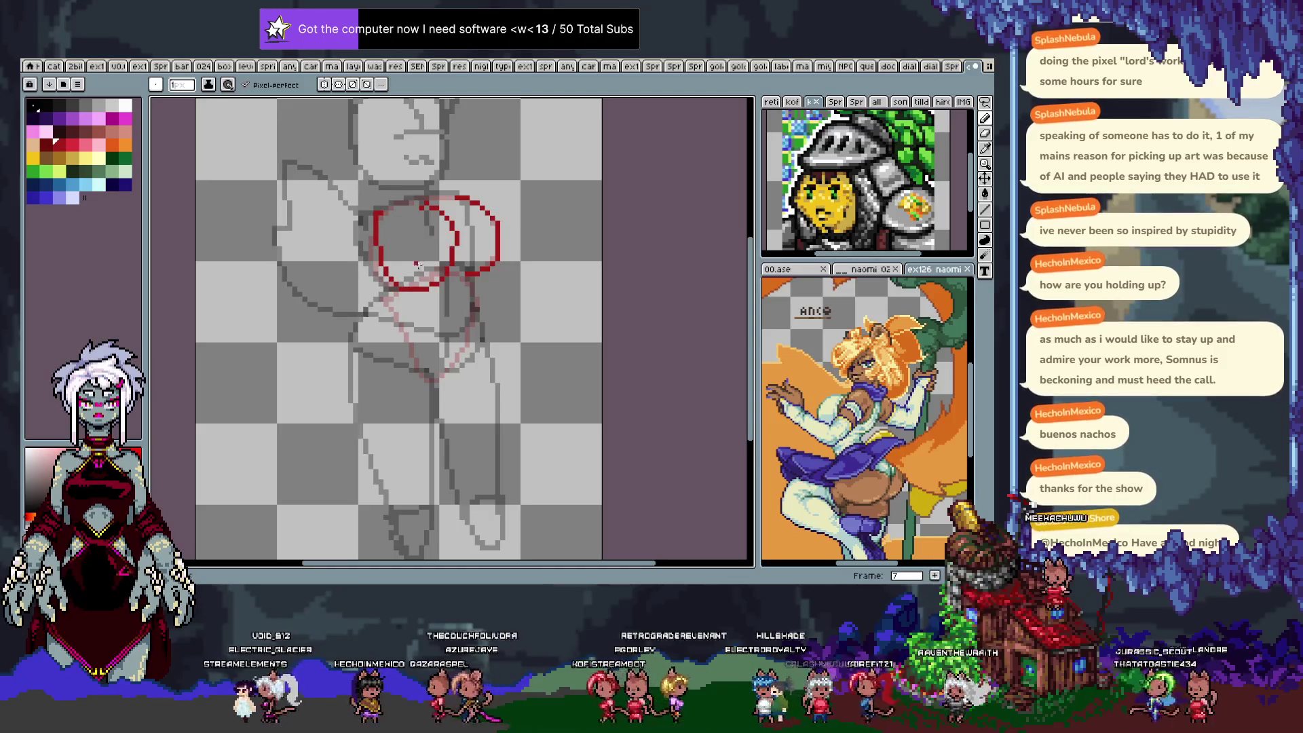
key(ctrl+z)
key(ctrl+y)
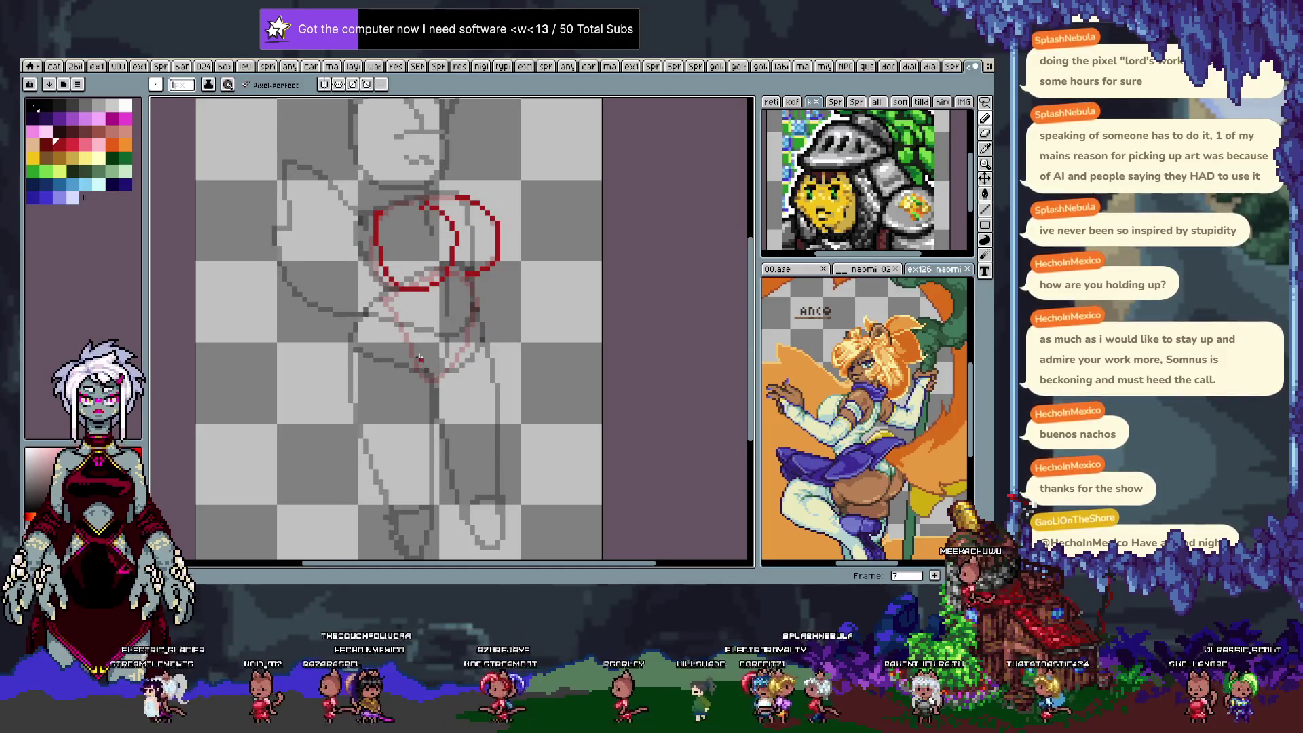
mouse_move(386, 292)
mouse_down()
mouse_move(429, 372)
mouse_move(469, 282)
mouse_up()
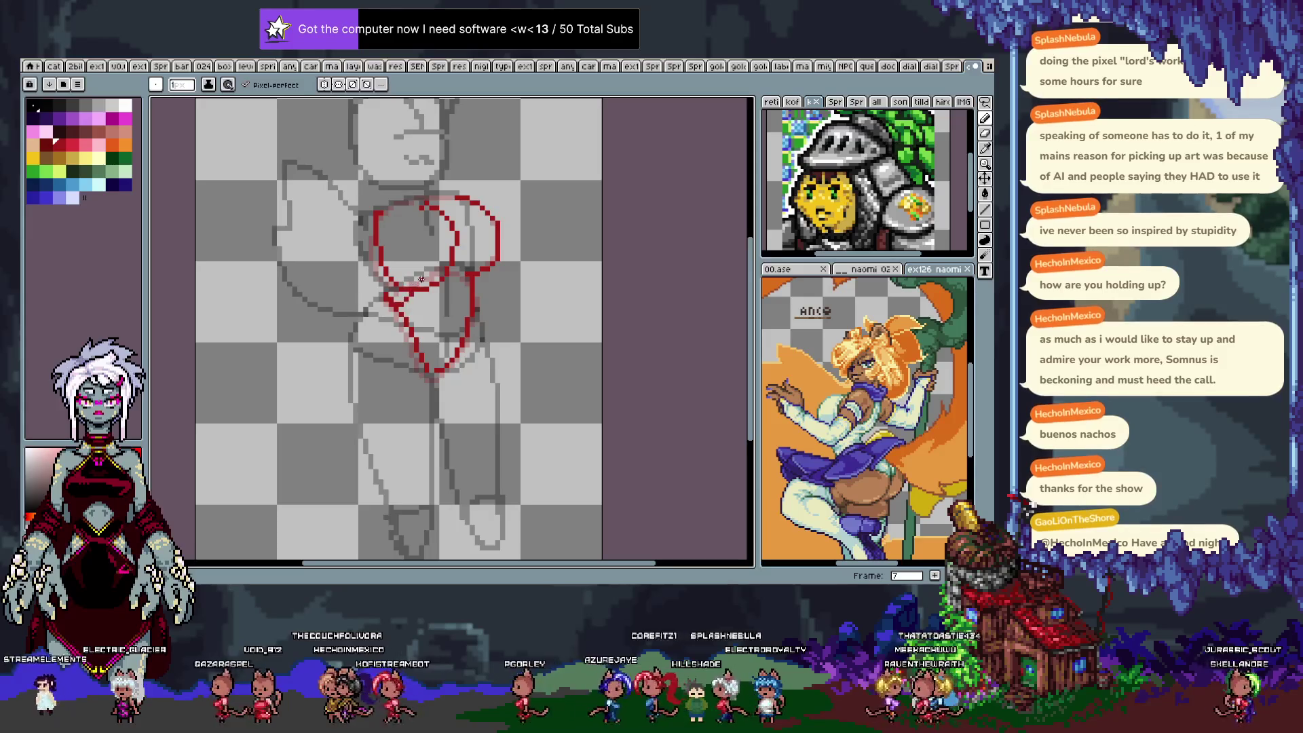
drag(381, 212, 430, 194)
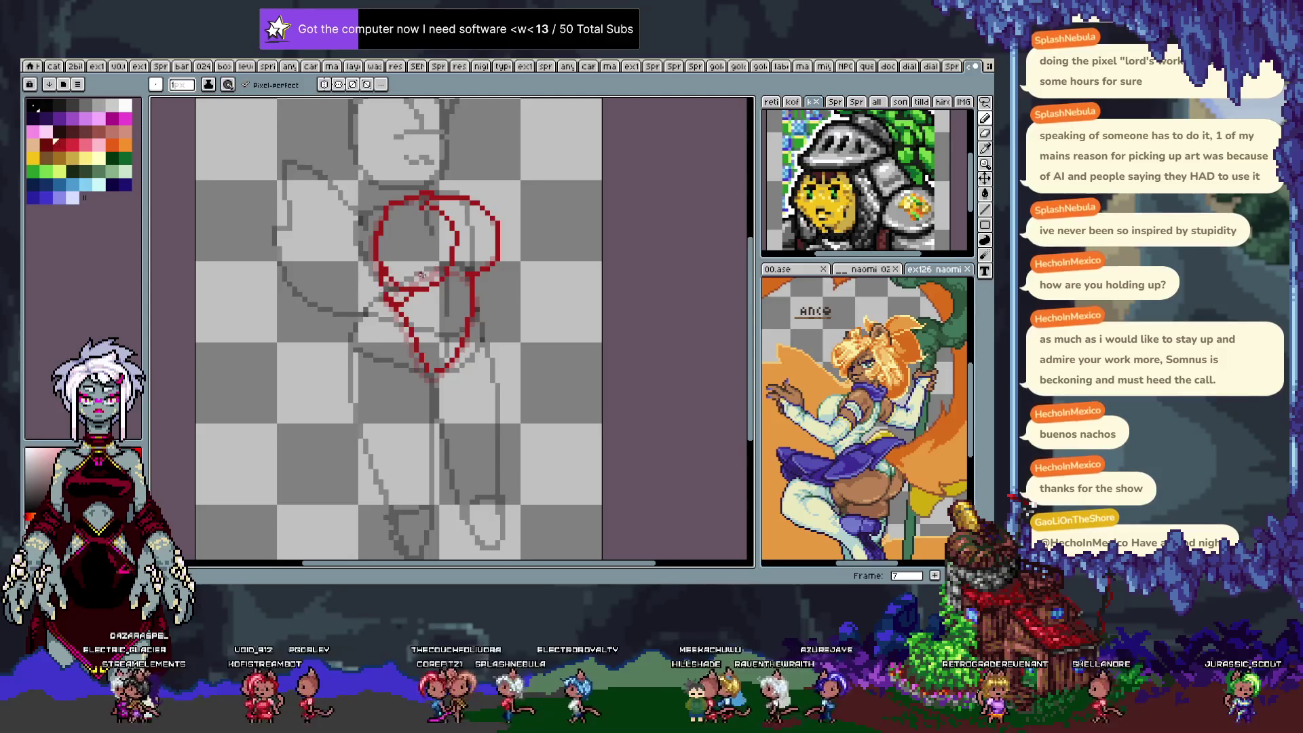
key(Right)
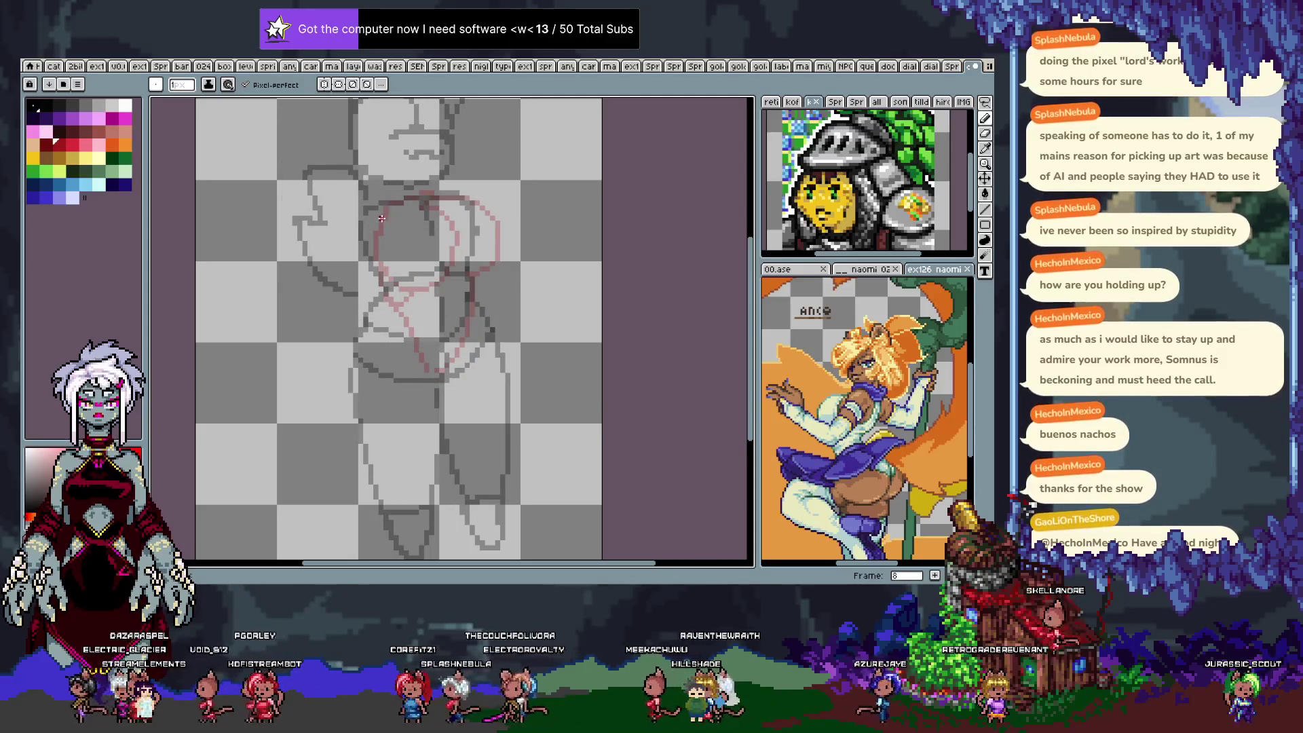
Try several red hip-curve strokes on frame 8, undoing each one.
drag(381, 213, 450, 266)
key(ctrl+z)
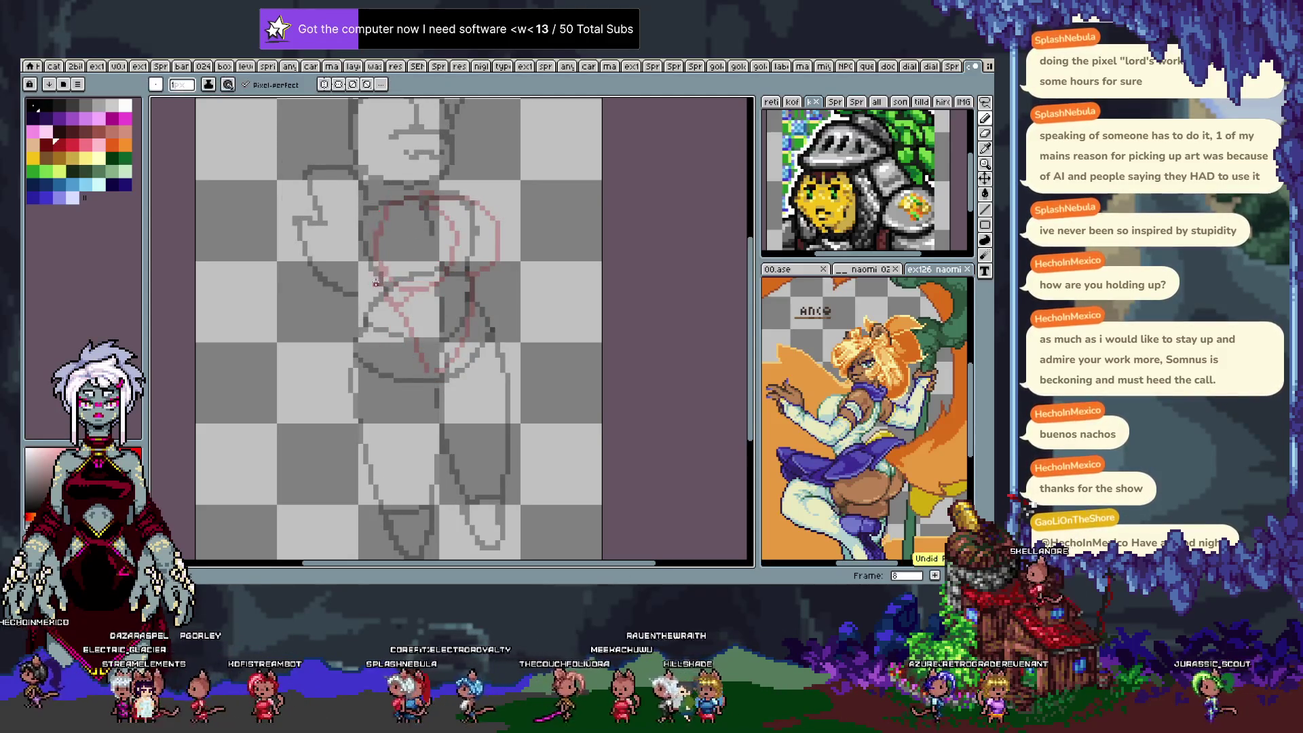
mouse_move(391, 202)
mouse_down()
mouse_move(384, 275)
mouse_move(445, 288)
mouse_move(462, 258)
mouse_up()
key(ctrl+z)
mouse_move(370, 269)
mouse_down()
mouse_move(494, 252)
mouse_move(484, 210)
mouse_move(442, 193)
mouse_up()
key(ctrl+z)
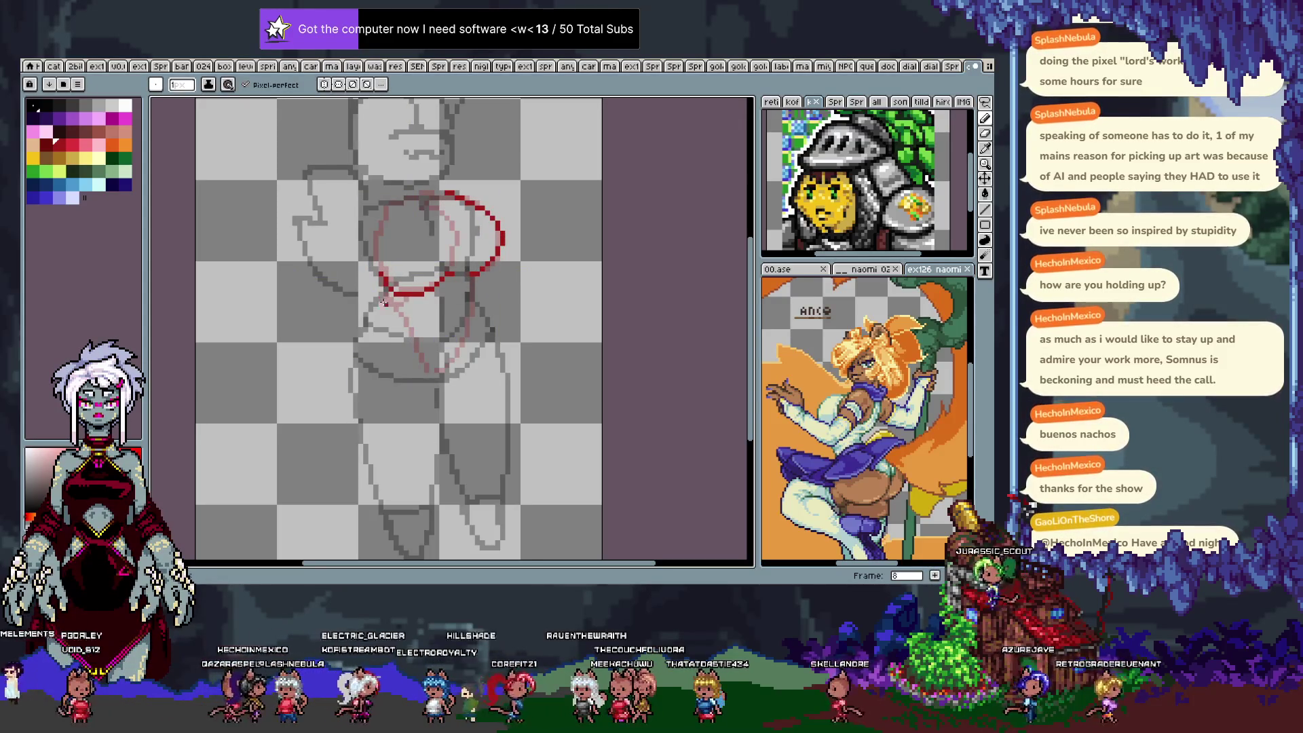
key(v)
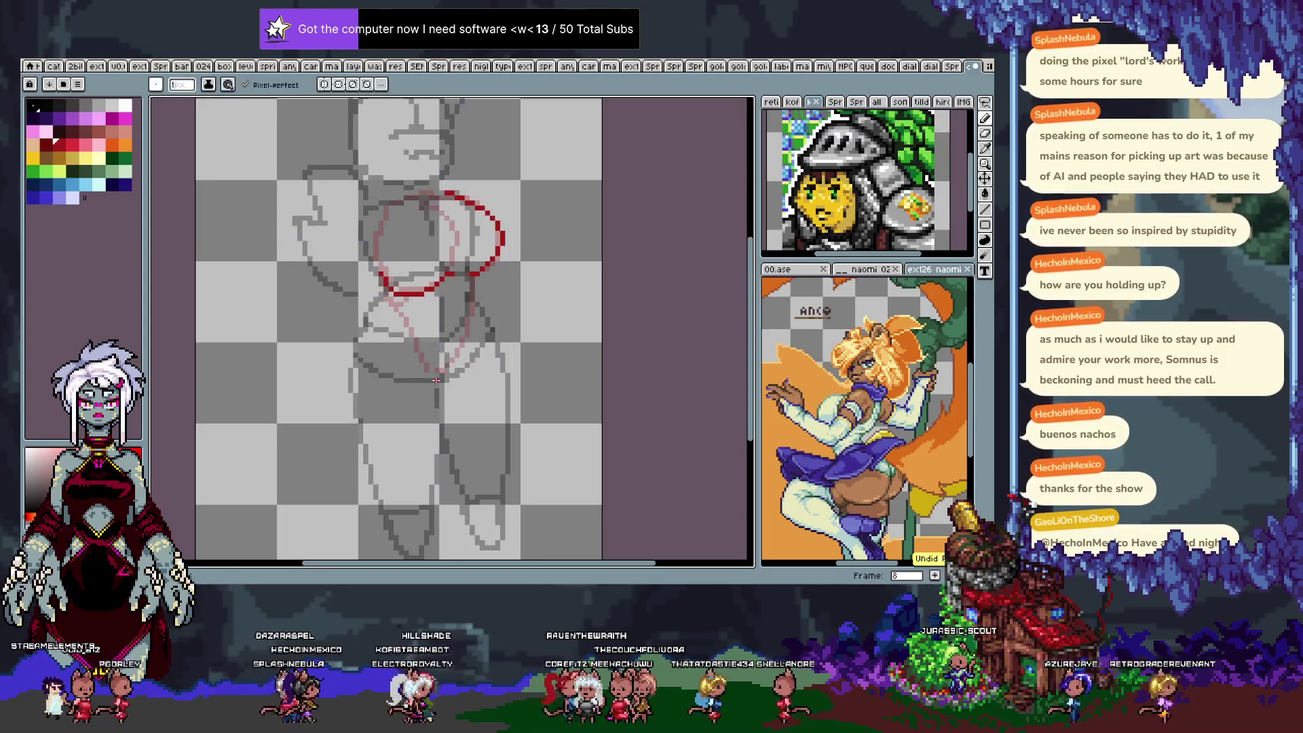
key(b)
Trace the upper loop's left side and top and the lower loop's left side on frame 8.
drag(376, 299, 397, 334)
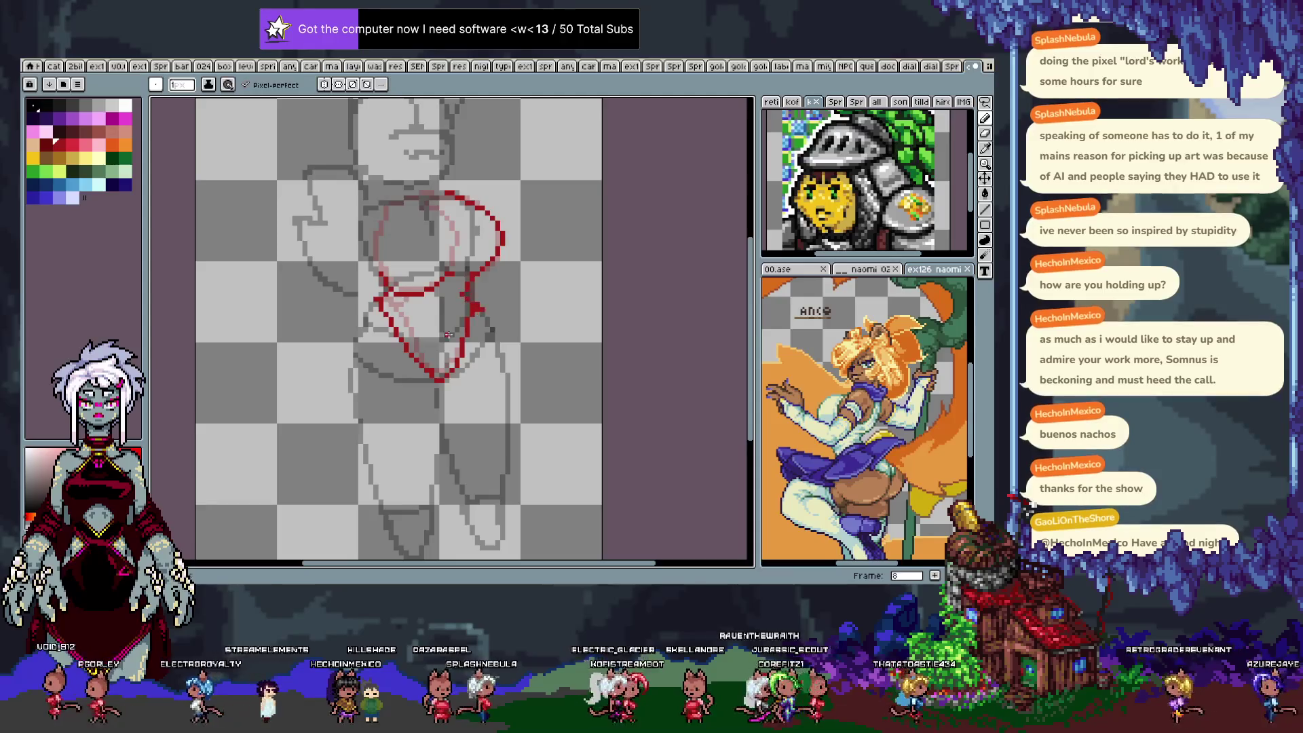
key(ctrl+z)
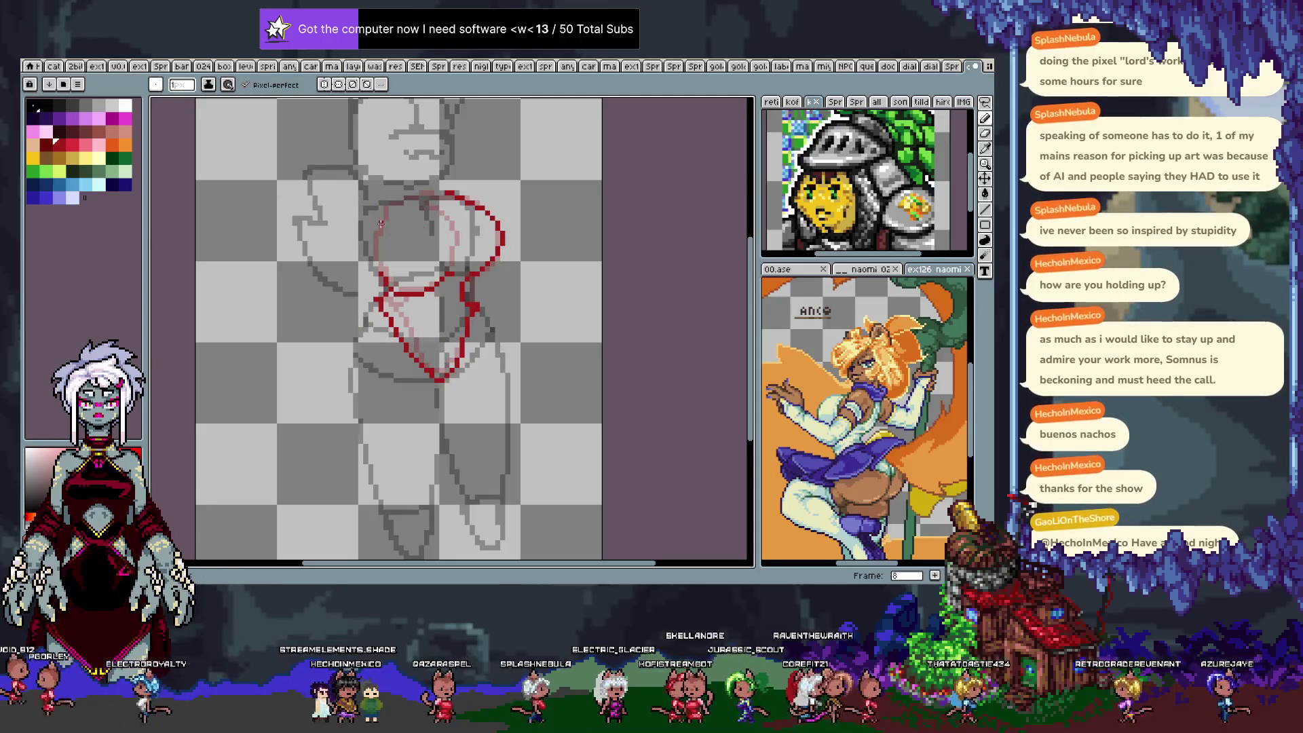
drag(383, 206, 383, 275)
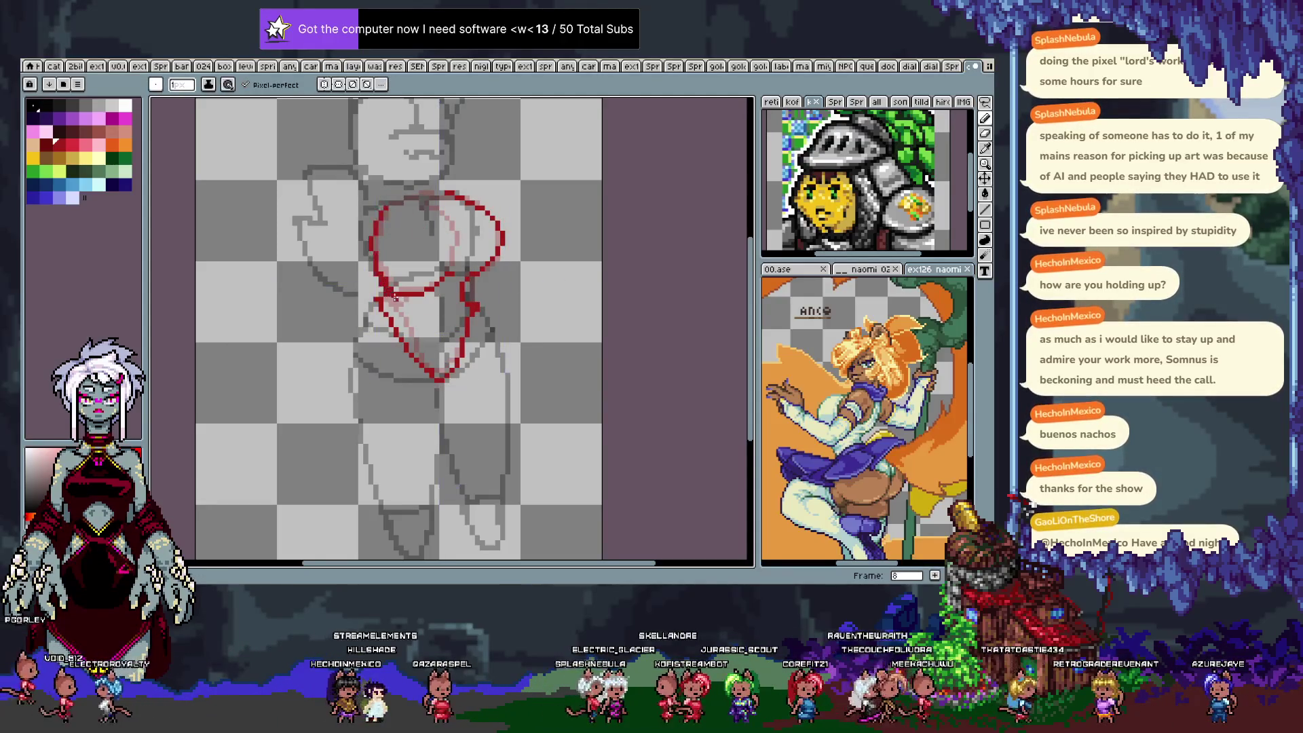
key(ctrl+z)
drag(392, 204, 419, 196)
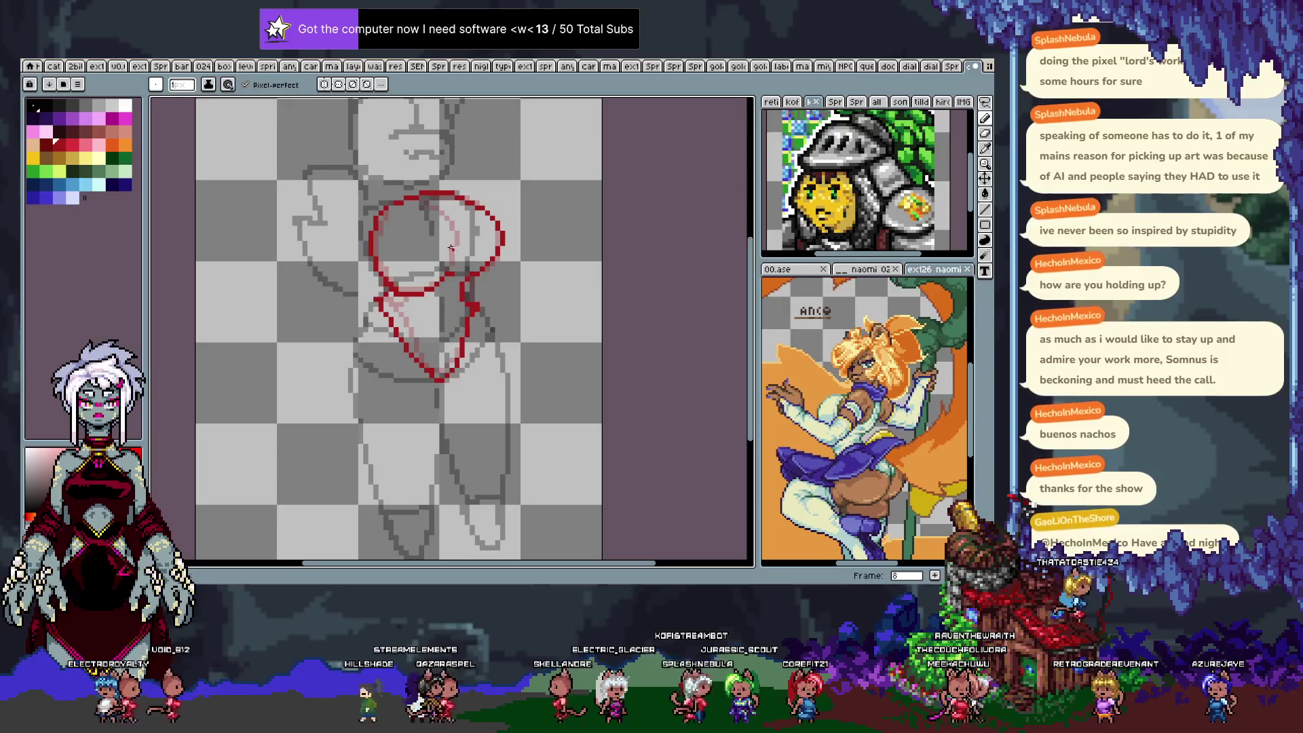
key(ctrl+z)
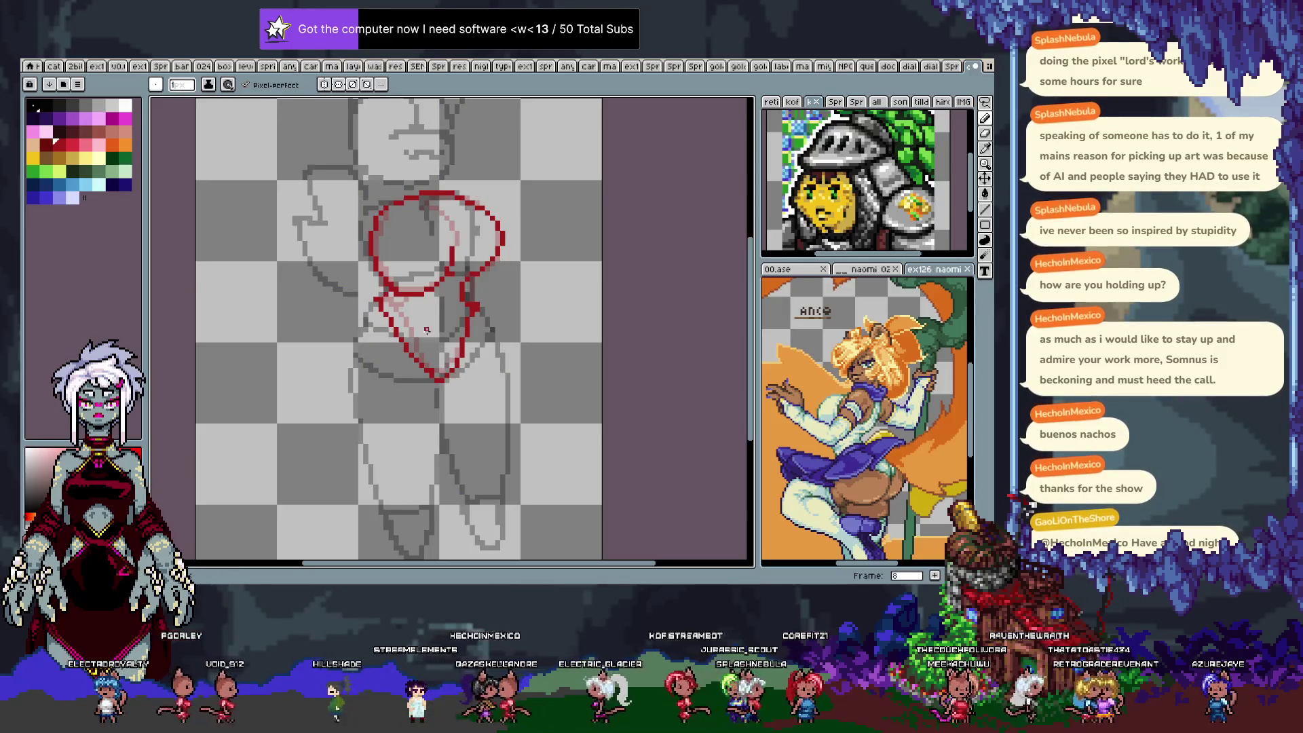
drag(377, 301, 429, 364)
key(ctrl+z)
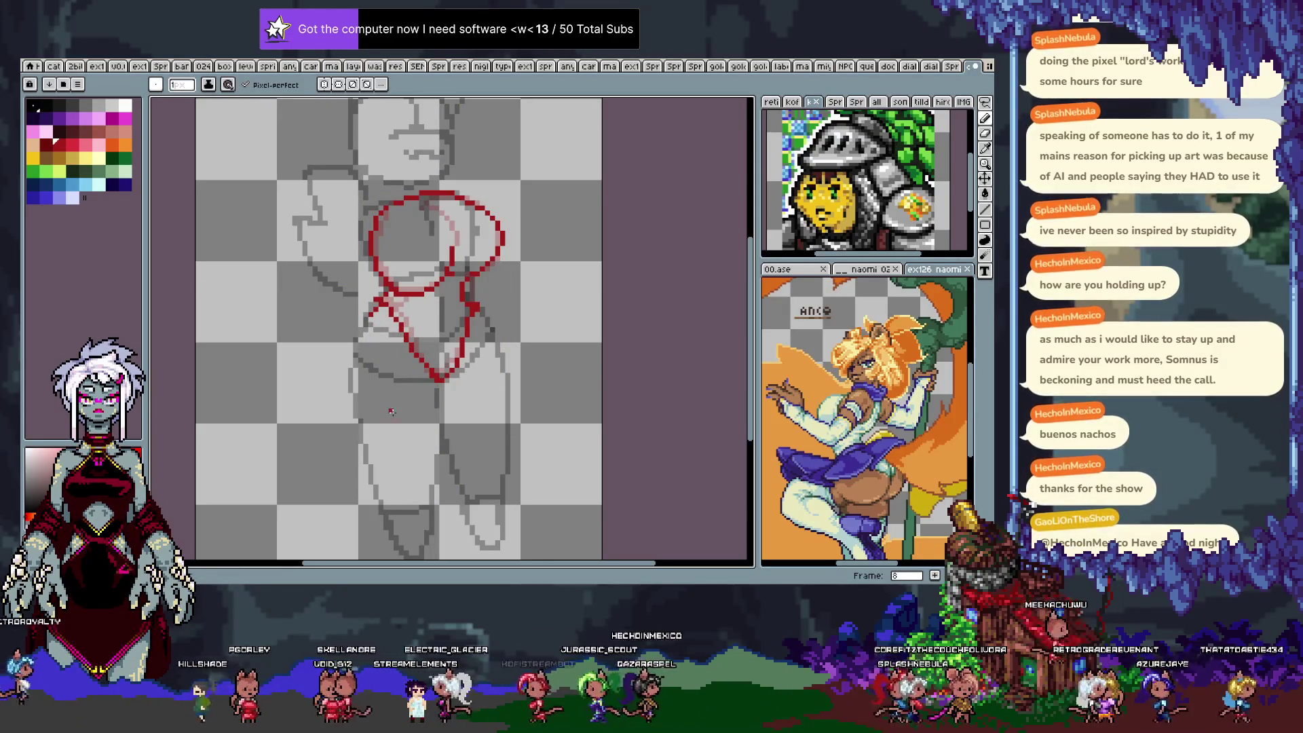
On frame 9, begin the red loop with a stroke along its bottom.
key(Right)
drag(382, 274, 460, 260)
key(ctrl+z)
key(ctrl+z)
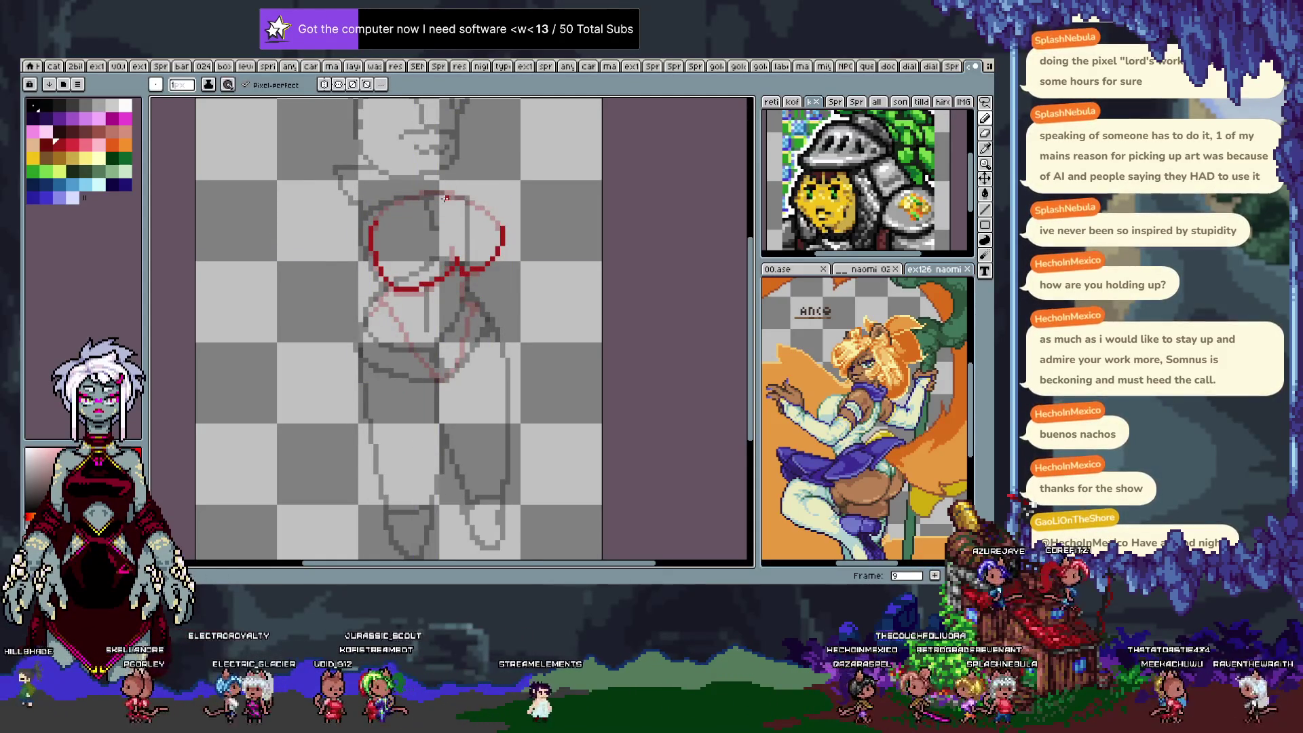
Draw the red V-shaped lower outline under frame 9's hip loop, redrawing after undos, then go to frame 10.
mouse_move(447, 198)
mouse_down()
mouse_move(479, 197)
mouse_move(467, 206)
mouse_up()
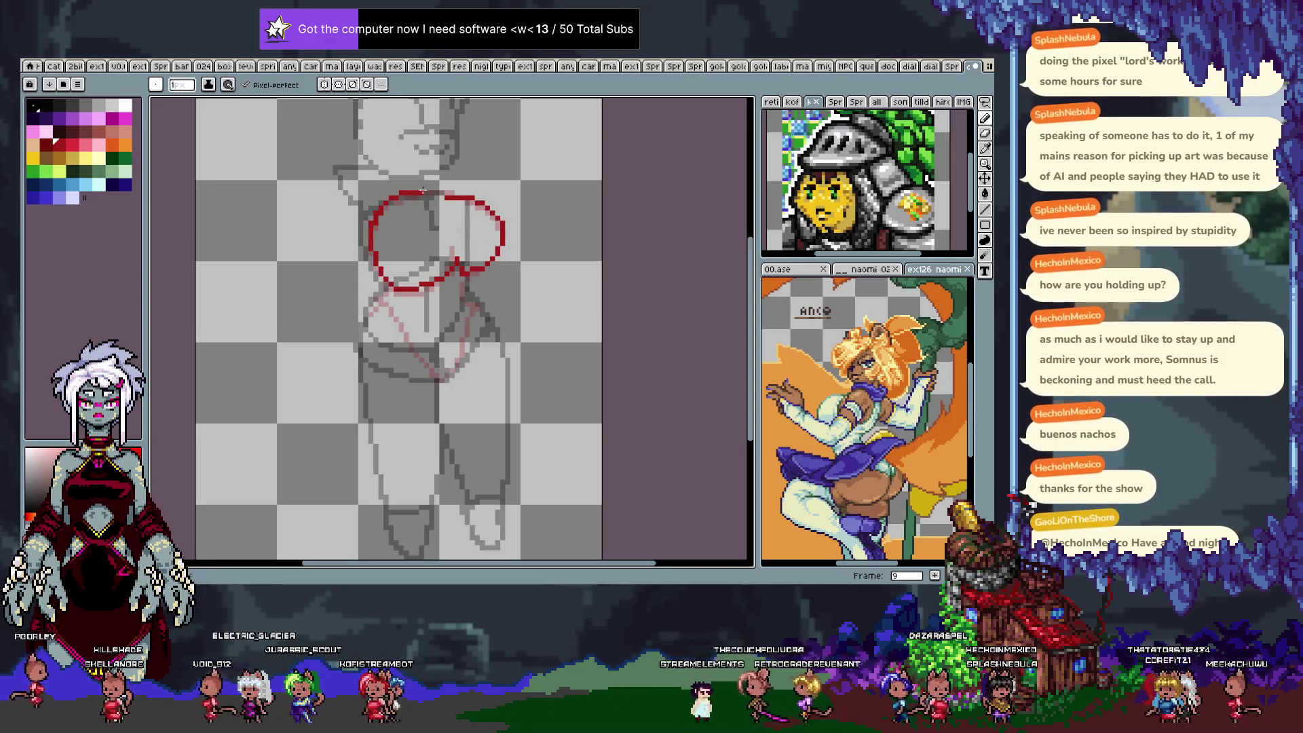
drag(441, 199, 443, 217)
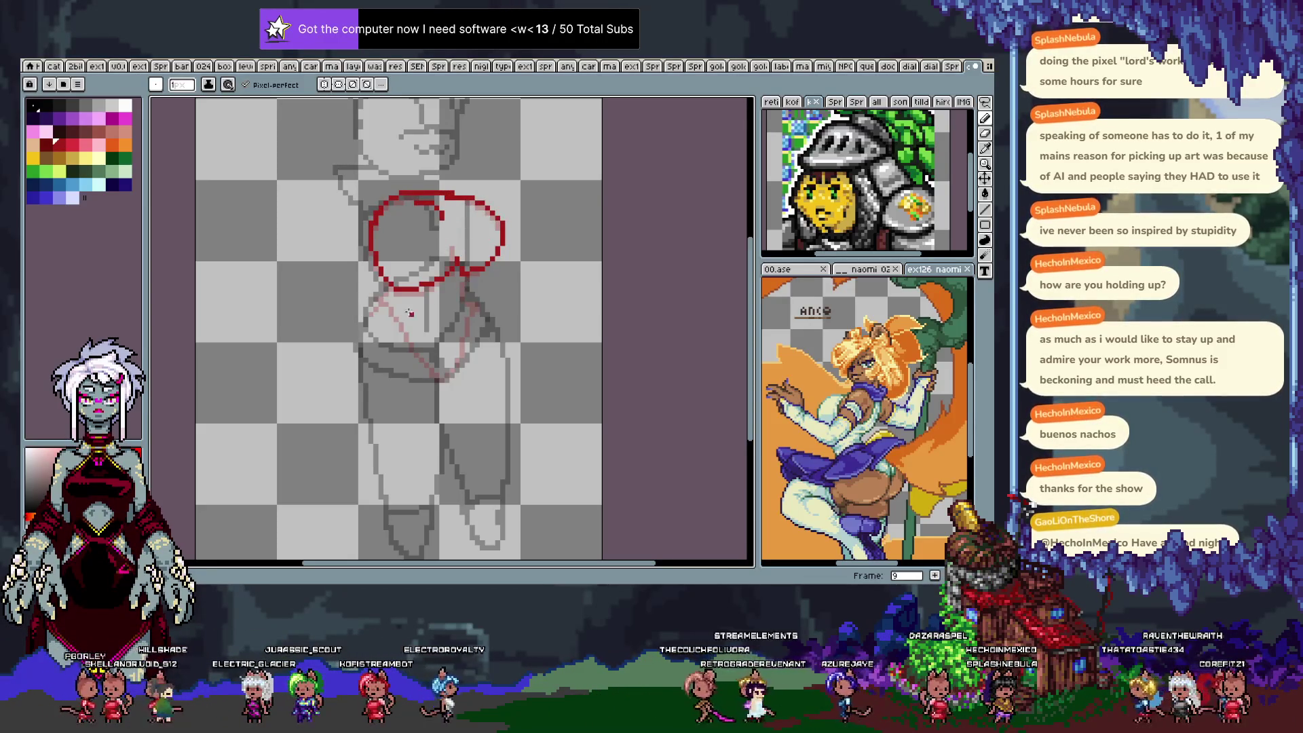
key(ctrl+z)
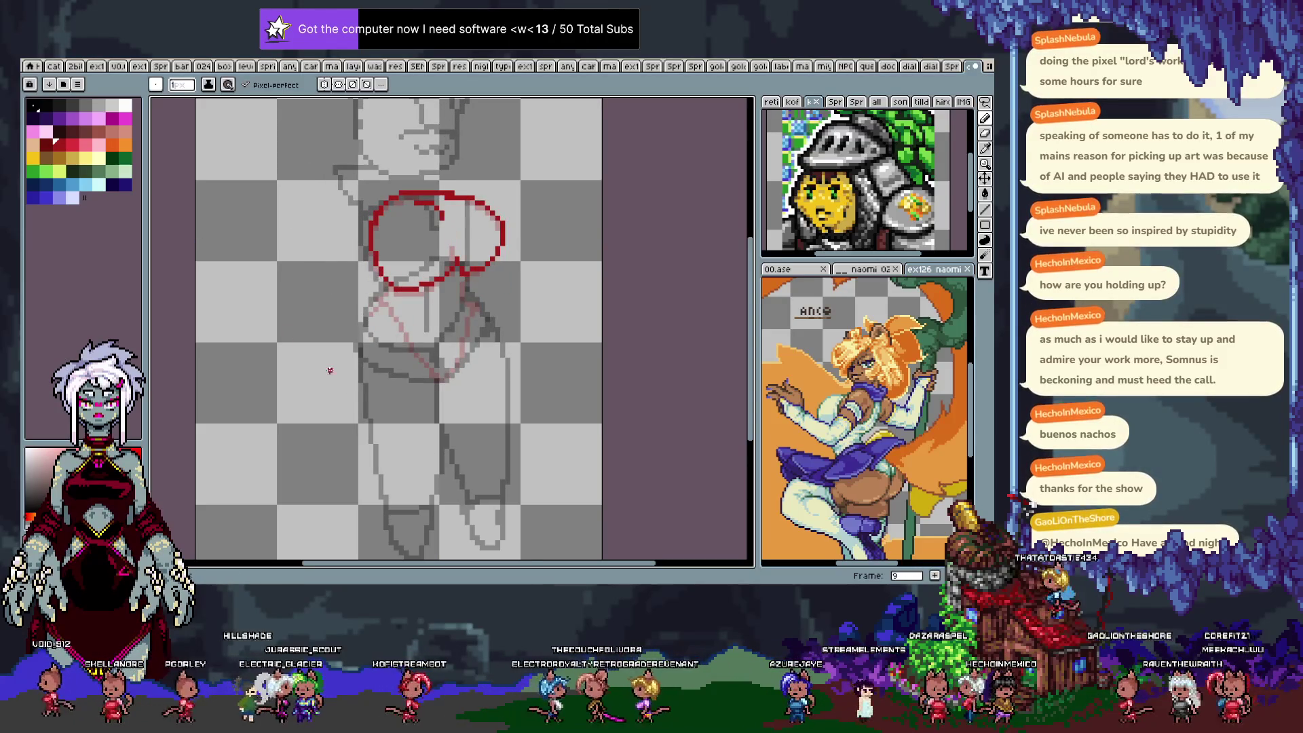
drag(463, 289, 454, 373)
key(ctrl+z)
mouse_move(467, 292)
mouse_down()
mouse_move(448, 367)
mouse_move(382, 294)
mouse_up()
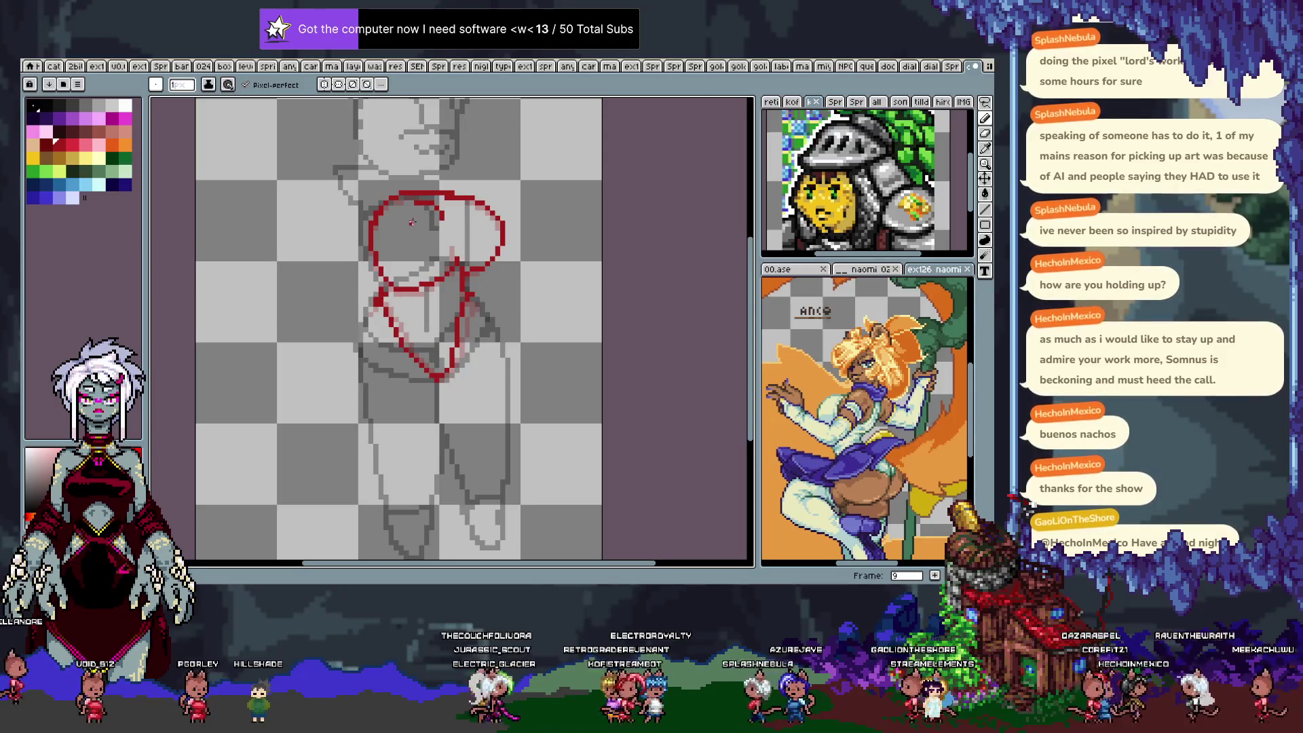
key(Right)
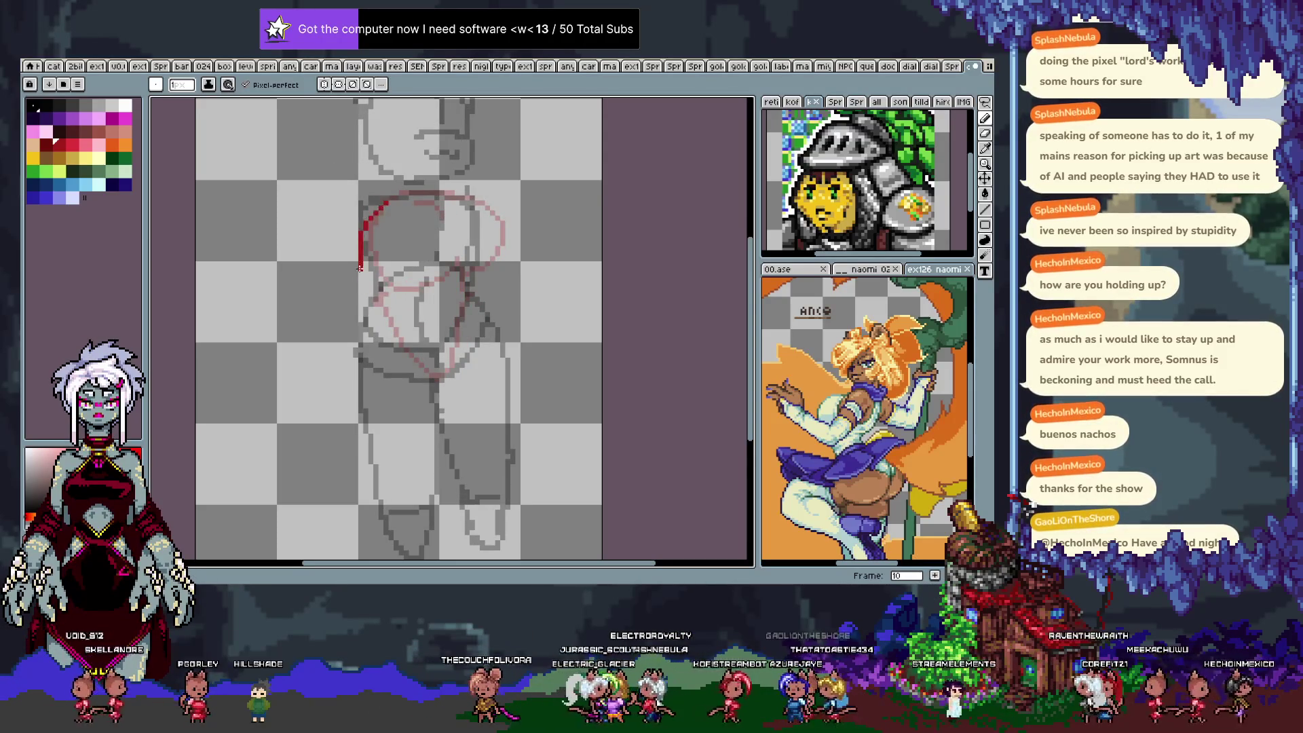
Draw frame 10's red hip circle, retrying the right-side arc until it is wider and bolder.
key(ctrl+z)
drag(385, 201, 371, 220)
drag(369, 273, 397, 290)
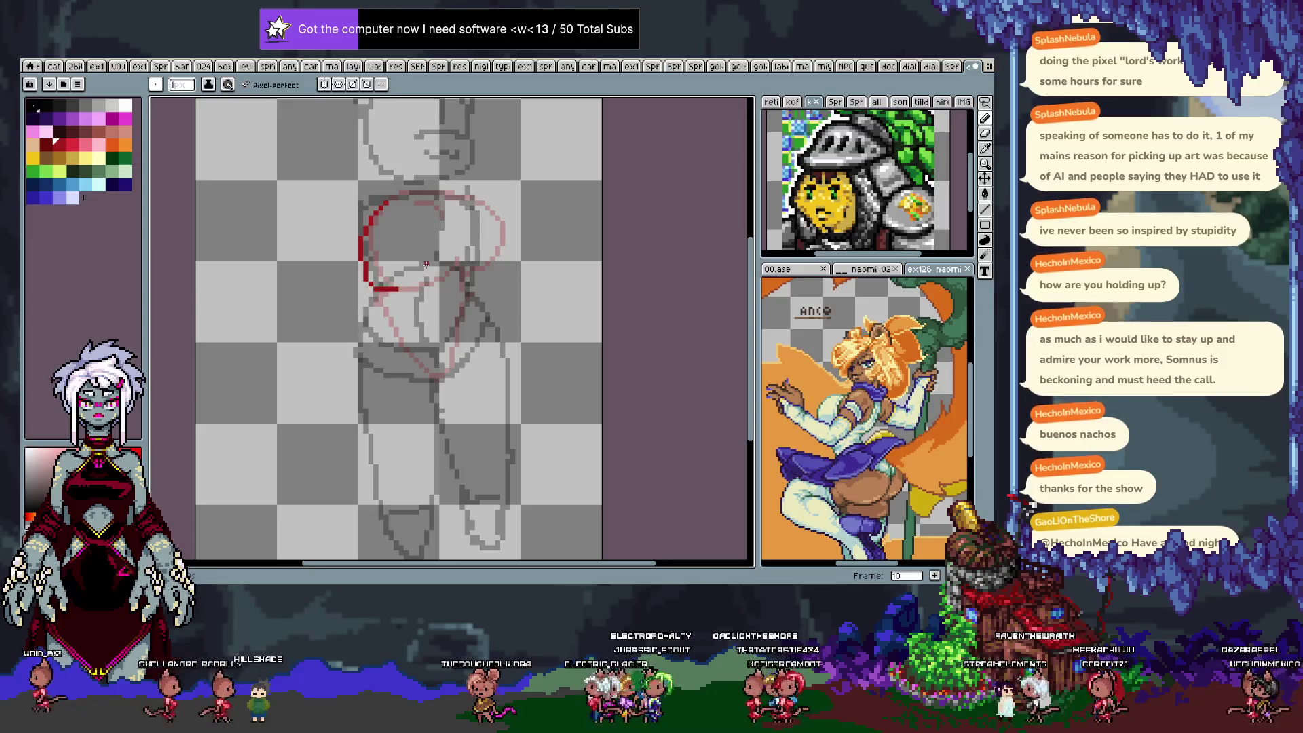
drag(457, 193, 490, 270)
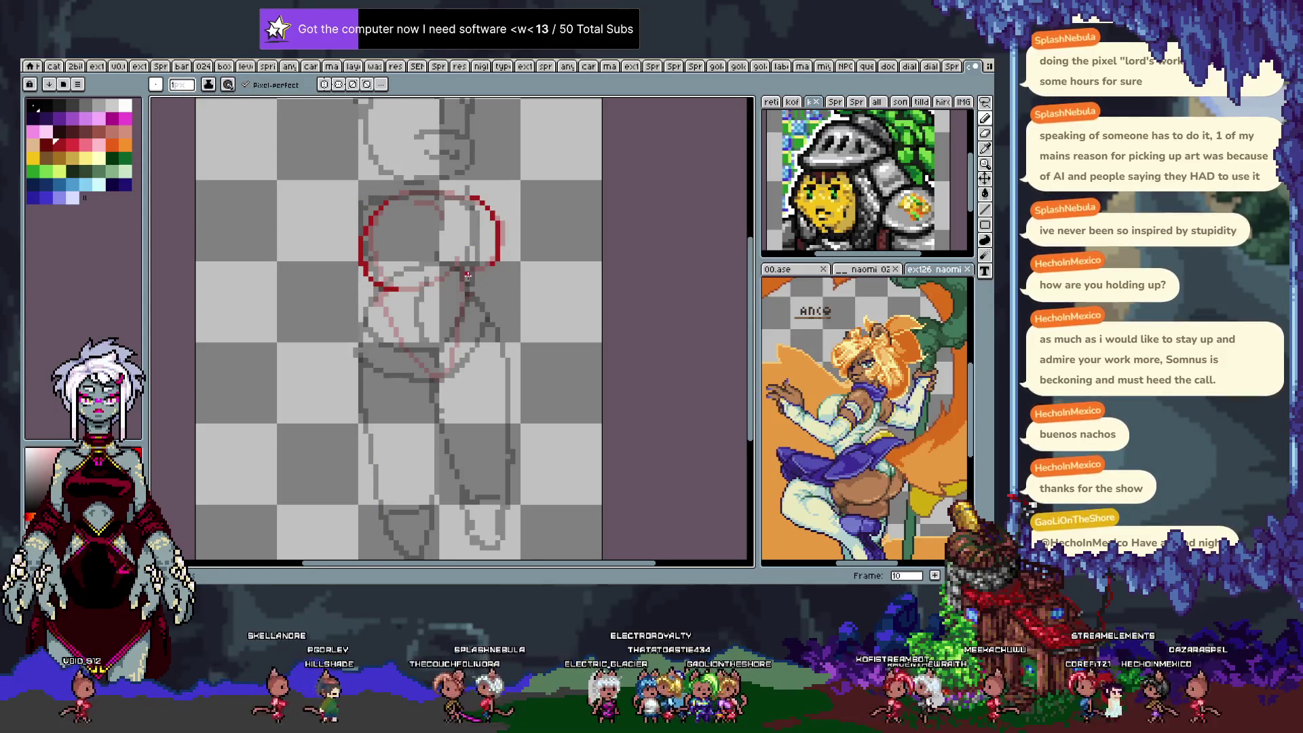
key(ctrl+z)
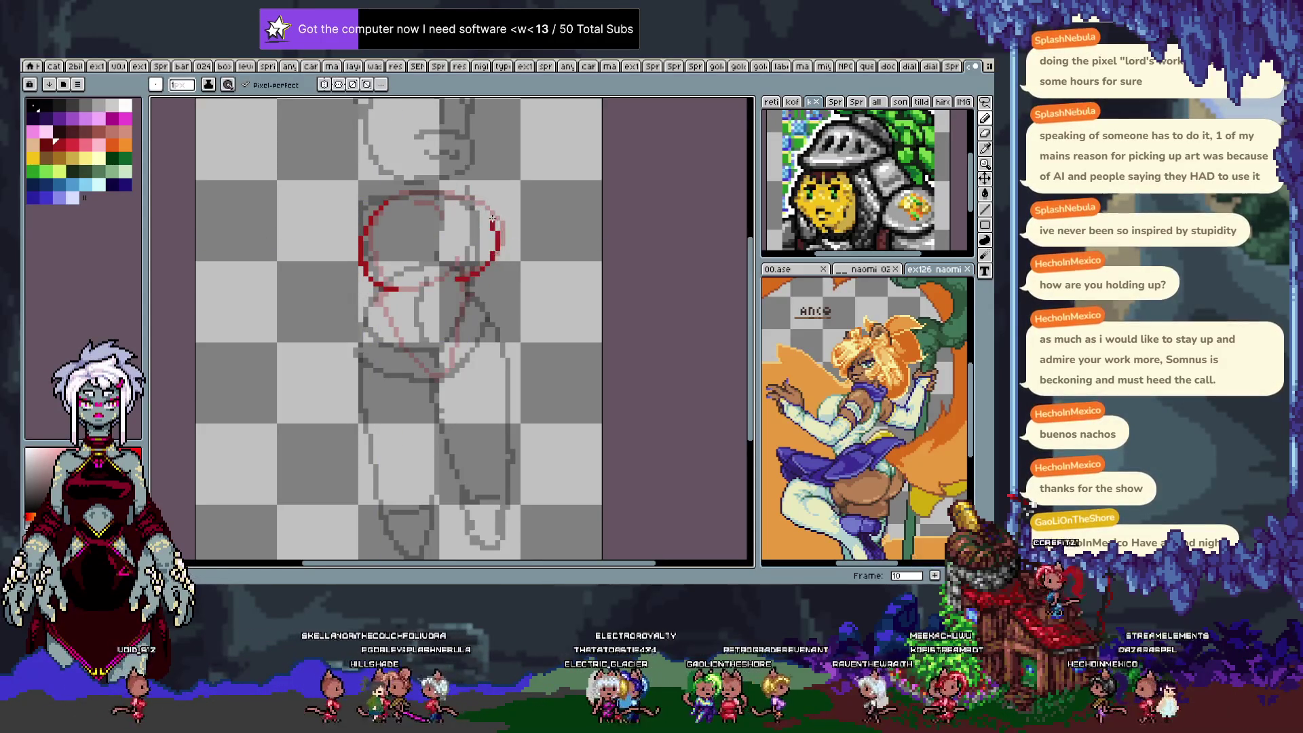
drag(467, 198, 497, 264)
key(ctrl+z)
drag(467, 197, 502, 258)
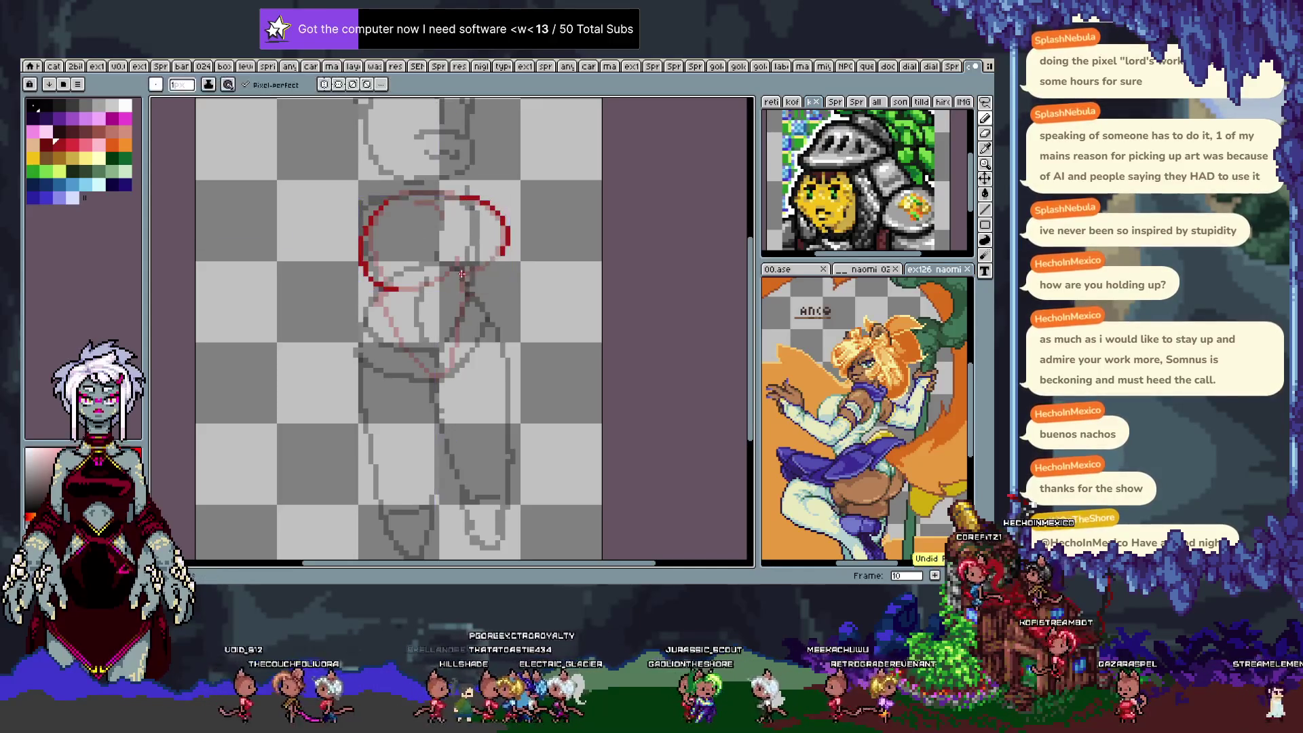
key(ctrl+z)
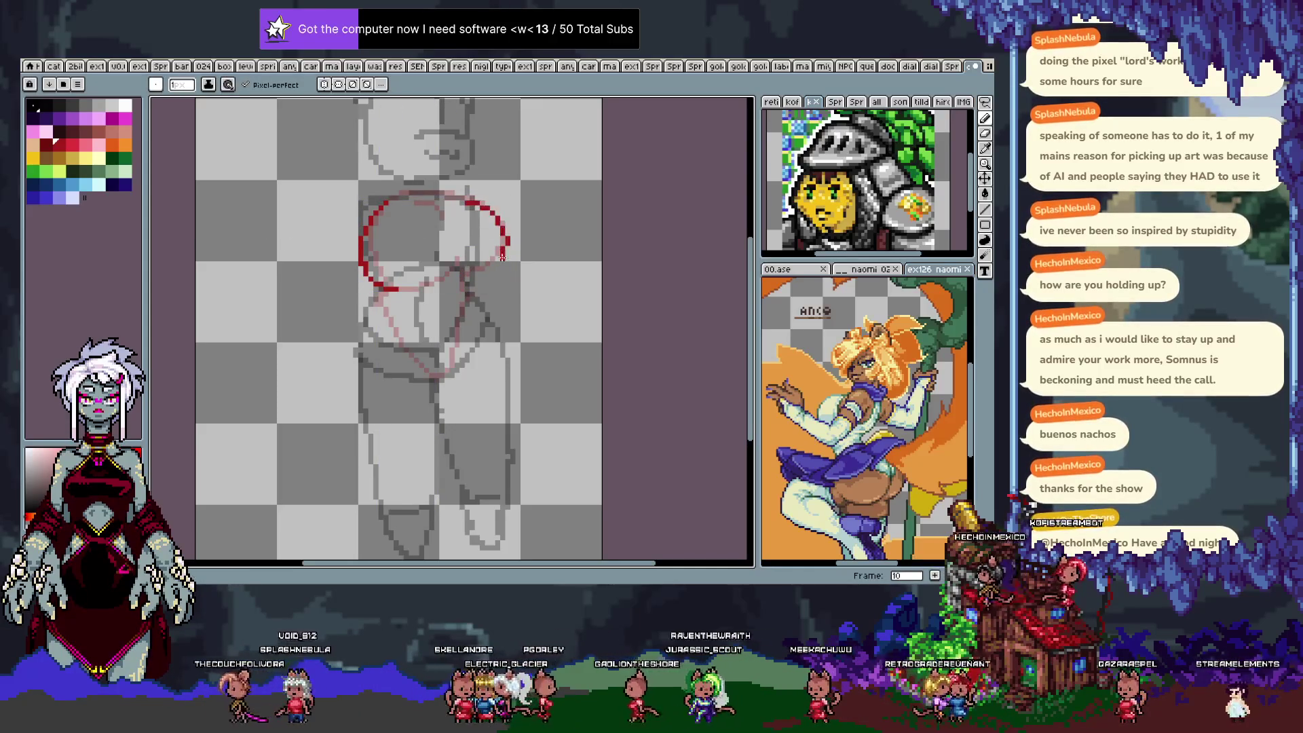
mouse_move(504, 252)
mouse_down()
mouse_move(455, 278)
mouse_move(498, 256)
mouse_up()
key(ctrl+z)
key(ctrl+z)
key(ctrl+z)
drag(460, 197, 499, 249)
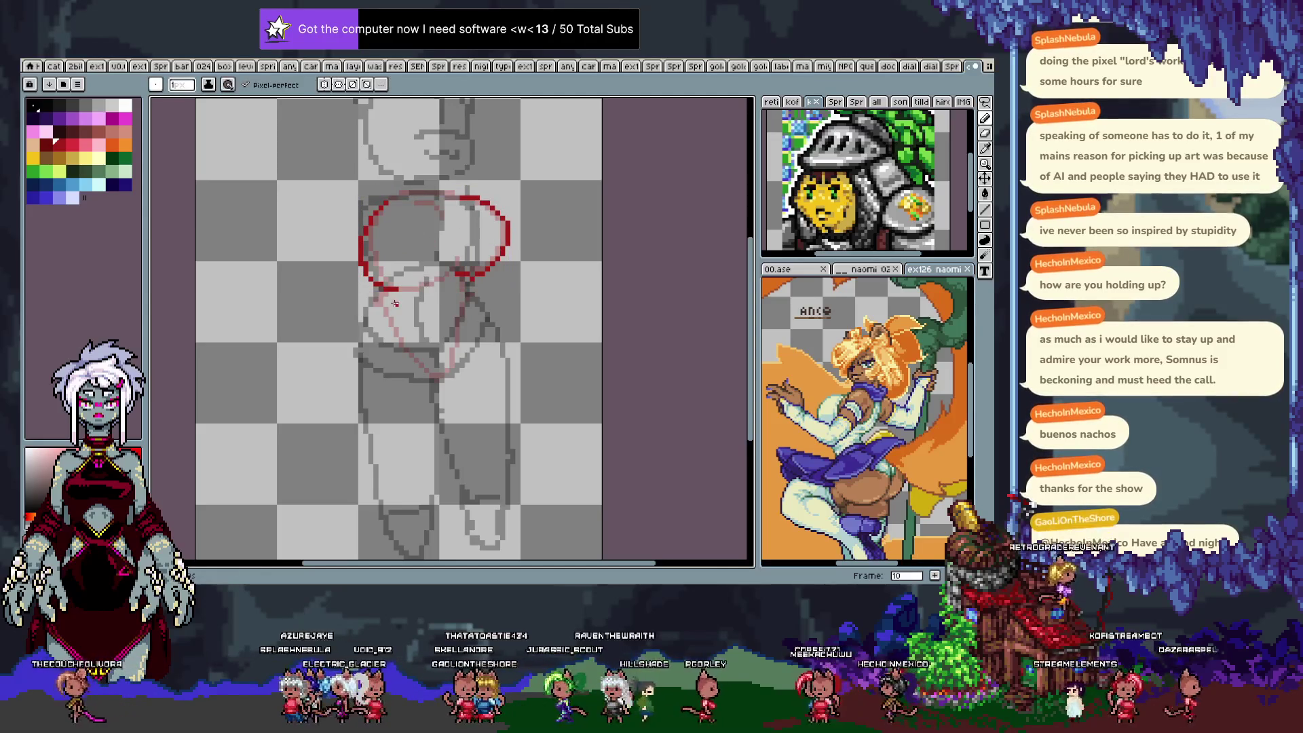
Redraw the lower-left stroke down to the crotch, add a short waist stroke, then go to frame 11.
key(ctrl+z)
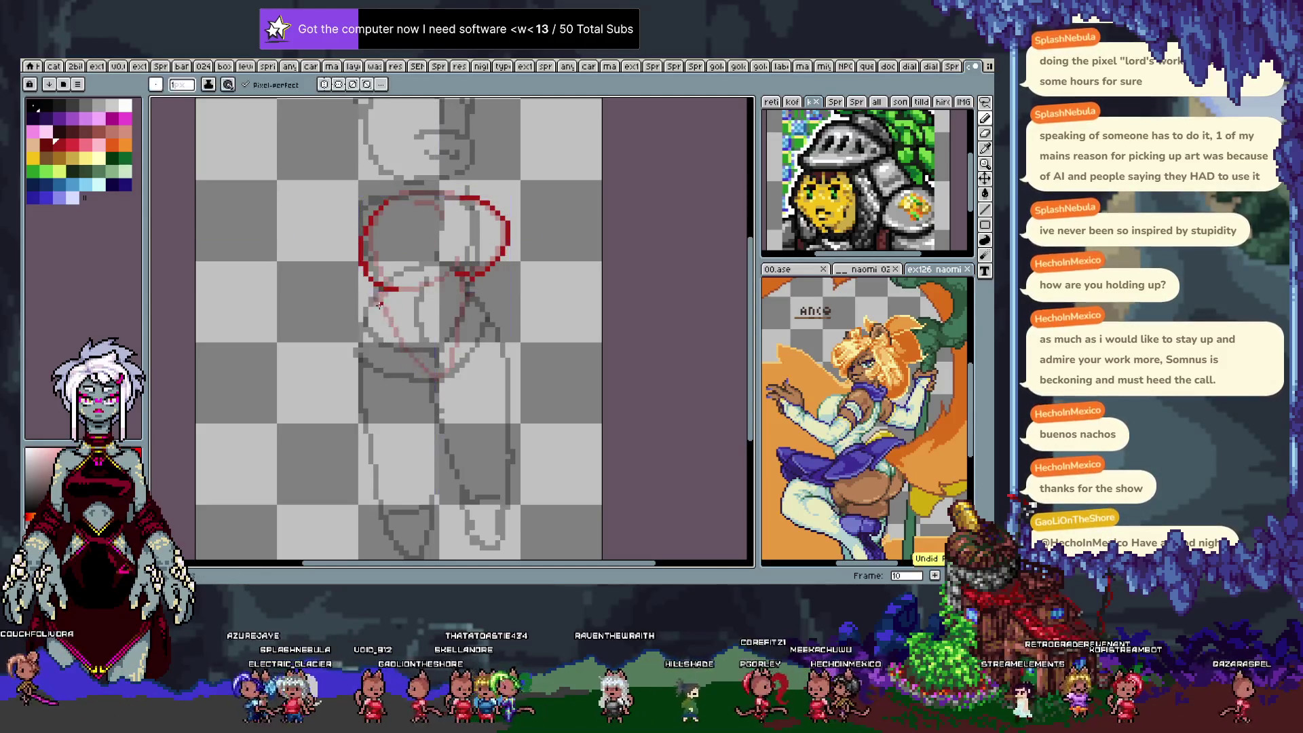
drag(376, 290, 427, 374)
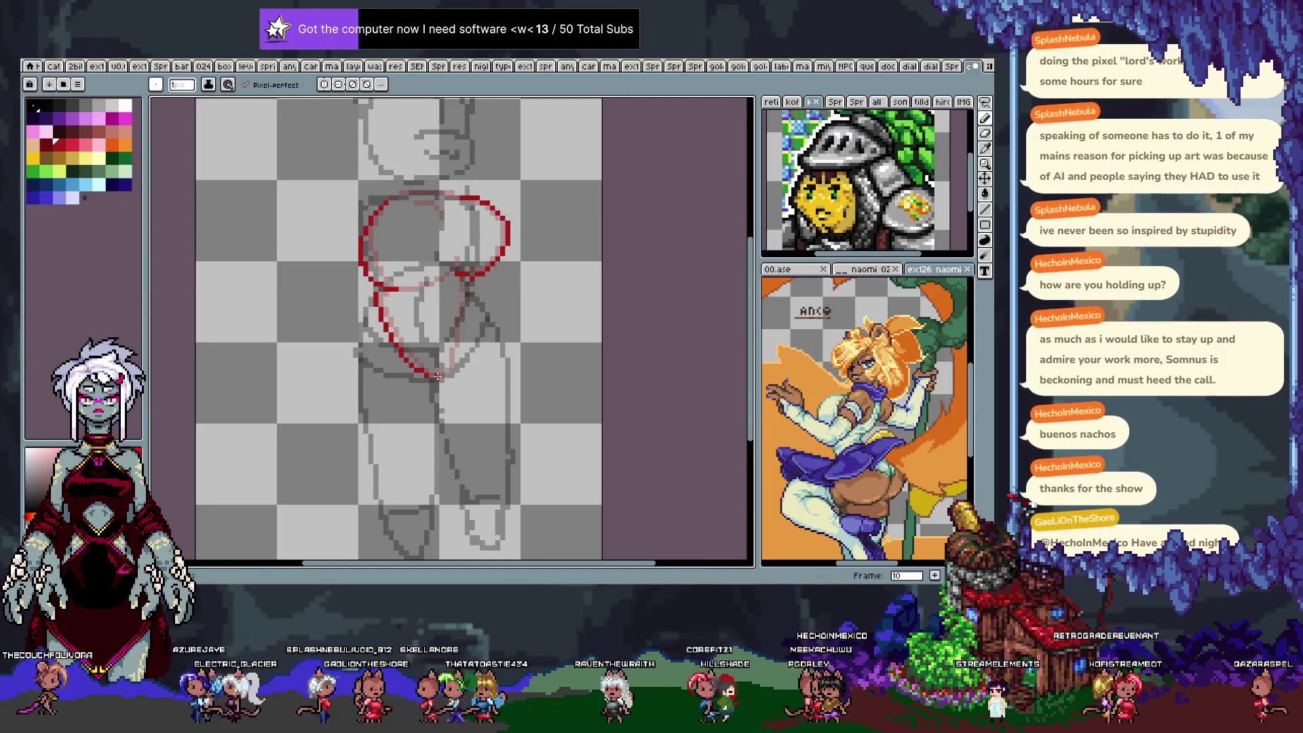
drag(465, 277, 471, 293)
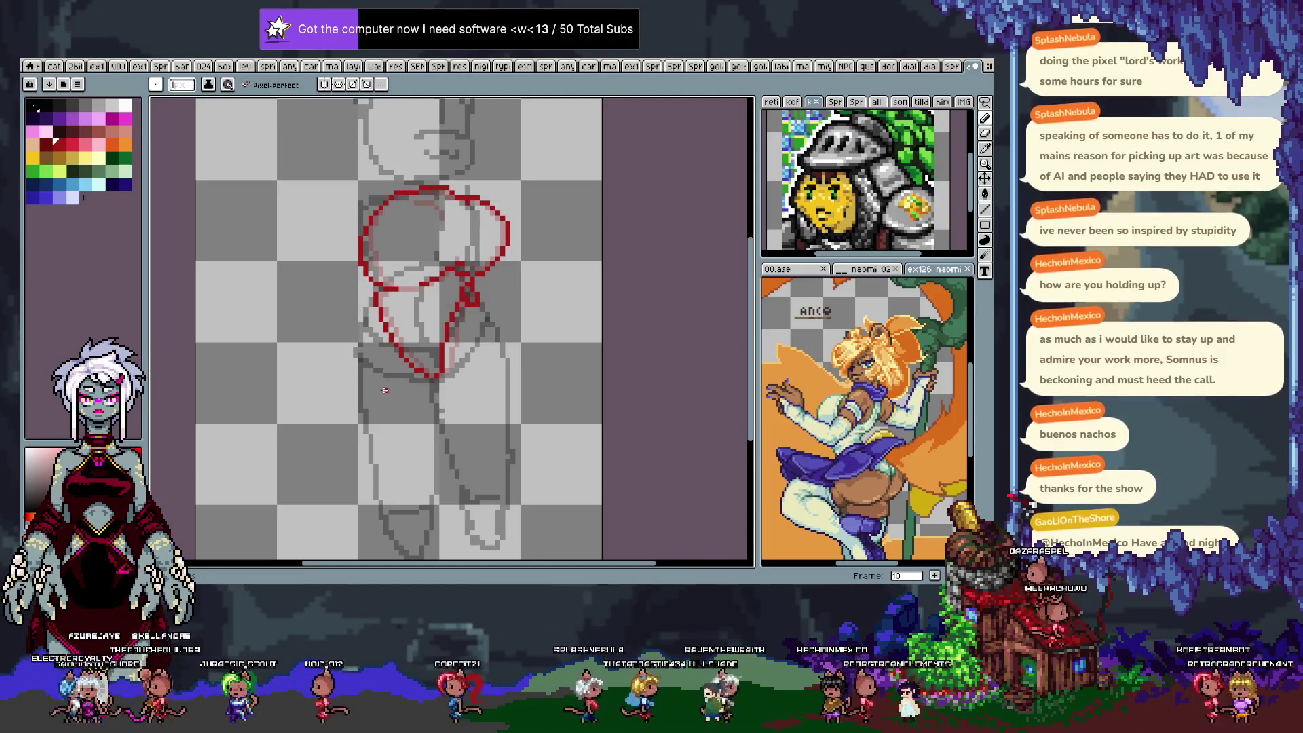
key(Right)
Try short strokes for the hips' left side on frame 11, keeping the longer left curve.
drag(388, 199, 366, 283)
key(ctrl+z)
mouse_move(357, 238)
mouse_down()
mouse_move(361, 275)
mouse_move(399, 293)
mouse_up()
key(ctrl+z)
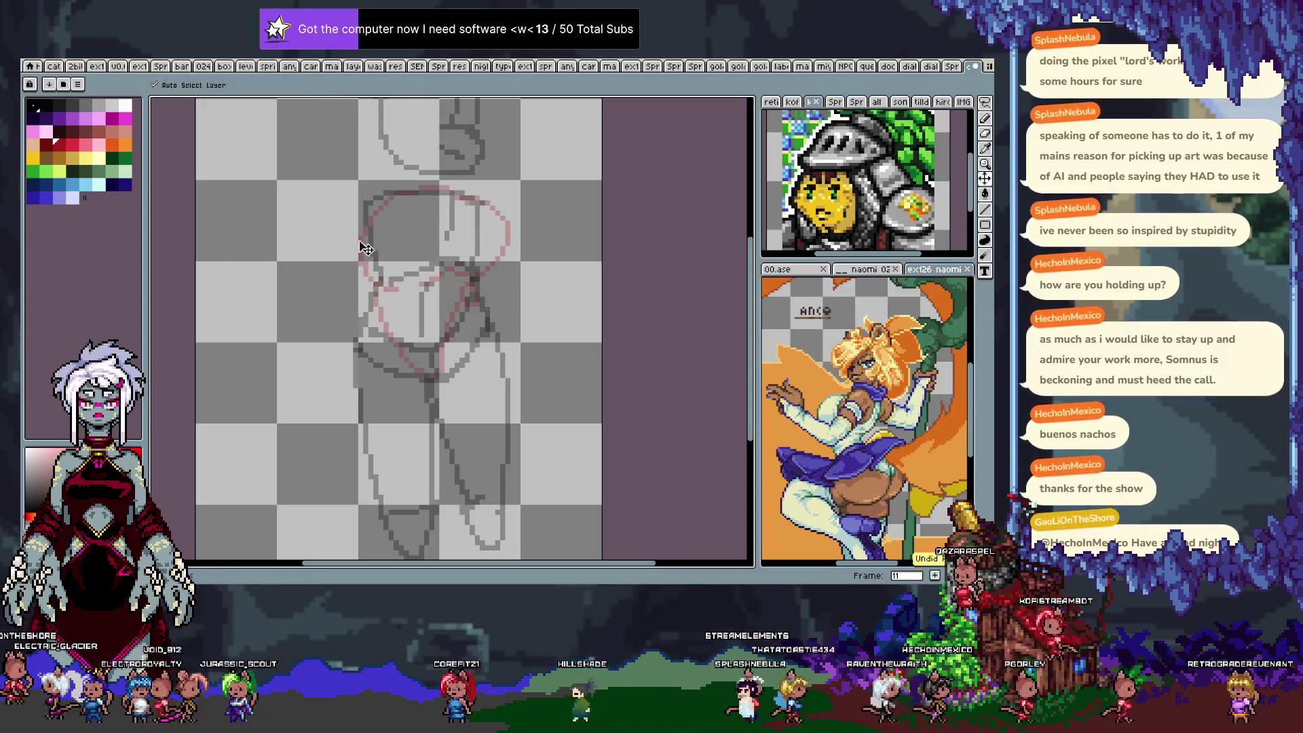
Redraw the red ellipse's left curve on frame 11 and retry its right side several times.
key(ctrl+z)
drag(361, 229, 397, 285)
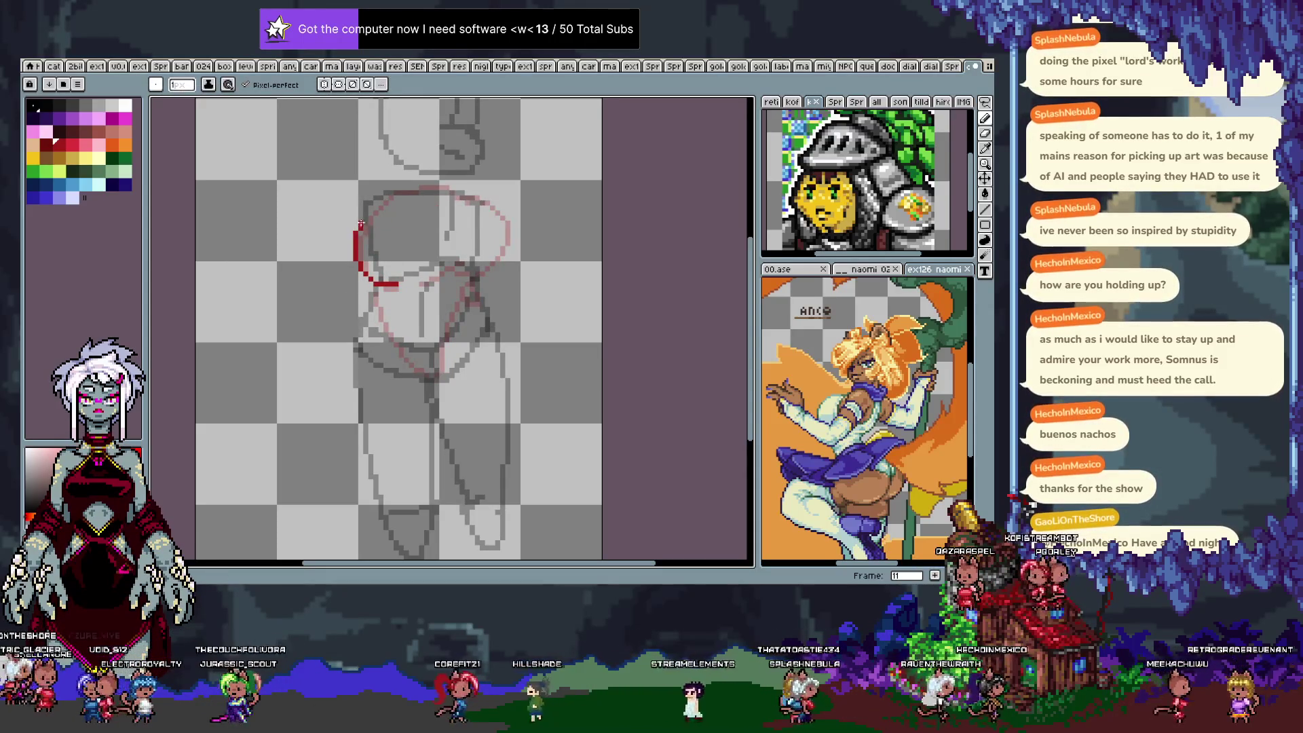
drag(495, 215, 475, 275)
key(ctrl+z)
drag(504, 227, 451, 275)
key(ctrl+z)
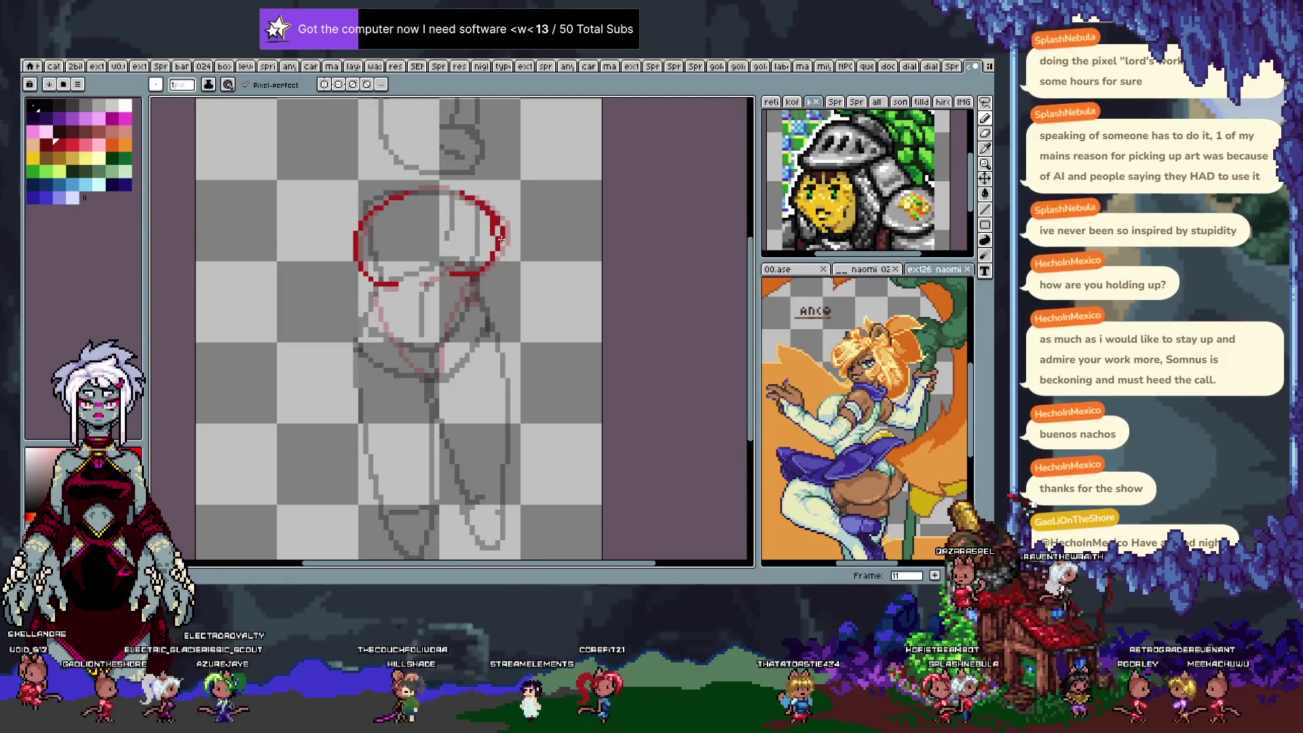
drag(497, 232, 496, 220)
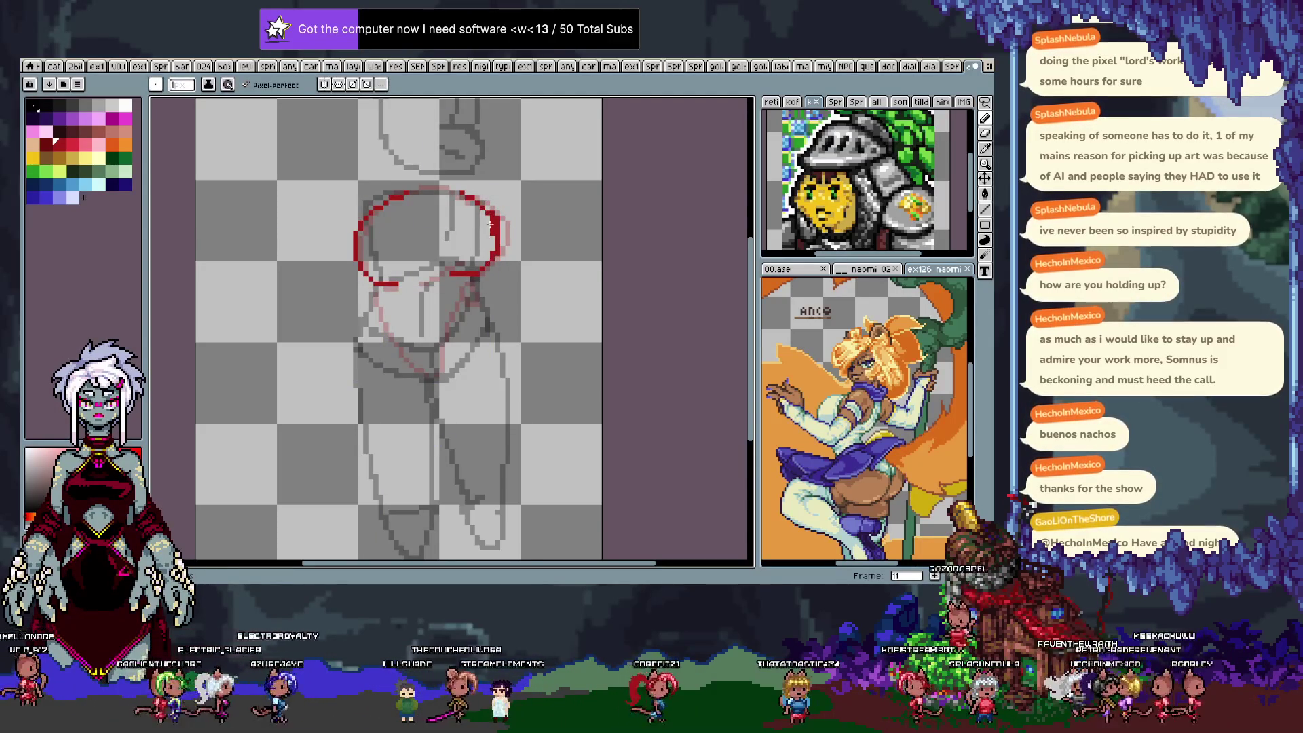
key(ctrl+z)
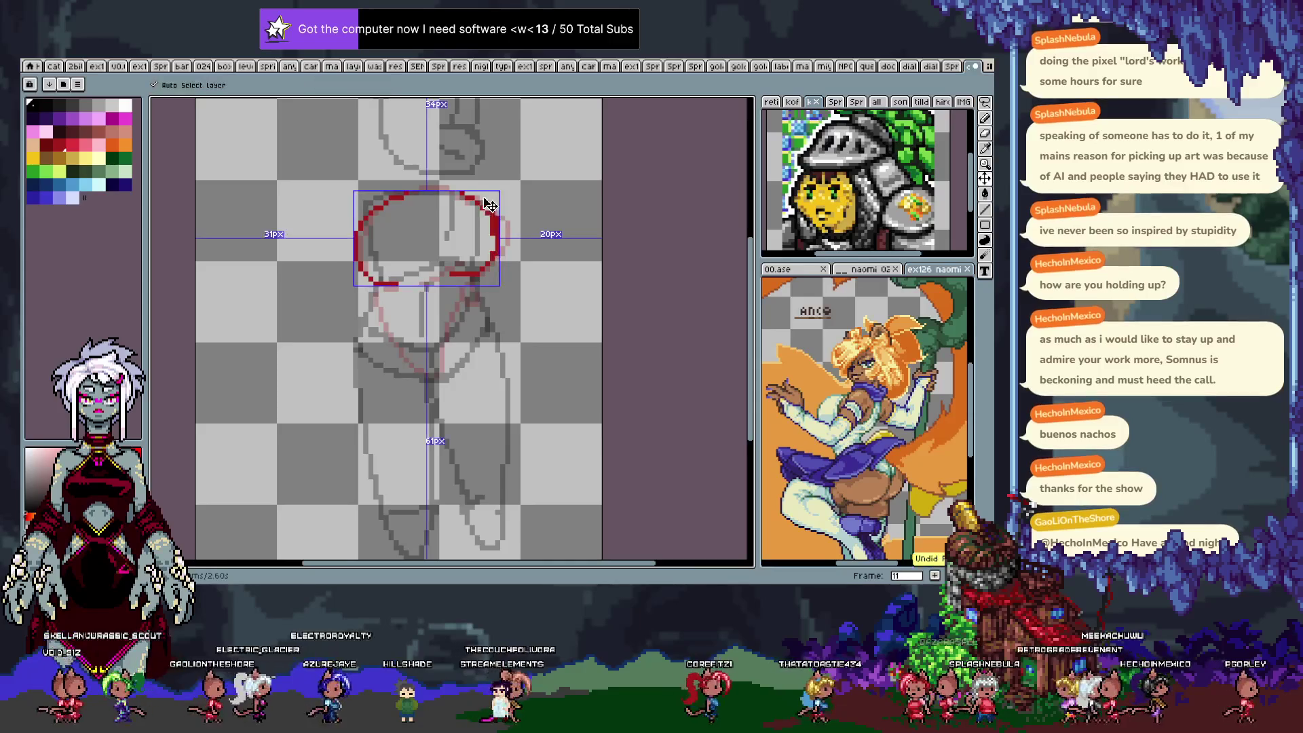
key(ctrl+z)
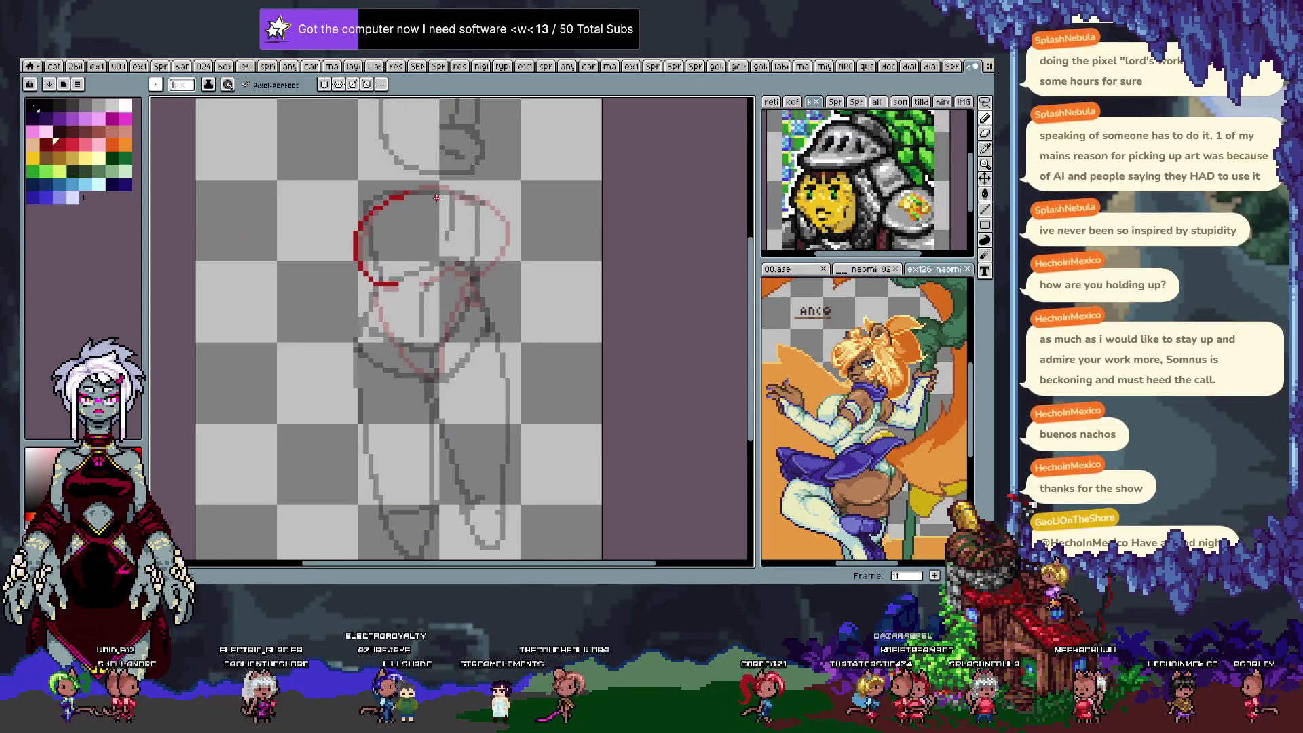
key(ctrl+z)
key(ctrl+z)
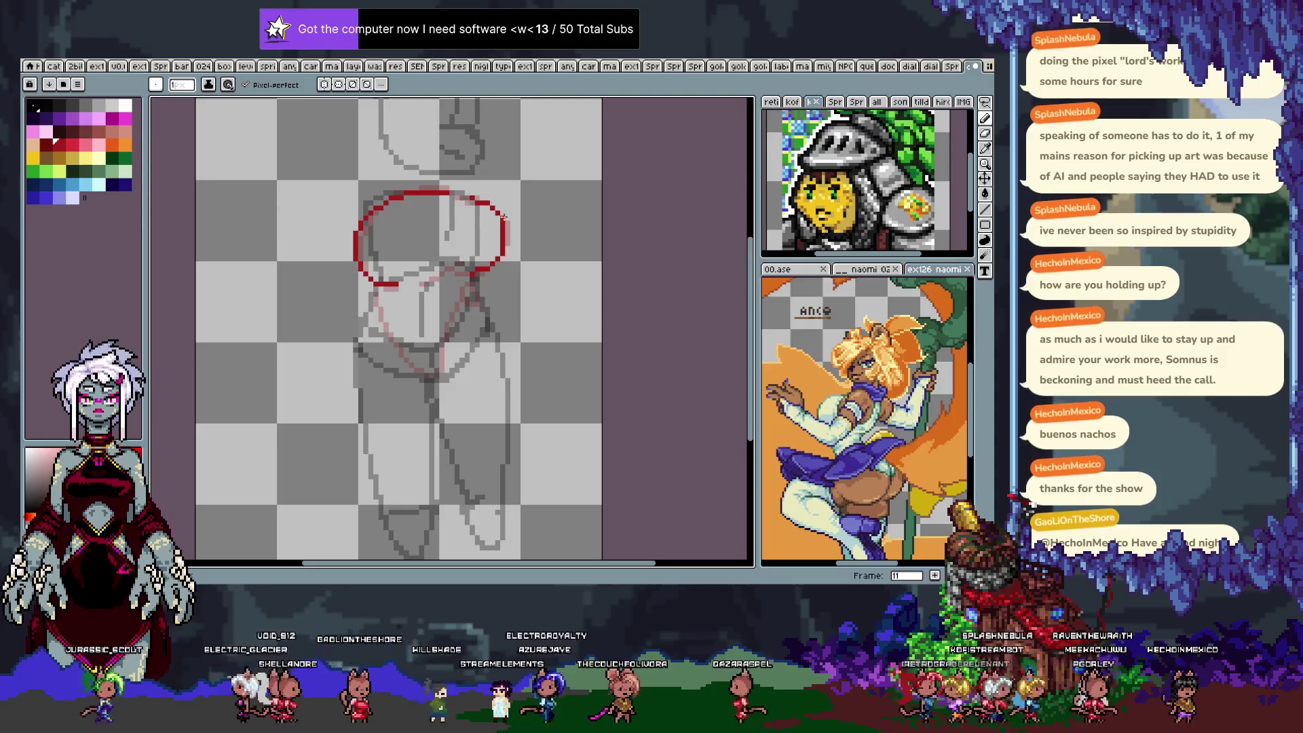
Replace the curved lower stroke with straighter V lines to the crotch point, then go to frame 12.
key(ctrl+z)
shift+click(421, 372)
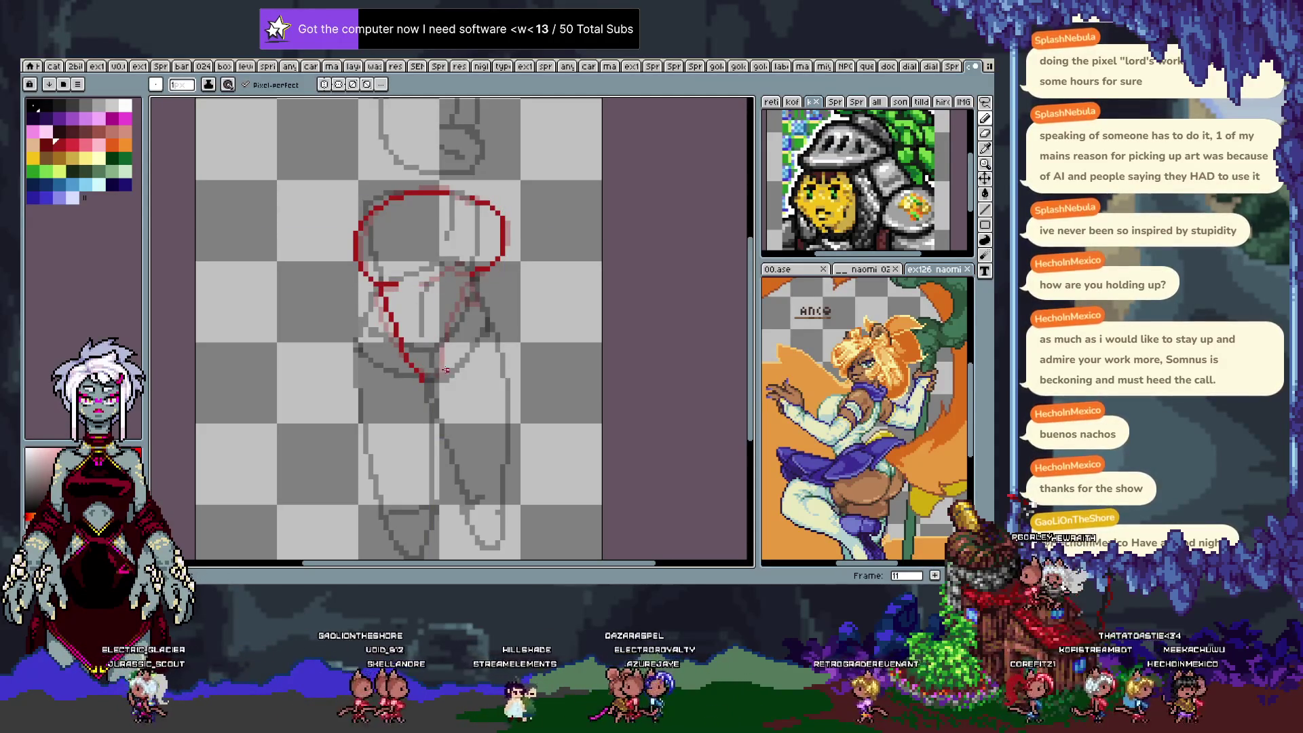
drag(445, 370, 457, 325)
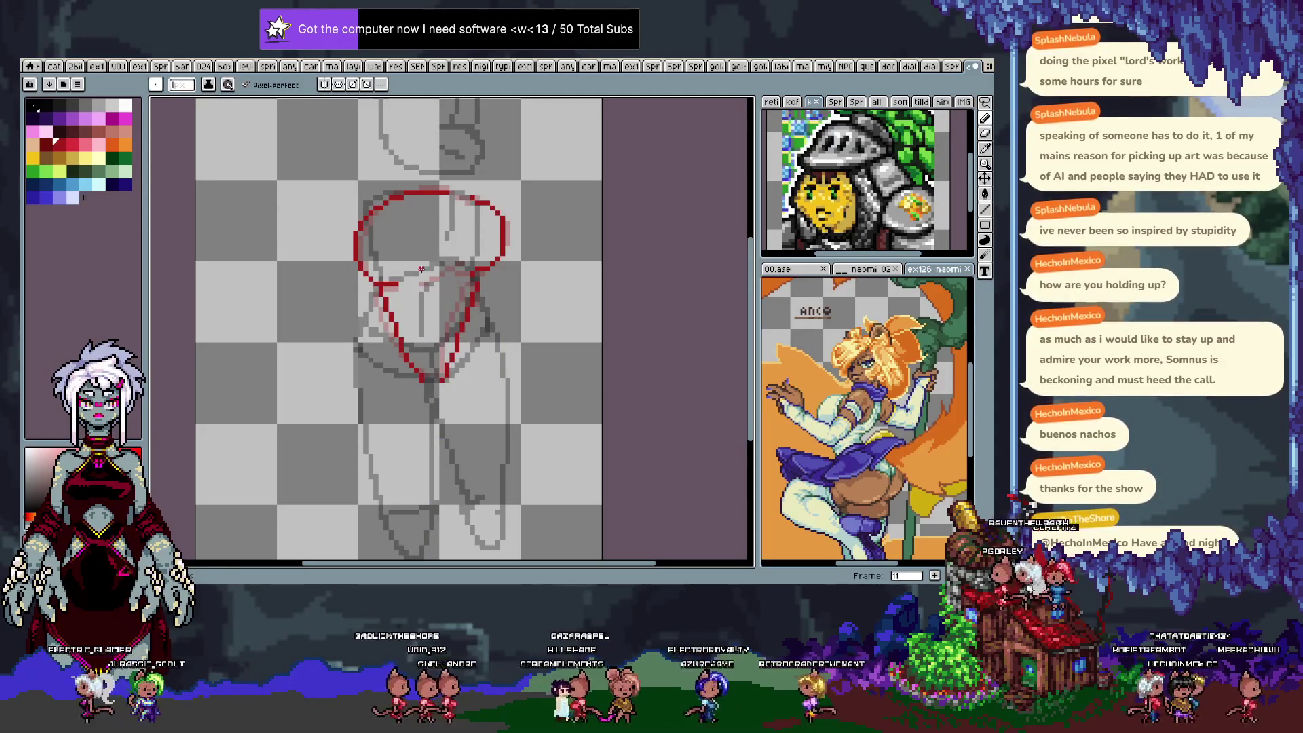
key(Right)
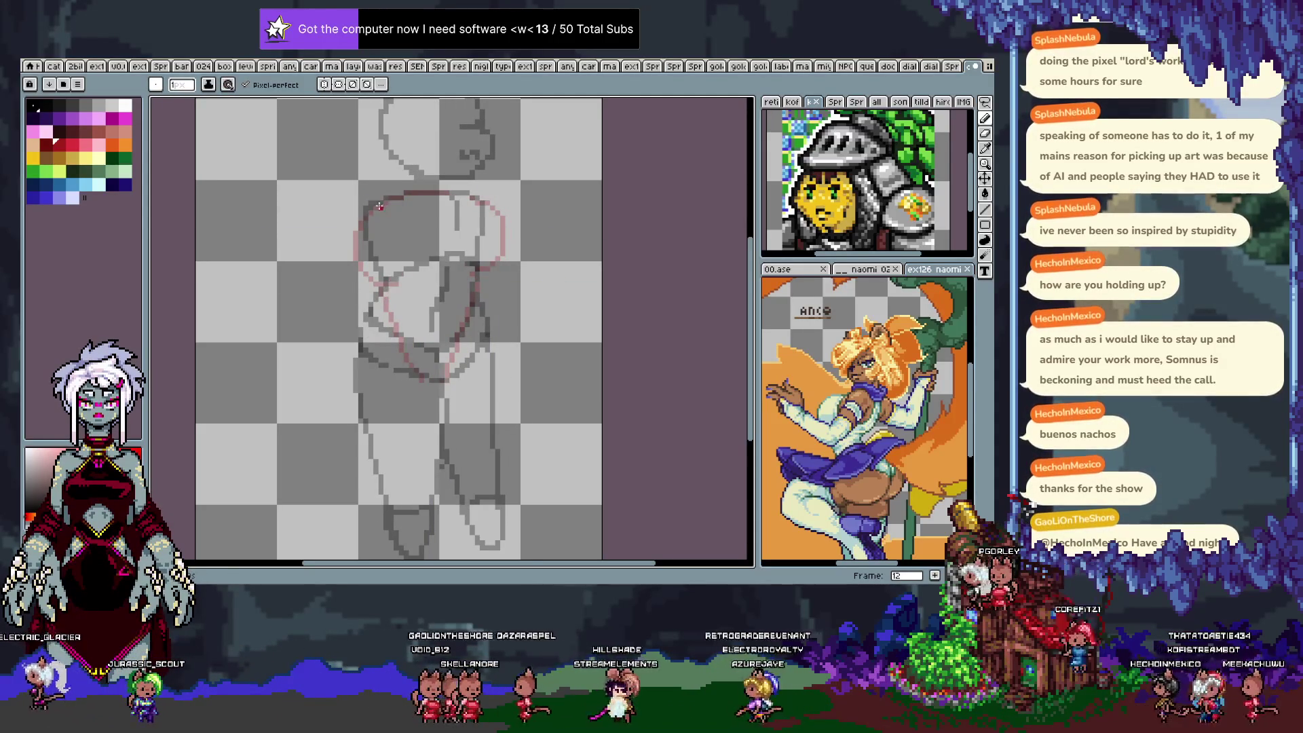
Trace the red ellipse's left and bottom-left edge on frame 12, retrying until it fits.
mouse_move(381, 207)
mouse_down()
mouse_move(365, 275)
mouse_move(479, 270)
mouse_move(485, 202)
mouse_up()
key(ctrl+z)
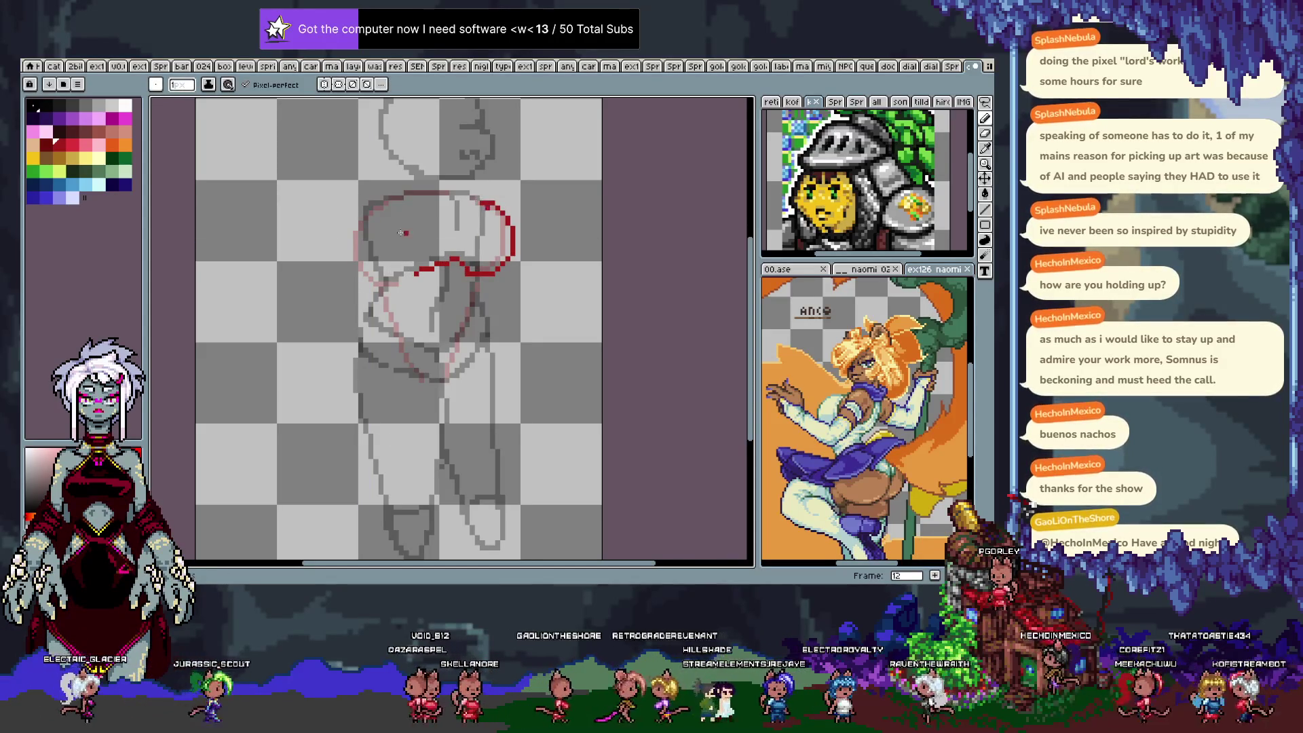
drag(378, 212, 409, 275)
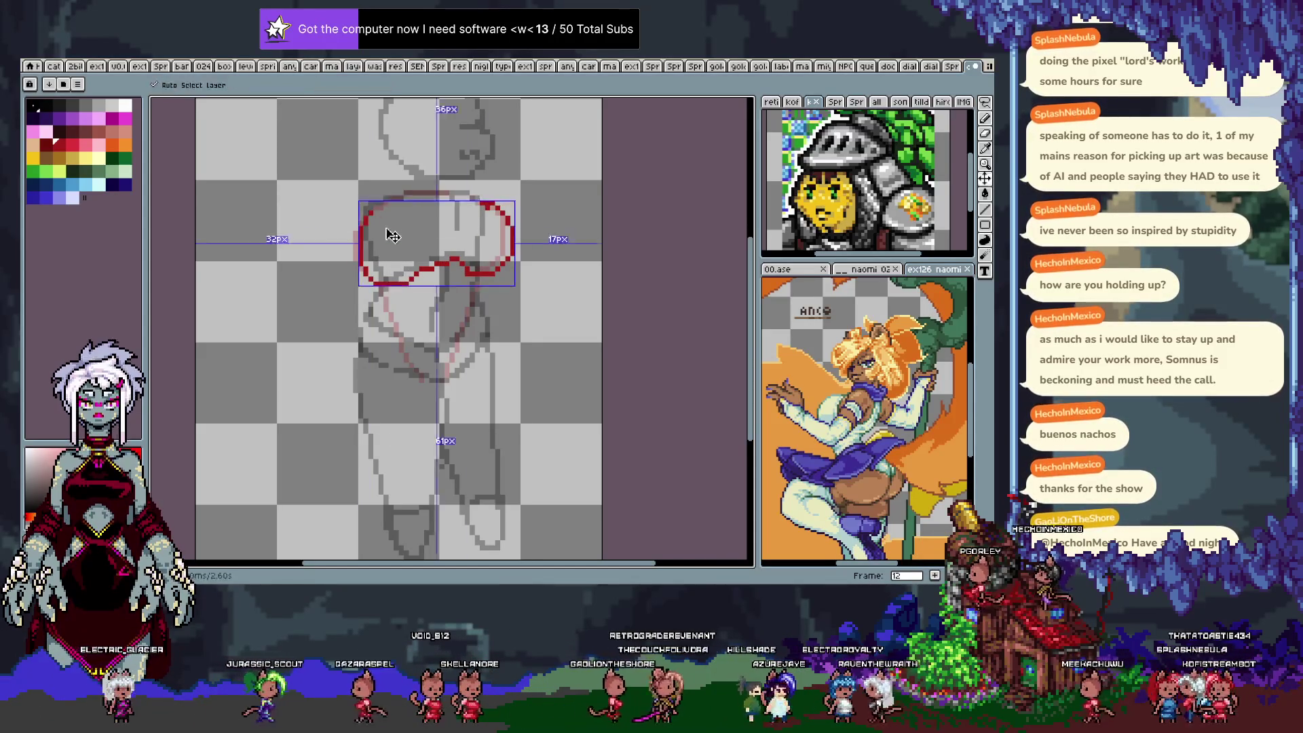
key(ctrl+z)
drag(377, 212, 406, 284)
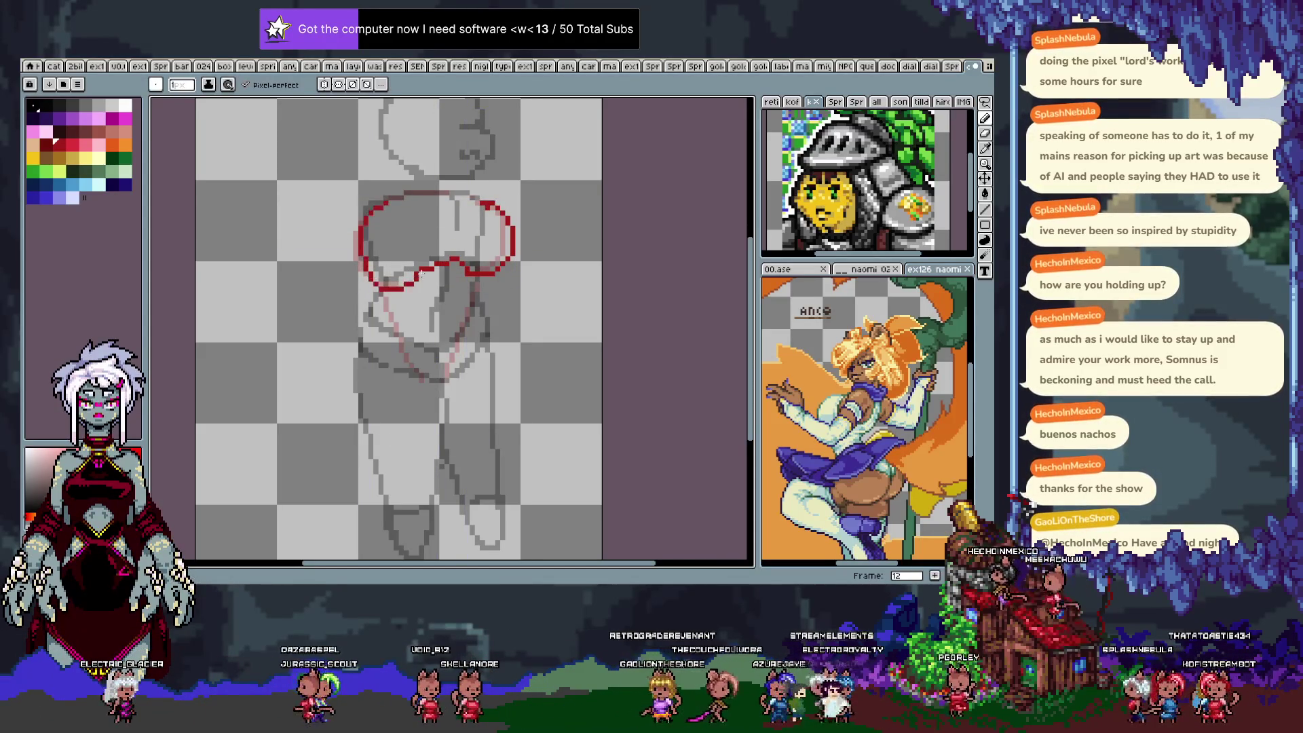
key(ctrl+z)
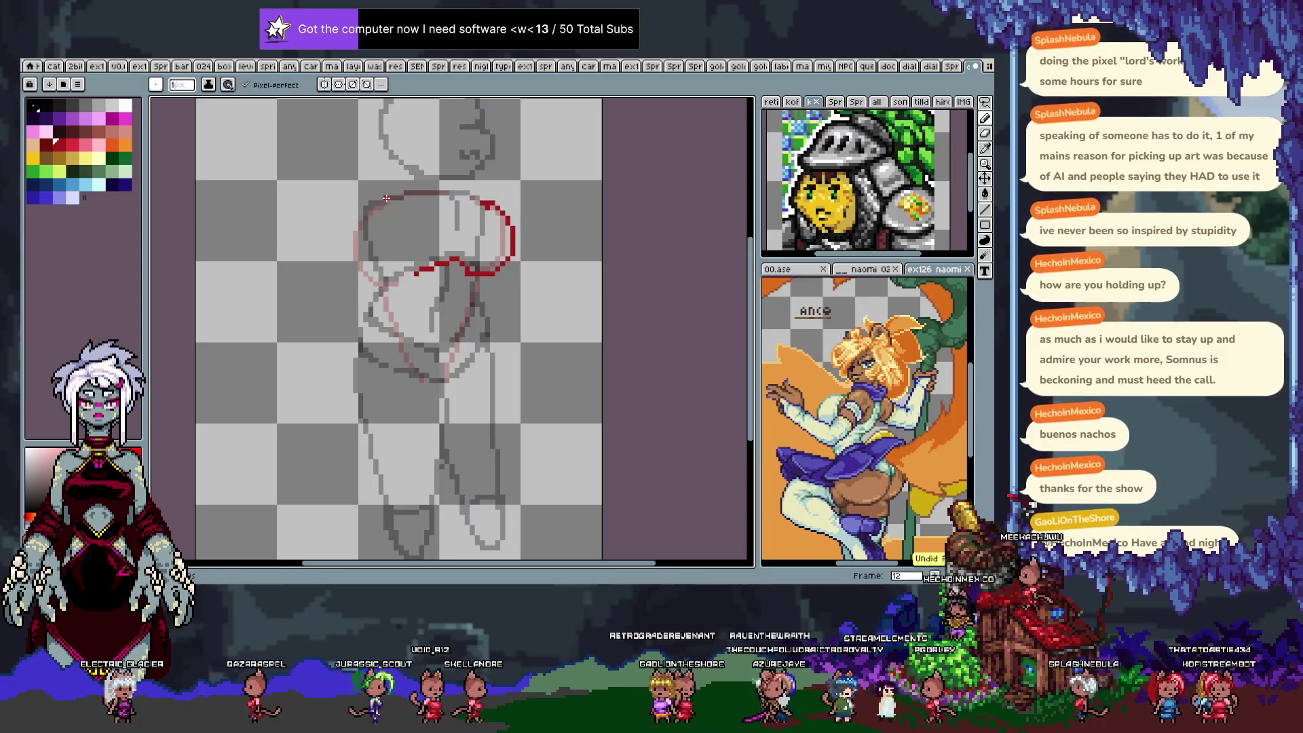
drag(386, 198, 415, 278)
key(ctrl+z)
drag(385, 202, 421, 271)
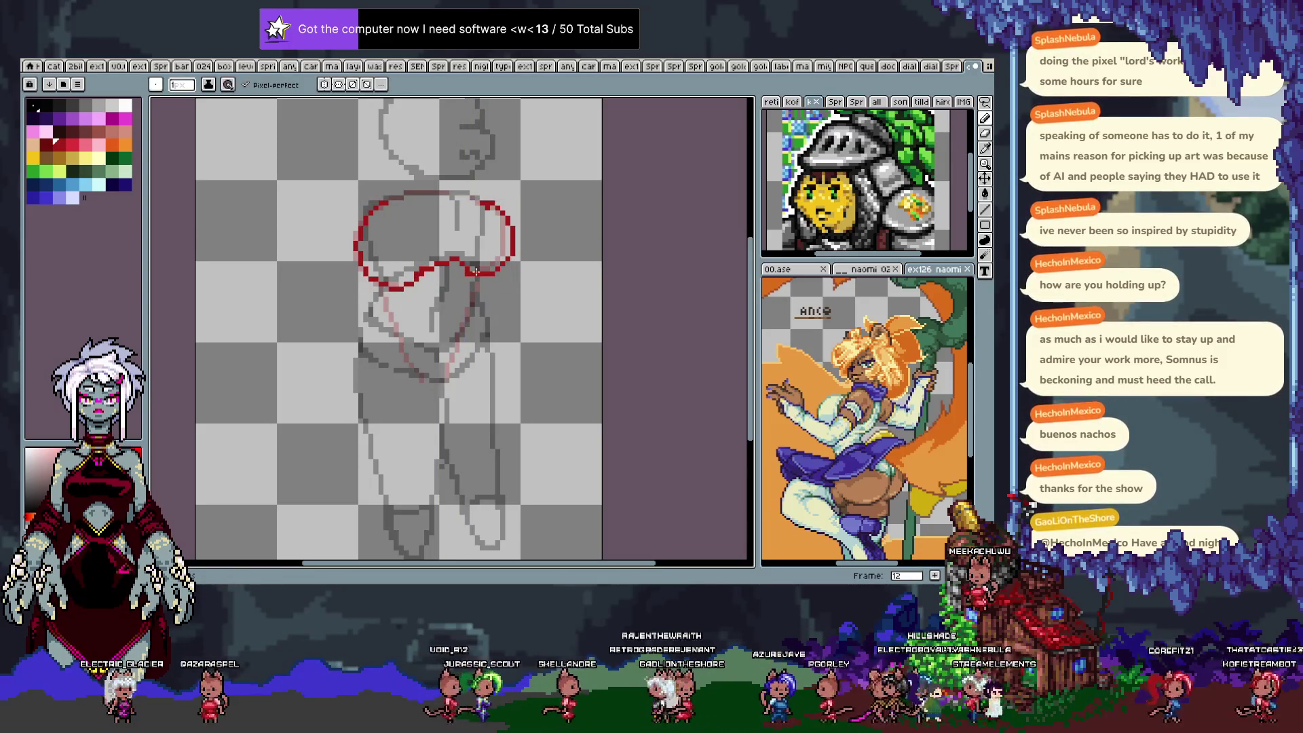
Draw a shorter lower-left diagonal toward the crotch for the V outline, then go to frame 13.
key(ctrl+z)
drag(448, 380, 460, 359)
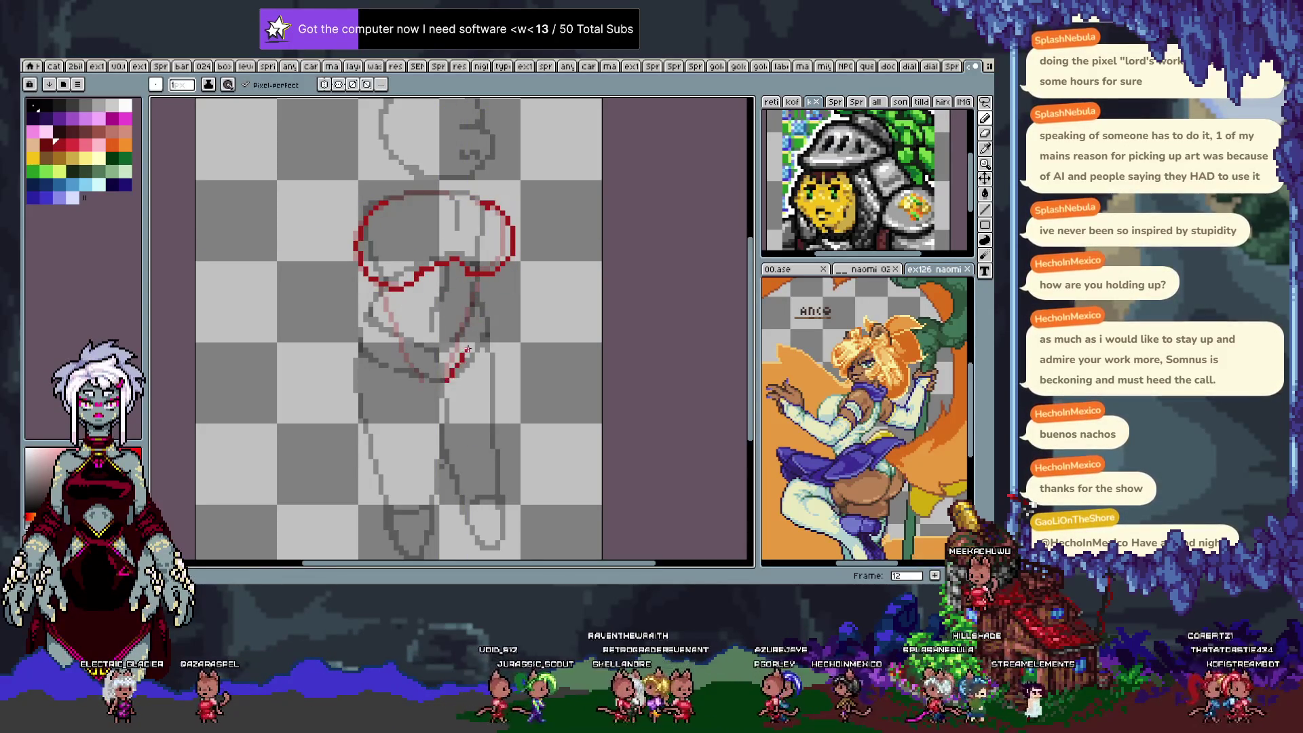
drag(372, 315, 426, 374)
key(ctrl+z)
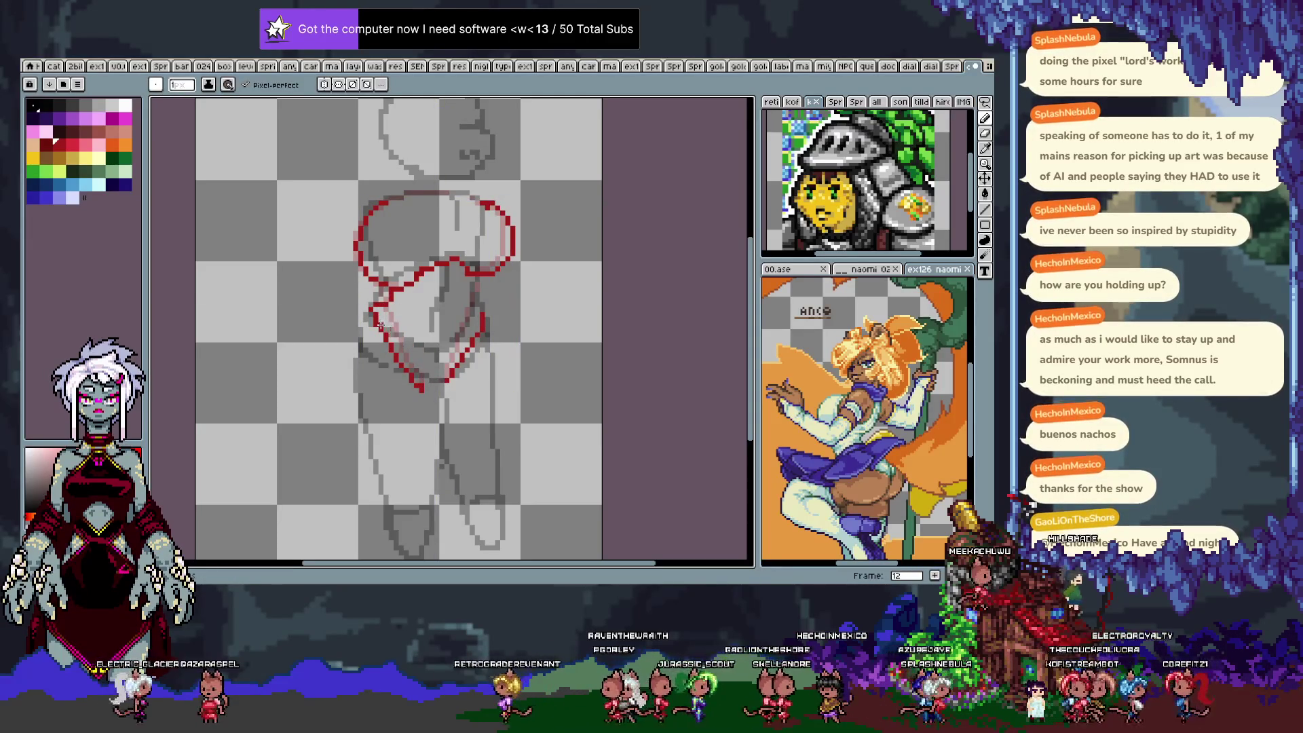
drag(380, 324, 446, 380)
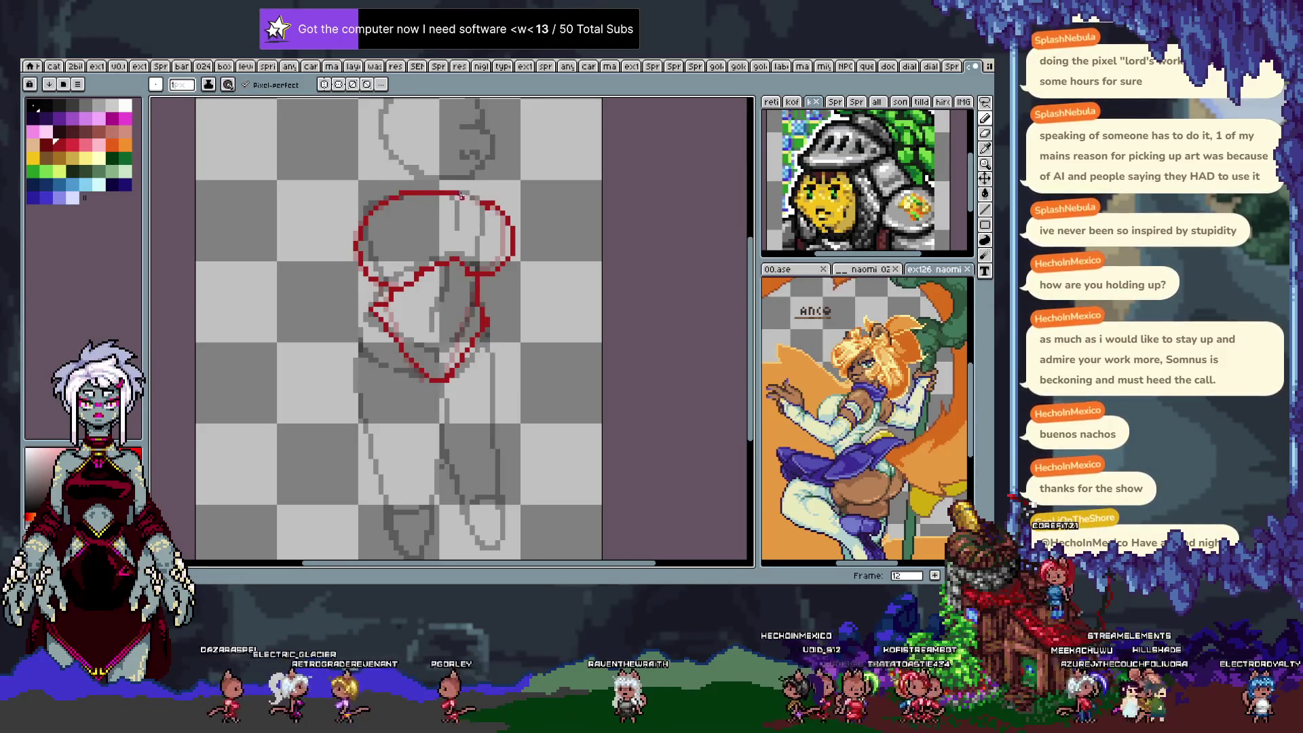
key(period)
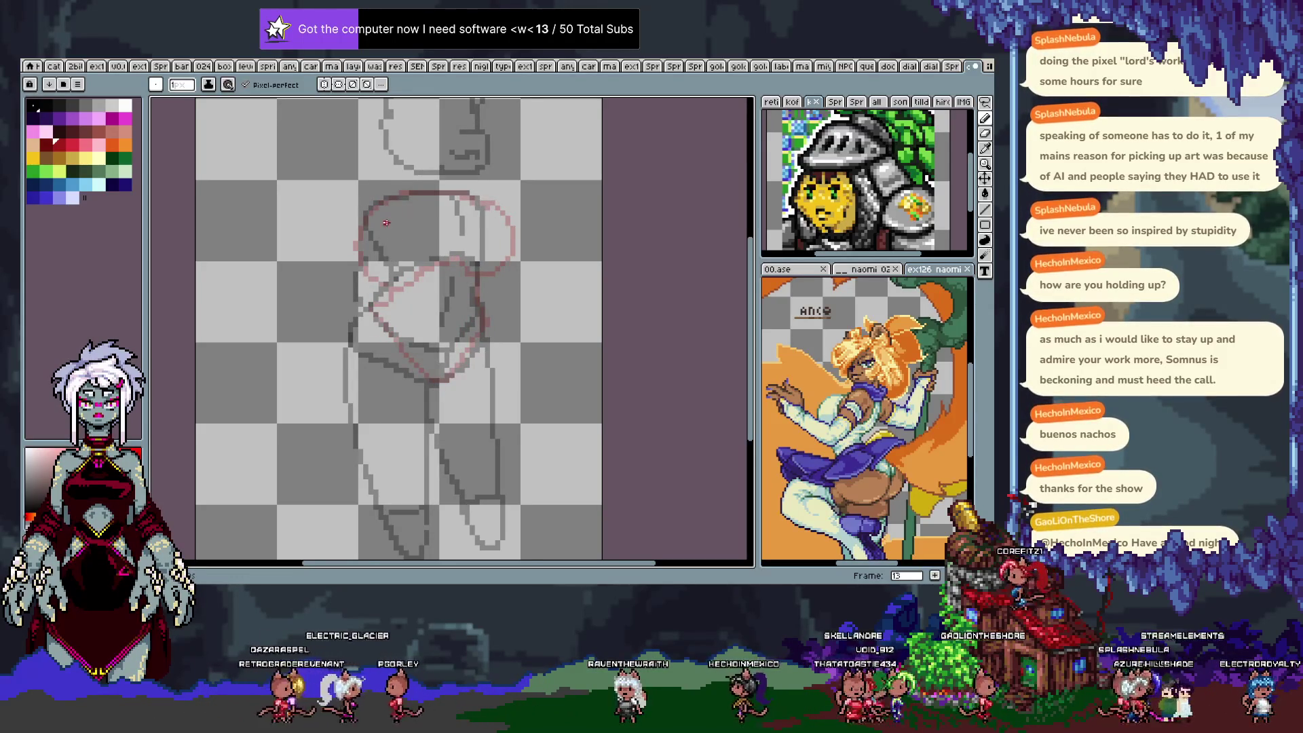
Sketch the red hip arc on frame 13, redoing the left side and adding the top-right arc.
drag(405, 202, 428, 279)
key(ctrl)
key(ctrl+z)
drag(392, 198, 422, 278)
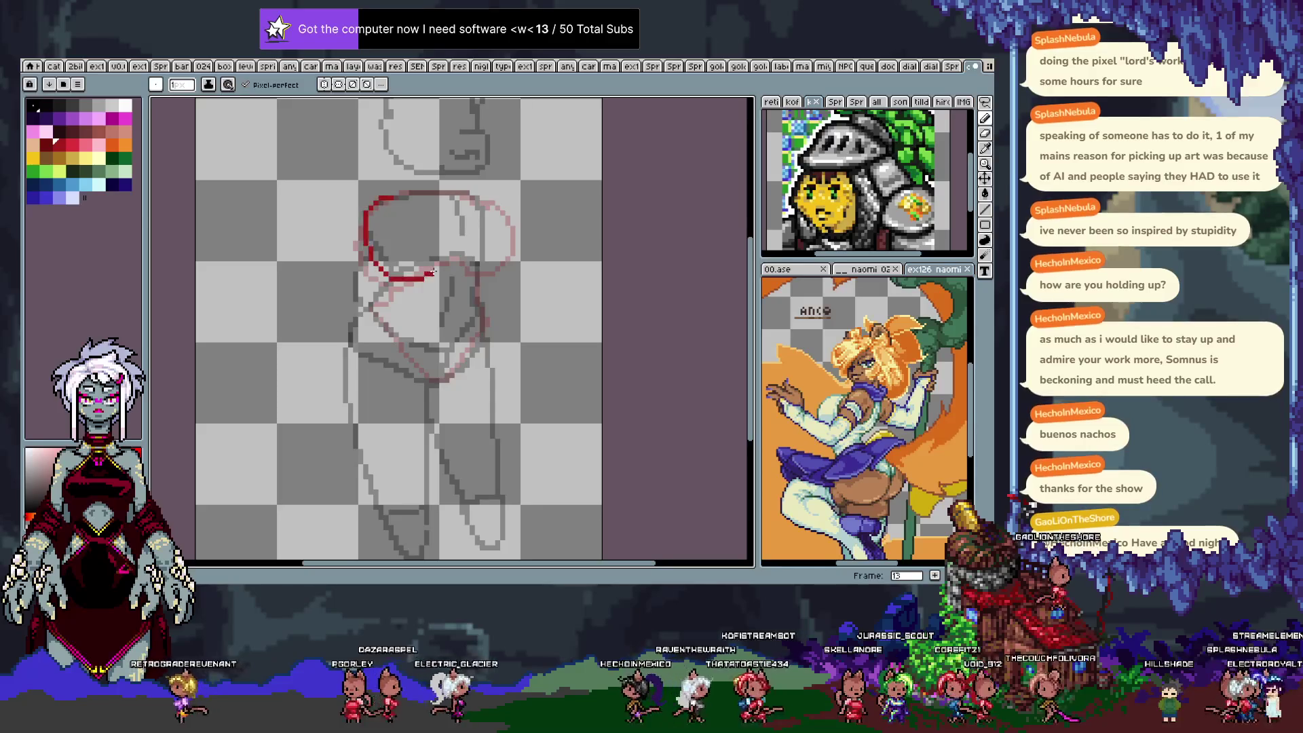
key(ctrl+z)
drag(395, 201, 428, 282)
key(ctrl+z)
mouse_move(465, 192)
mouse_down()
mouse_move(517, 245)
mouse_move(475, 275)
mouse_up()
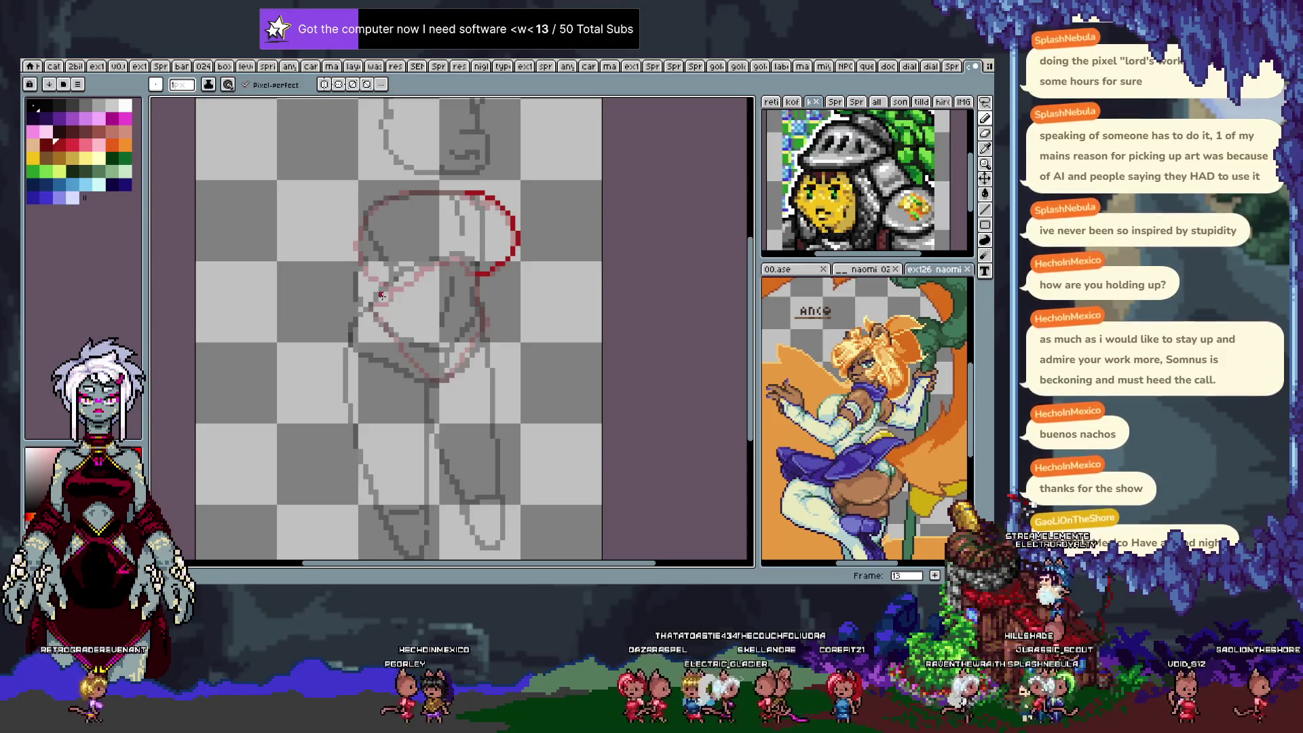
Draw the red lines down to the V-shaped lower outline, thicken the left curve, then go to frame 14.
drag(382, 295, 410, 336)
key(ctrl+z)
drag(477, 289, 448, 382)
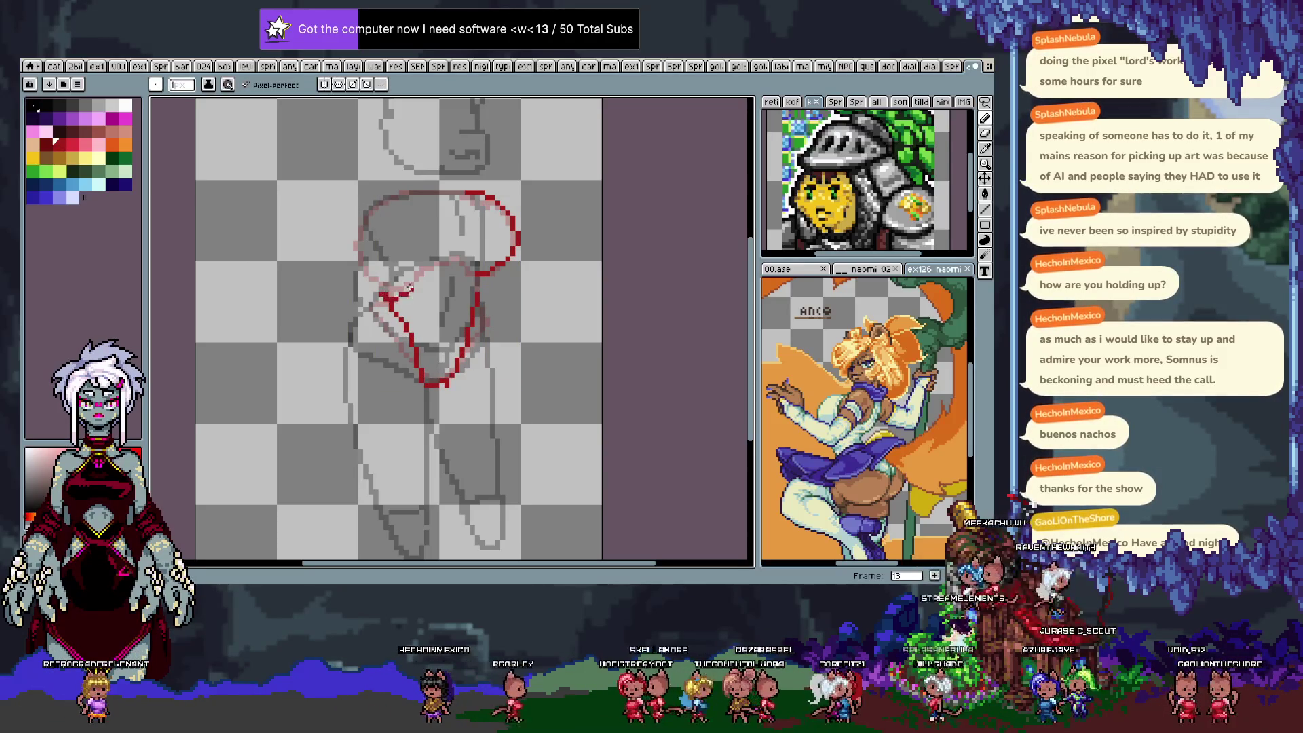
drag(401, 196, 412, 276)
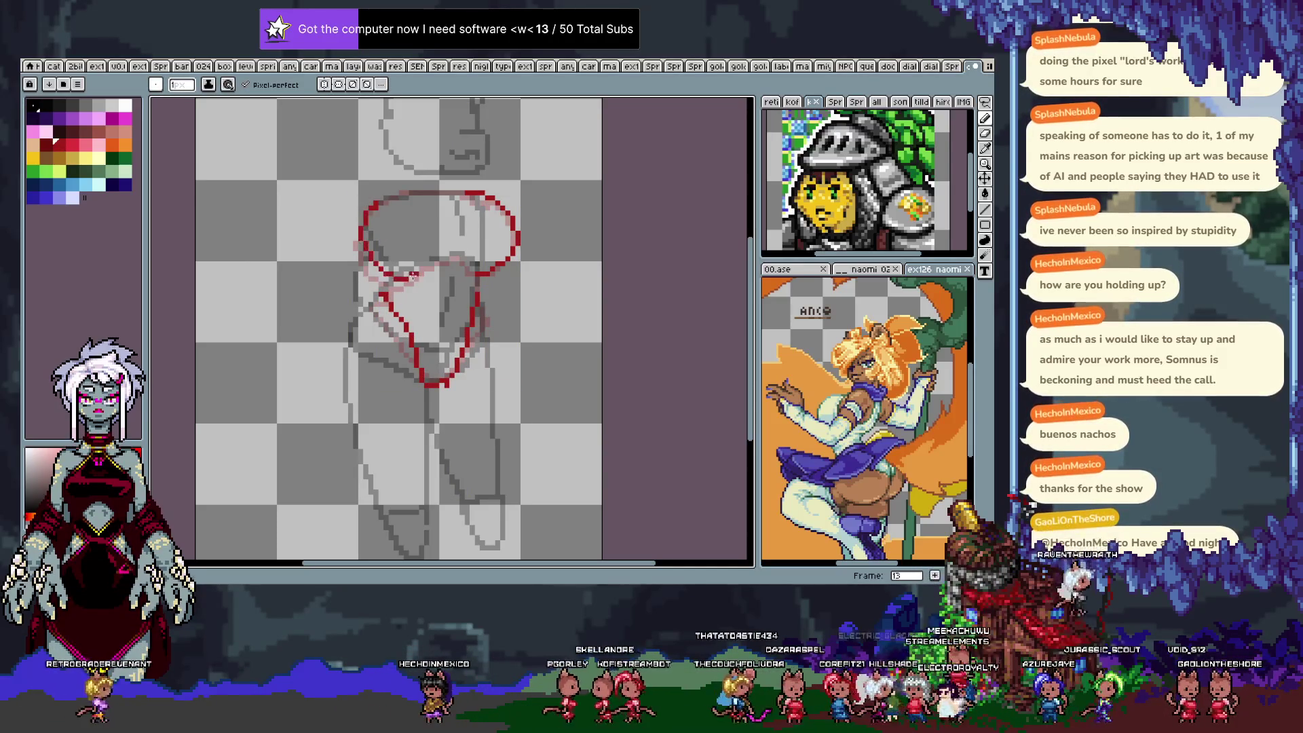
key(ctrl+z)
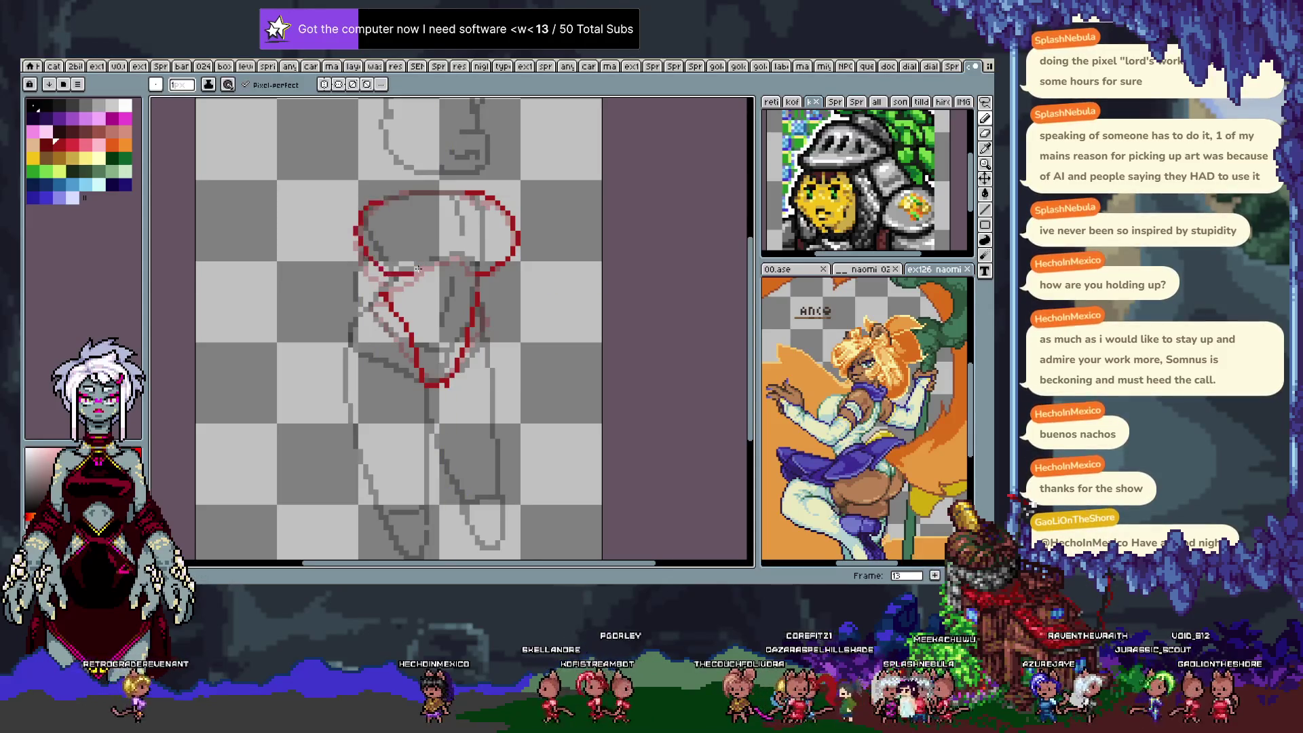
drag(376, 194, 362, 260)
key(ctrl+z)
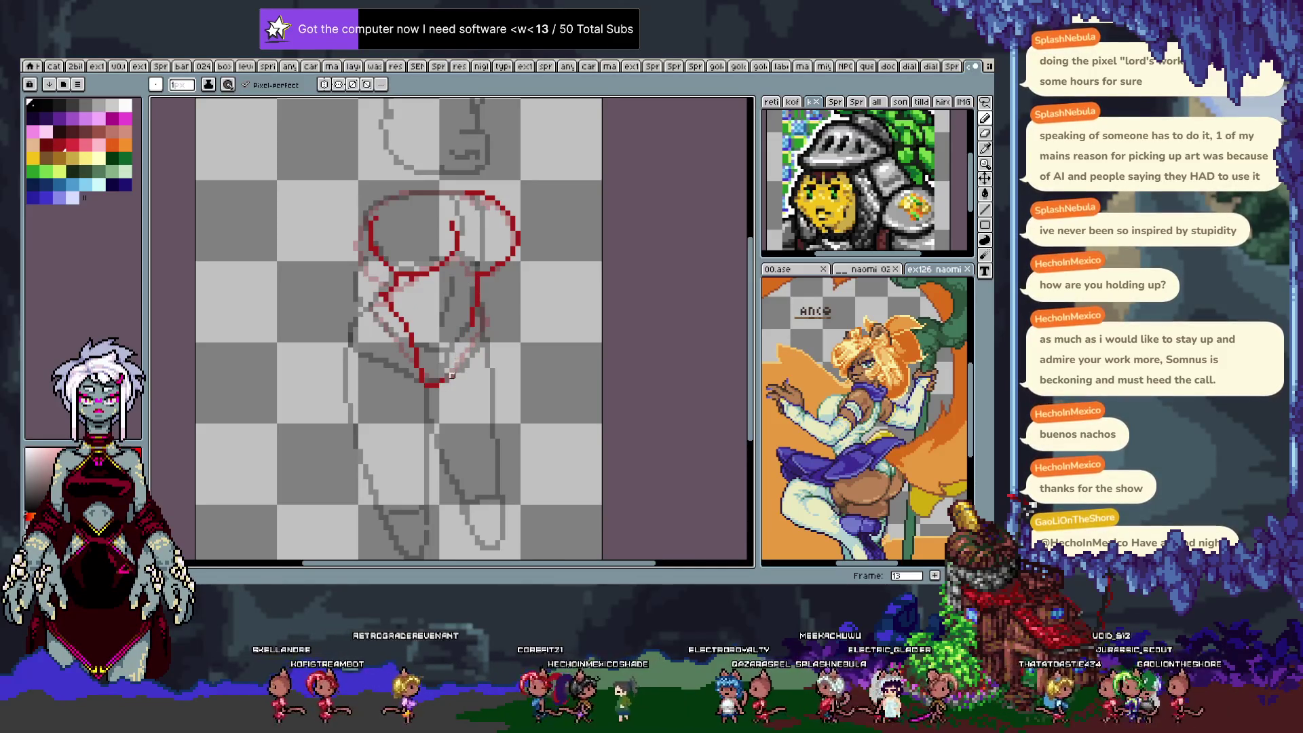
drag(475, 307, 444, 385)
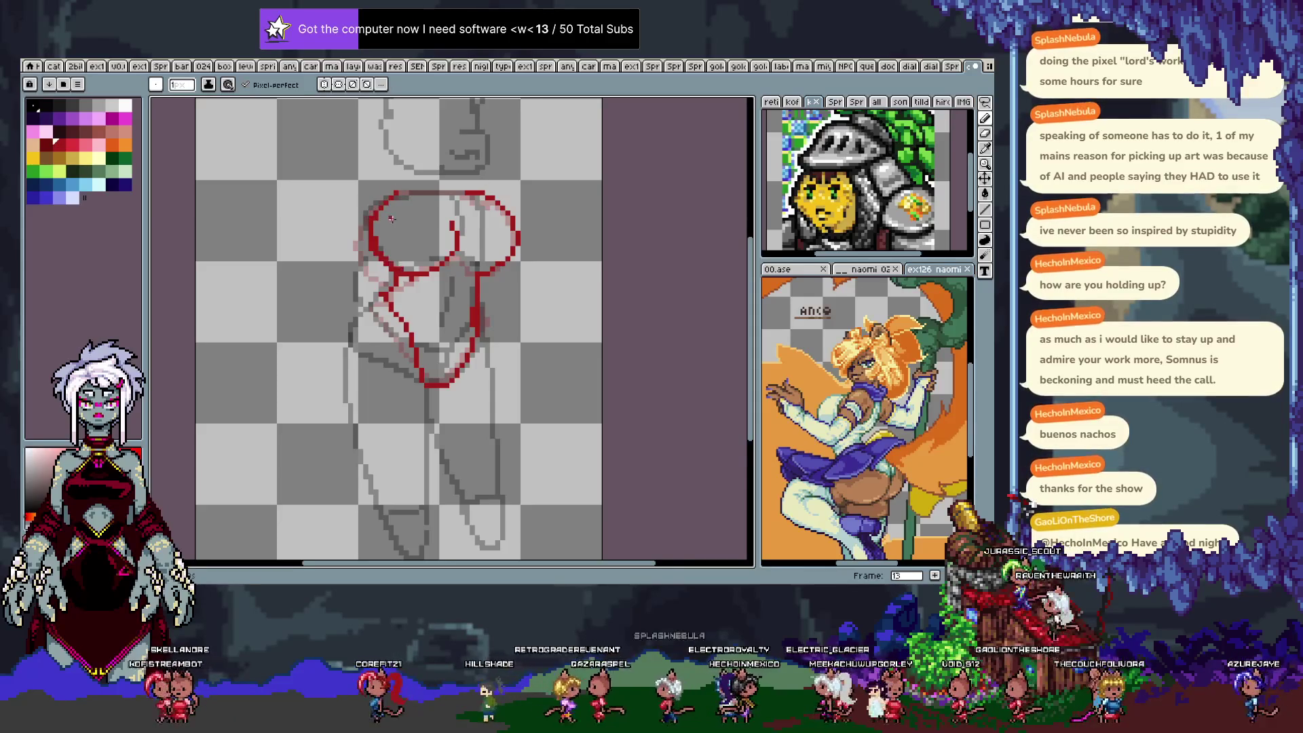
drag(375, 218, 413, 276)
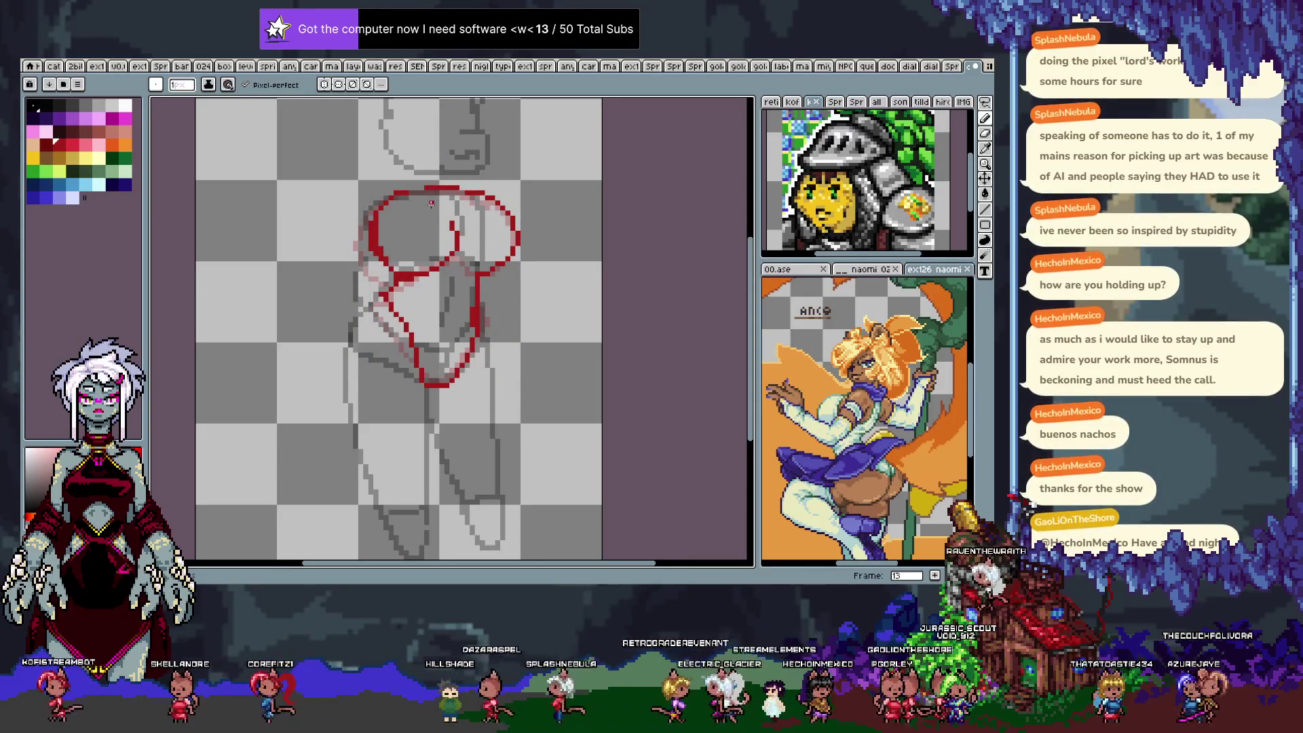
key(Right)
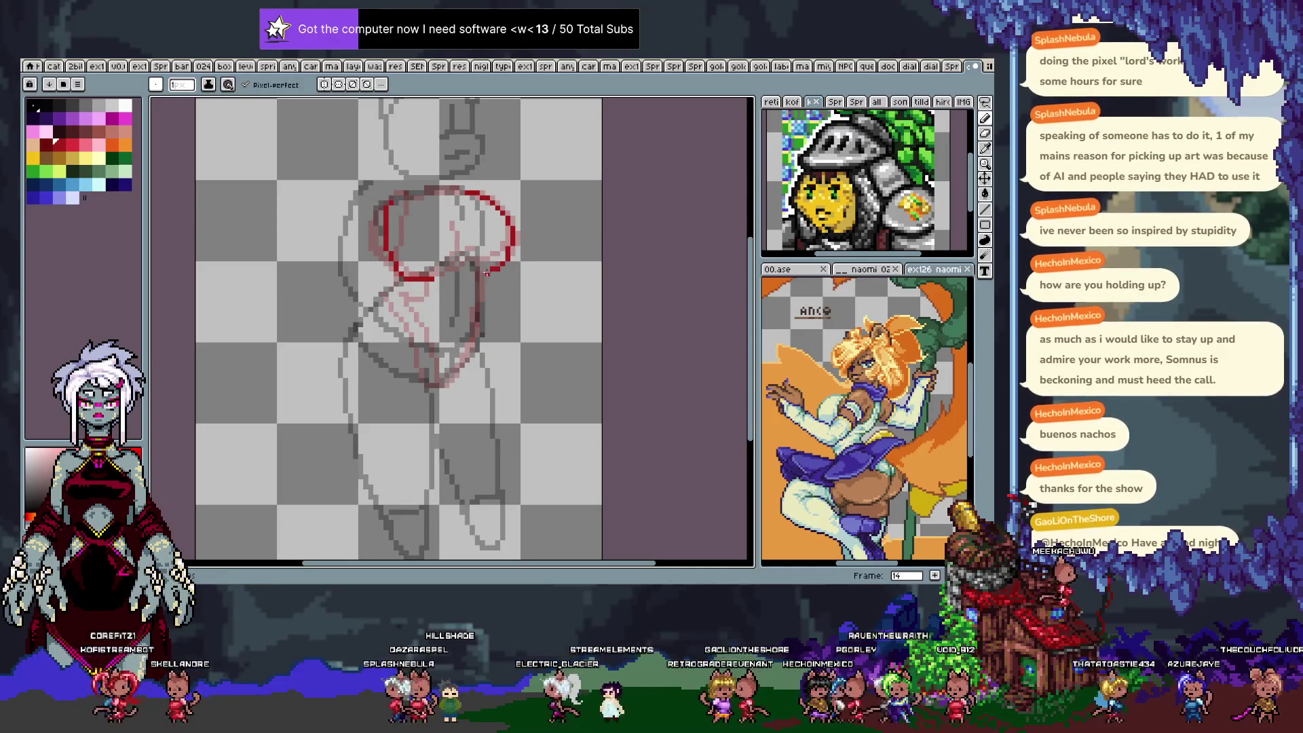
Undo the stray strokes and draw a red curve down the hip circle's left side on frame 14.
key(ctrl+z)
key(ctrl+z)
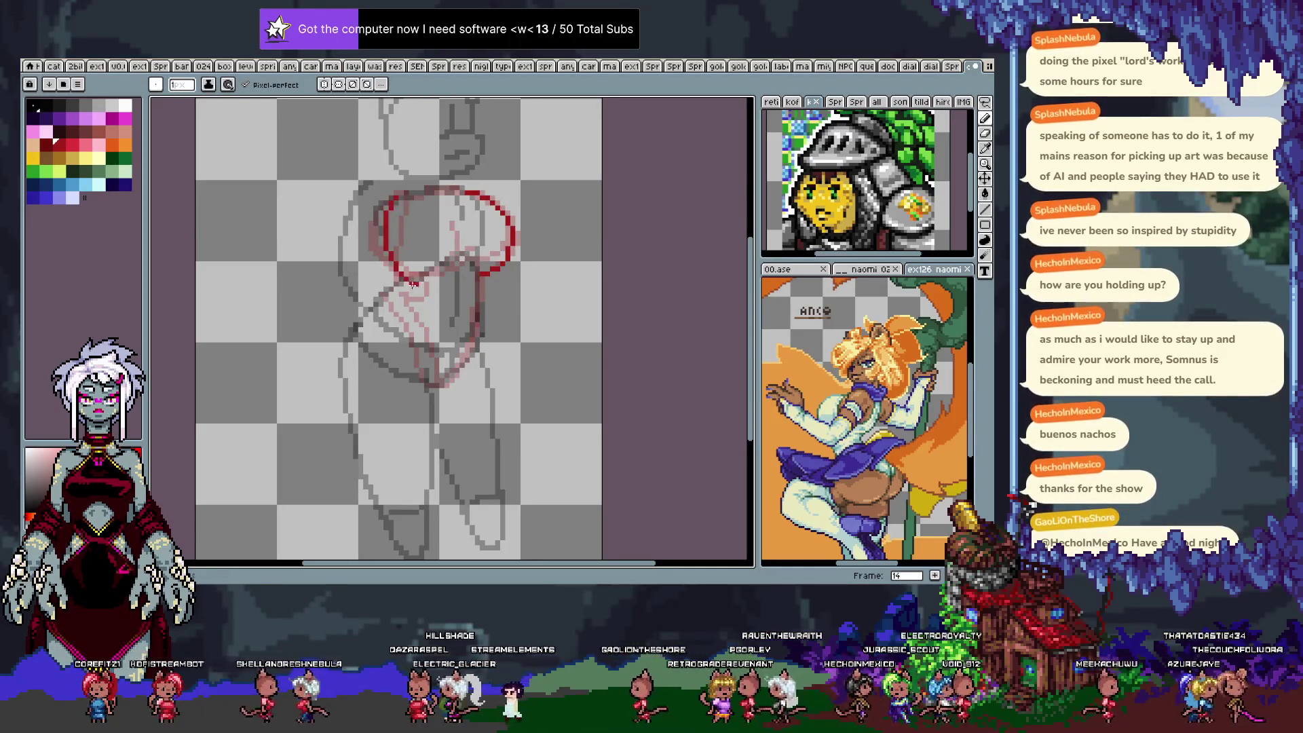
mouse_move(406, 193)
mouse_down()
mouse_move(375, 224)
mouse_move(415, 279)
mouse_up()
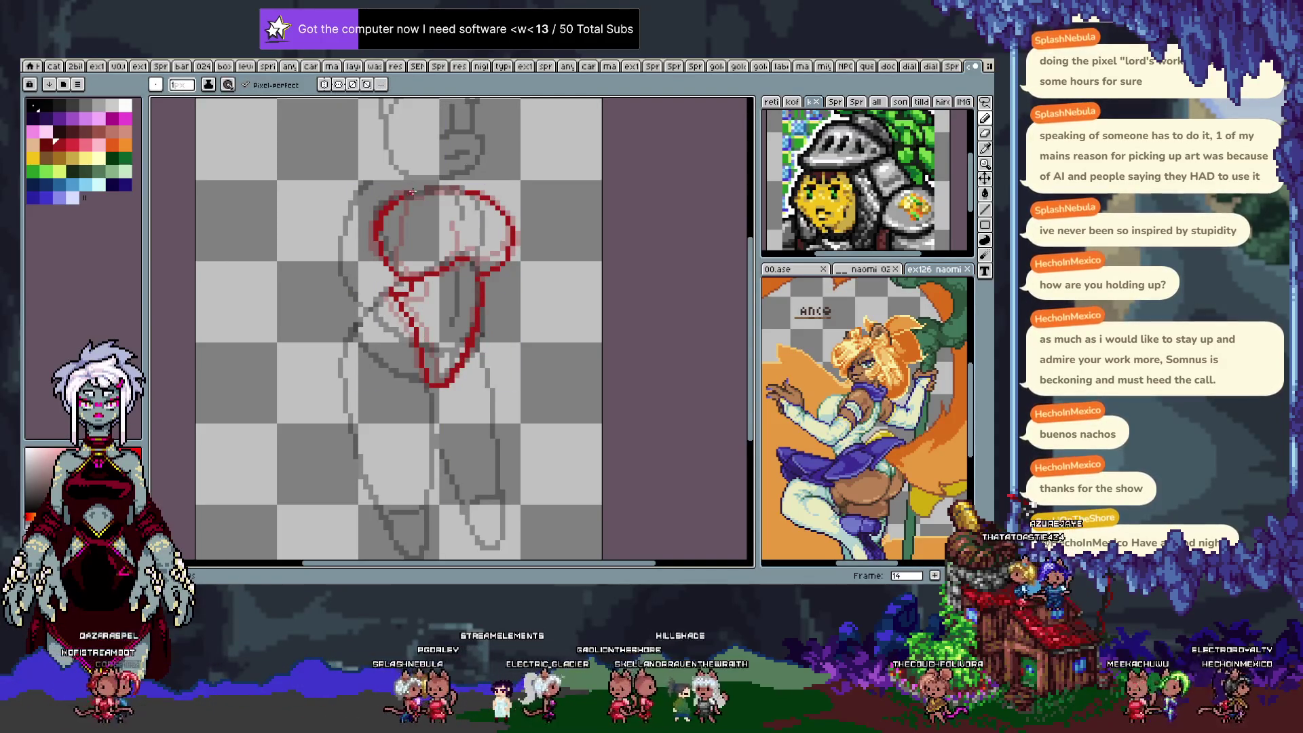
scroll(435, 224, up, 2)
key(Tab)
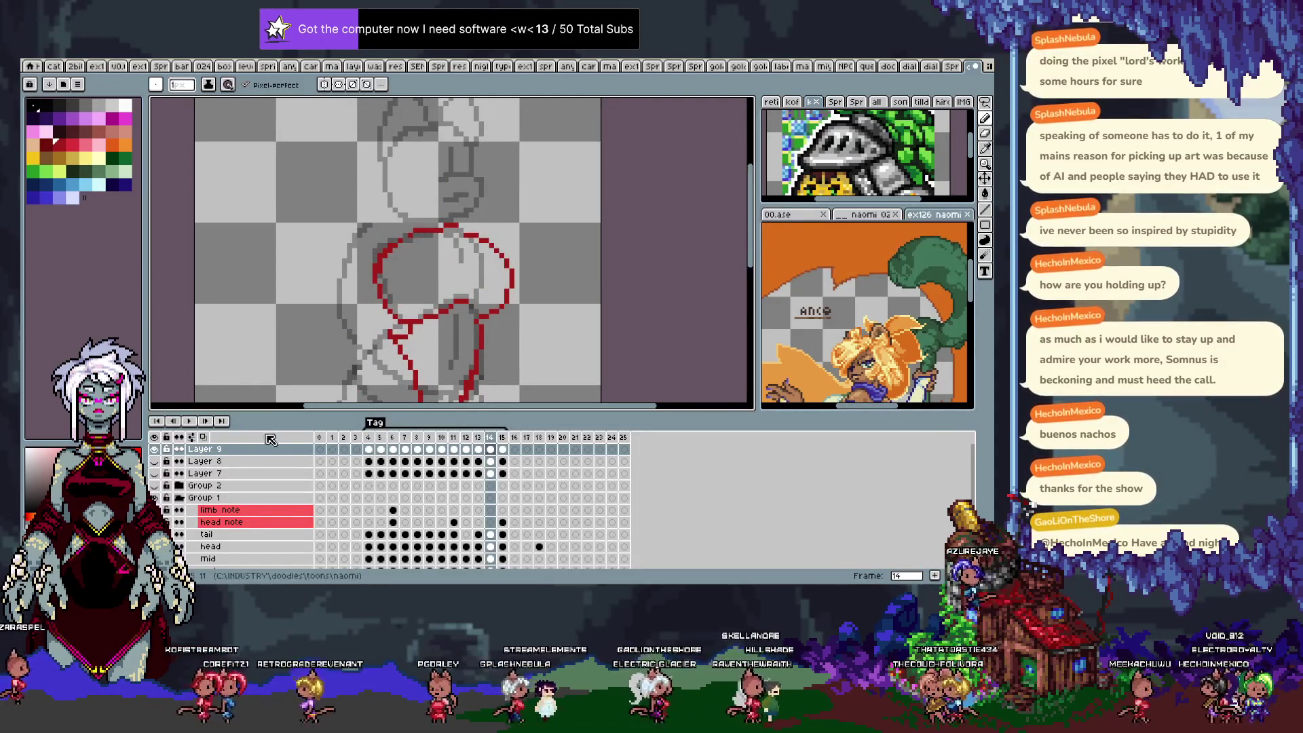
Step back and forth through frames 4 to 12 to review the red hip sketches.
key(Tab)
scroll(339, 347, up, 2)
key(comma)
key(comma)
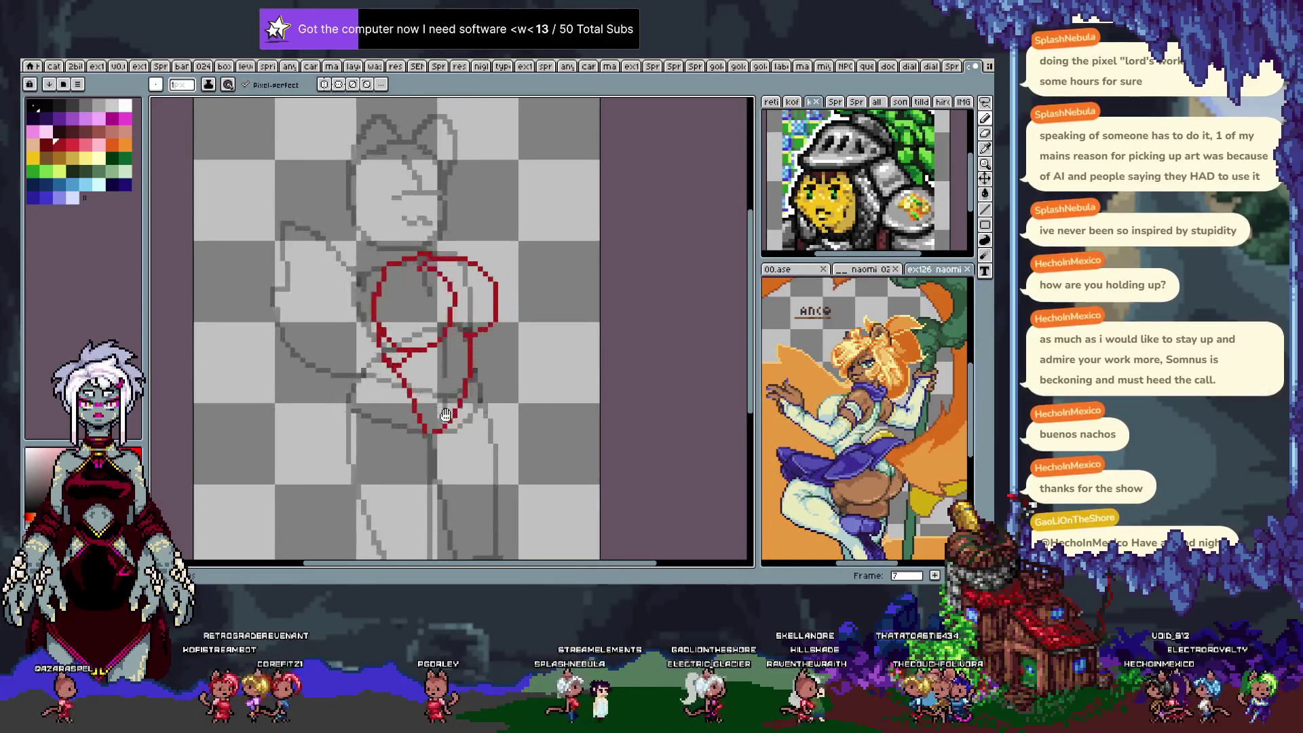
key(comma)
key(comma)
key(comma)
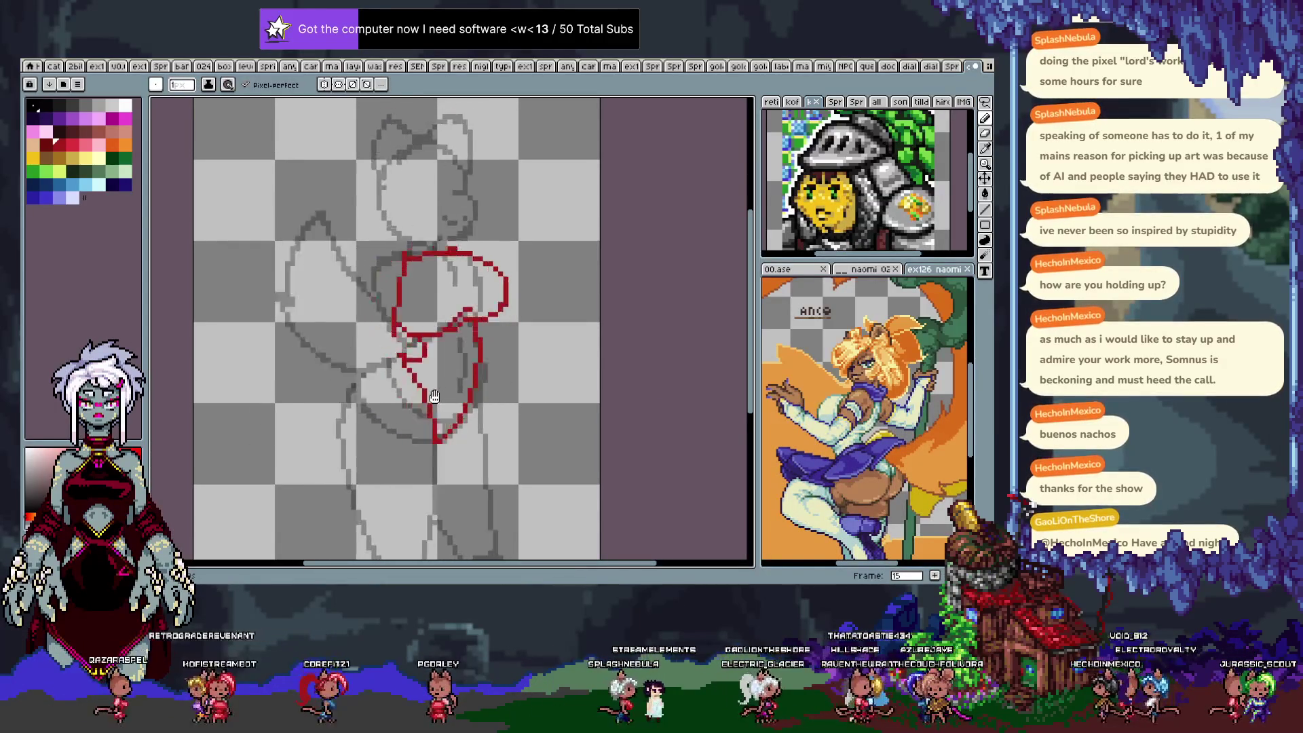
key(comma)
key(comma)
key(comma)
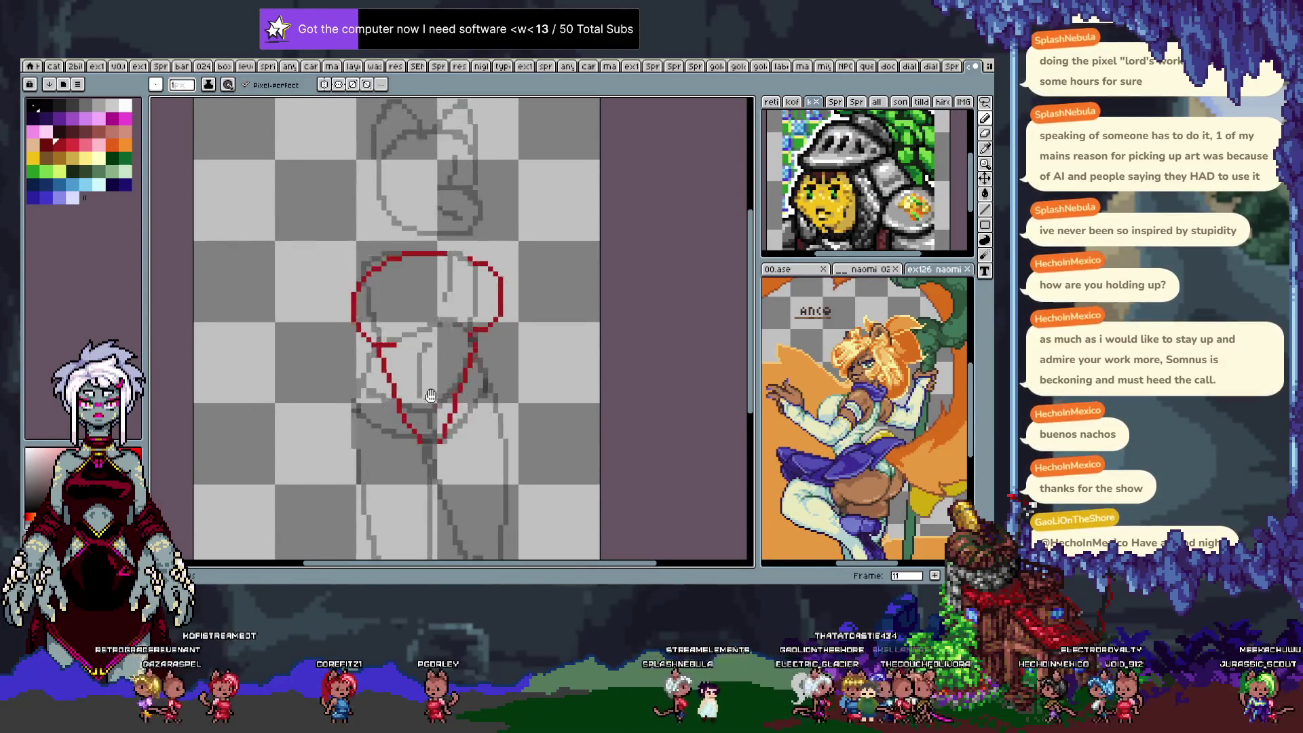
key(period)
key(period)
key(period)
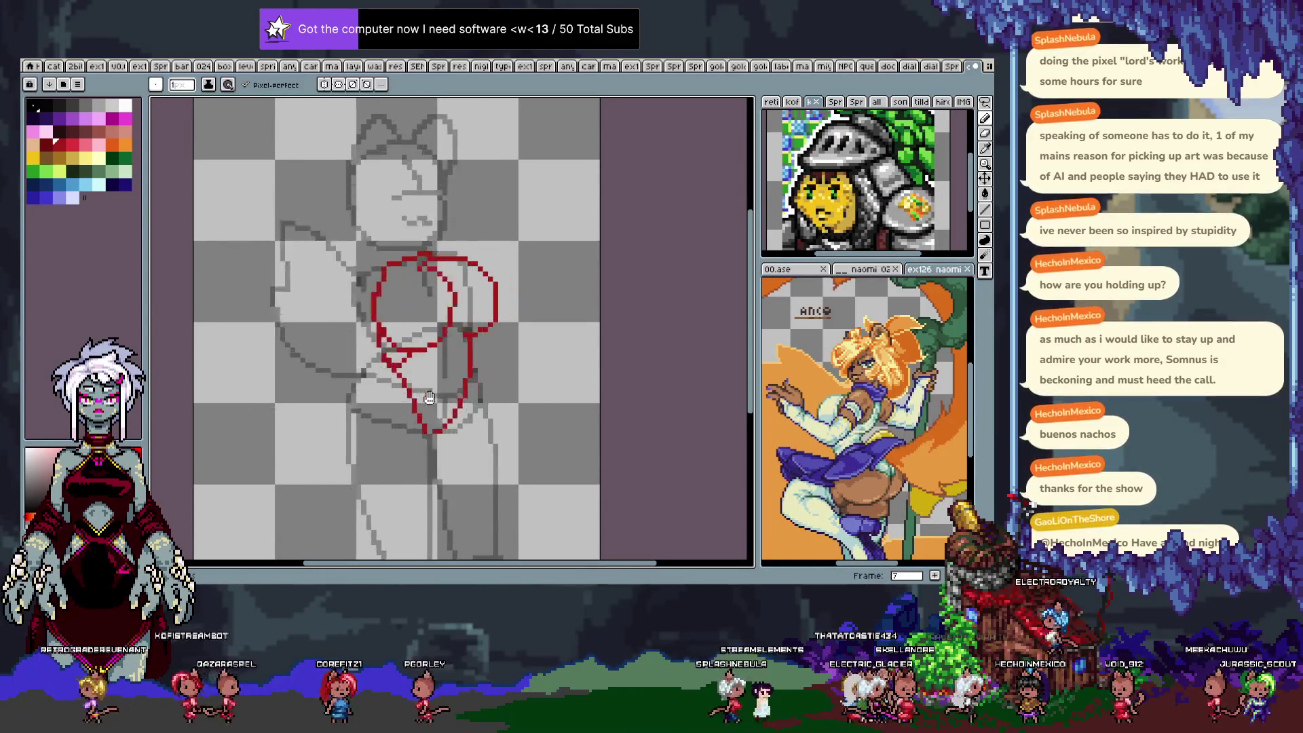
key(comma)
key(comma)
key(comma)
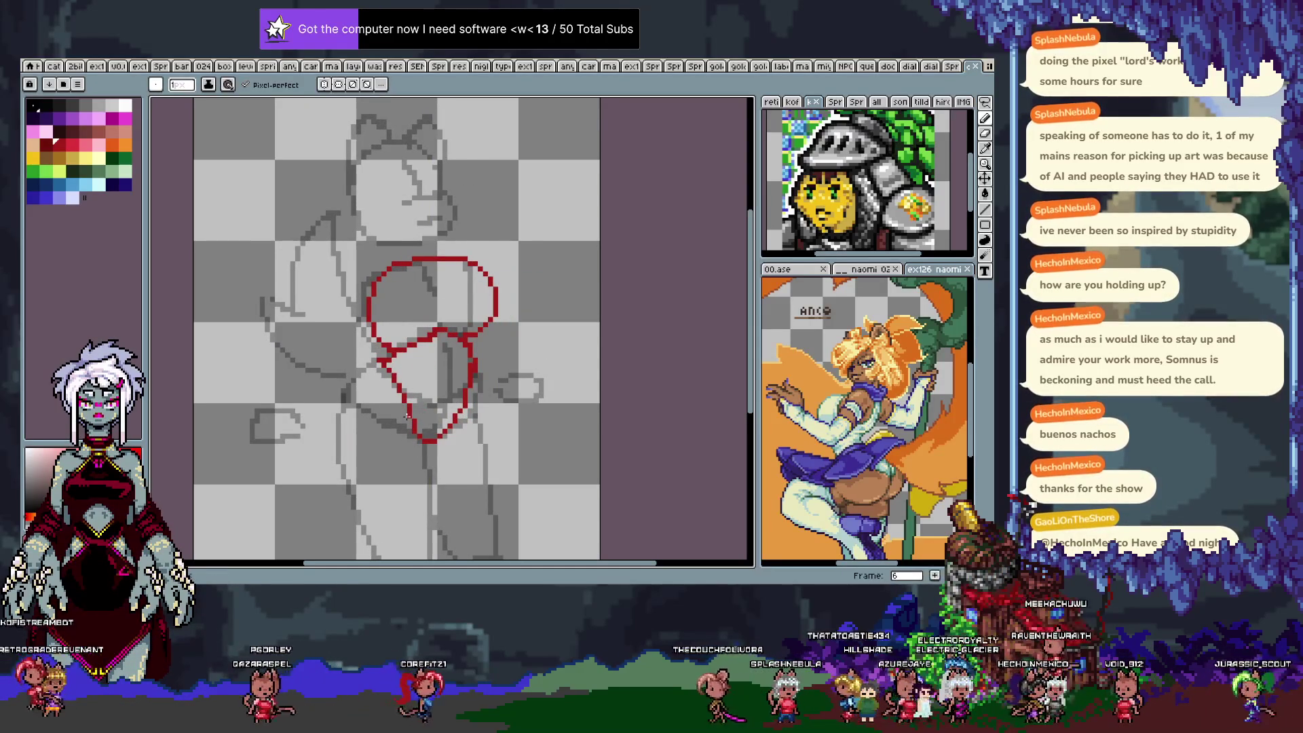
Hide Layer 8's red outline, toggle Group 2's visibility and play the animation.
key(Tab)
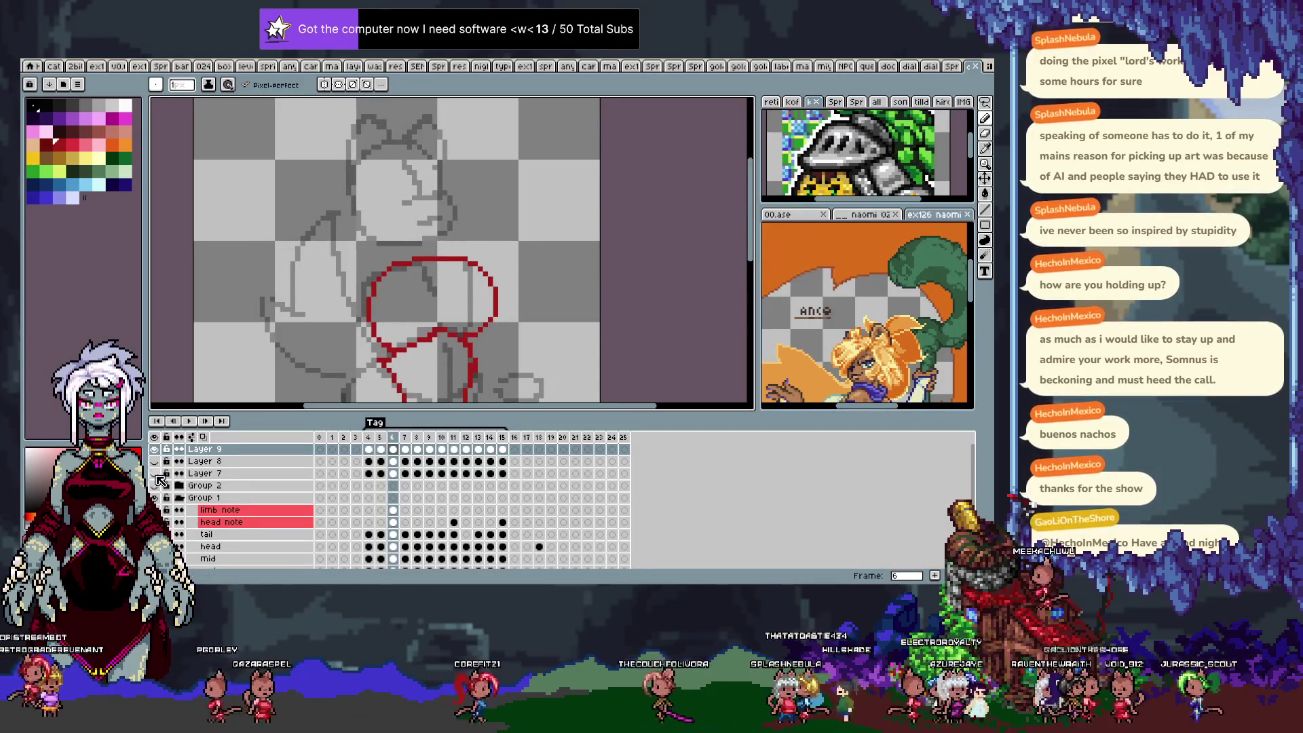
click(155, 462)
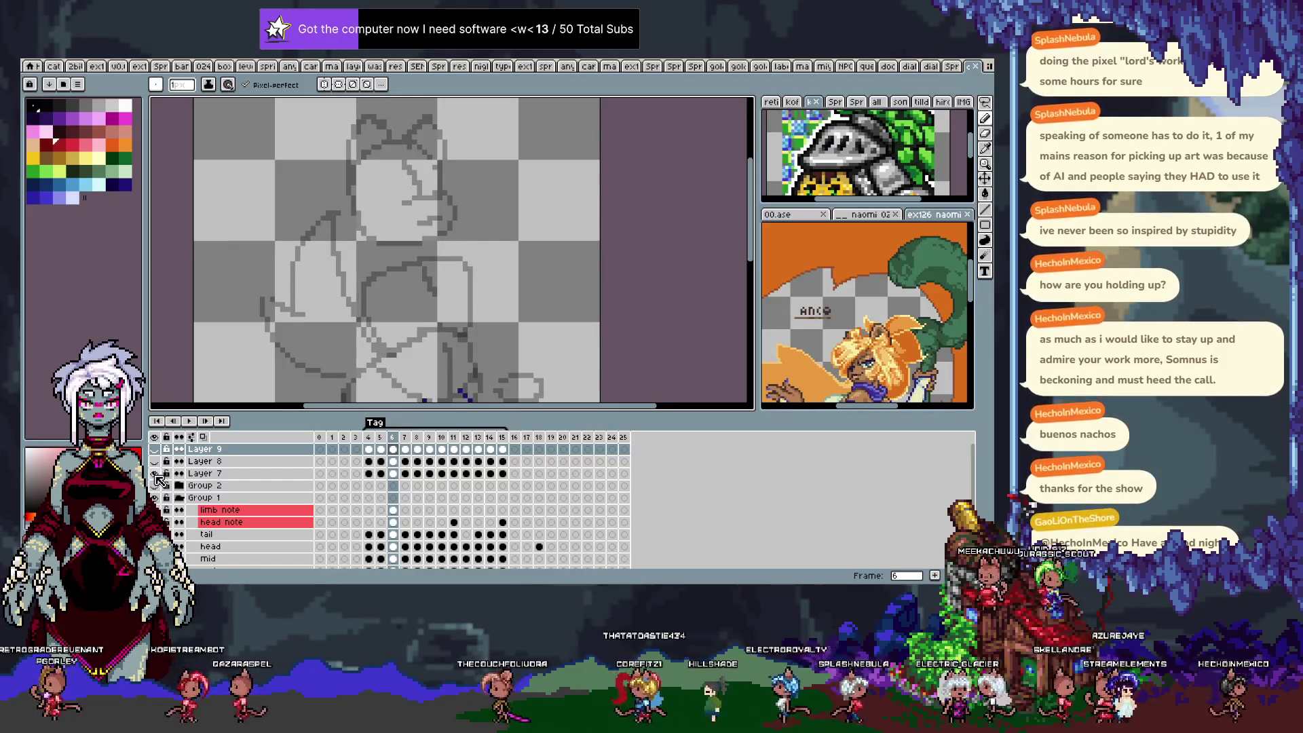
click(156, 486)
key(Tab)
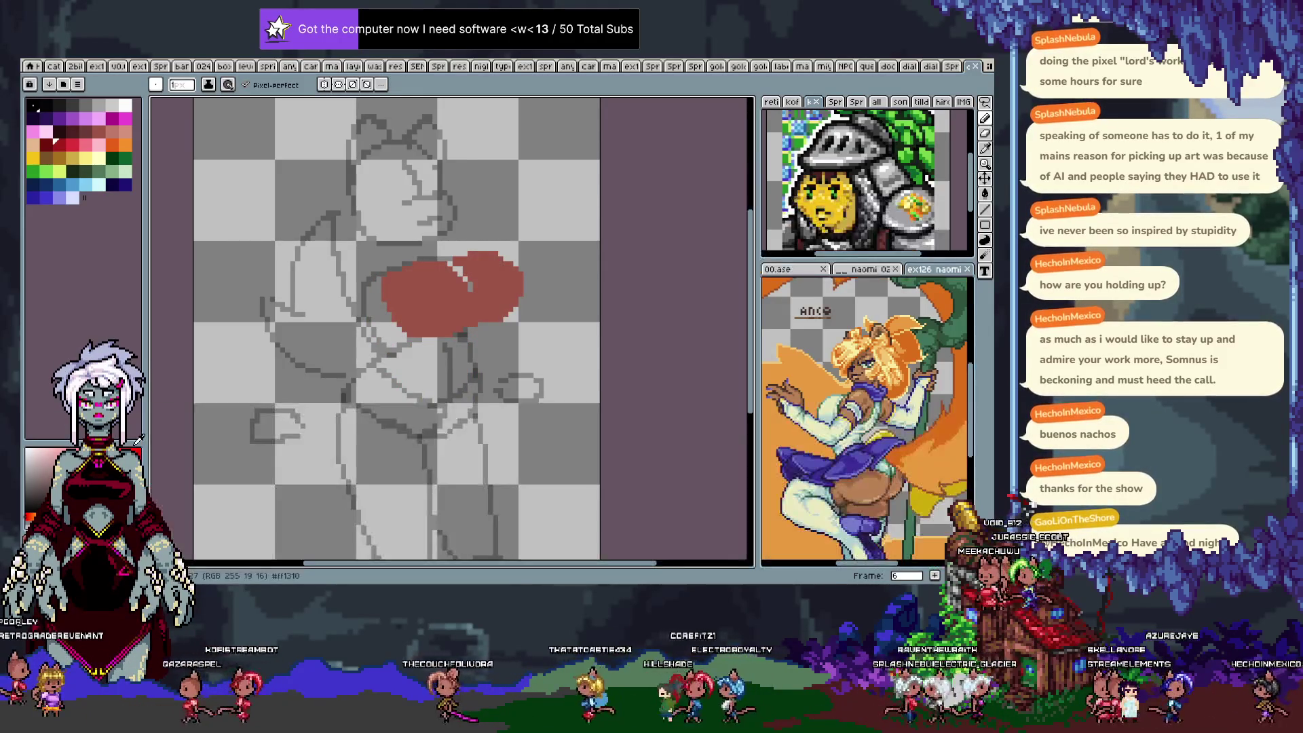
key(Return)
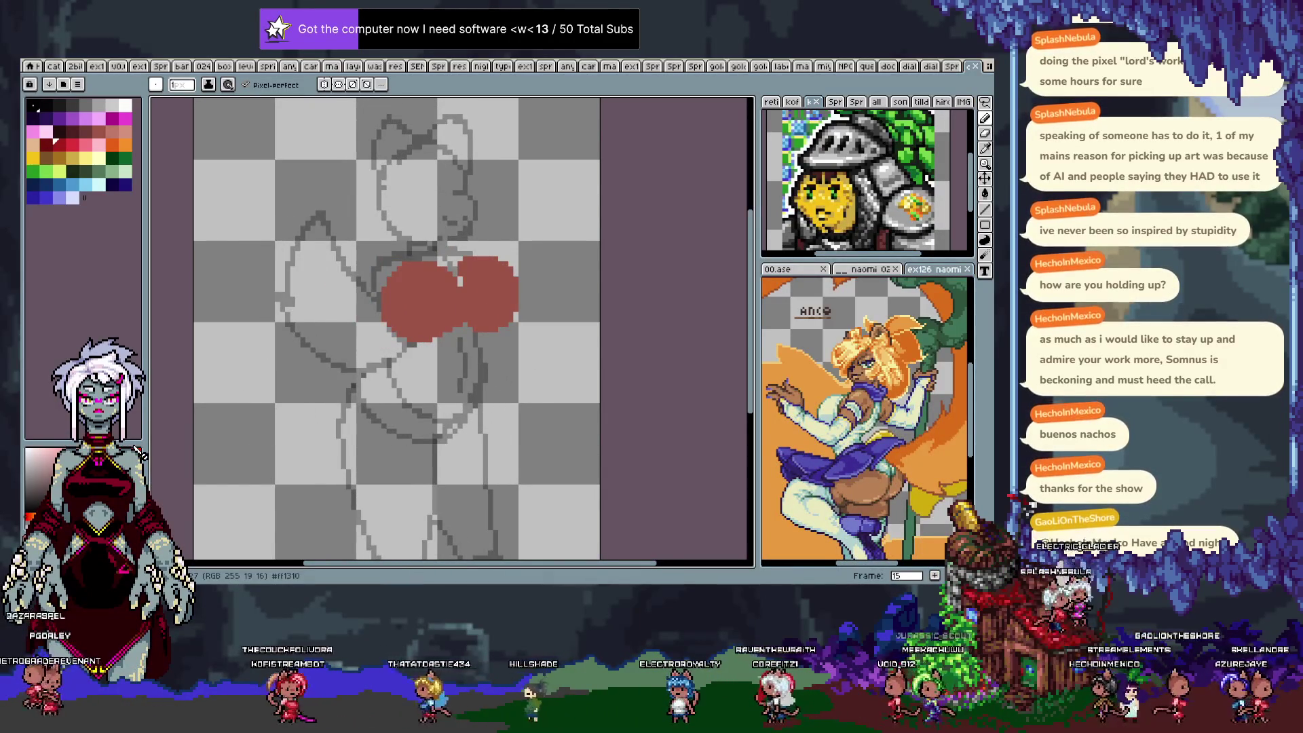
Hide the red note blobs layer and reposition the view of the sketch.
key(Tab)
click(155, 498)
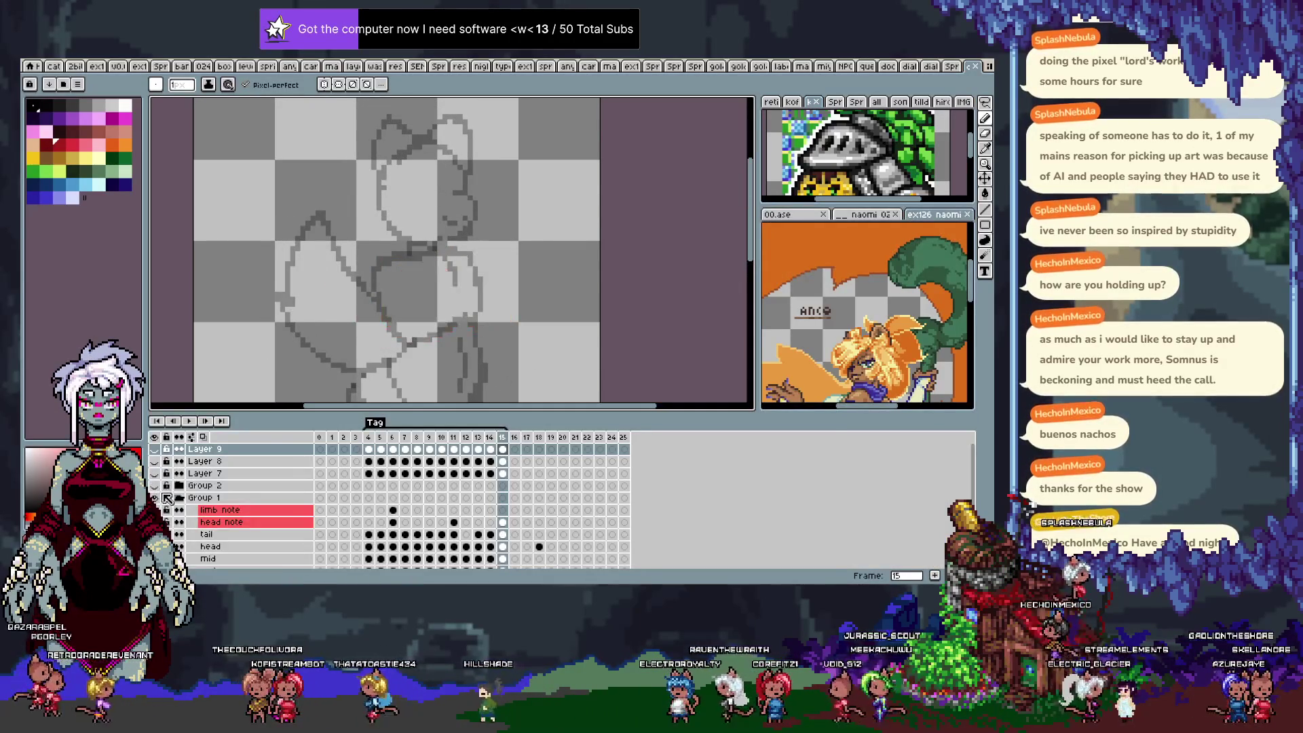
key(Tab)
mouse_move(215, 450)
mouse_down()
mouse_move(391, 224)
mouse_move(380, 321)
mouse_up()
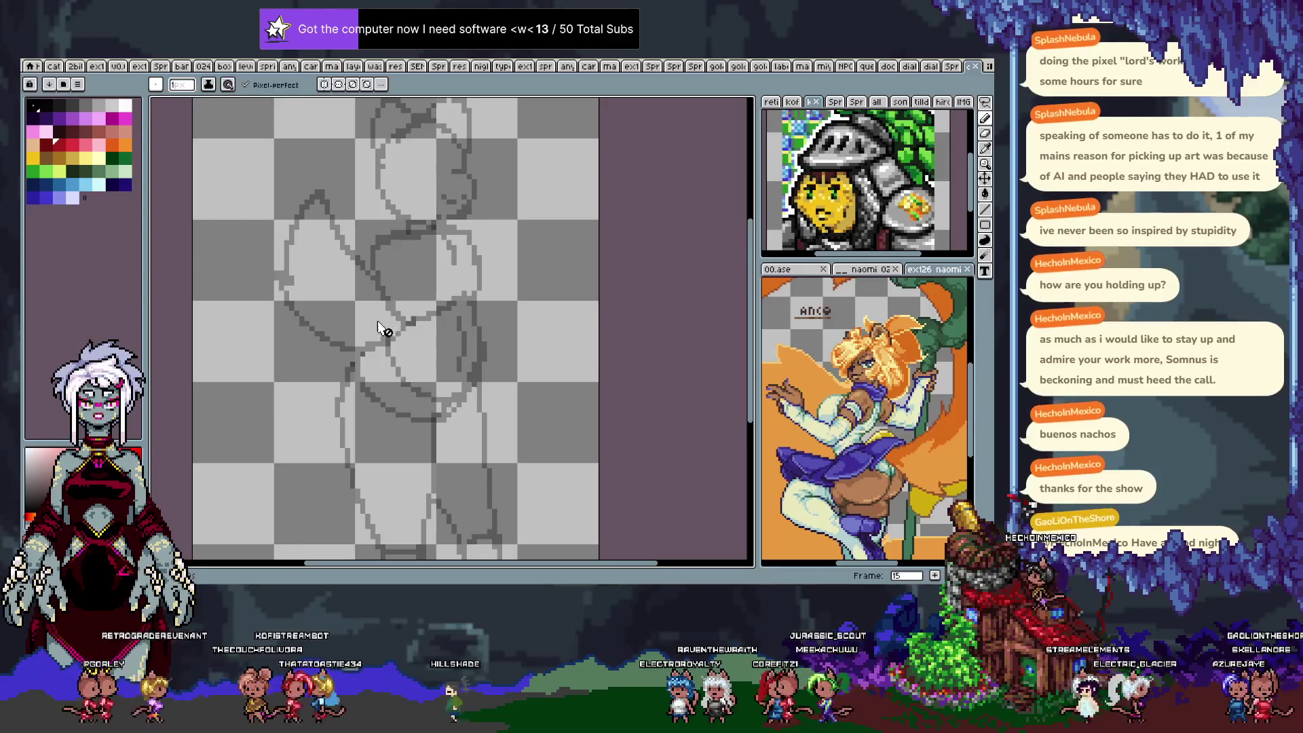
scroll(369, 316, down, 2)
scroll(369, 315, up, 1)
key(Tab)
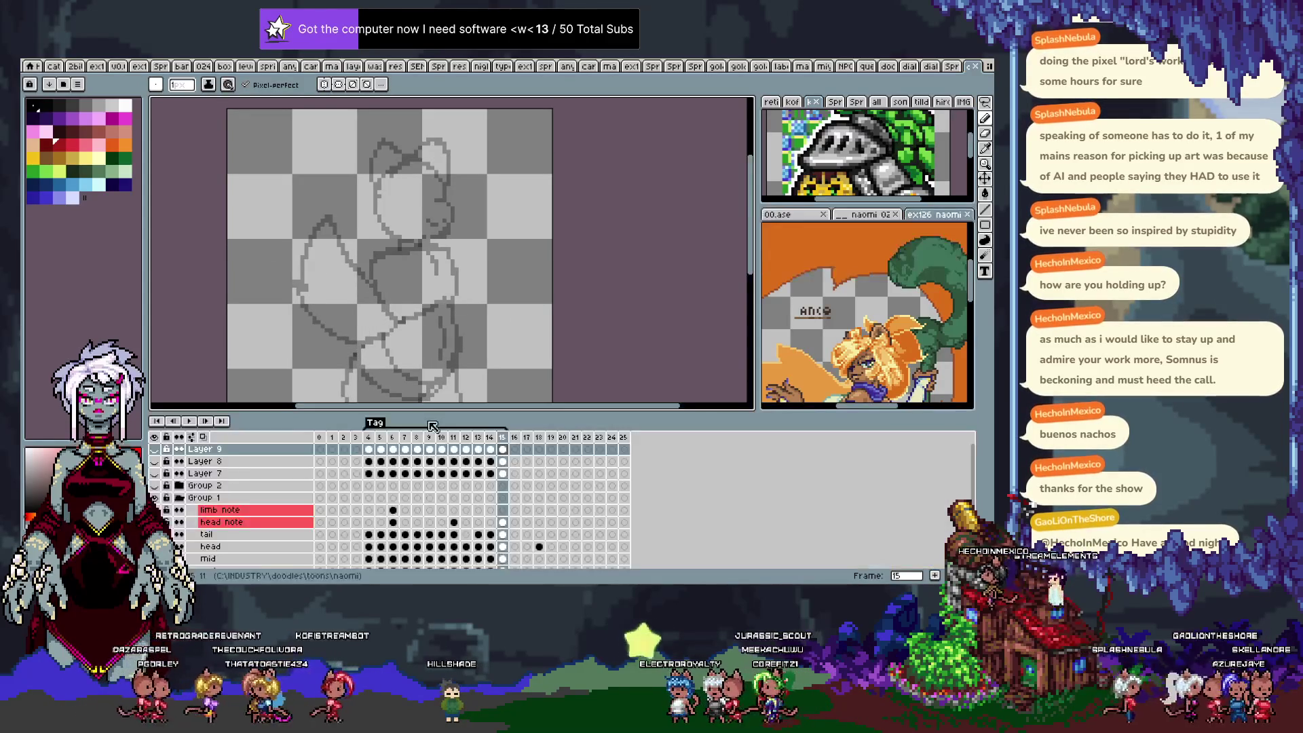
Select the layers from main up to head note and check their Layer Properties.
scroll(353, 470, down, 2)
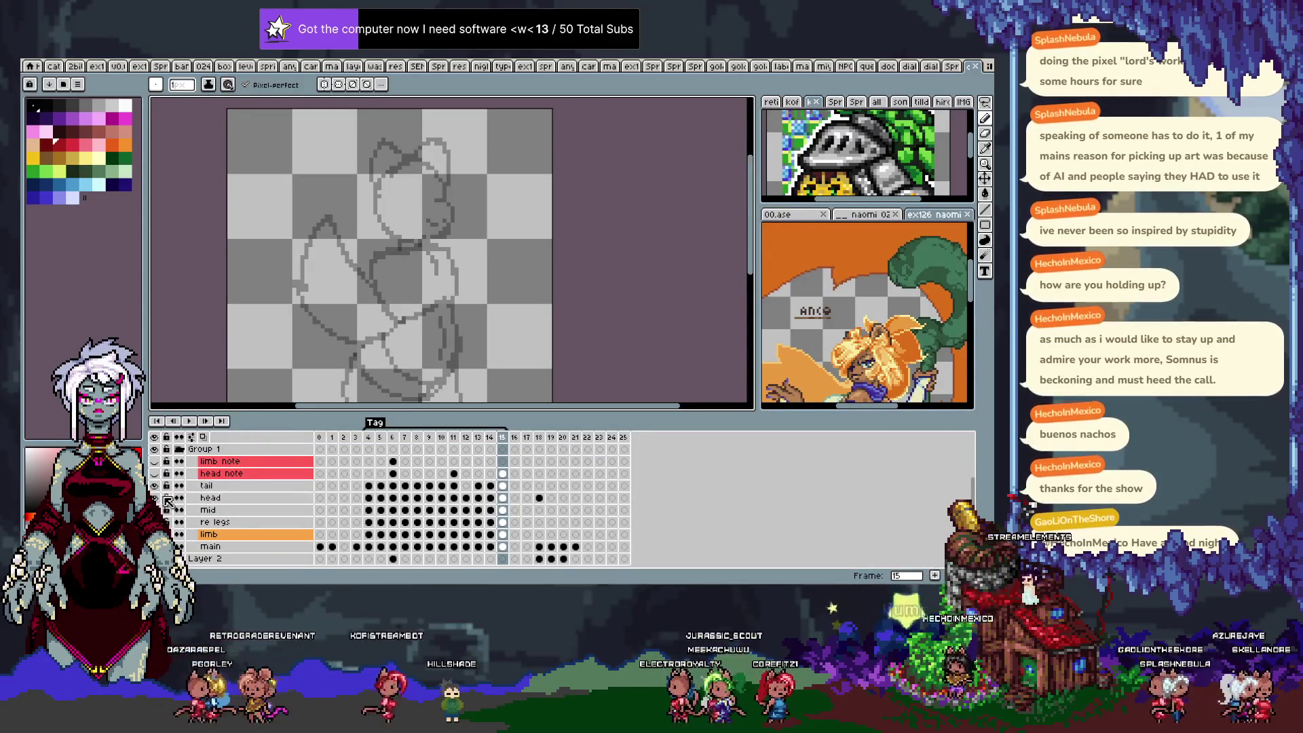
scroll(173, 488, up, 1)
scroll(166, 488, down, 3)
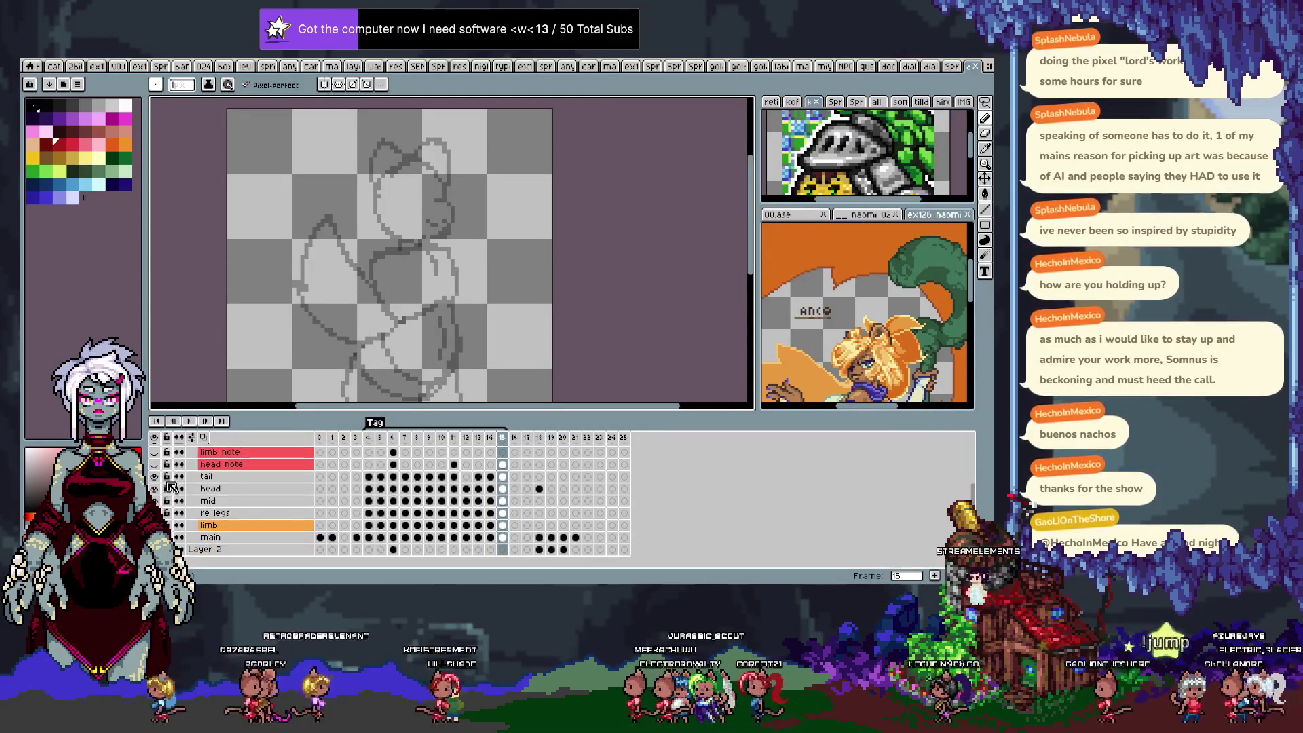
drag(239, 540, 242, 452)
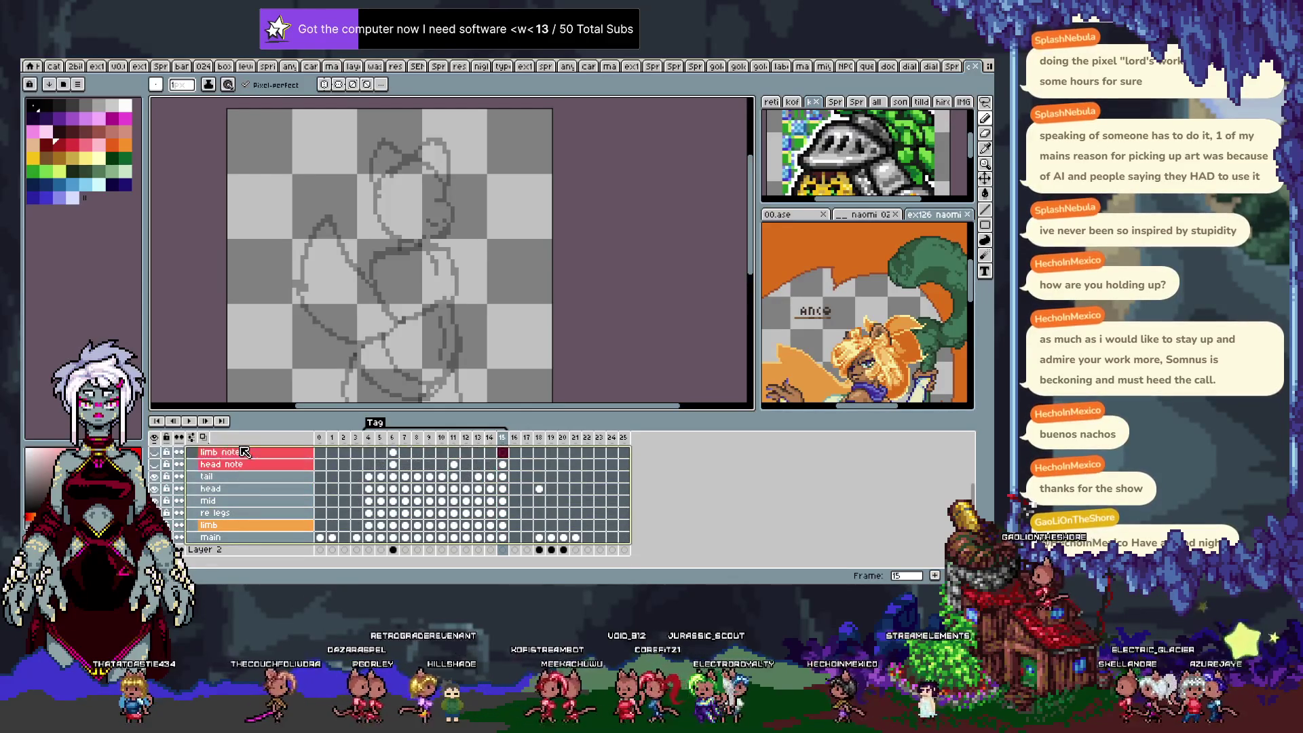
scroll(243, 452, up, 2)
right_click(251, 479)
click(285, 486)
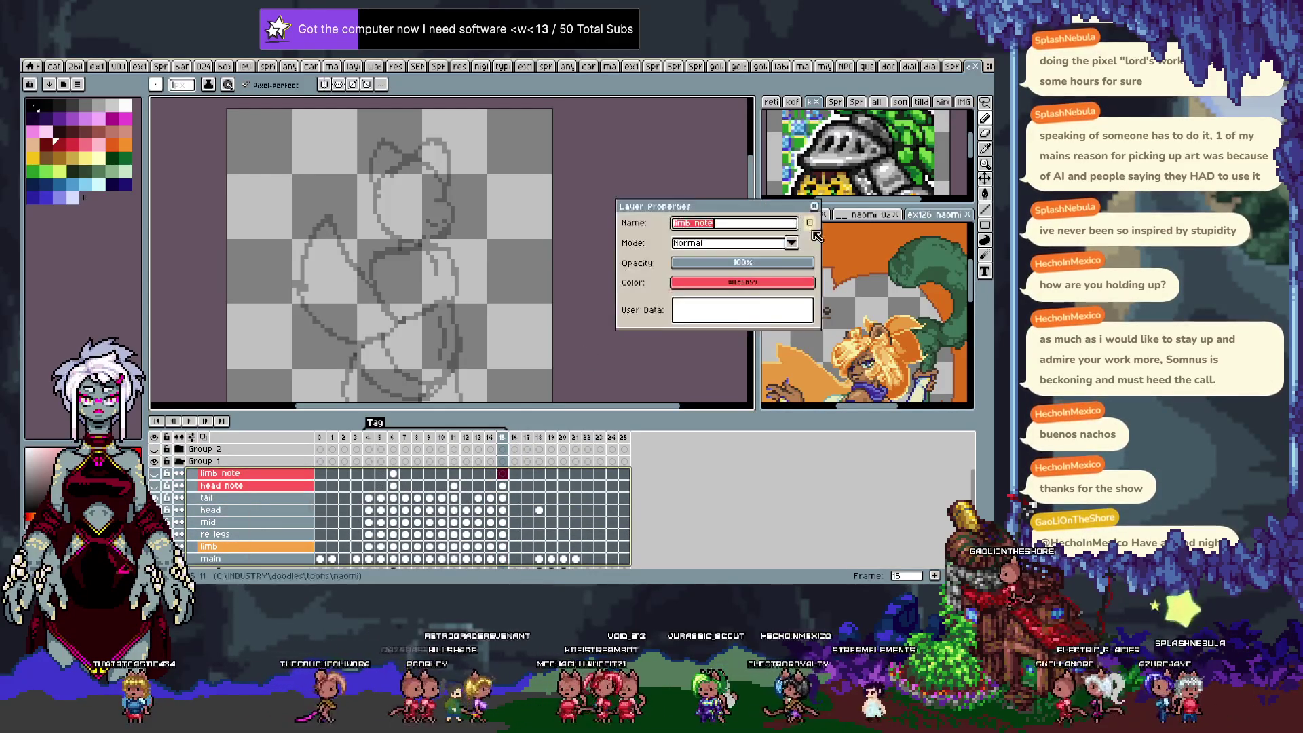
click(812, 265)
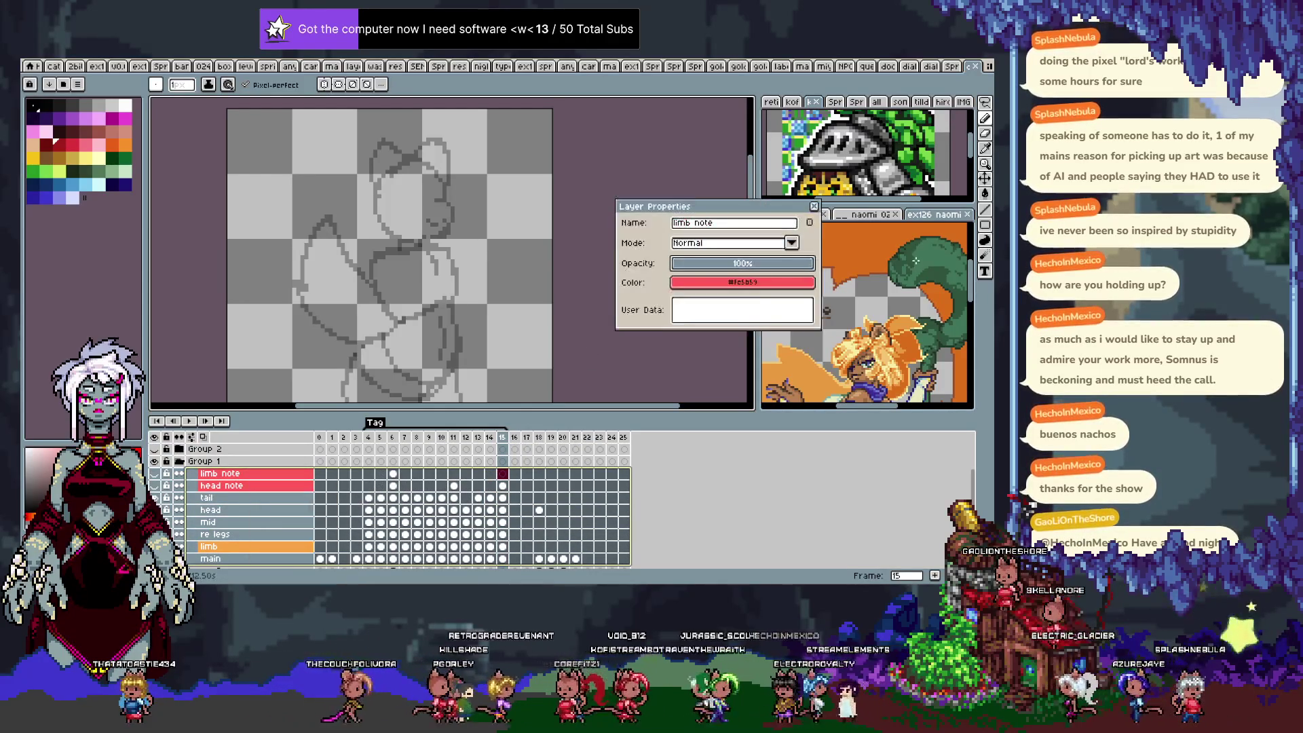
click(816, 207)
scroll(238, 516, down, 1)
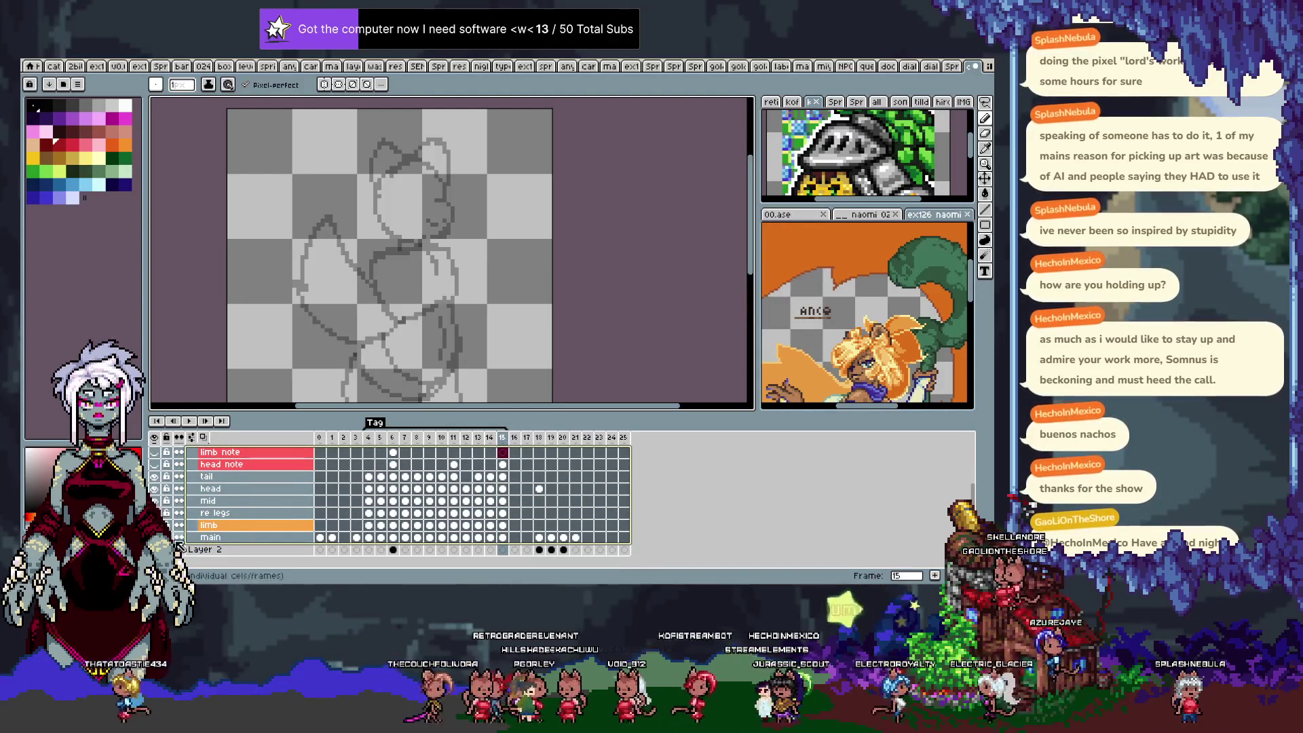
Select the head, mid and re legs layers and raise the tail layer's opacity to 100%.
right_click(224, 453)
click(251, 462)
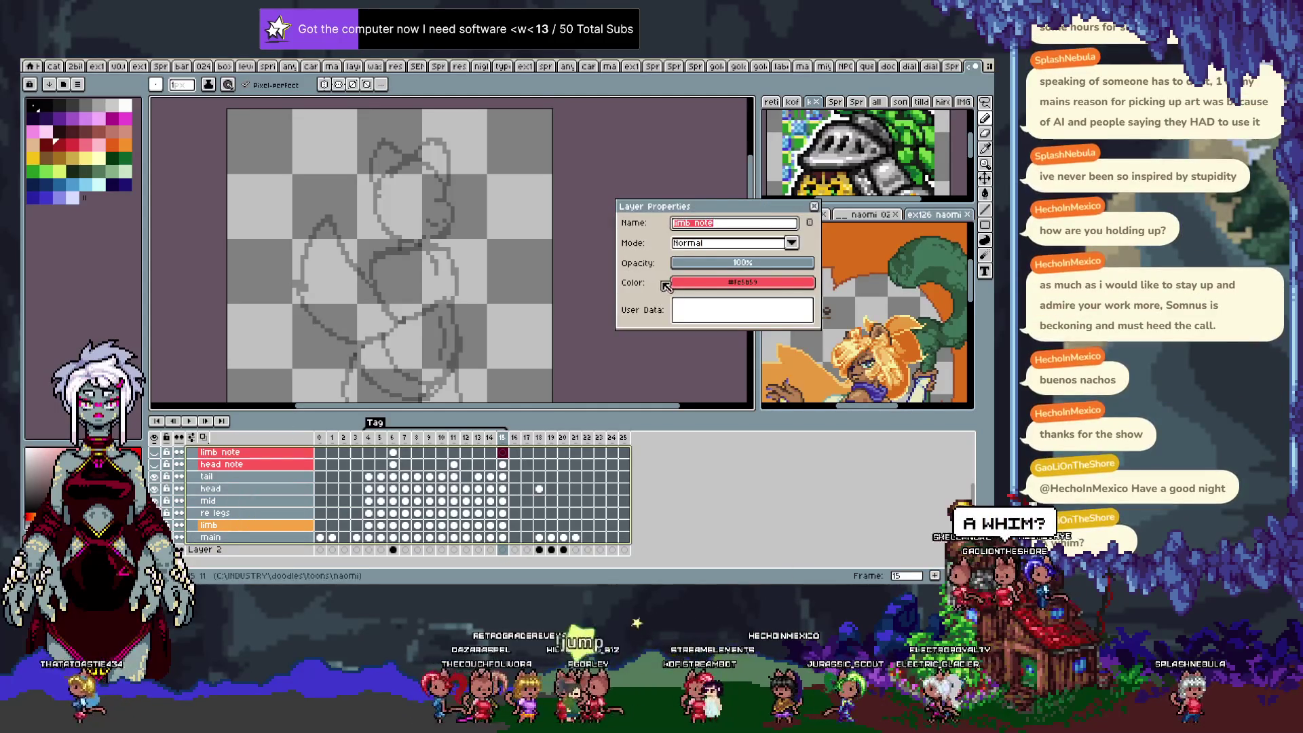
click(804, 265)
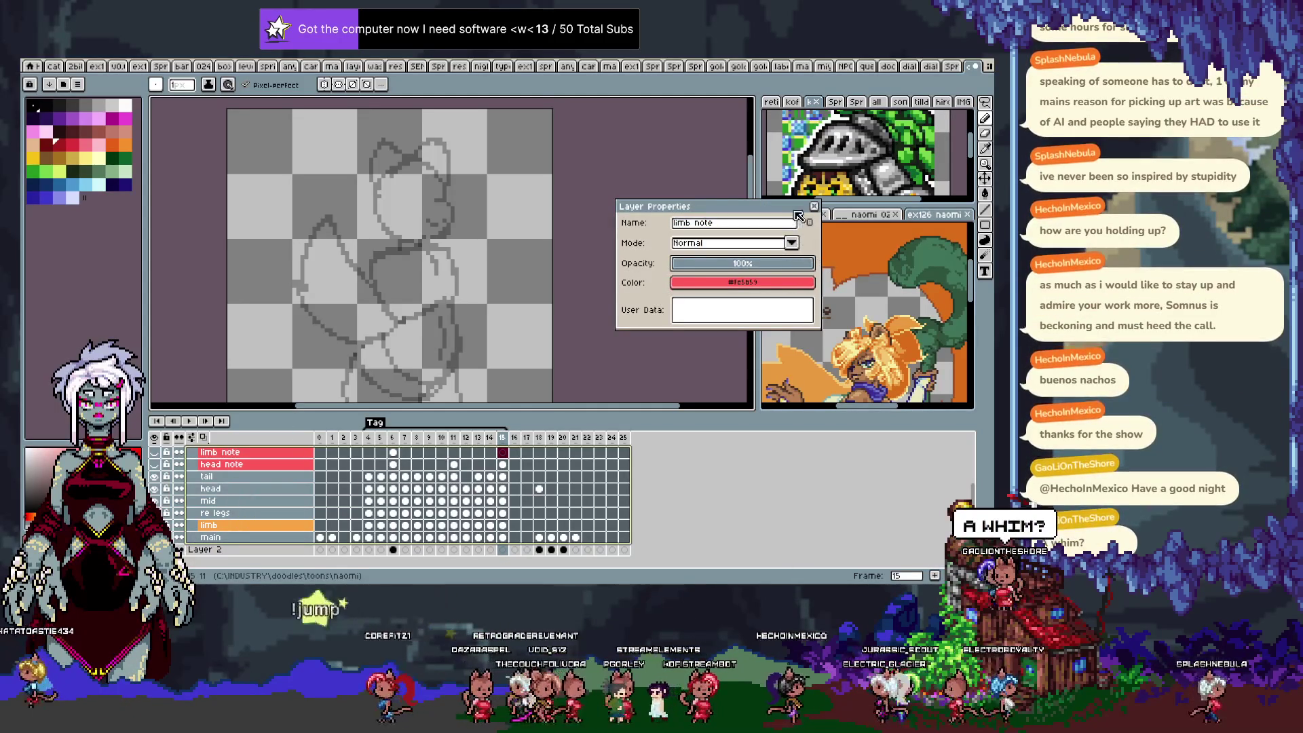
click(238, 502)
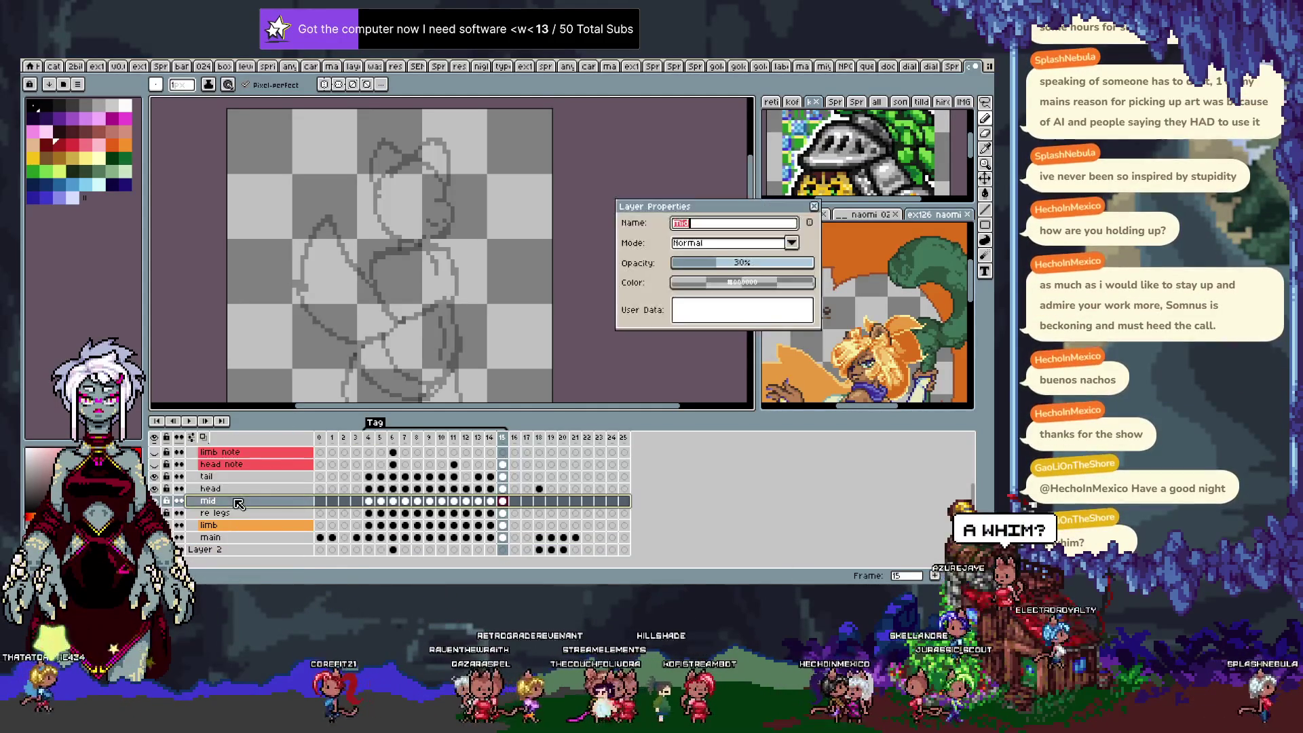
drag(237, 513, 256, 479)
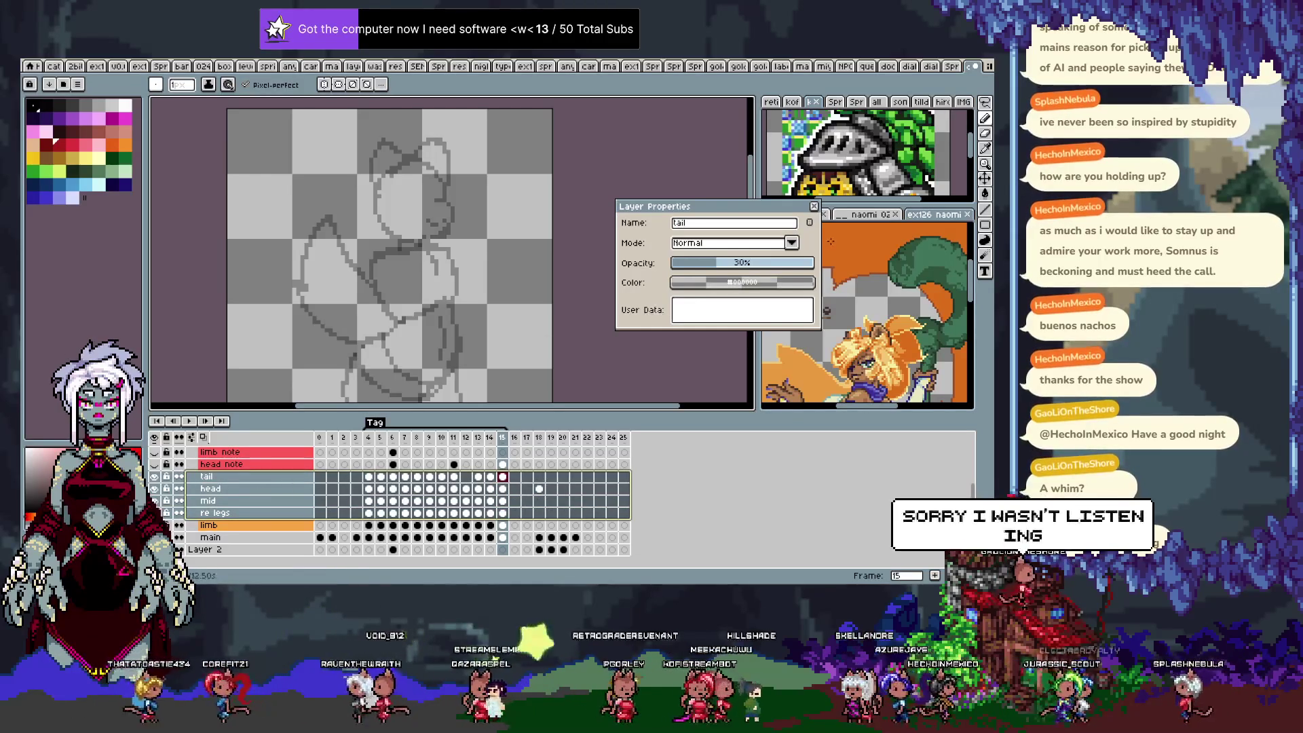
drag(804, 267, 814, 266)
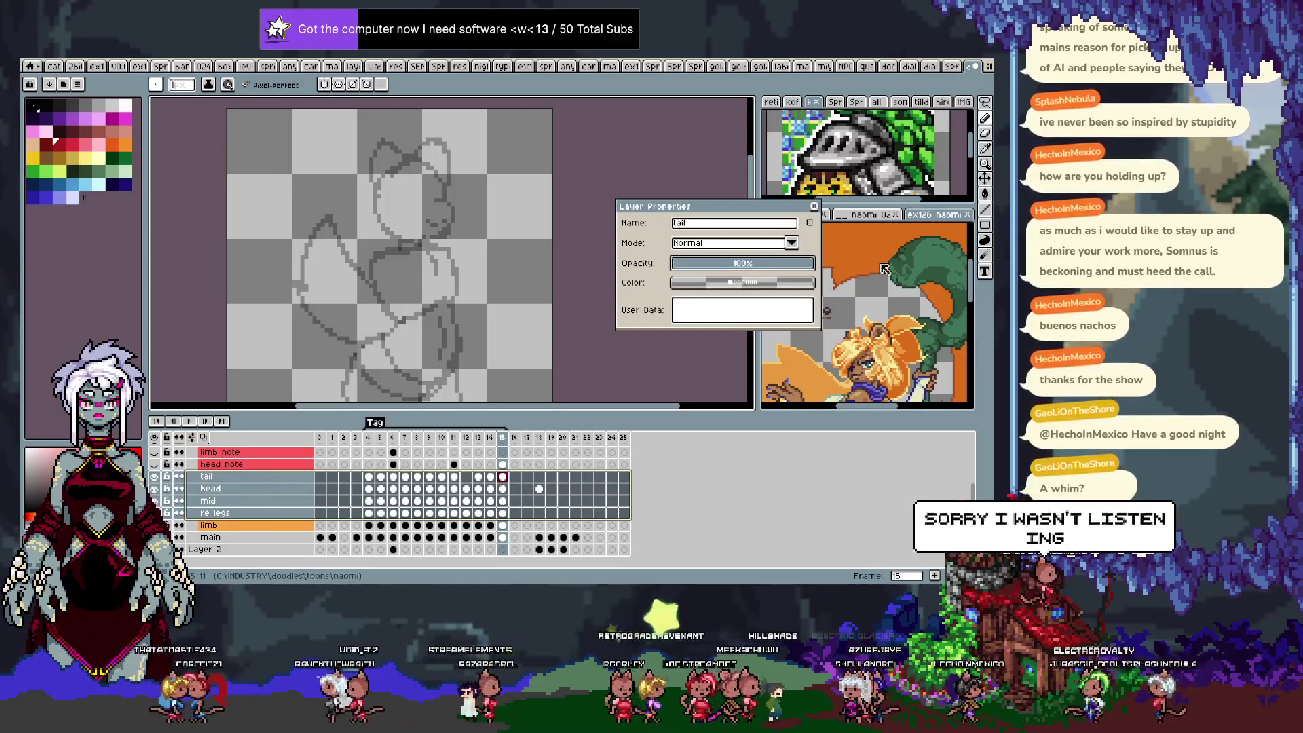
Check the limb, main, head note and limb note layers' properties, then enlarge the canvas.
click(242, 528)
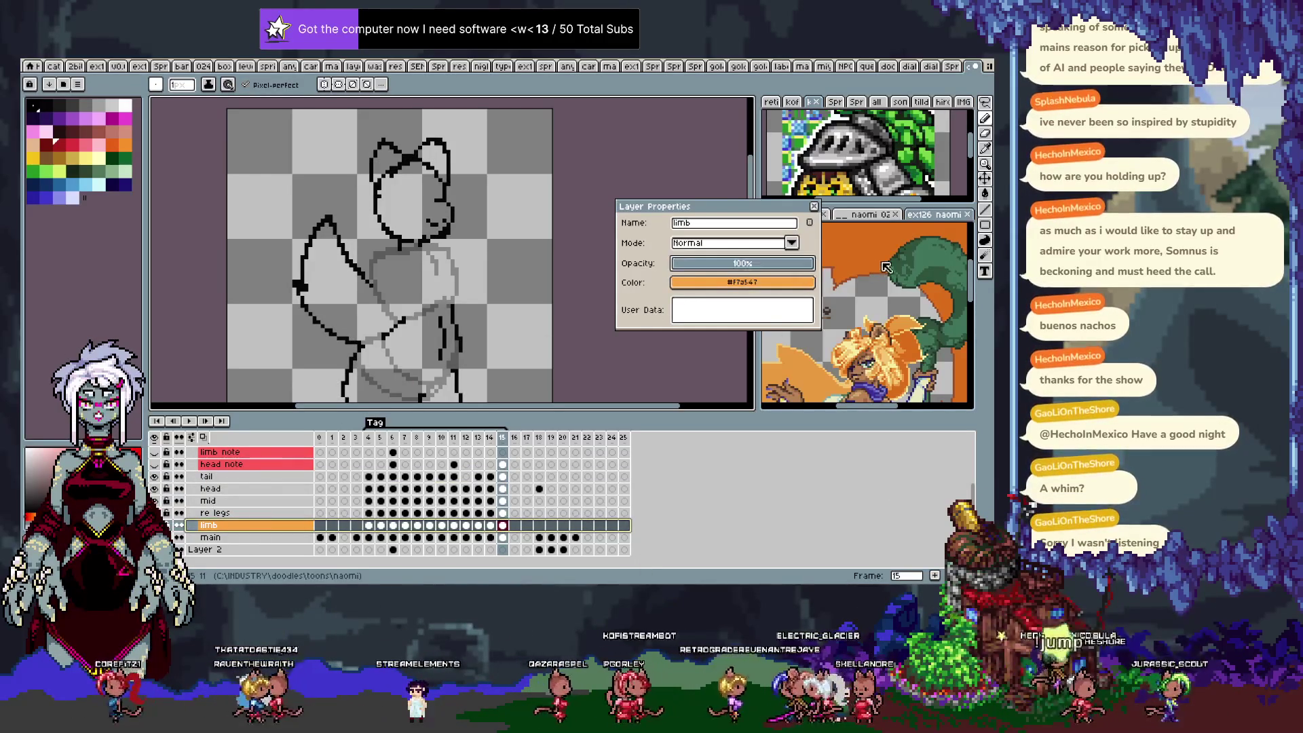
click(231, 538)
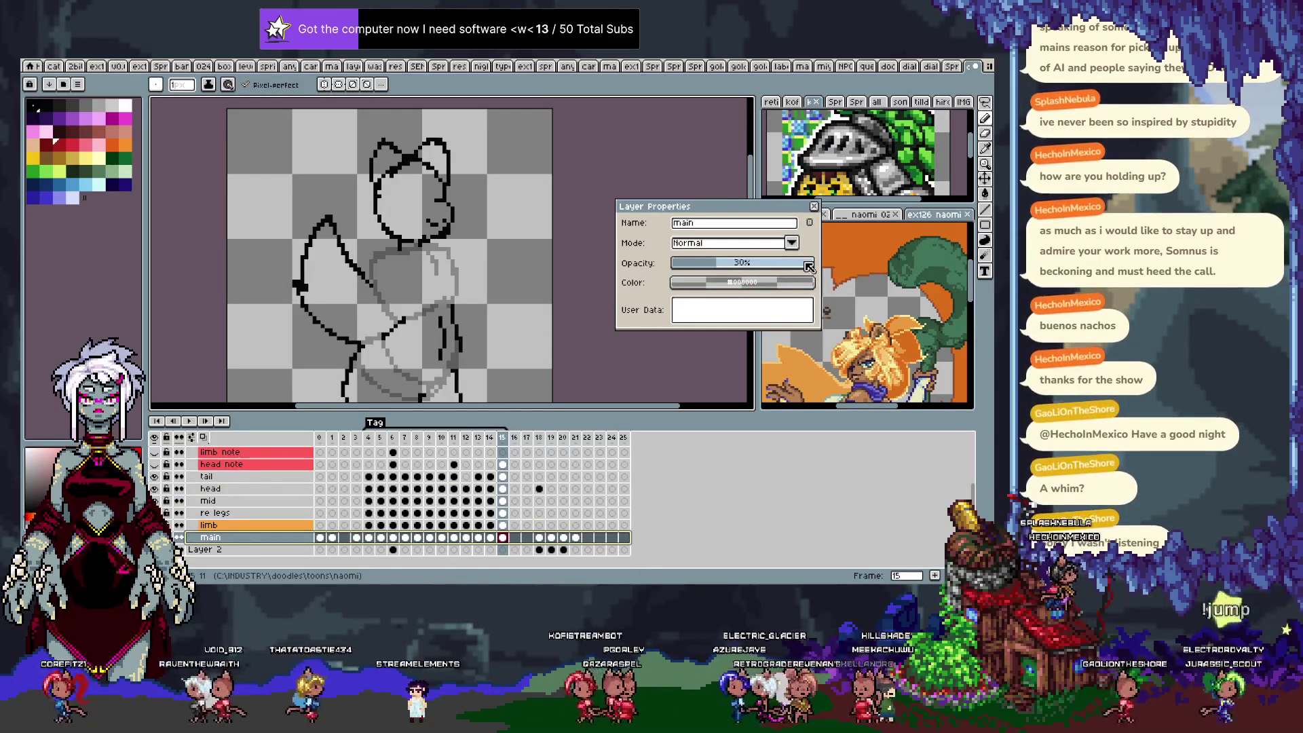
scroll(238, 475, up, 1)
click(244, 501)
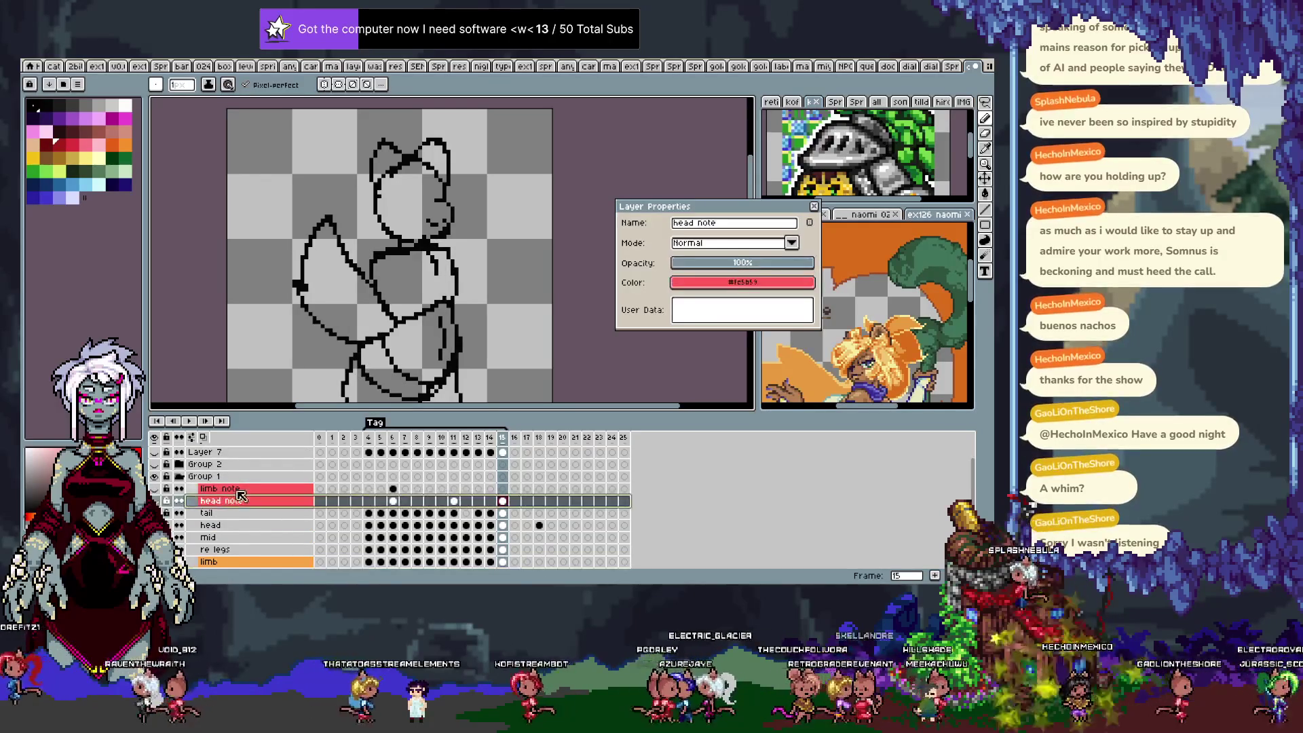
click(251, 490)
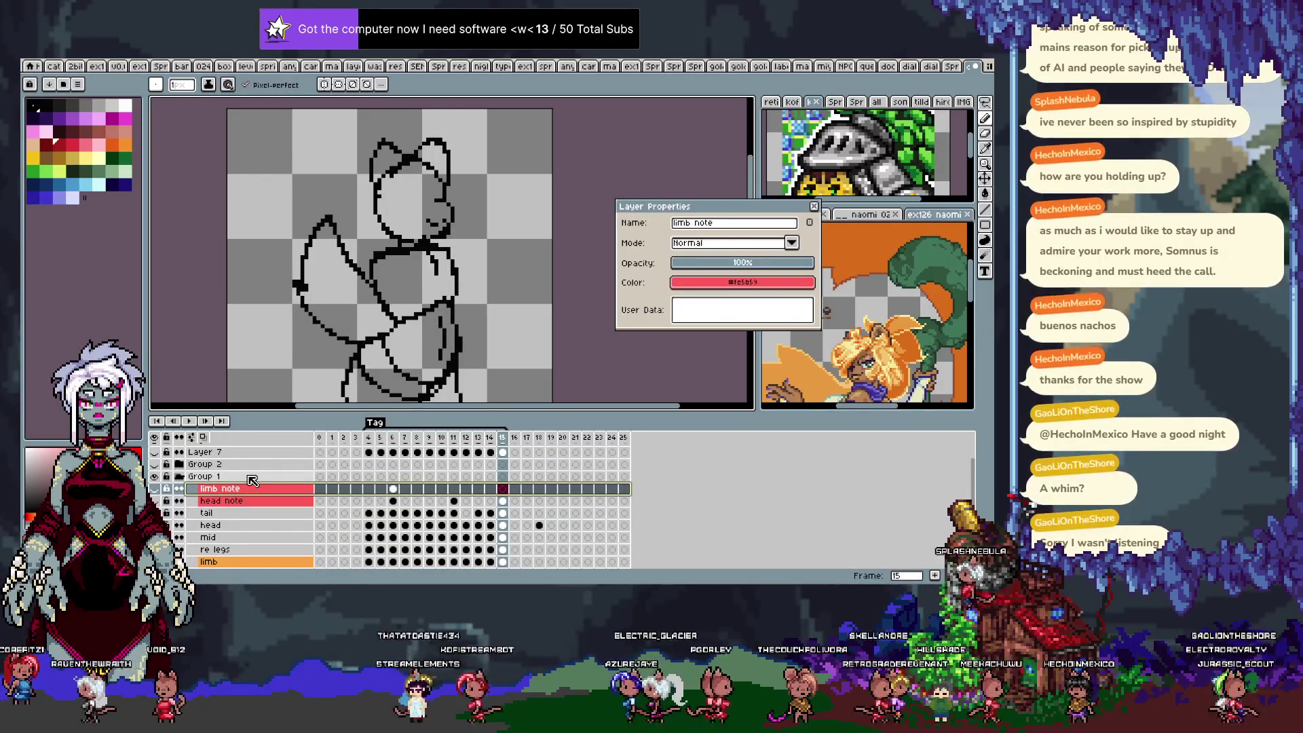
click(816, 206)
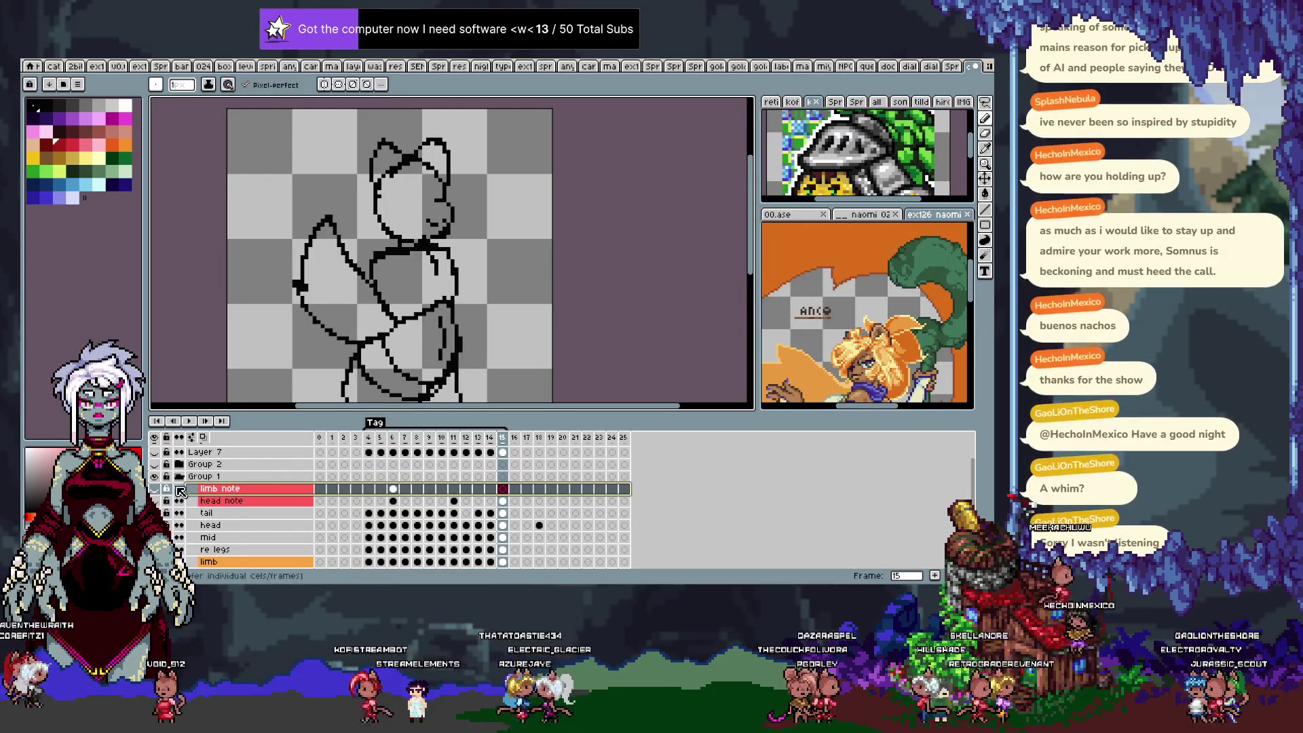
key(Tab)
scroll(312, 404, down, 1)
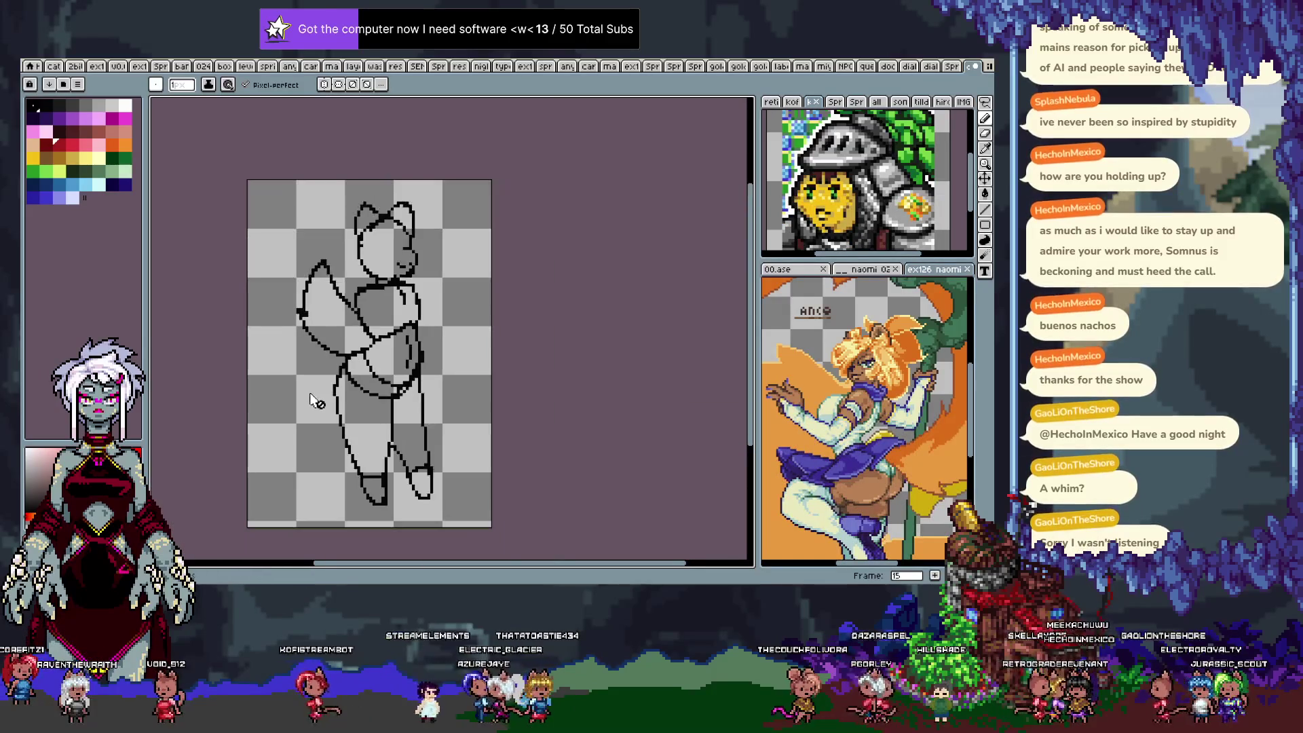
Play the full animation to review the poses, then bring the timeline back.
key(Return)
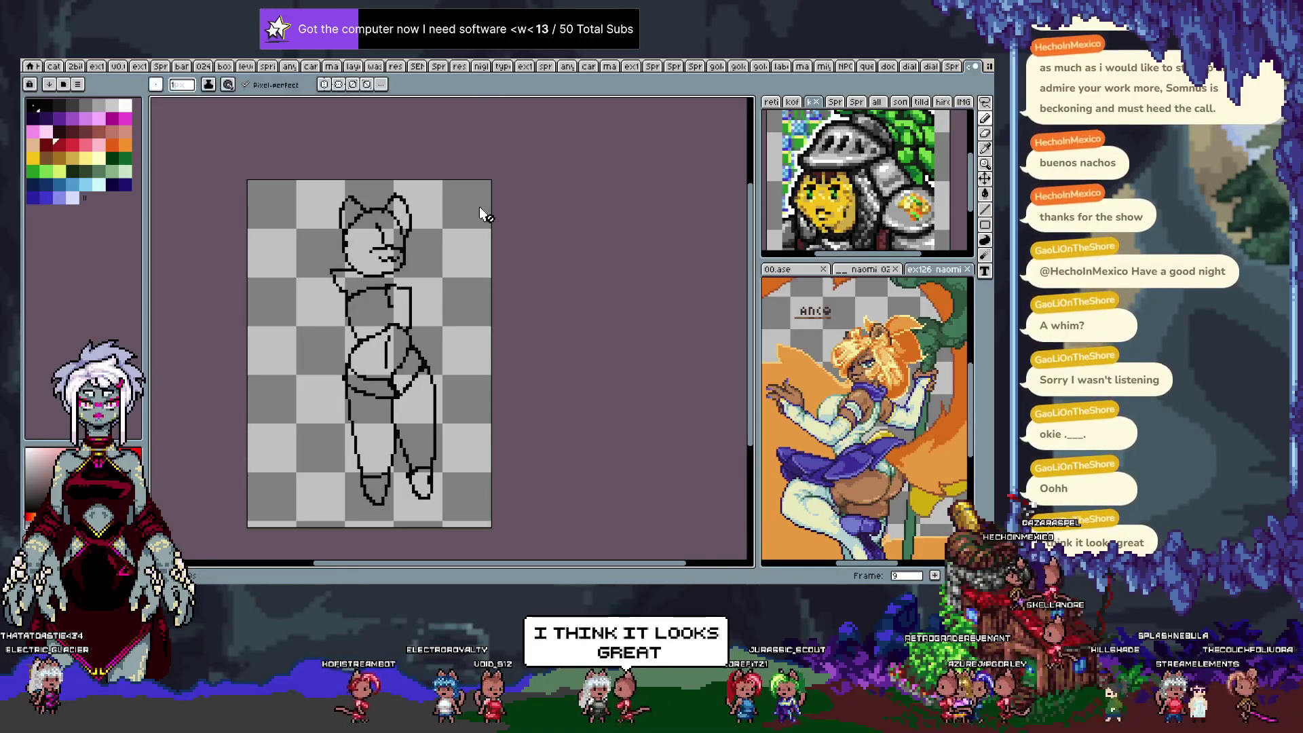
key(Tab)
scroll(250, 478, up, 1)
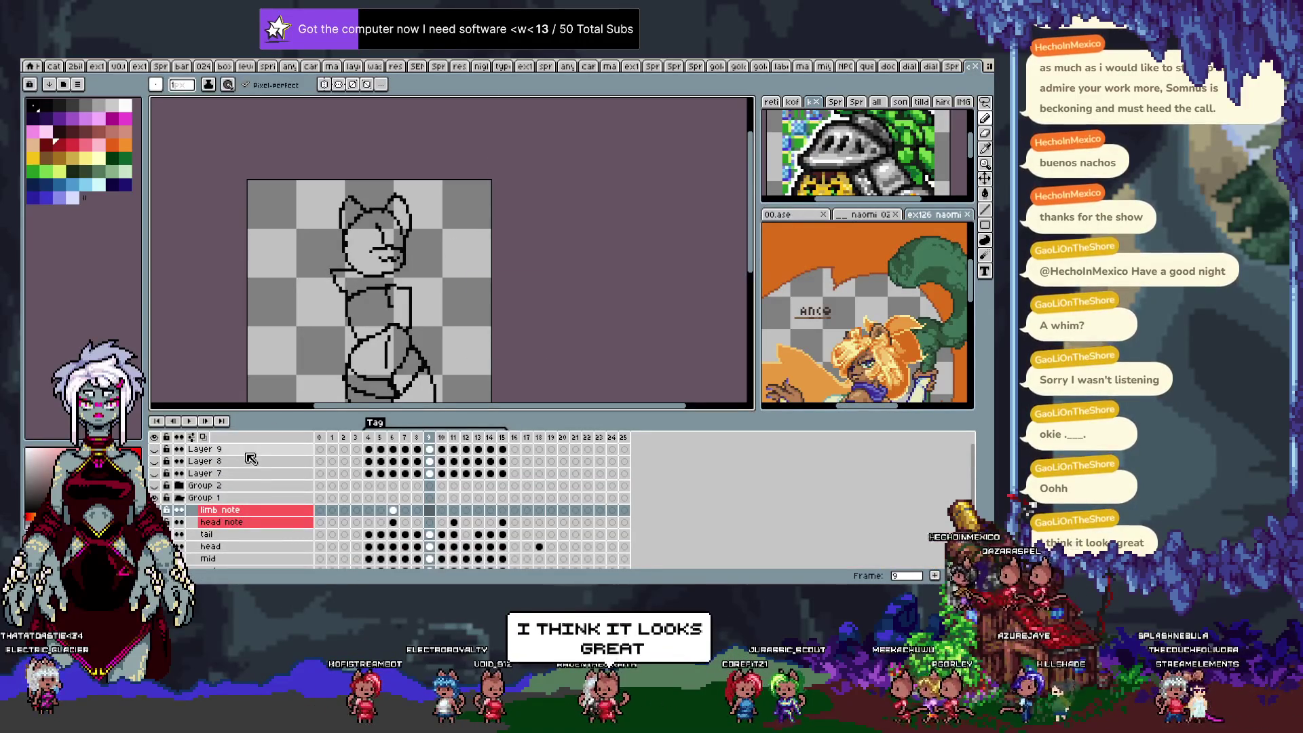
Rename Layer 10 to NOTE and give it a purple colour tag.
scroll(251, 458, up, 1)
click(250, 452)
double_click(249, 452)
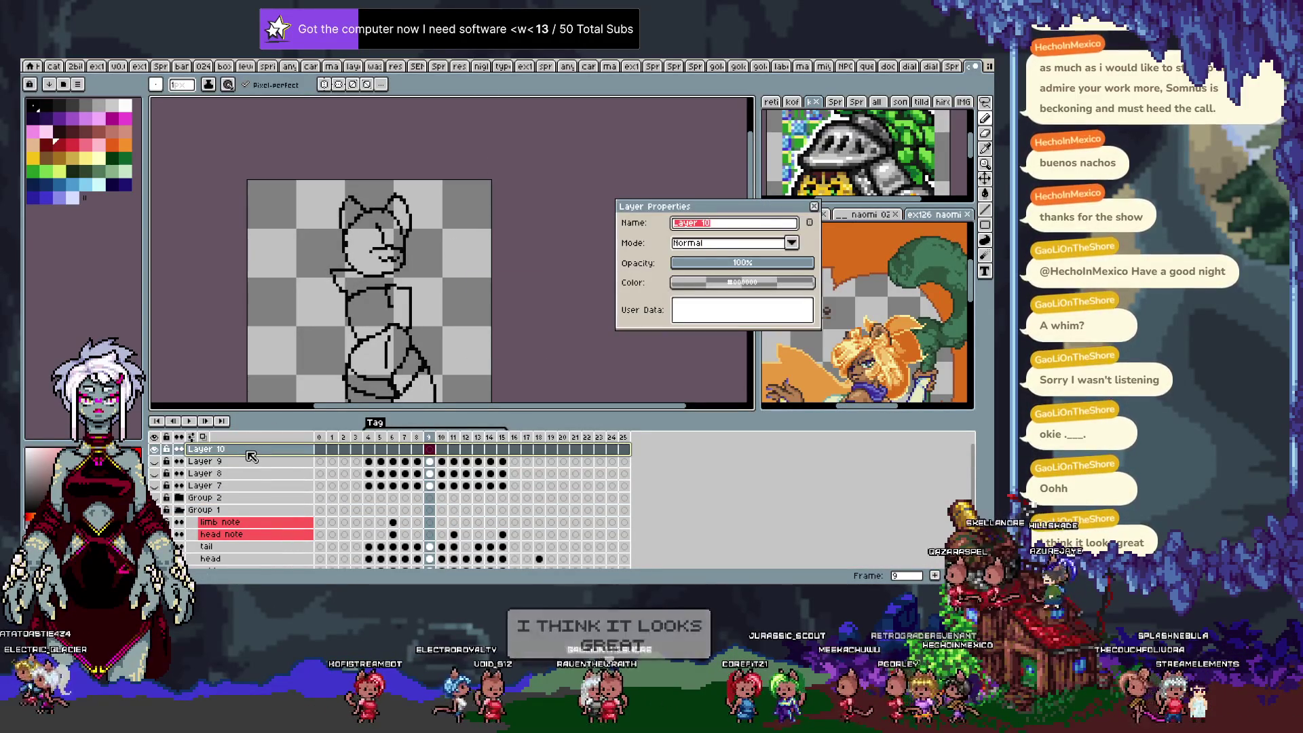
text(no)
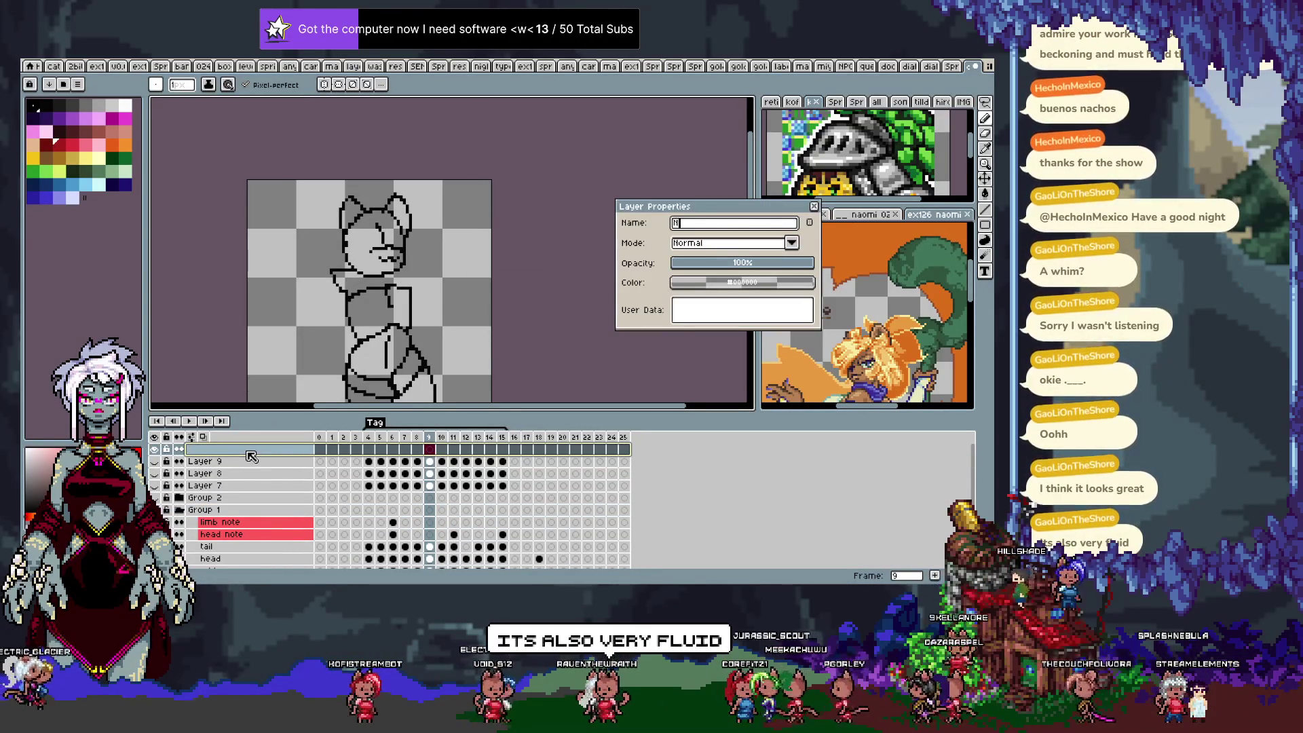
click(801, 282)
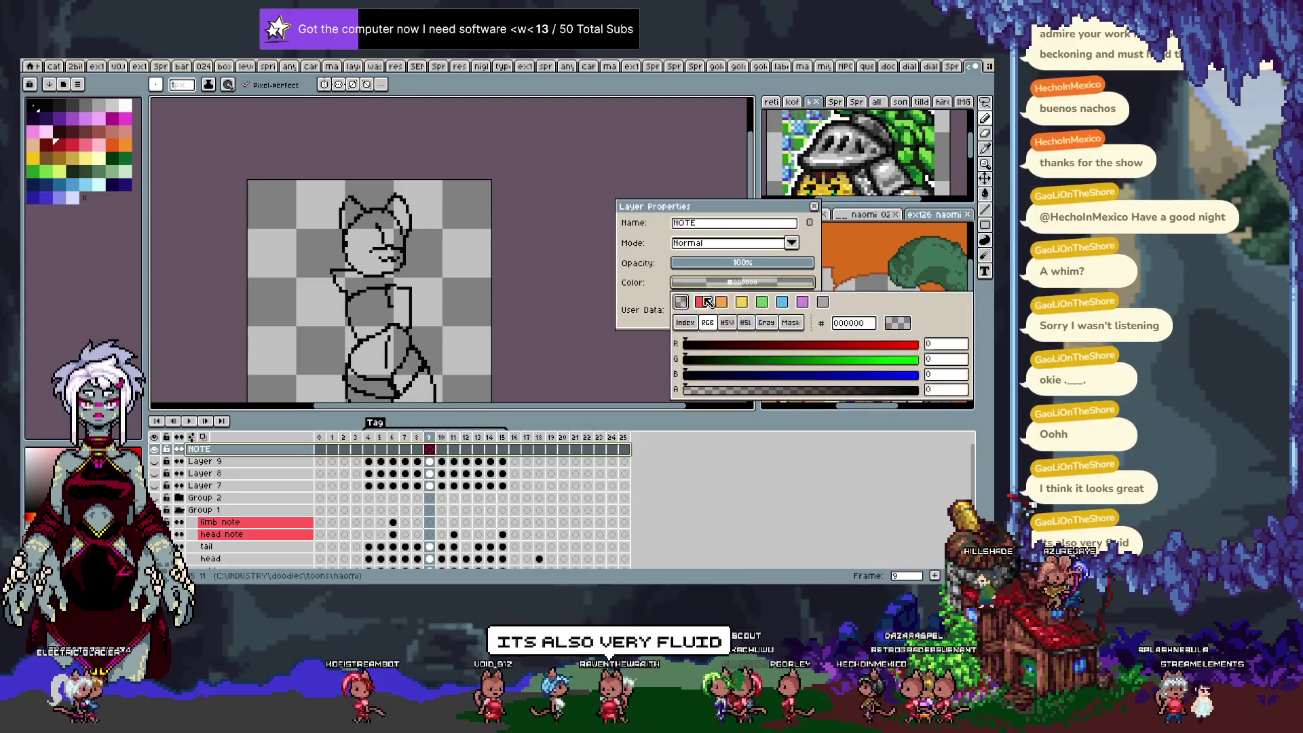
click(802, 301)
key(Return)
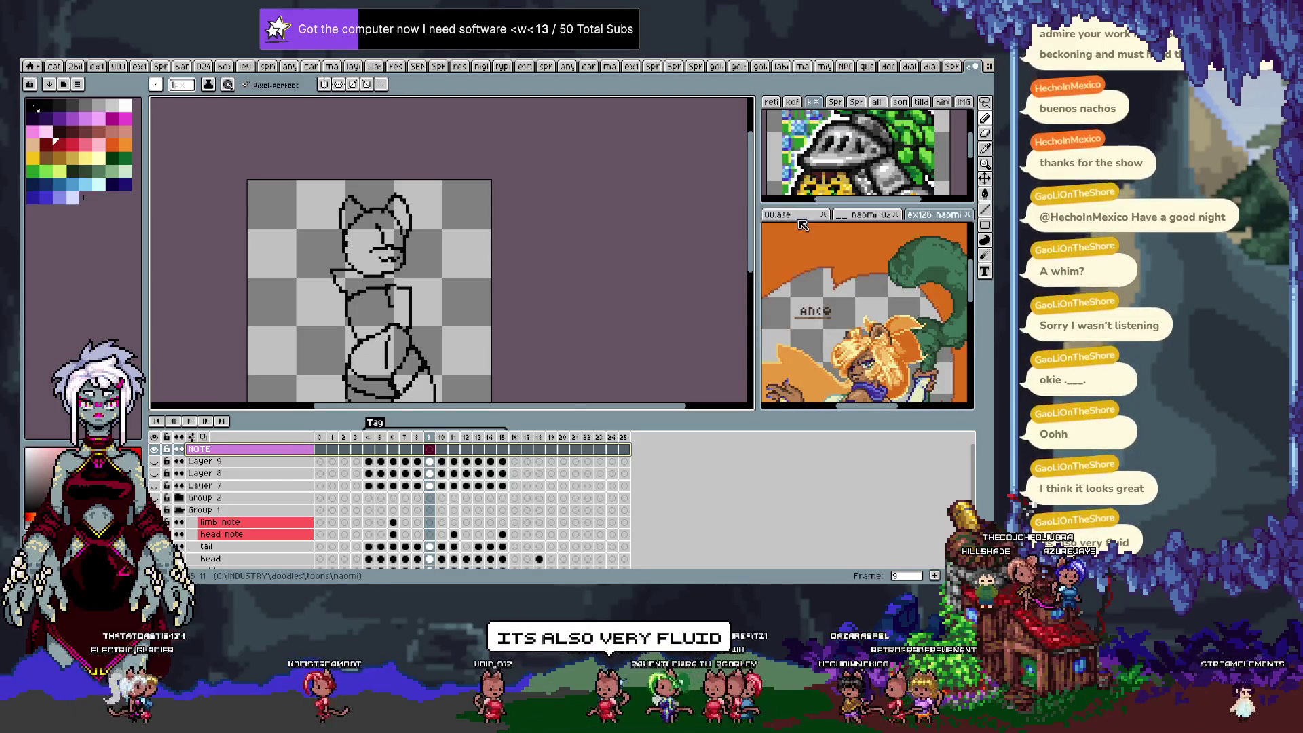
On frame 4, zoom into the canvas's top-right area and try a first yellow-green stroke.
click(368, 450)
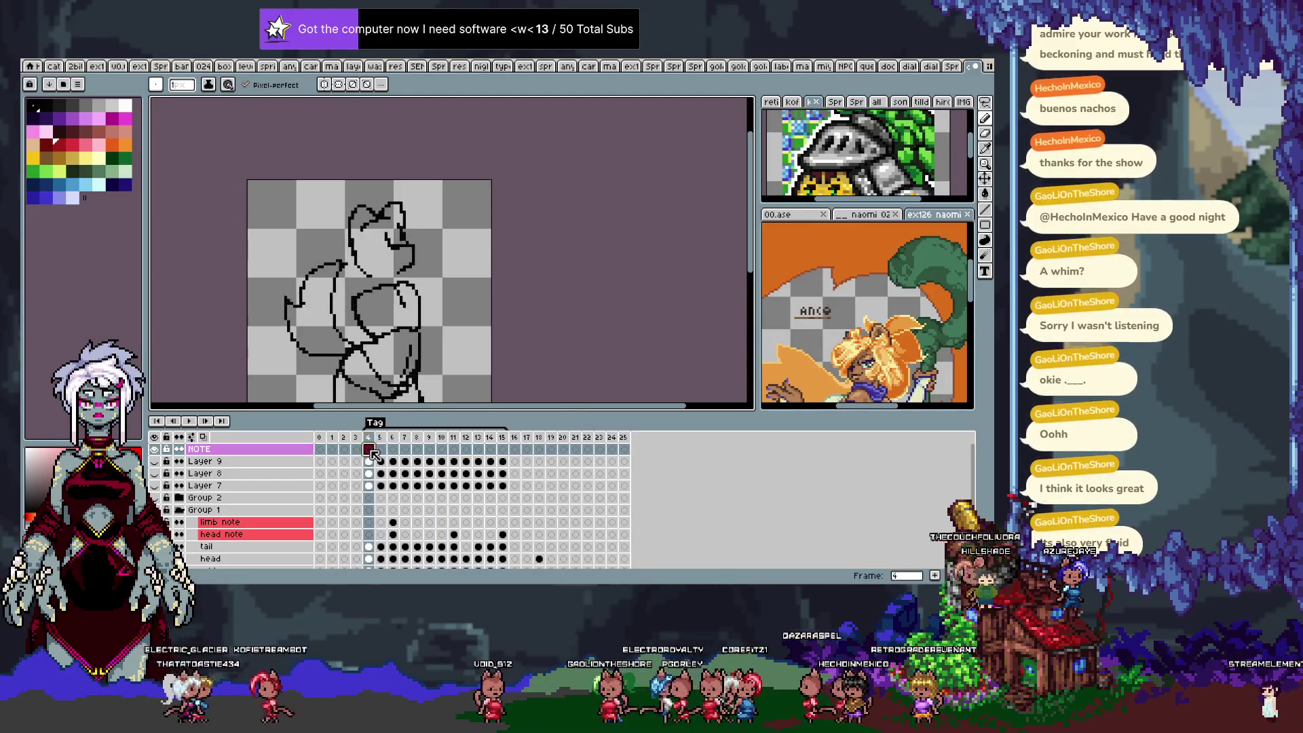
scroll(453, 203, up, 2)
key(Tab)
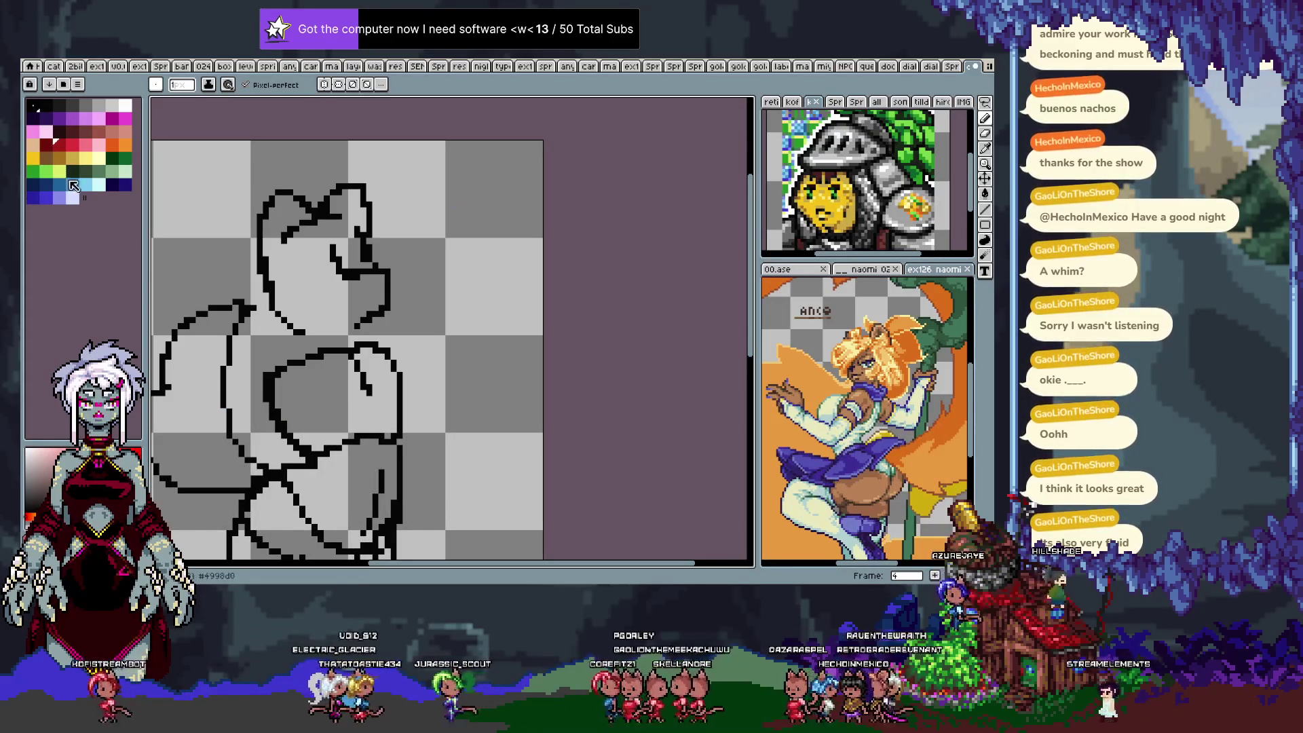
scroll(536, 205, up, 1)
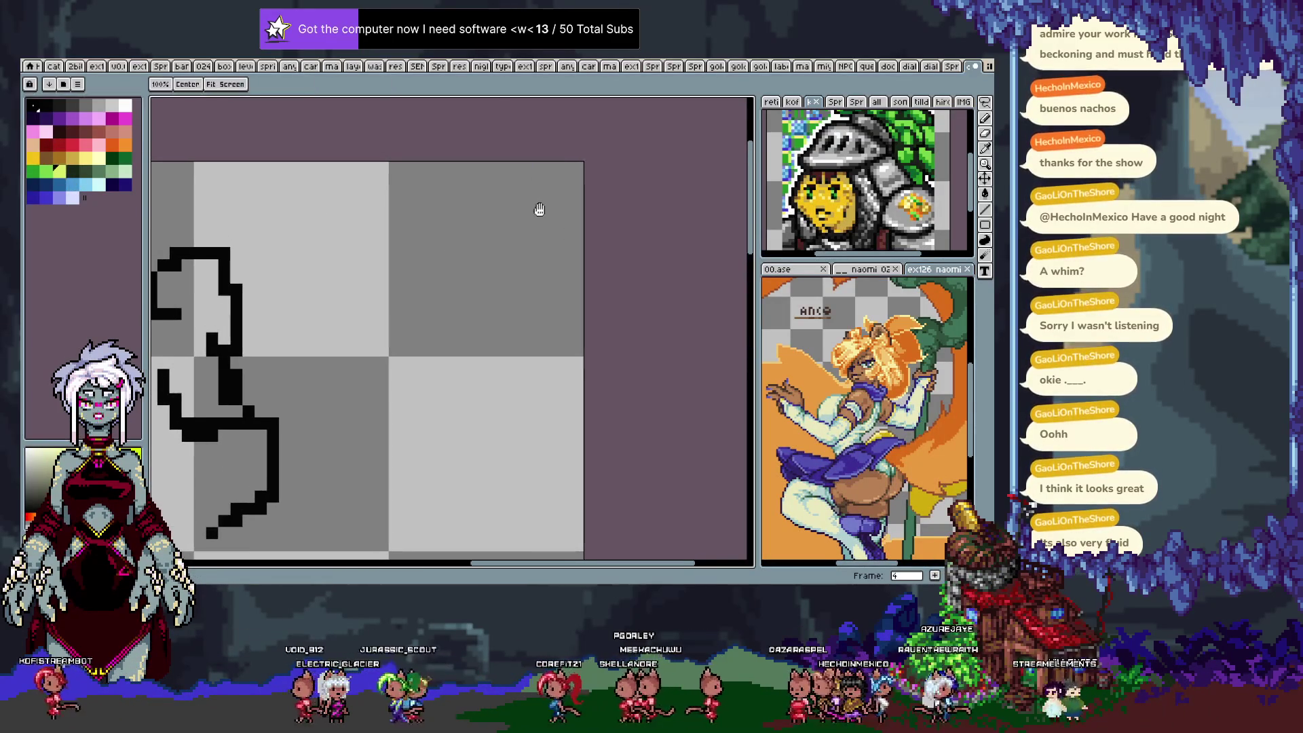
drag(399, 240, 411, 242)
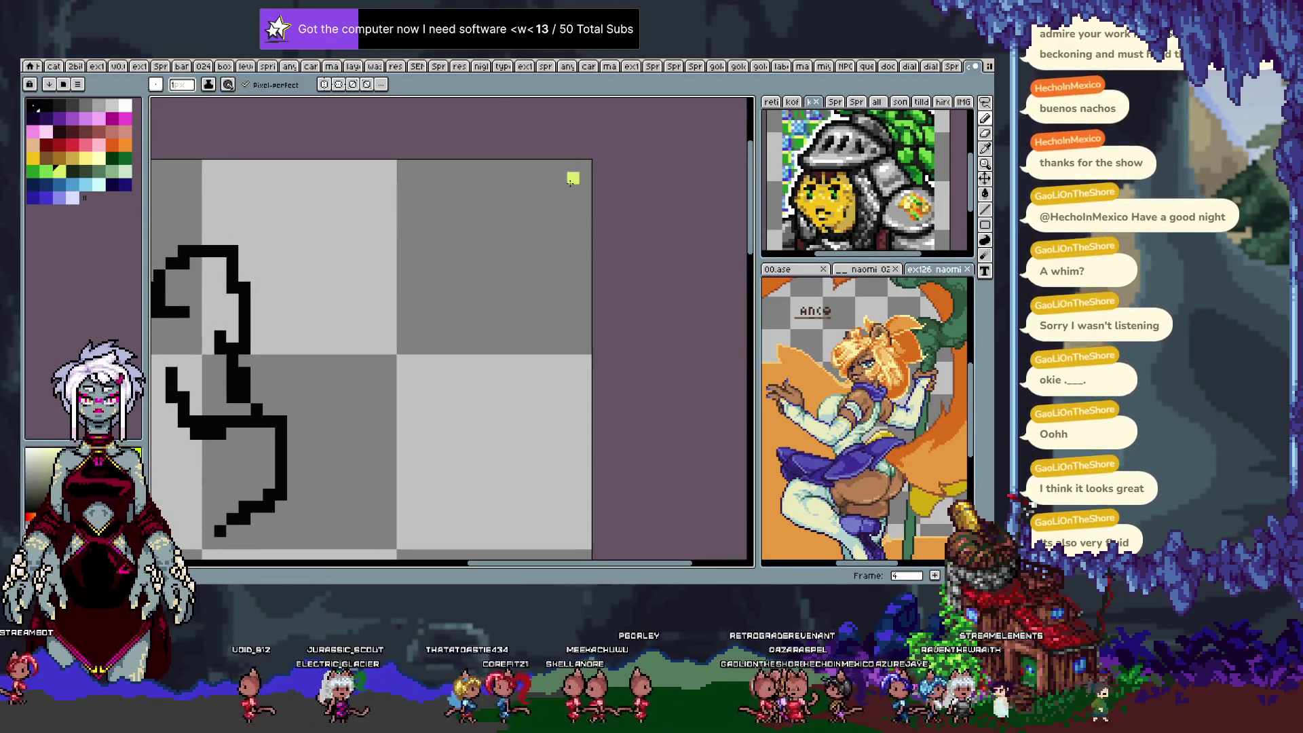
mouse_move(573, 202)
mouse_down()
mouse_move(561, 214)
mouse_move(573, 224)
mouse_move(550, 241)
mouse_up()
key(ctrl+z)
With pixel-perfect off, paint the yellow-green ANCO letters and tidy their stems.
click(246, 84)
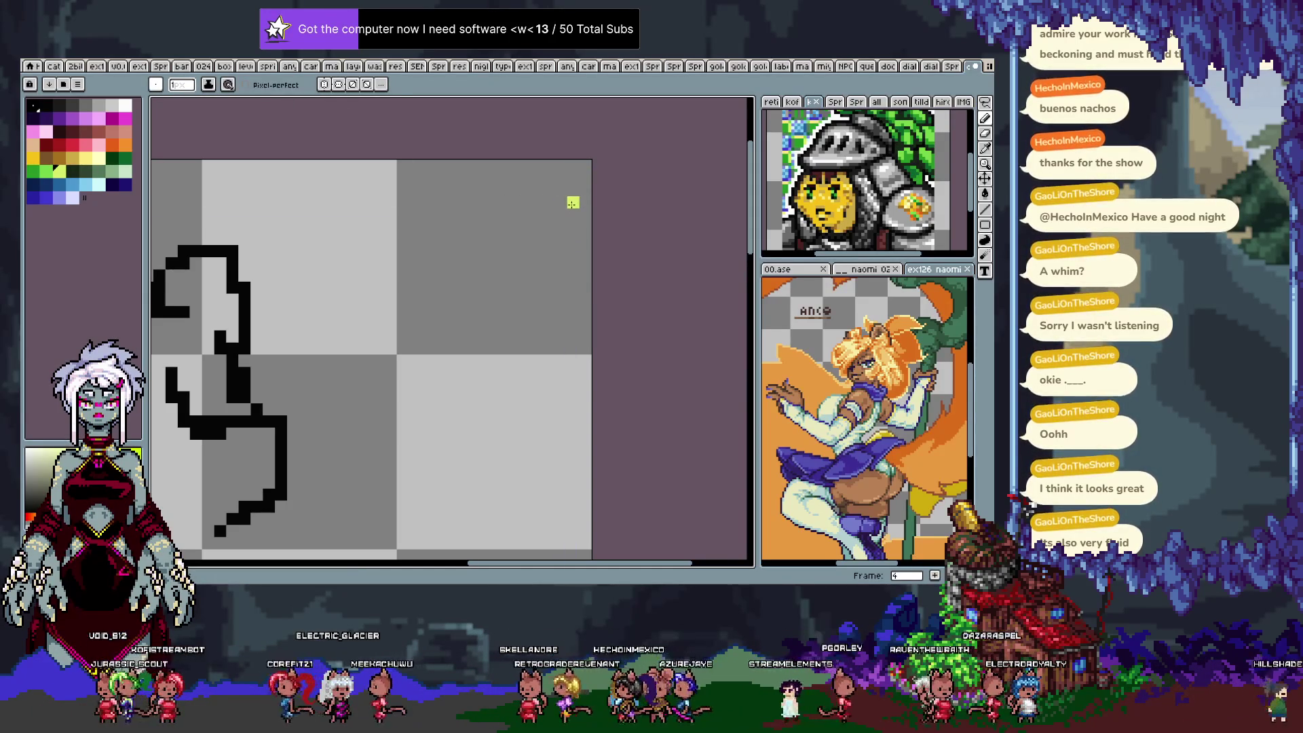
mouse_move(569, 233)
mouse_down()
mouse_move(536, 212)
mouse_move(555, 200)
mouse_move(503, 214)
mouse_move(512, 241)
mouse_move(449, 201)
mouse_move(450, 255)
mouse_up()
click(437, 227)
key(ctrl+z)
mouse_move(427, 208)
mouse_down()
mouse_move(427, 243)
mouse_move(399, 236)
mouse_up()
click(414, 228)
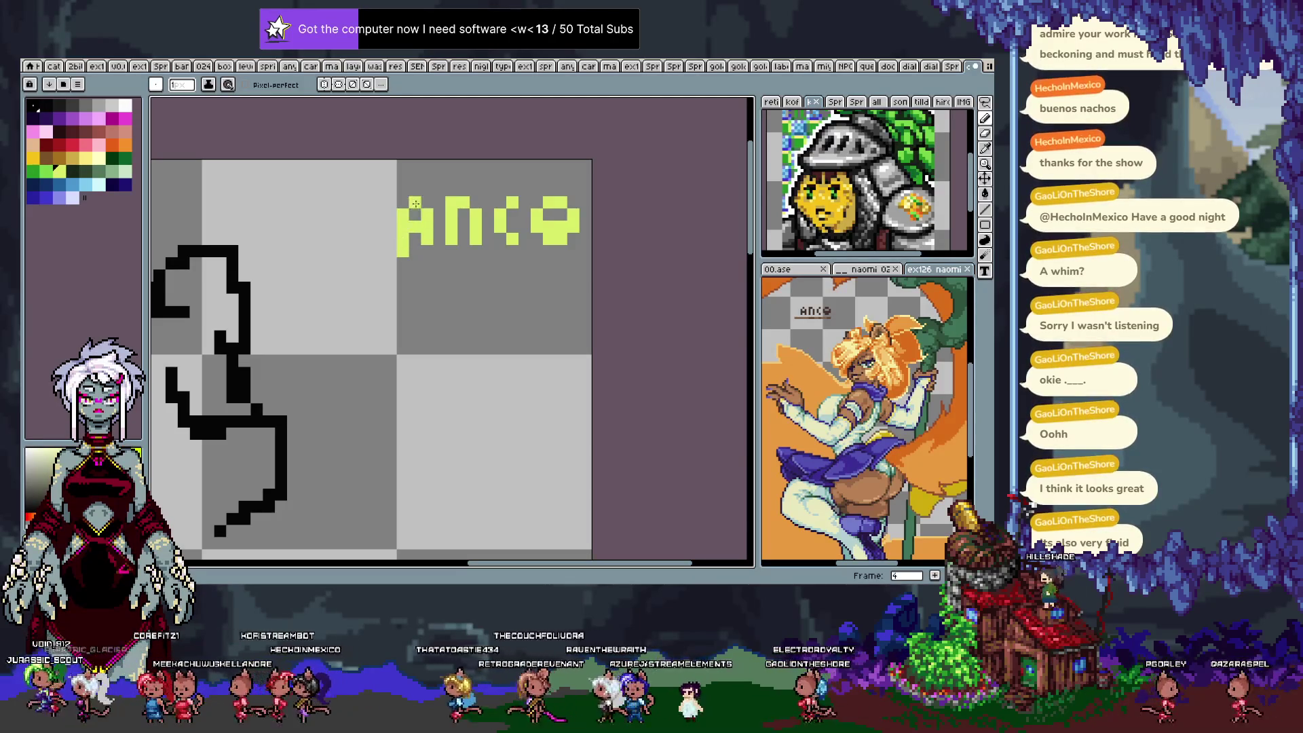
right_click(402, 251)
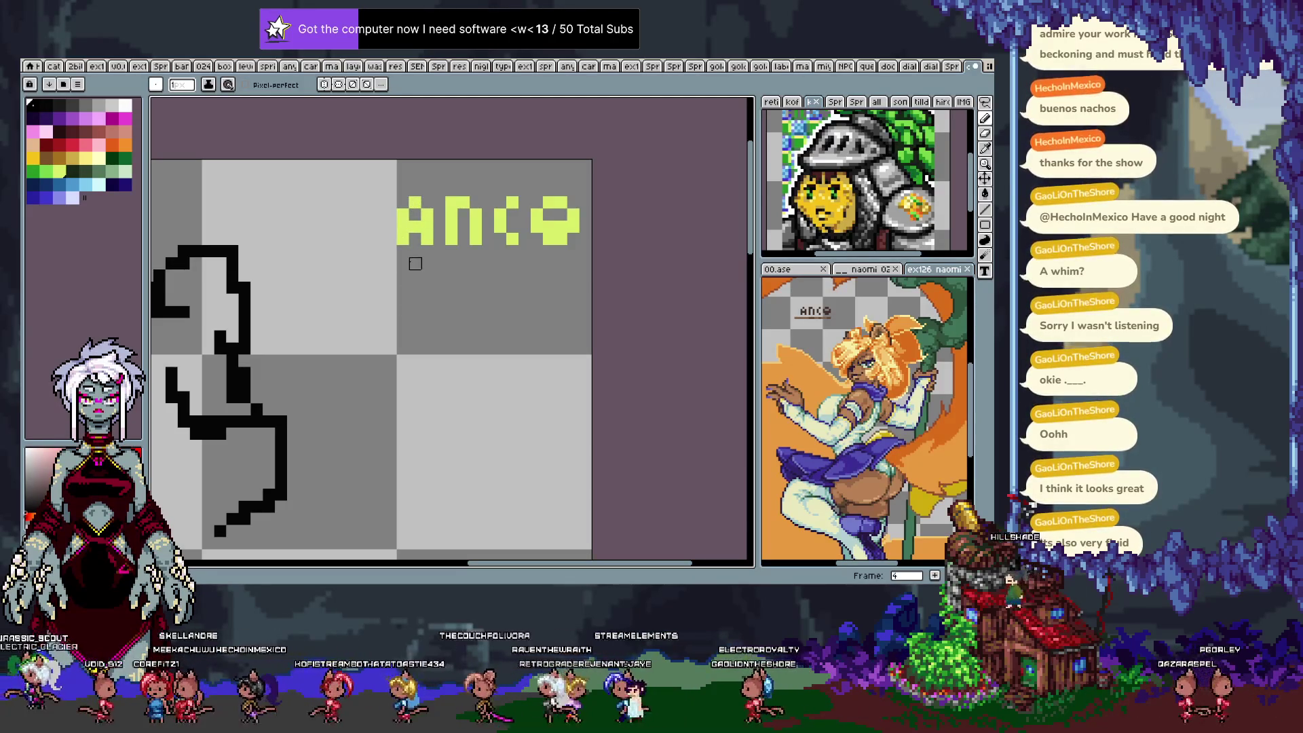
key(i)
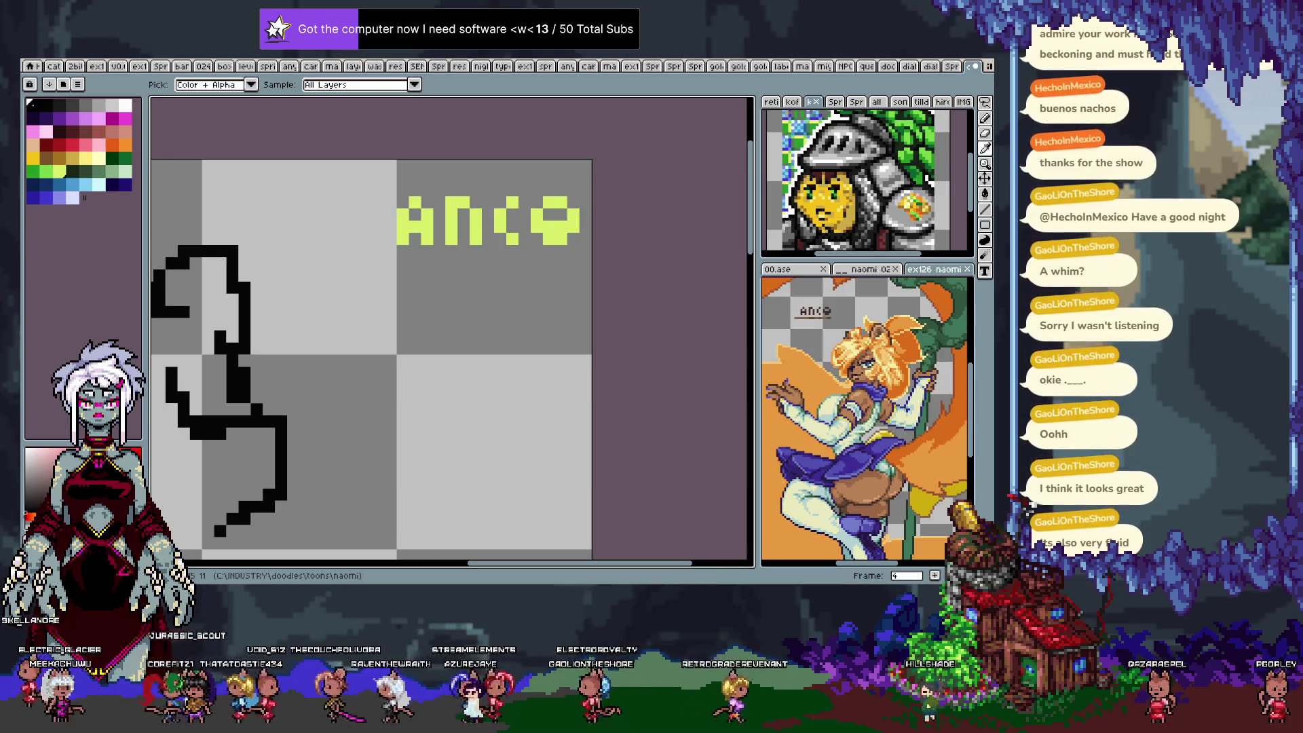
key(b)
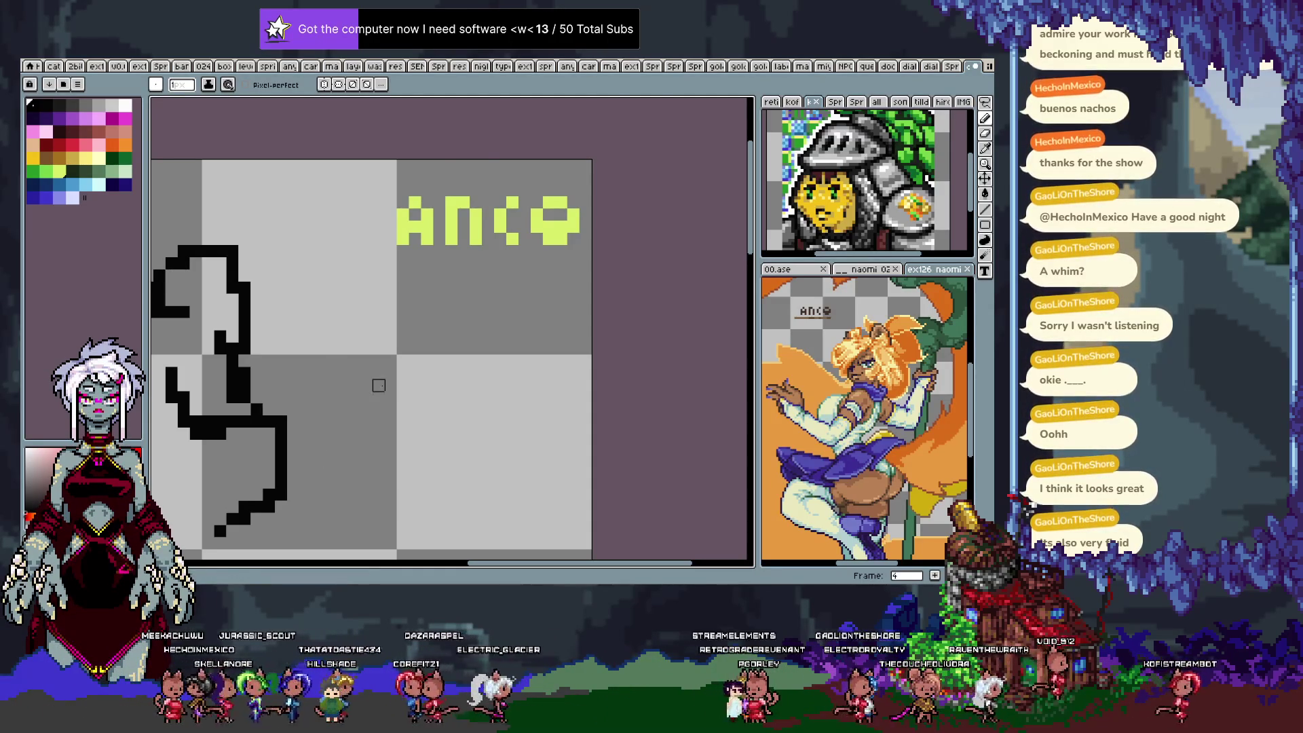
Paste the copied pixel strip and place it just above the ANCO text.
key(ctrl+v)
drag(400, 368, 498, 185)
key(Right)
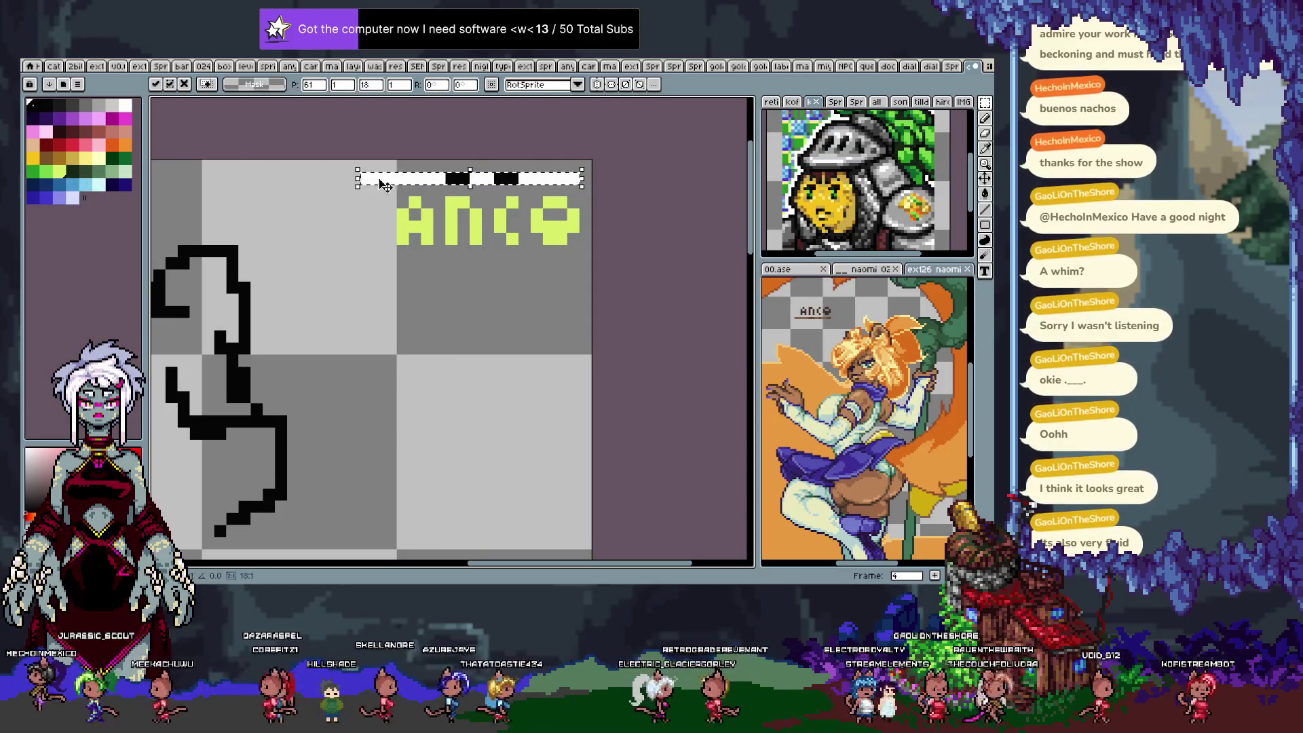
key(Return)
Fill the strip lime, select the whole label, and recolour its lime pixels green.
key(g)
click(422, 180)
key(m)
drag(360, 173, 579, 244)
key(v)
key(g)
click(426, 224)
Refill the letters brighter green and the strip segments pale yellow-green, then zoom out.
key(i)
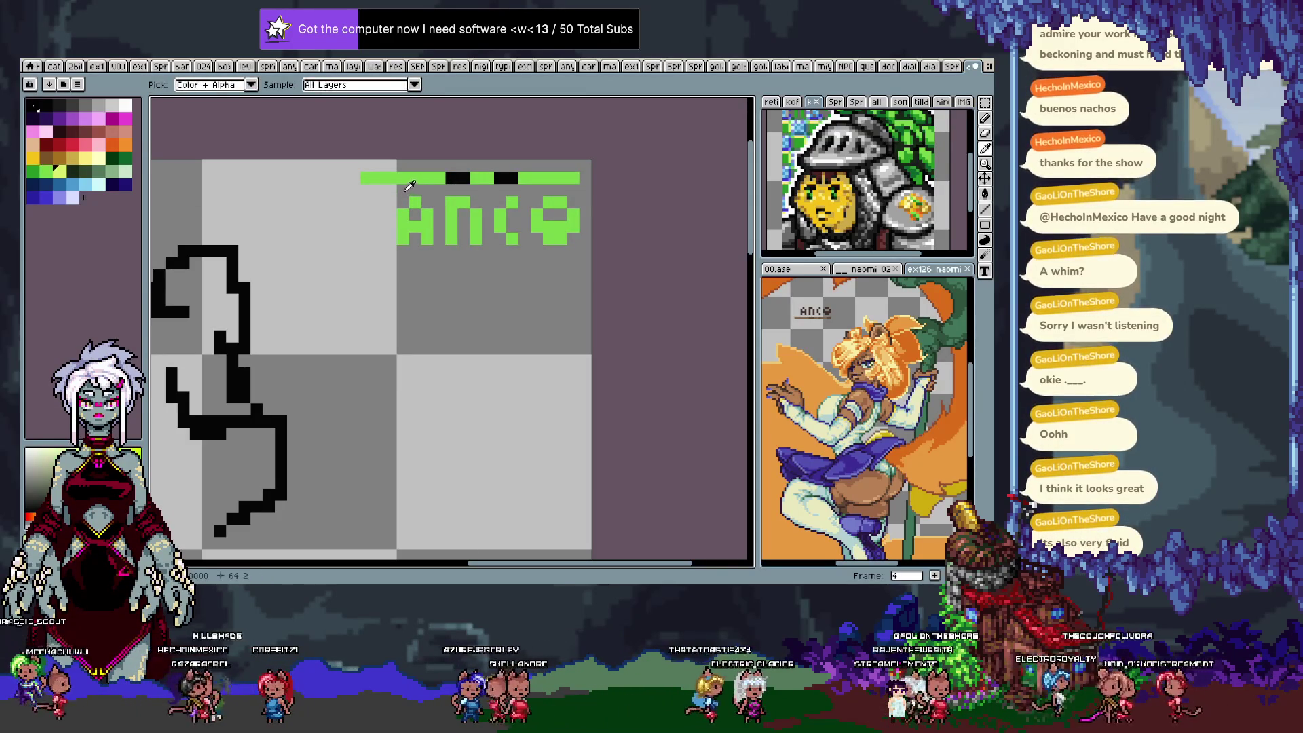
key(g)
click(426, 178)
click(545, 179)
key(i)
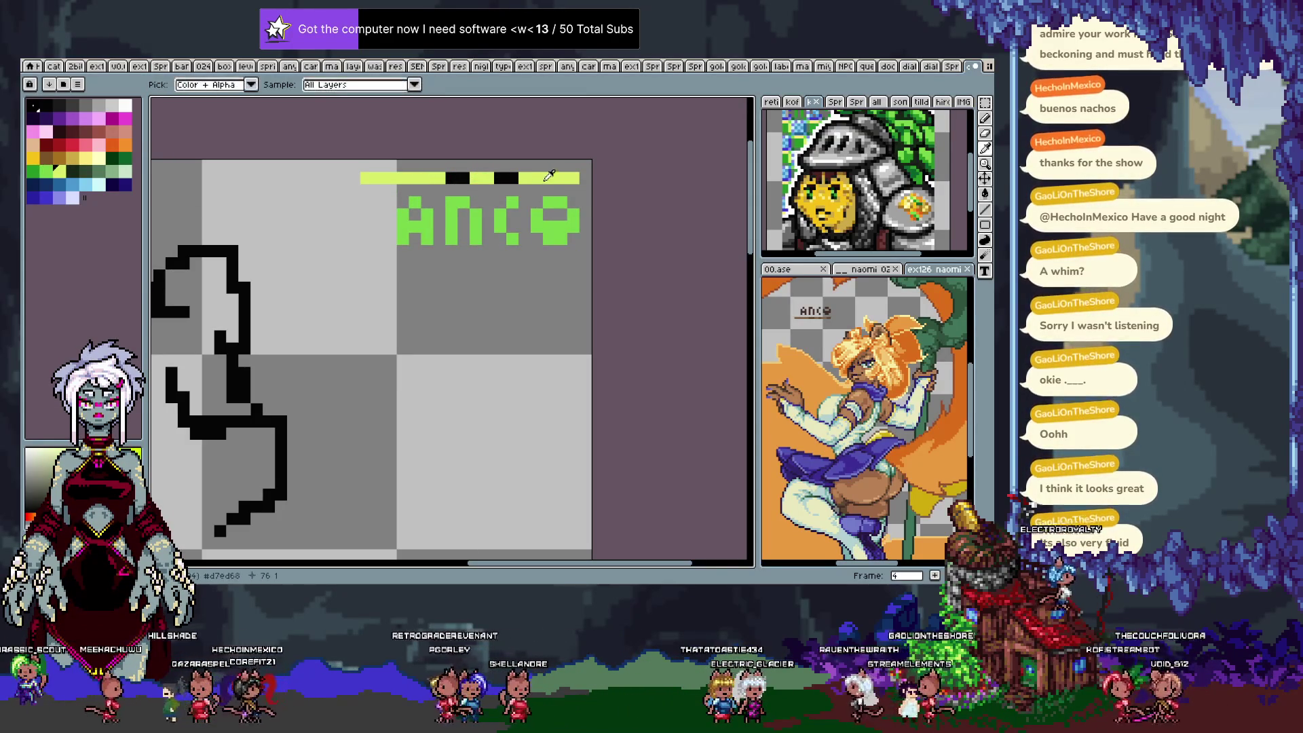
key(g)
click(508, 177)
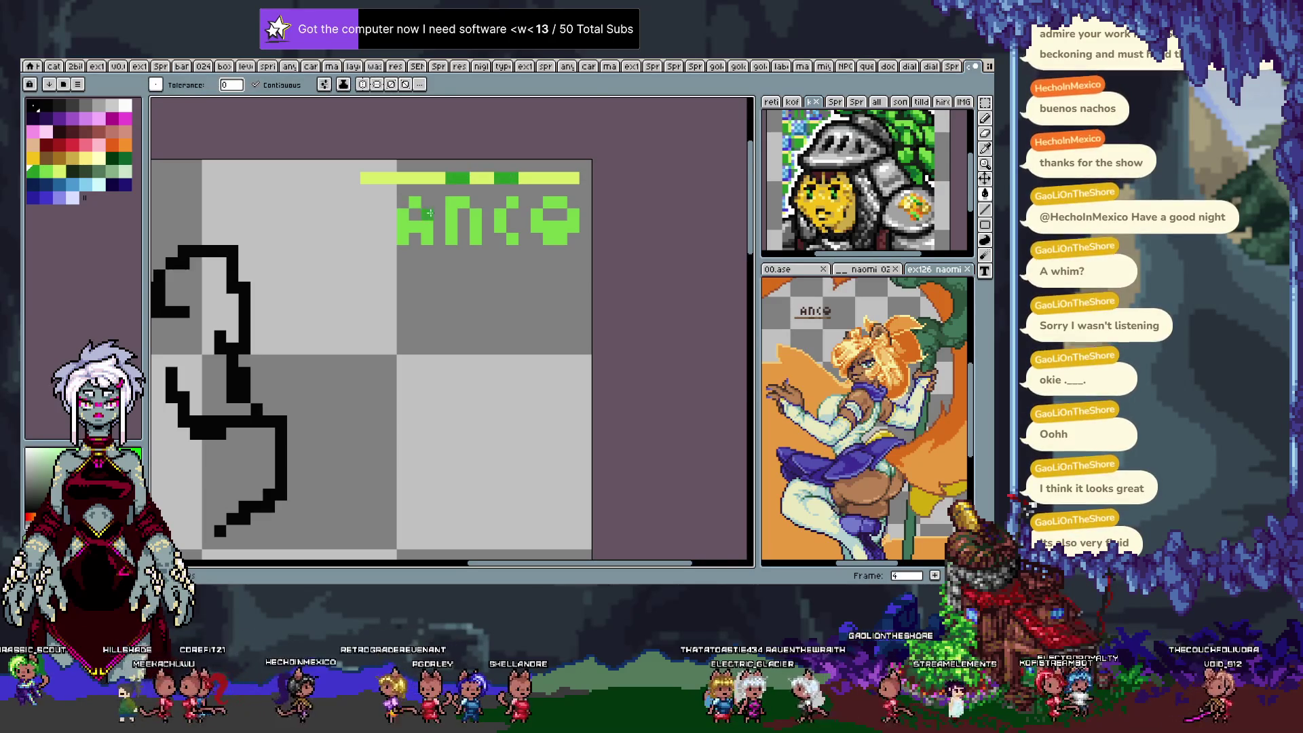
scroll(426, 213, down, 3)
key(Tab)
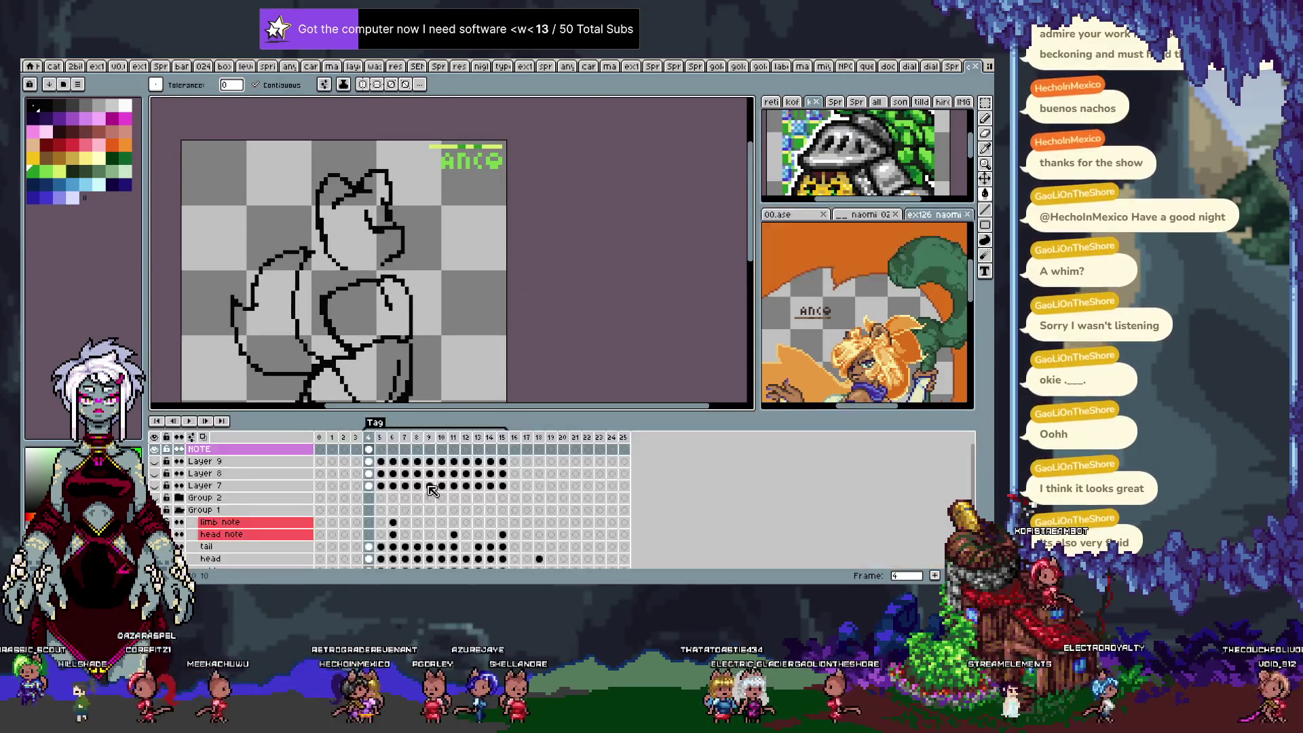
Link the NOTE cels across frames 4–15, then check frame 13 with the timeline hidden.
drag(507, 456, 368, 558)
right_click(368, 450)
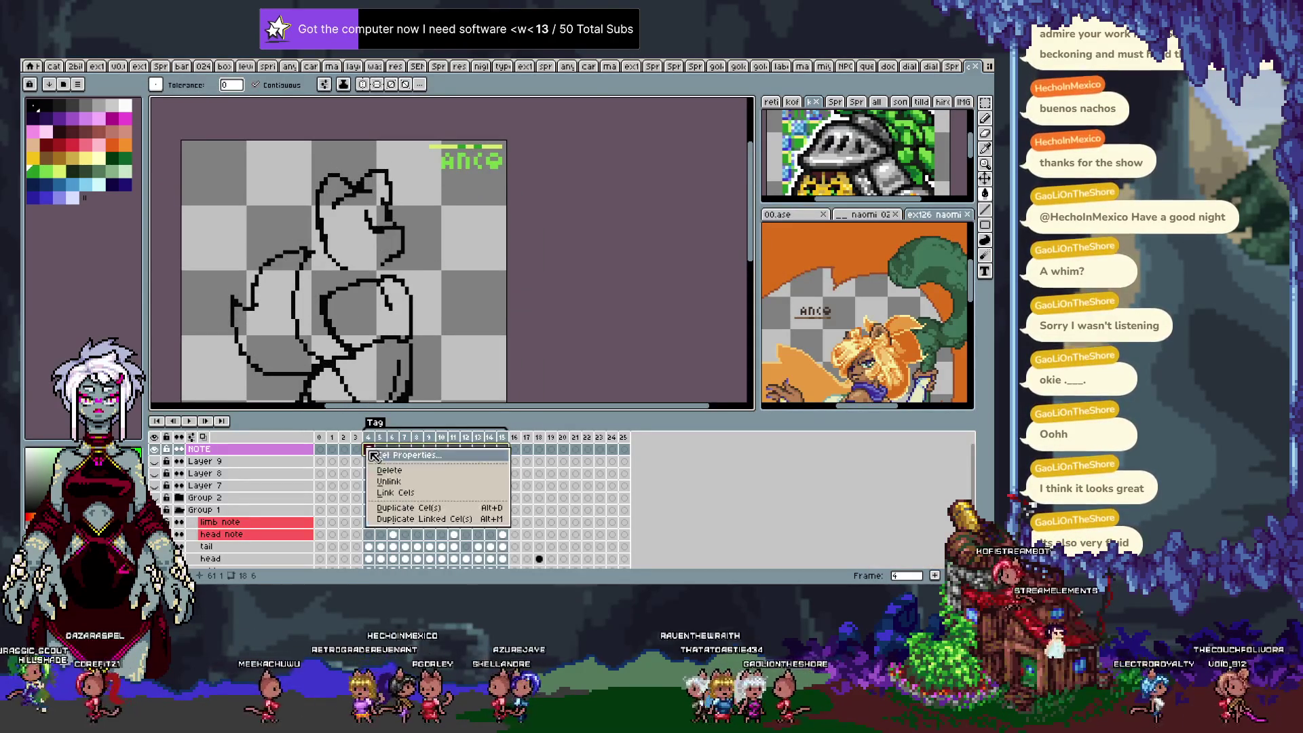
click(435, 493)
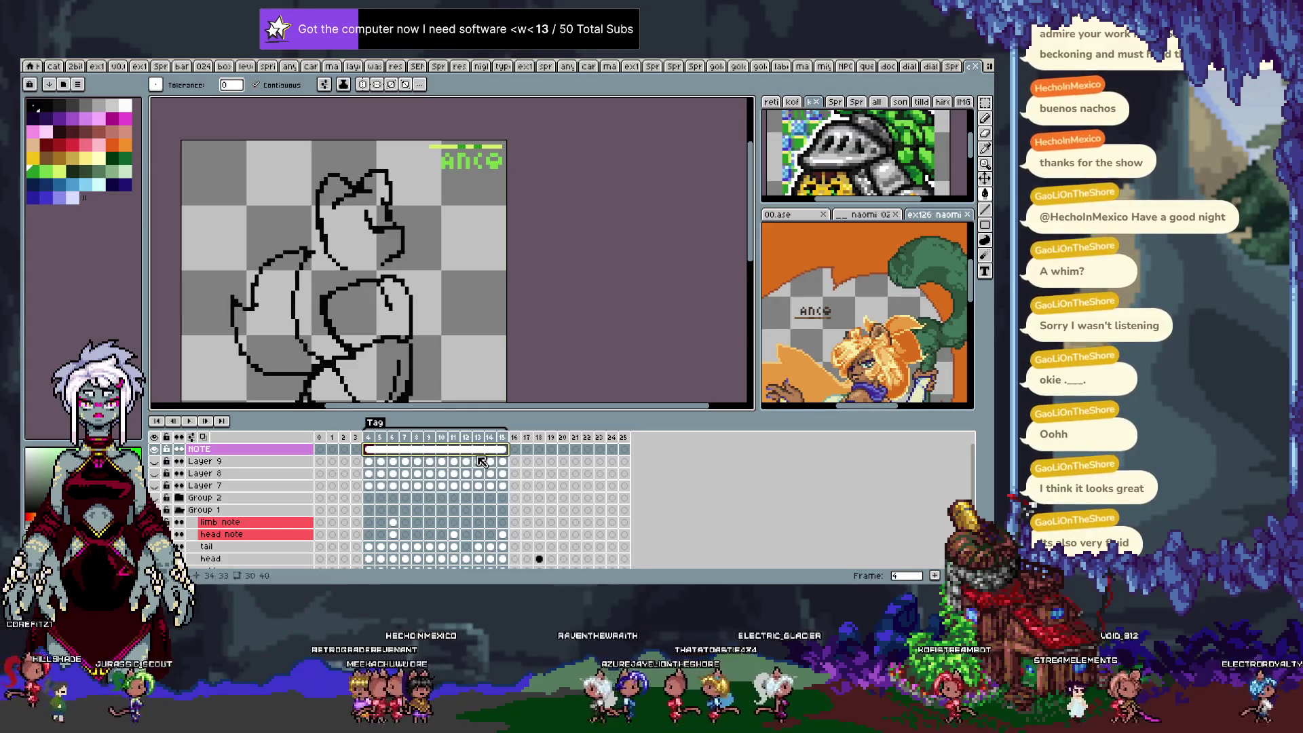
click(479, 474)
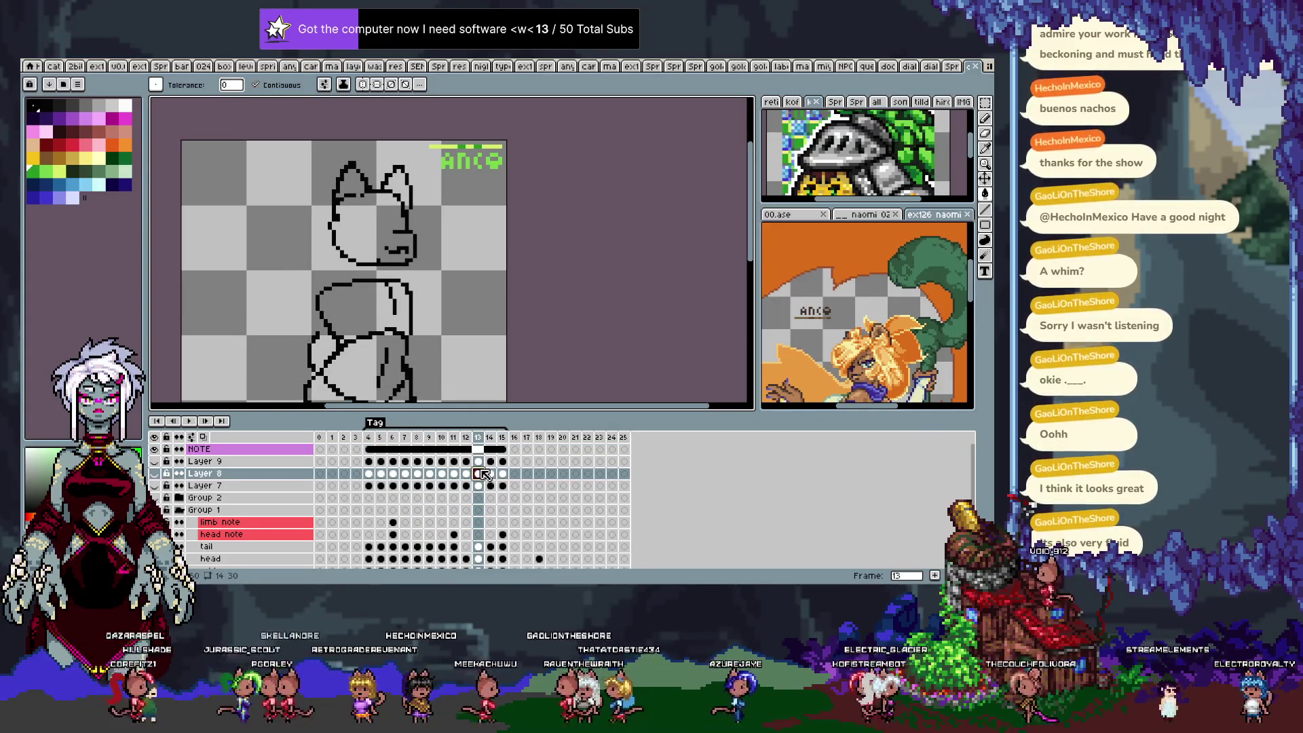
key(Tab)
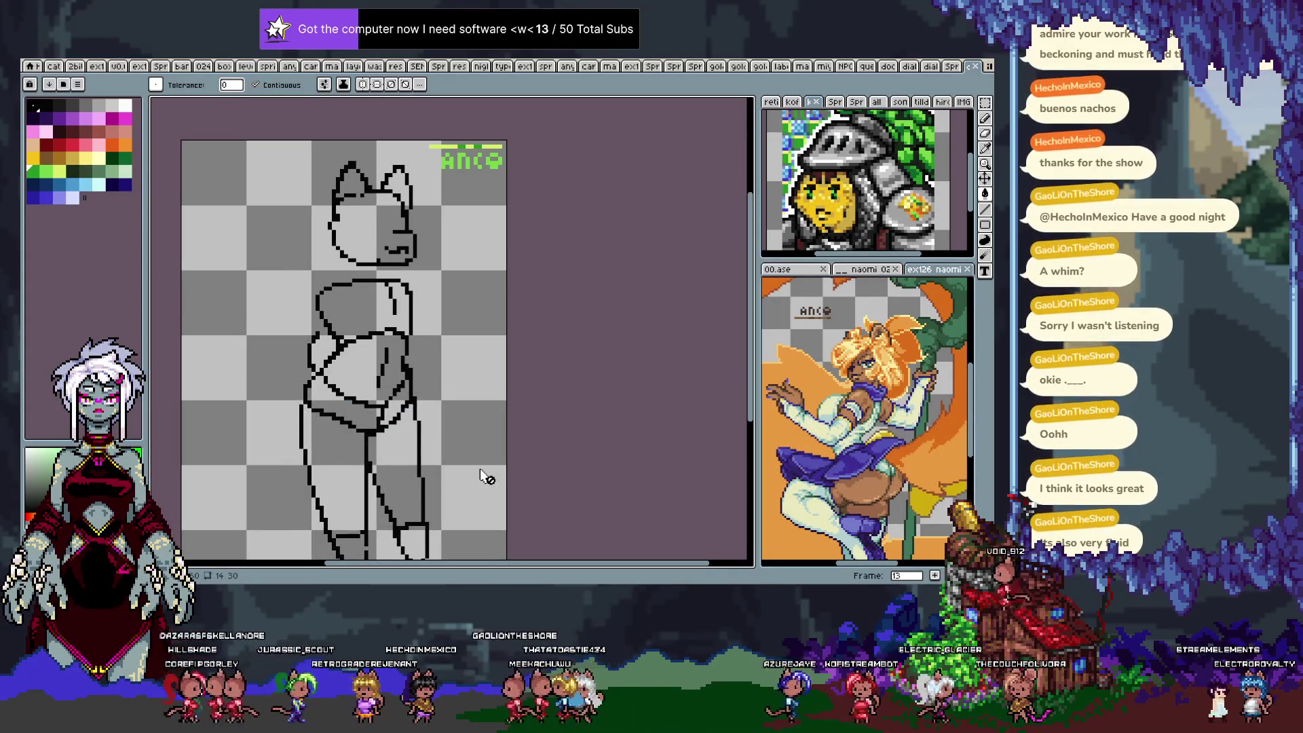
key(Left)
key(Left)
key(Left)
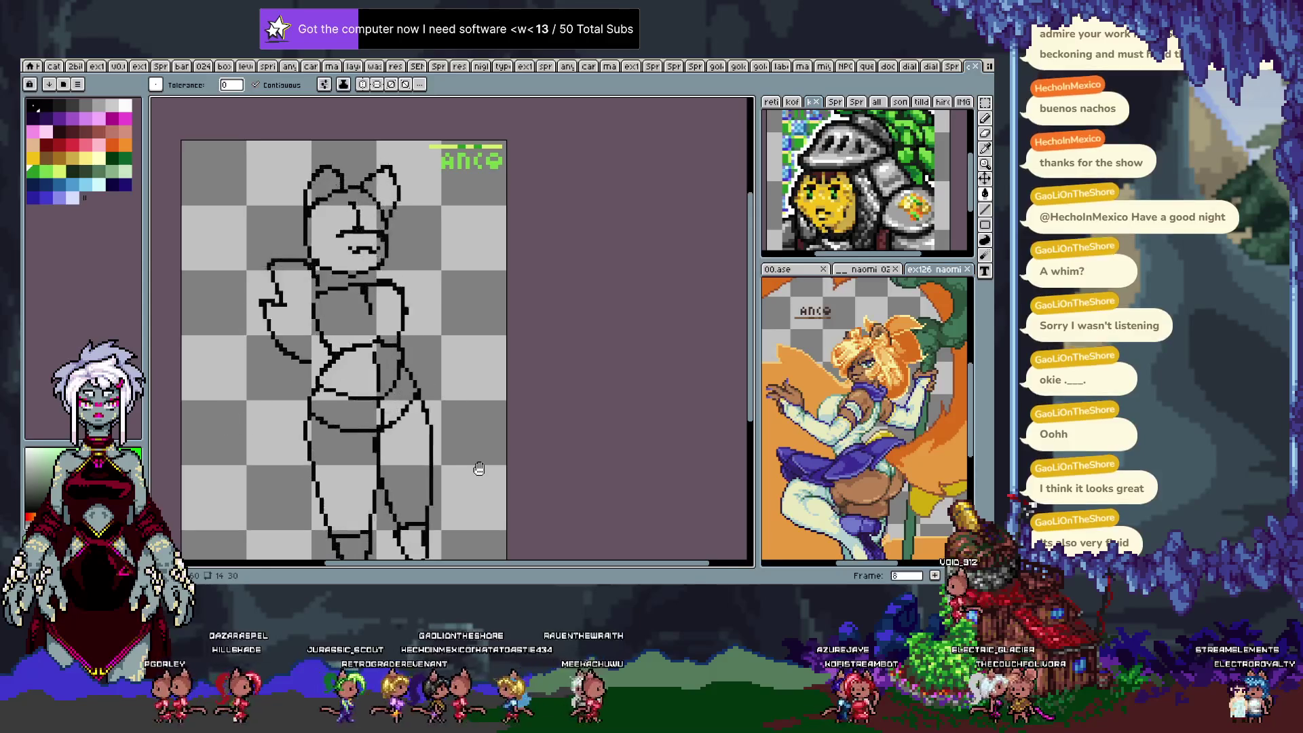
key(Left)
key(Left)
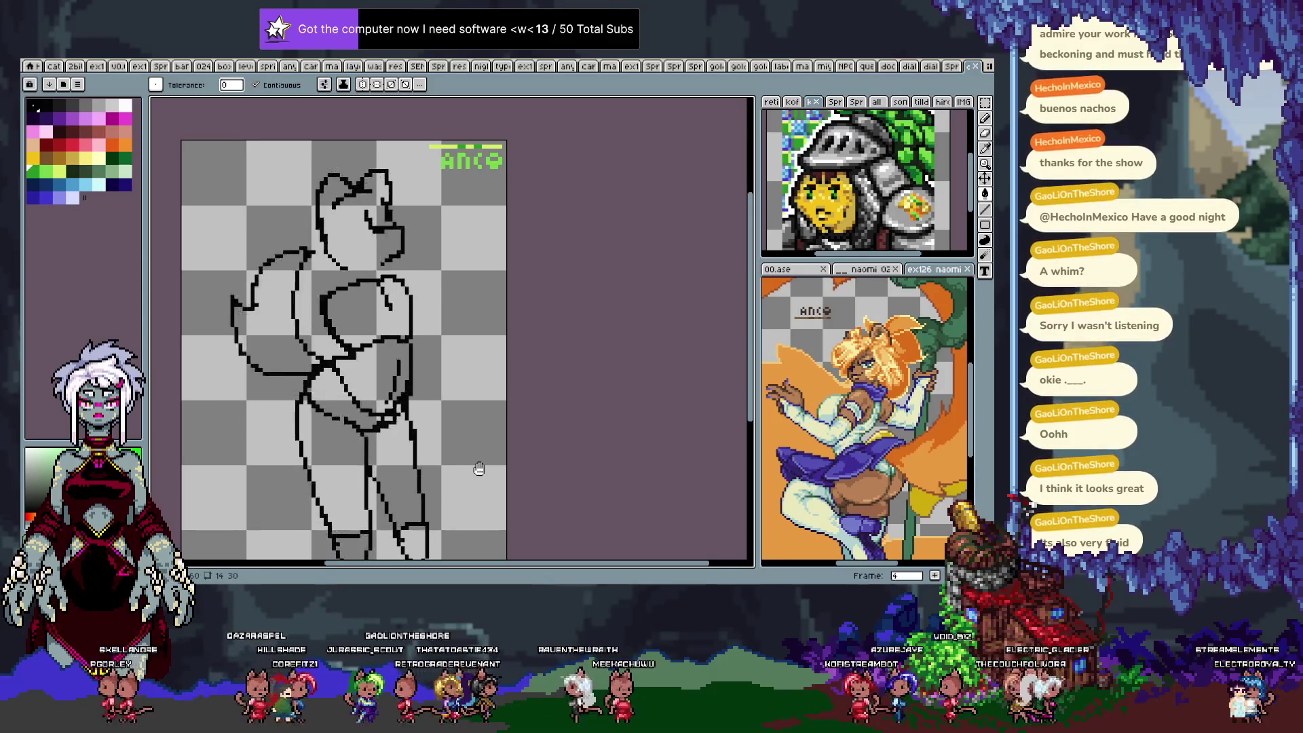
key(Left)
key(Left)
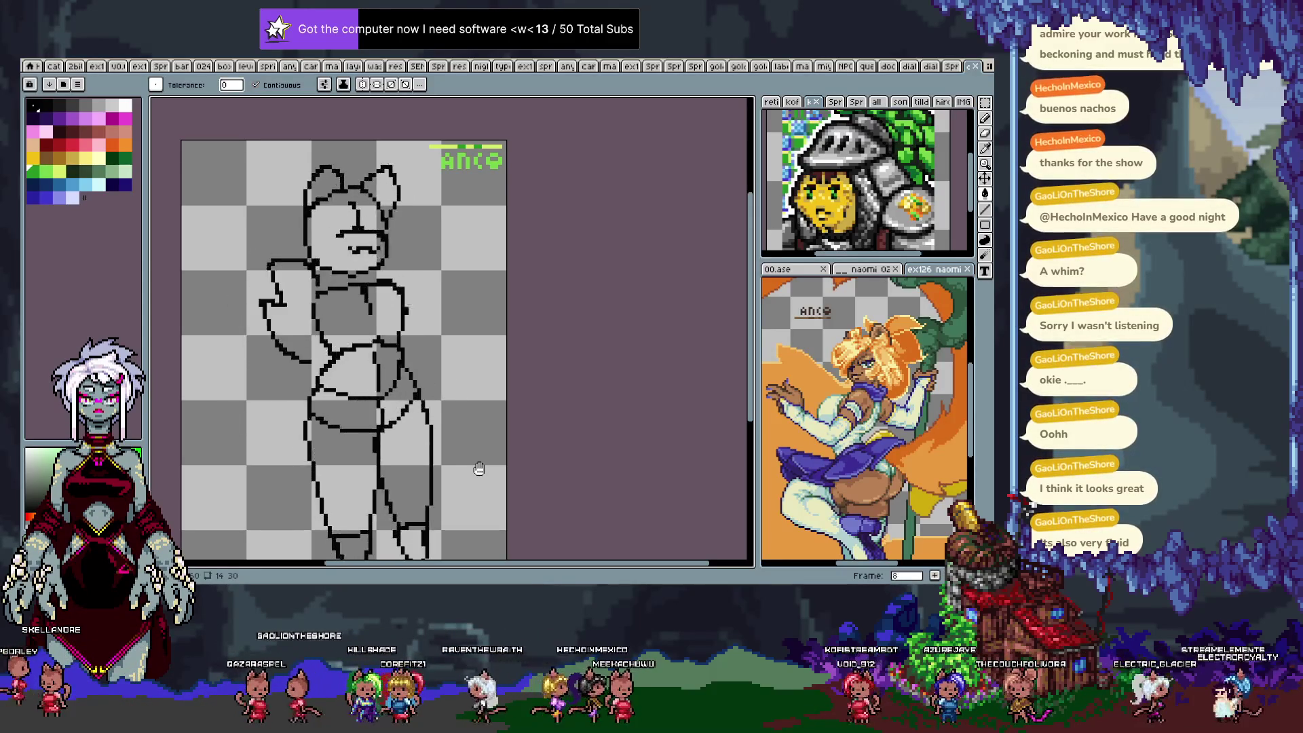
key(Left)
key(Left)
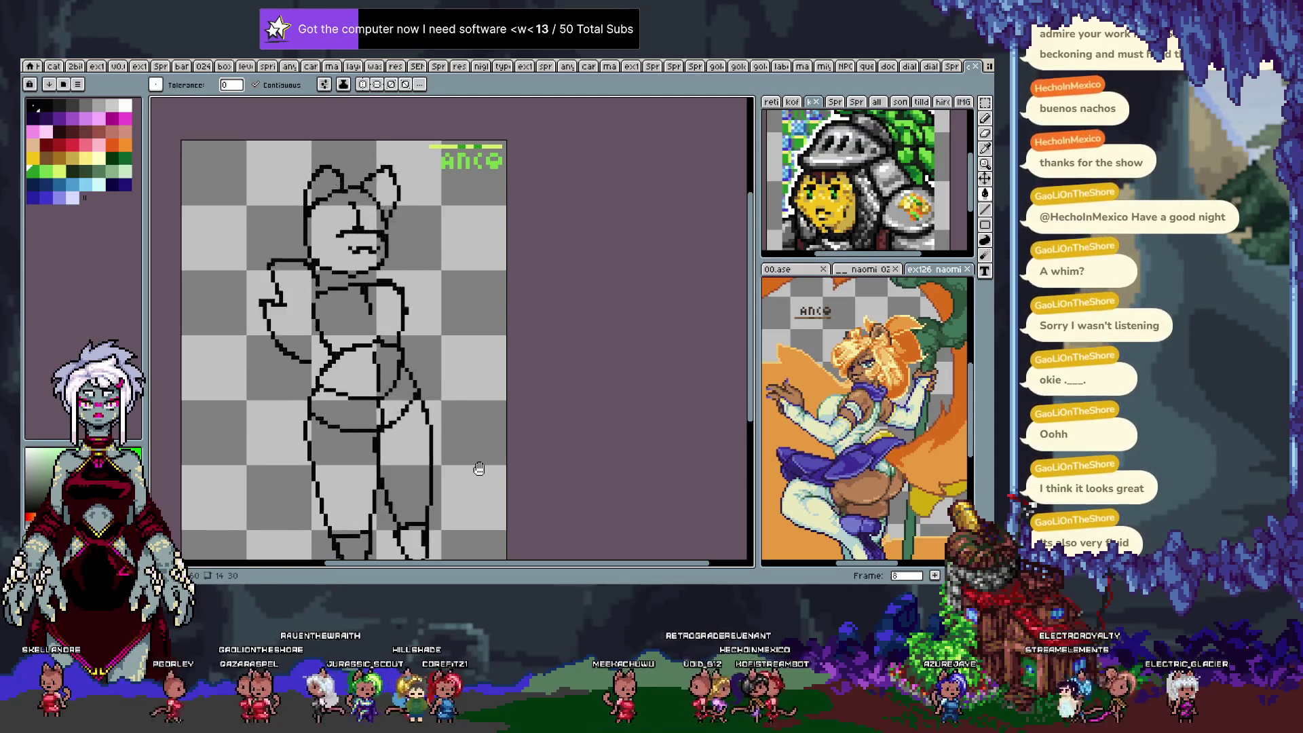
key(Left)
key(Left)
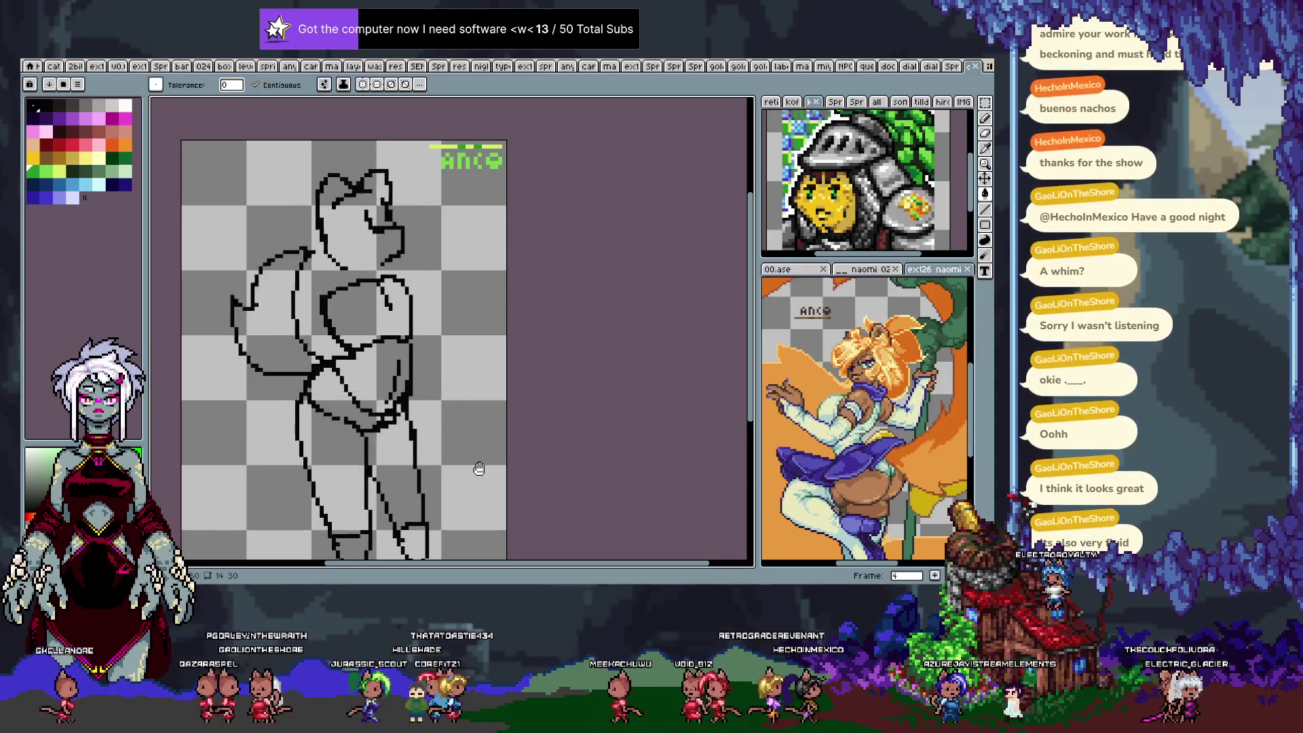
key(Left)
key(Left)
key(Left)
key(Left)
key(Left)
key(Left)
key(Right)
key(Right)
key(Right)
key(Left)
key(Left)
key(Left)
key(Left)
key(Left)
key(Left)
key(Right)
key(Right)
key(Right)
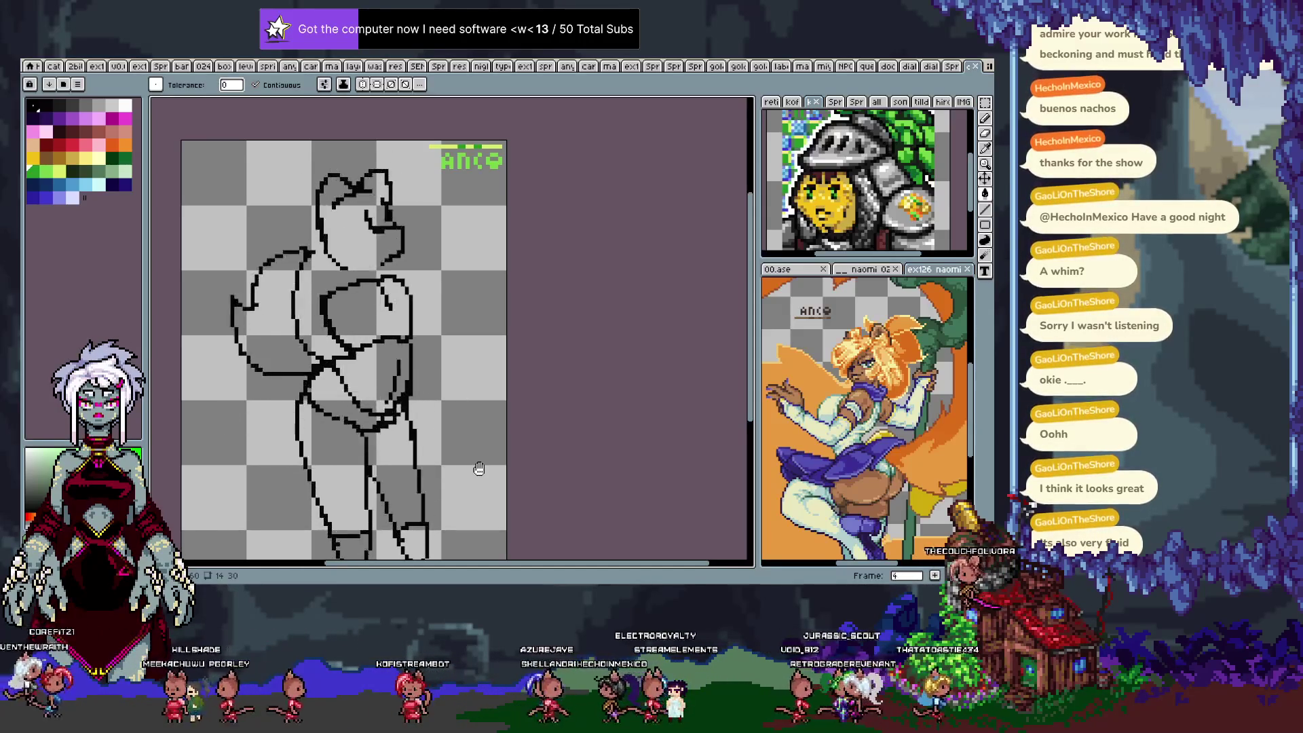
key(Right)
key(Right)
key(Right)
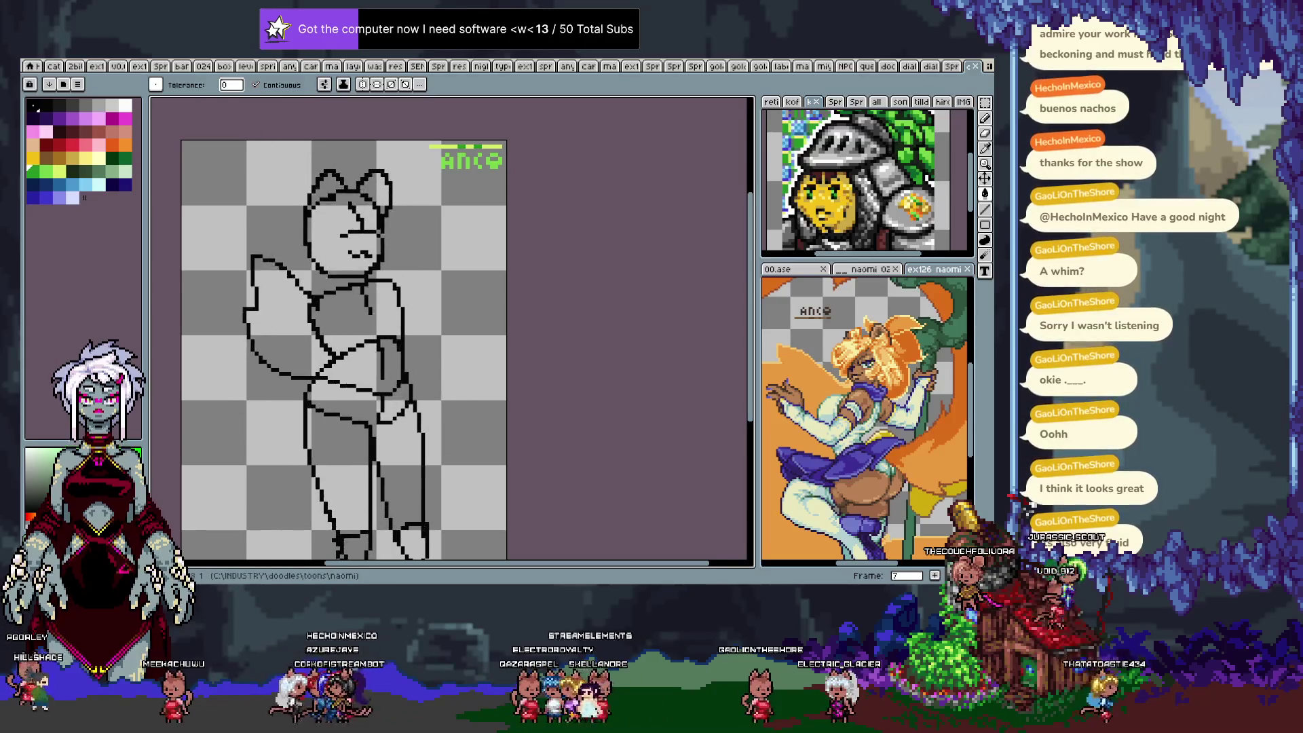
scroll(393, 337, up, 1)
Zoom in on the sketch, frame the character's body, and select the main layer.
key(space)
drag(392, 337, 460, 294)
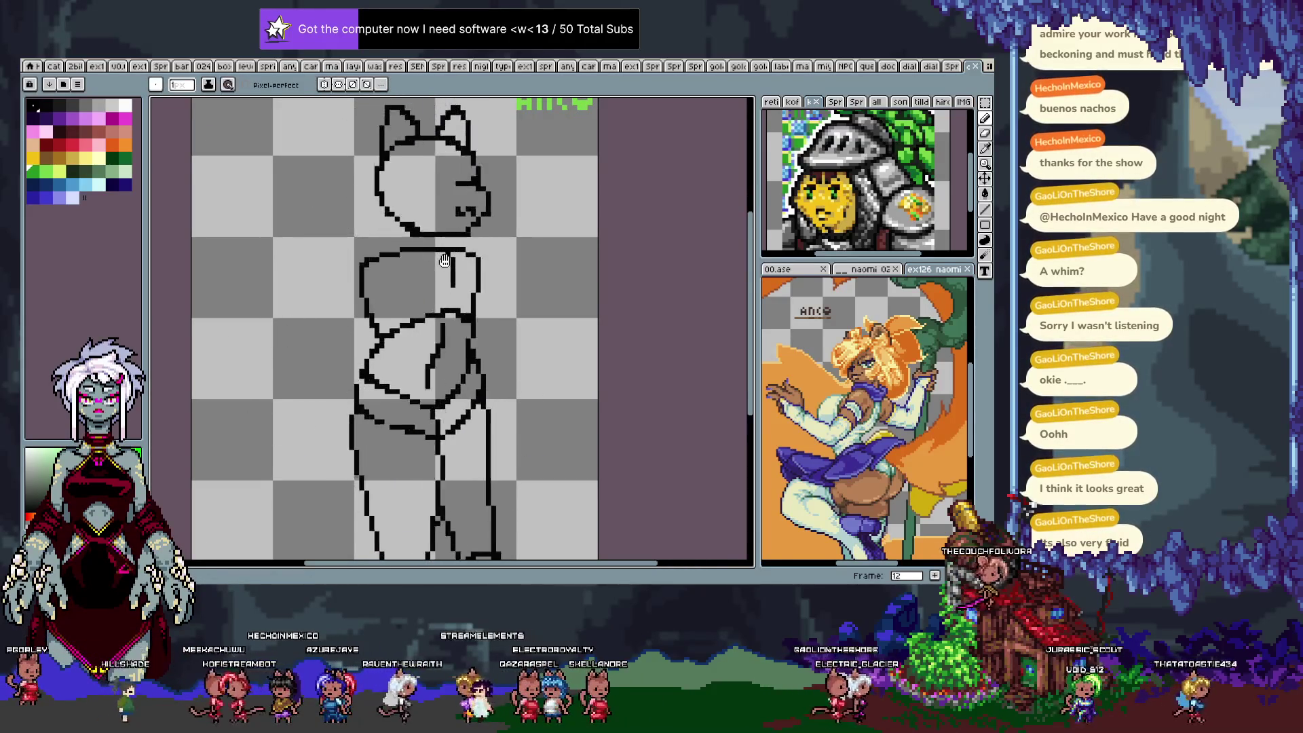
key(ctrl)
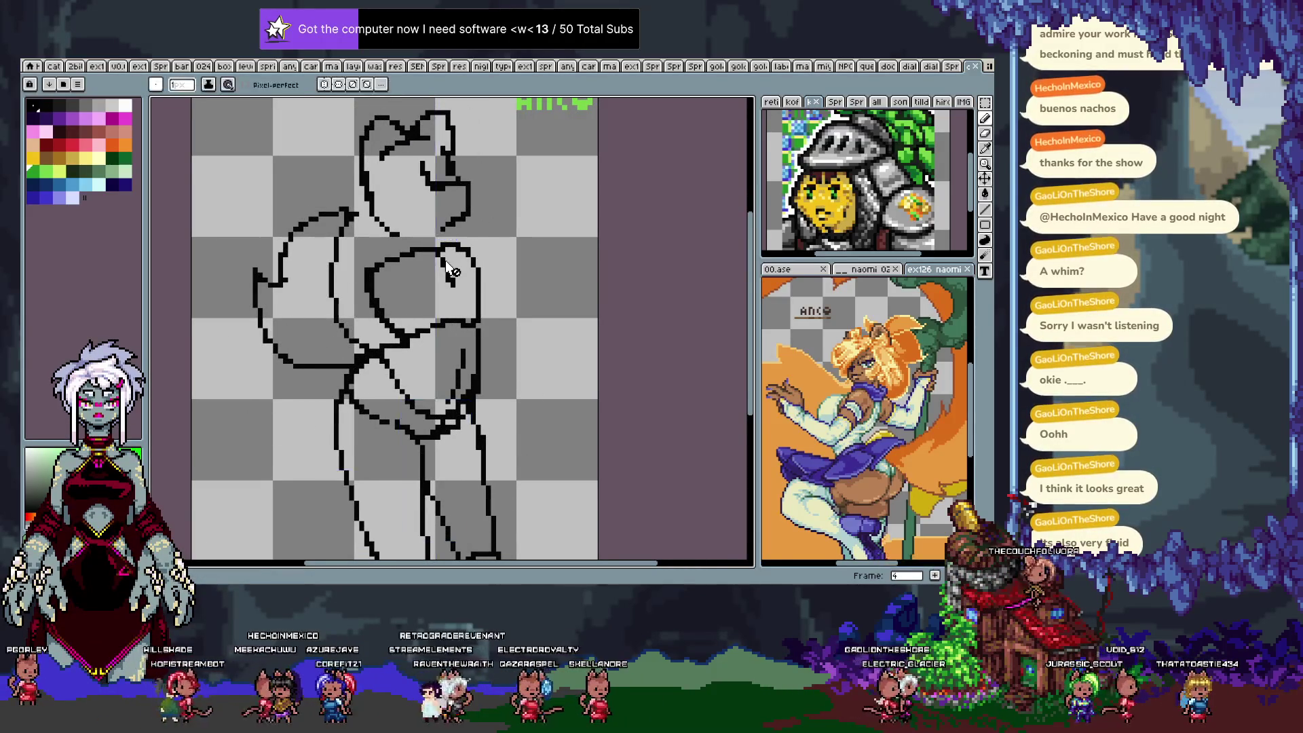
key(Tab)
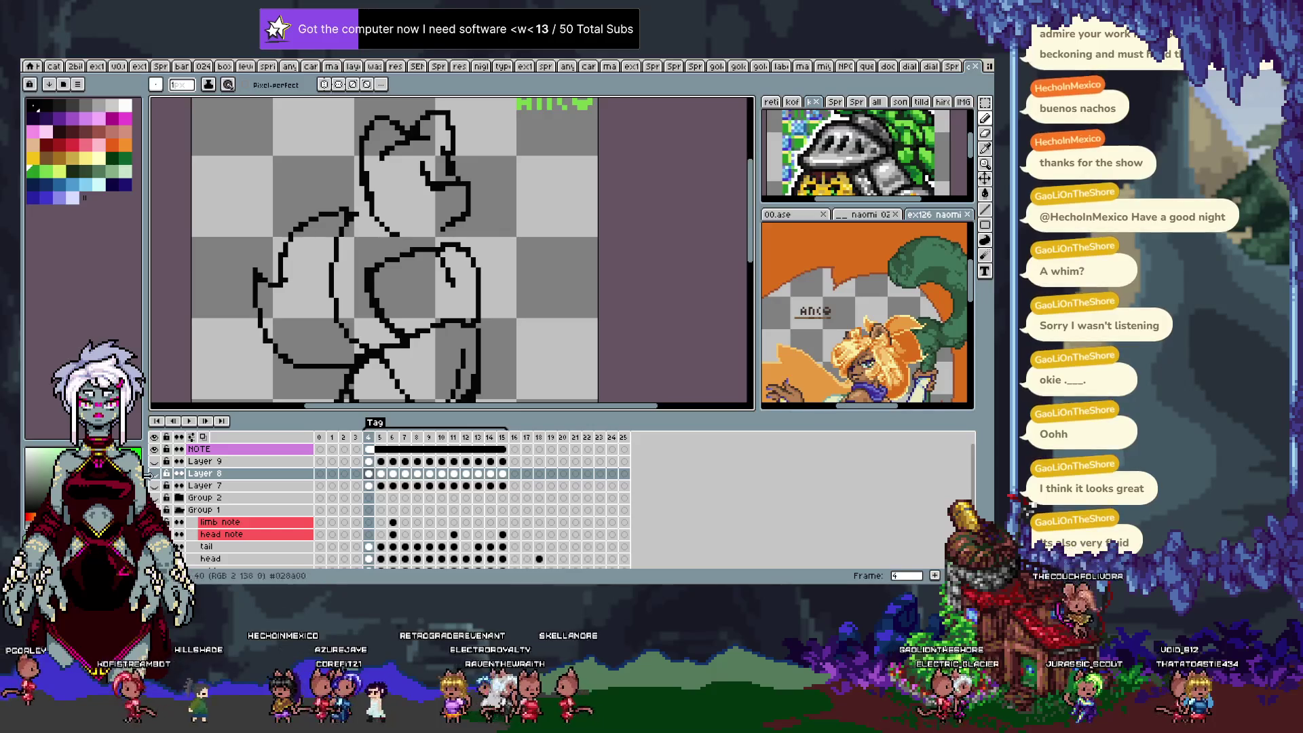
key(ctrl)
ctrl+click(428, 290)
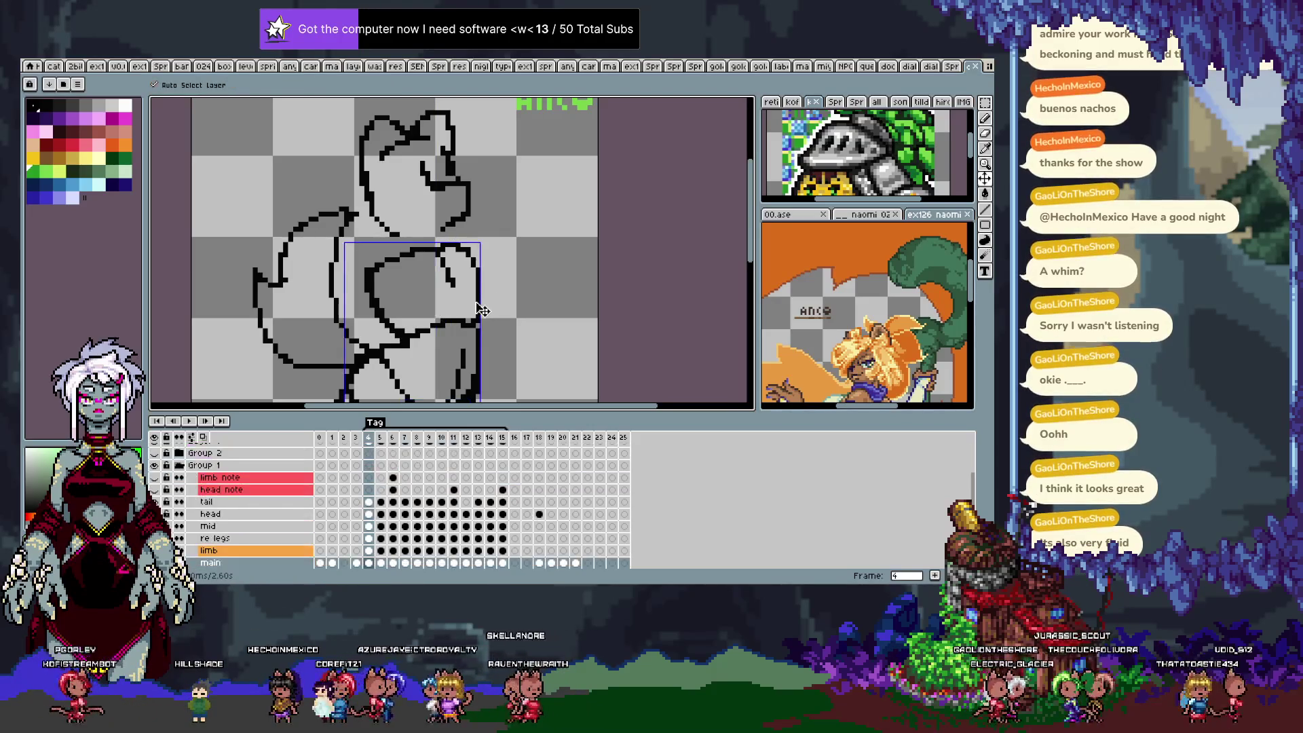
Stop playback on frame 8 and bring up the Save As dialog.
key(alt)
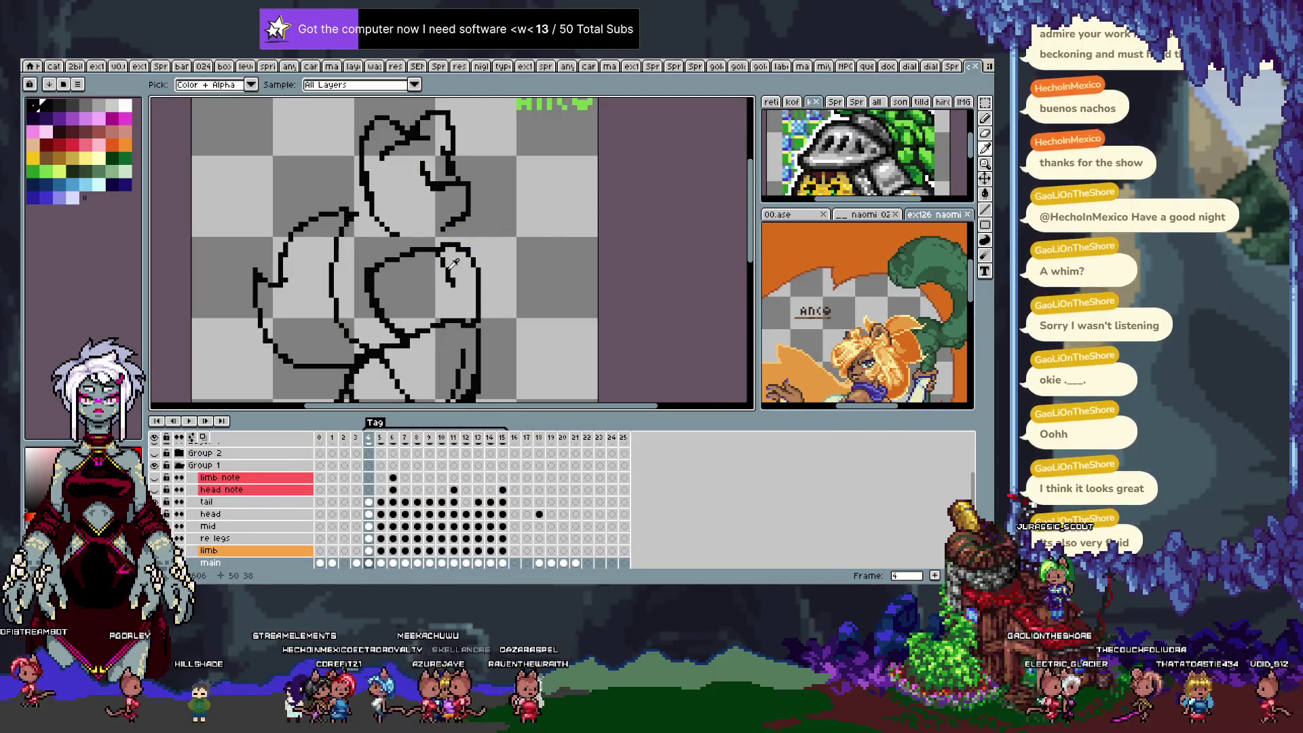
key(Tab)
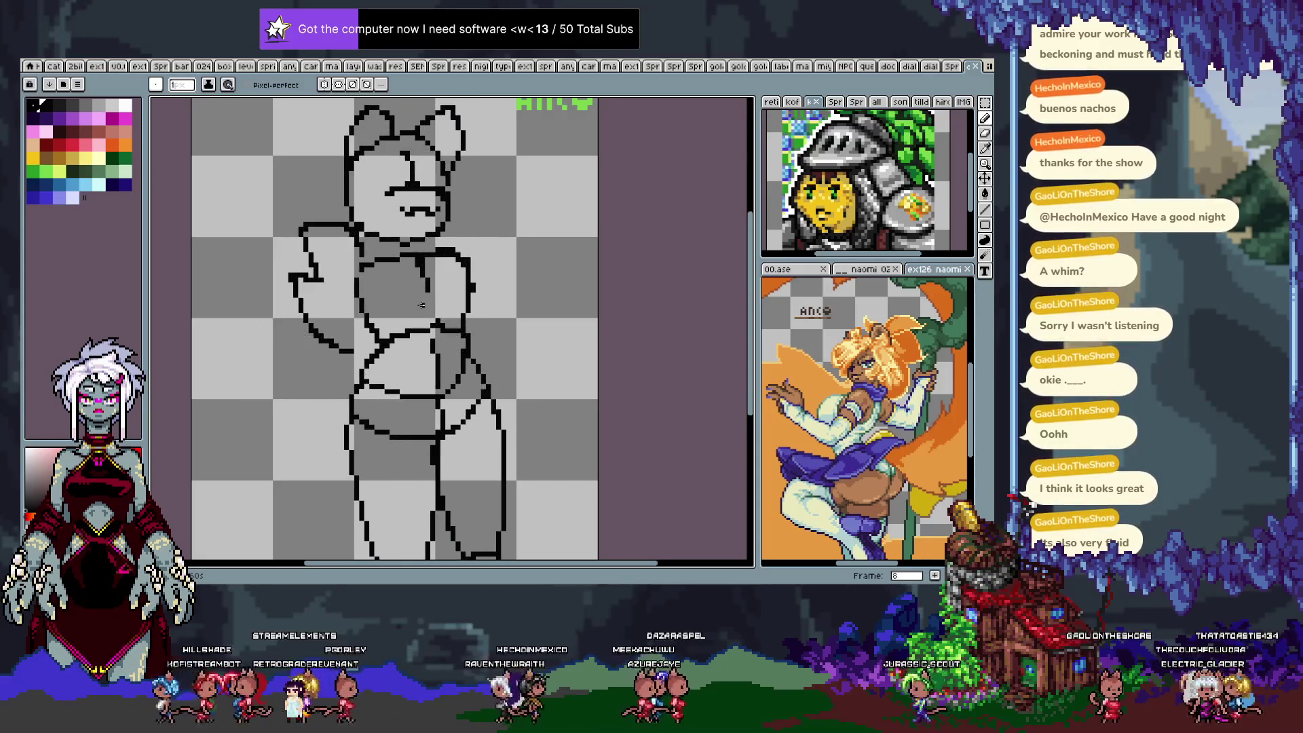
key(Return)
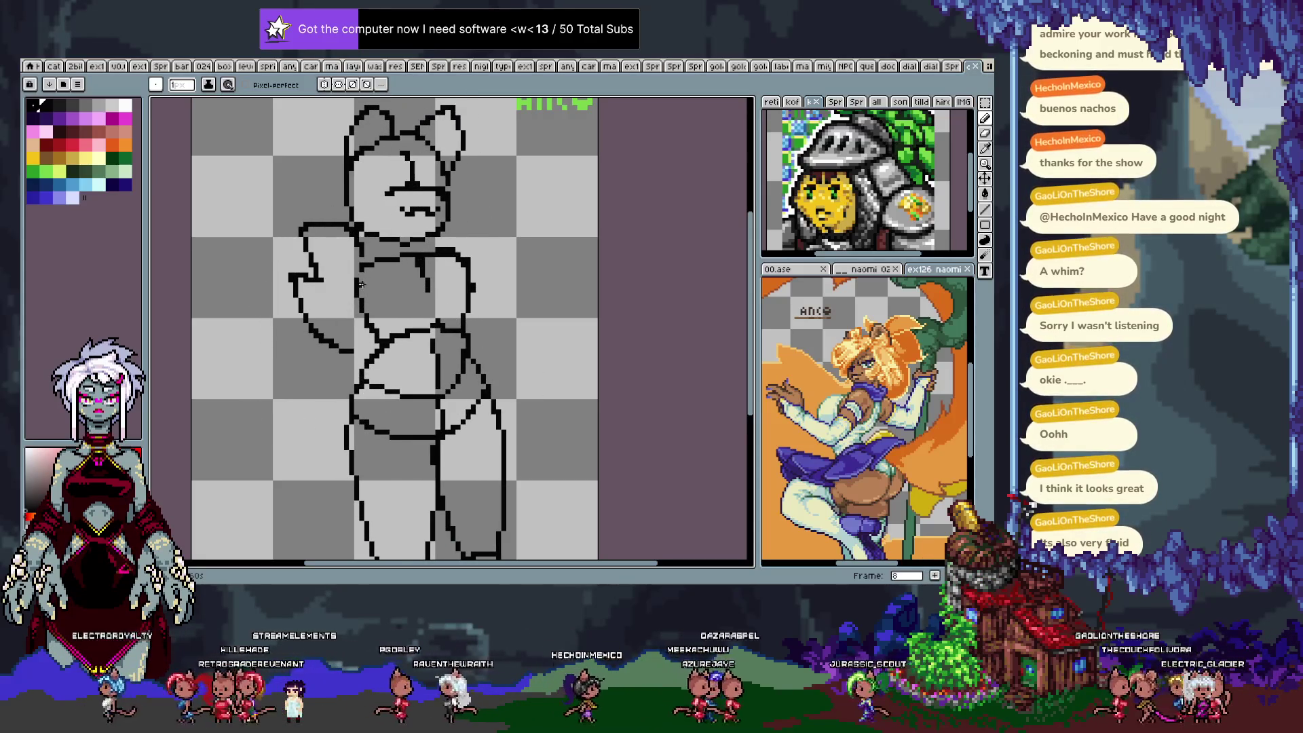
key(ctrl)
key(ctrl+shift+s)
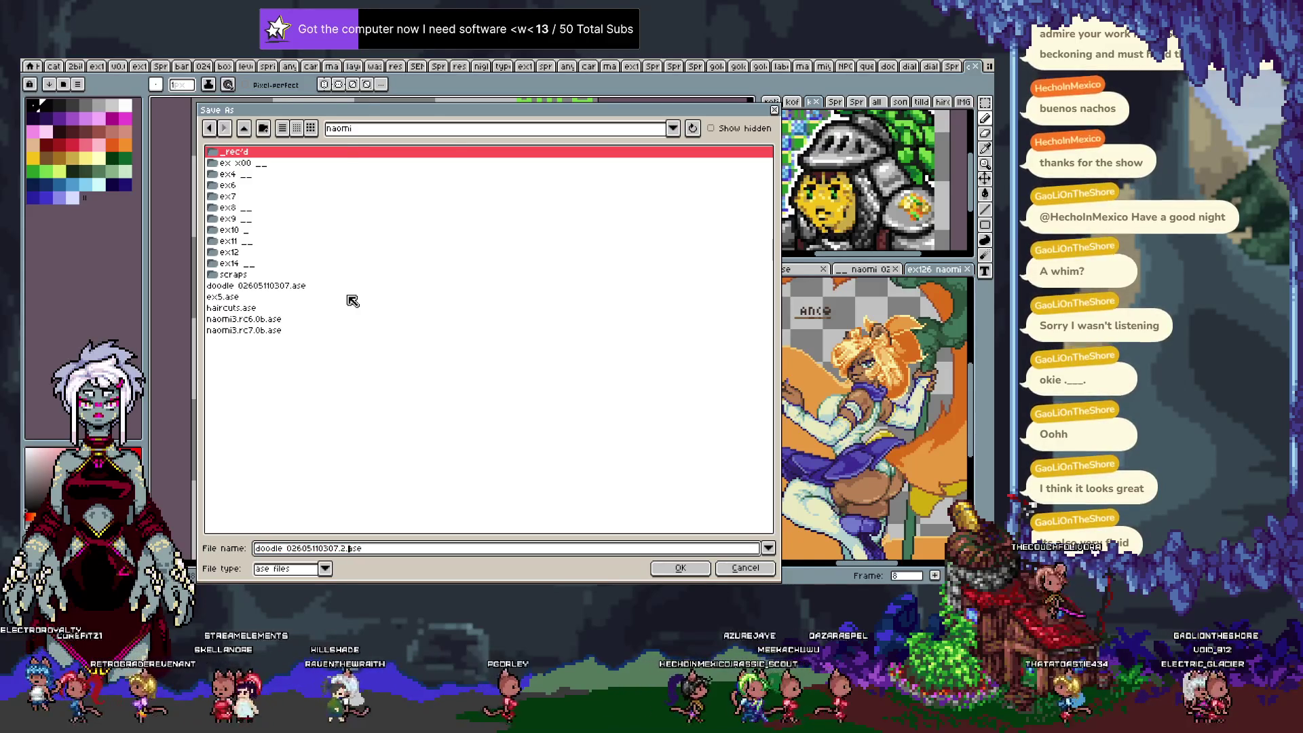
Cancel saving, undo the last chest stroke, and draw a short chest line on frame 7.
key(Escape)
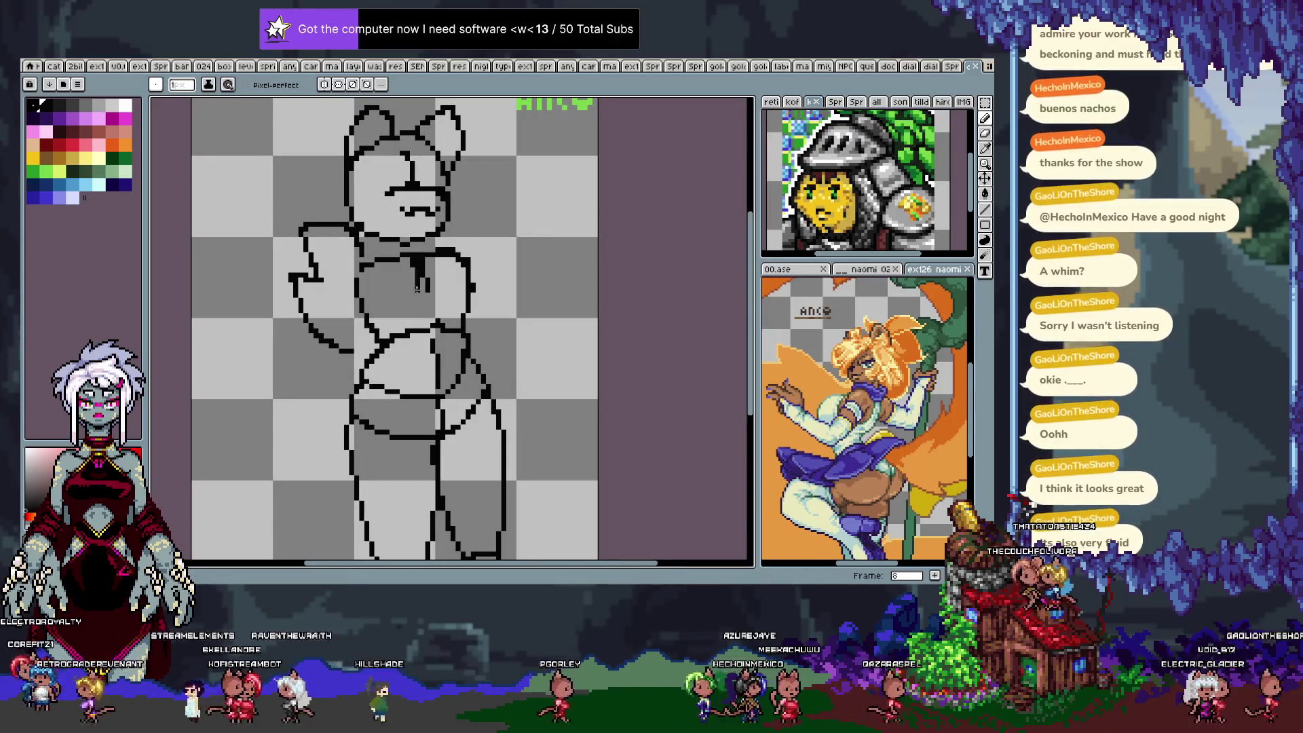
key(ctrl+z)
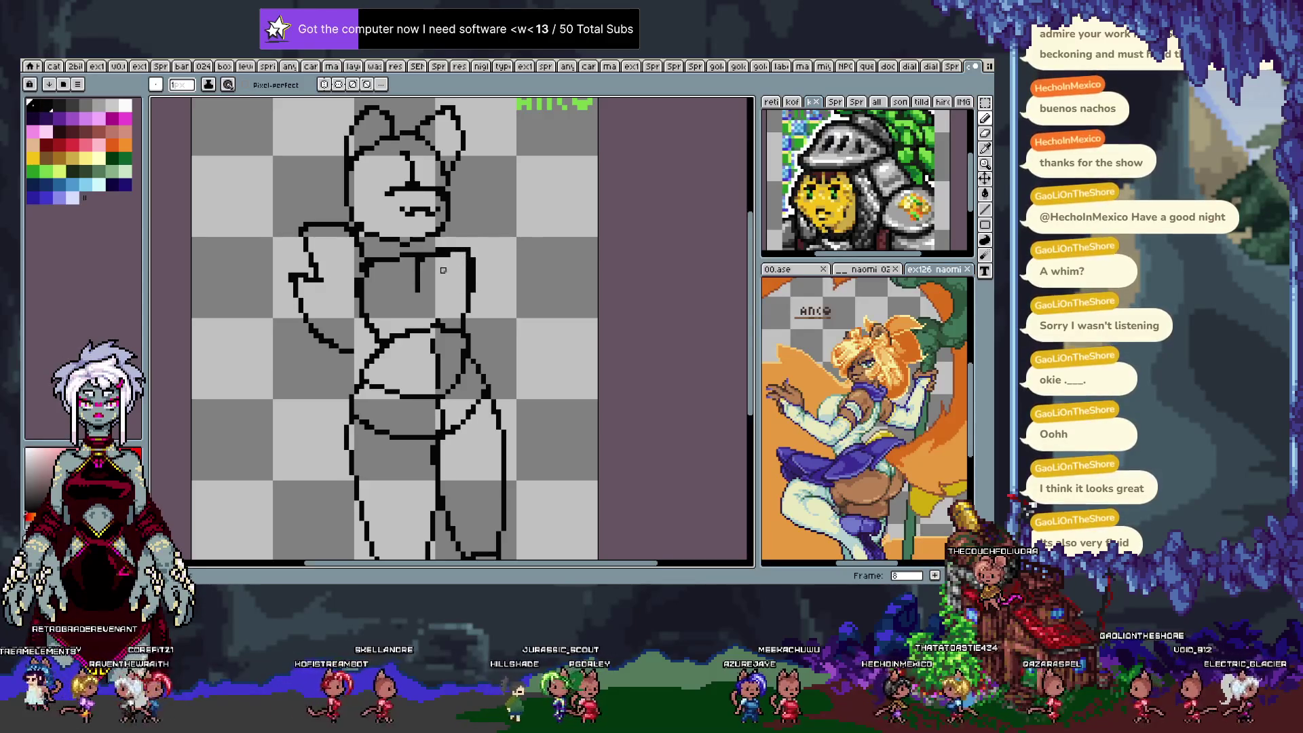
key(Right)
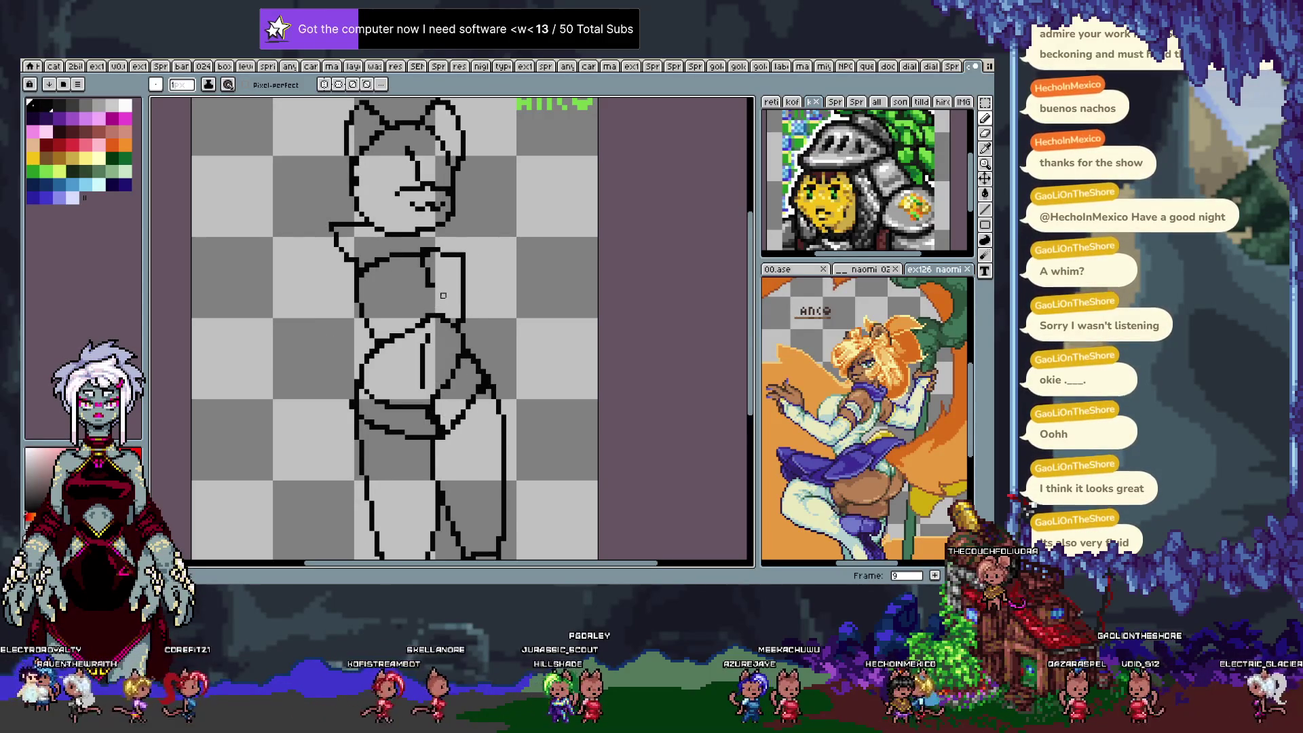
key(Right)
key(Right)
key(Right)
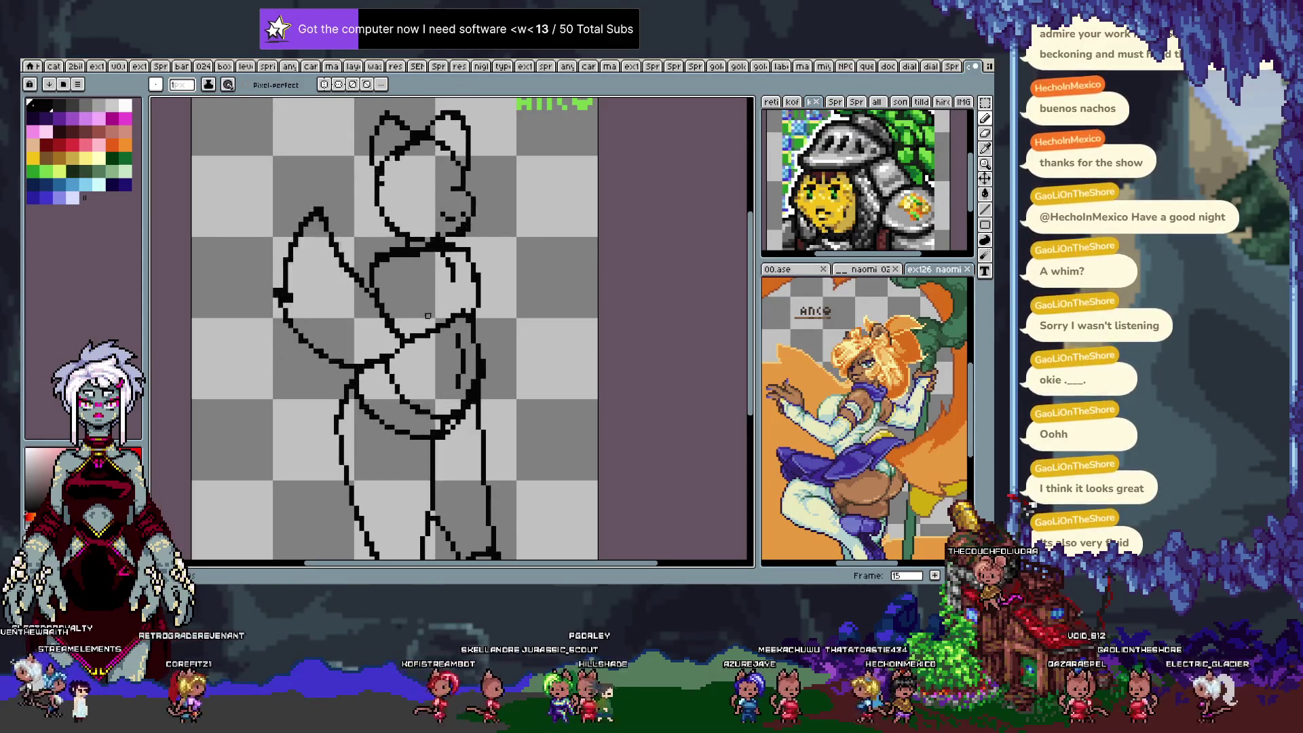
key(Right)
key(Right)
key(Right)
key(Left)
drag(410, 258, 424, 292)
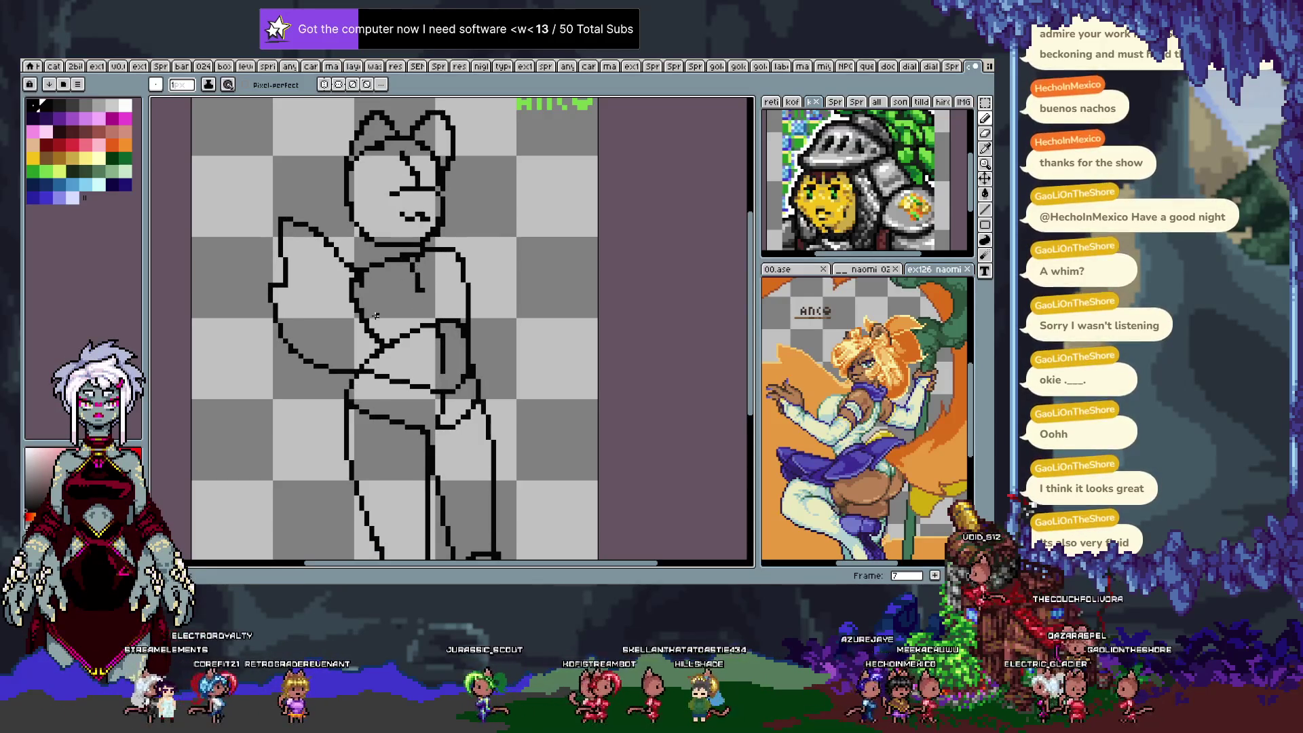
Erase the stray belly lines on frame 10, comparing against frame 9.
key(Right)
key(Right)
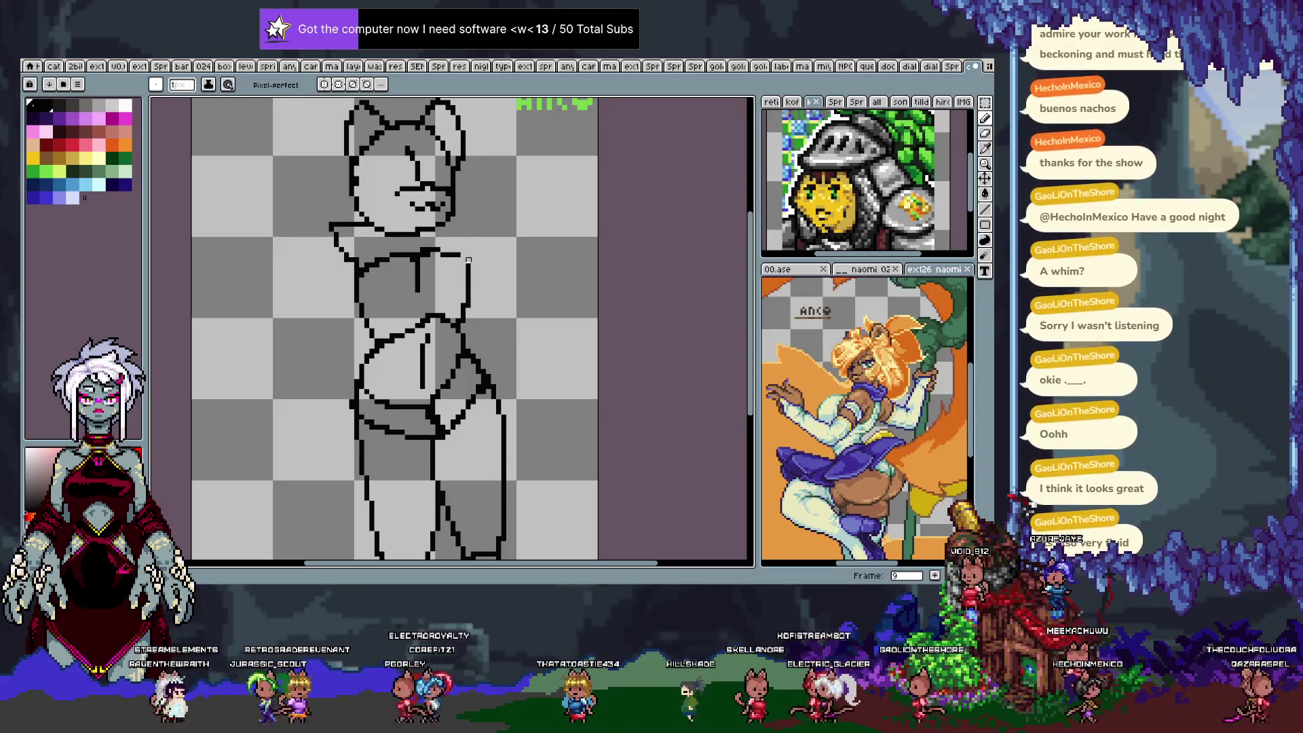
key(period)
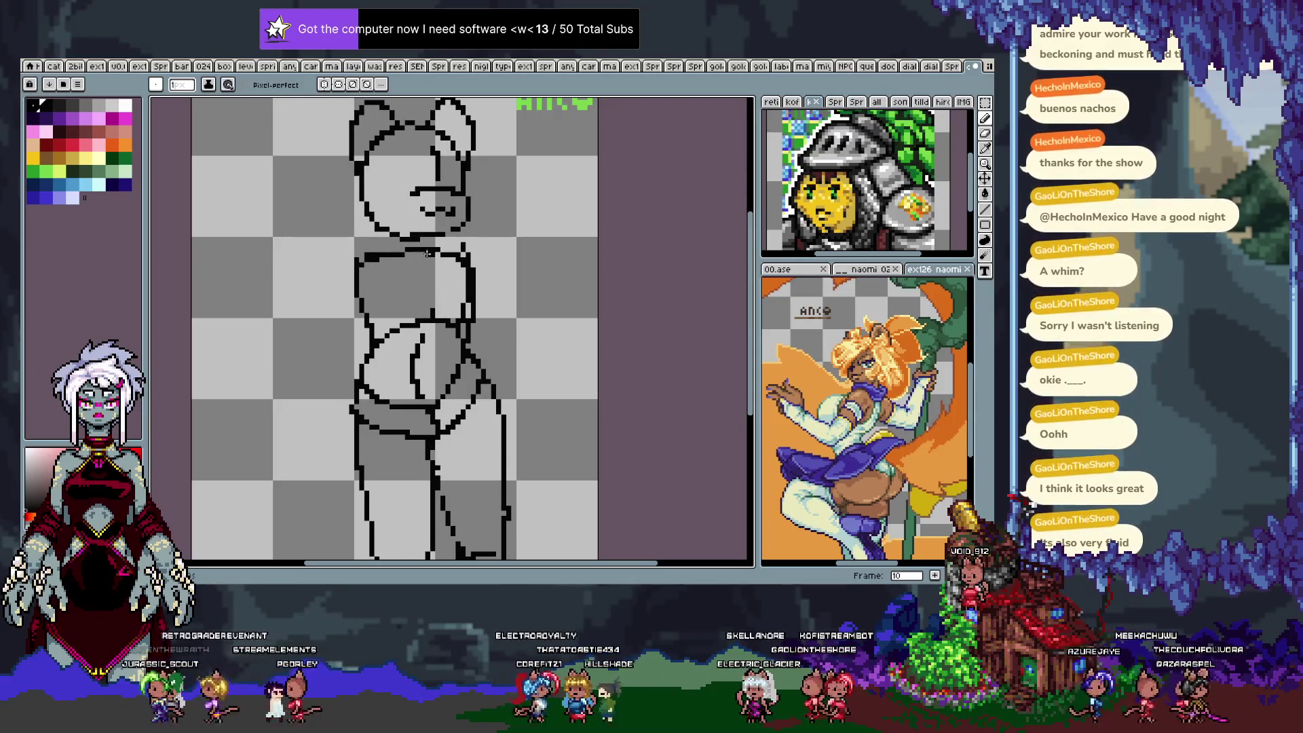
mouse_move(427, 340)
mouse_down()
mouse_move(421, 378)
mouse_move(416, 354)
mouse_up()
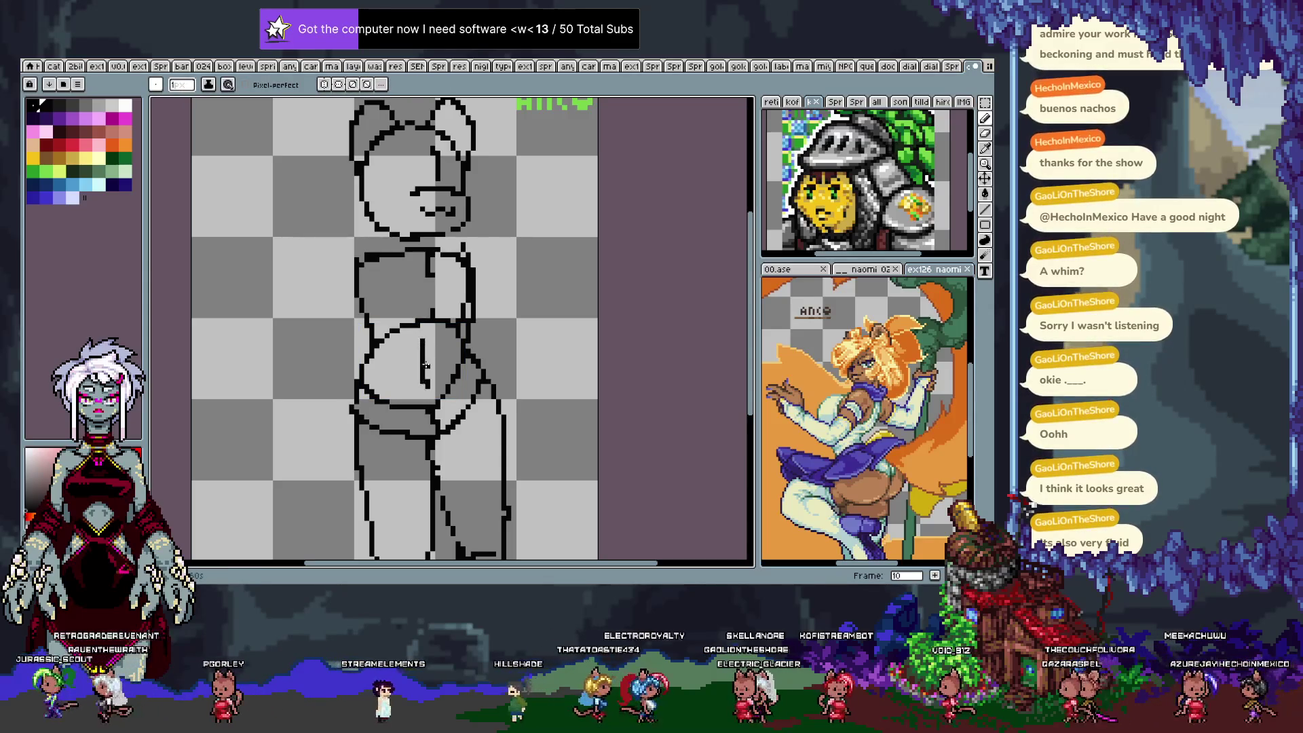
key(comma)
key(period)
key(comma)
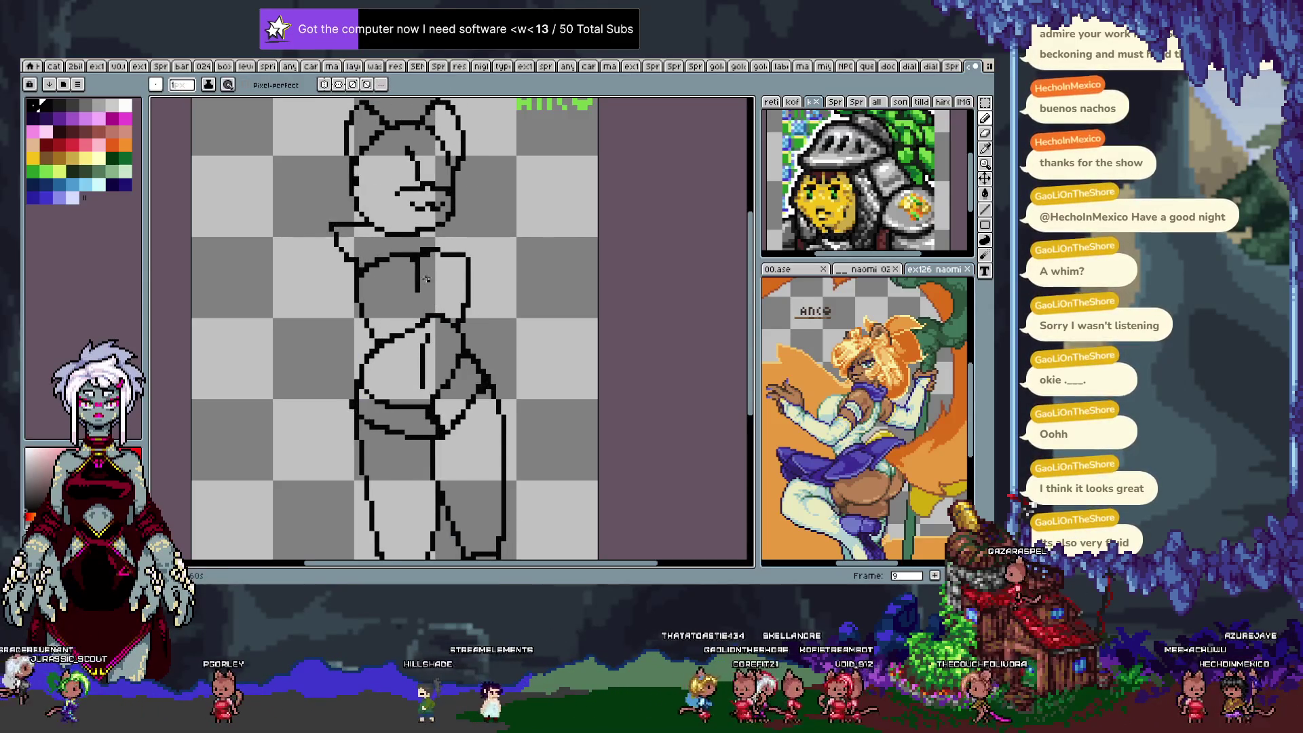
key(period)
key(comma)
key(period)
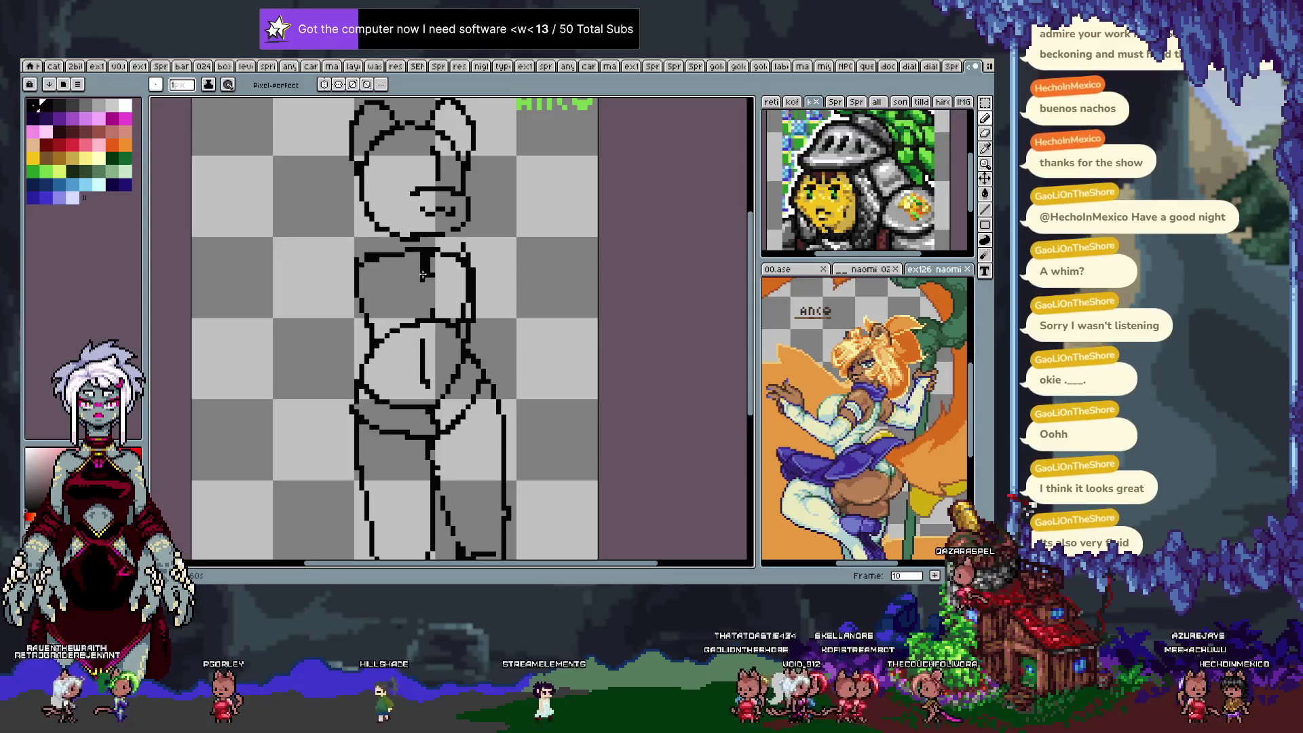
key(ctrl+z)
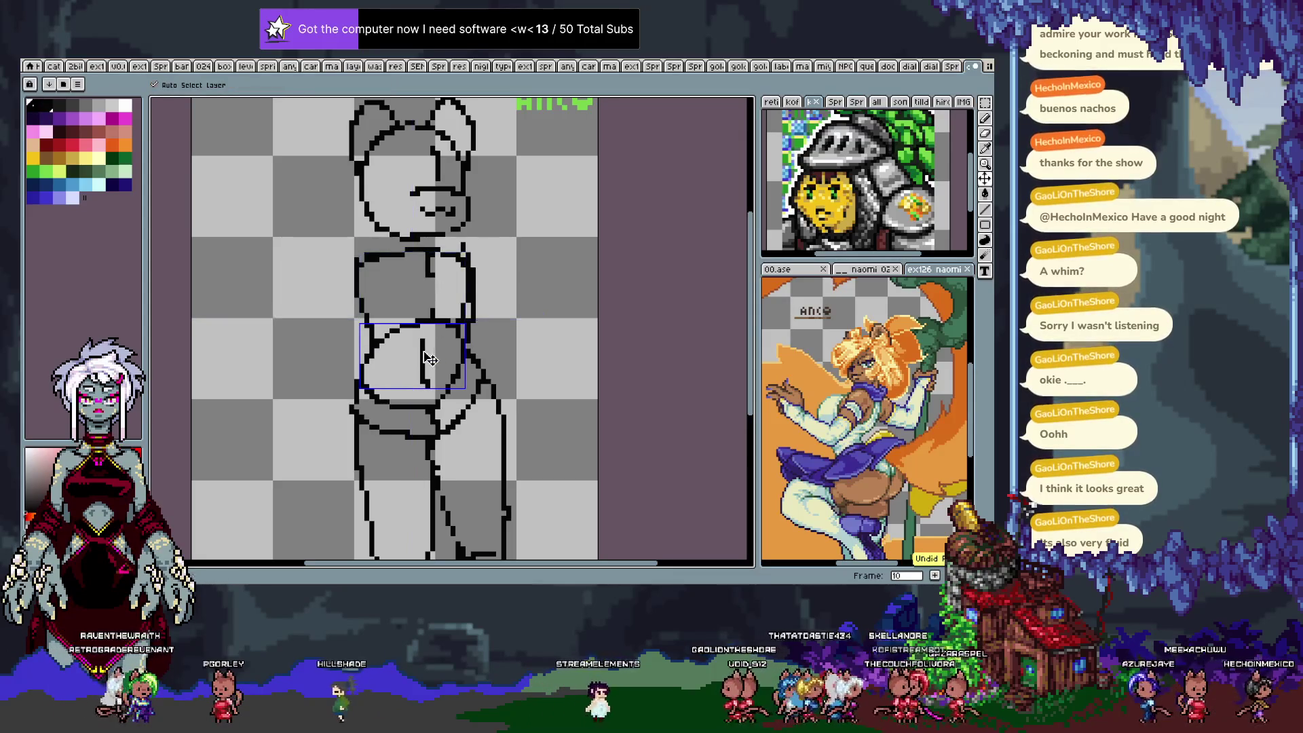
Play the animation, stop on frame 11, and redraw its inner belly stroke more vertically.
key(m)
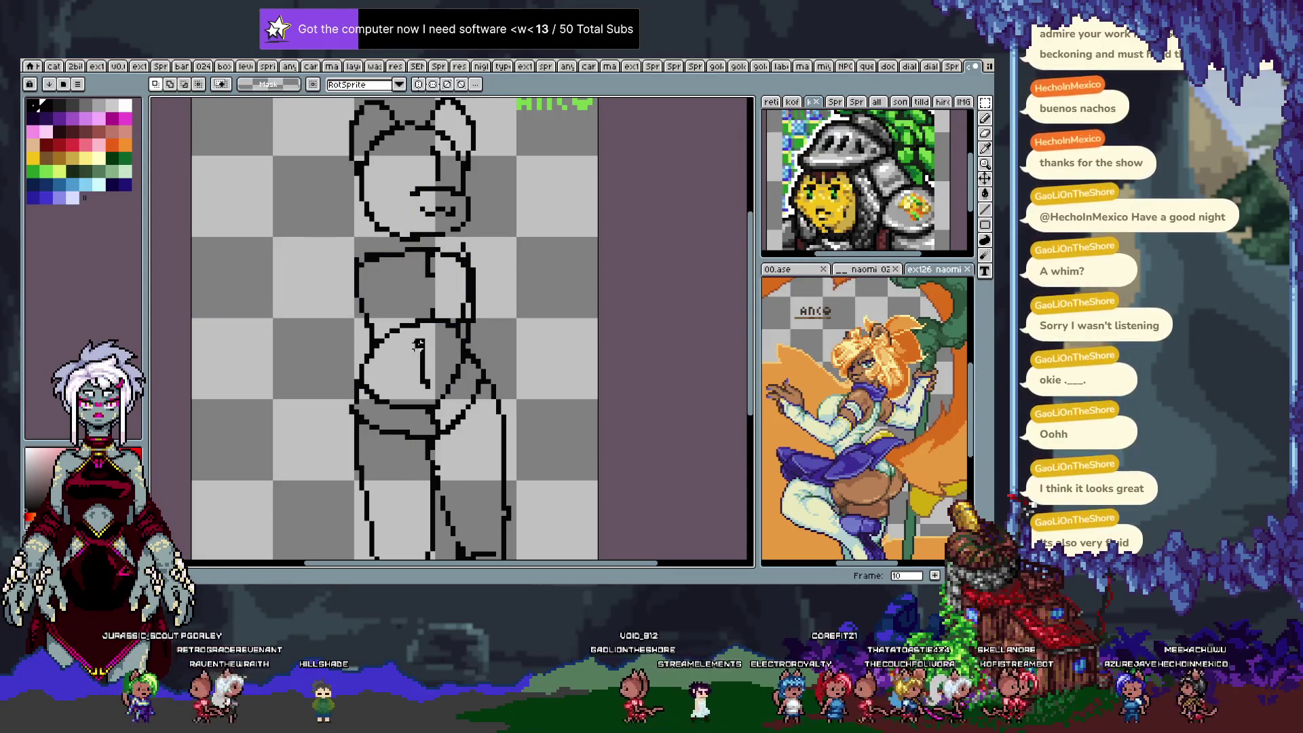
key(b)
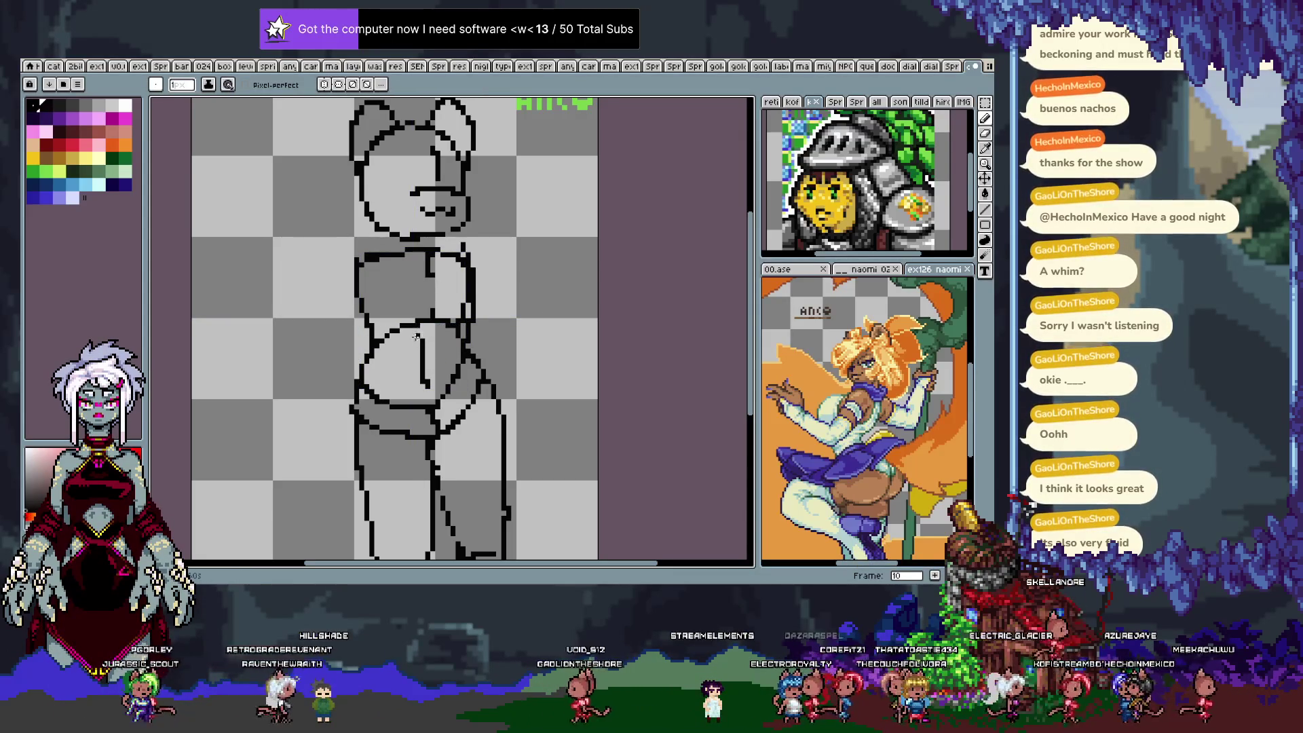
key(v)
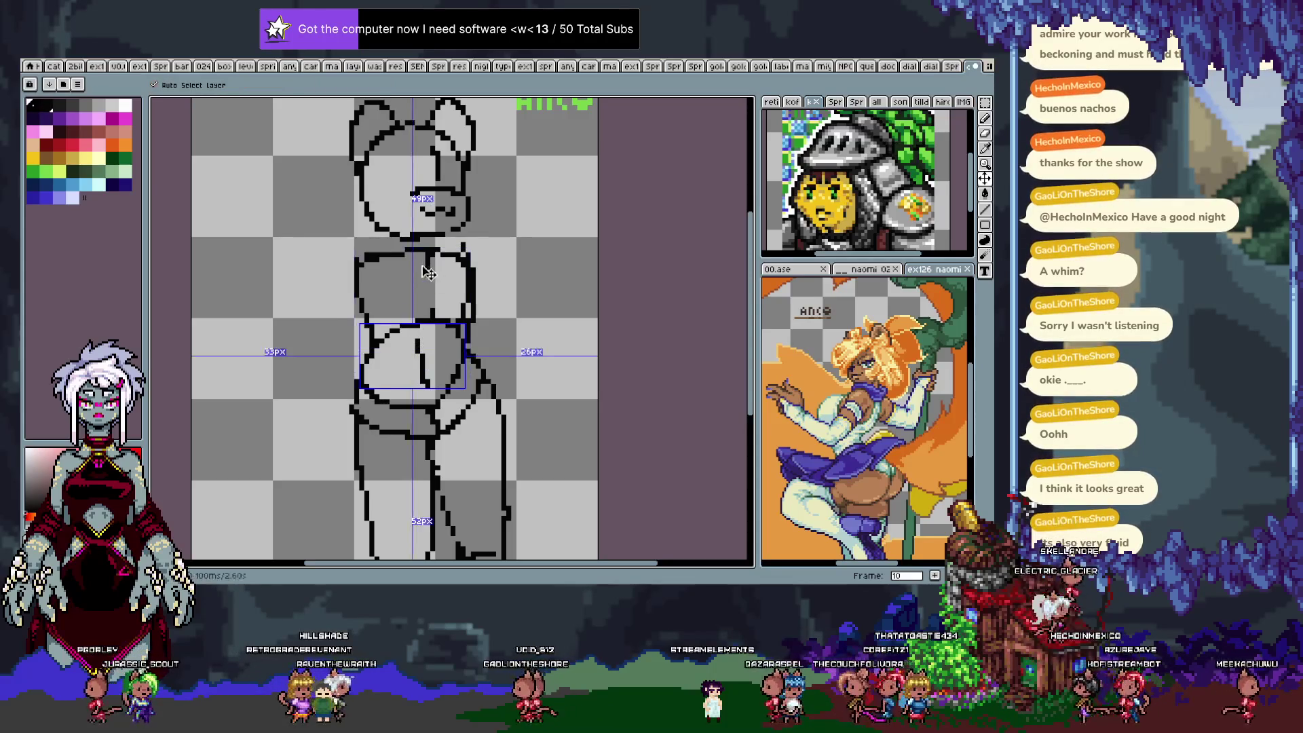
key(b)
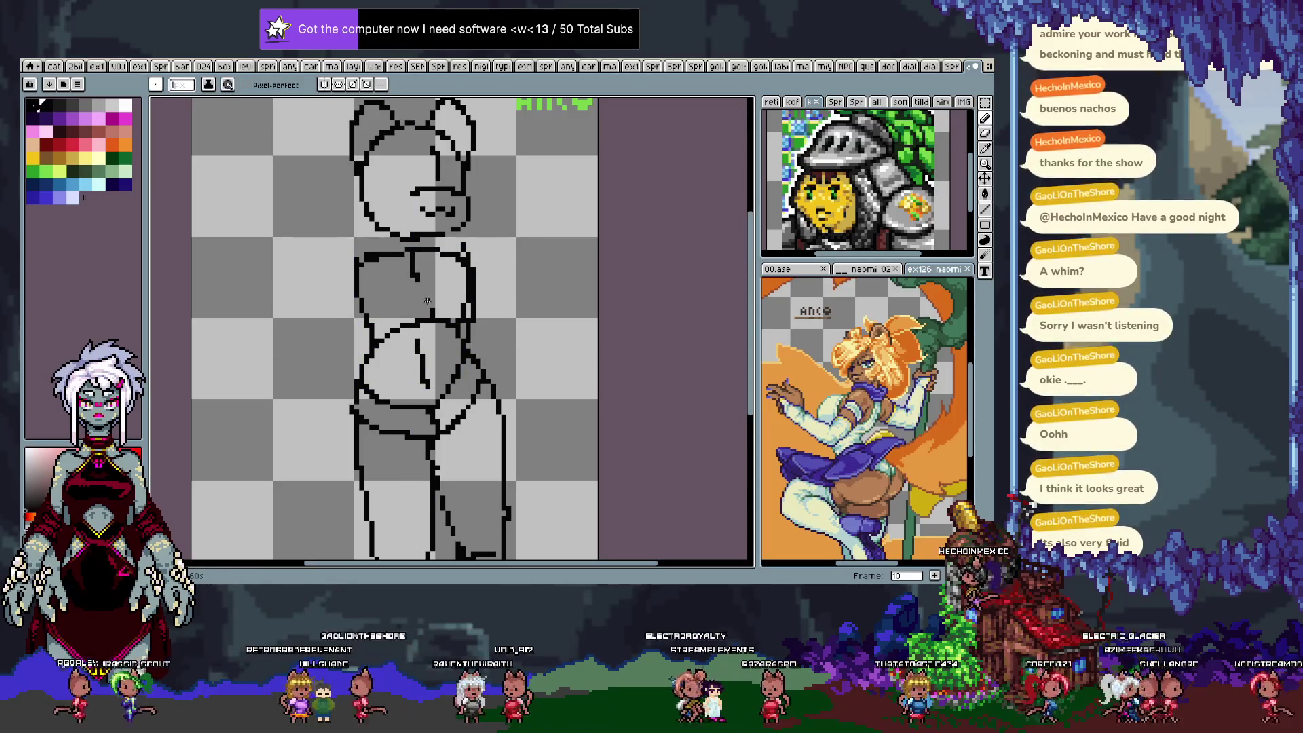
key(Return)
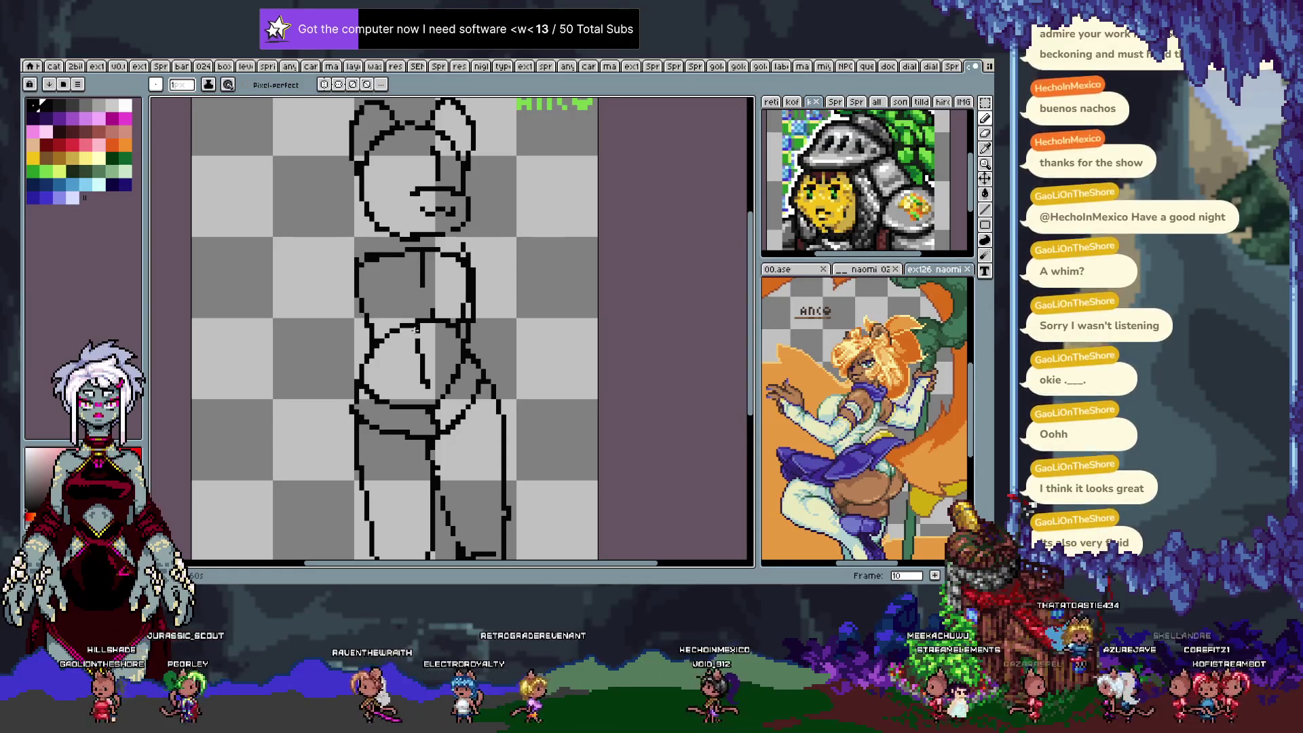
key(Right)
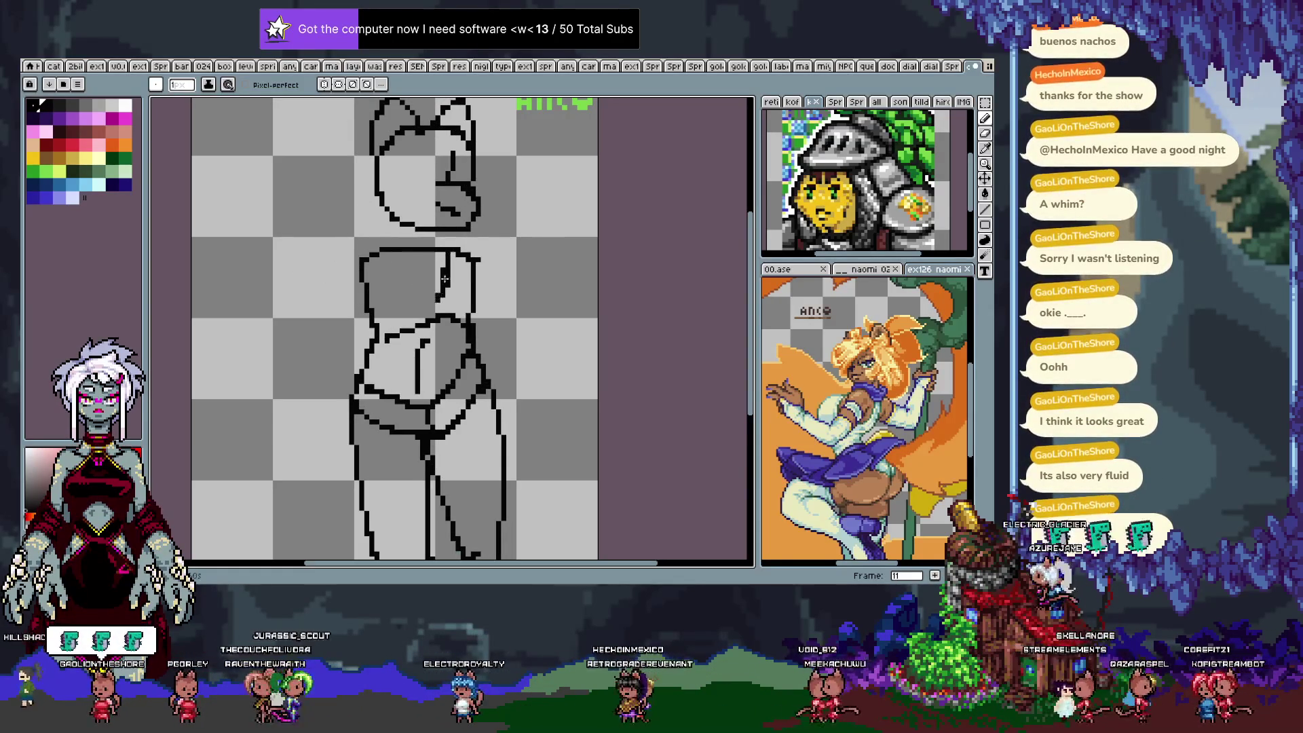
drag(448, 273, 438, 291)
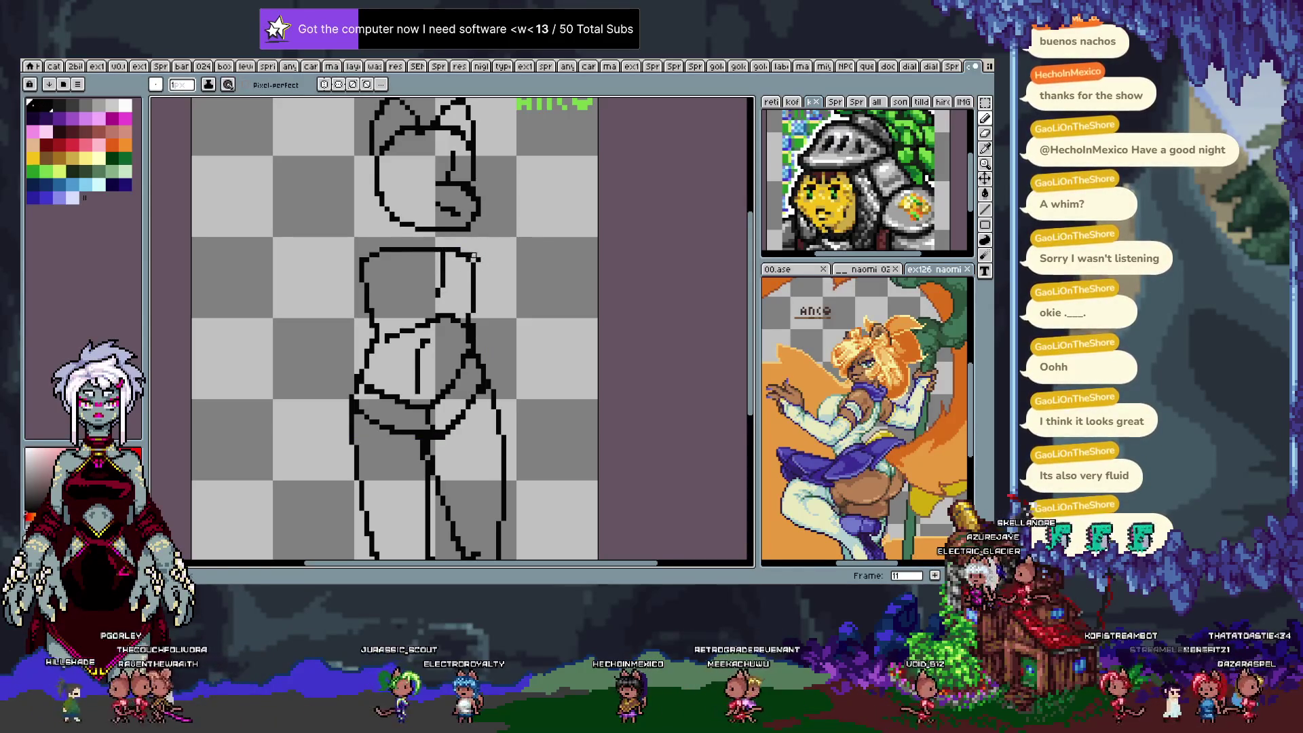
On frame 13, lasso the upper torso outline and reshape it, comparing with neighbouring frames.
key(Tab)
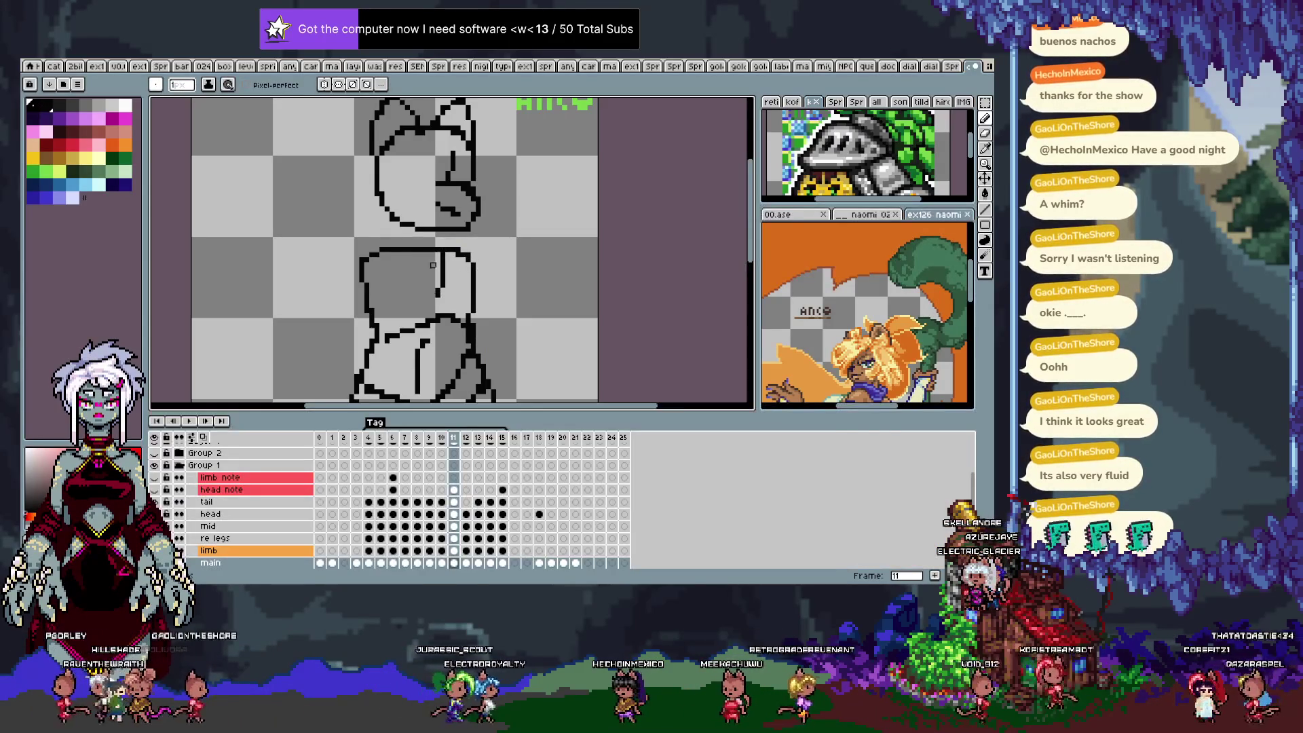
key(Tab)
key(Right)
key(Right)
key(Left)
key(Right)
key(Left)
key(Right)
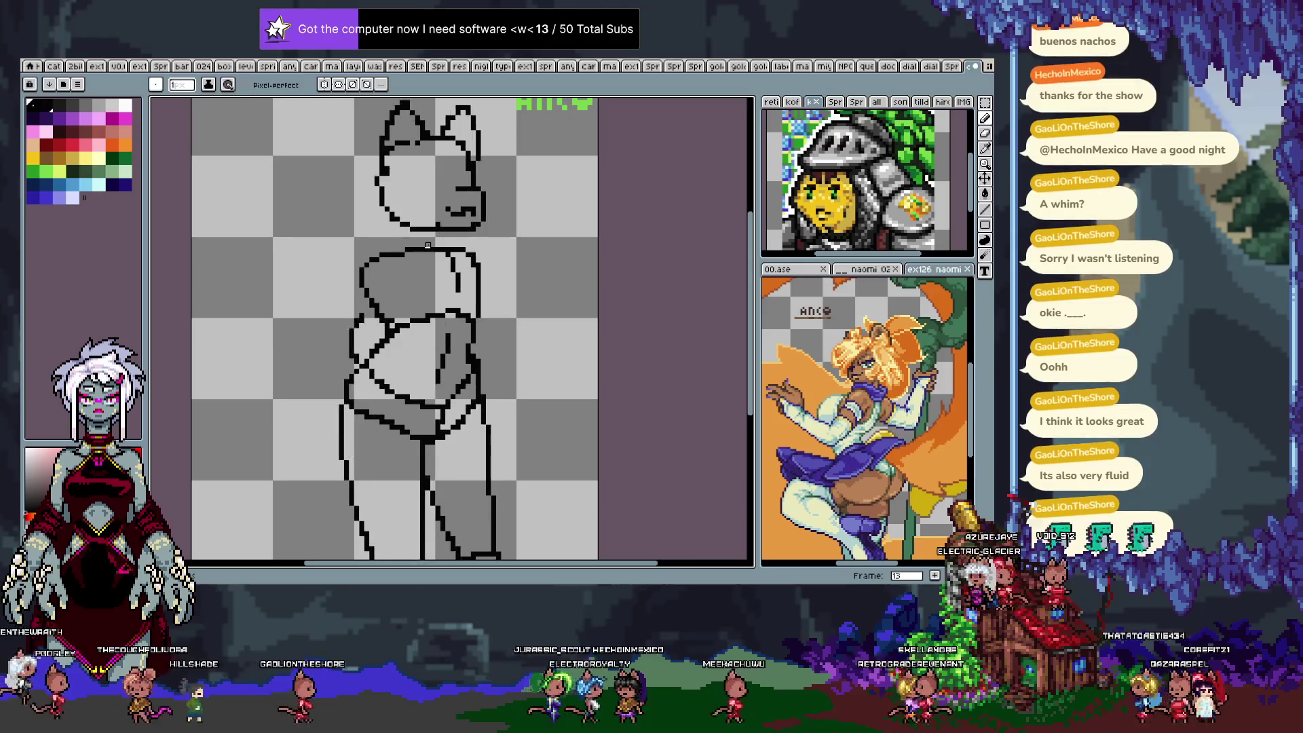
key(Right)
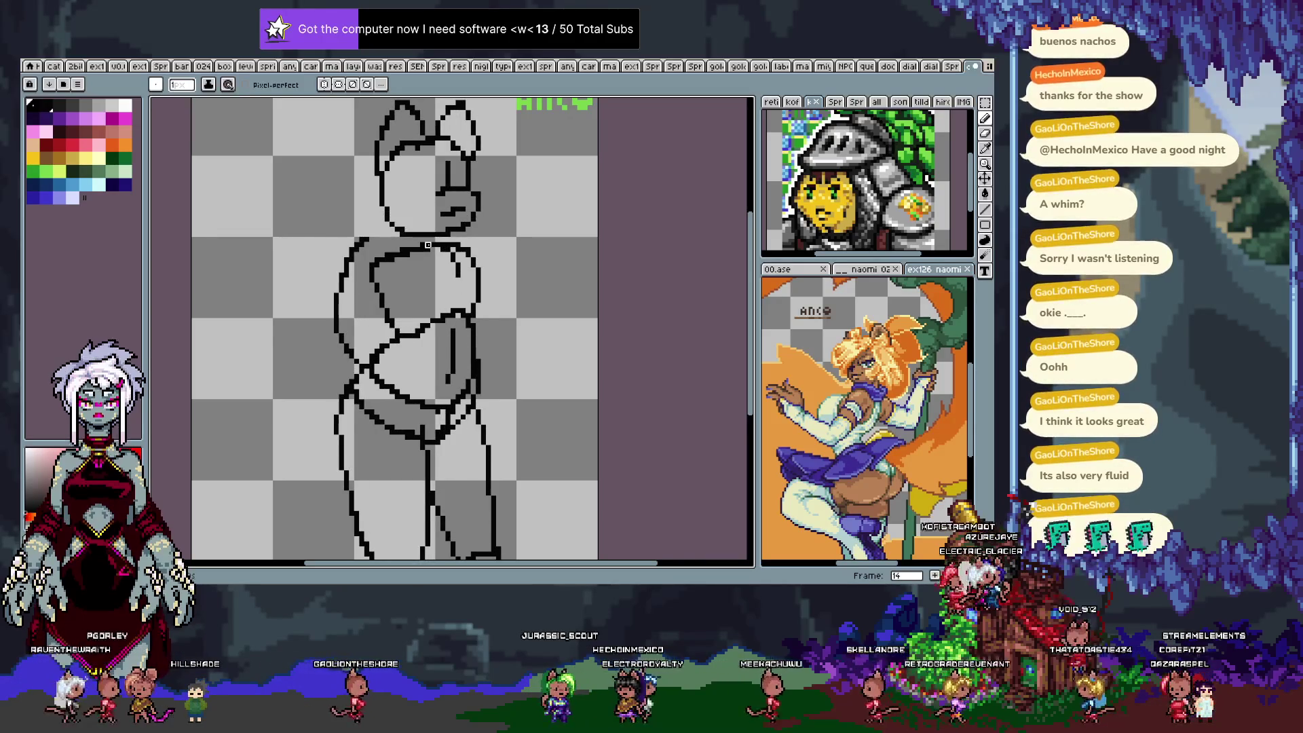
key(Left)
key(q)
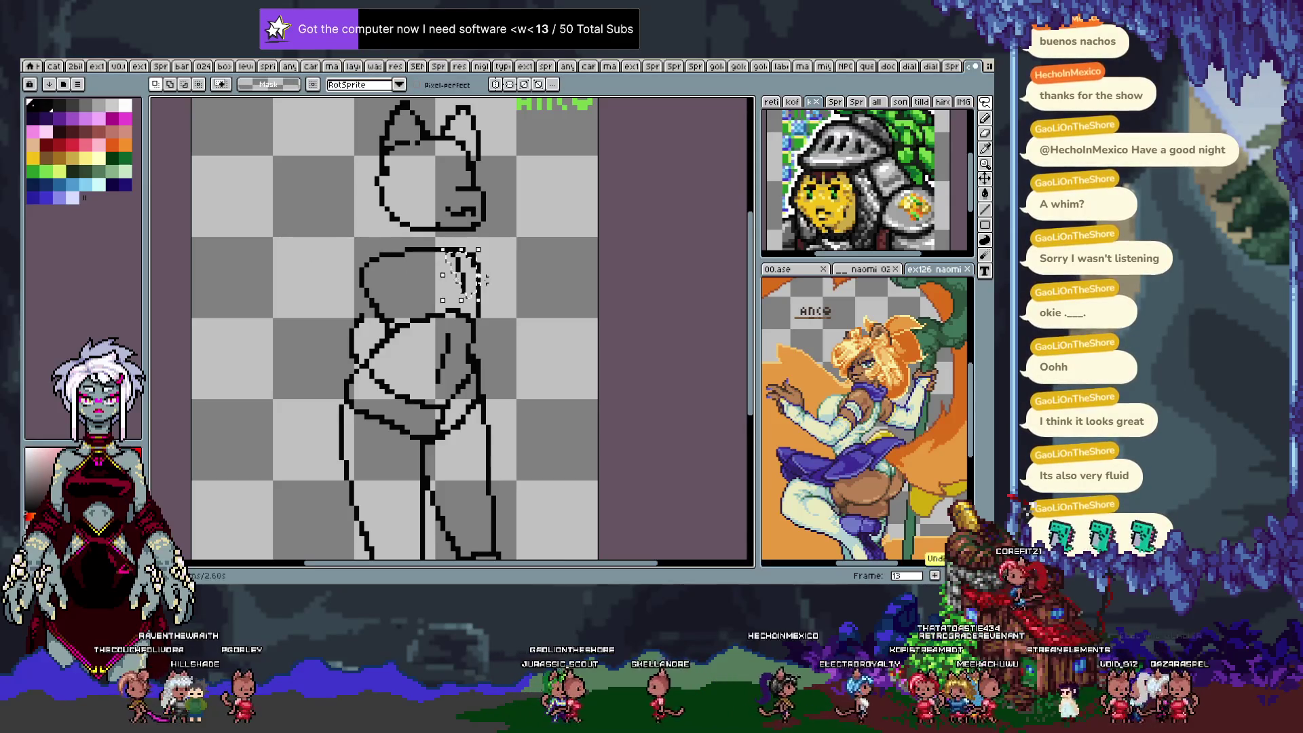
drag(358, 257, 377, 324)
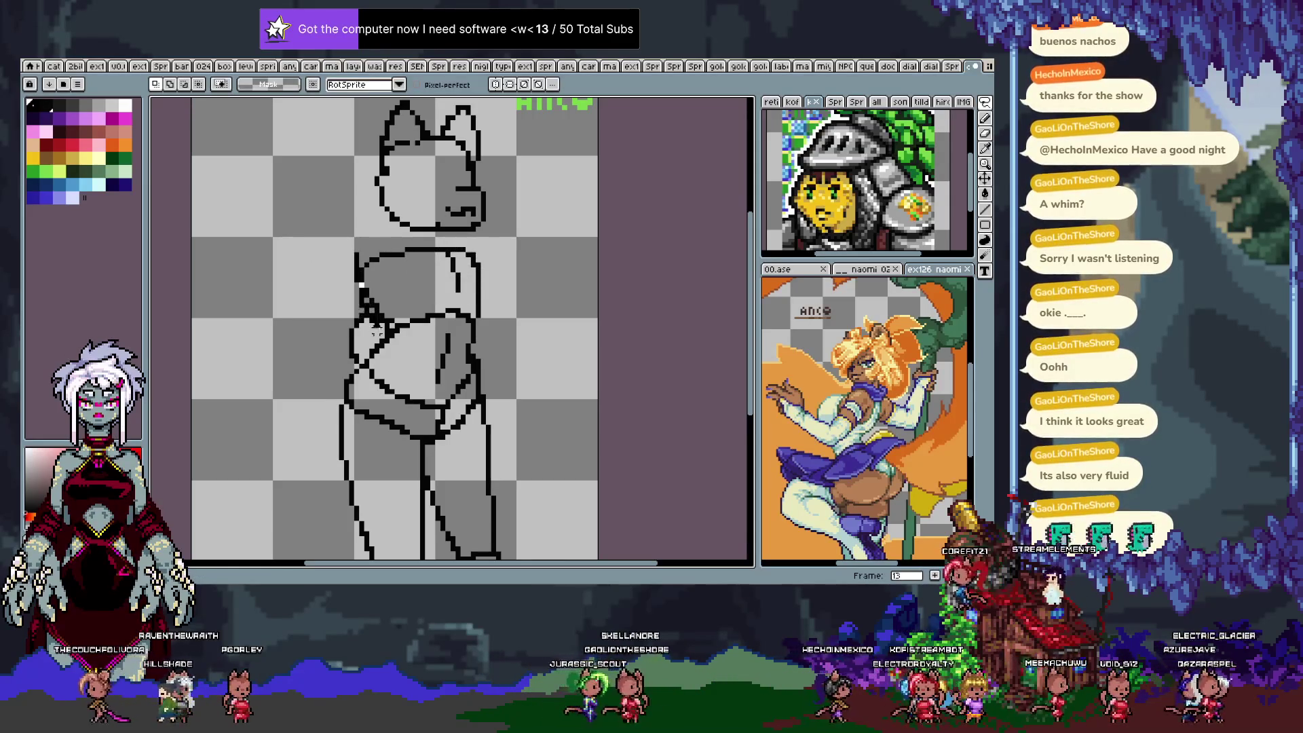
drag(504, 289, 434, 237)
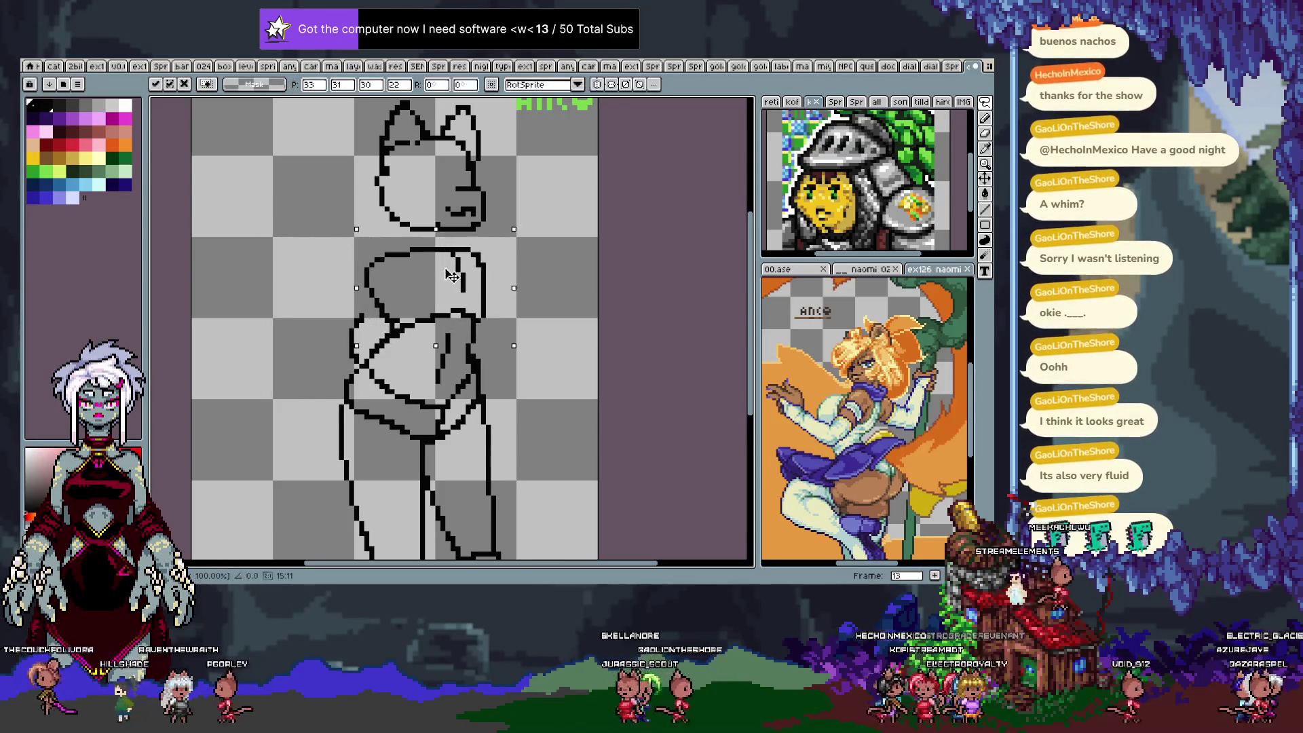
key(ctrl+d)
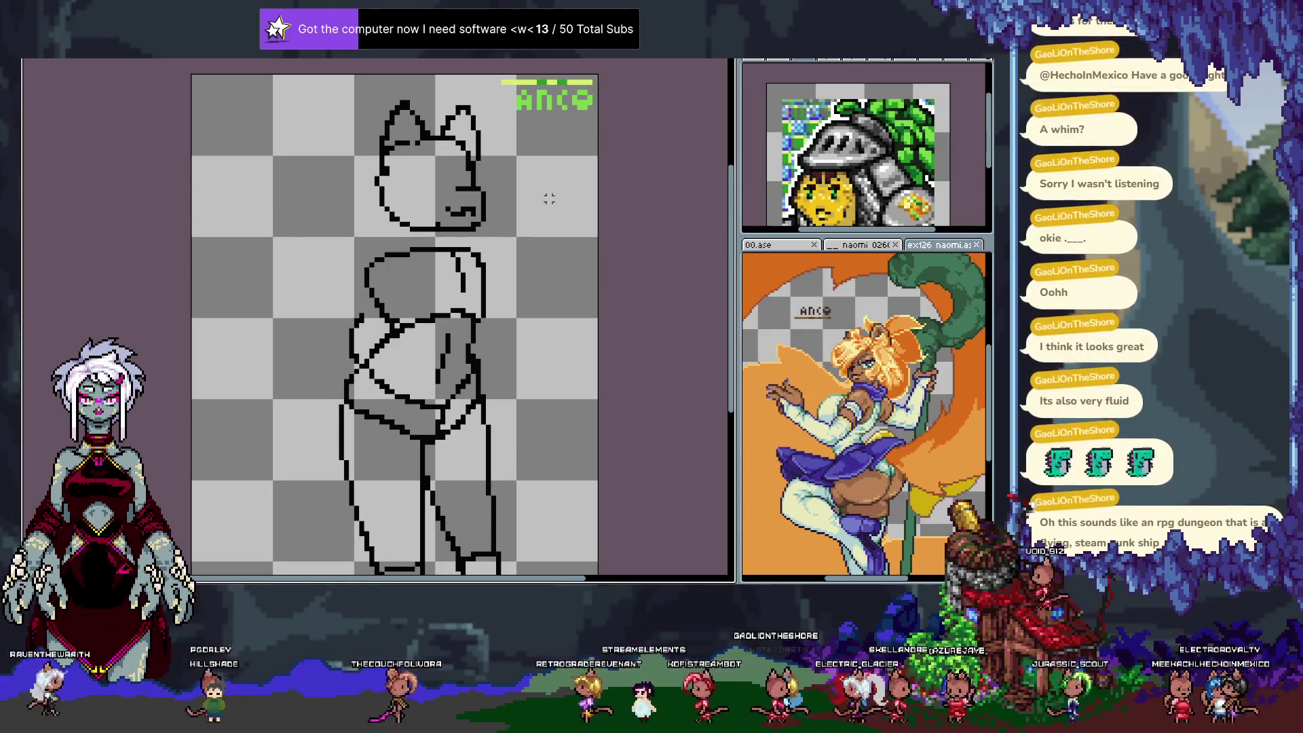
Shift the belly lines, redraw a bulging right torso outline, and save the file.
mouse_move(370, 318)
mouse_down()
mouse_move(519, 476)
mouse_move(480, 384)
mouse_up()
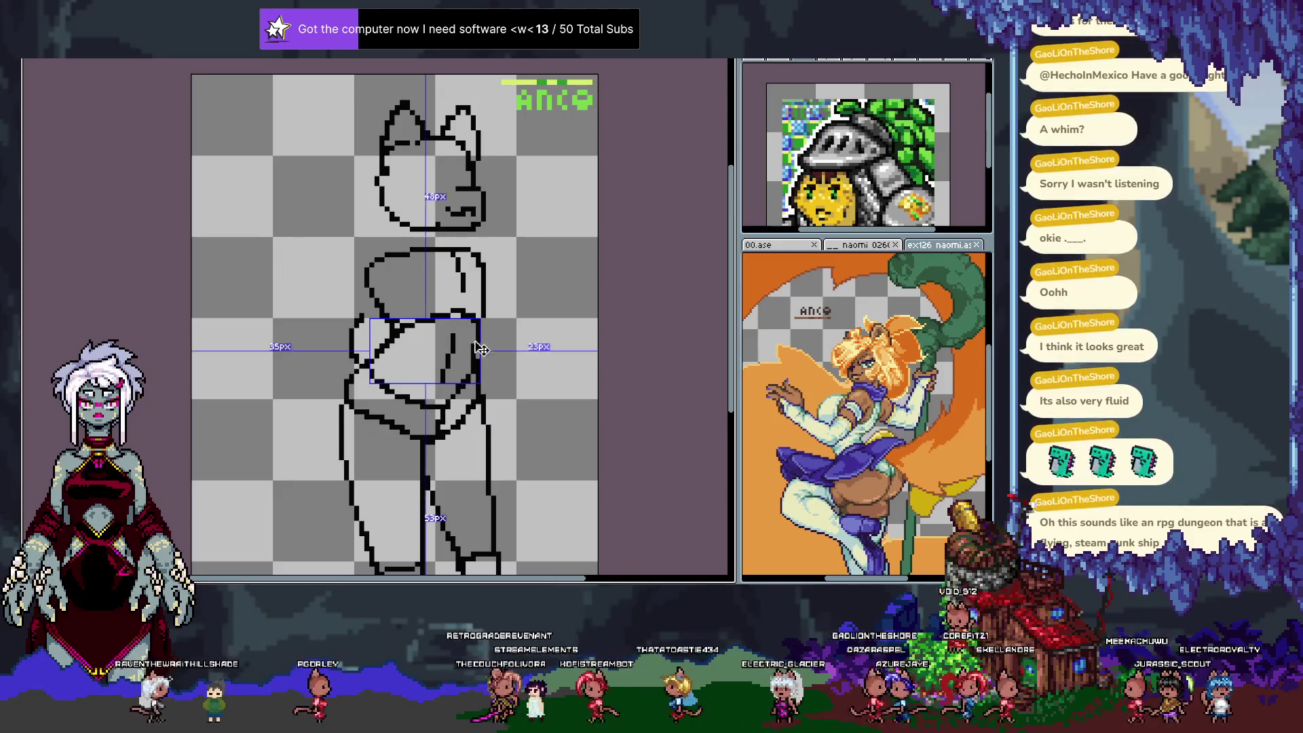
key(ctrl+d)
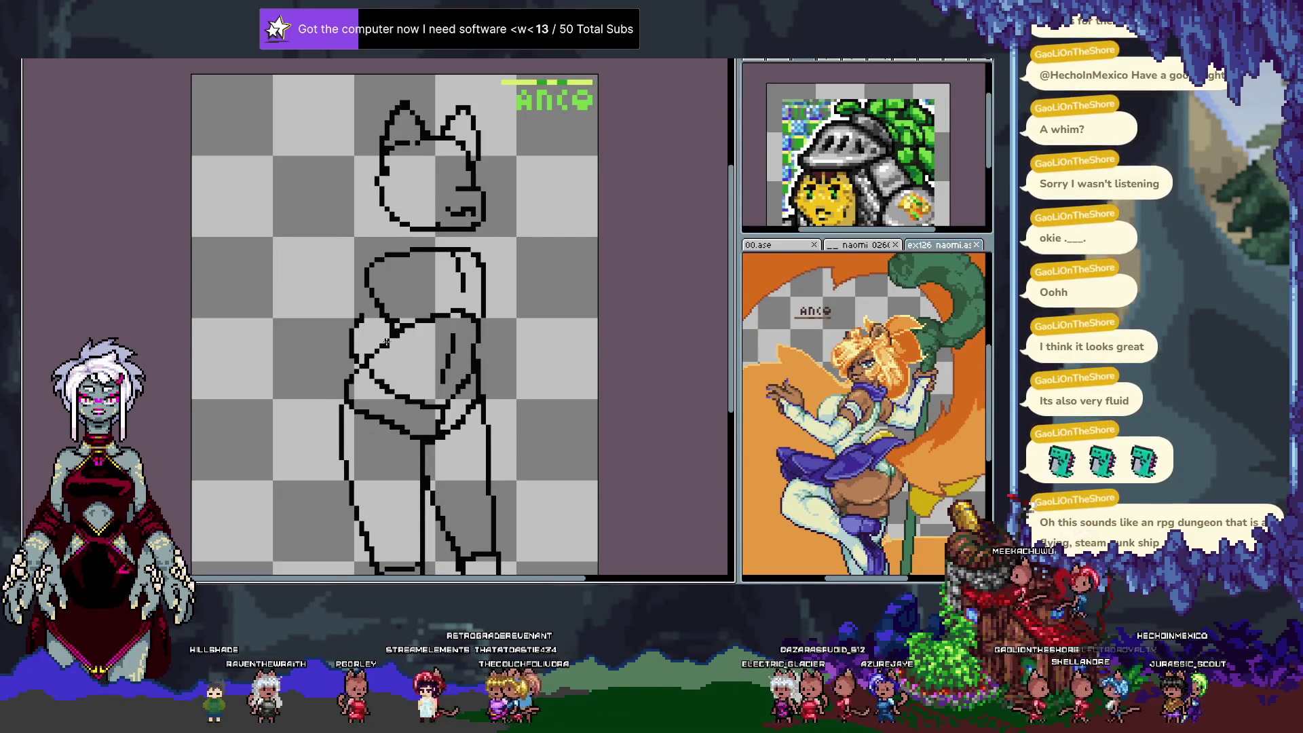
drag(393, 347, 367, 363)
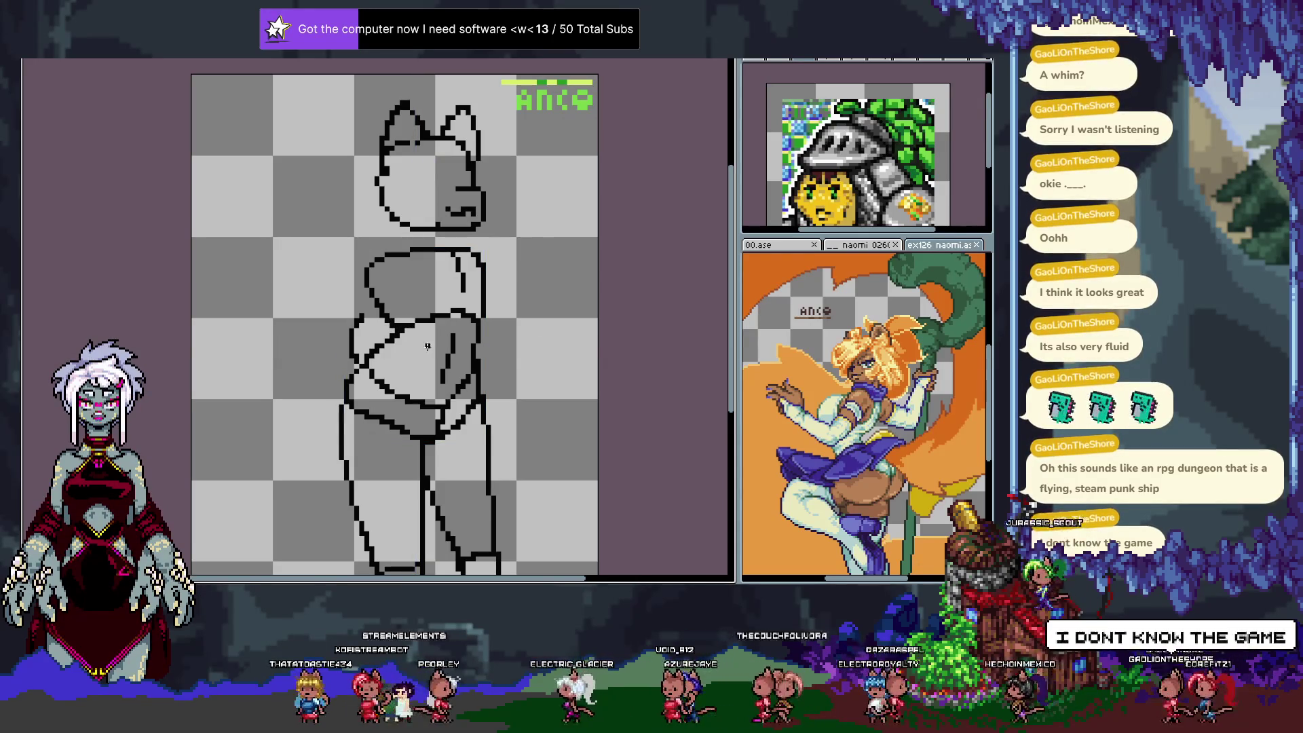
key(ctrl+z)
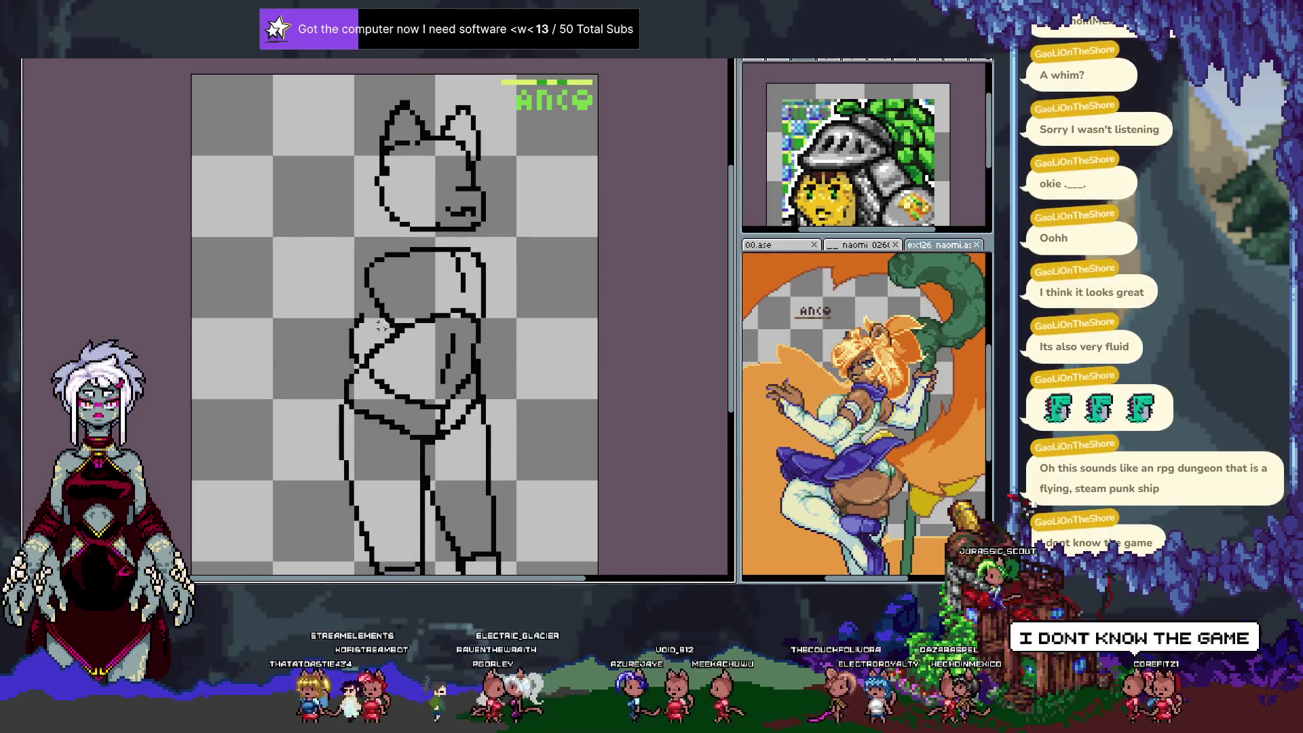
drag(485, 307, 488, 300)
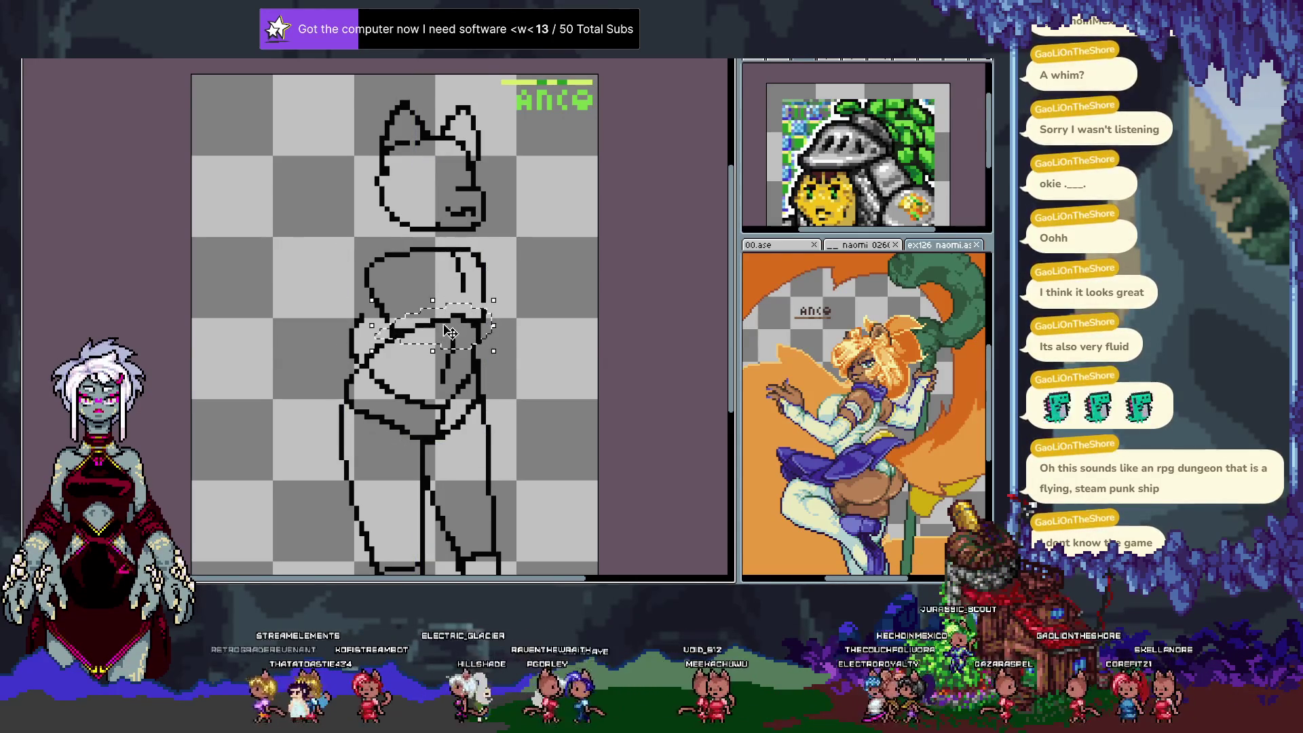
key(Tab)
key(ctrl+d)
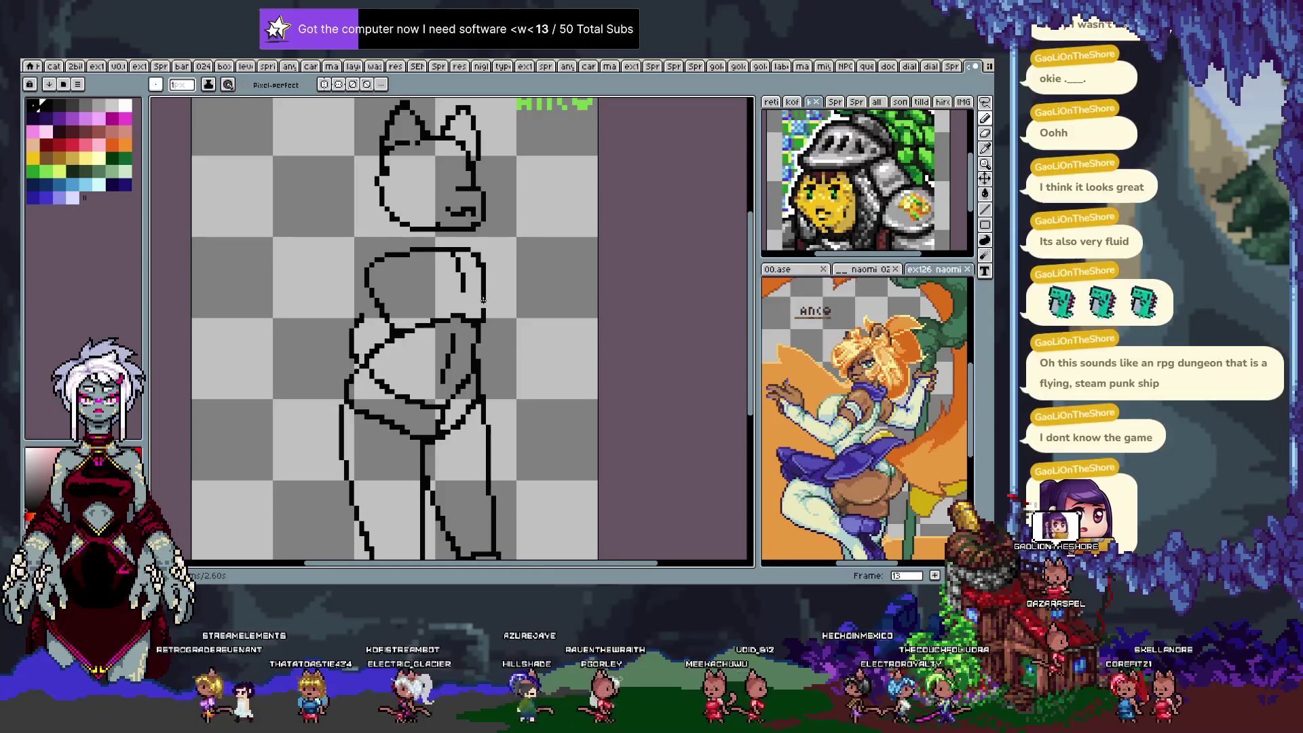
drag(483, 290, 488, 314)
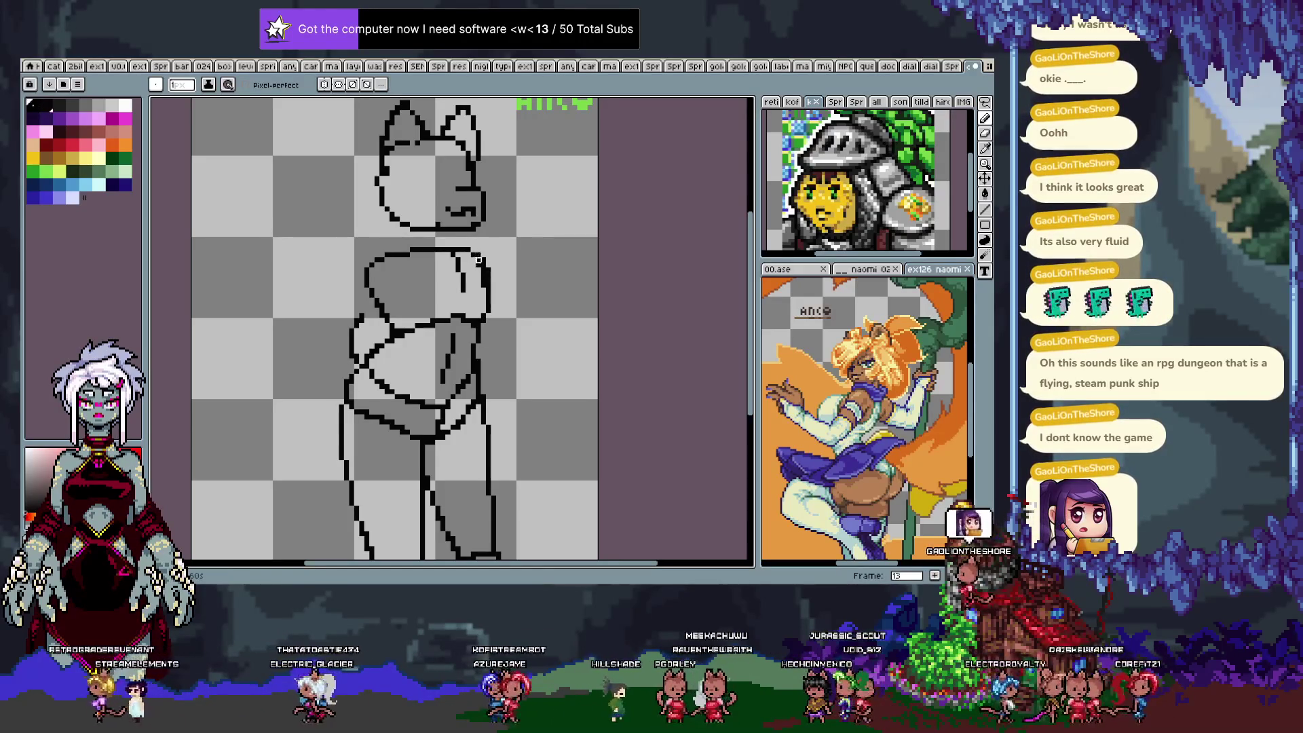
key(ctrl+s)
Move the vertical torso stroke one pixel left on frames 11 and 12.
key(comma)
key(period)
key(period)
key(comma)
key(comma)
key(period)
key(comma)
key(comma)
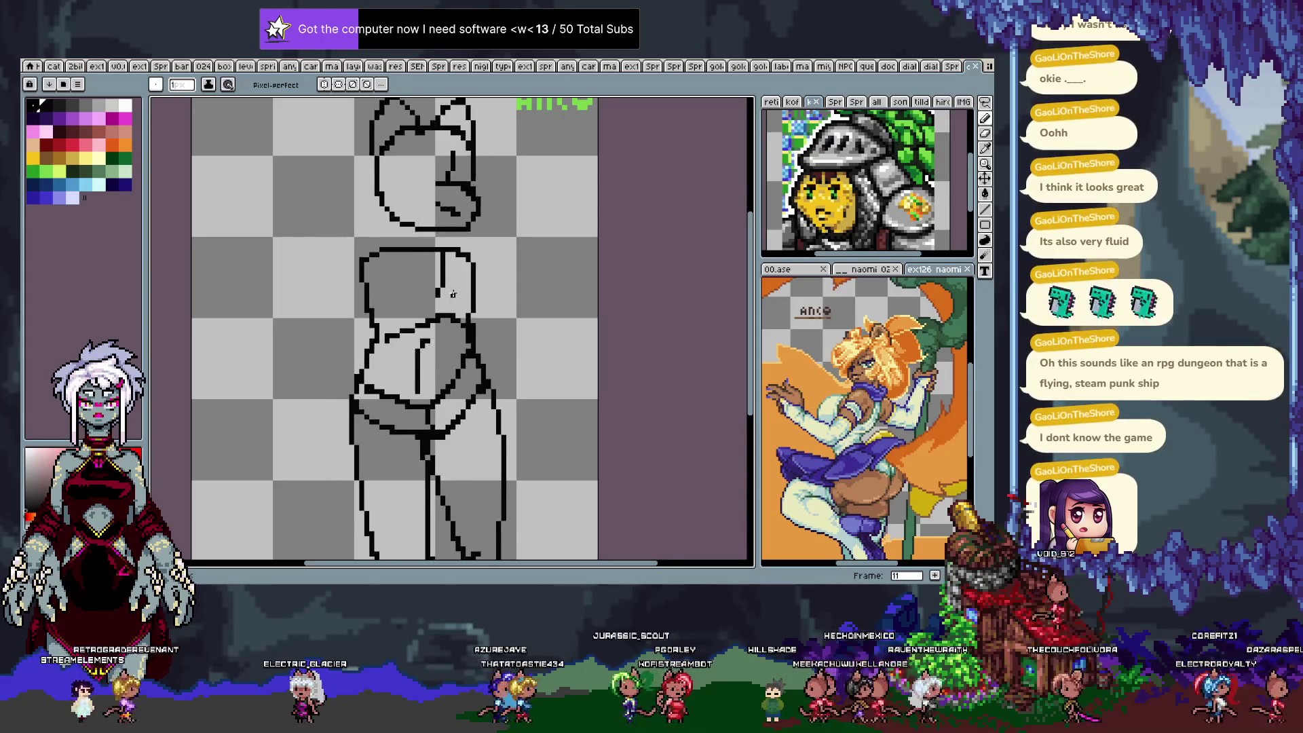
key(period)
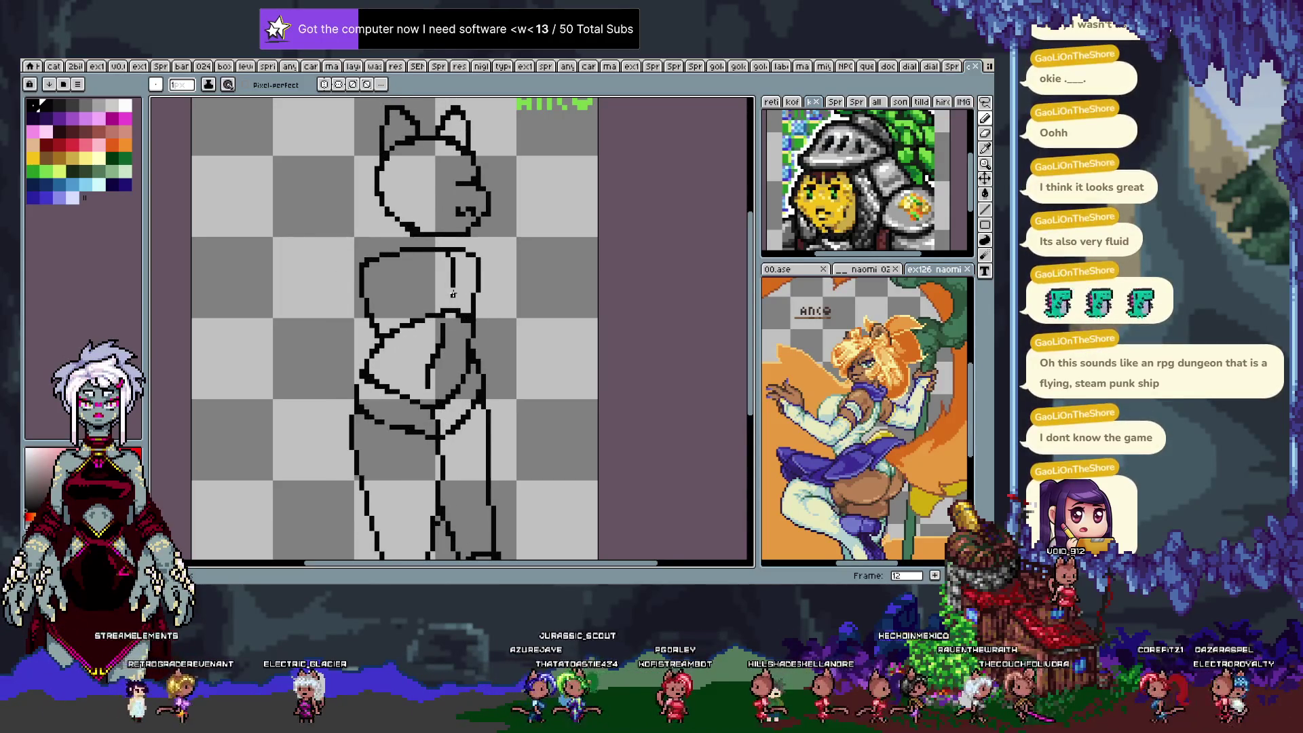
key(comma)
key(comma)
key(period)
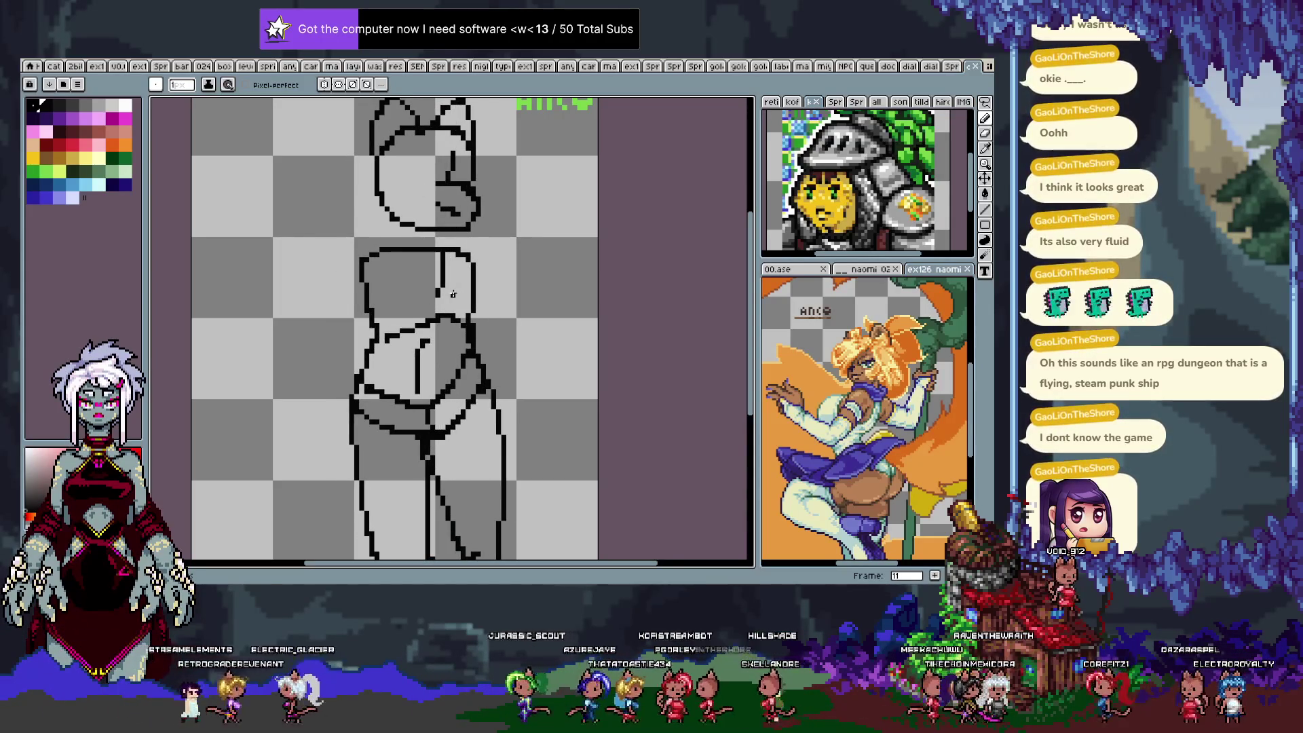
key(m)
click(438, 255)
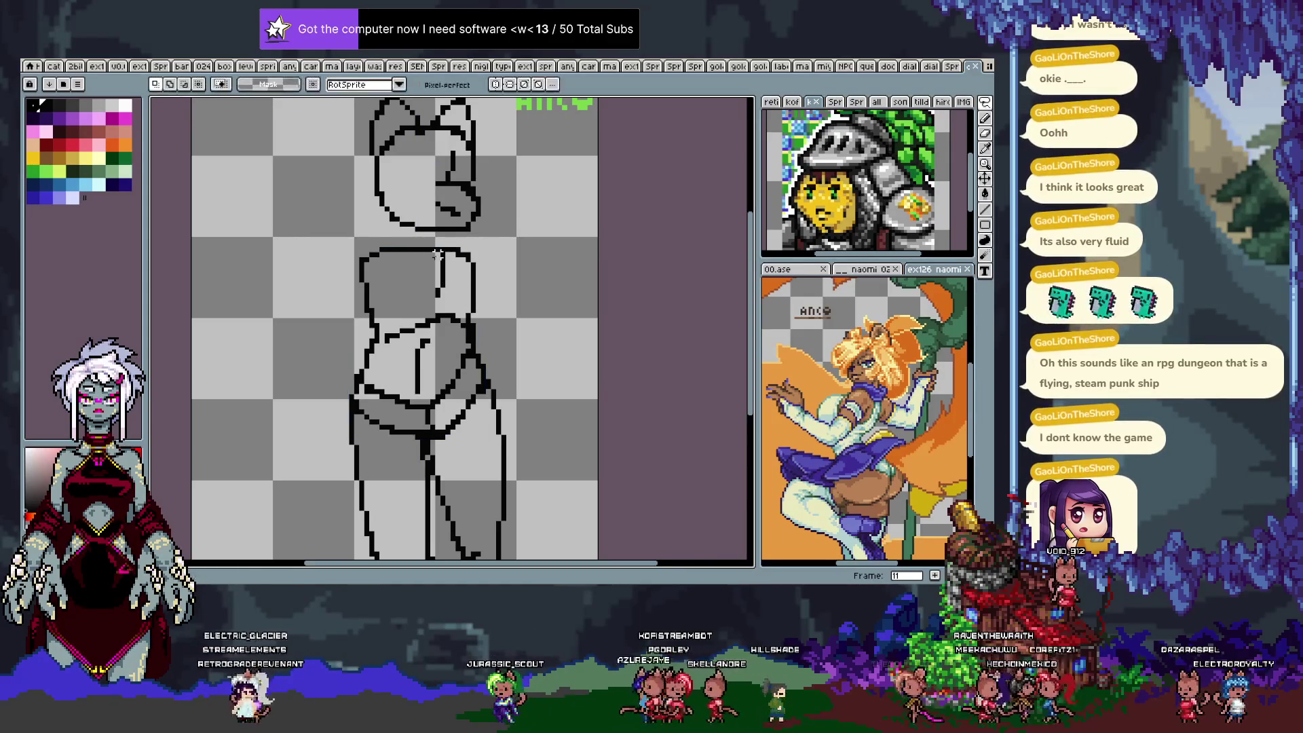
drag(434, 307, 428, 317)
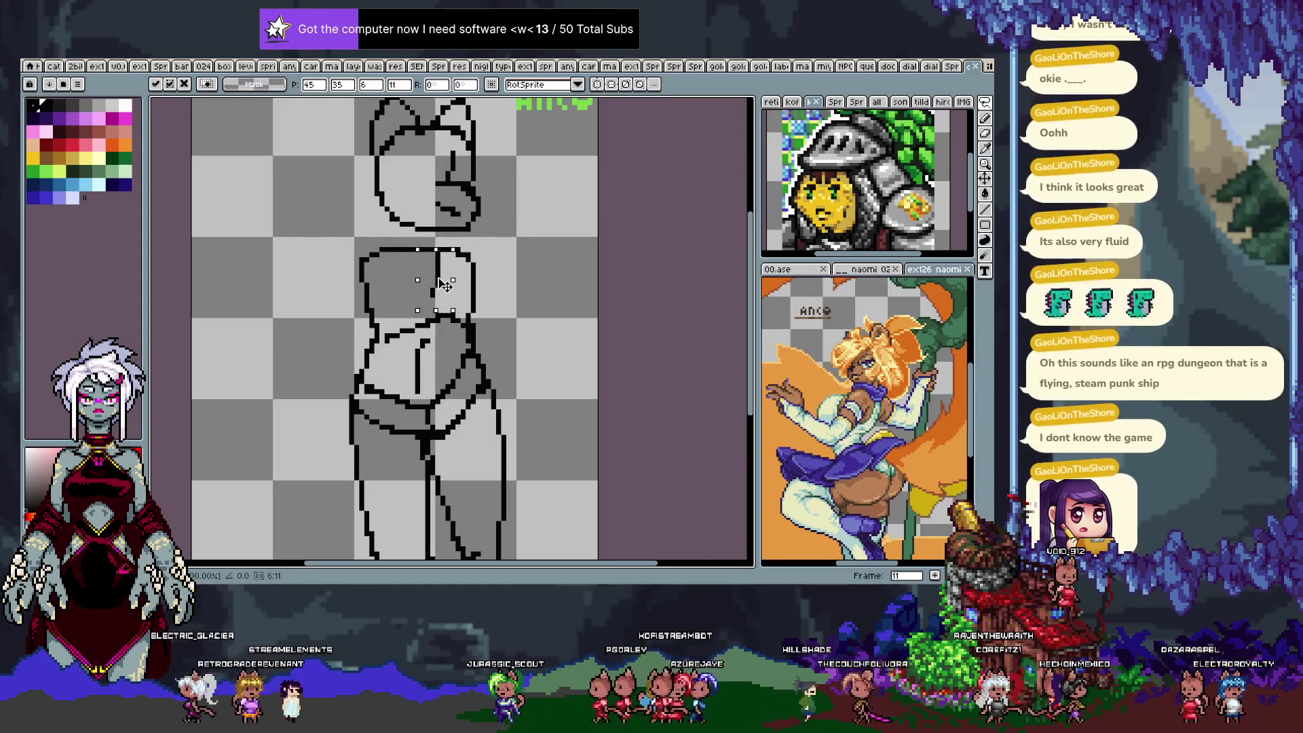
key(period)
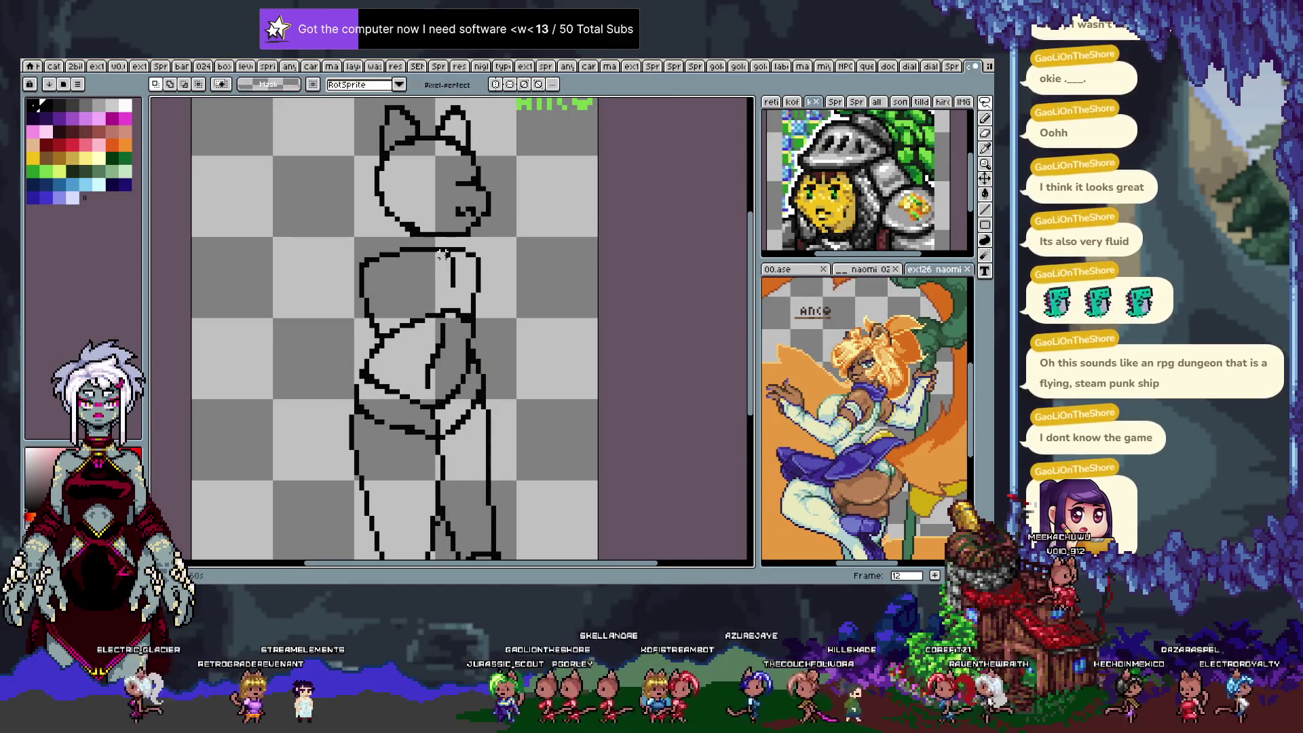
drag(446, 295, 442, 296)
click(437, 311)
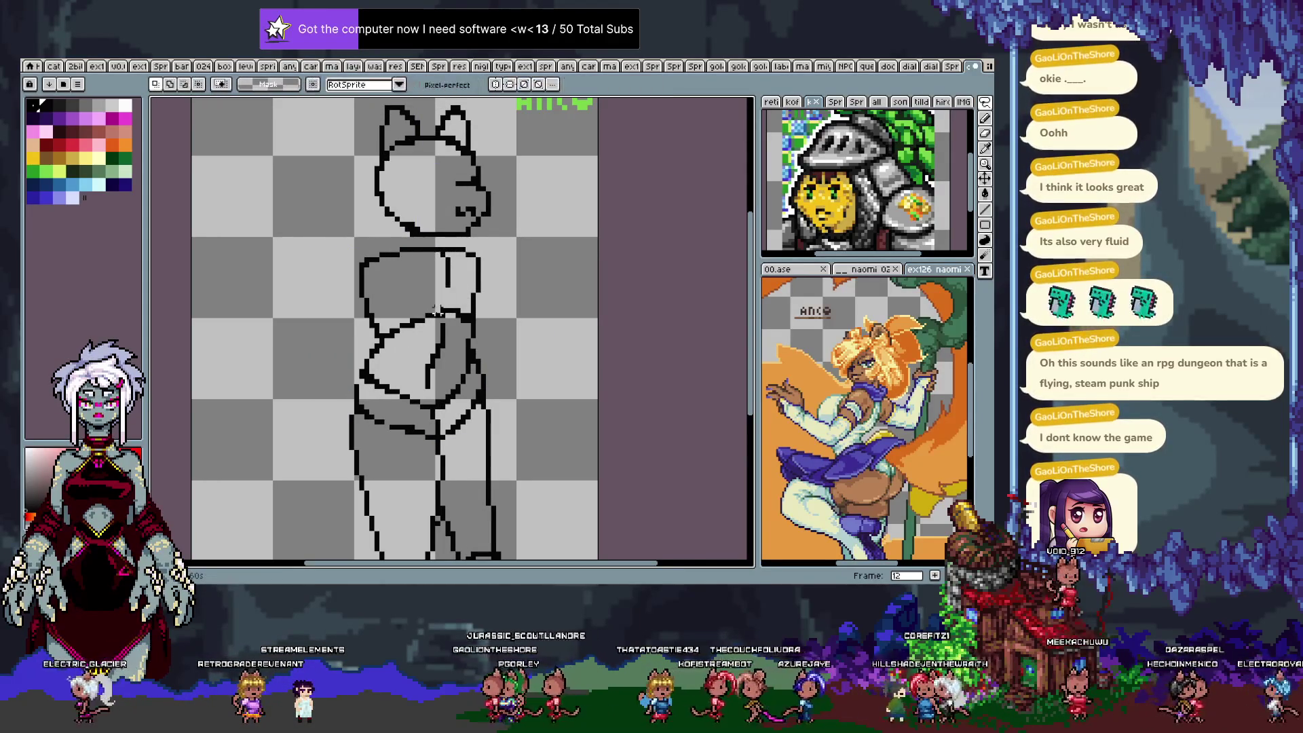
Redraw the arm outline with a raised hand on frame 14, then play the animation.
key(period)
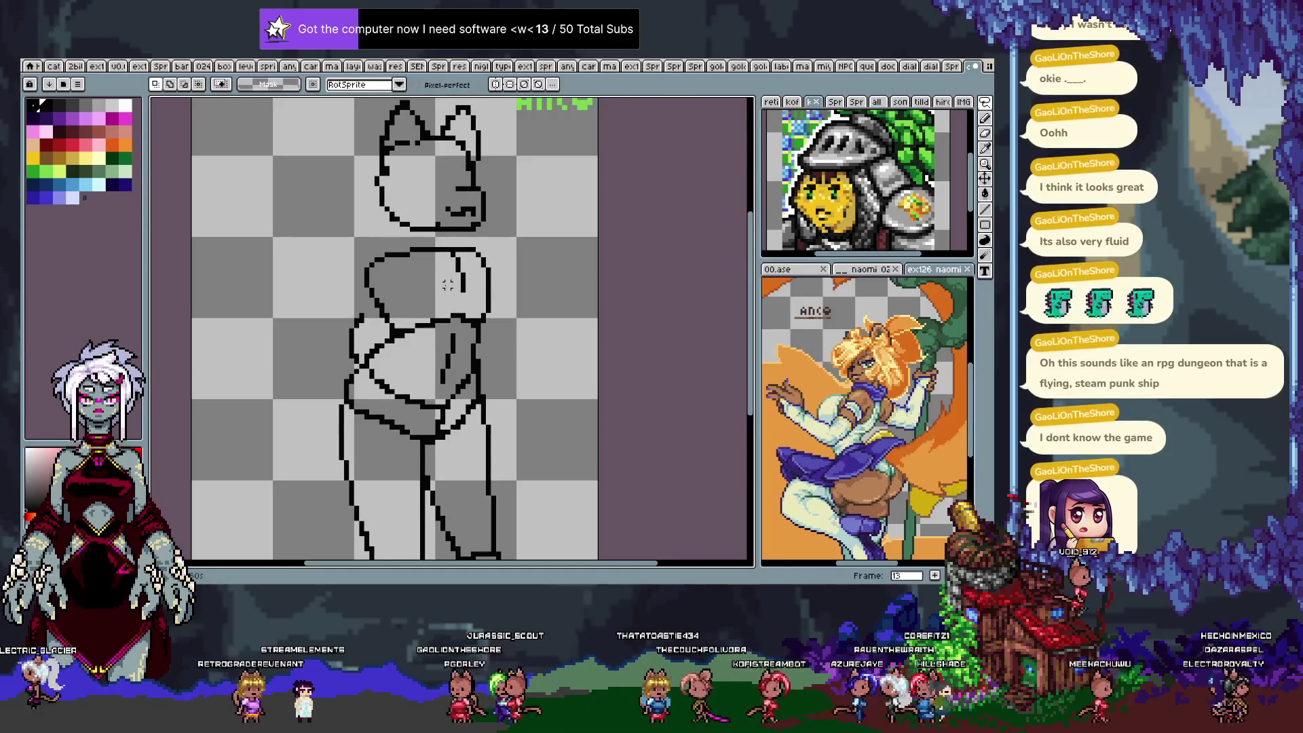
key(period)
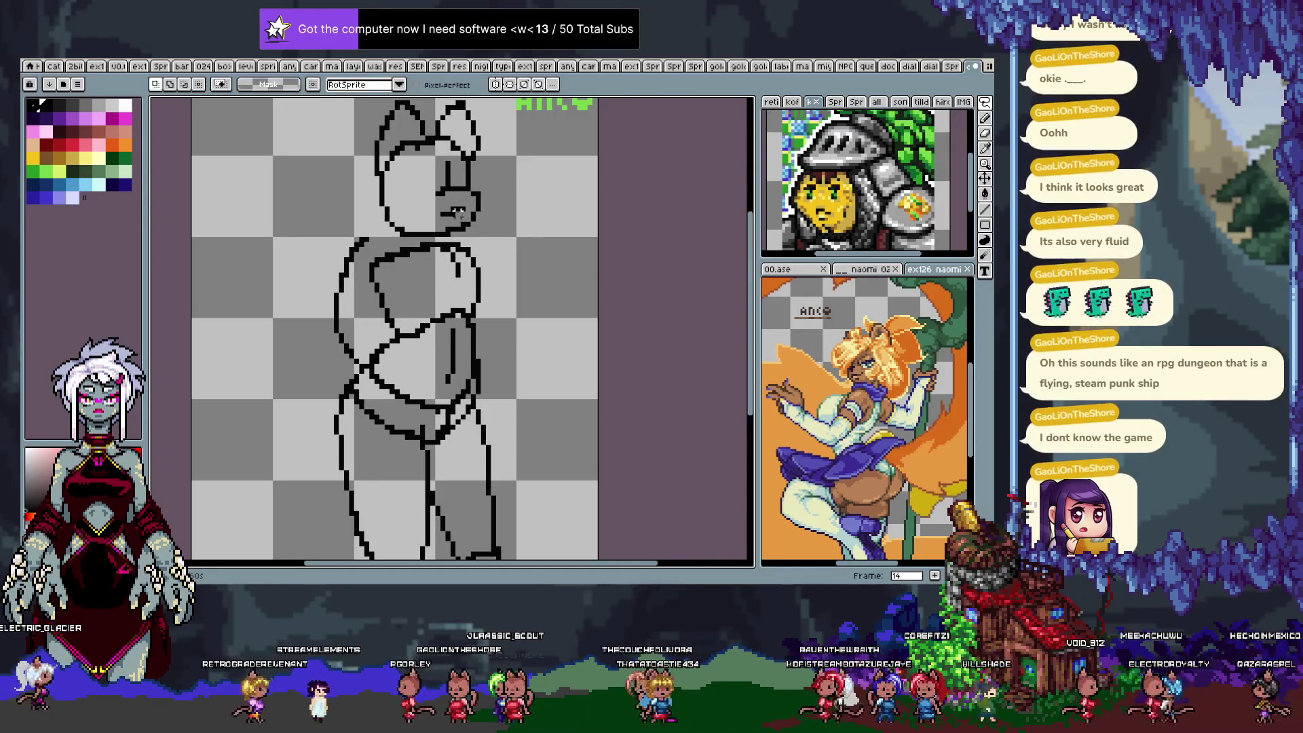
mouse_move(440, 246)
mouse_down()
mouse_move(458, 307)
mouse_move(504, 270)
mouse_move(481, 265)
mouse_move(486, 275)
mouse_up()
key(Return)
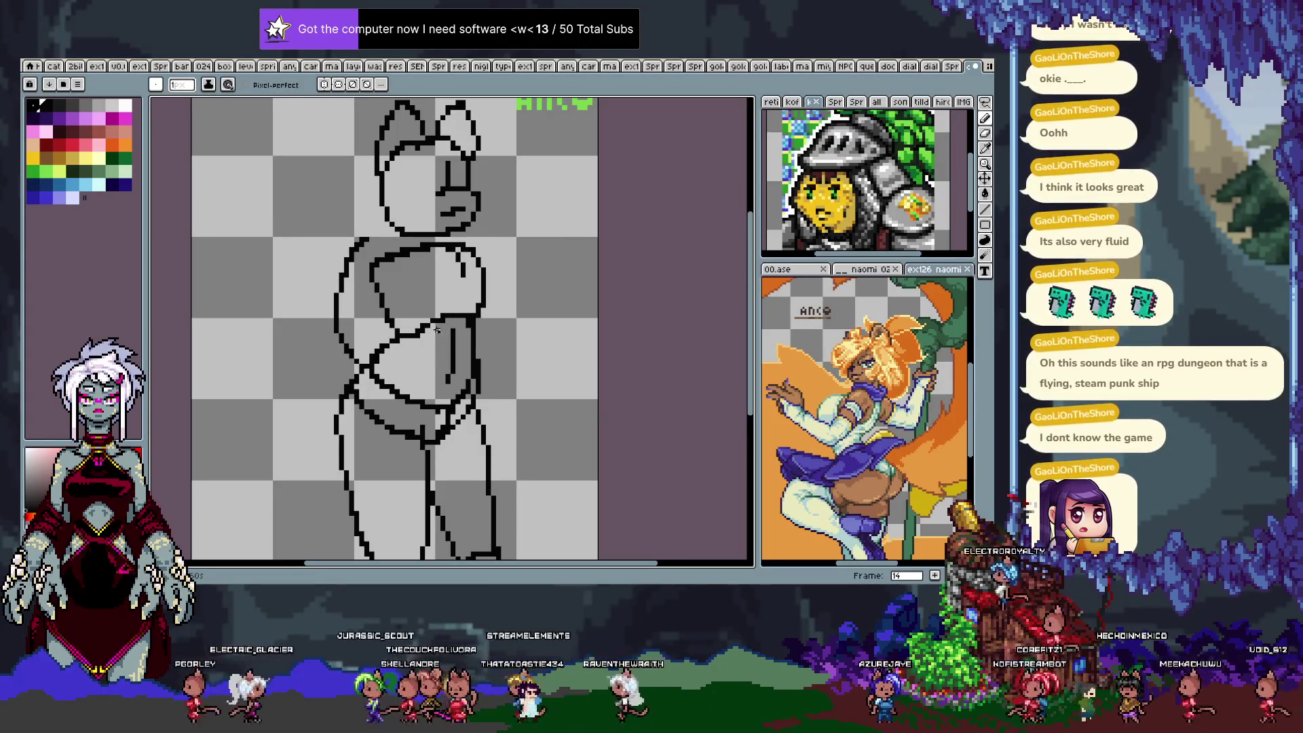
key(period)
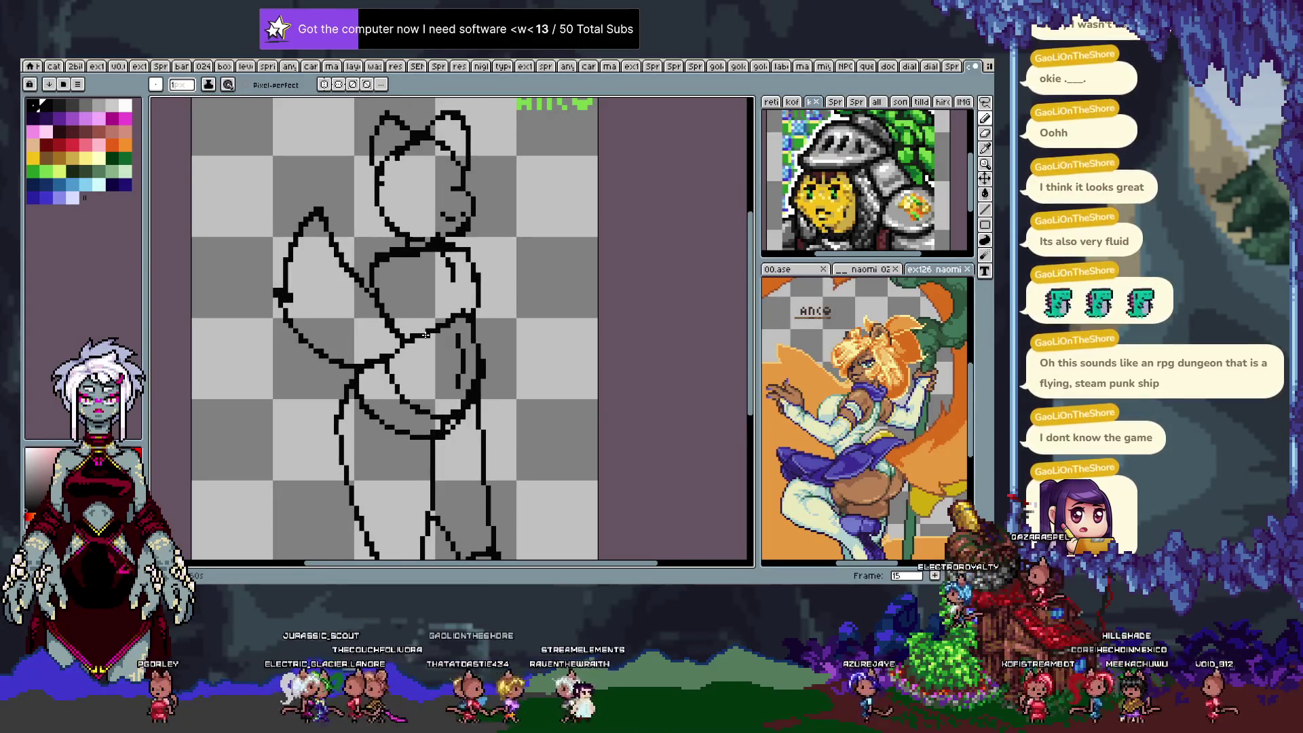
key(period)
key(comma)
key(comma)
key(comma)
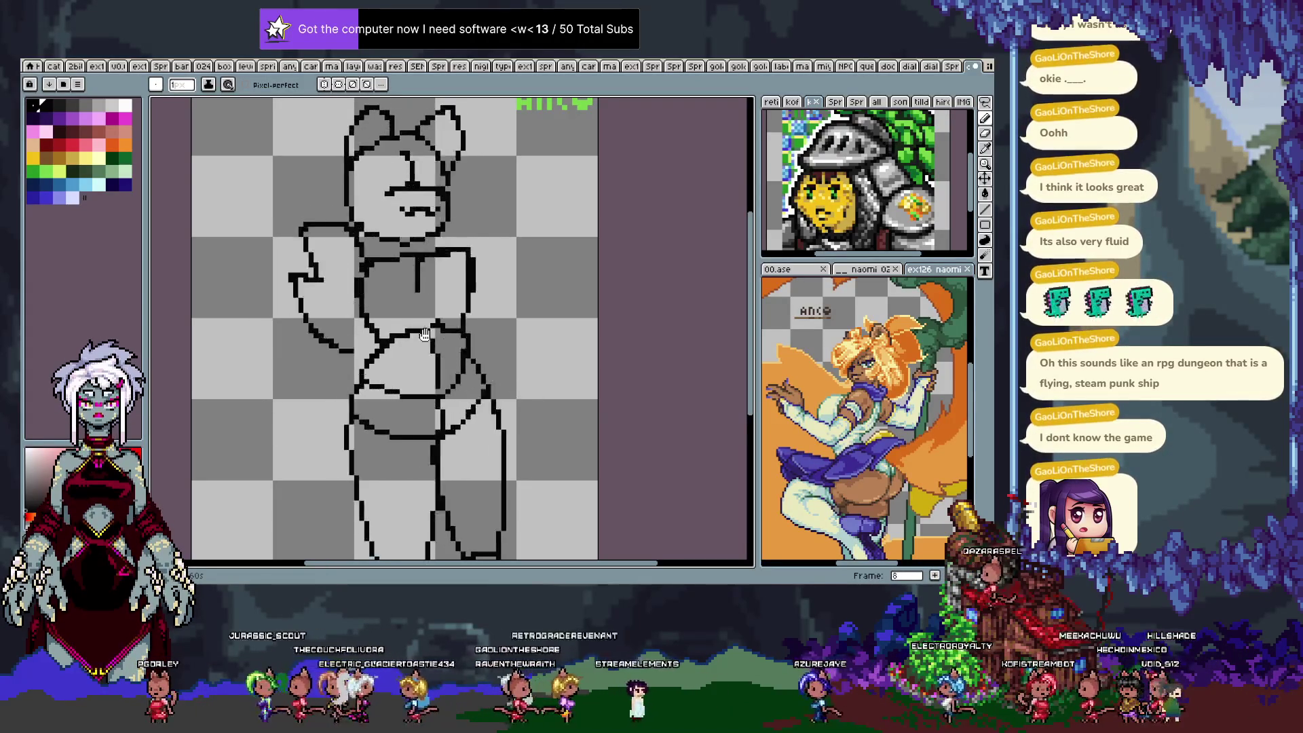
key(Return)
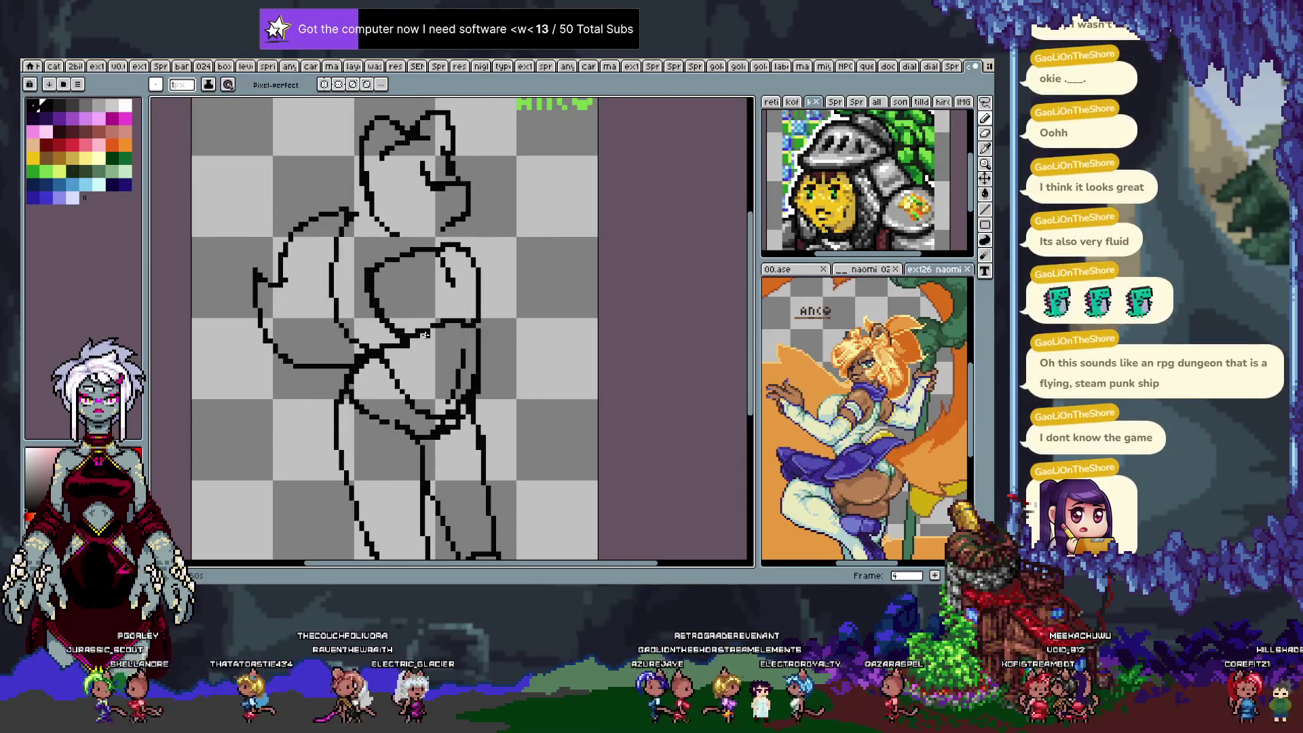
Adjust the small chest marks on frames 4–6, nudging frame 6's mark up one pixel.
key(m)
drag(423, 245, 469, 300)
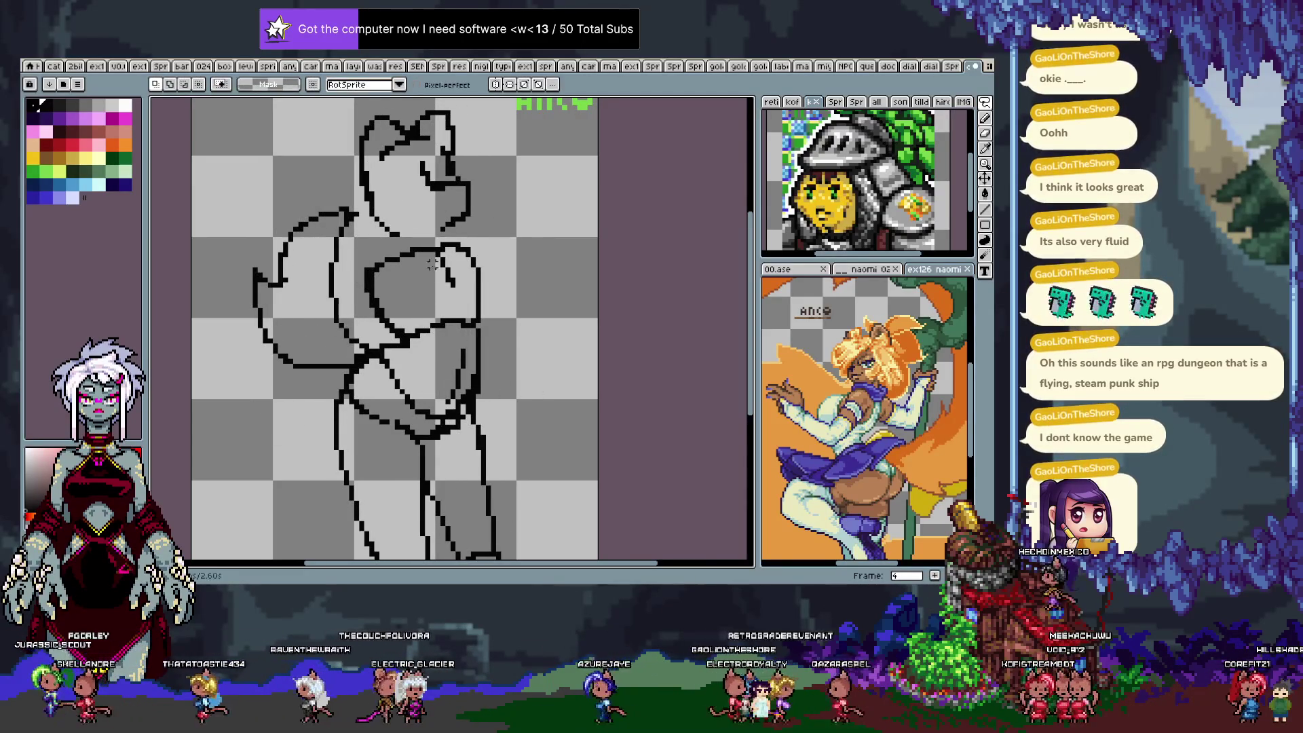
key(ctrl+d)
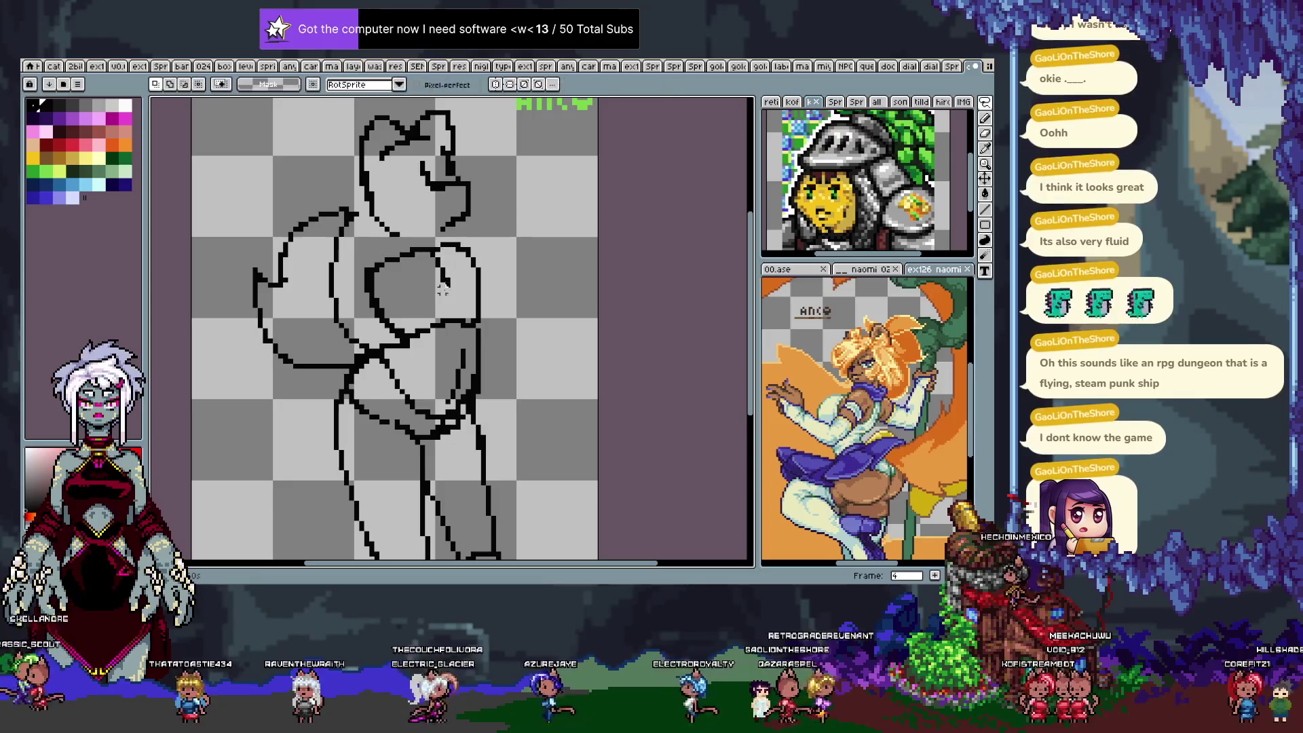
key(Right)
drag(412, 250, 448, 295)
key(ctrl+d)
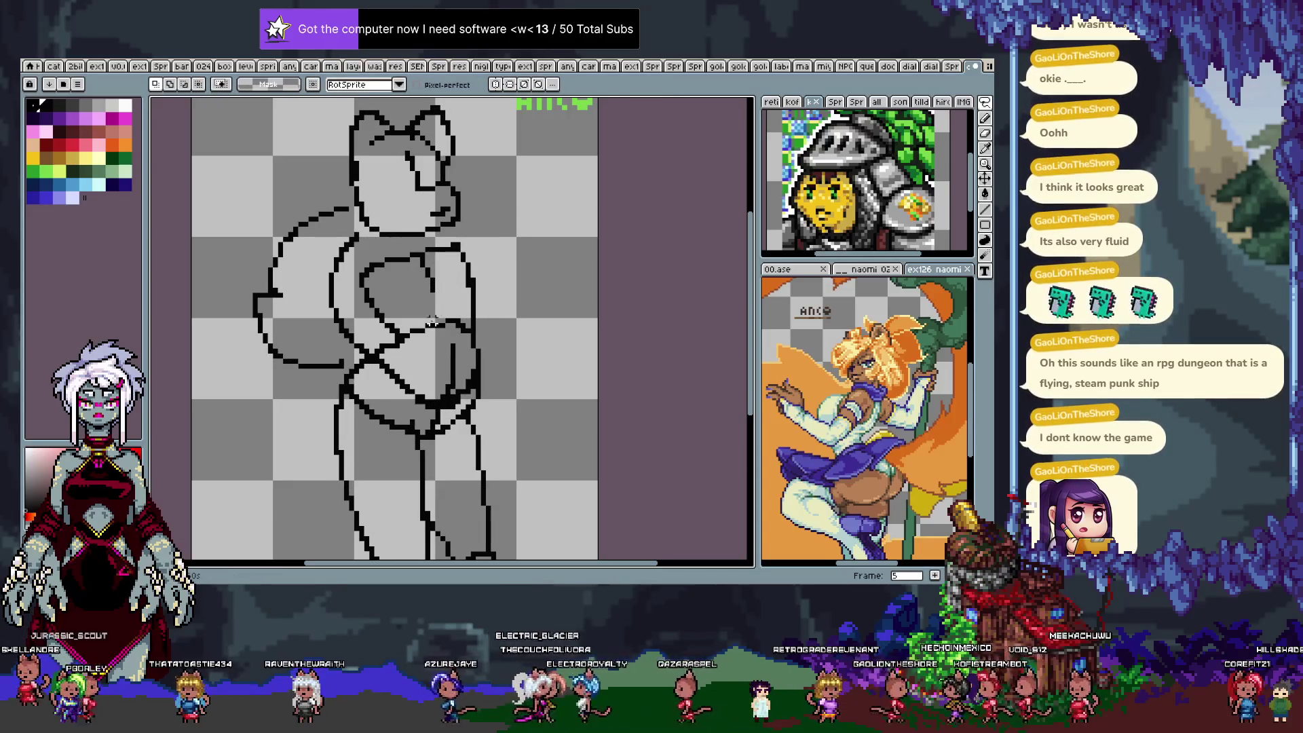
key(Right)
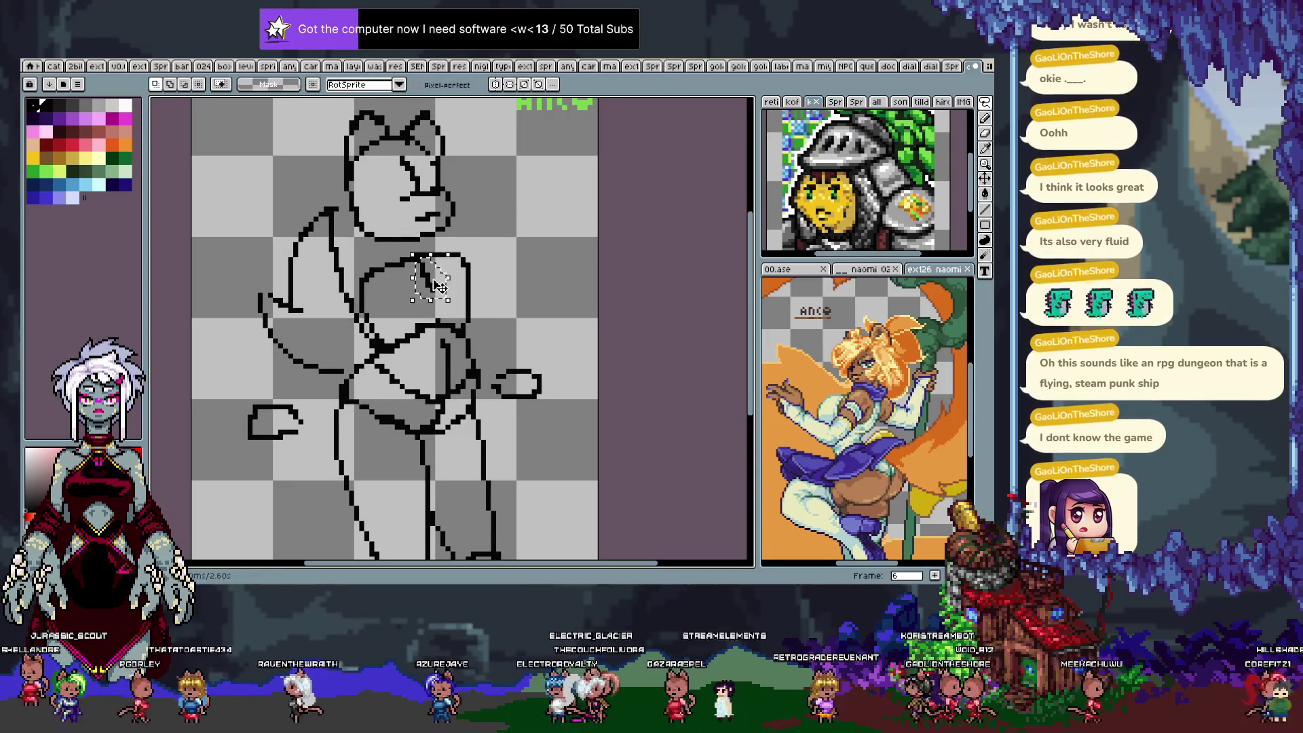
drag(402, 260, 438, 306)
key(Up)
key(ctrl+f)
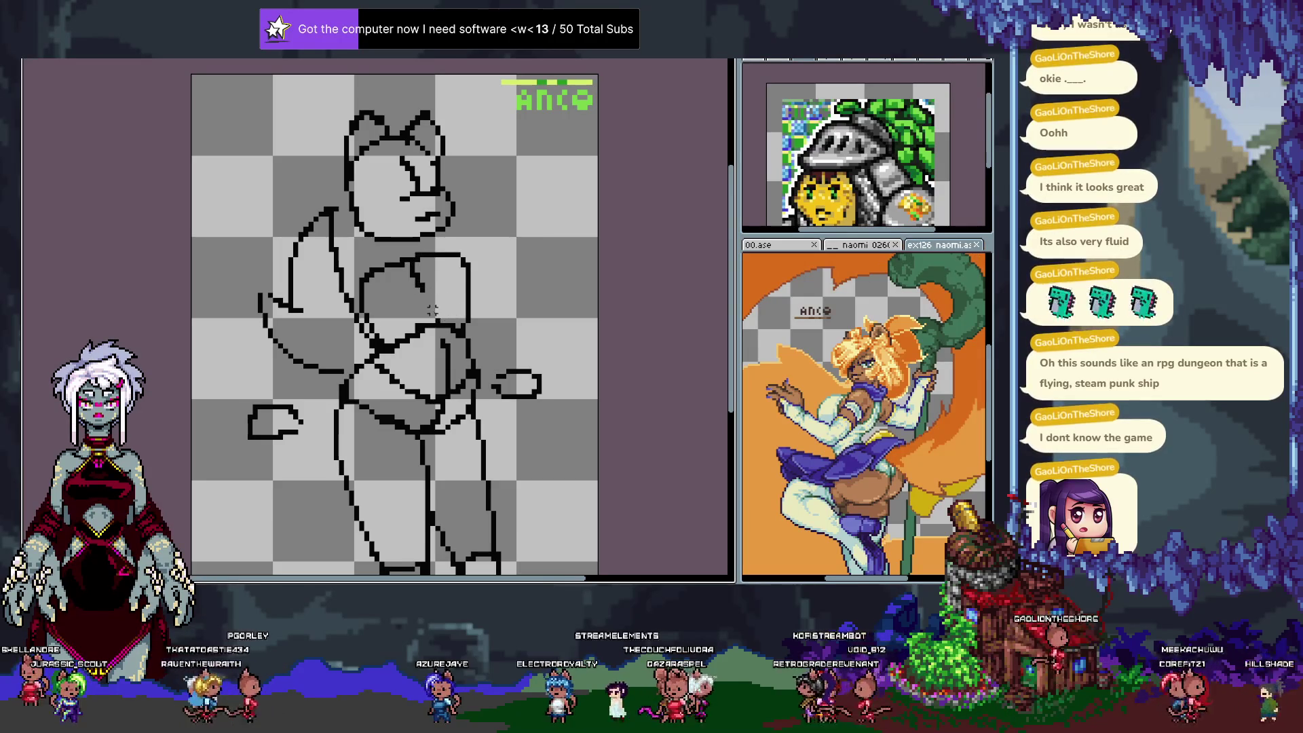
Compare neighbouring frames, then move the torso lineart up one pixel on the next frame.
key(Left)
key(Right)
key(Left)
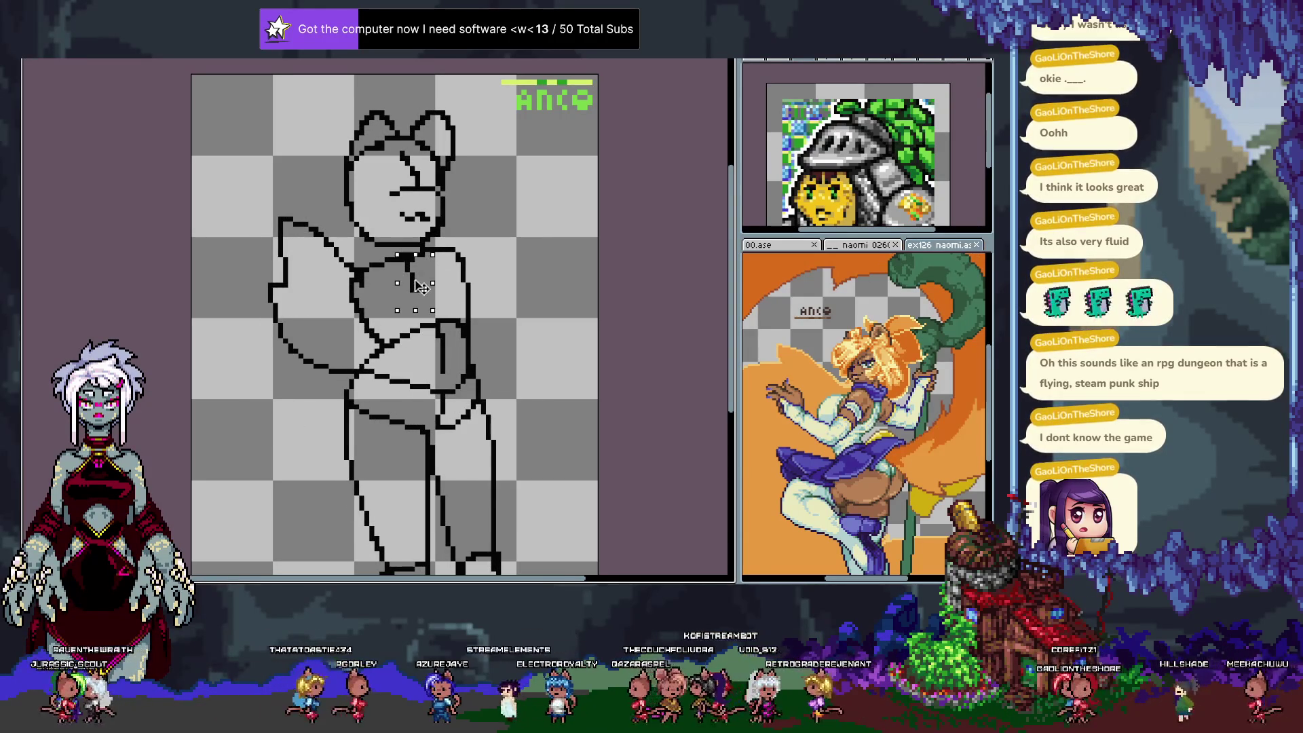
click(422, 319)
key(Right)
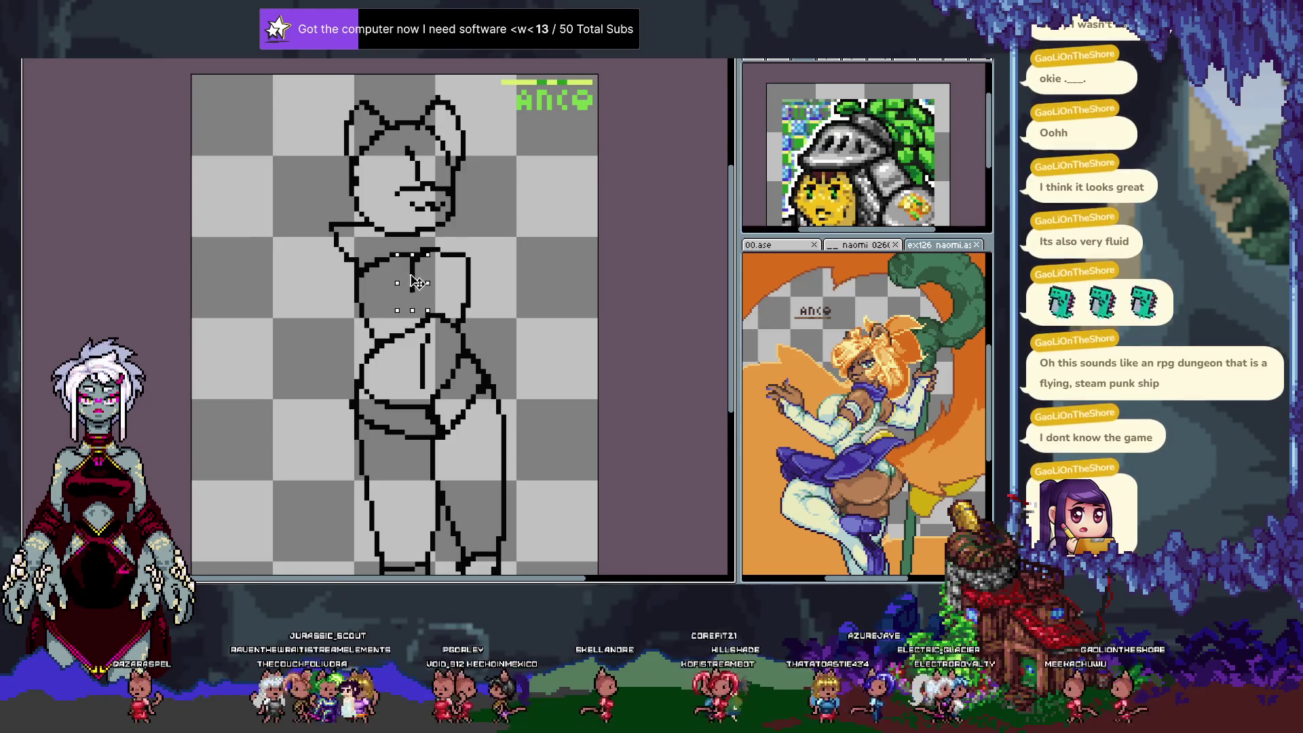
drag(414, 285, 414, 281)
key(ctrl+f)
key(ctrl+f)
key(ctrl+d)
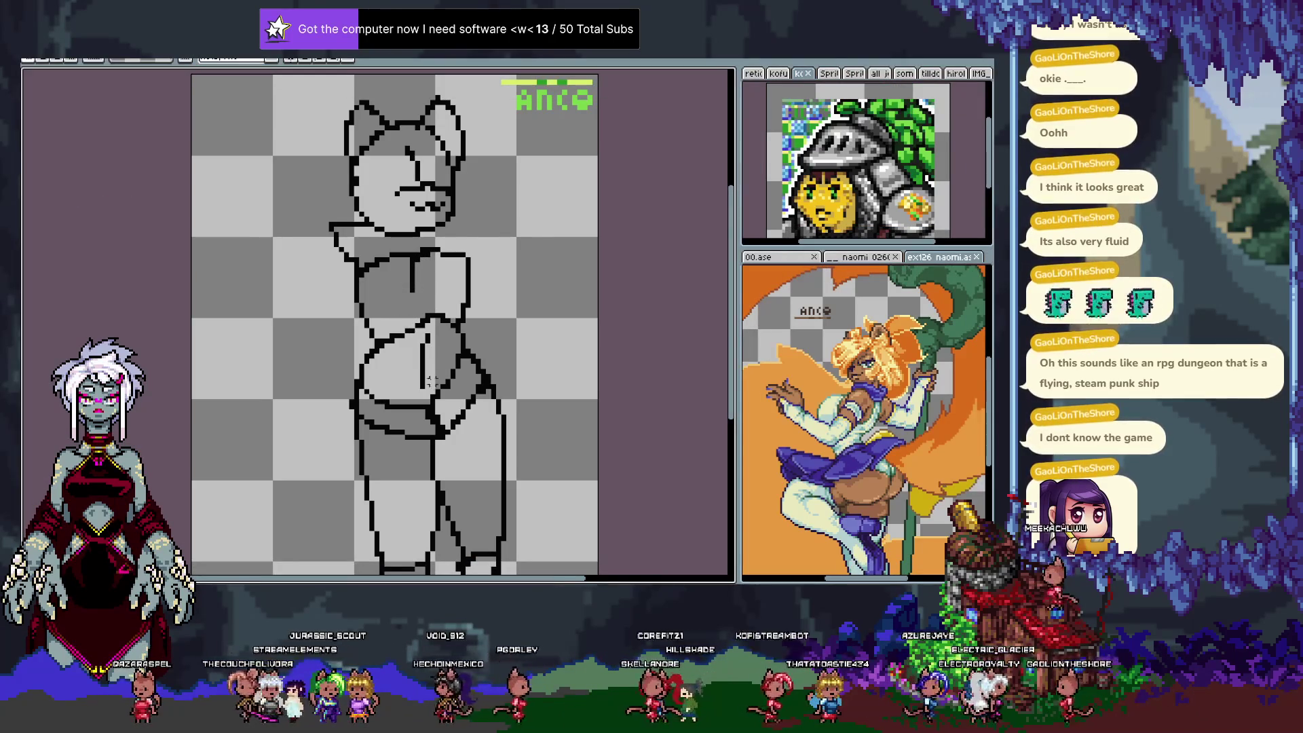
Select the torso and belly area with rectangle and freehand lasso selections.
key(m)
click(436, 416)
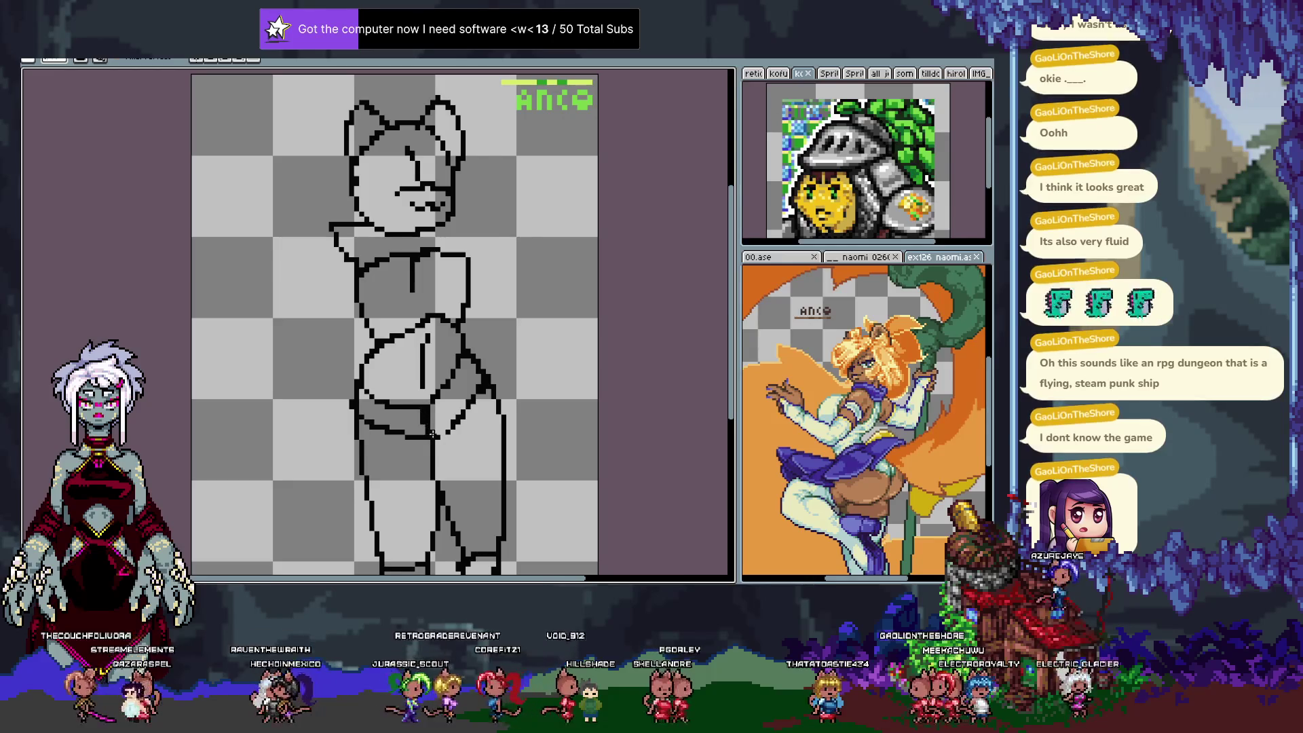
drag(359, 312, 465, 350)
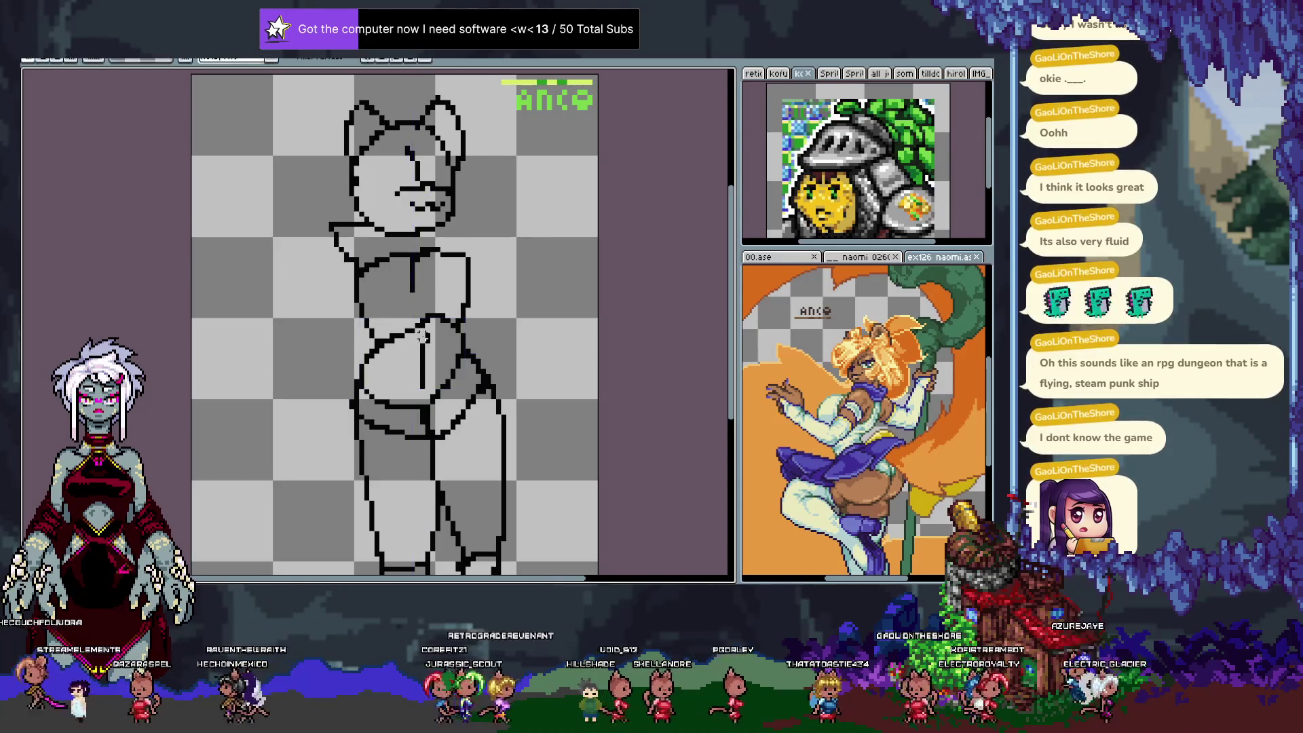
drag(392, 326, 433, 392)
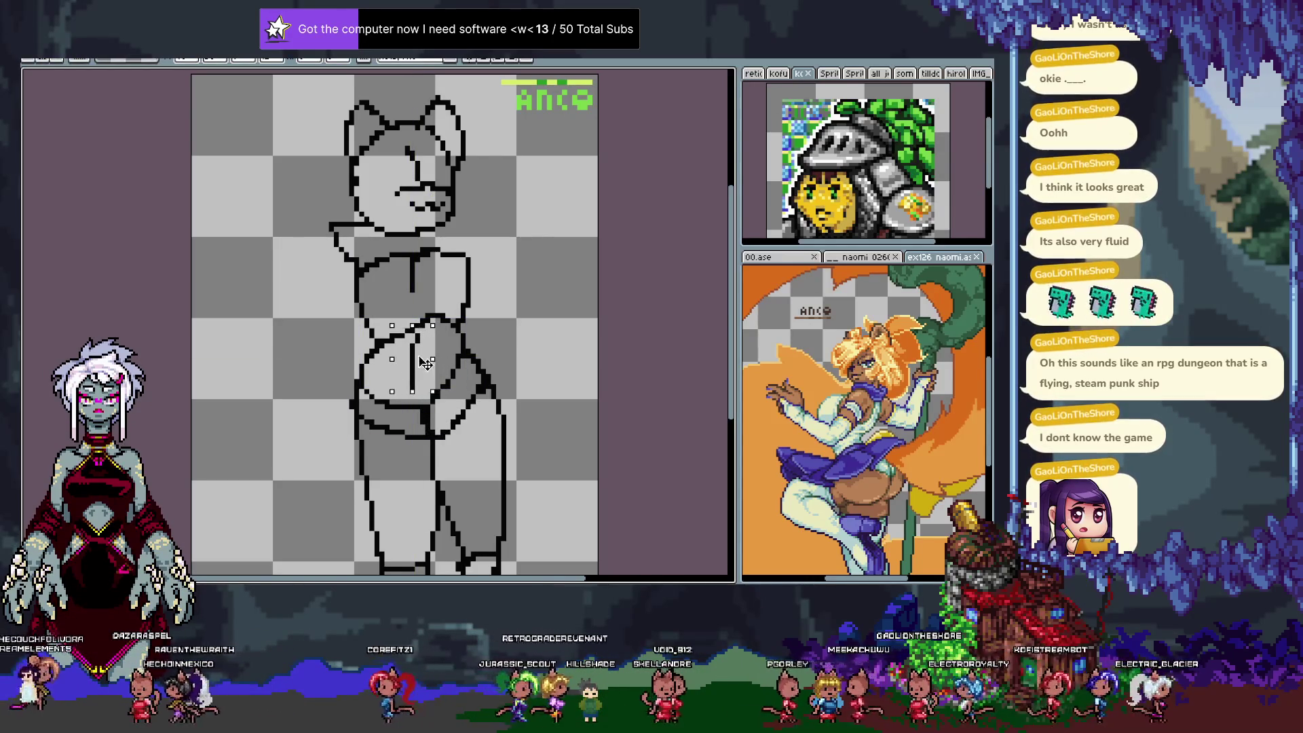
drag(412, 326, 439, 402)
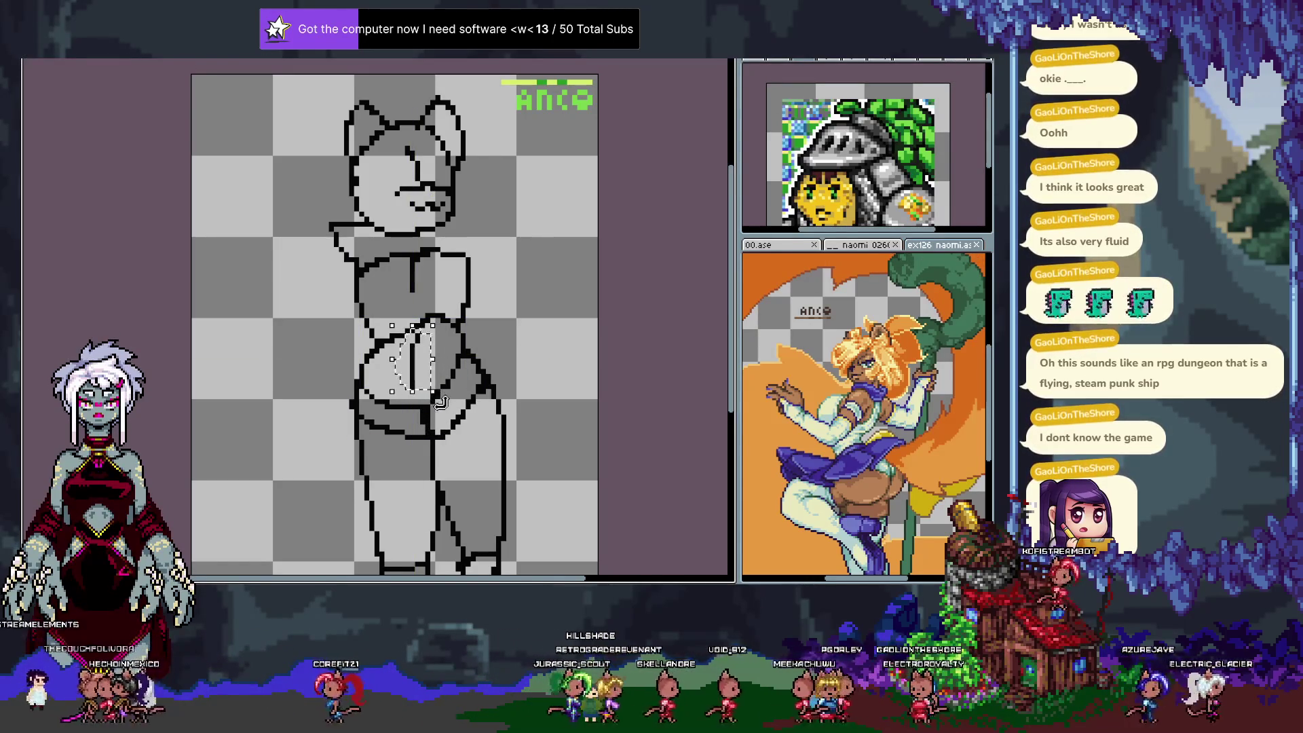
key(ctrl+f)
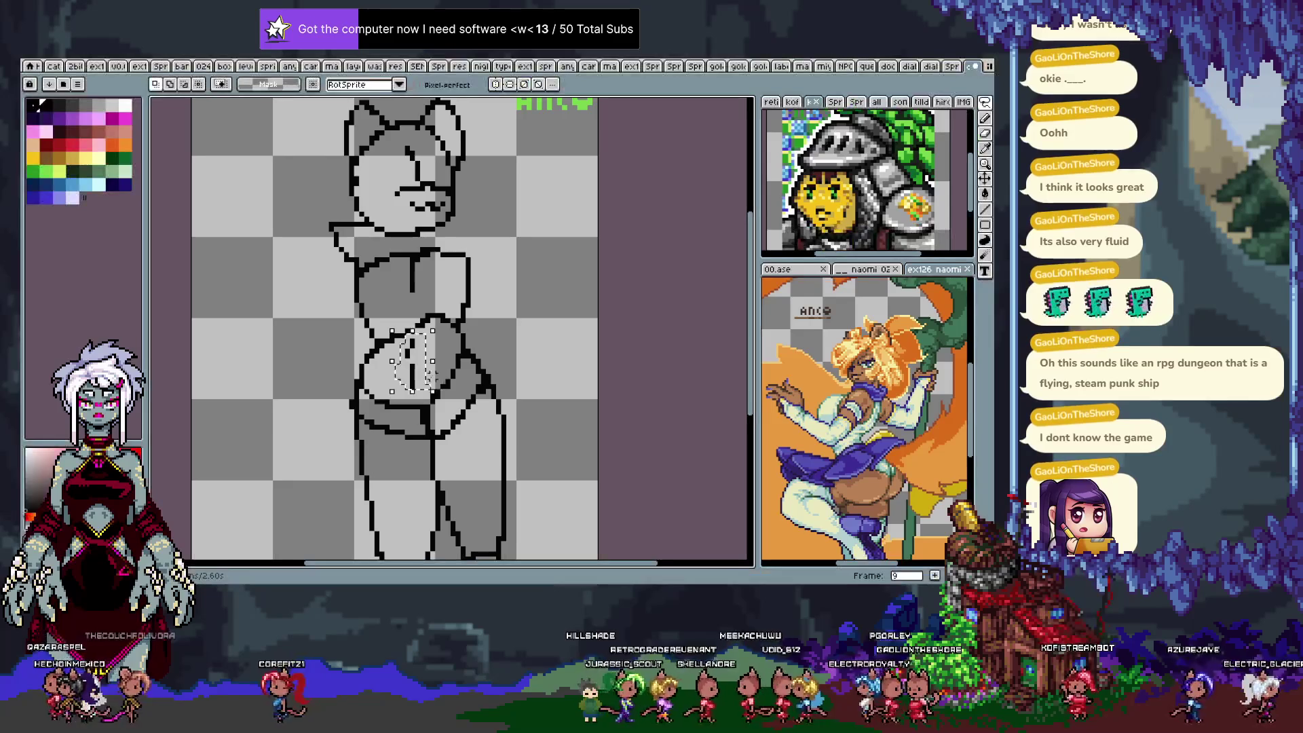
Play the animation to review it, then retouch the belly lines on the next frame.
key(ctrl+d)
key(b)
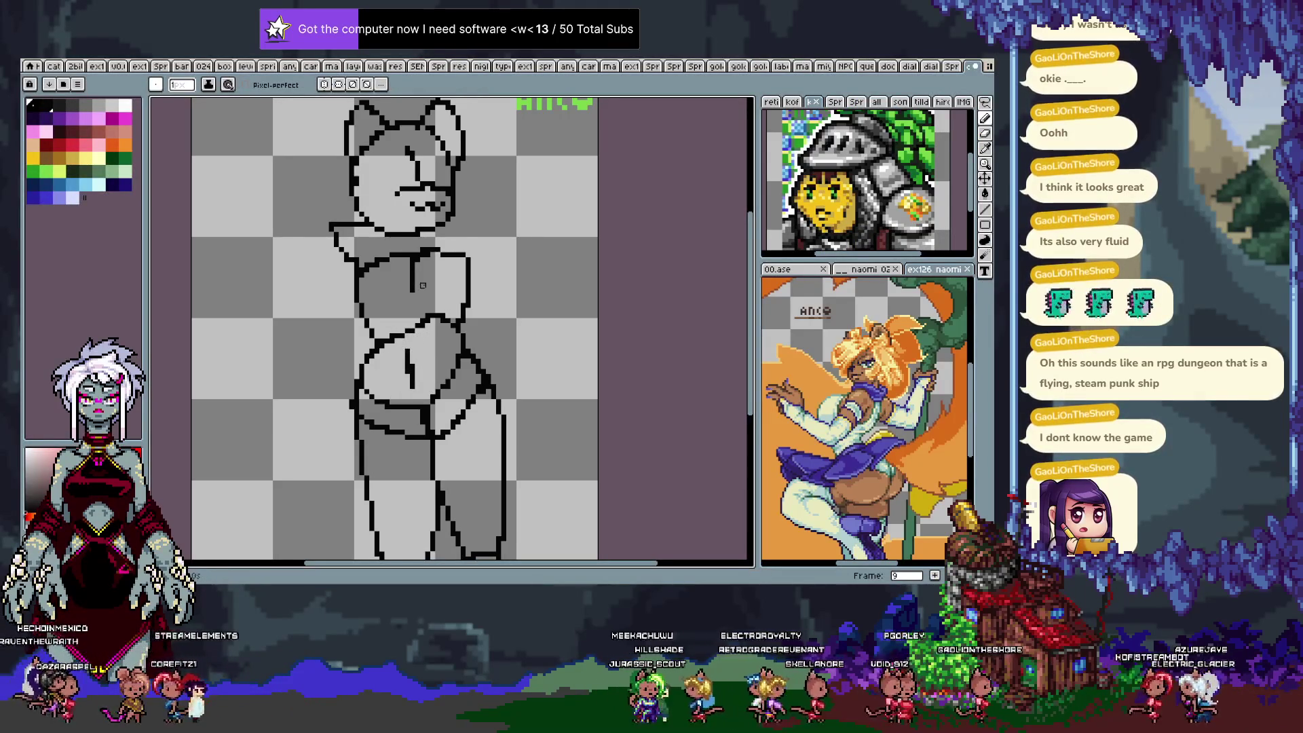
key(Return)
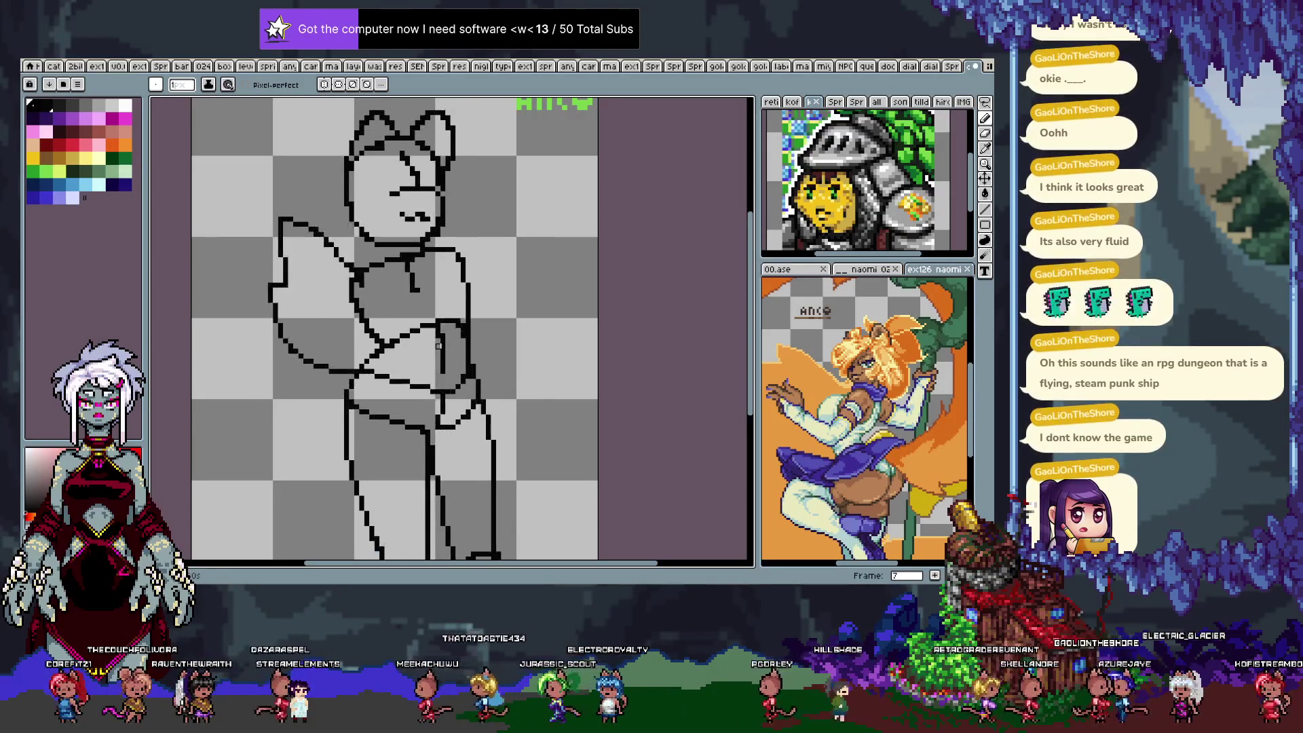
key(period)
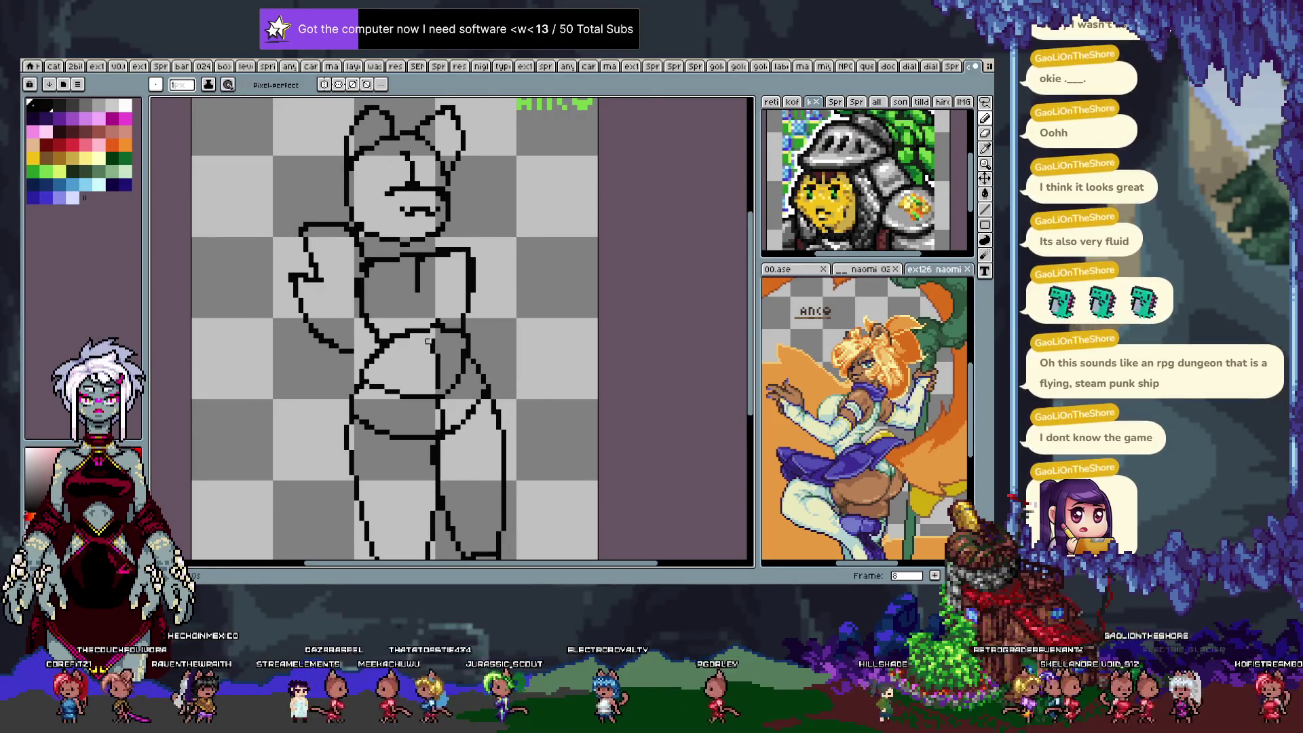
key(e)
key(b)
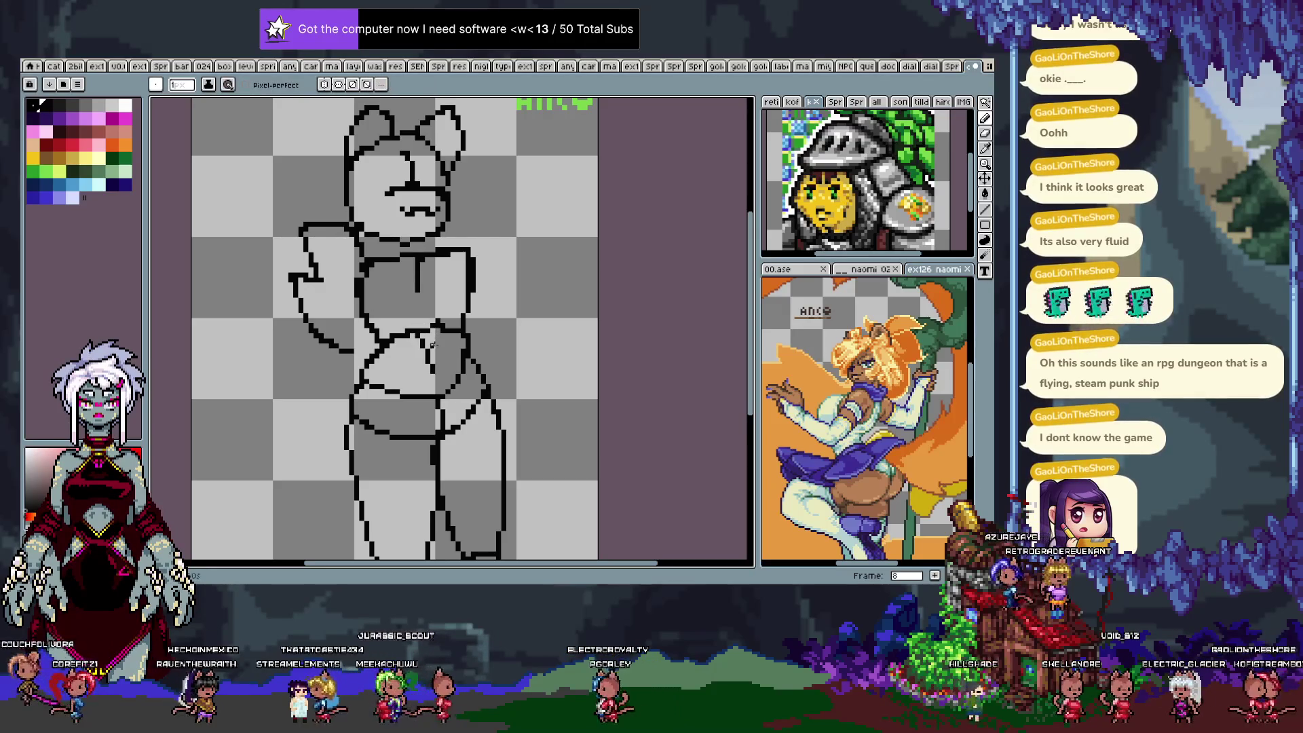
Remove the vertical belly stroke on frame 9 and retouch the belly on frame 10.
key(period)
key(comma)
key(period)
key(ctrl+z)
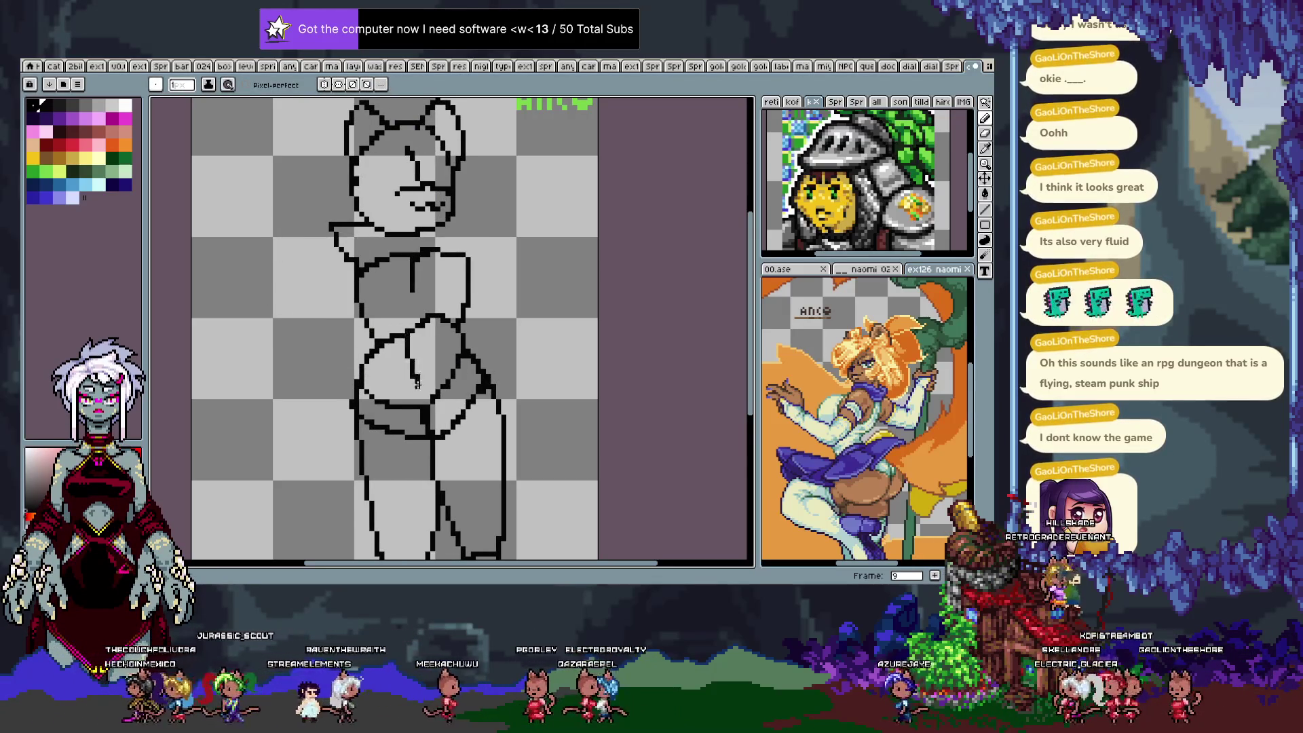
key(period)
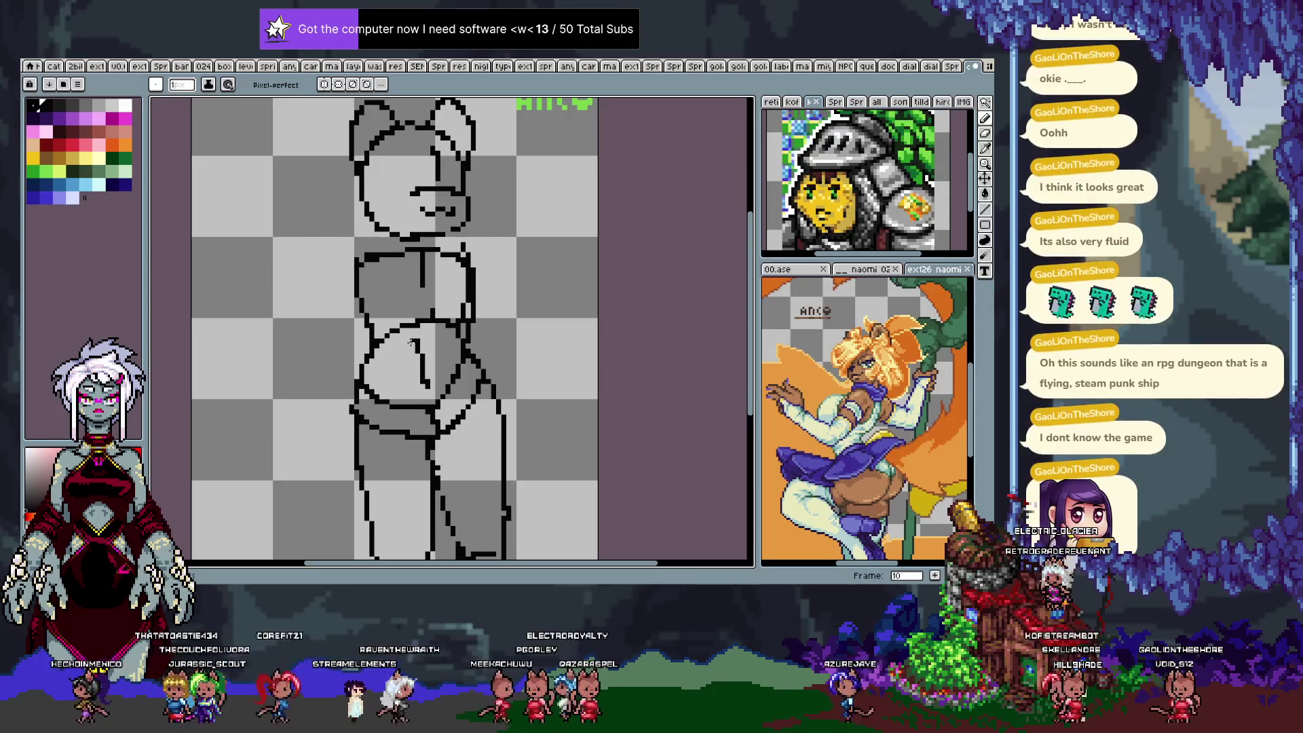
key(e)
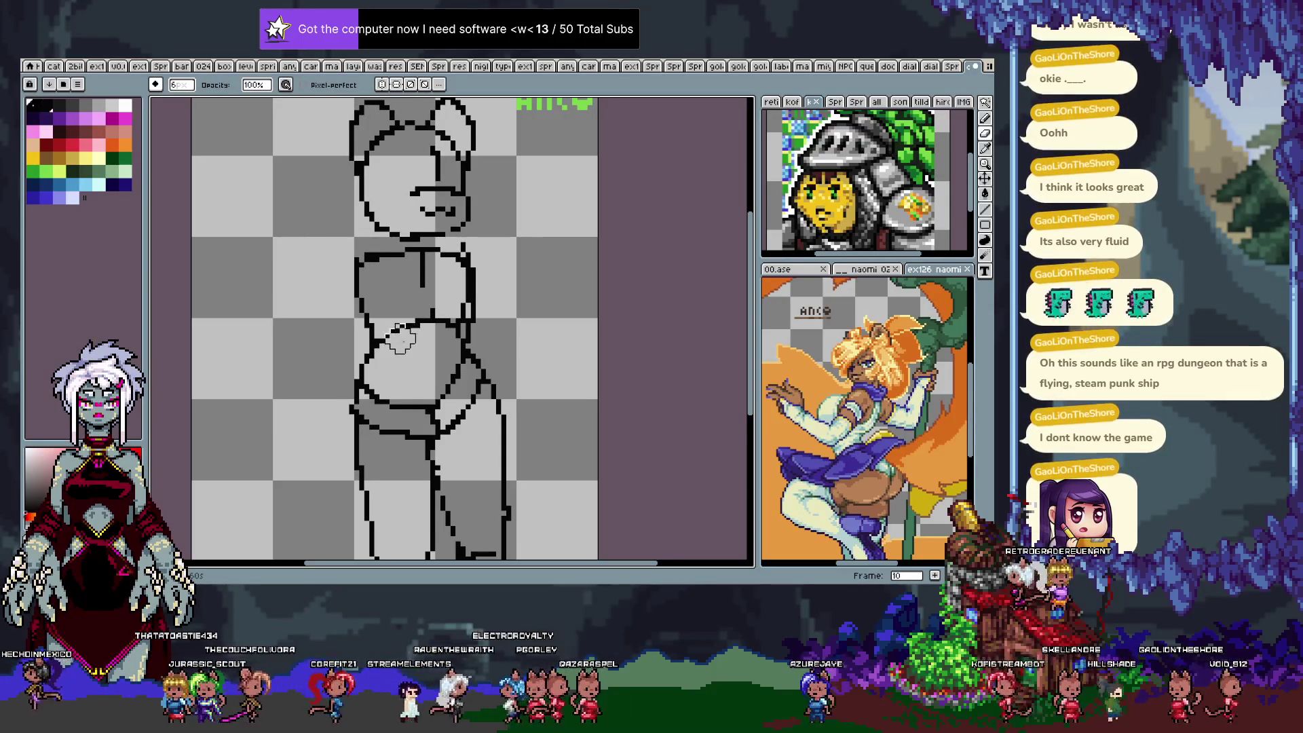
key(b)
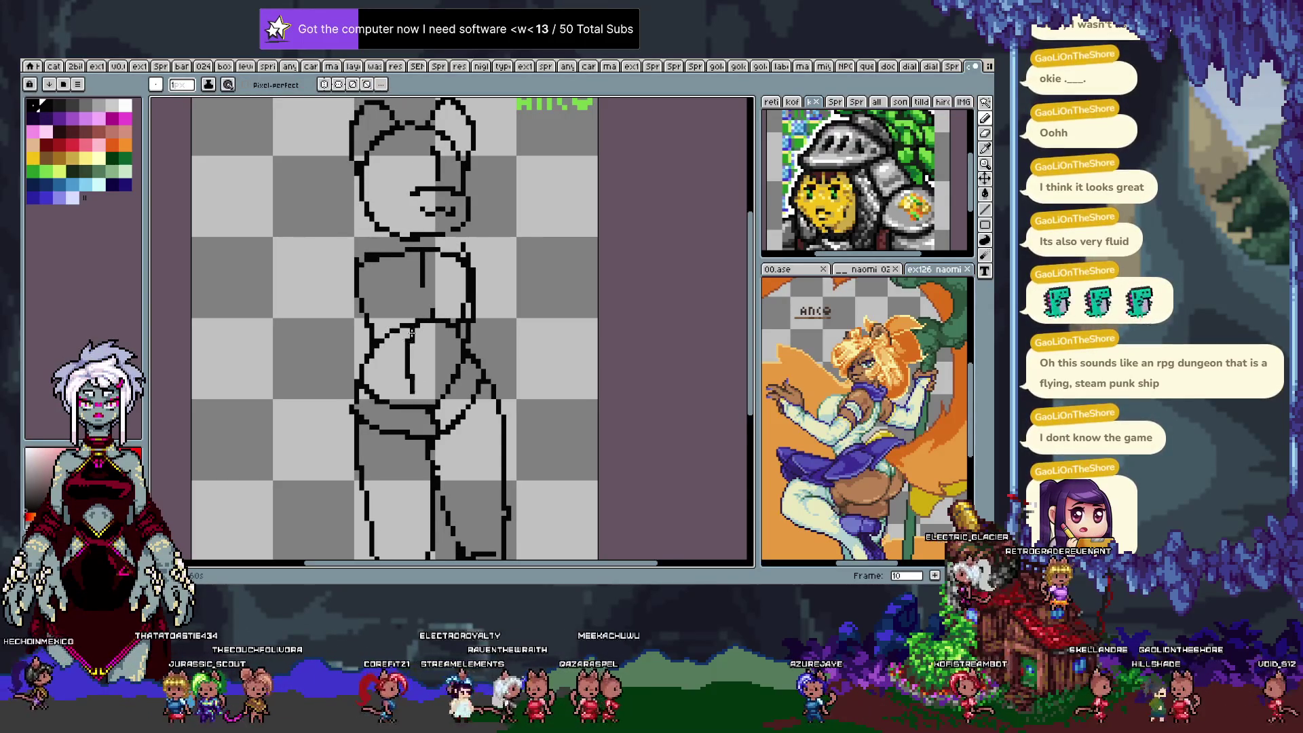
Reposition the belly and arm area on frame 12 with a selection transform.
key(period)
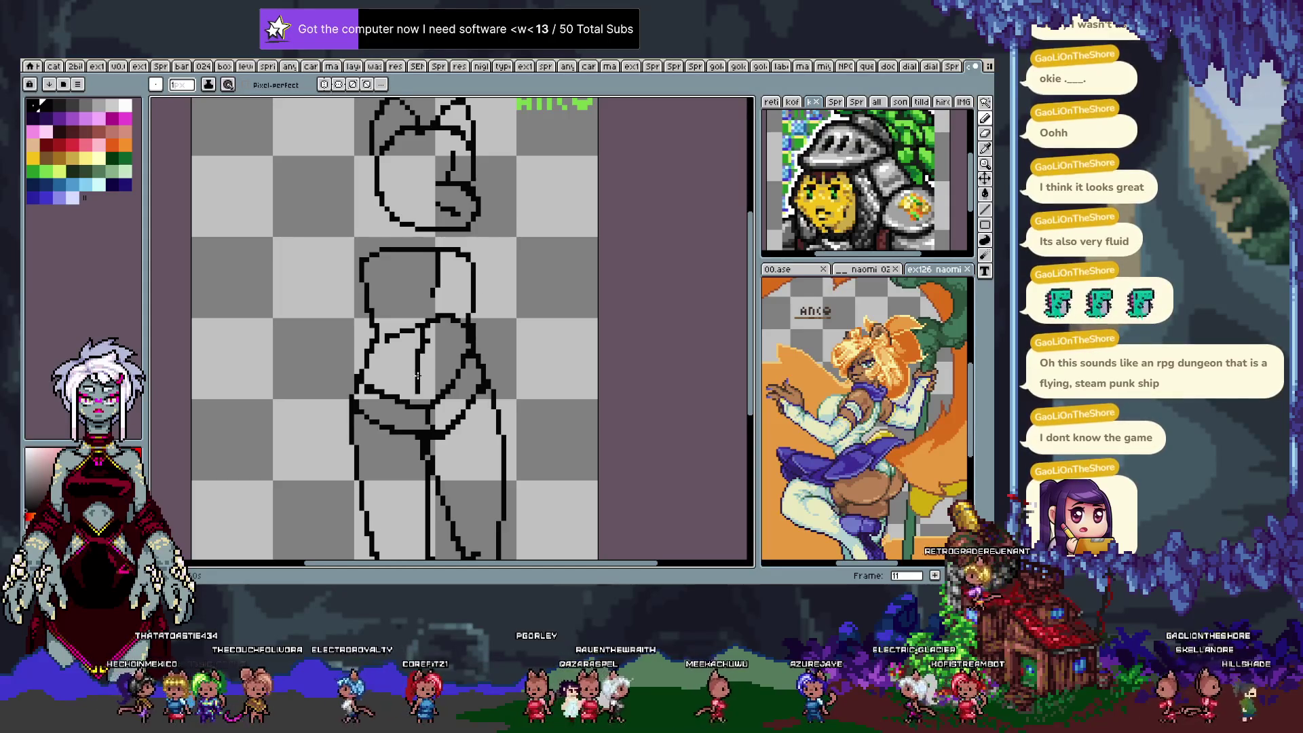
key(period)
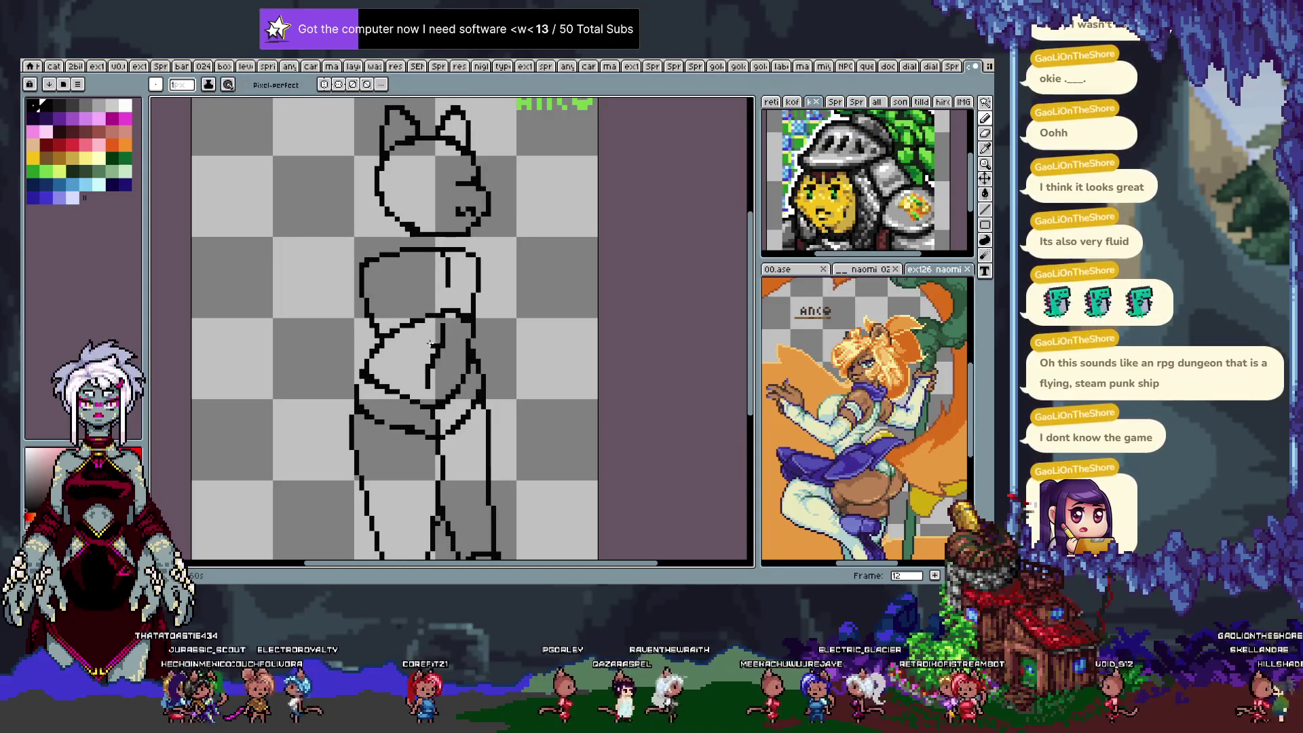
key(m)
drag(423, 310, 459, 397)
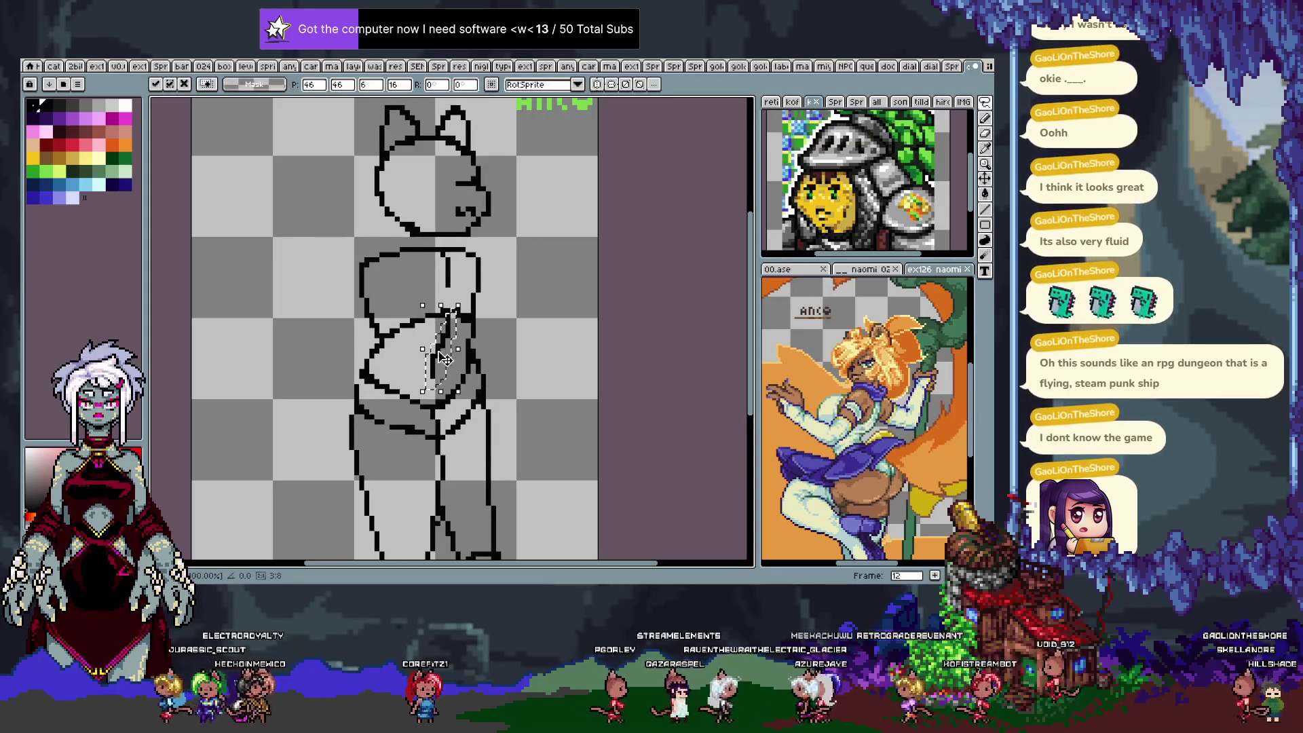
key(Return)
key(Tab)
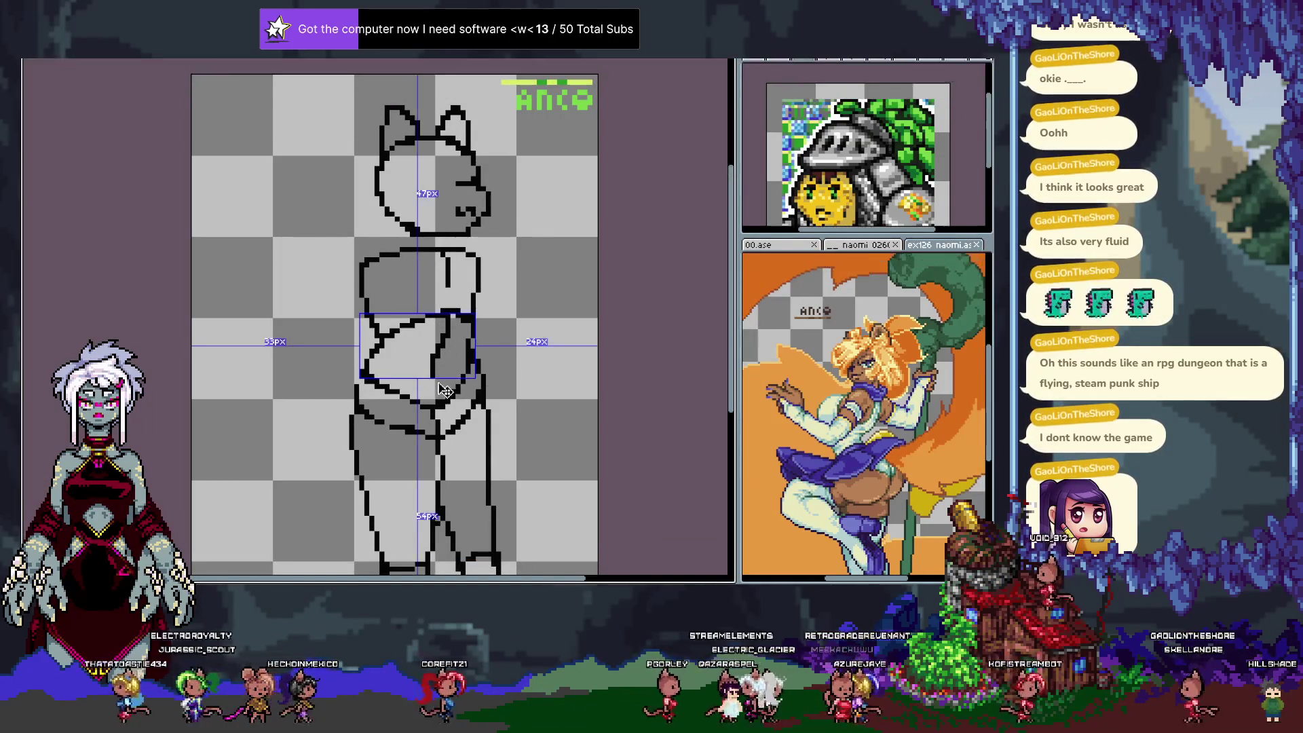
key(Tab)
On frame 13, undo the accidental black gradient and draw a short 1px belly line.
key(Right)
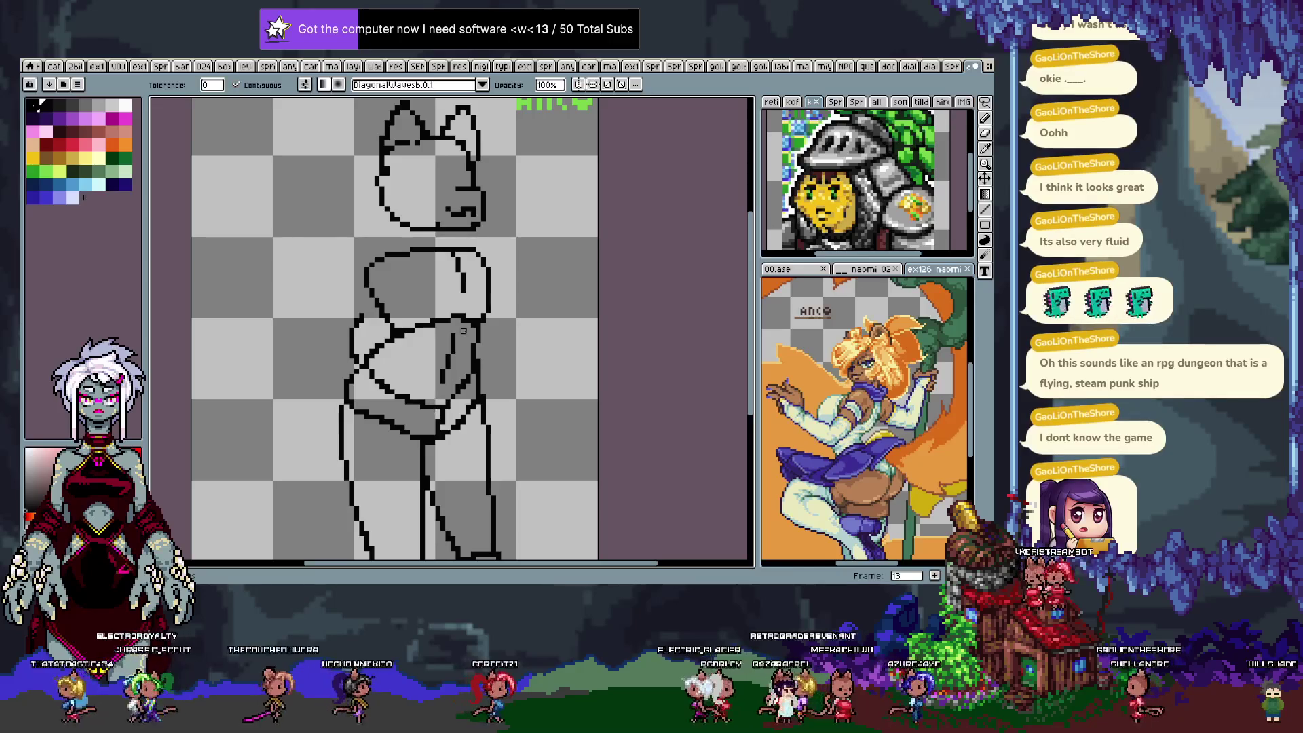
click(458, 336)
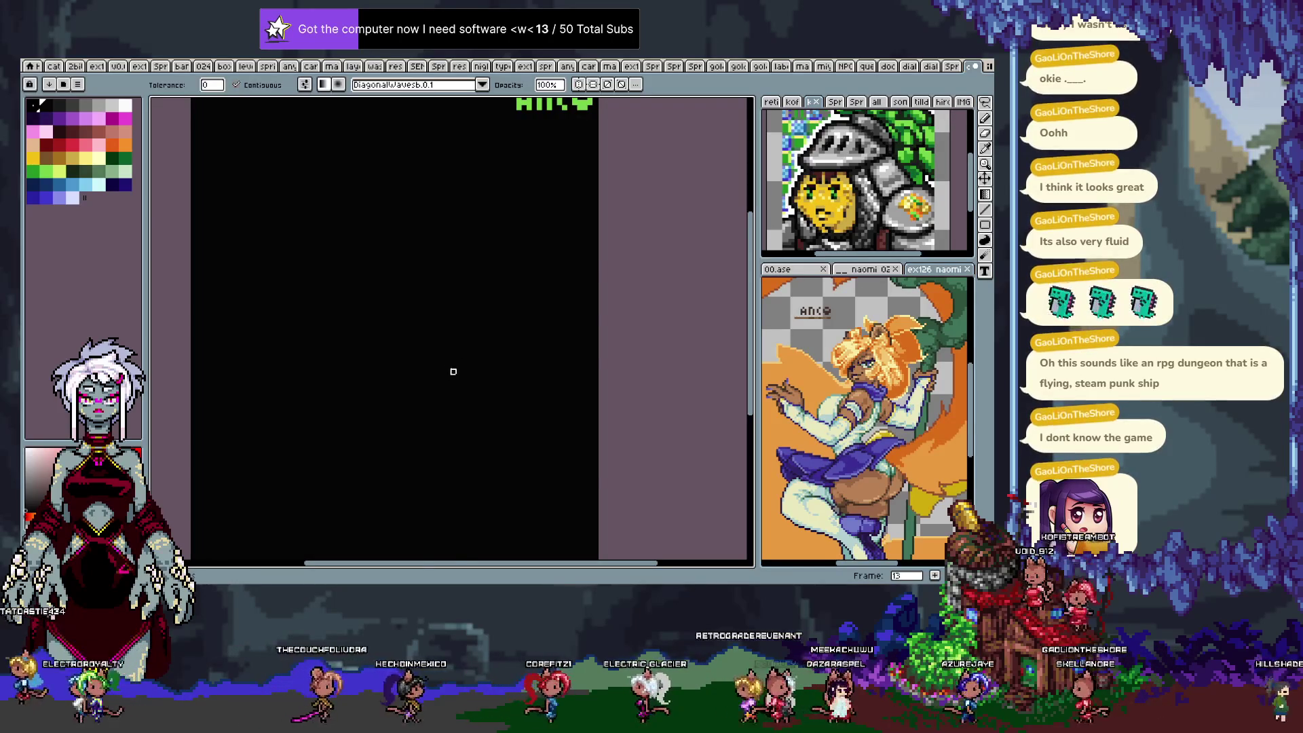
key(ctrl+z)
key(b)
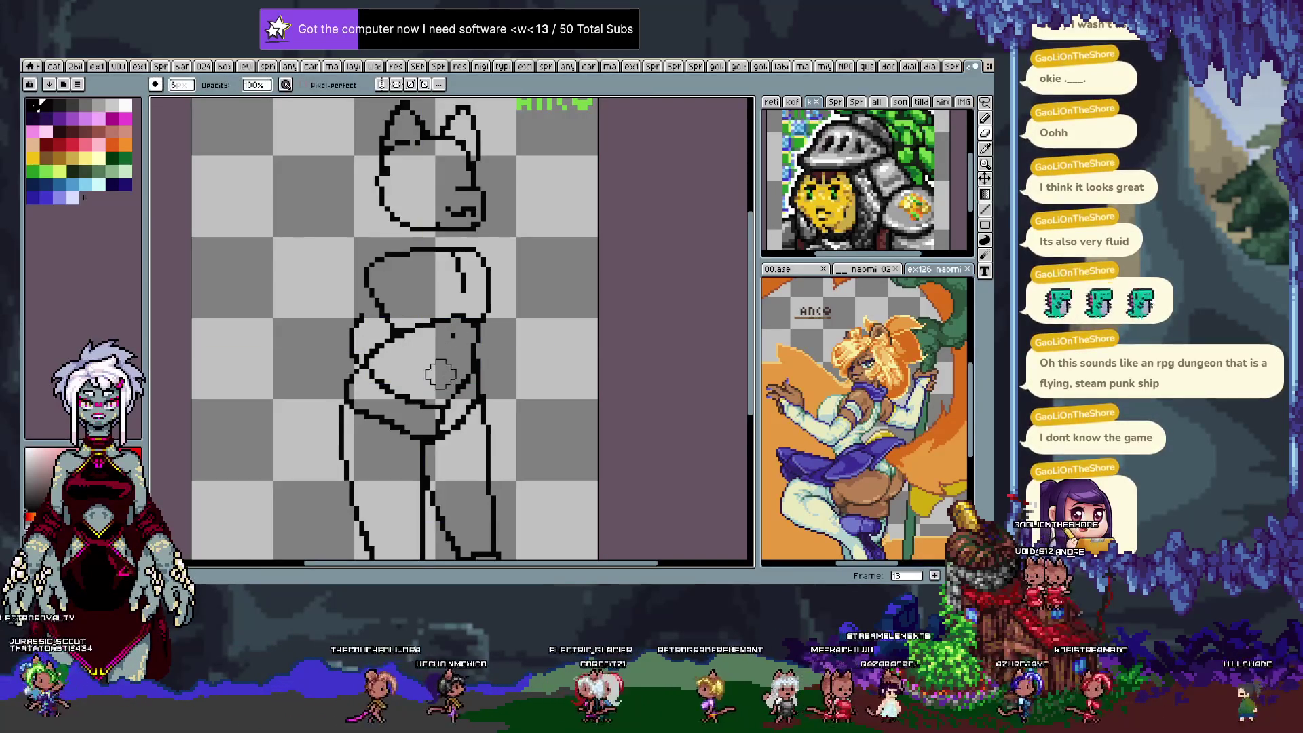
key(minus)
key(minus)
key(minus)
drag(454, 321, 447, 363)
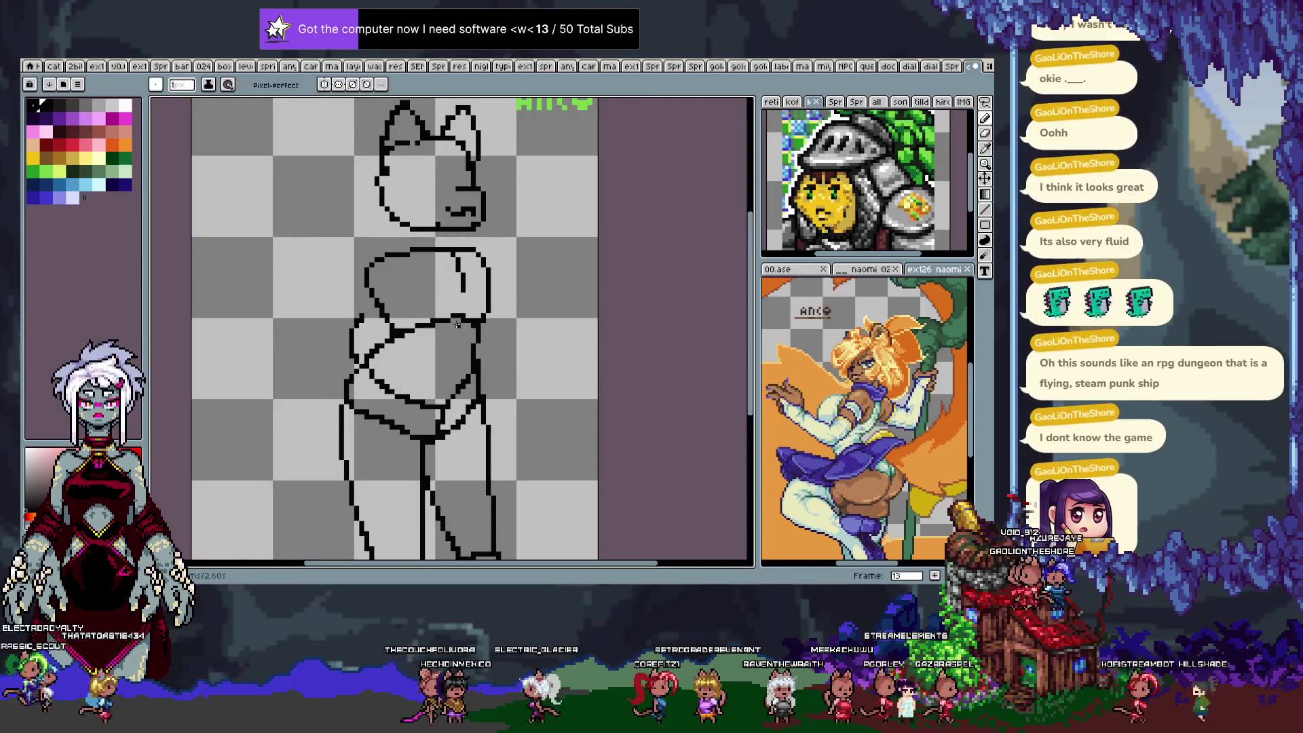
key(period)
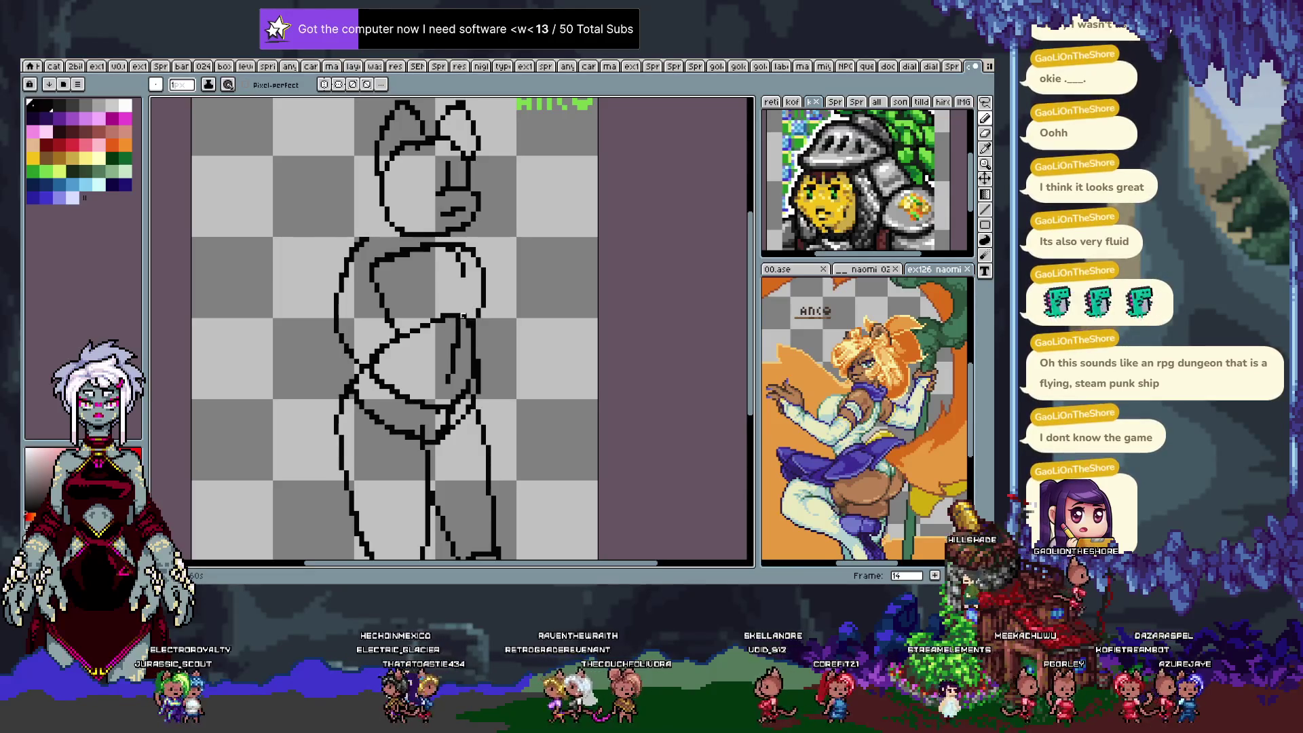
key(period)
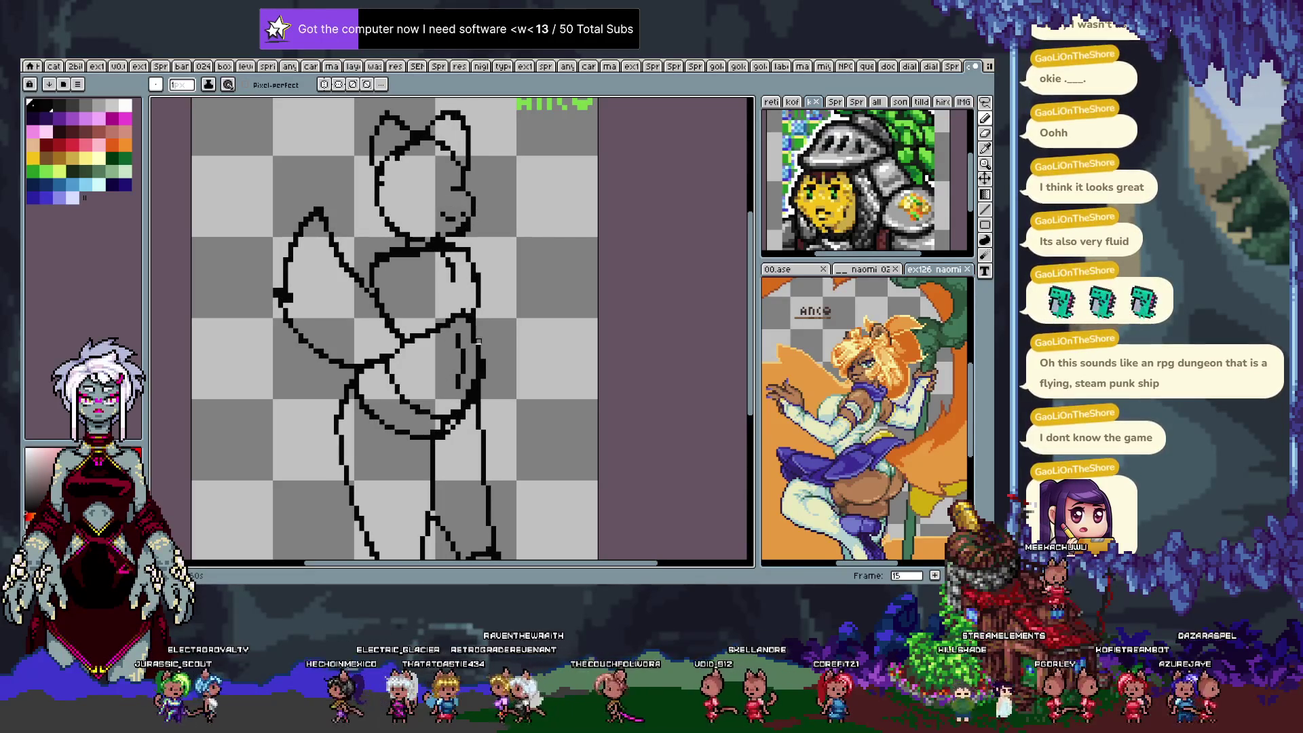